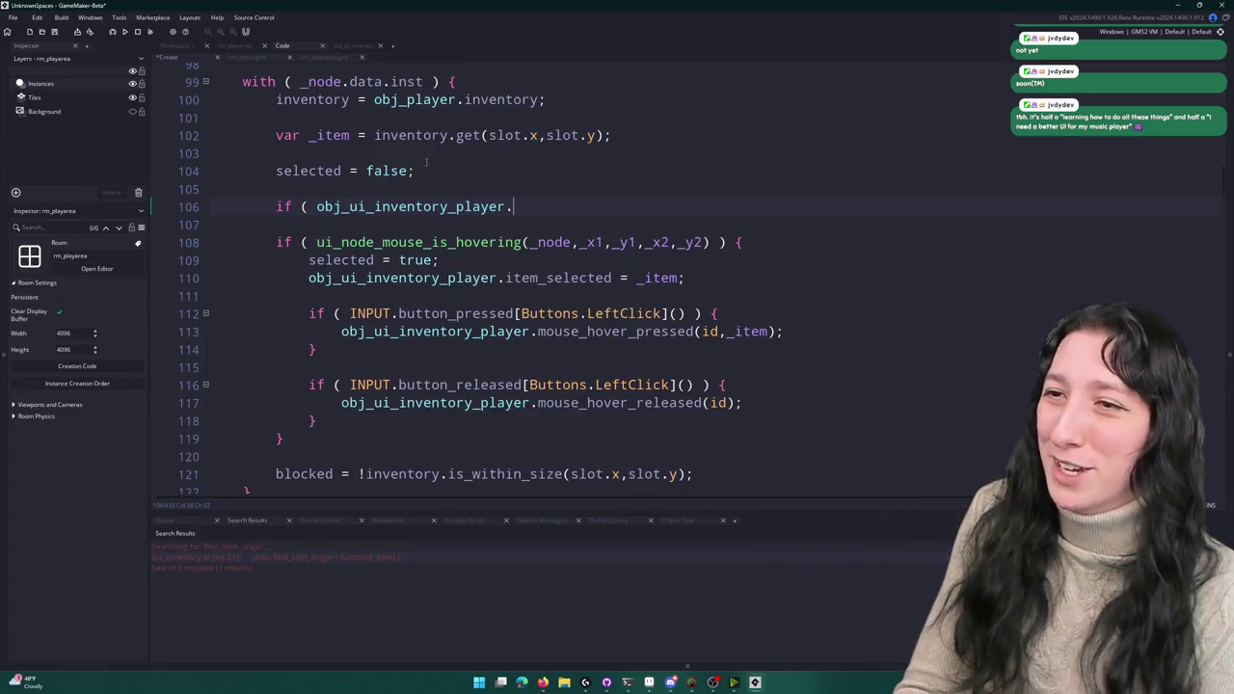
- Add an if (is_struct(item_held)) block on line 106 with an empty body line
{"action": "type", "text": "item_selected"}
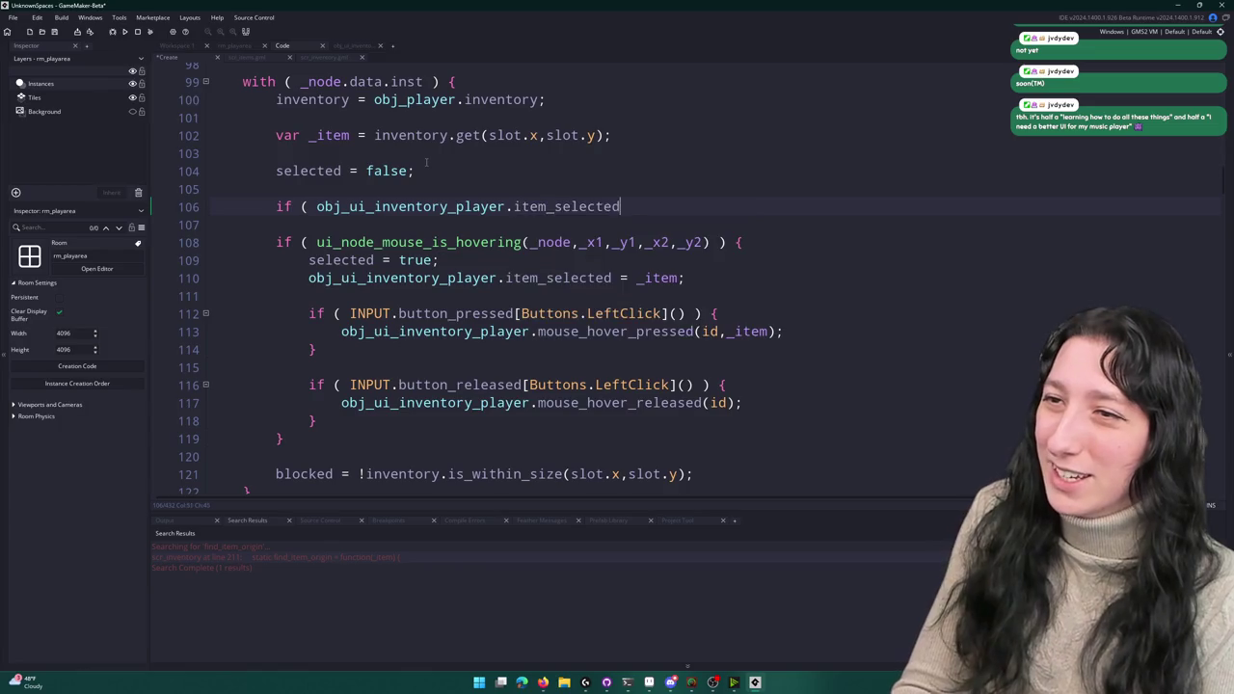
{"action": "key", "text": "BackSpace"}
{"action": "key", "text": "BackSpace"}
{"action": "key", "text": "BackSpace"}
{"action": "key", "text": "BackSpace"}
{"action": "key", "text": "BackSpace"}
{"action": "key", "text": "BackSpace"}
{"action": "key", "text": "BackSpace"}
{"action": "key", "text": "BackSpace"}
{"action": "type", "text": "he"}
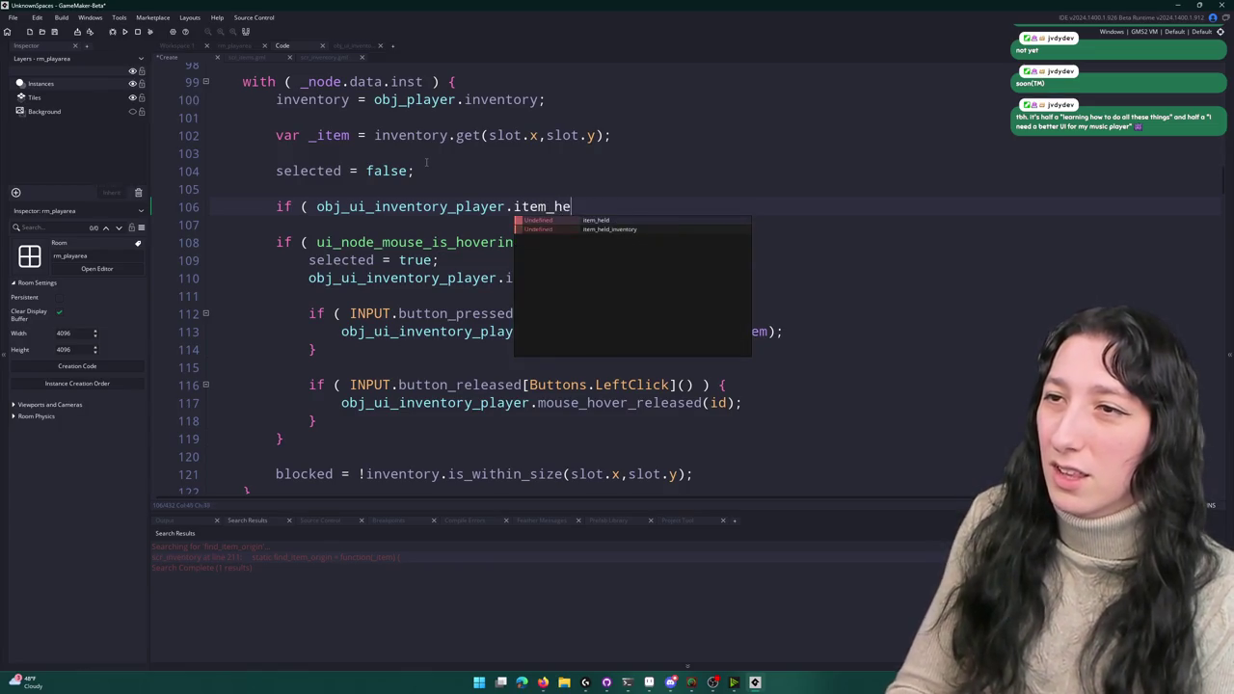
{"action": "type", "text": "ld != ) {"}
{"action": "key", "text": "Return"}
{"action": "left_click", "coordinate": [588, 207]}
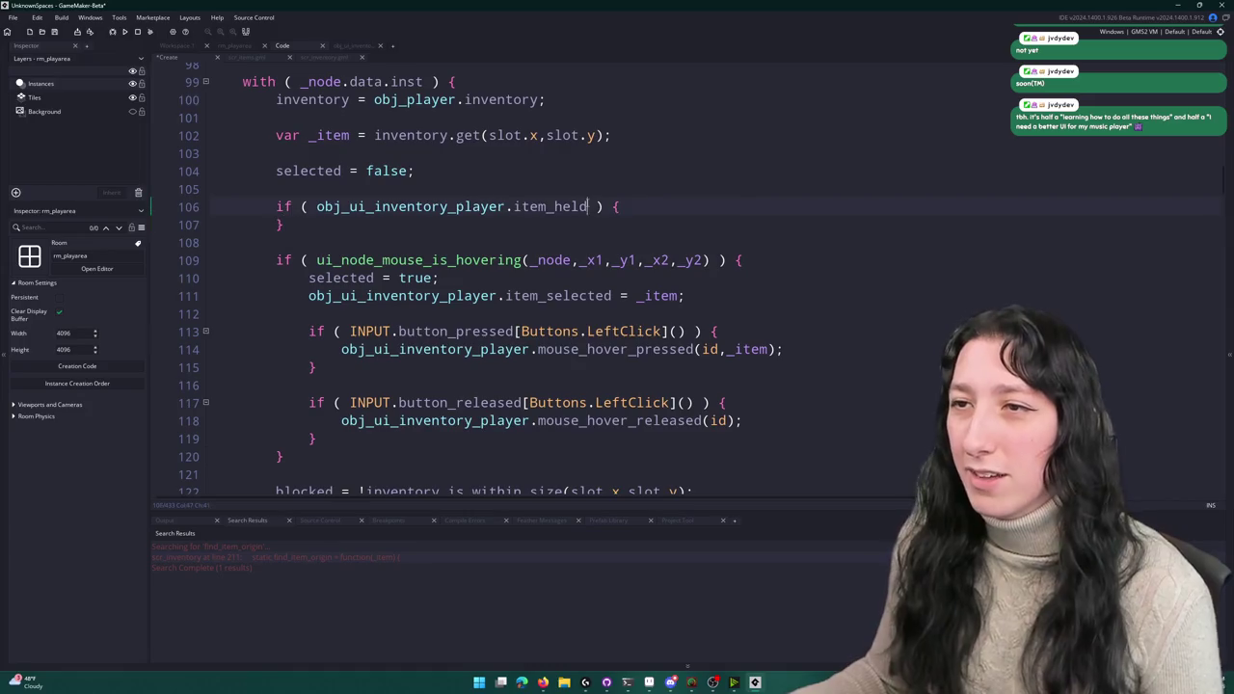
{"action": "type", "text": "!"}
{"action": "key", "text": "BackSpace"}
{"action": "key", "text": "BackSpace"}
{"action": "key", "text": "BackSpace"}
{"action": "type", "text": ")"}
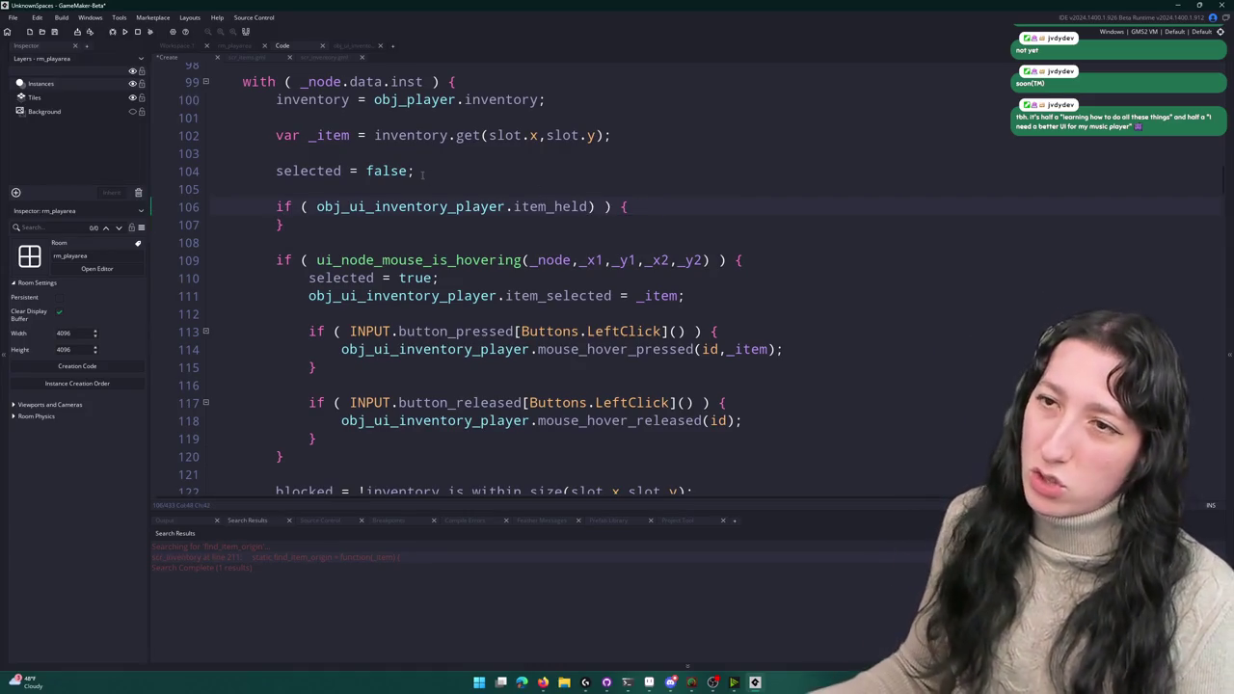
{"action": "type", "text": "is_str"}
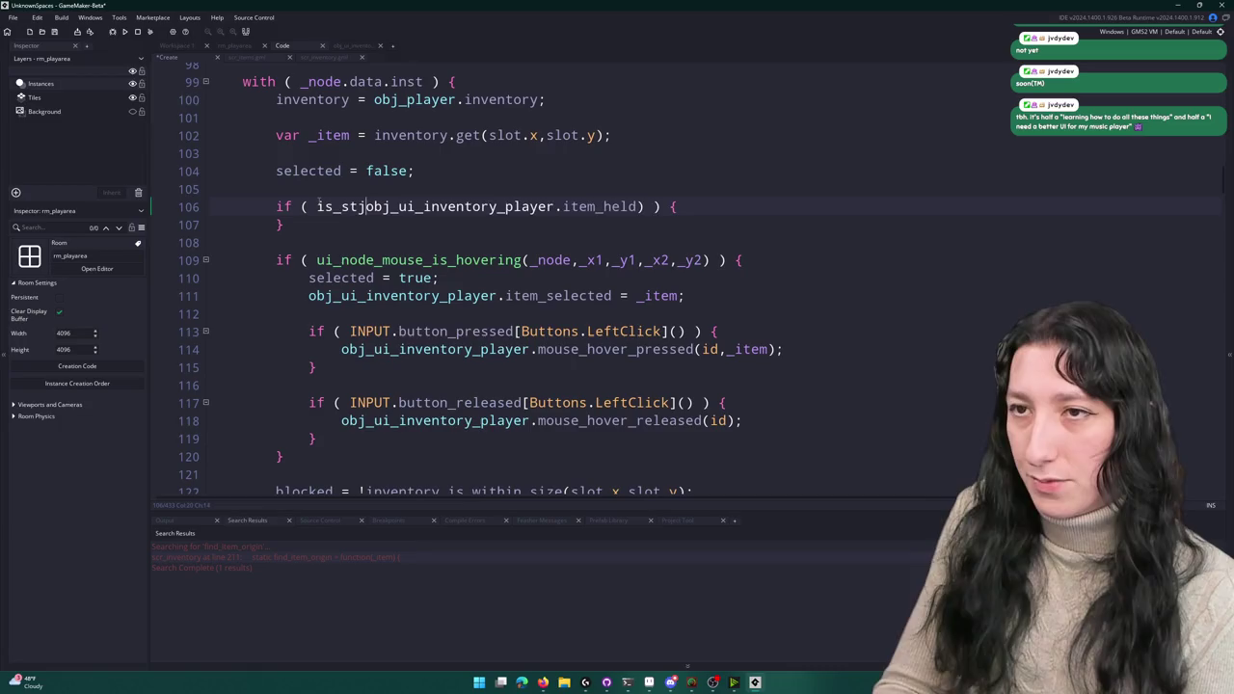
{"action": "type", "text": "ruct("}
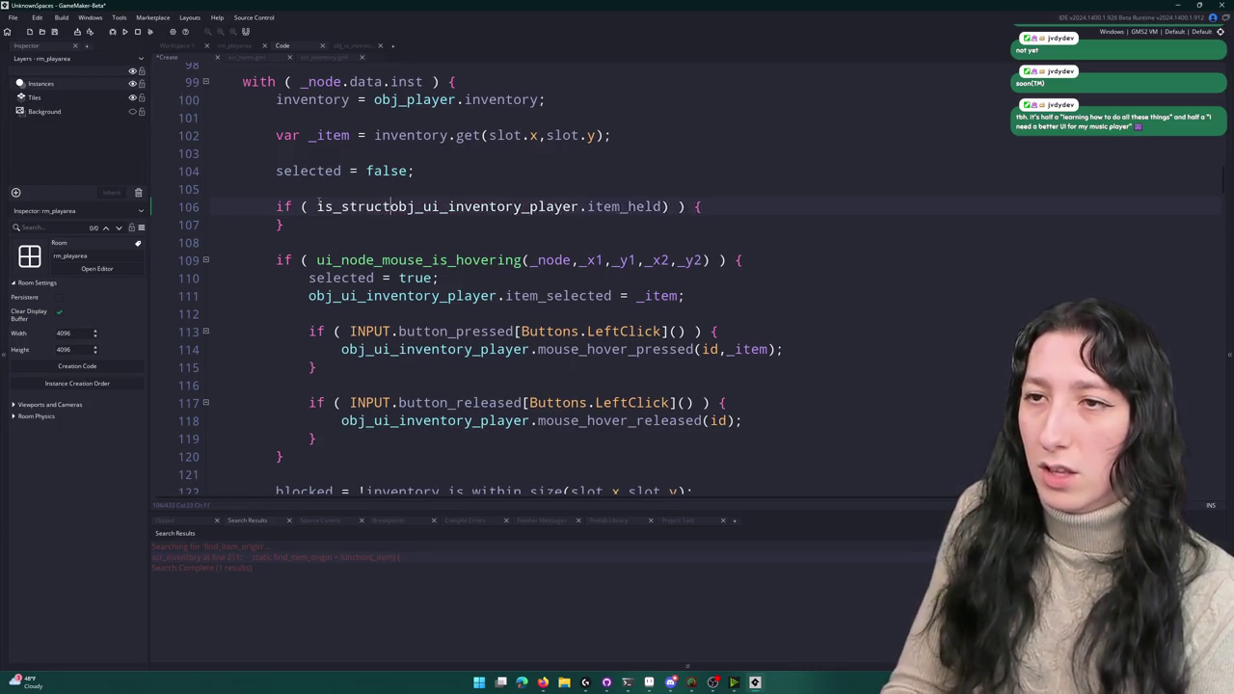
{"action": "left_click", "coordinate": [719, 207]}
{"action": "key", "text": "Return"}
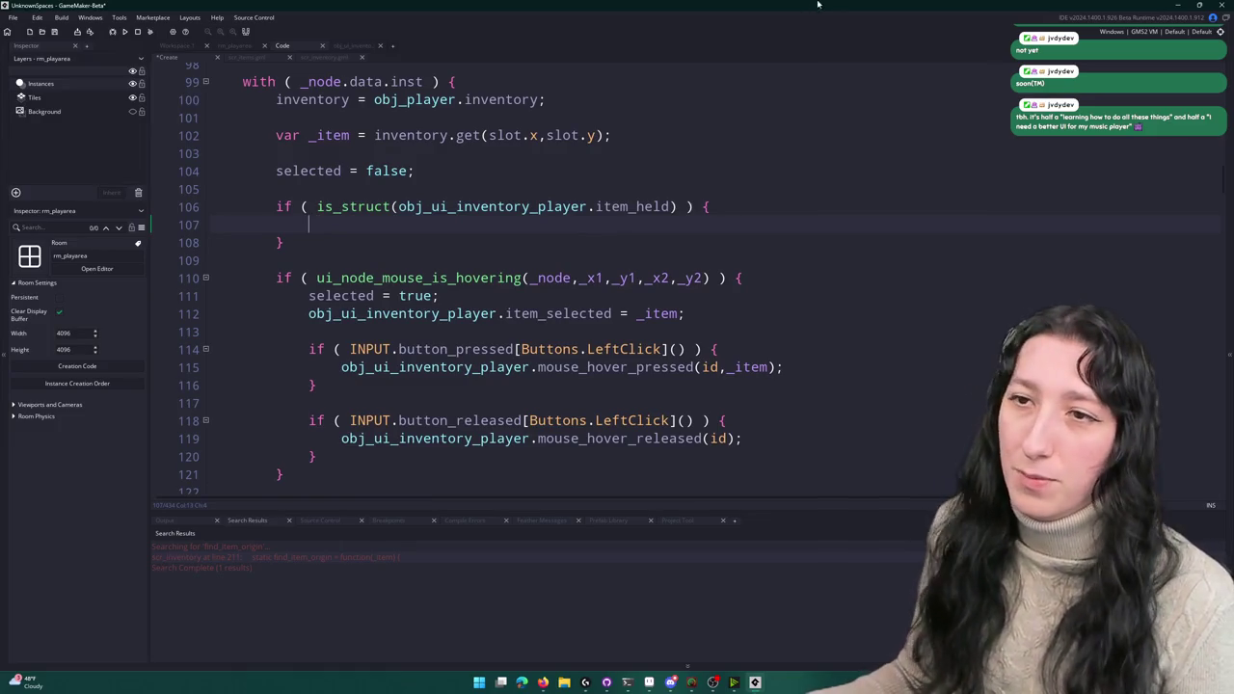
- Copy the existing hover condition line and paste it inside the new held-item block
{"action": "scroll", "coordinate": [431, 267], "scroll_direction": "down", "scroll_amount": 1}
{"action": "scroll", "coordinate": [431, 267], "scroll_direction": "up", "scroll_amount": 2}
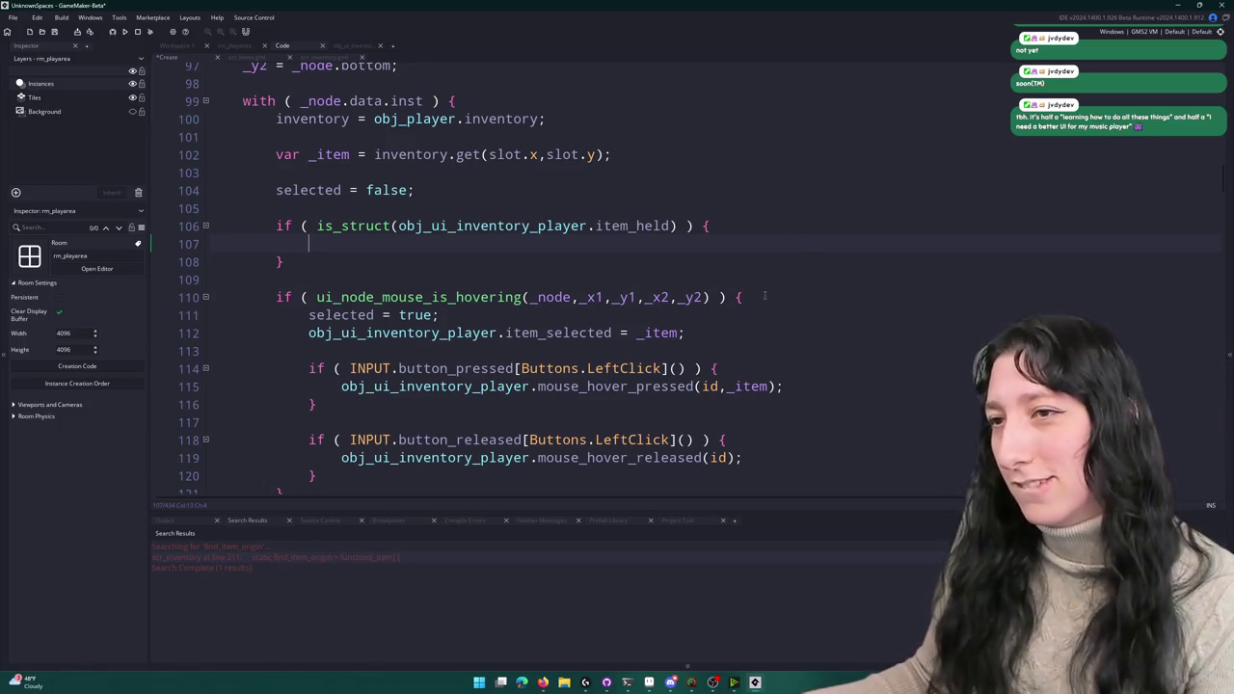
{"action": "left_click", "coordinate": [555, 296]}
{"action": "key", "text": "End"}
{"action": "key", "text": "shift+Home"}
{"action": "key", "text": "ctrl+c"}
{"action": "left_click", "coordinate": [347, 265]}
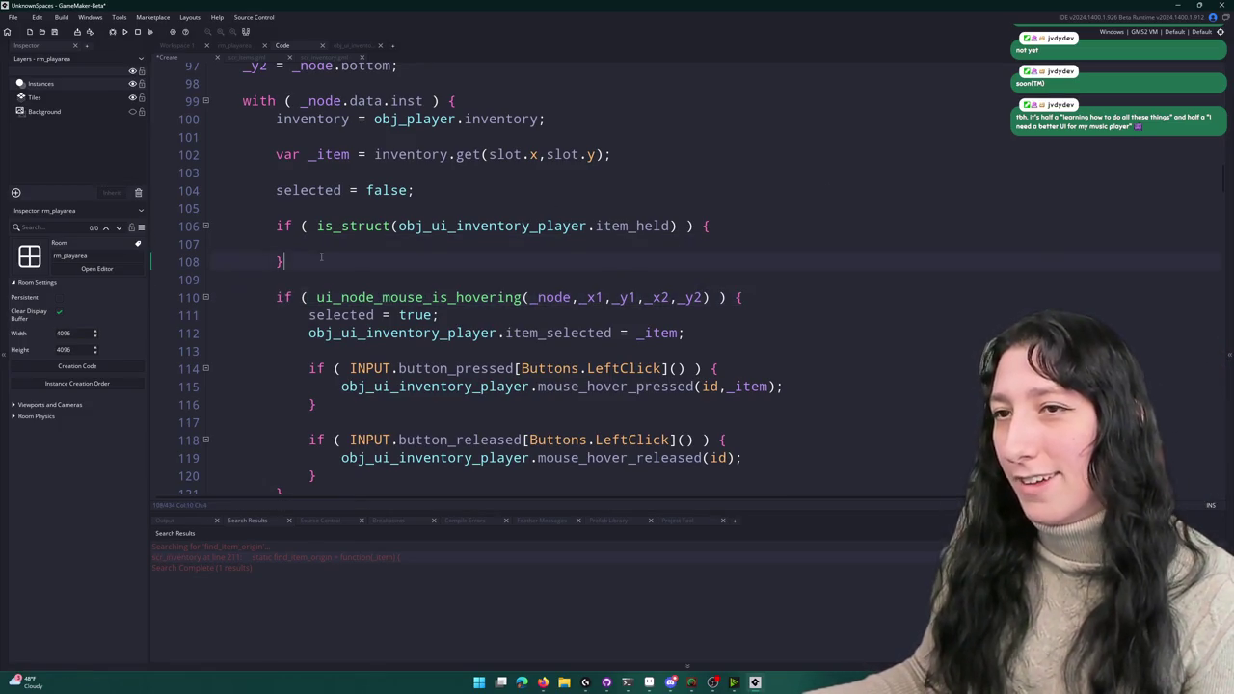
{"action": "key", "text": "ctrl+v"}
{"action": "scroll", "coordinate": [347, 269], "scroll_direction": "up", "scroll_amount": 2}
{"action": "key", "text": "ctrl+z"}
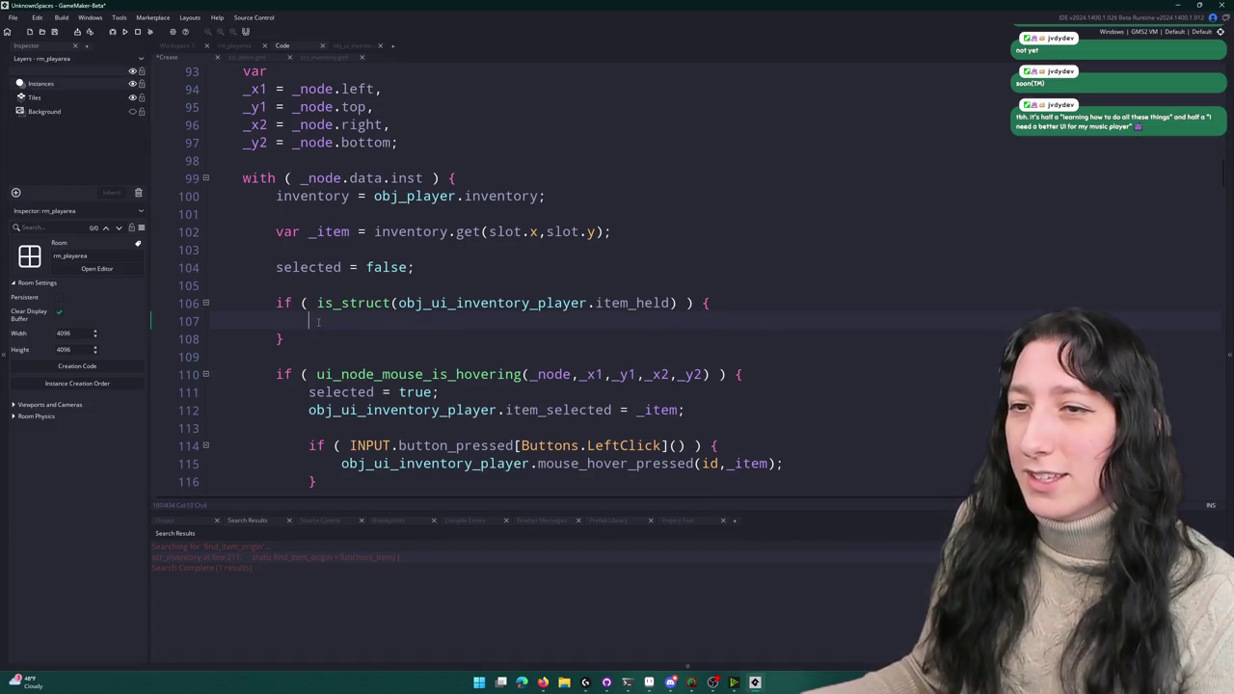
{"action": "key", "text": "ctrl+v"}
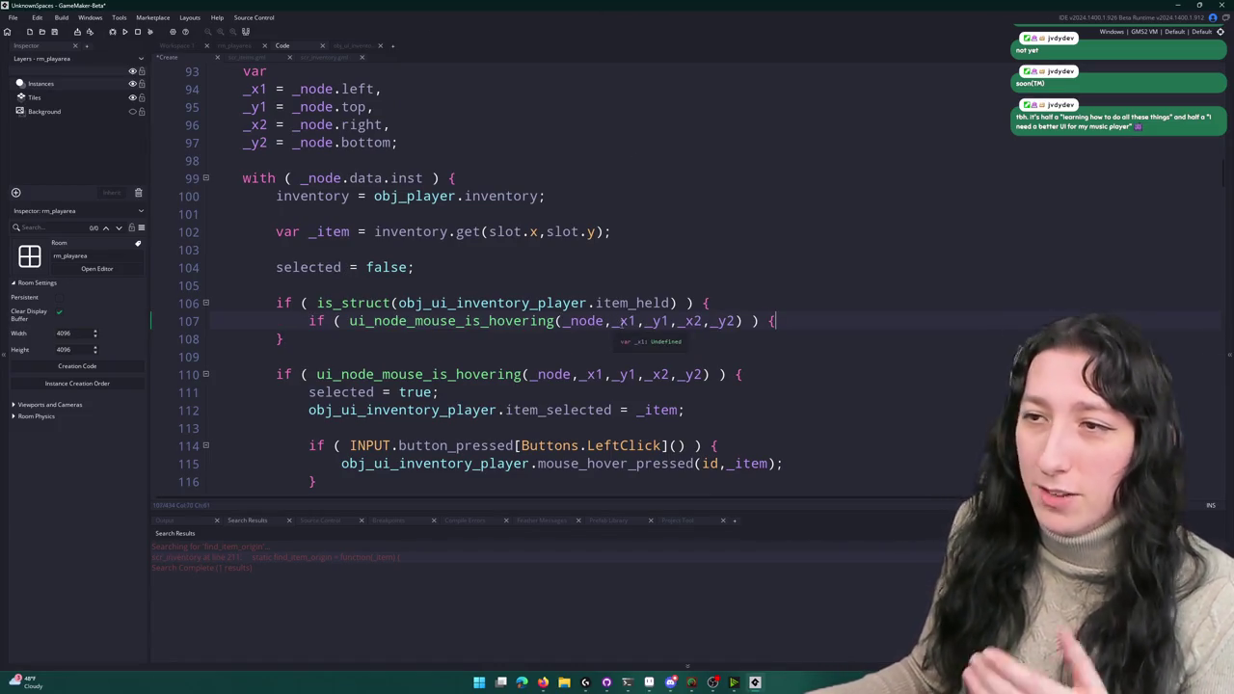
- Check the _x1 argument, then go to the ui_node_mouse_is_hovering definition
{"action": "scroll", "coordinate": [577, 36], "scroll_direction": "up", "scroll_amount": 2}
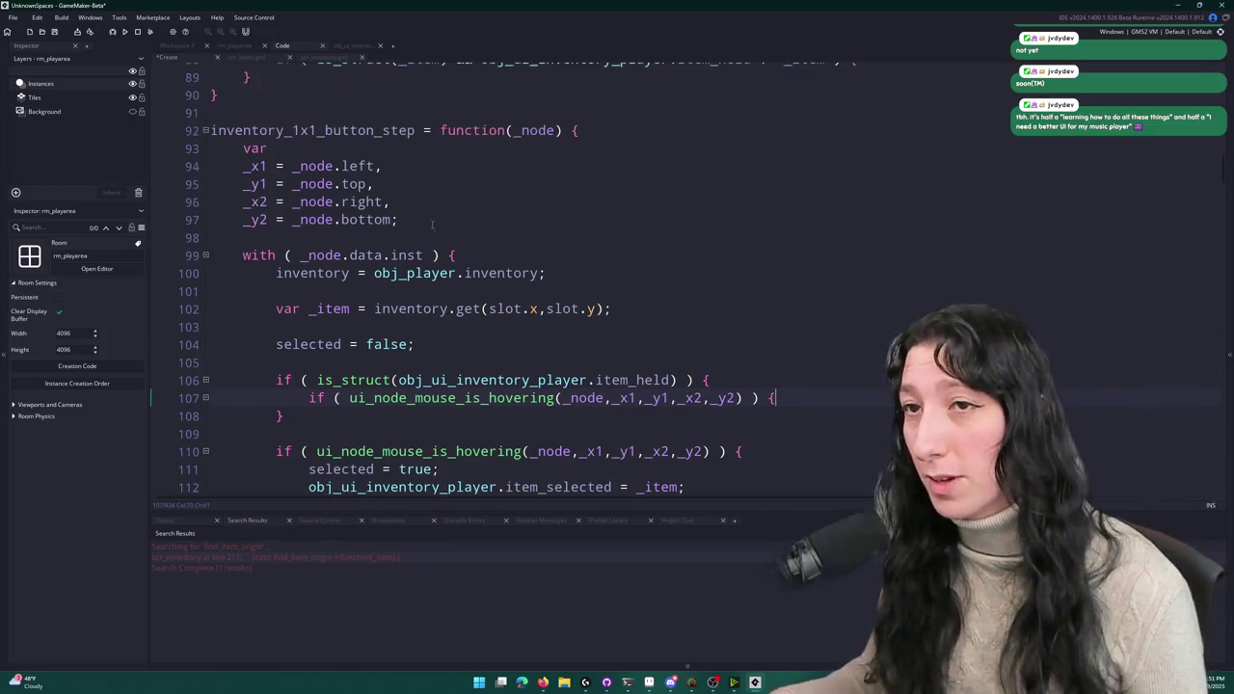
{"action": "scroll", "coordinate": [578, 37], "scroll_direction": "down", "scroll_amount": 3}
{"action": "left_click", "coordinate": [637, 340]}
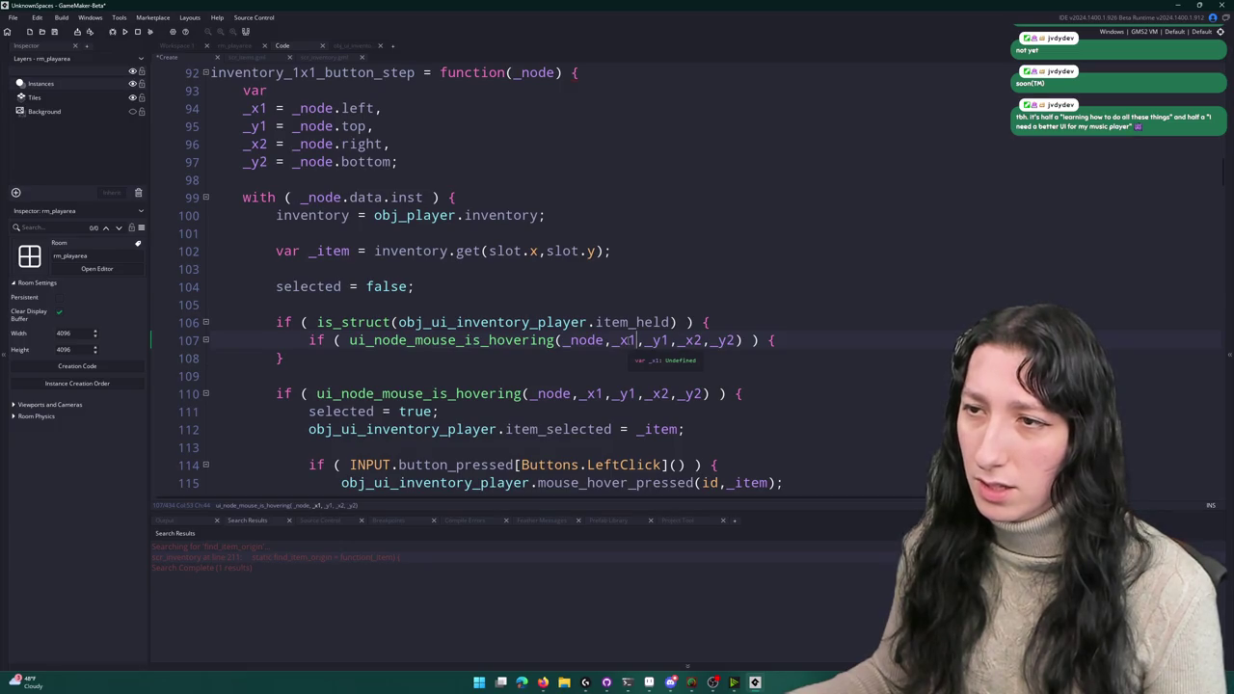
{"action": "double_click", "coordinate": [625, 341]}
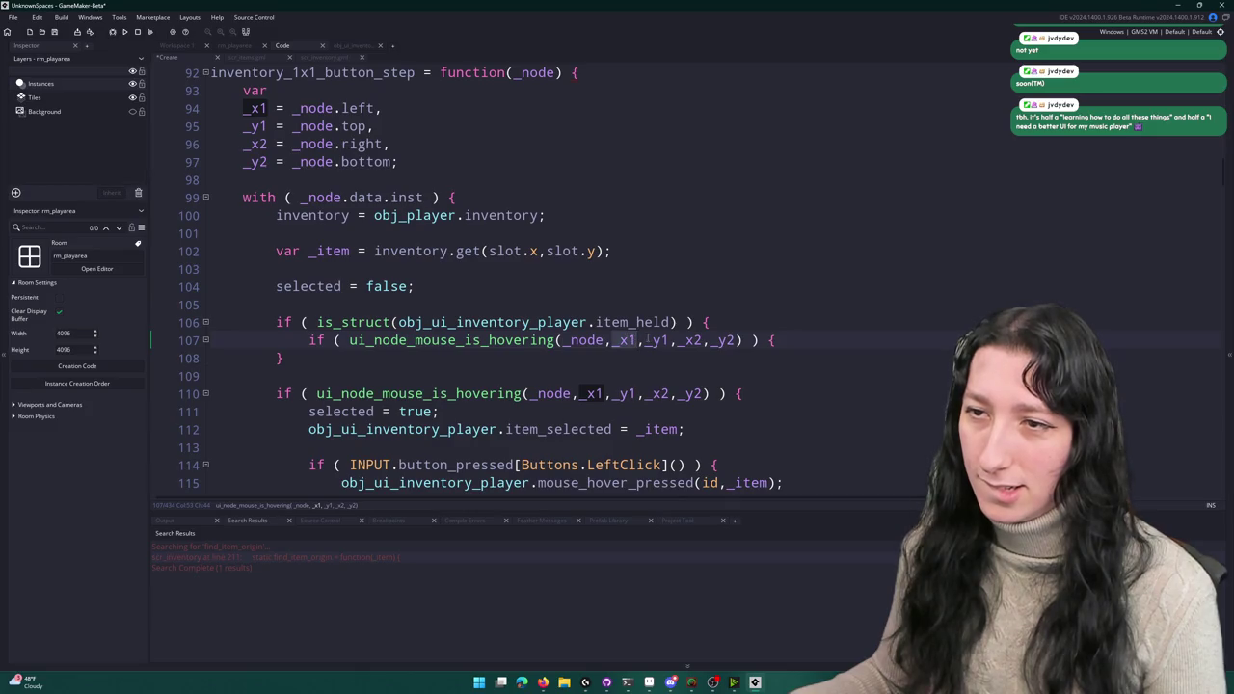
{"action": "left_click", "coordinate": [540, 340], "text": "ctrl"}
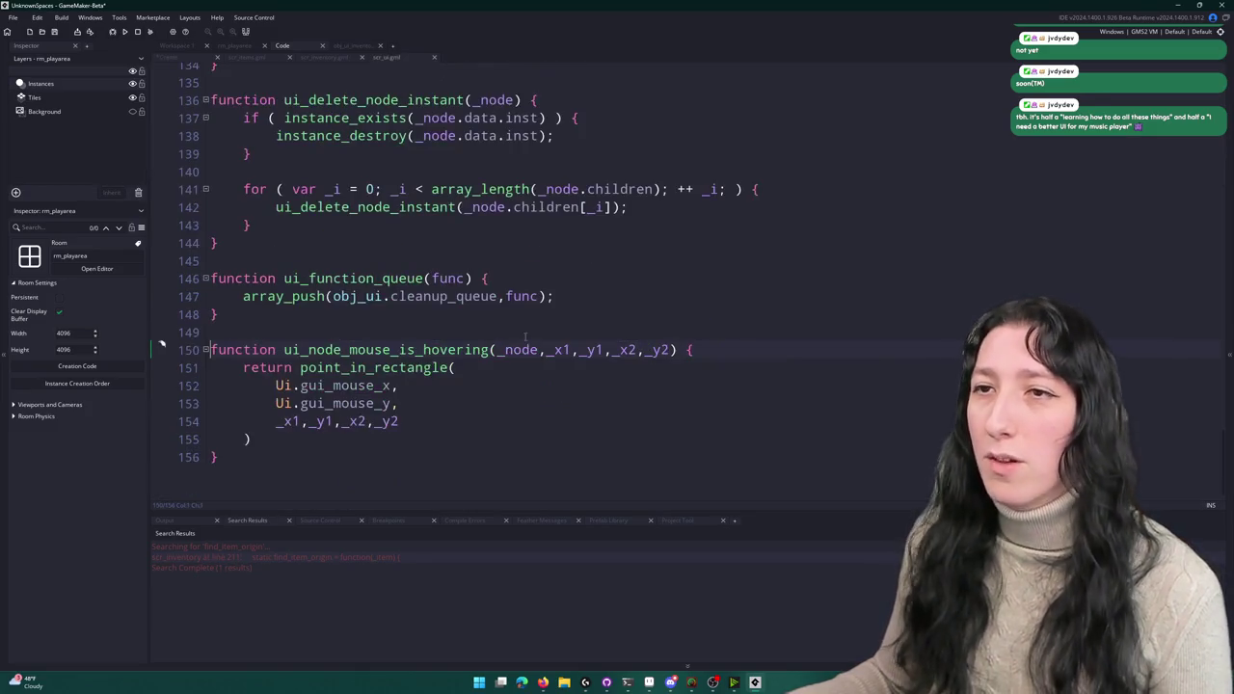
- Copy the point_in_rectangle return block in scr_ui, then search the project for gui_mouse_x
{"action": "left_click_drag", "start_coordinate": [280, 449], "coordinate": [181, 353]}
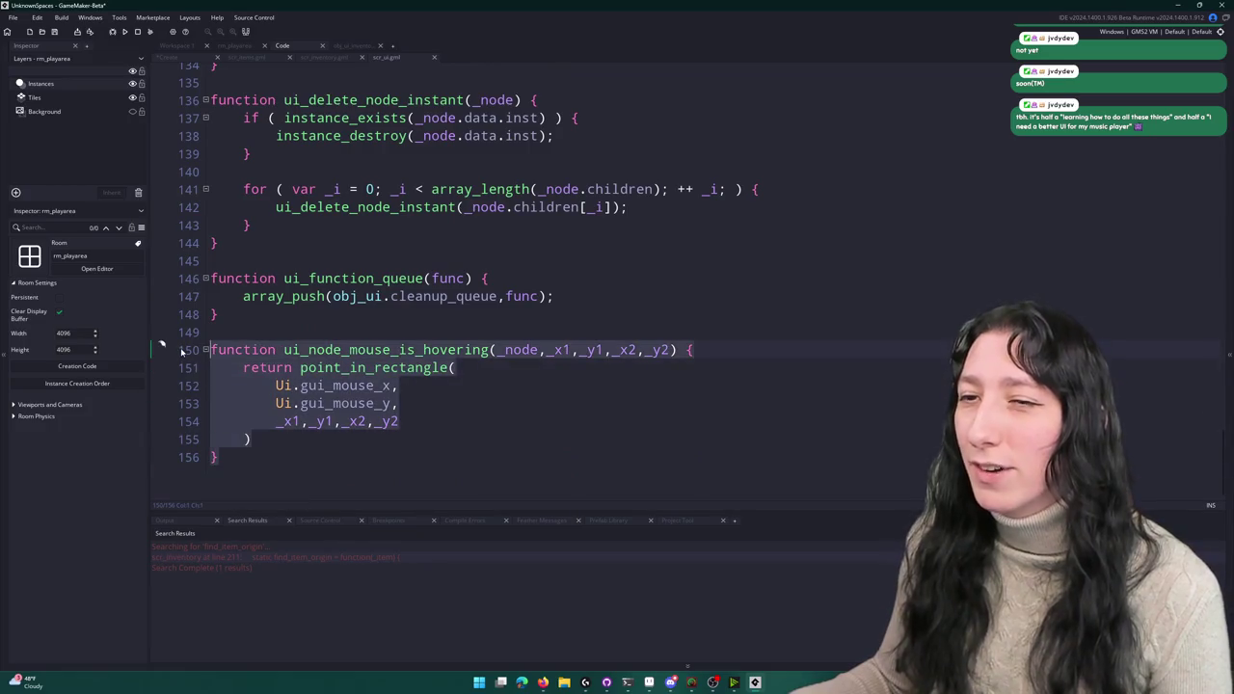
{"action": "left_click_drag", "start_coordinate": [220, 457], "coordinate": [244, 353]}
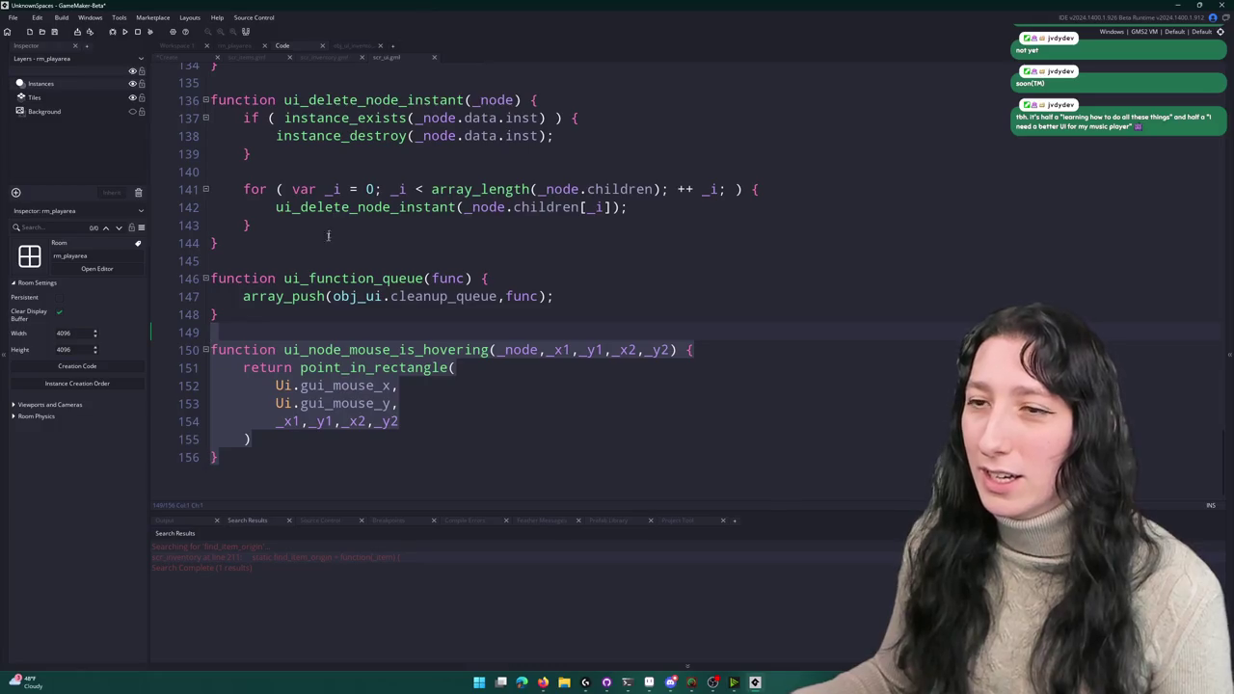
{"action": "left_click", "coordinate": [411, 355]}
{"action": "left_click_drag", "start_coordinate": [218, 331], "coordinate": [220, 457]}
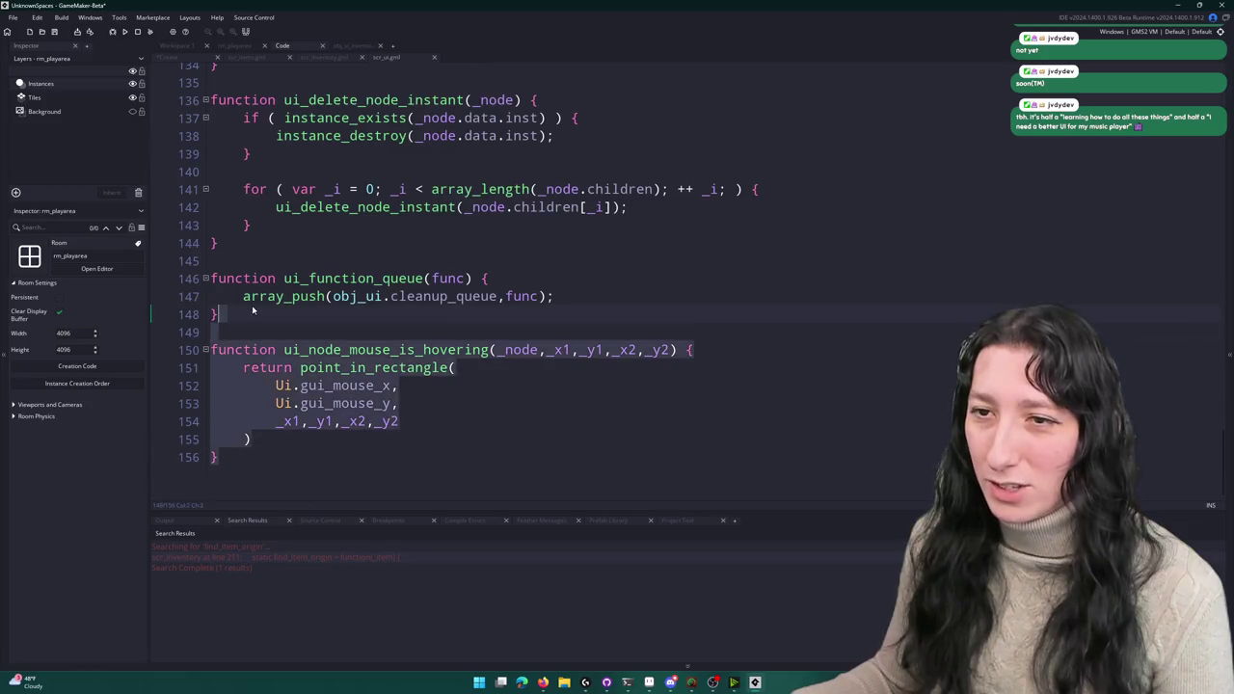
{"action": "left_click", "coordinate": [533, 349]}
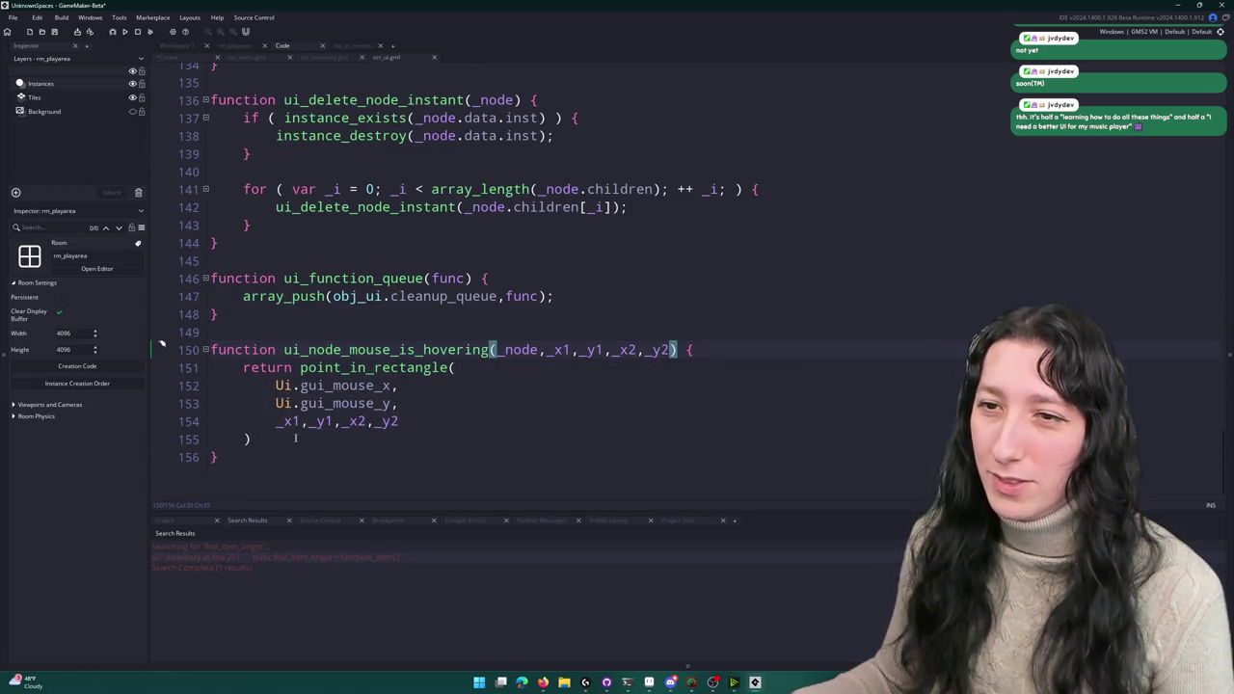
{"action": "left_click", "coordinate": [259, 367]}
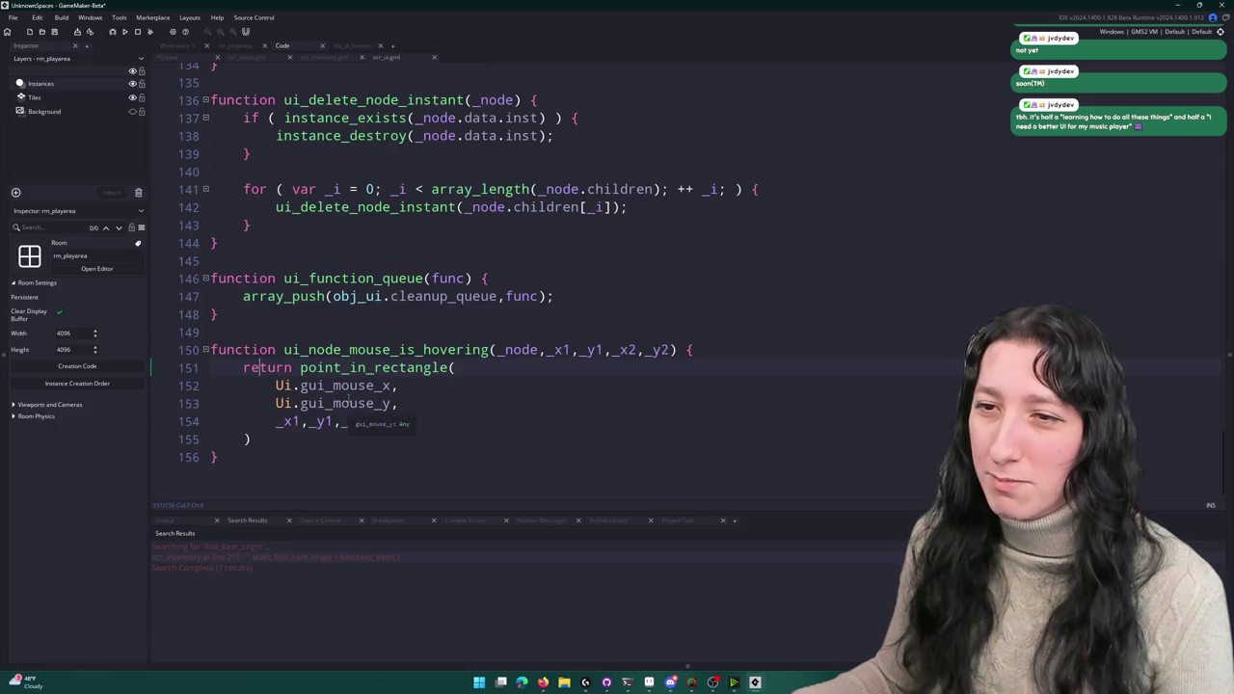
{"action": "left_click_drag", "start_coordinate": [257, 441], "coordinate": [243, 367]}
{"action": "key", "text": "ctrl+c"}
{"action": "left_click", "coordinate": [284, 439]}
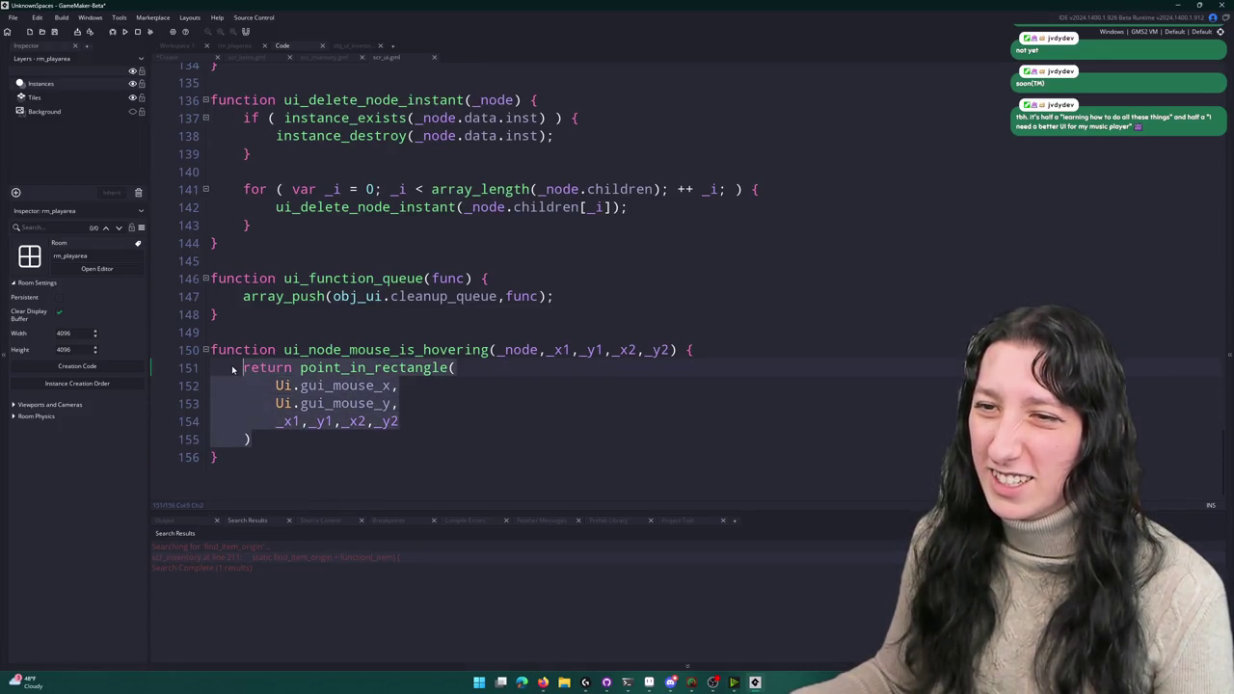
{"action": "left_click", "coordinate": [354, 46]}
{"action": "key", "text": "ctrl+f"}
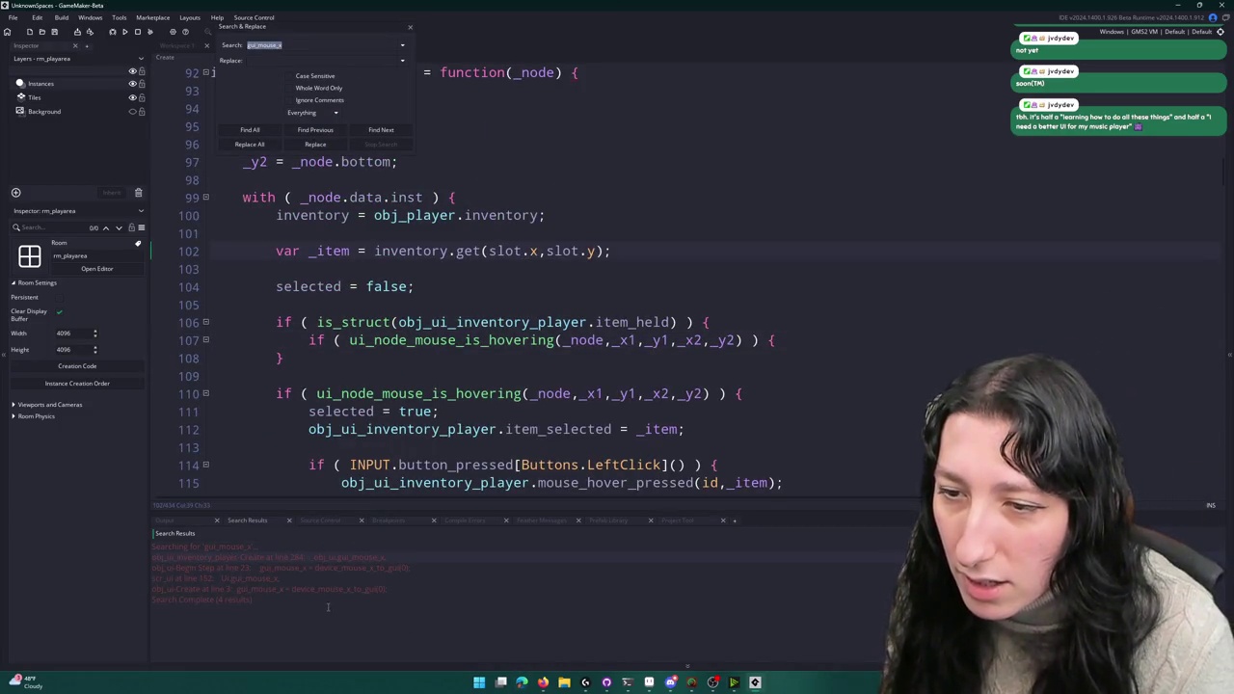
- Change obj_ui to Ui on lines 284–285 so the held sprite uses Ui.gui_mouse_x/y
{"action": "left_click", "coordinate": [409, 27]}
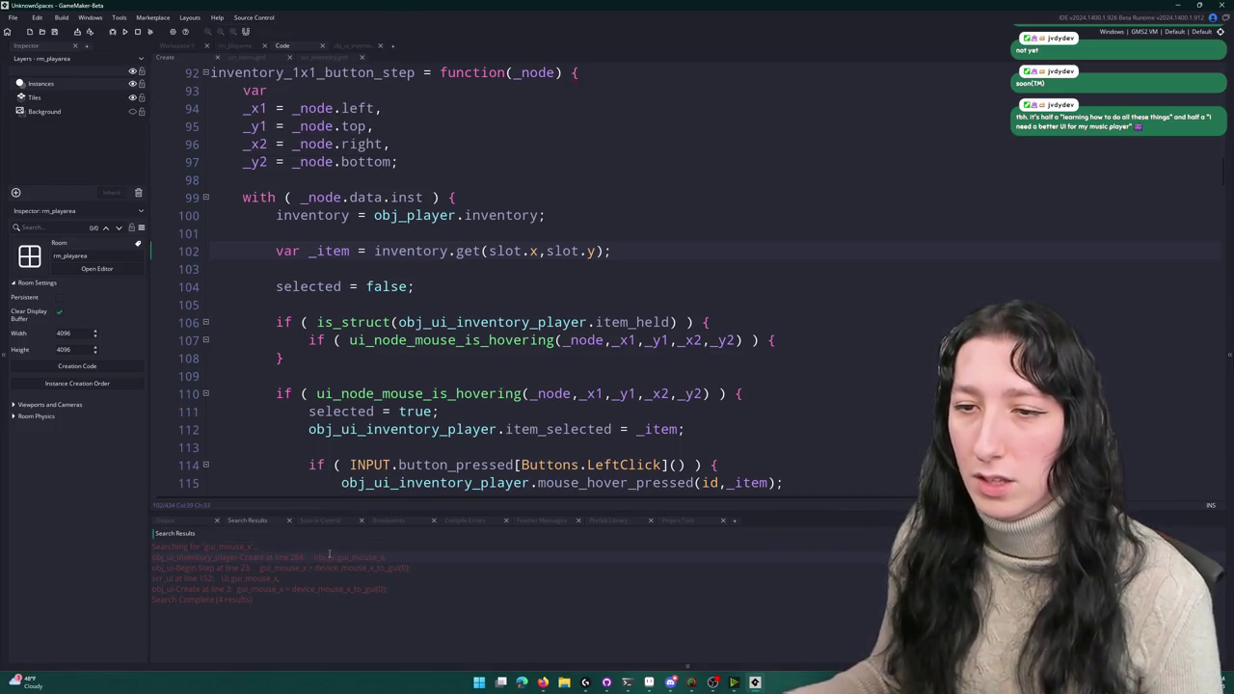
{"action": "double_click", "coordinate": [329, 556]}
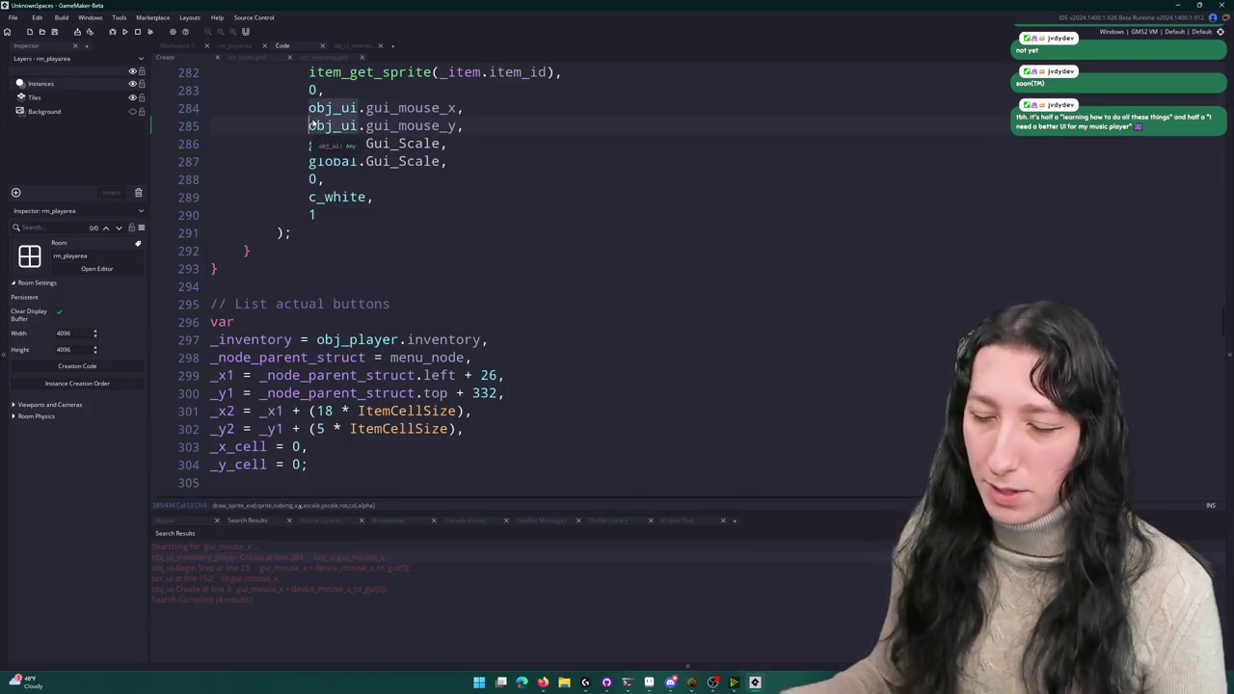
{"action": "left_click_drag", "start_coordinate": [310, 125], "coordinate": [356, 108]}
{"action": "type", "text": "UI"}
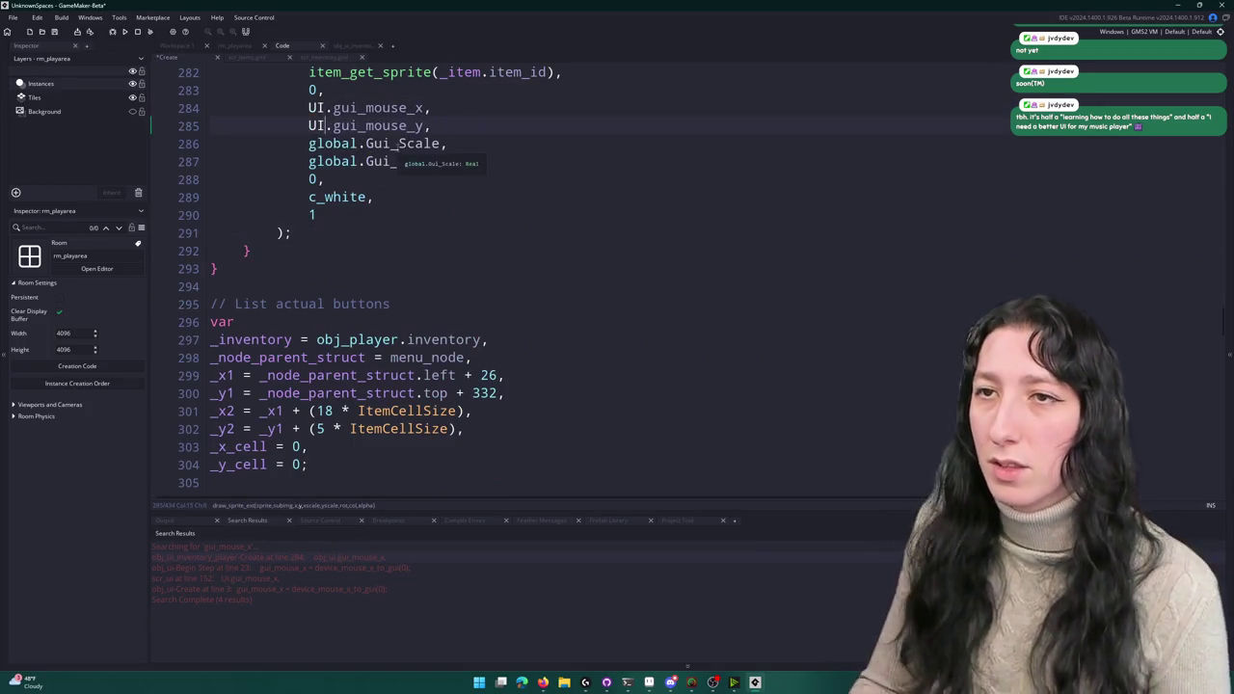
{"action": "key", "text": "BackSpace"}
{"action": "type", "text": "i"}
{"action": "scroll", "coordinate": [540, 289], "scroll_direction": "up", "scroll_amount": 2}
{"action": "key", "text": "ctrl+f"}
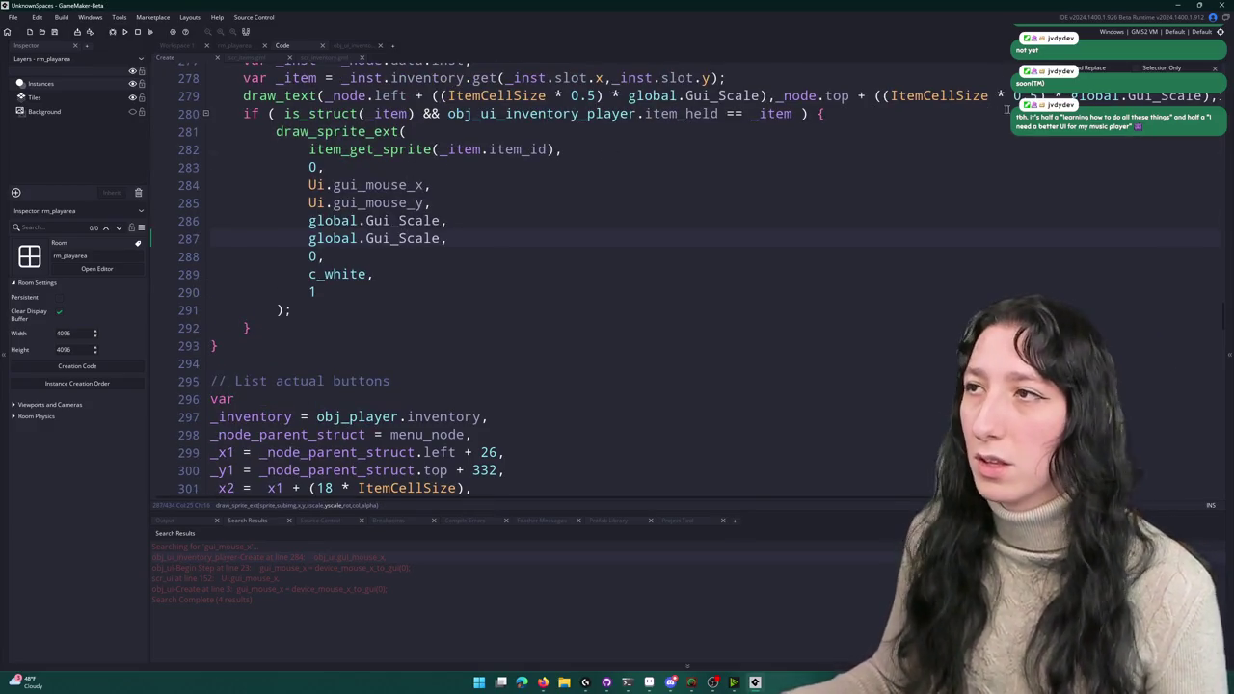
{"action": "key", "text": "Escape"}
{"action": "mouse_move", "coordinate": [1225, 321]}
{"action": "left_mouse_down"}
{"action": "mouse_move", "coordinate": [1148, 145]}
{"action": "mouse_move", "coordinate": [1138, 169]}
{"action": "mouse_move", "coordinate": [1133, 144]}
{"action": "mouse_move", "coordinate": [1128, 251]}
{"action": "mouse_move", "coordinate": [1126, 241]}
{"action": "left_mouse_up"}
{"action": "left_click", "coordinate": [916, 207]}
{"action": "key", "text": "F12"}
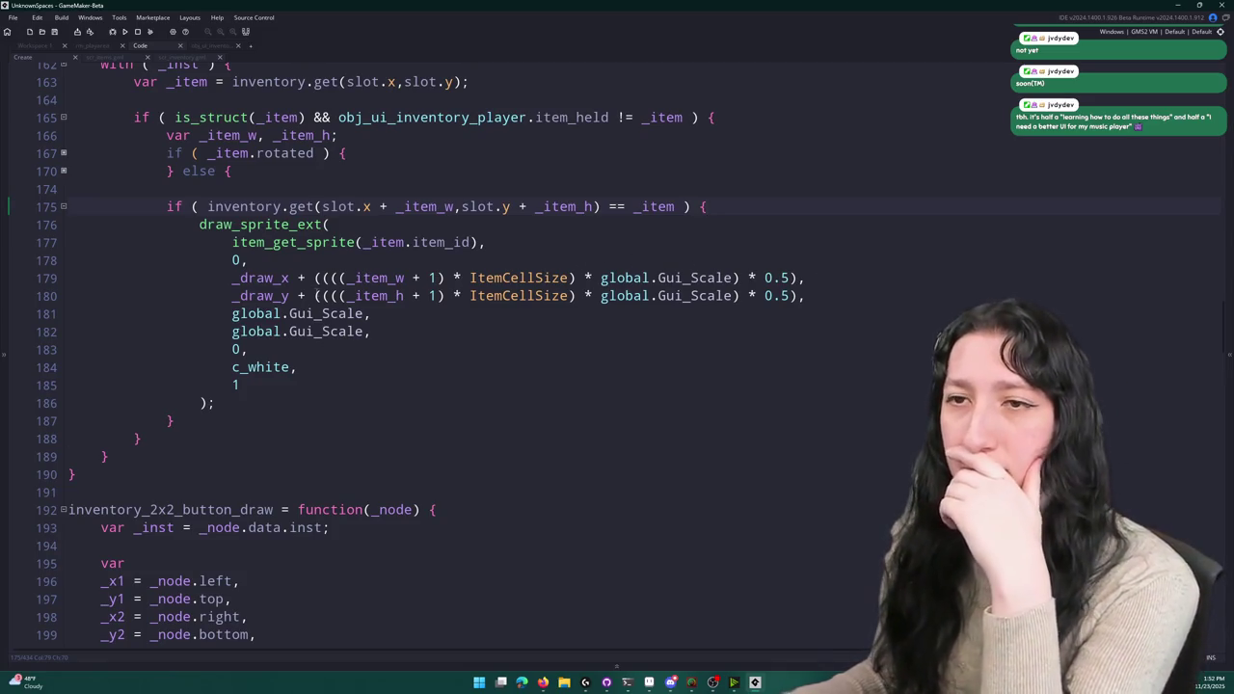
- Paste the point_in_rectangle block into the hover check, then undo it
{"action": "scroll", "coordinate": [175, 159], "scroll_direction": "up", "scroll_amount": 12}
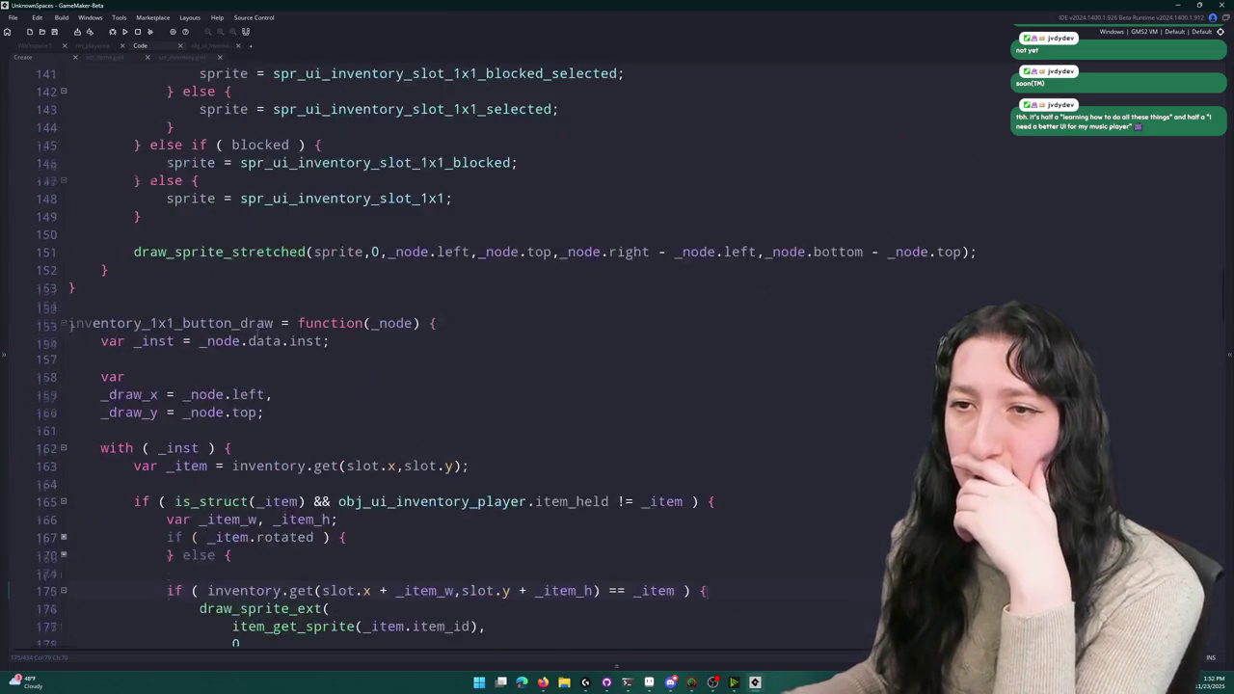
{"action": "scroll", "coordinate": [266, 395], "scroll_direction": "up", "scroll_amount": 8}
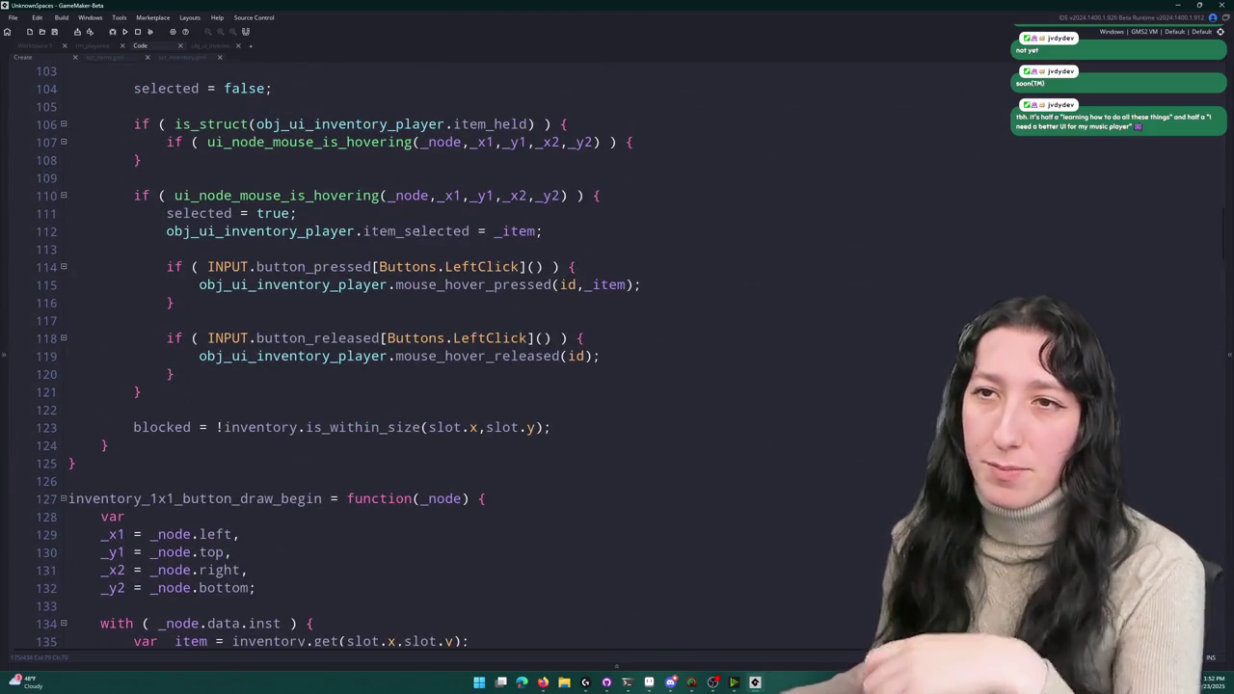
{"action": "key", "text": "Return"}
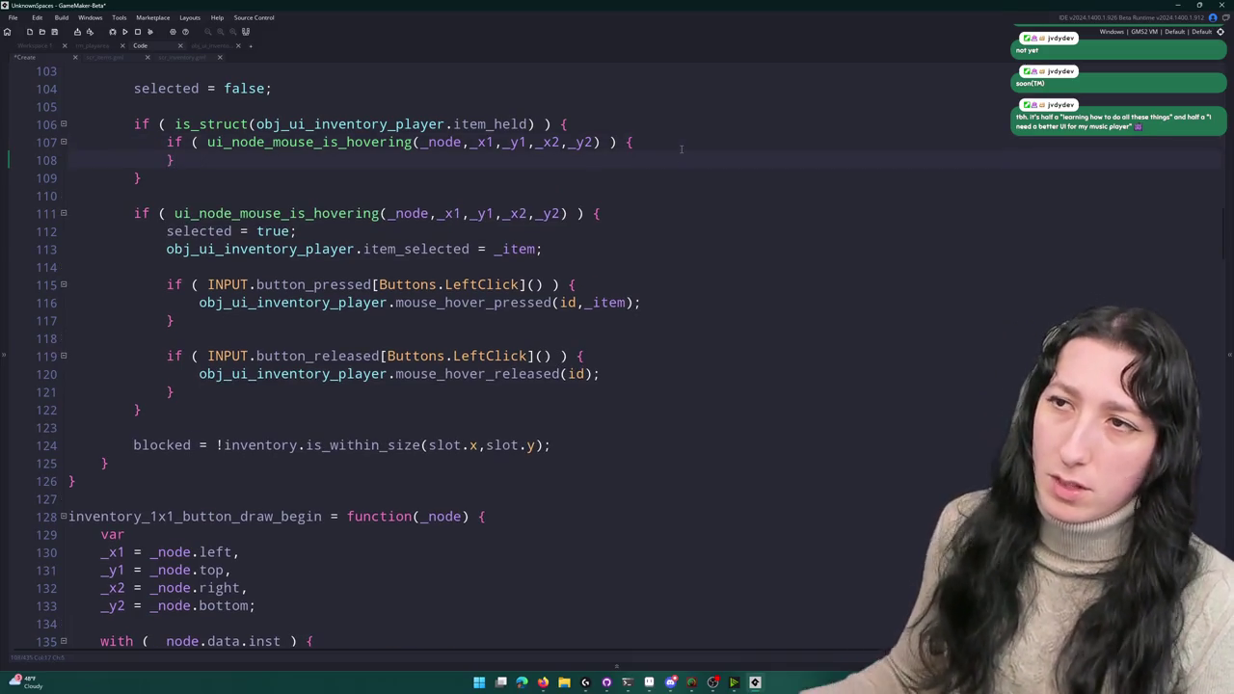
{"action": "key", "text": "ctrl+v"}
{"action": "key", "text": "ctrl+z"}
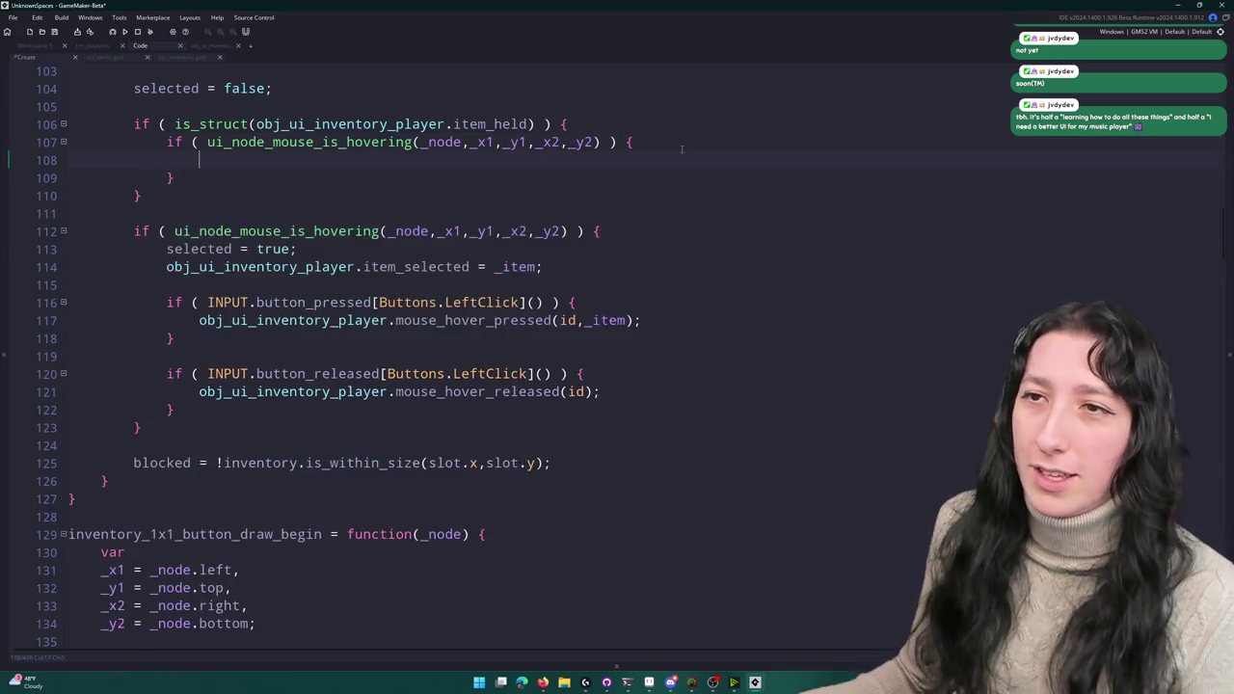
- Replace ui_node_mouse_is_hovering on line 107 with rectangle_in_rectangle, removing the stray parentheses
{"action": "left_click", "coordinate": [616, 119]}
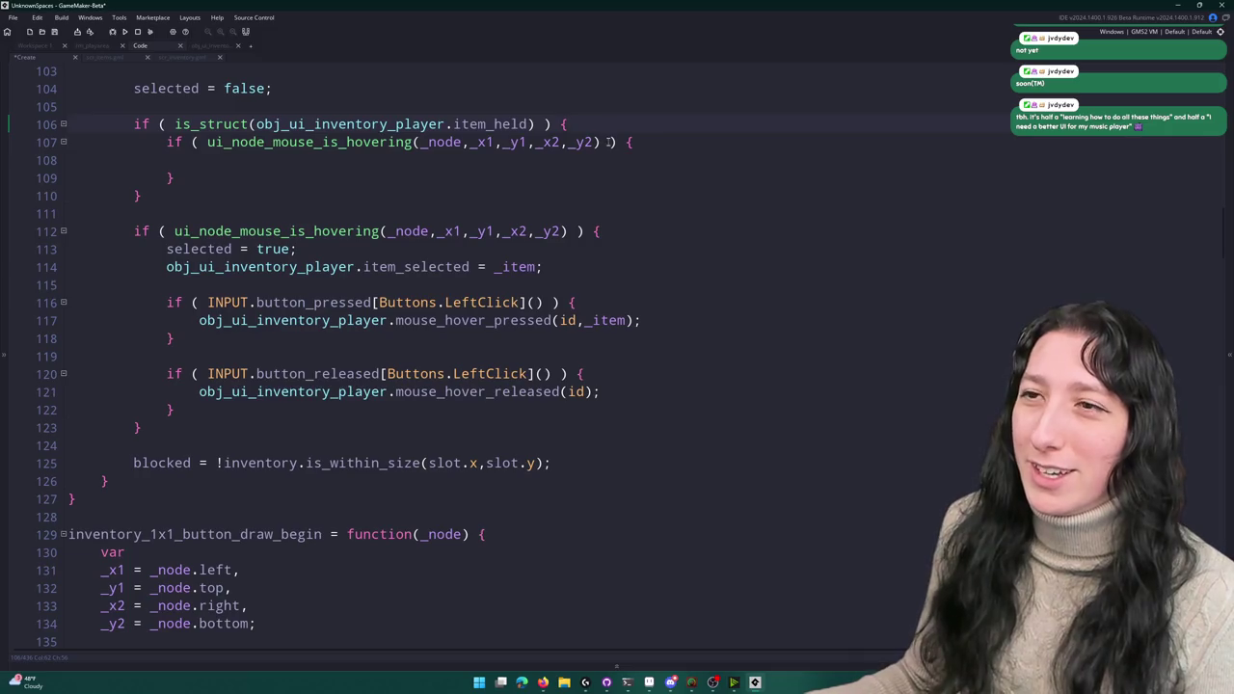
{"action": "left_click", "coordinate": [600, 142]}
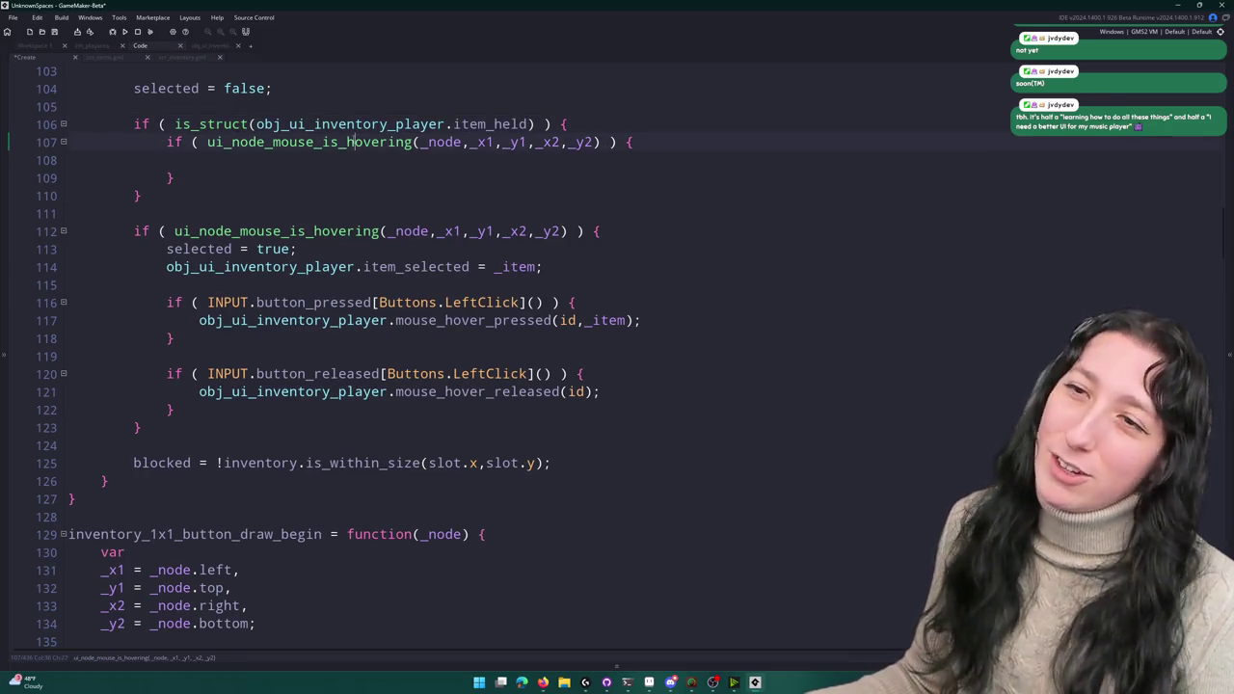
{"action": "double_click", "coordinate": [353, 142]}
{"action": "type", "text": "rectangle"}
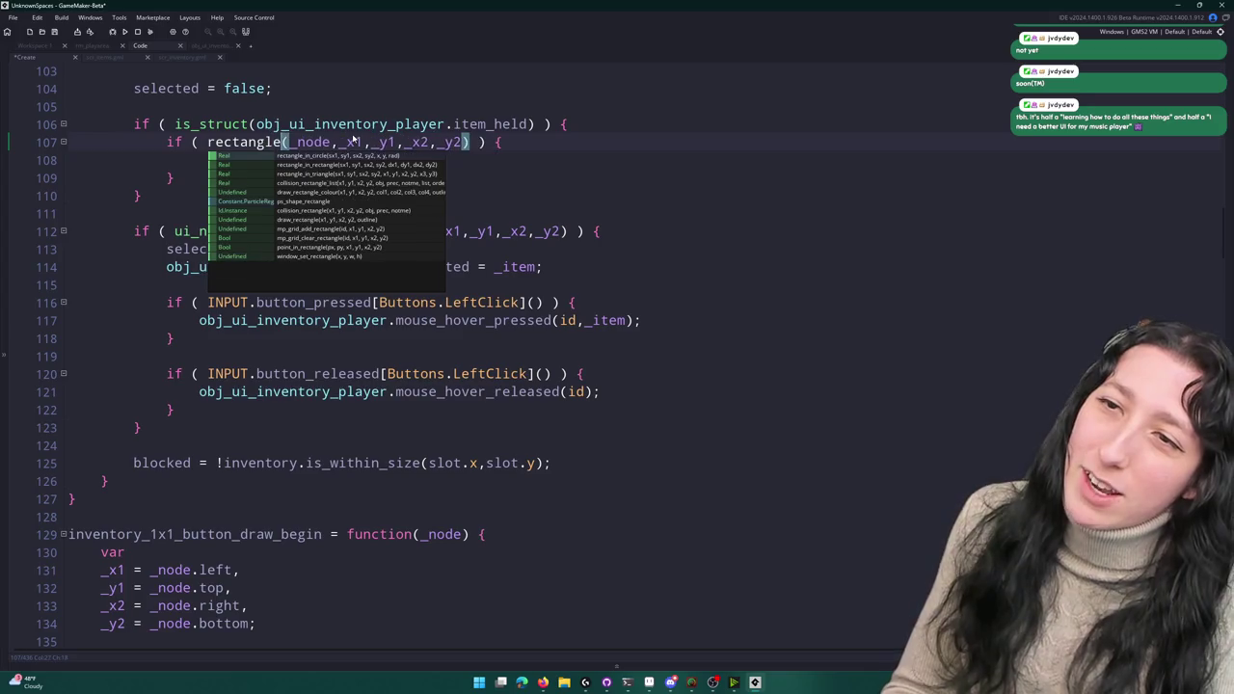
{"action": "key", "text": "Down"}
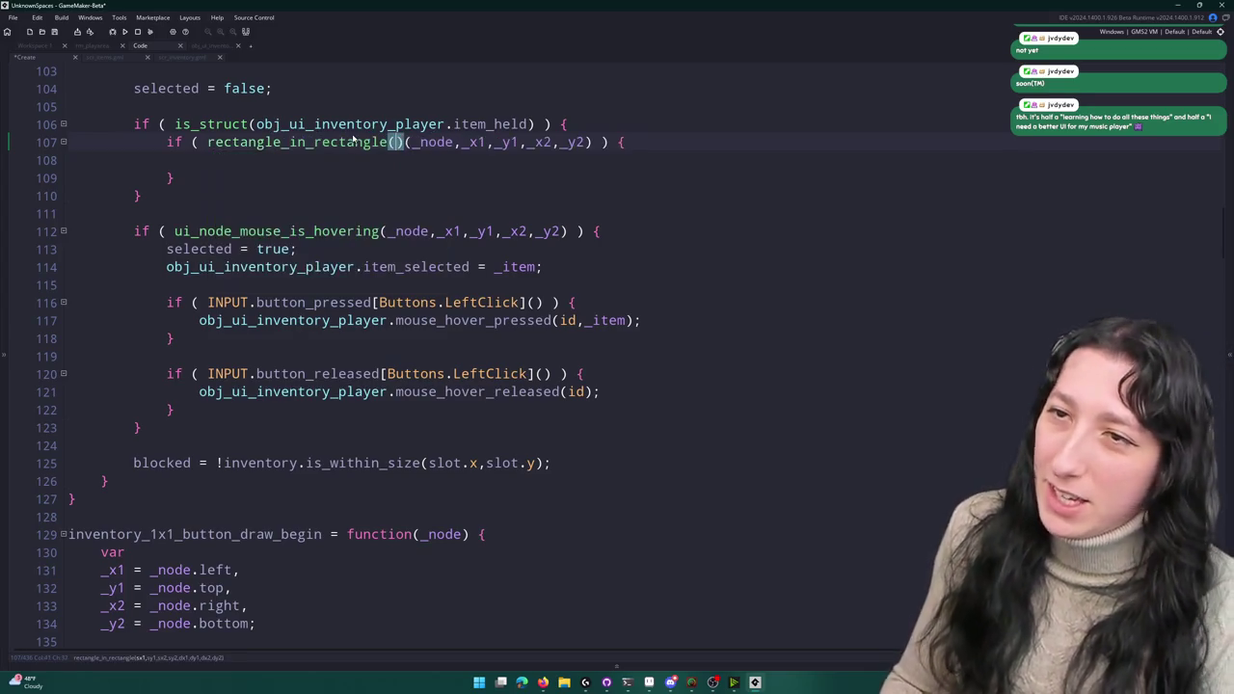
{"action": "key", "text": "Return"}
{"action": "key", "text": "Delete"}
{"action": "key", "text": "Delete"}
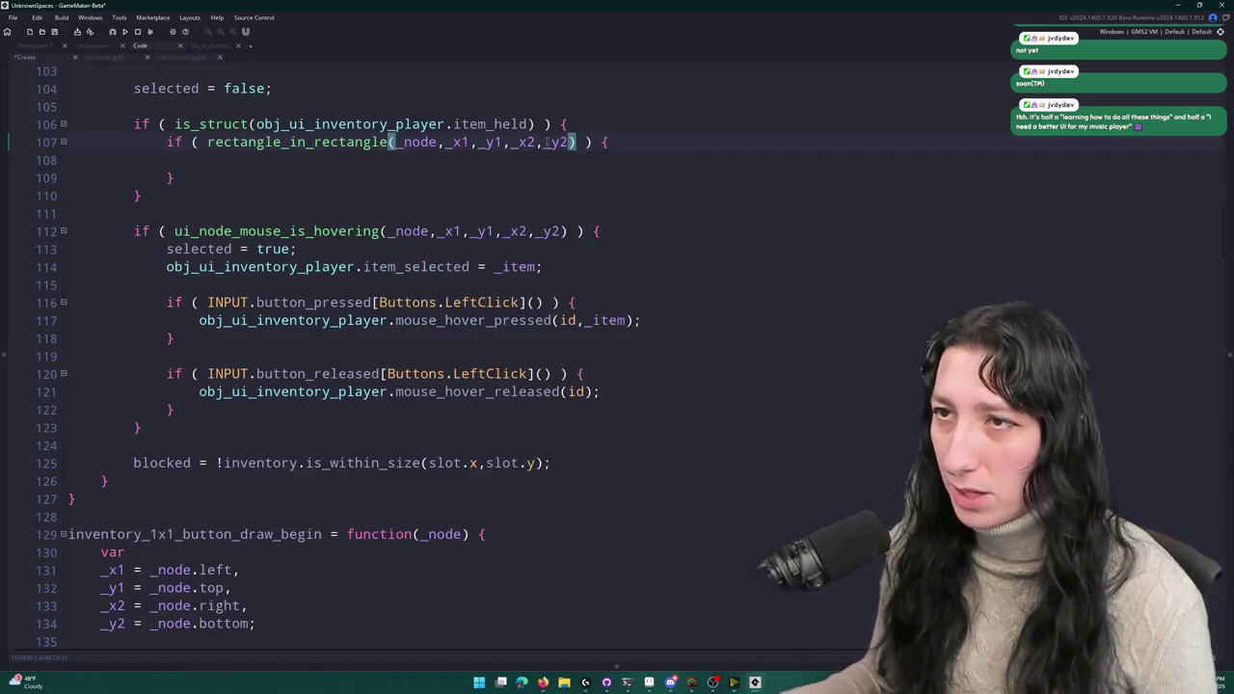
- Append > 0 to the call and copy selected = true; into line 108
{"action": "type", "text": "> 0"}
{"action": "left_click_drag", "start_coordinate": [349, 248], "coordinate": [166, 249]}
{"action": "key", "text": "ctrl+c"}
{"action": "left_click", "coordinate": [247, 162]}
{"action": "key", "text": "ctrl+v"}
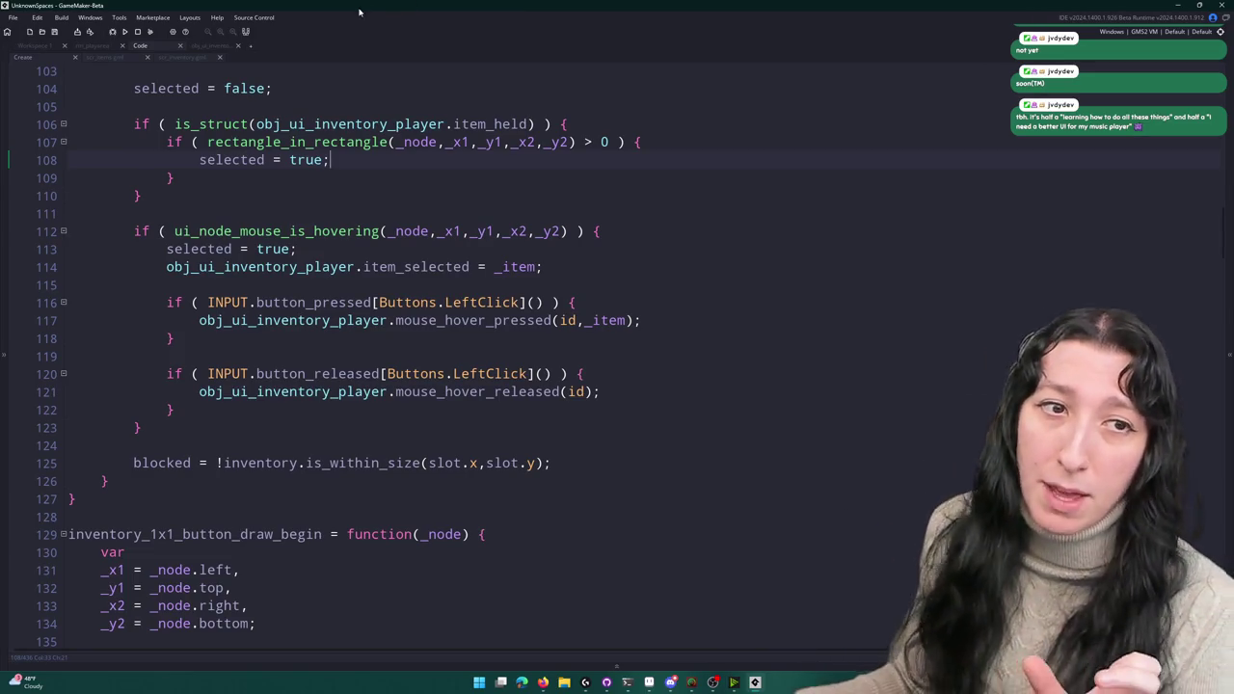
- Insert a comma before _x1 in the rectangle_in_rectangle argument list
{"action": "left_click", "coordinate": [660, 145]}
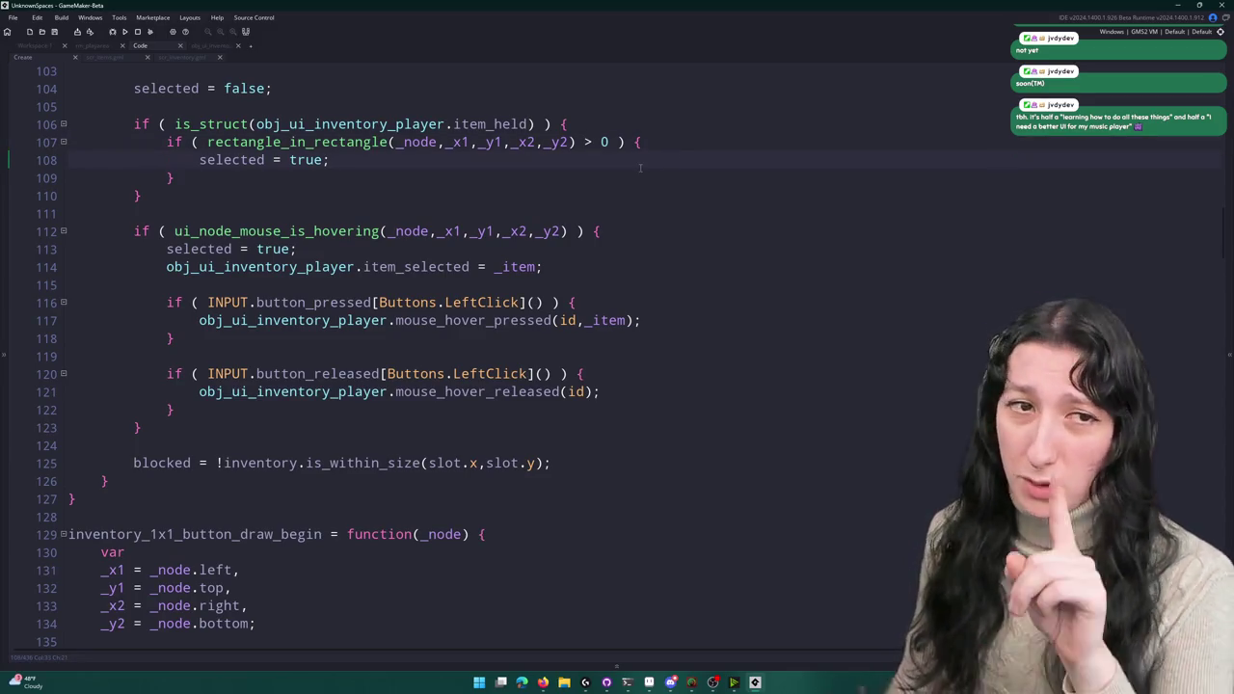
{"action": "key", "text": "Down"}
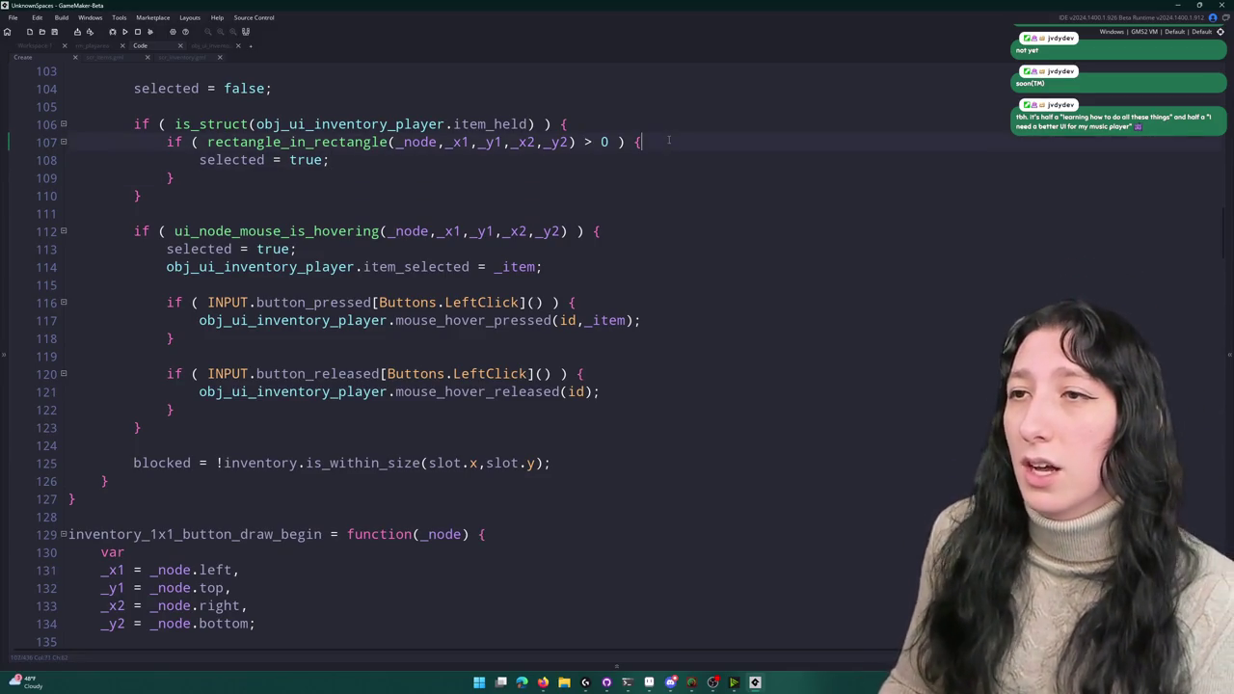
{"action": "left_click", "coordinate": [457, 142]}
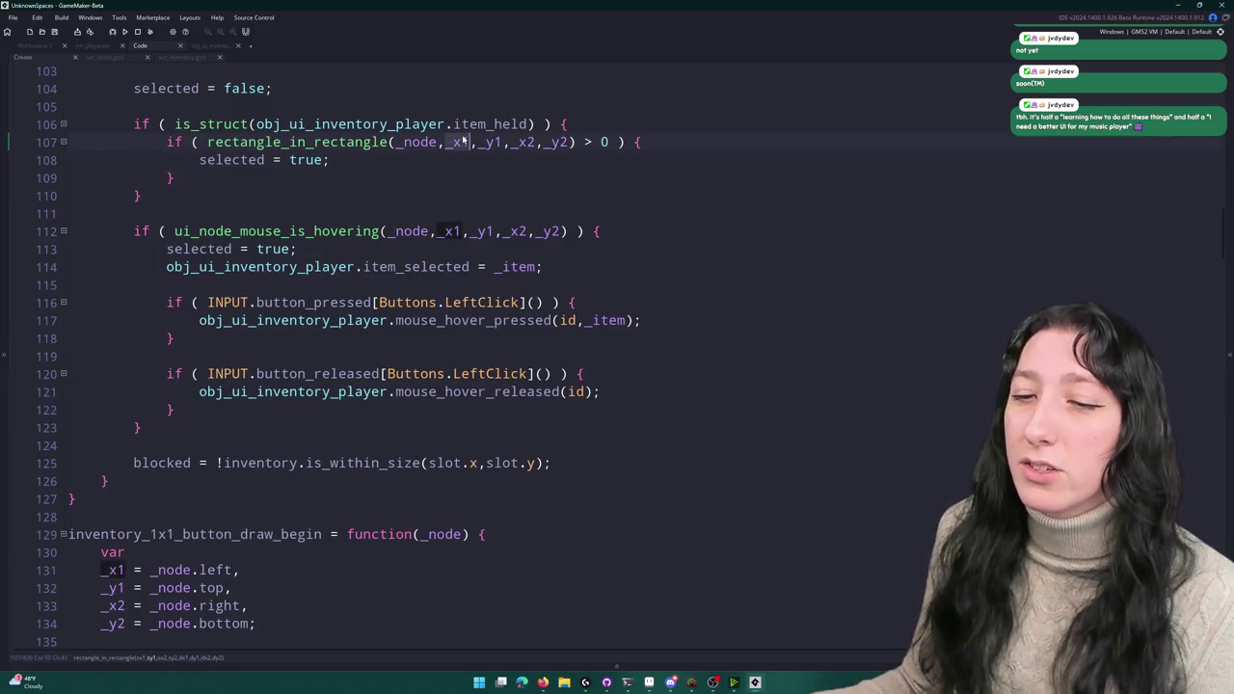
{"action": "scroll", "coordinate": [457, 154], "scroll_direction": "up", "scroll_amount": 1}
{"action": "left_click", "coordinate": [570, 181]}
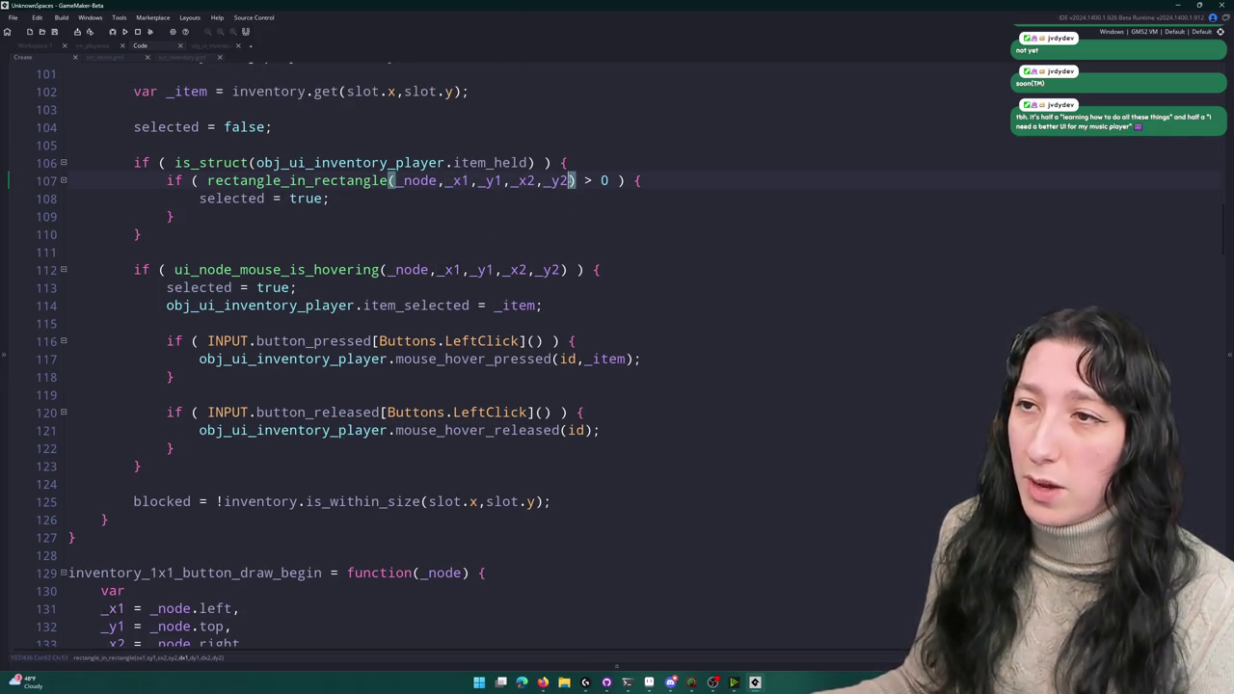
{"action": "left_click", "coordinate": [444, 181]}
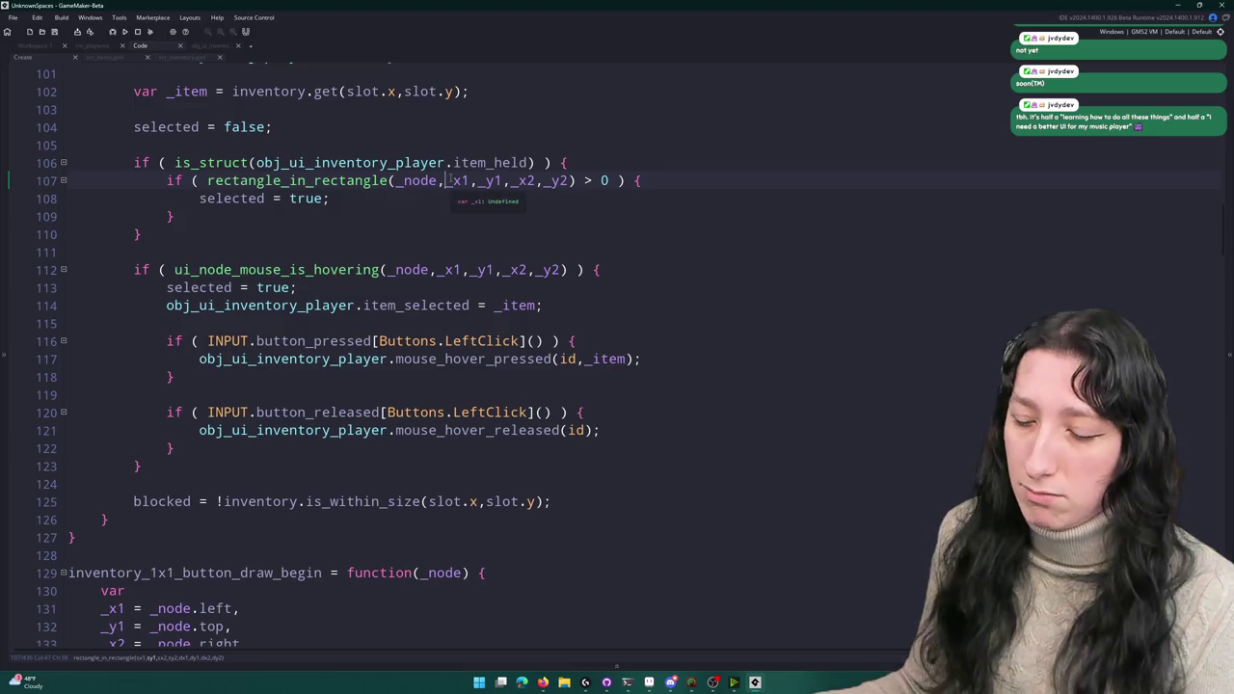
{"action": "type", "text": ","}
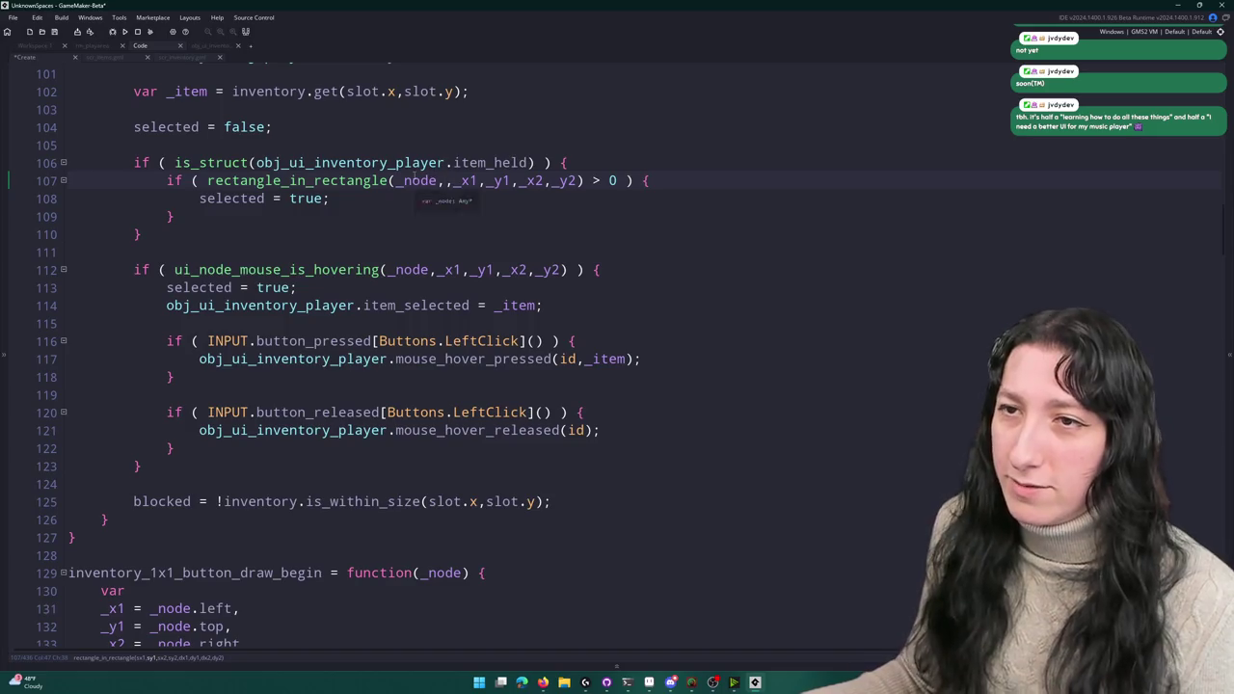
{"action": "left_click", "coordinate": [414, 181]}
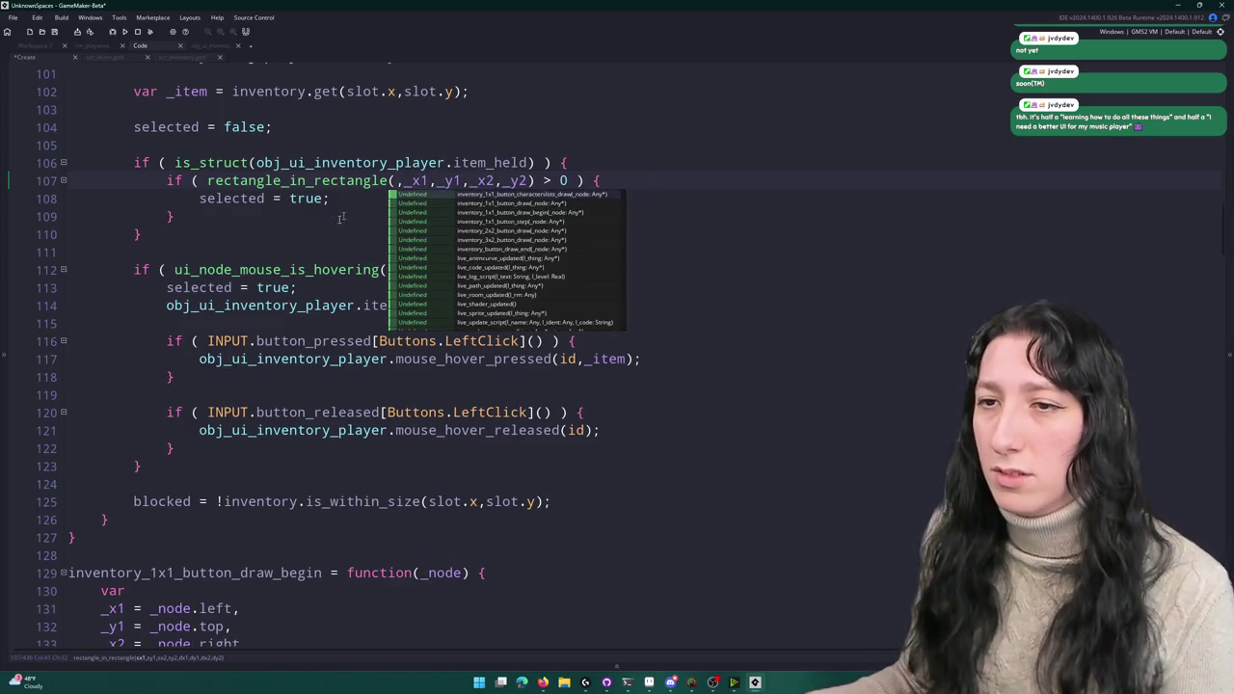
{"action": "middle_click", "coordinate": [316, 272]}
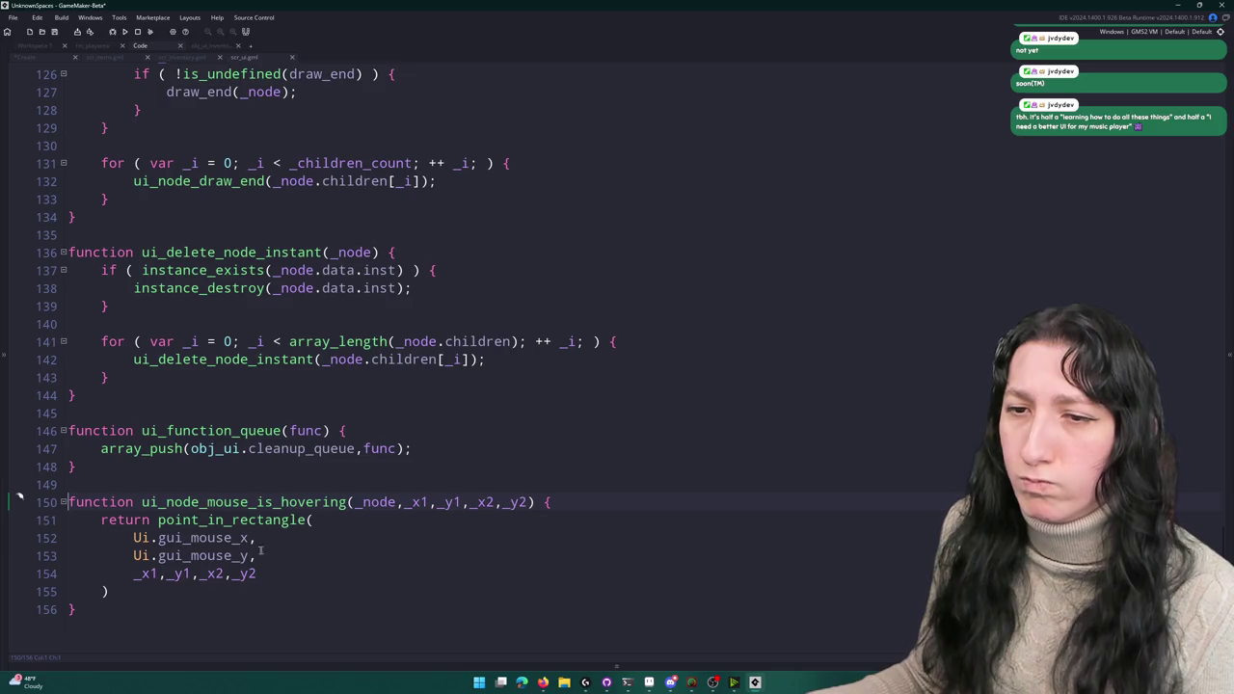
- Delete _node from ui_node_mouse_is_hovering's parameters, save scr_ui, and find all its calls
{"action": "left_click", "coordinate": [380, 502]}
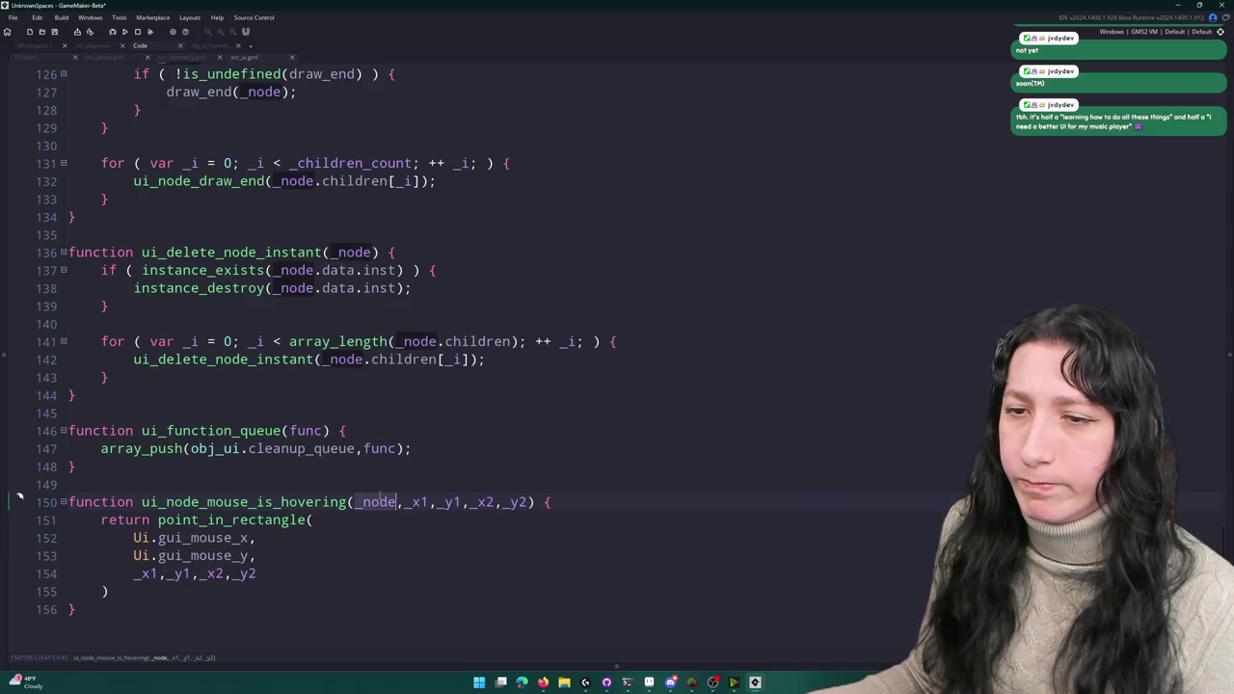
{"action": "key", "text": "ctrl+BackSpace"}
{"action": "key", "text": "ctrl+Delete"}
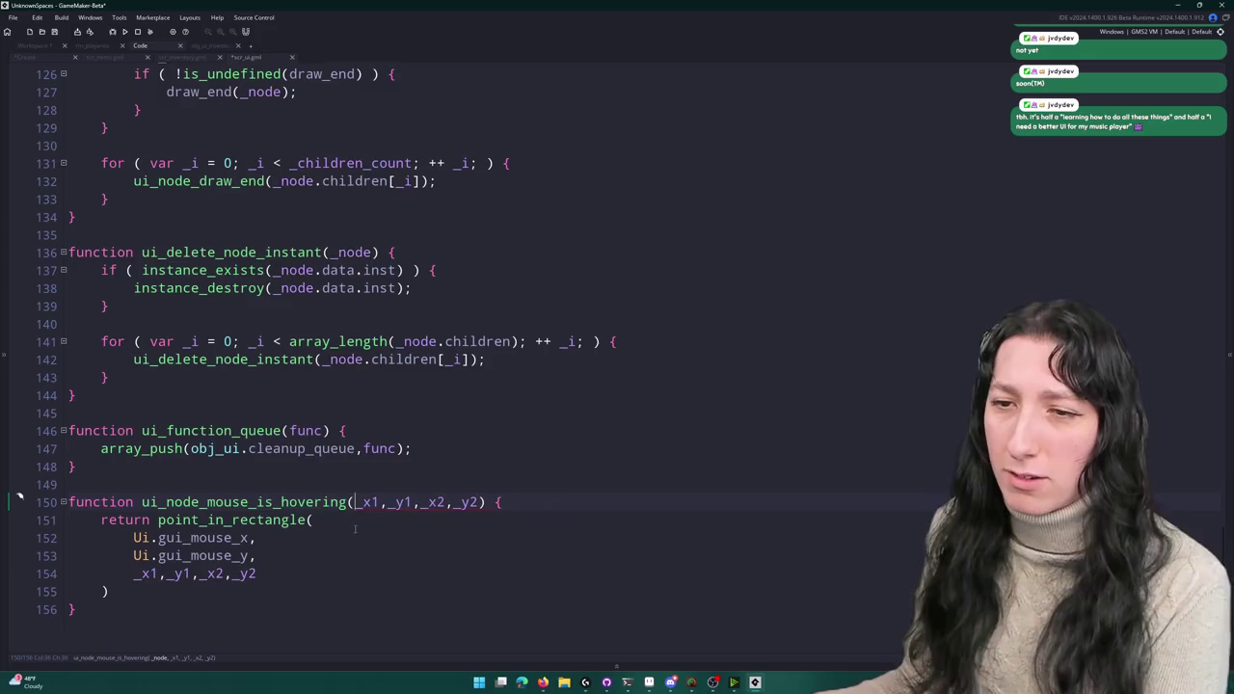
{"action": "key", "text": "ctrl+s"}
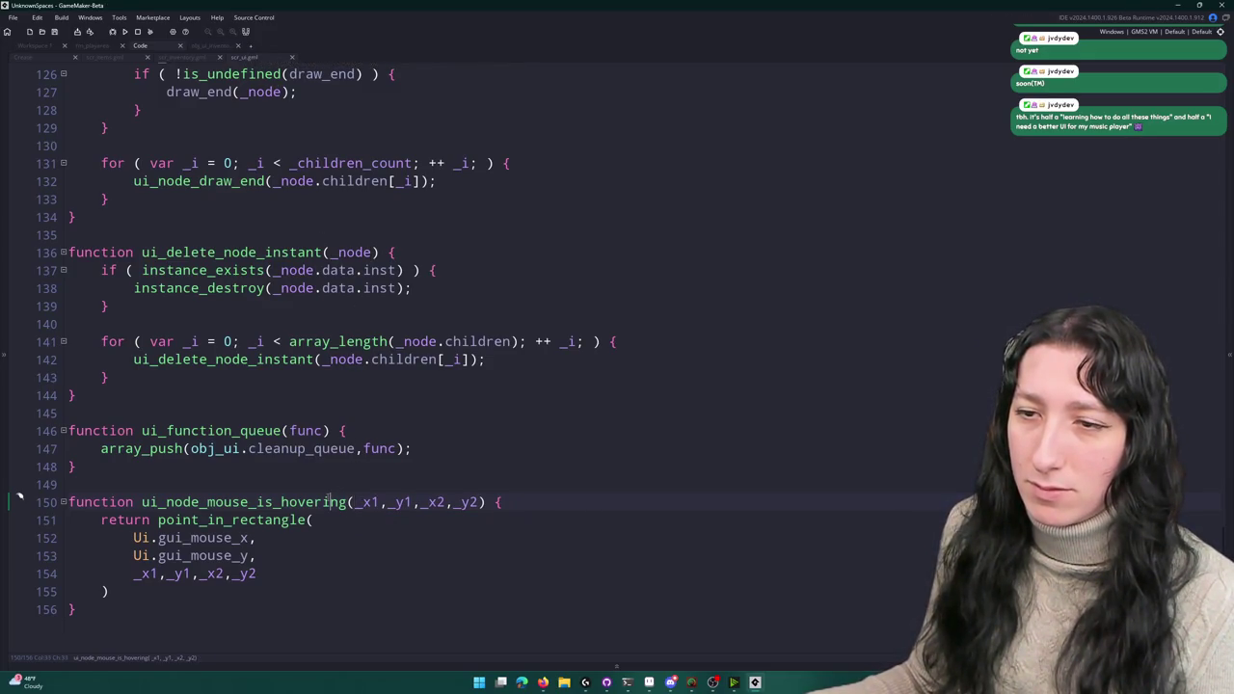
{"action": "key", "text": "ctrl+shift+Left"}
{"action": "key", "text": "ctrl+shift+f"}
{"action": "left_click", "coordinate": [409, 28]}
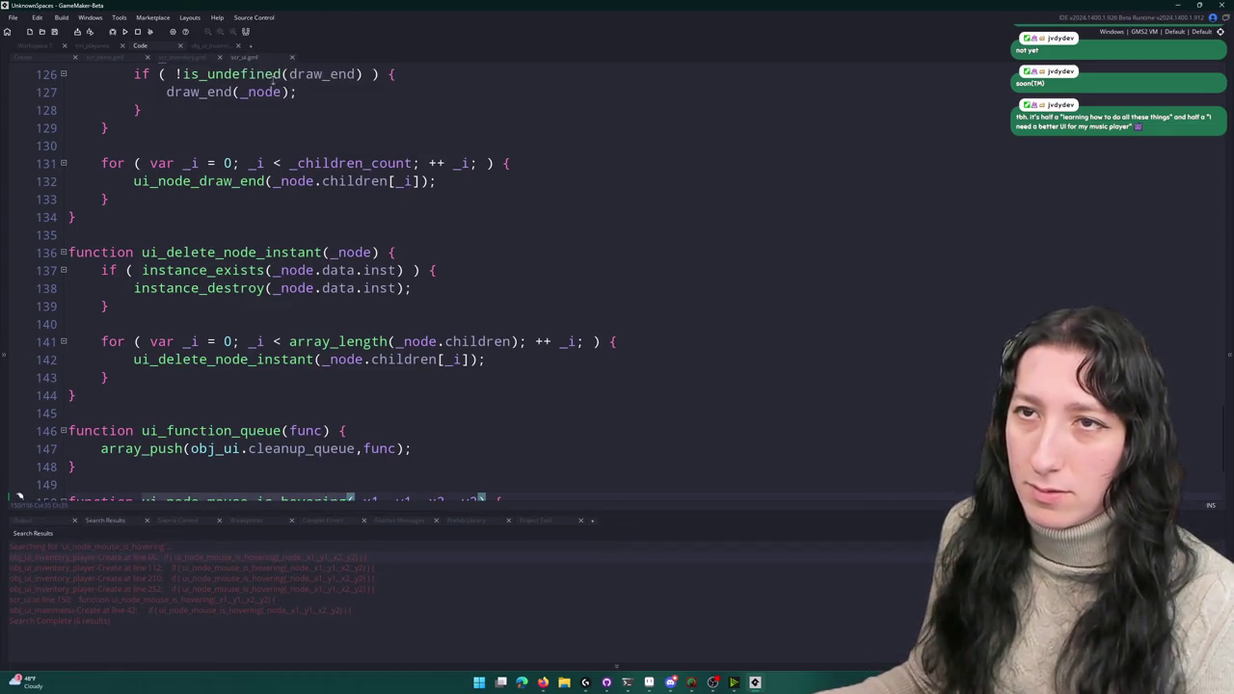
- Remove the _node argument from the hover calls on lines 66, 112 and 210
{"action": "double_click", "coordinate": [324, 554]}
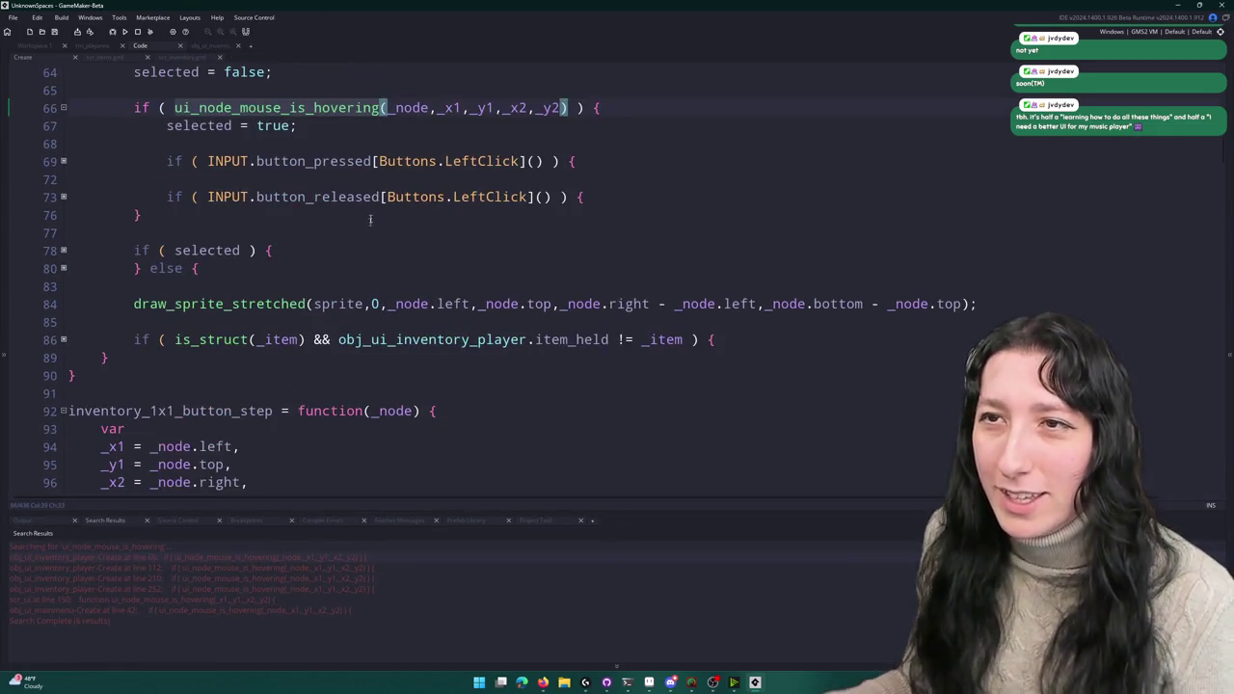
{"action": "double_click", "coordinate": [409, 108]}
{"action": "key", "text": "Delete"}
{"action": "key", "text": "Delete"}
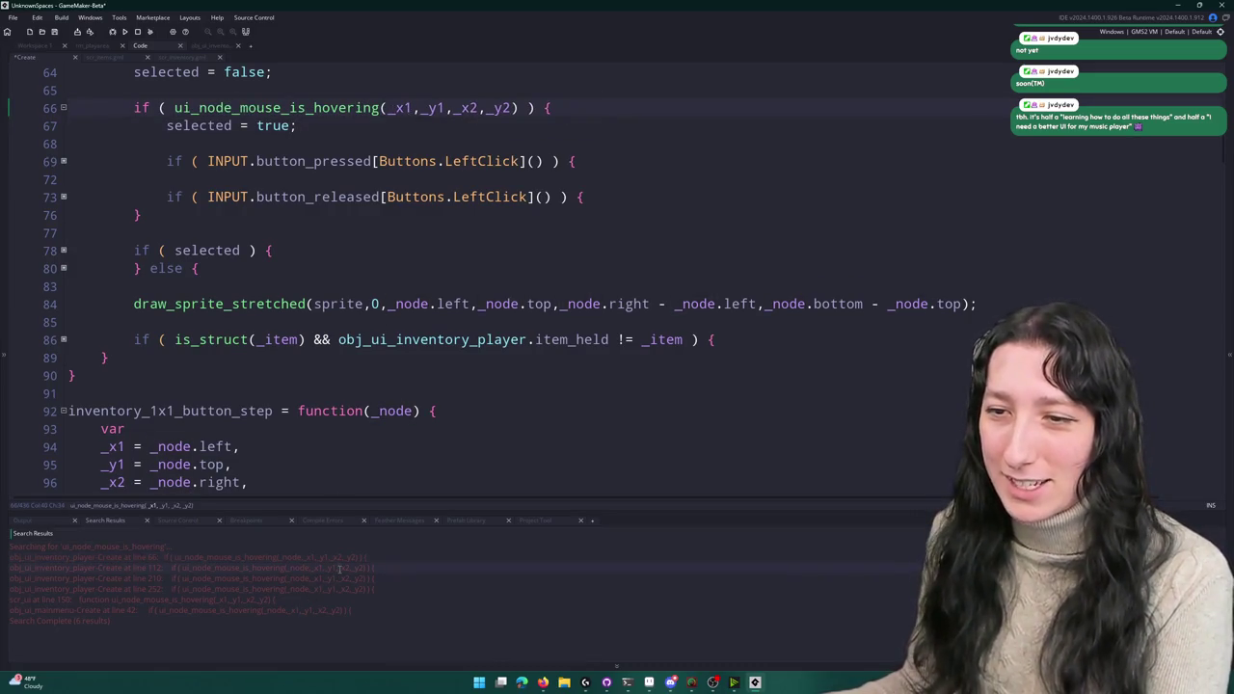
{"action": "double_click", "coordinate": [340, 568]}
{"action": "key", "text": "Right"}
{"action": "key", "text": "Right"}
{"action": "key", "text": "Delete"}
{"action": "key", "text": "Delete"}
{"action": "key", "text": "Delete"}
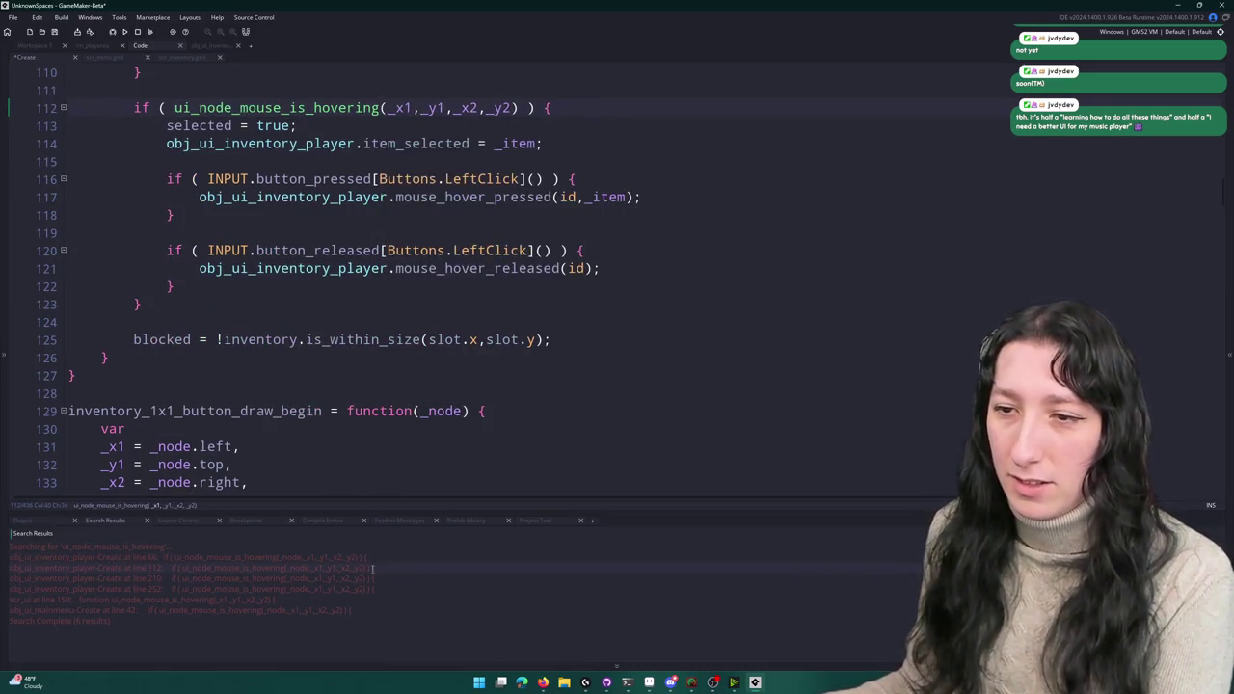
{"action": "double_click", "coordinate": [372, 578]}
{"action": "key", "text": "Right"}
{"action": "key", "text": "Right"}
{"action": "key", "text": "Delete"}
{"action": "key", "text": "Delete"}
{"action": "key", "text": "Delete"}
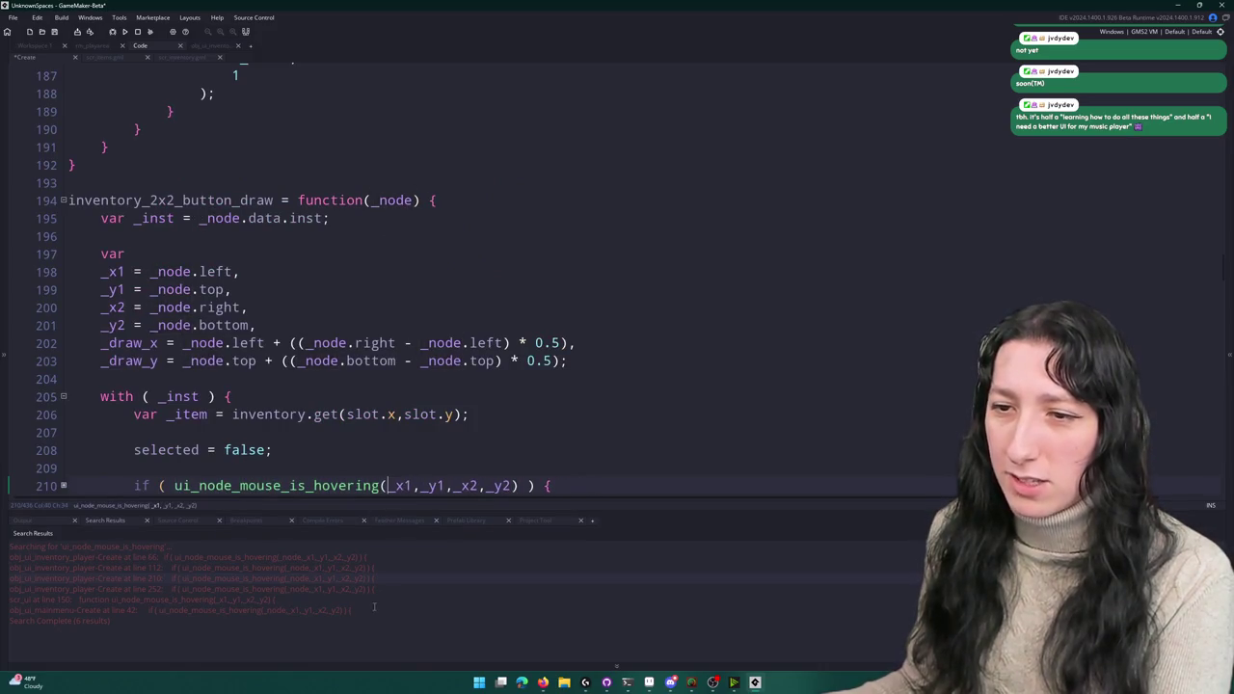
- Remove _node from the line 252 call and obj_ui_mainmenu's line 42 call
{"action": "double_click", "coordinate": [379, 589]}
{"action": "key", "text": "Right"}
{"action": "key", "text": "Right"}
{"action": "key", "text": "Delete"}
{"action": "key", "text": "Delete"}
{"action": "key", "text": "Delete"}
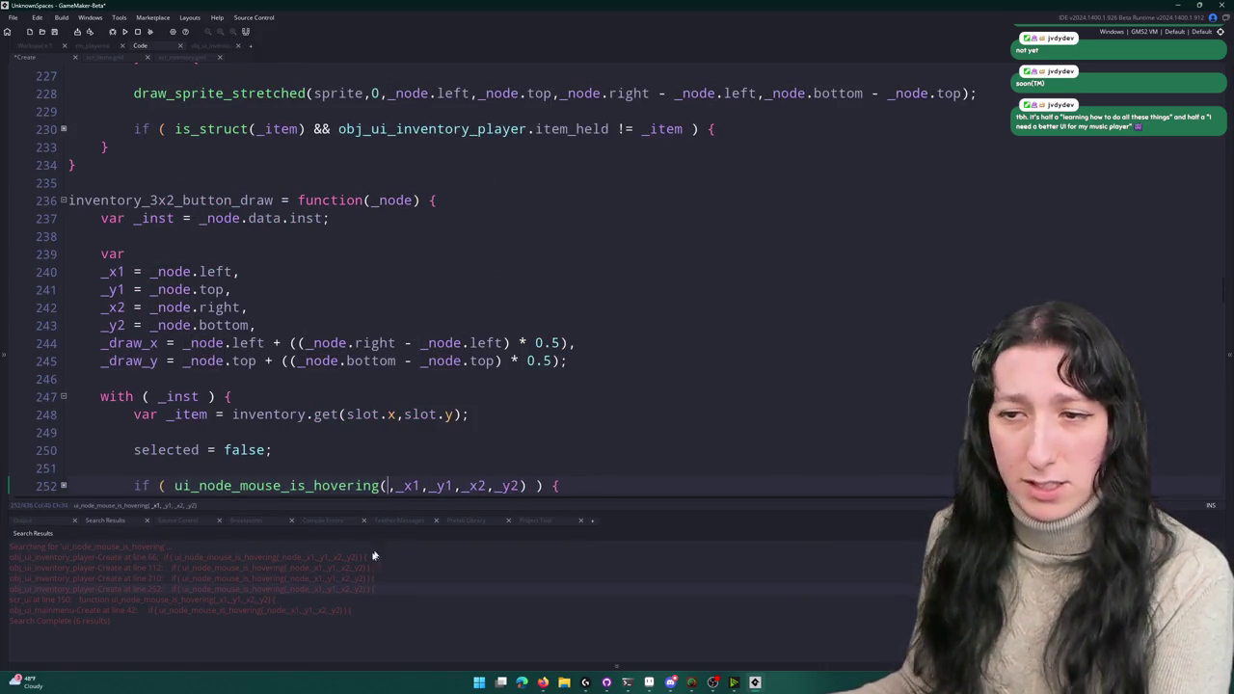
{"action": "double_click", "coordinate": [320, 611]}
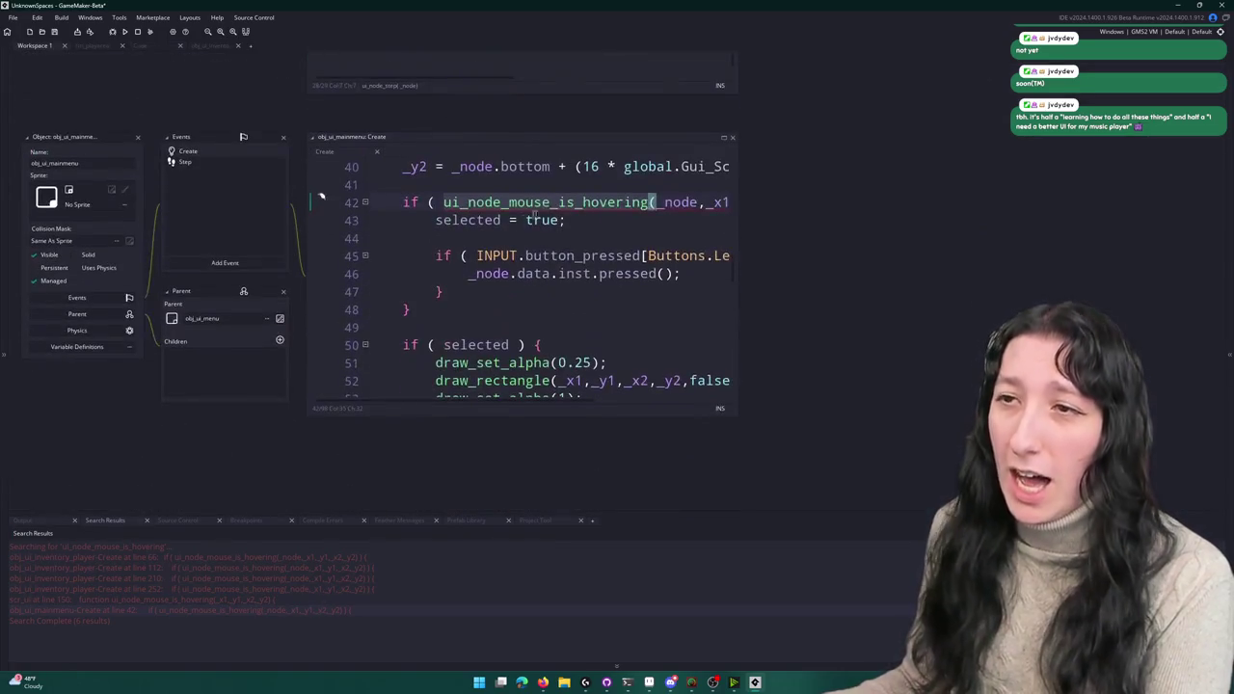
{"action": "key", "text": "Delete"}
{"action": "key", "text": "Delete"}
{"action": "key", "text": "Delete"}
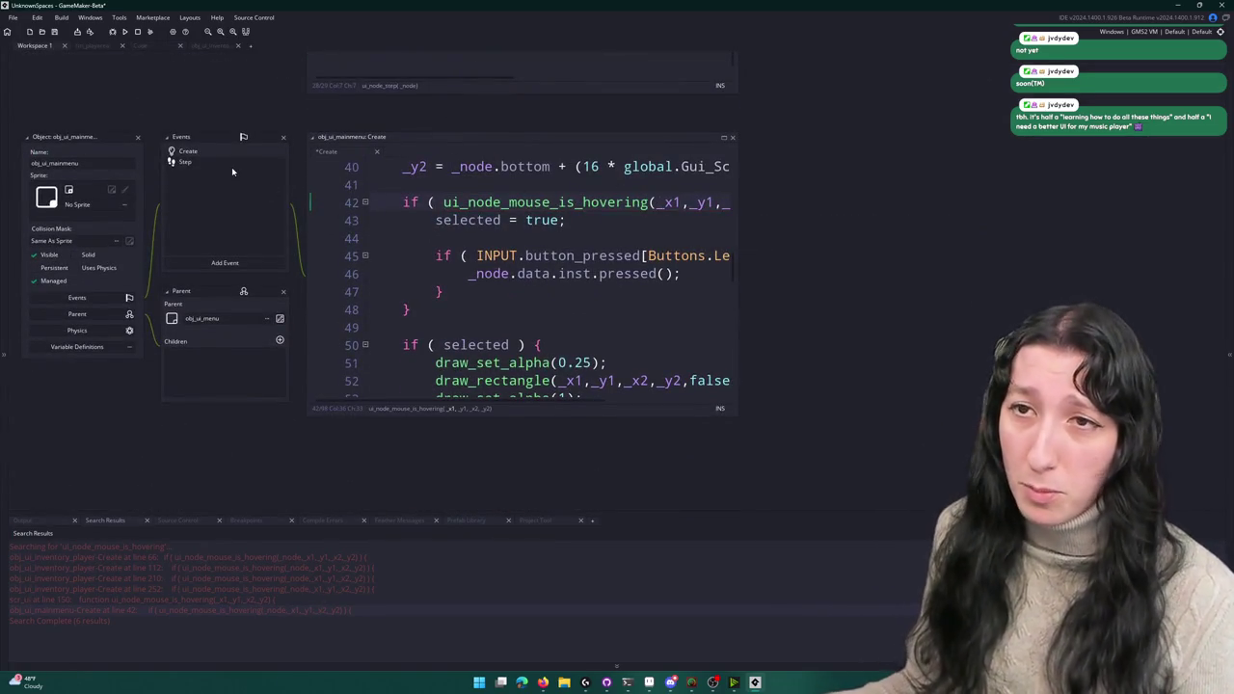
{"action": "left_click_drag", "start_coordinate": [208, 150], "coordinate": [291, 441]}
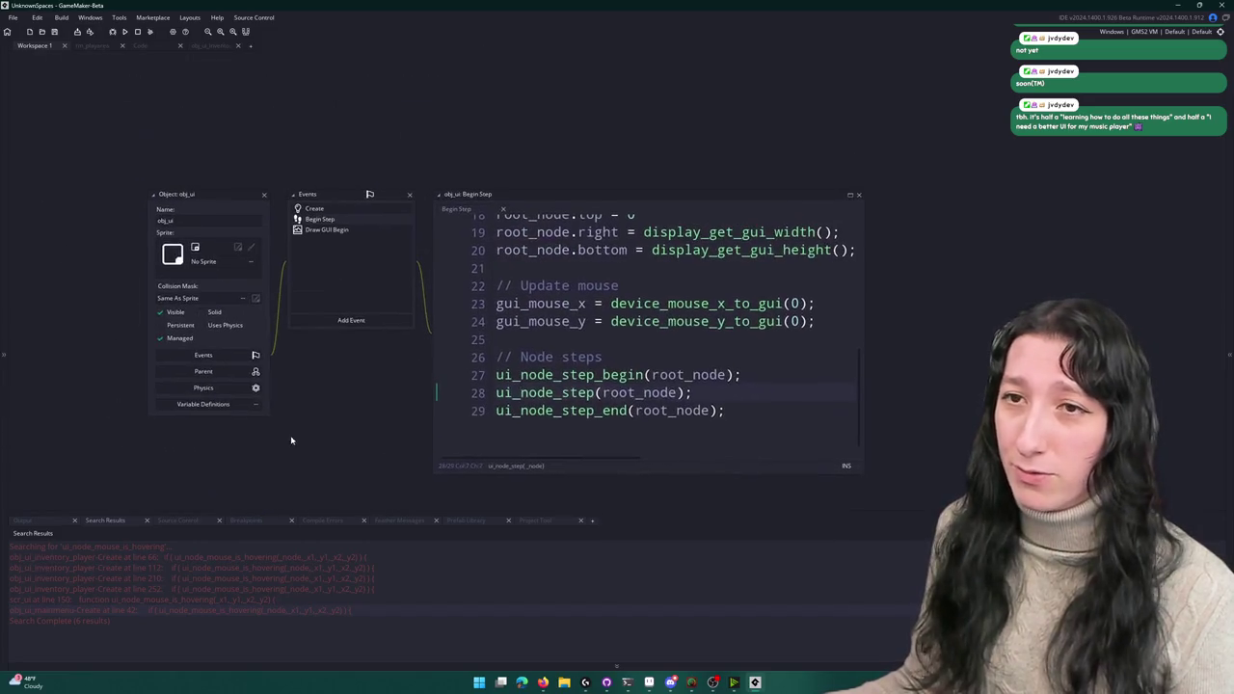
- Return to the inventory button code and place the caret inside rectangle_in_rectangle( on line 107
{"action": "left_click", "coordinate": [220, 47]}
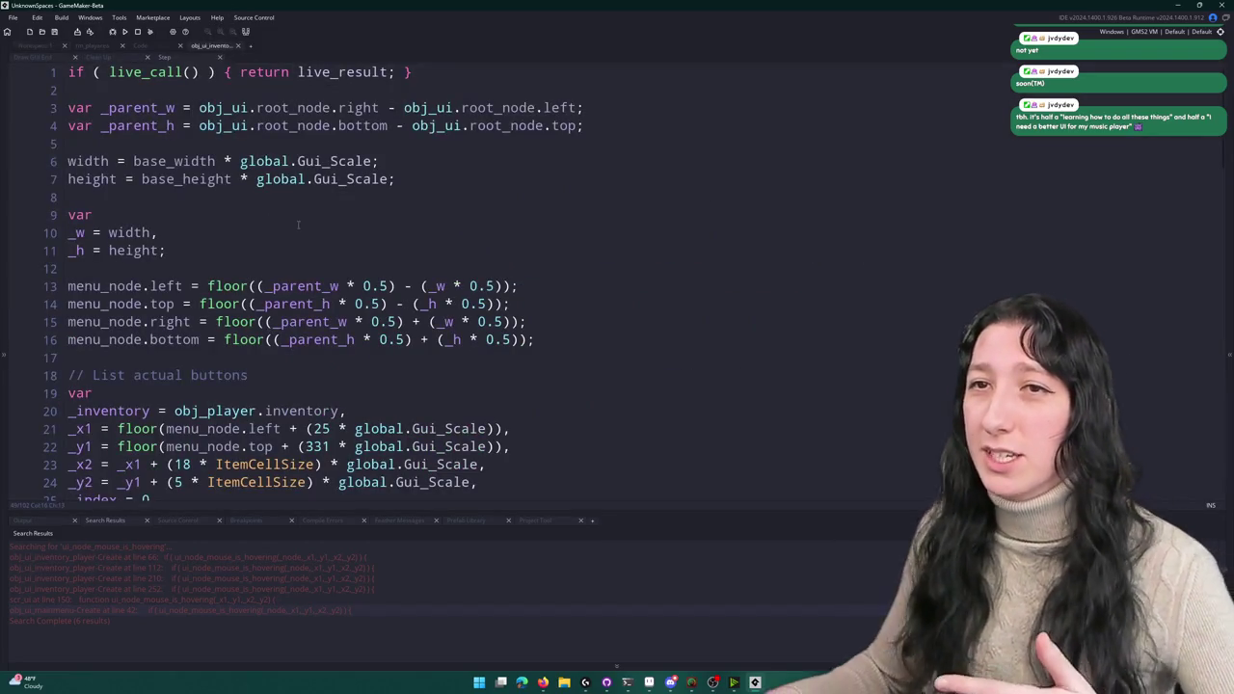
{"action": "left_click", "coordinate": [152, 46]}
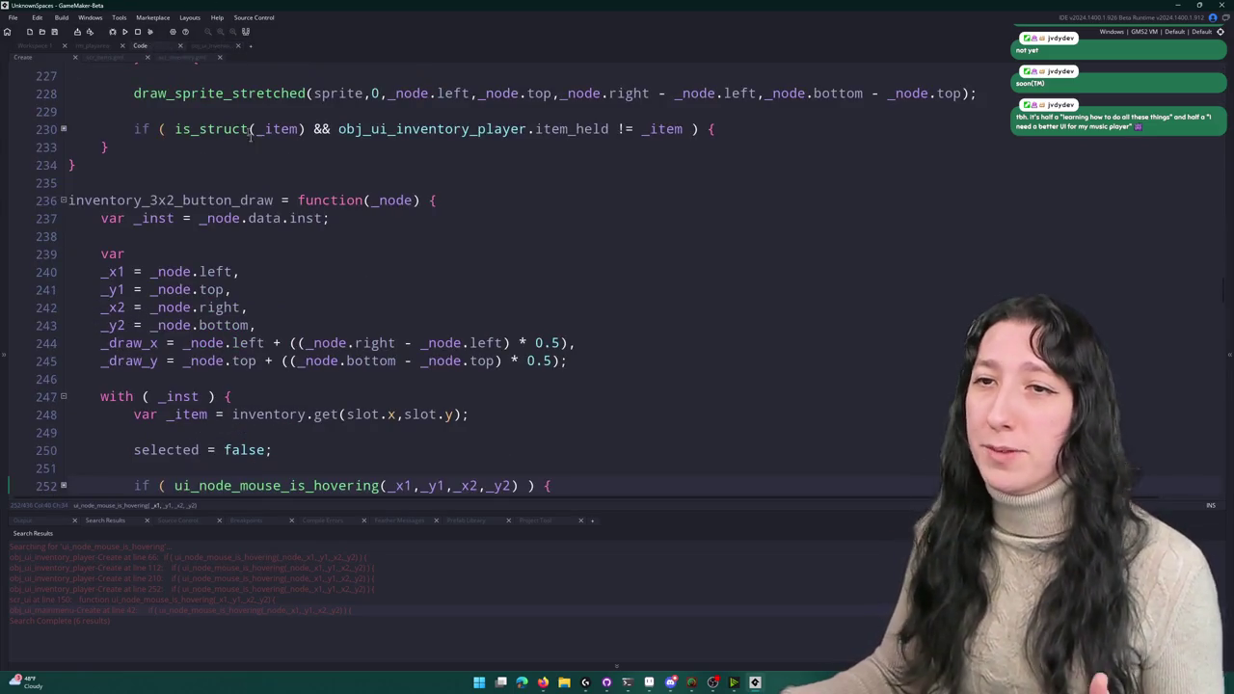
{"action": "scroll", "coordinate": [408, 441], "scroll_direction": "up", "scroll_amount": 6}
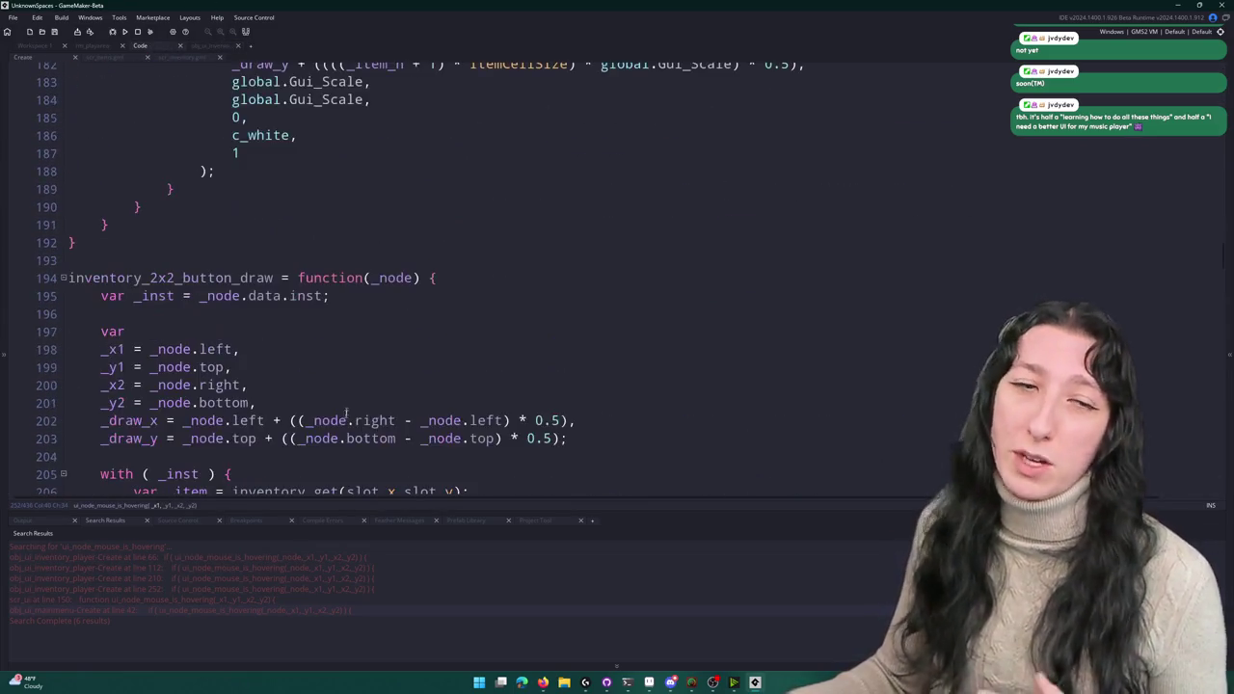
{"action": "scroll", "coordinate": [408, 440], "scroll_direction": "up", "scroll_amount": 7}
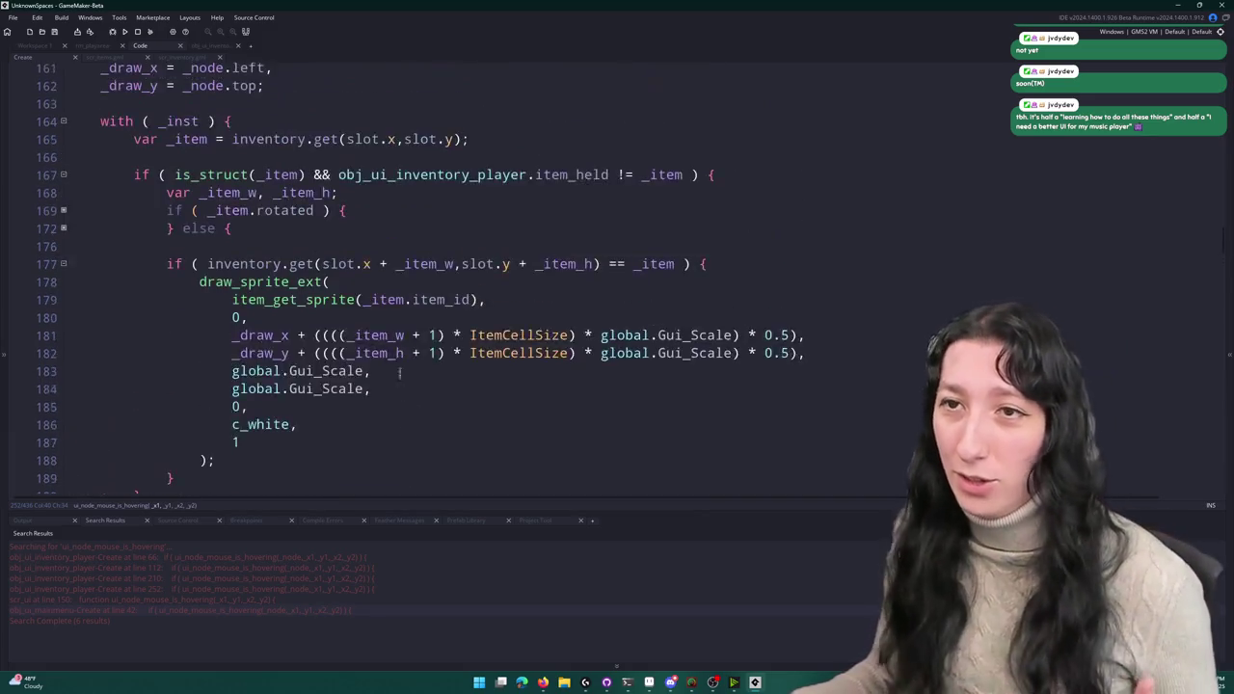
{"action": "scroll", "coordinate": [414, 331], "scroll_direction": "up", "scroll_amount": 5}
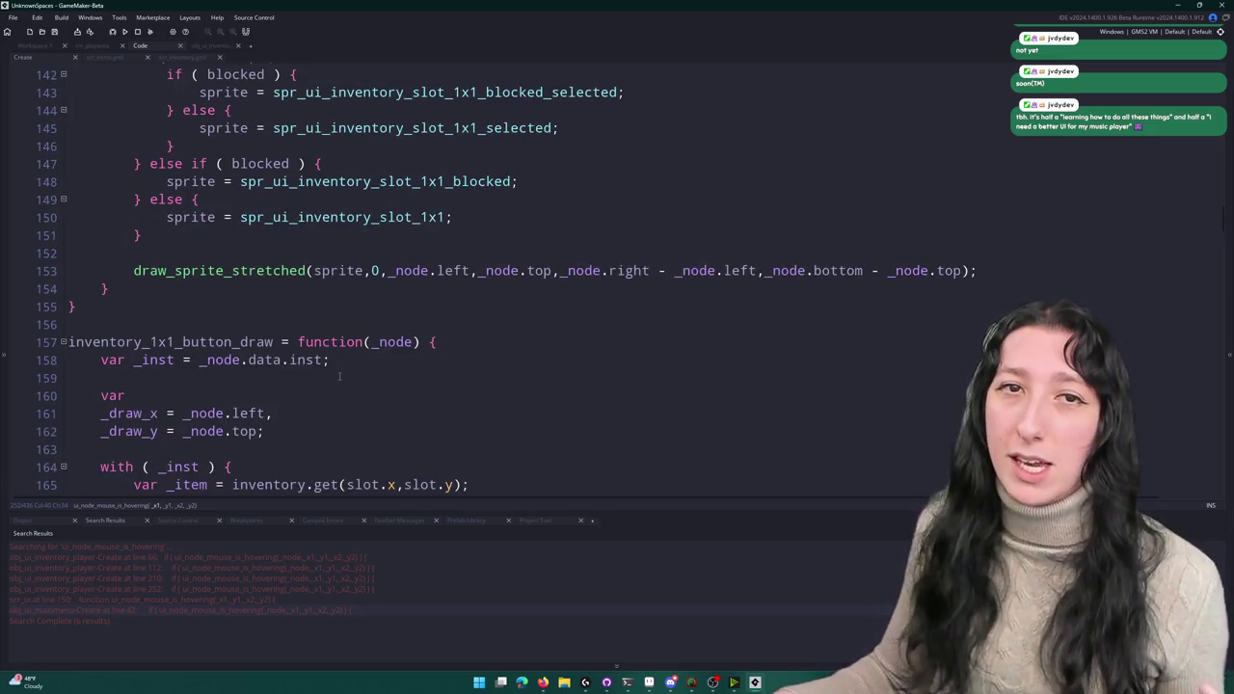
{"action": "scroll", "coordinate": [340, 377], "scroll_direction": "up", "scroll_amount": 3}
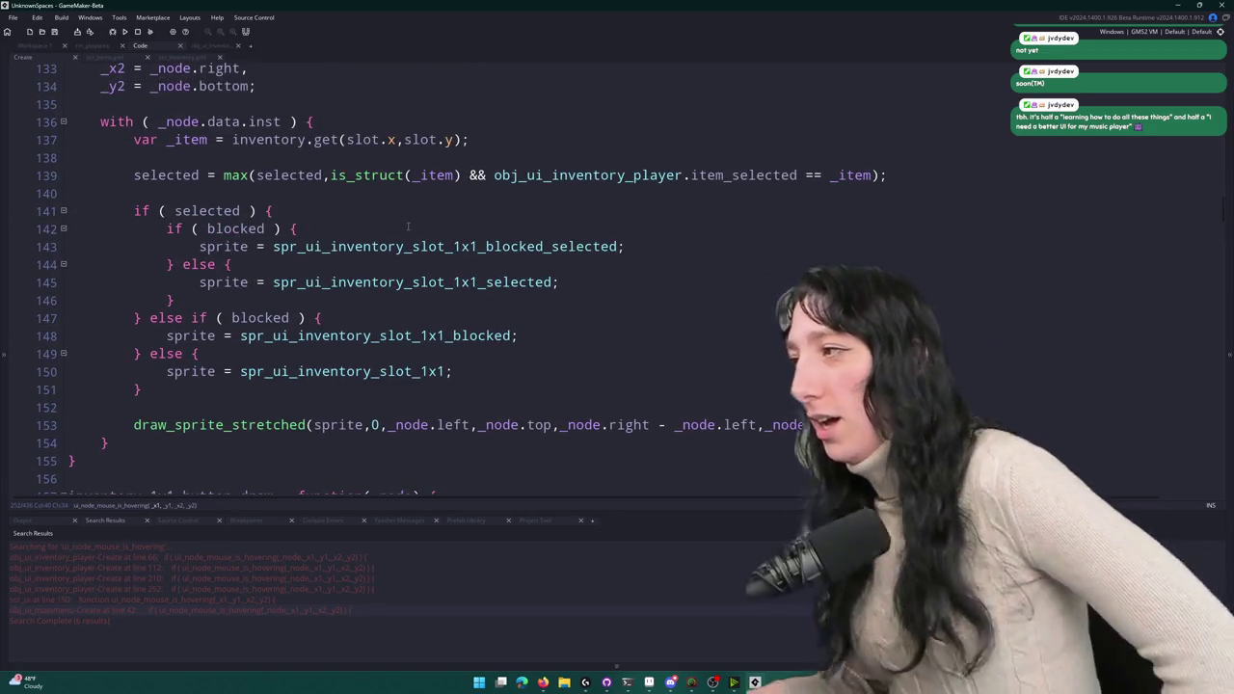
{"action": "scroll", "coordinate": [415, 173], "scroll_direction": "up", "scroll_amount": 9}
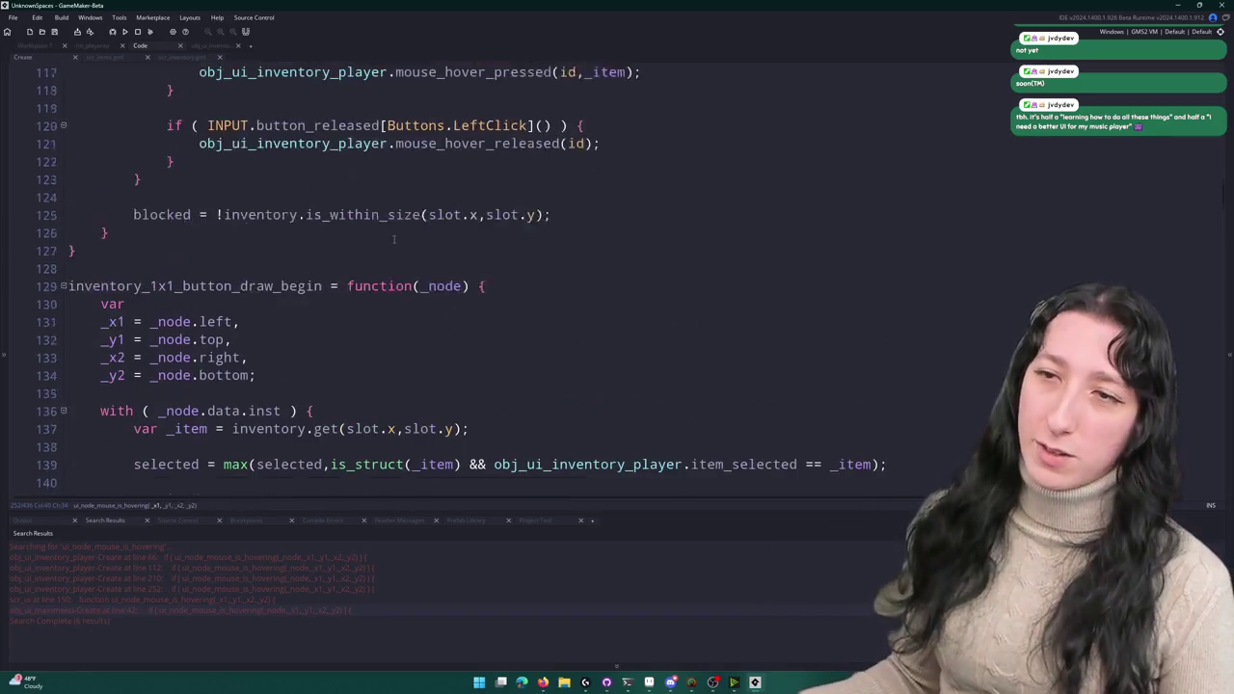
{"action": "scroll", "coordinate": [482, 227], "scroll_direction": "down", "scroll_amount": 1}
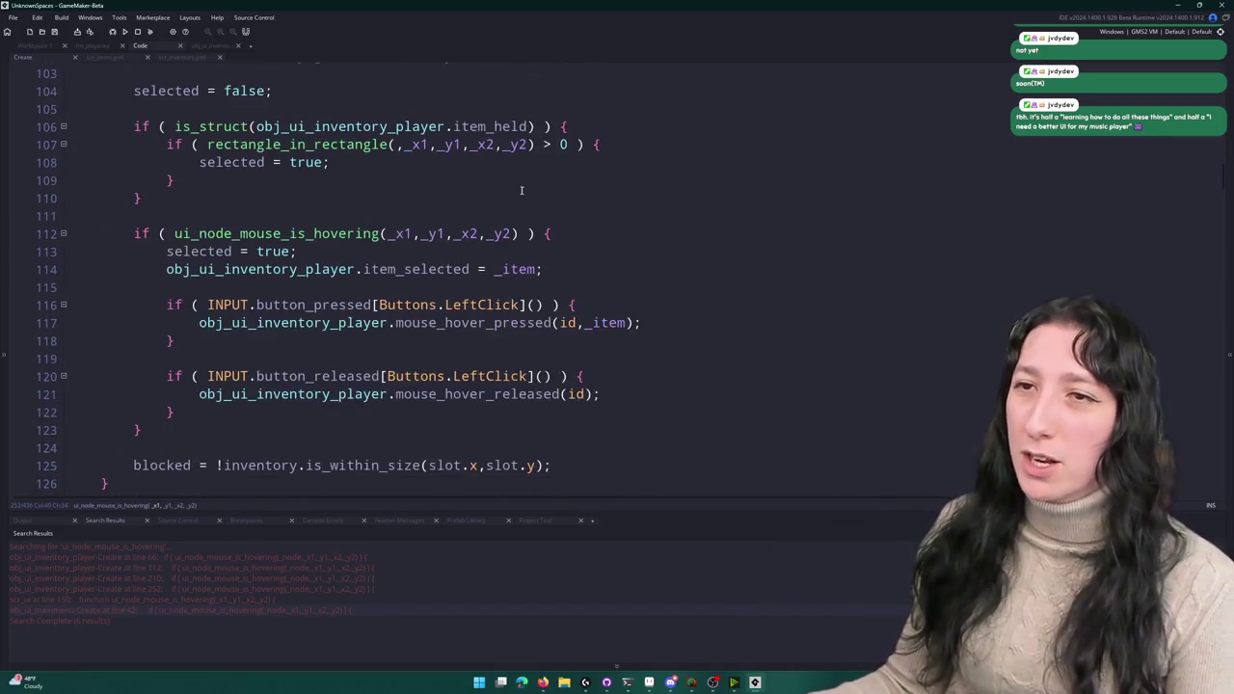
{"action": "left_click", "coordinate": [400, 144]}
{"action": "scroll", "coordinate": [474, 281], "scroll_direction": "up", "scroll_amount": 2}
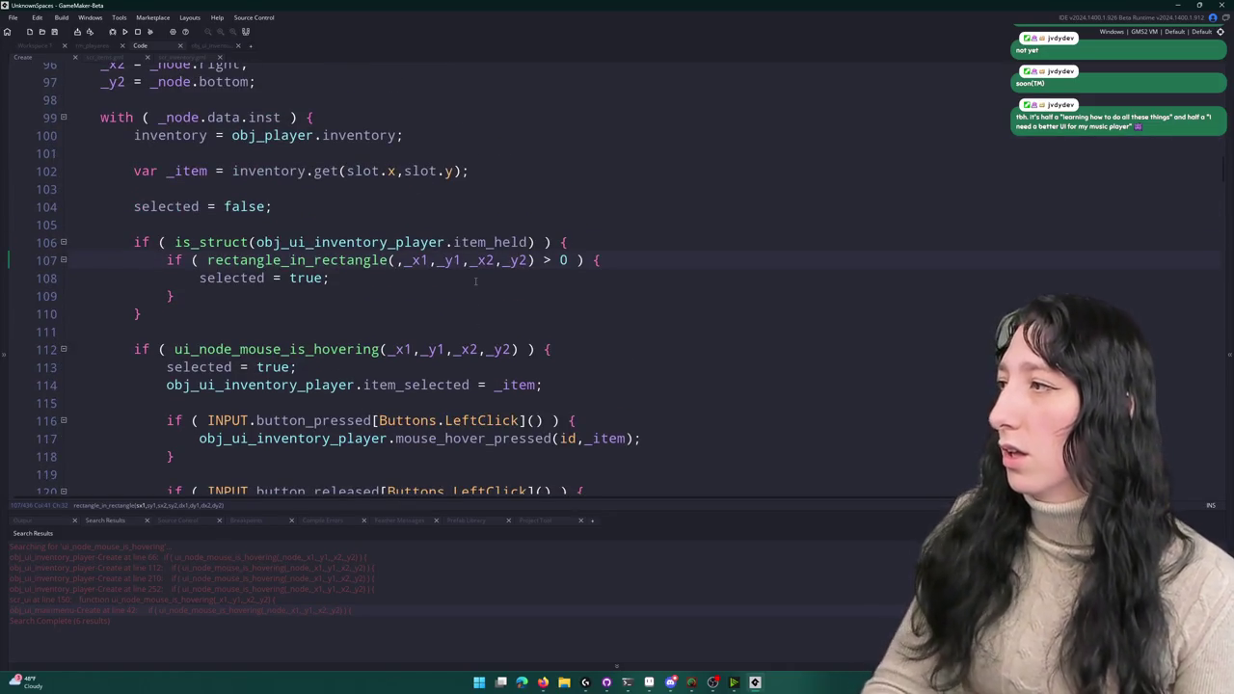
- Type Ui.gui_mouse_x as rectangle_in_rectangle's first argument
{"action": "type", "text": "Ui.M"}
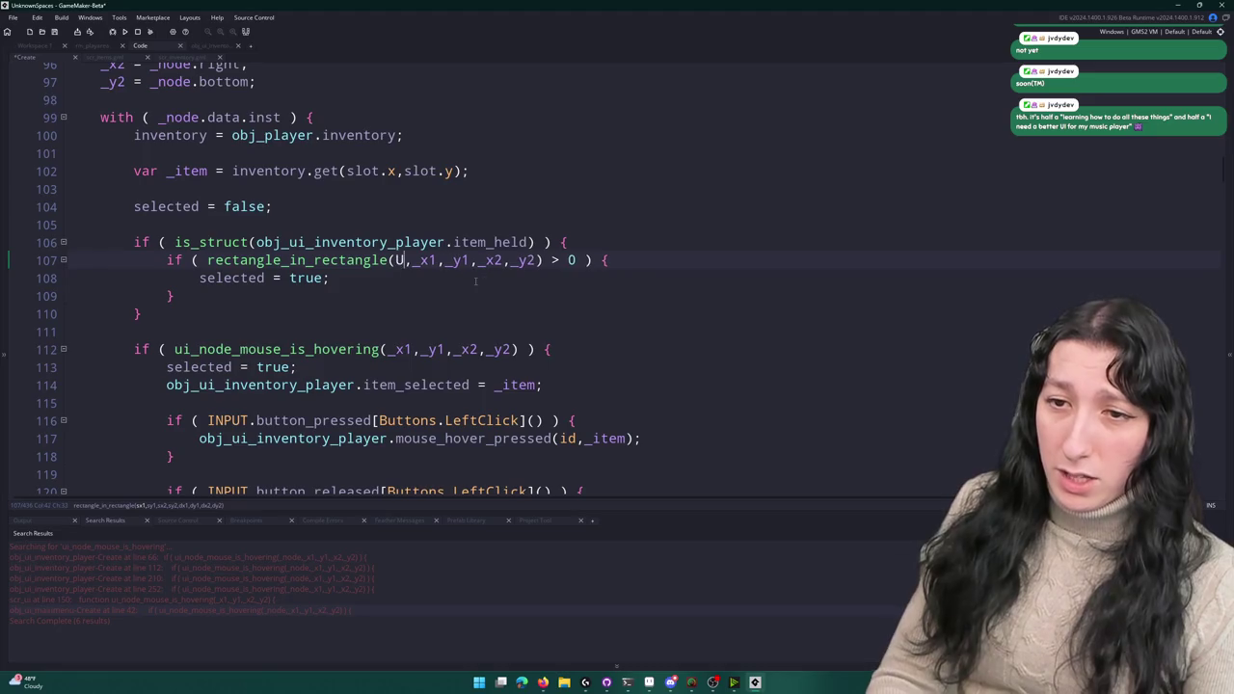
{"action": "key", "text": "BackSpace"}
{"action": "type", "text": "gui_mouse.x"}
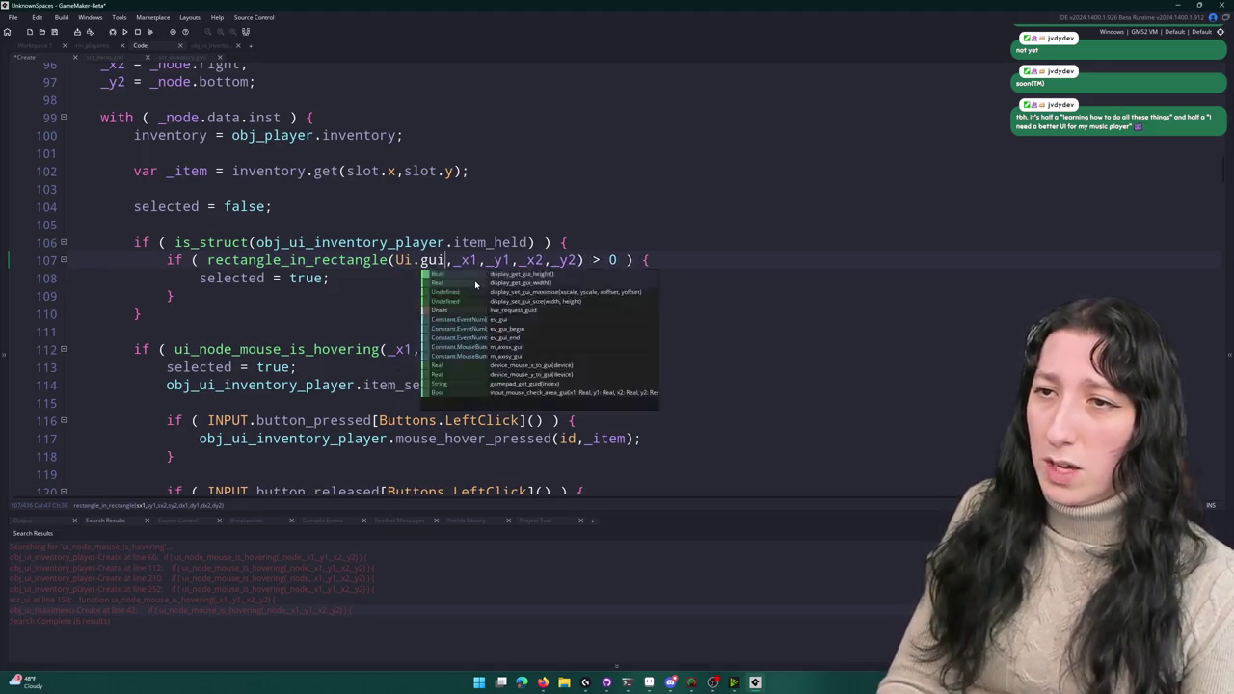
{"action": "key", "text": "BackSpace"}
{"action": "key", "text": "BackSpace"}
{"action": "key", "text": "BackSpace"}
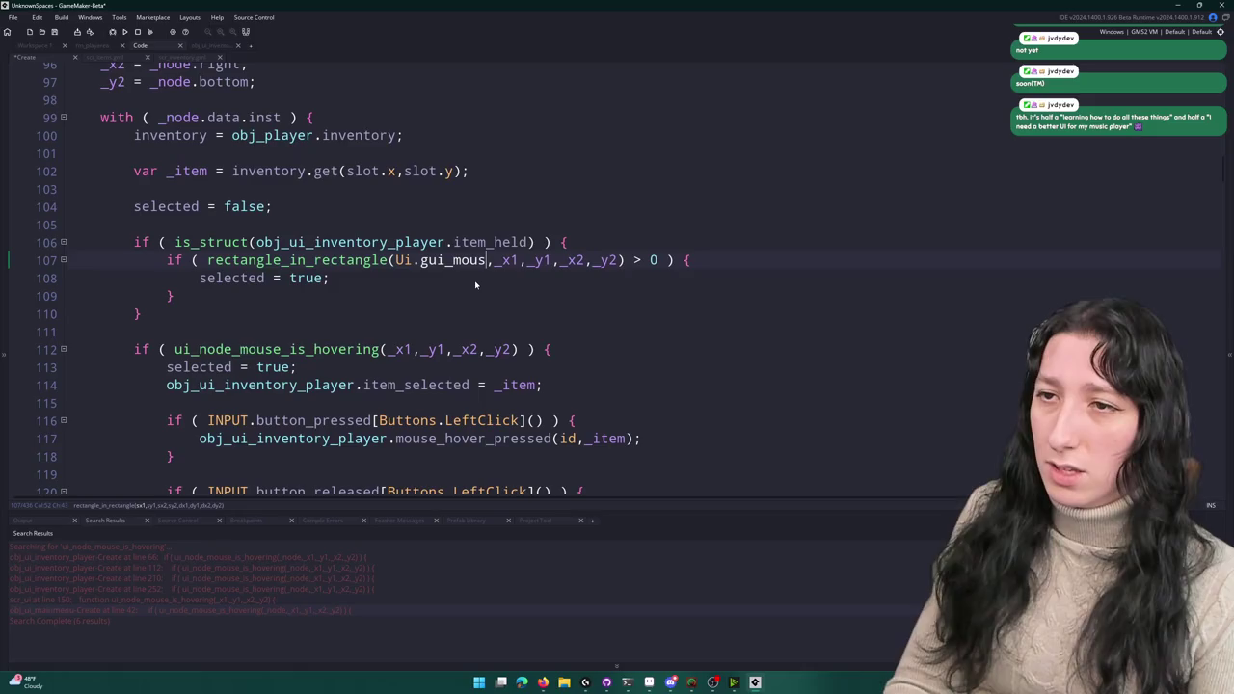
{"action": "type", "text": "e_x"}
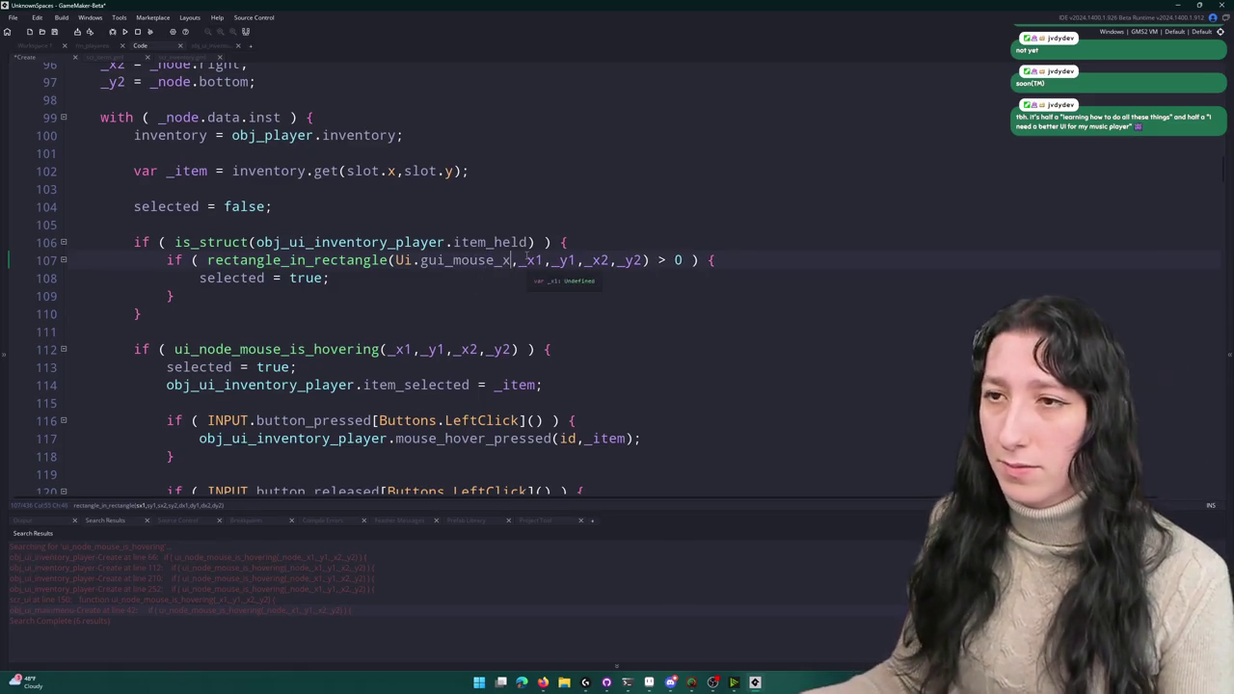
- Select Ui.gui_mouse_x and start a new var _item_ line above the overlap check
{"action": "left_click_drag", "start_coordinate": [518, 260], "coordinate": [395, 261]}
{"action": "key", "text": "ctrl+c"}
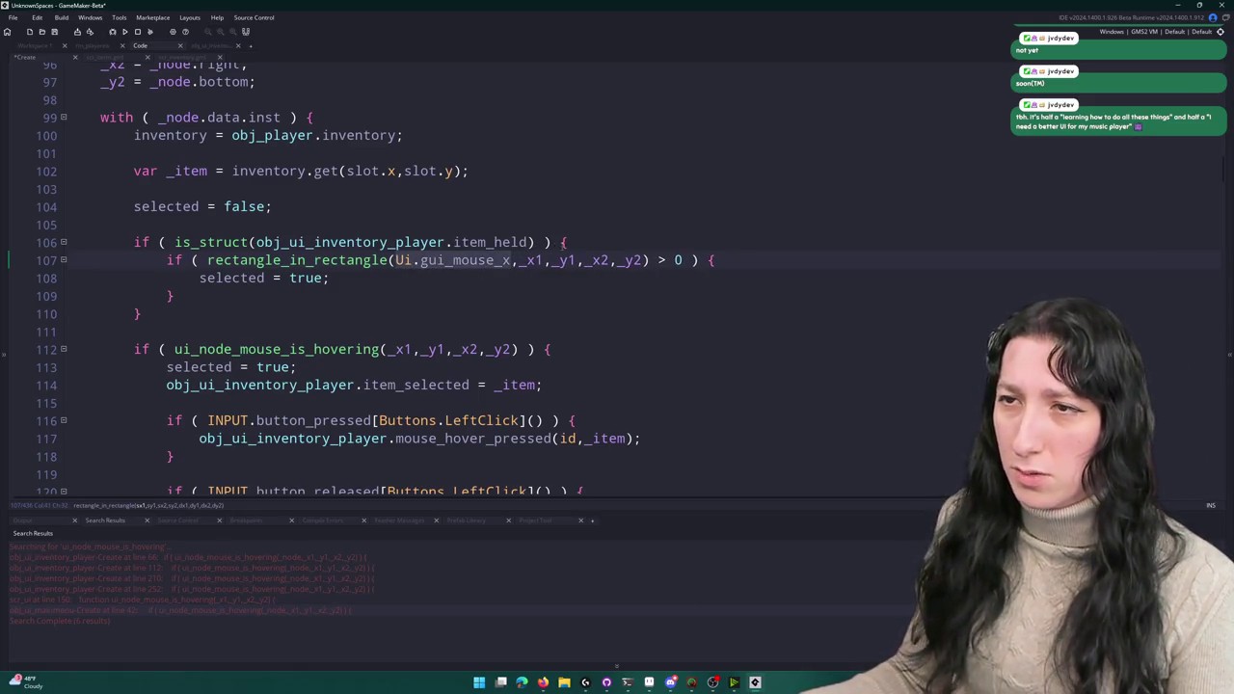
{"action": "left_click", "coordinate": [587, 248]}
{"action": "key", "text": "Return"}
{"action": "type", "text": "va"}
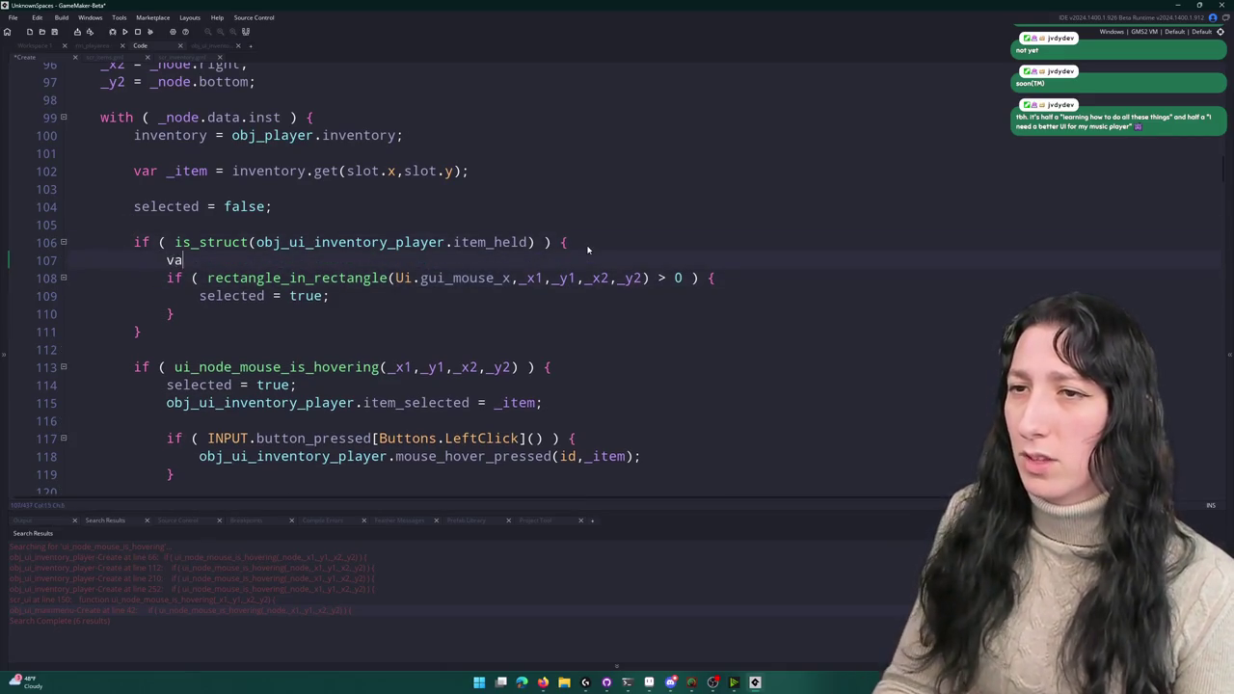
{"action": "type", "text": "r _item_mouse_x ="}
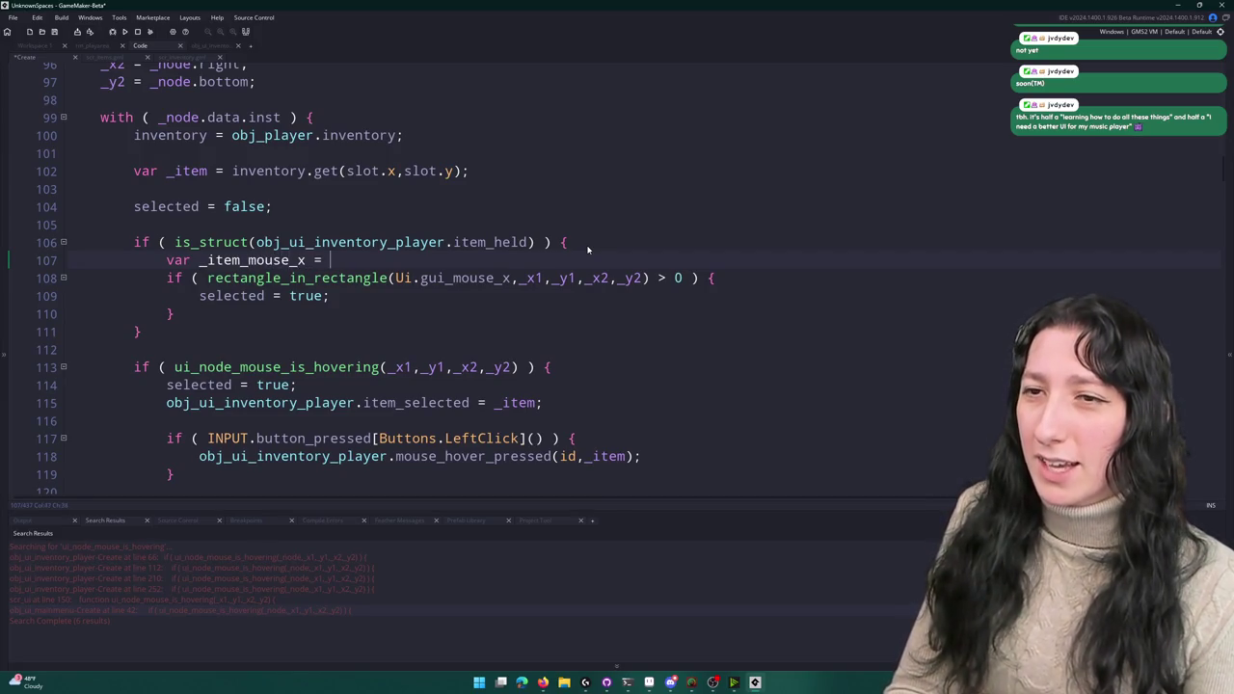
- Set _item_mouse_x to Ui.gui_mouse_x minus item_get_width(obj_ui_inventory_player.item_held) times ItemCellSize
{"action": "key", "text": "ctrl+v"}
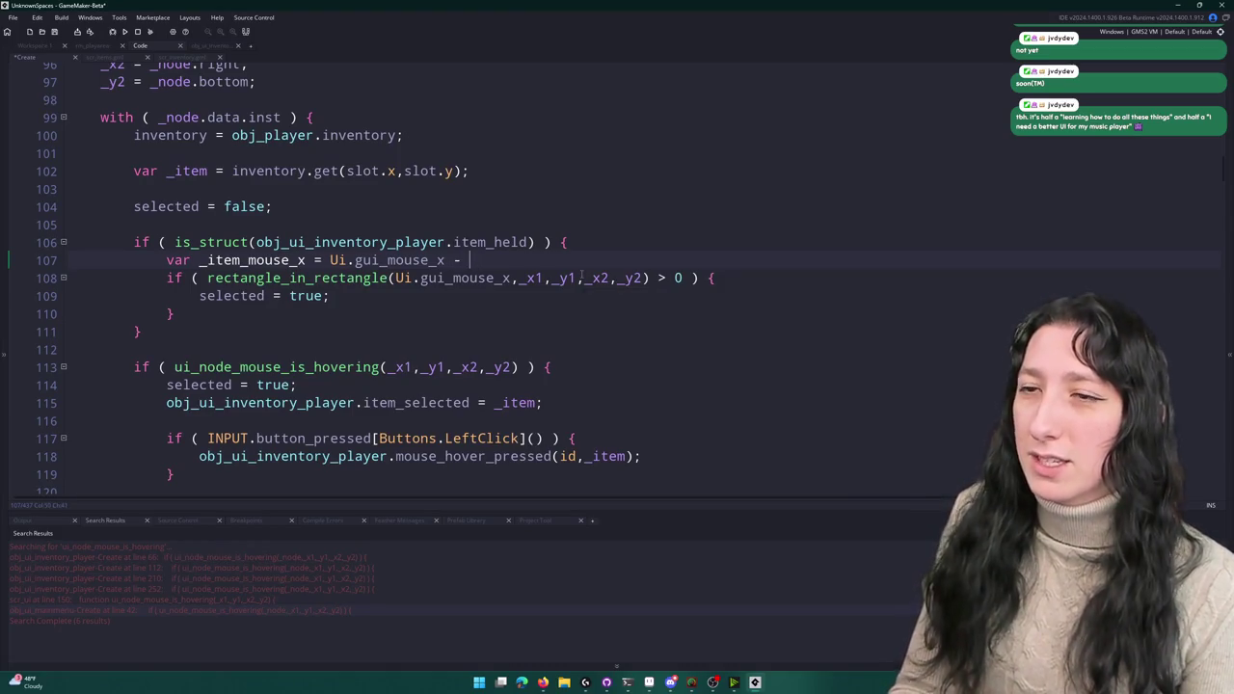
{"action": "left_click_drag", "start_coordinate": [531, 242], "coordinate": [255, 242]}
{"action": "left_click", "coordinate": [541, 256]}
{"action": "type", "text": "spr"}
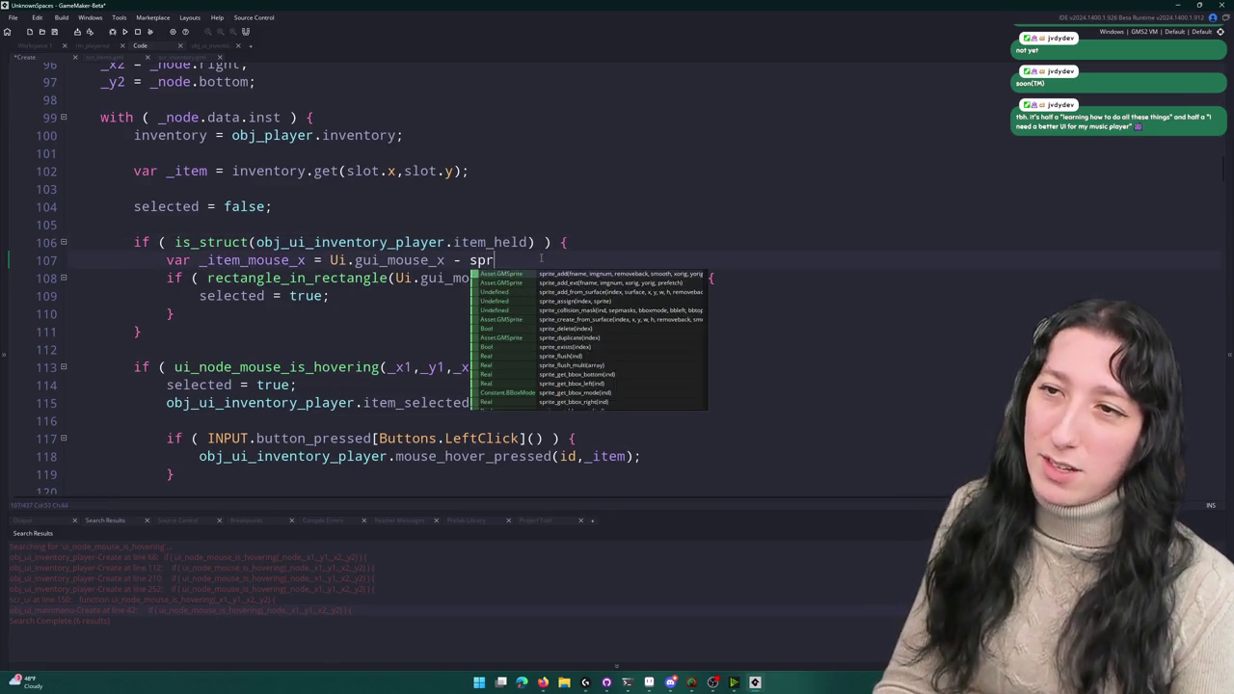
{"action": "key", "text": "BackSpace"}
{"action": "key", "text": "BackSpace"}
{"action": "key", "text": "BackSpace"}
{"action": "type", "text": "item_get"}
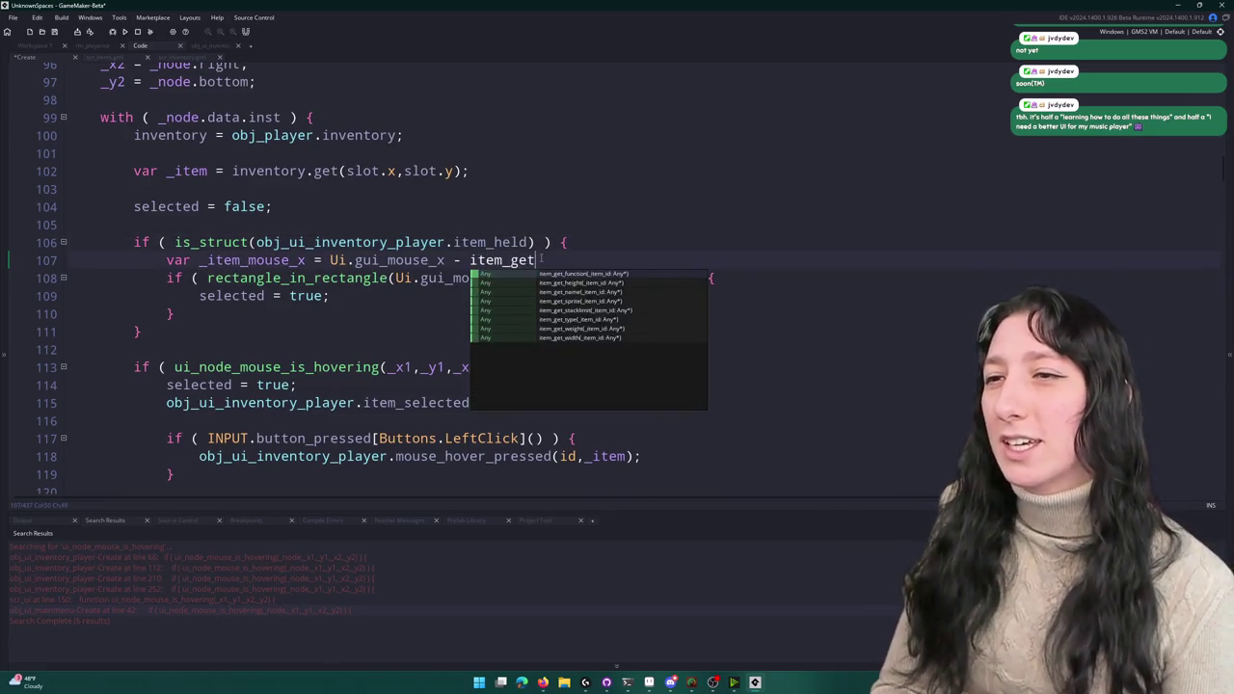
{"action": "type", "text": "_w"}
{"action": "key", "text": "Return"}
{"action": "type", "text": "(obj_ui_inventory_player.item_held)"}
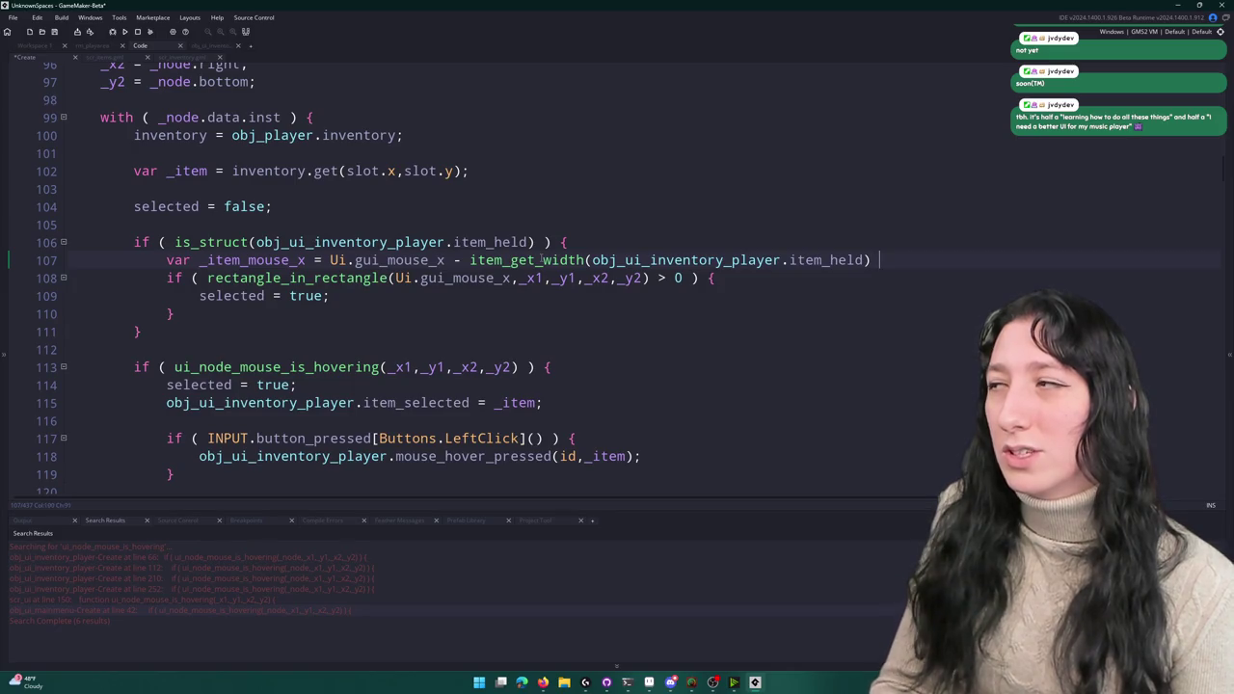
{"action": "type", "text": "gui"}
{"action": "key", "text": "BackSpace"}
{"action": "key", "text": "BackSpace"}
{"action": "key", "text": "BackSpace"}
{"action": "type", "text": "l"}
{"action": "key", "text": "Return"}
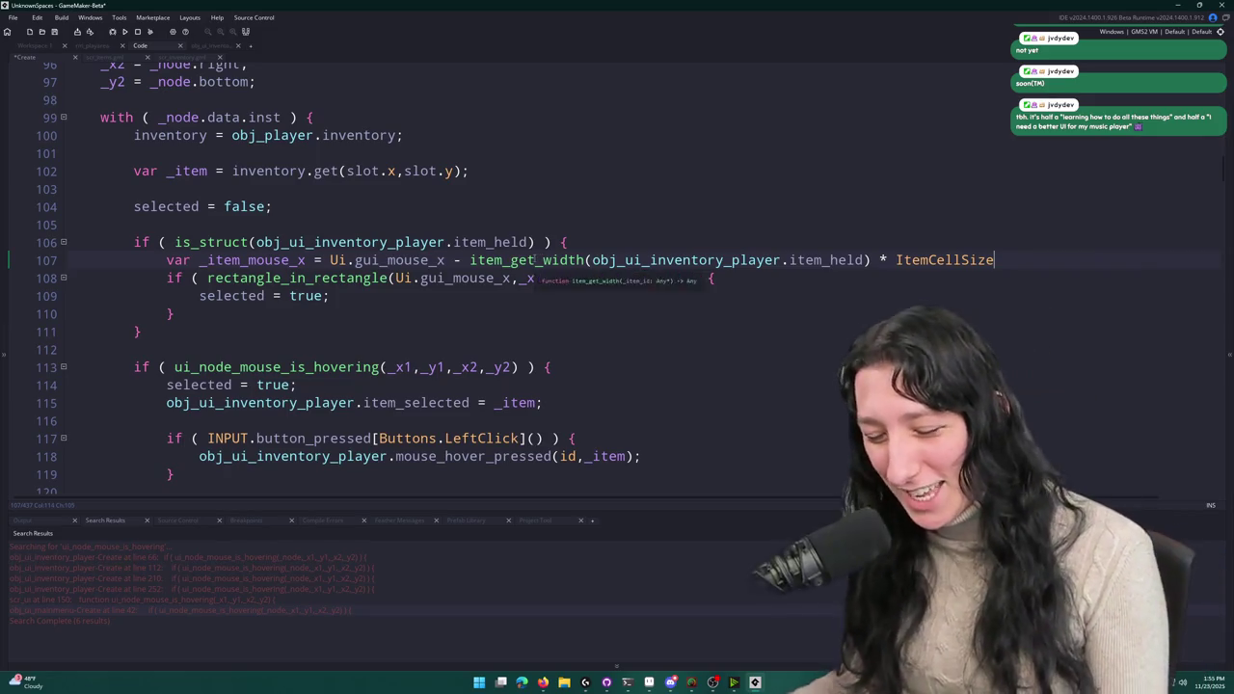
{"action": "type", "text": ")"}
- Parenthesize the width term, multiply it by global.Gui_Scale, and save the script
{"action": "left_click", "coordinate": [471, 259]}
{"action": "type", "text": "("}
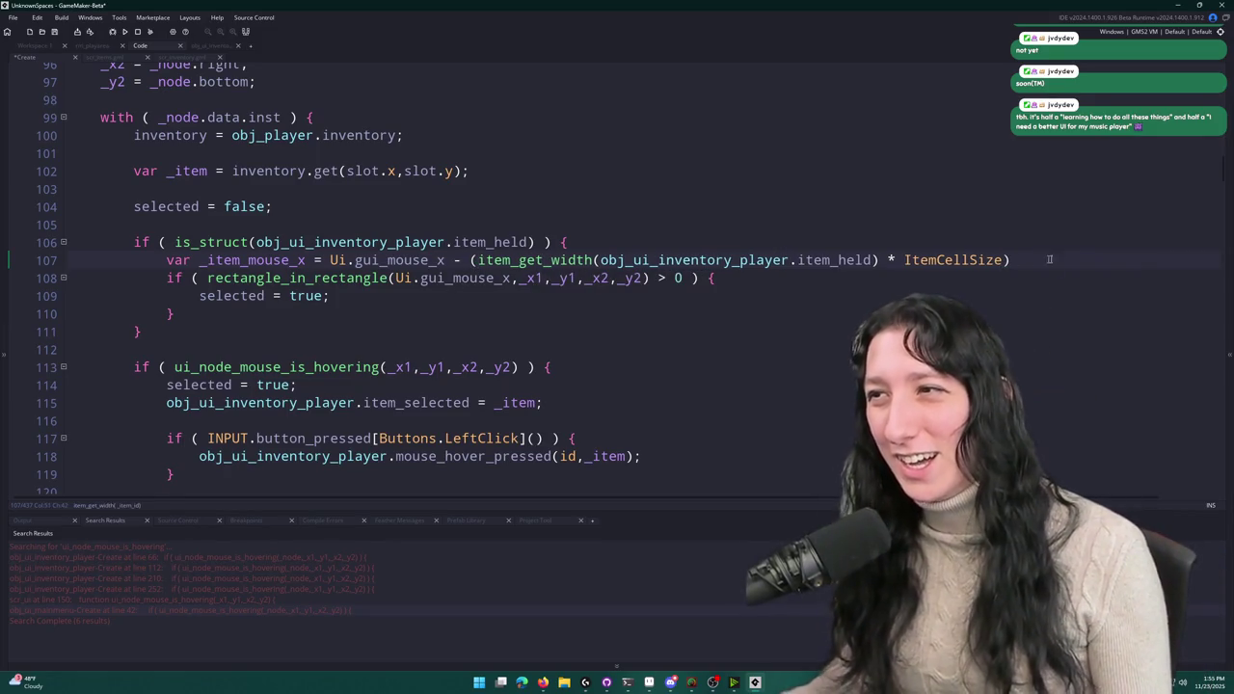
{"action": "left_click", "coordinate": [1038, 260]}
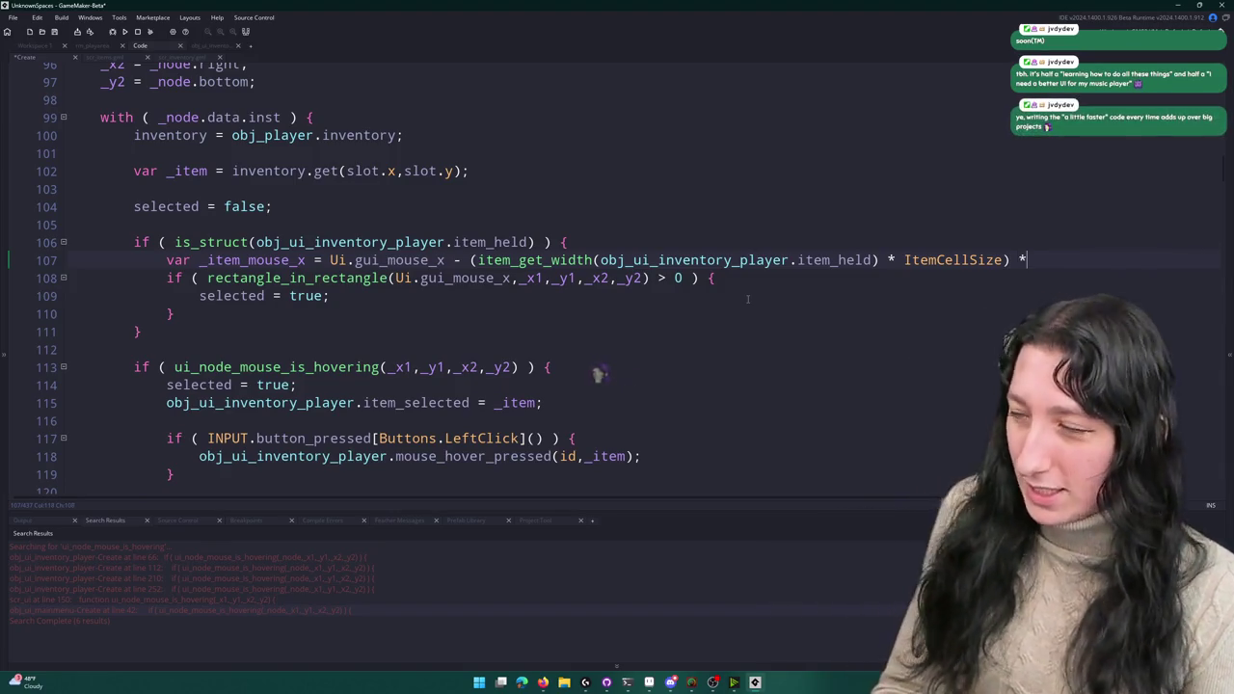
{"action": "type", "text": "* global.Gui_Sc"}
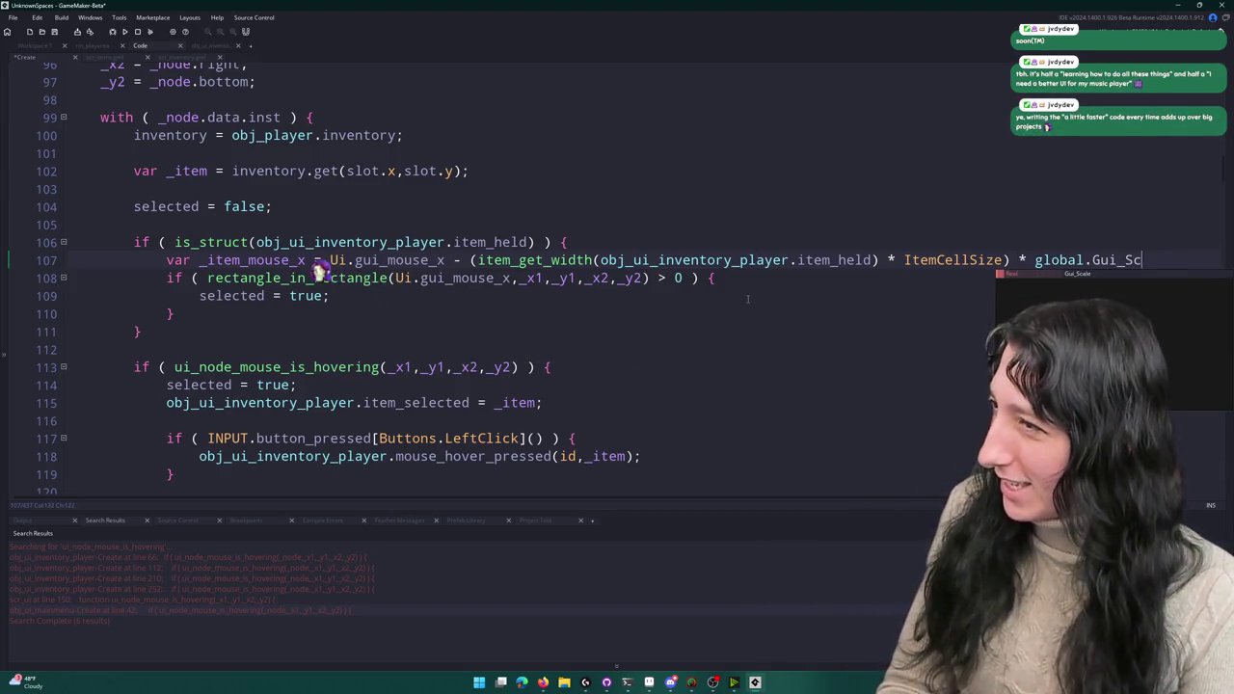
{"action": "key", "text": "Return"}
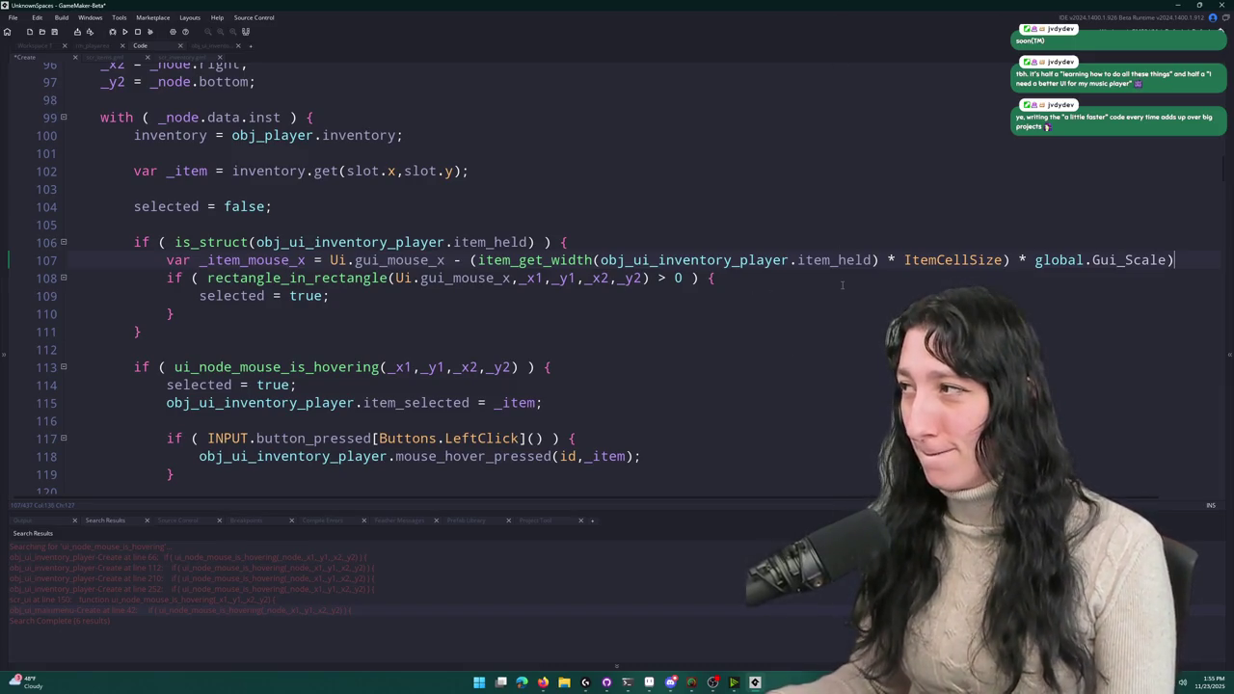
{"action": "left_click", "coordinate": [471, 259]}
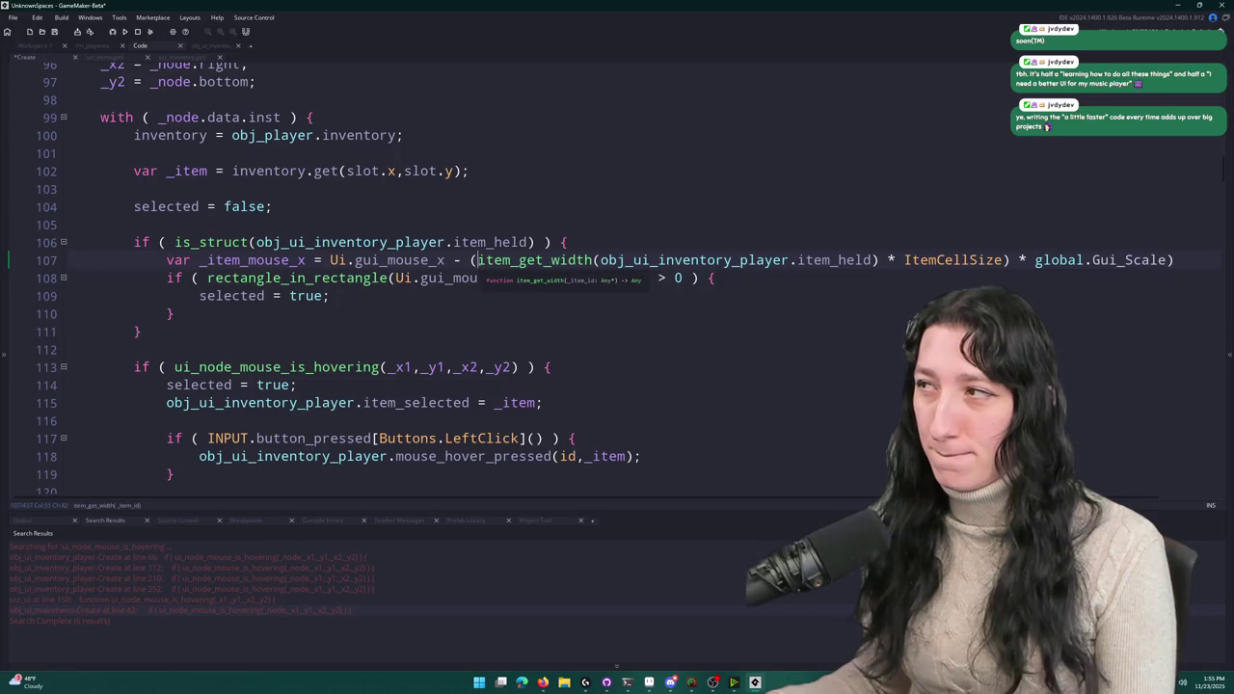
{"action": "type", "text": "("}
{"action": "left_click", "coordinate": [1202, 259]}
{"action": "key", "text": "ctrl+s"}
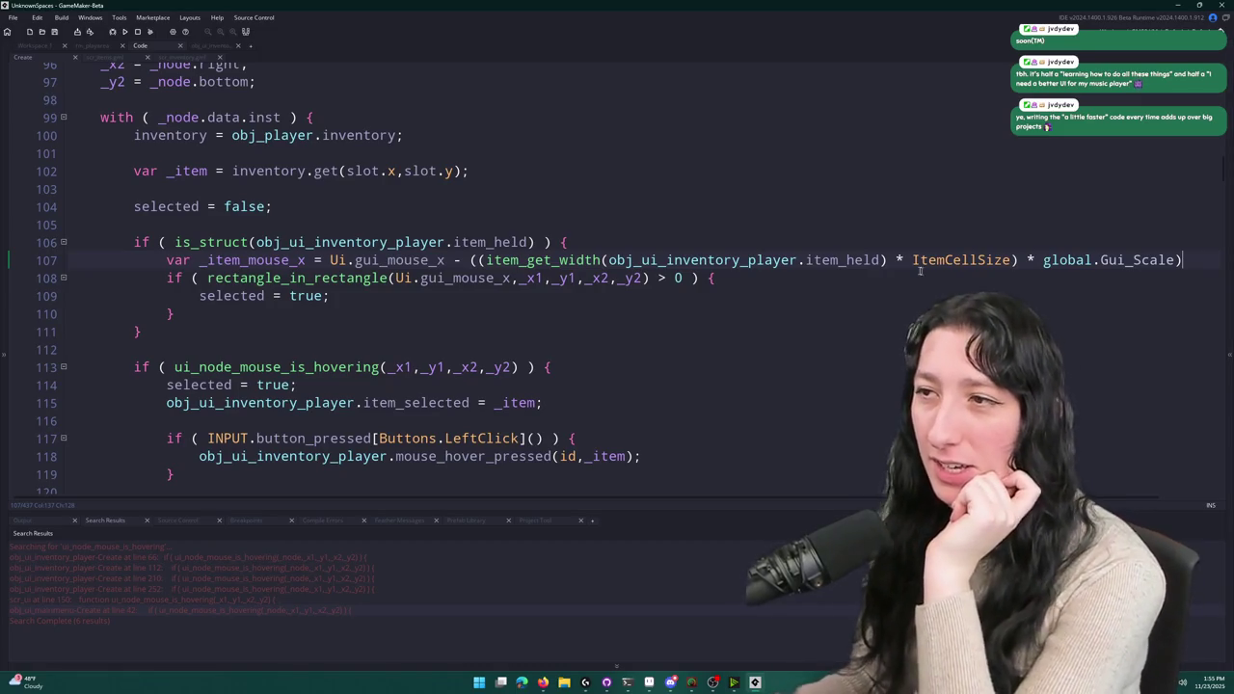
{"action": "left_click", "coordinate": [480, 260]}
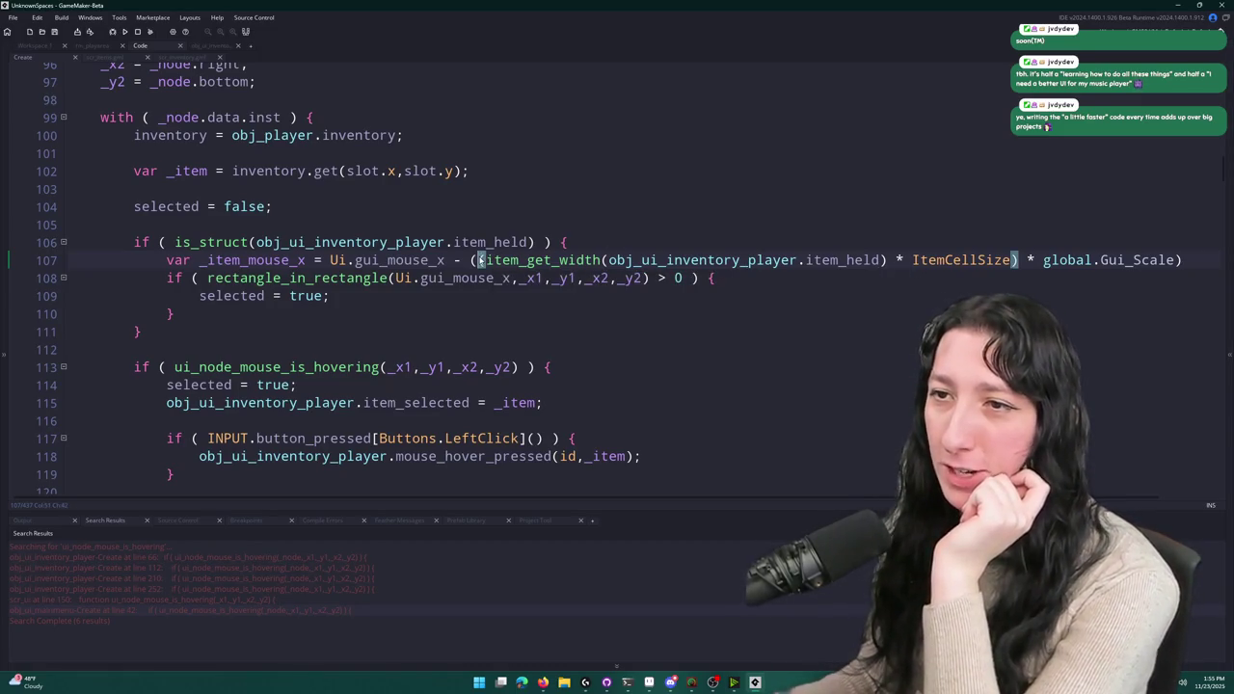
- Check the outer parentheses on line 107, then bring up the UIConcept.aseprite mockup in Aseprite
{"action": "left_click", "coordinate": [470, 261]}
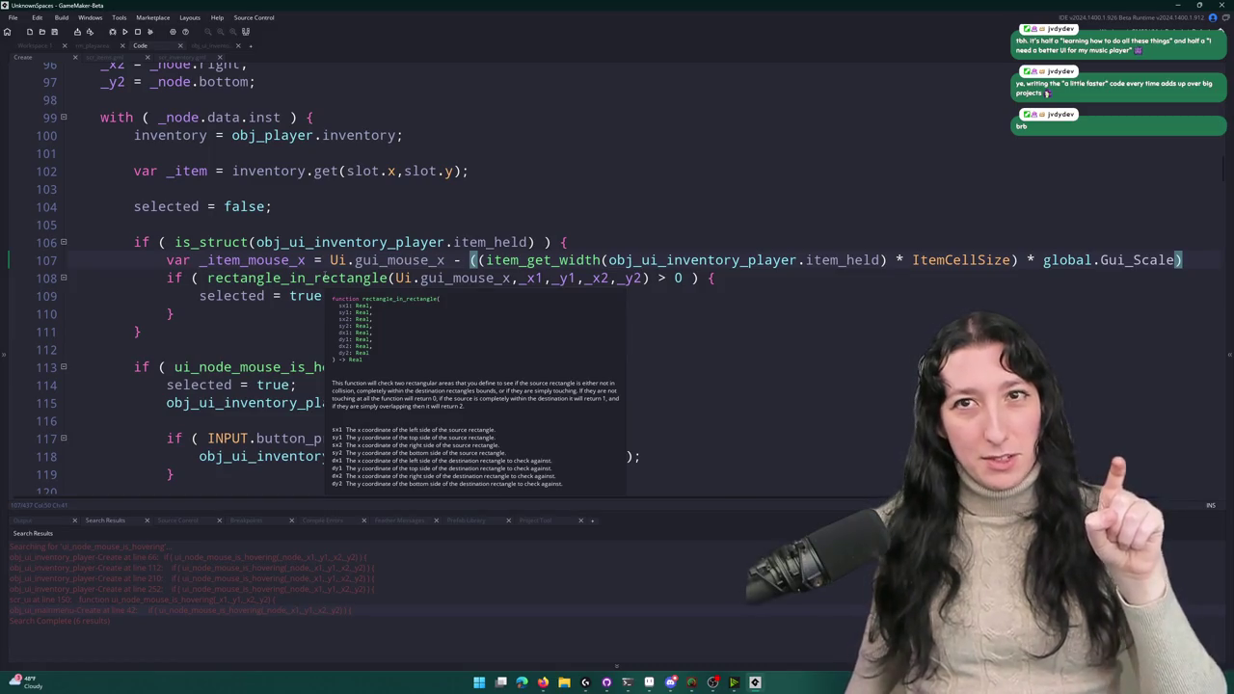
{"action": "left_click", "coordinate": [649, 682]}
{"action": "scroll", "coordinate": [617, 264], "scroll_direction": "up", "scroll_amount": 5}
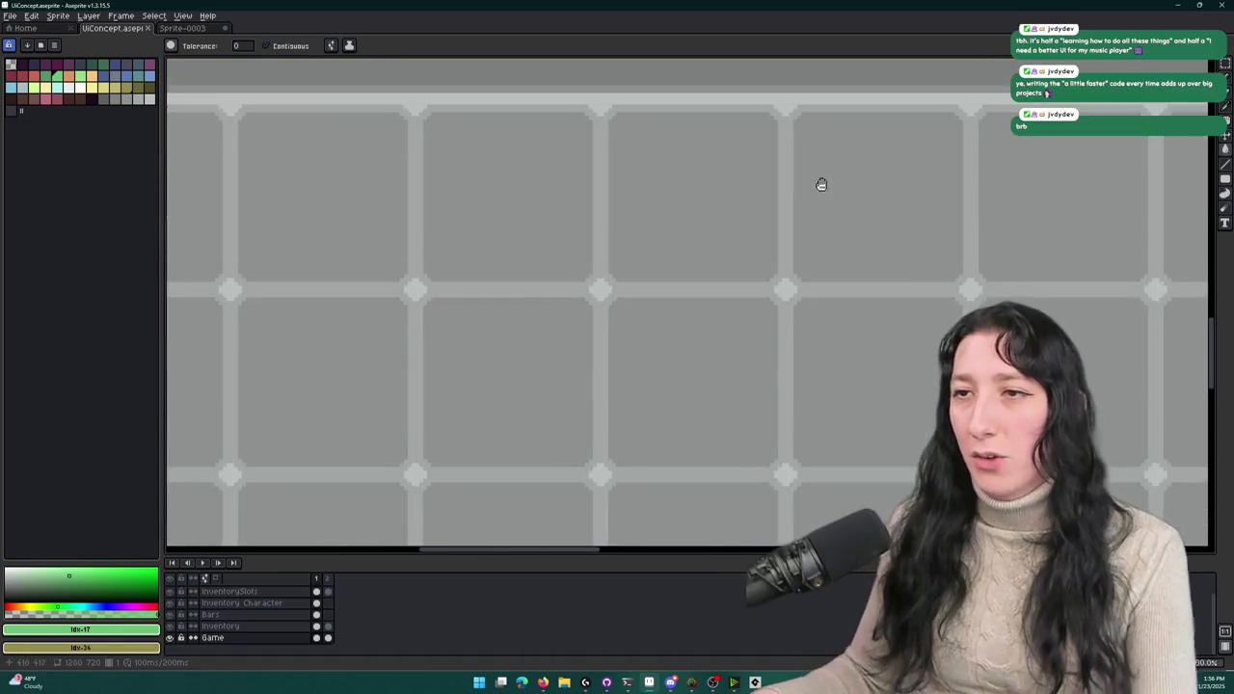
- Pick a dark colour on the InventorySlots layer and try a test cell fill and blob, undoing both
{"action": "key", "text": "b"}
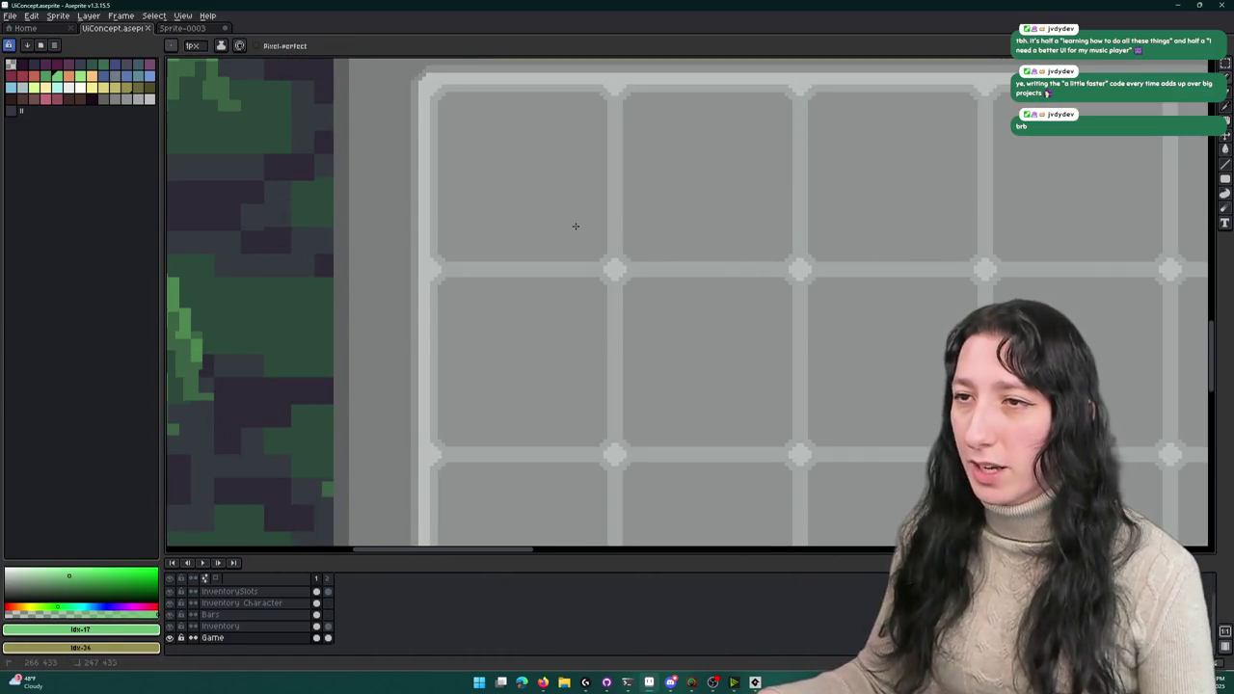
{"action": "left_click", "coordinate": [92, 98]}
{"action": "key", "text": "g"}
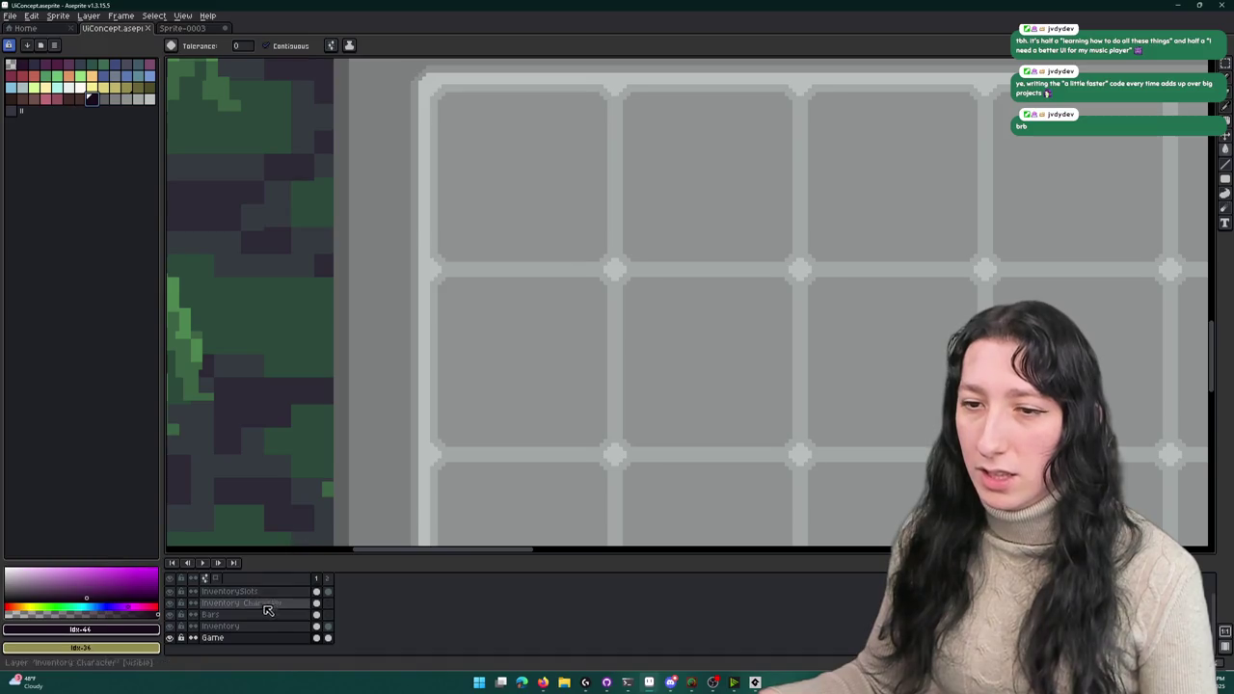
{"action": "left_click", "coordinate": [262, 596]}
{"action": "left_click", "coordinate": [631, 173]}
{"action": "key", "text": "b"}
{"action": "key", "text": "ctrl+z"}
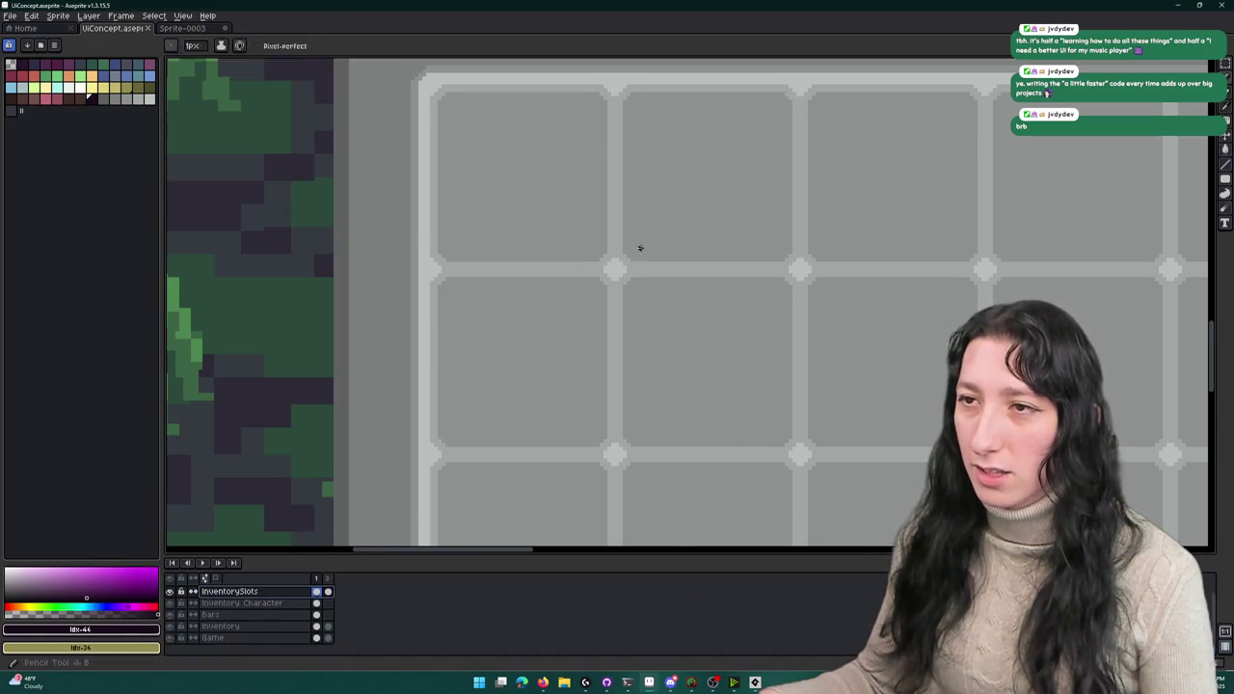
{"action": "mouse_move", "coordinate": [649, 231]}
{"action": "left_mouse_down"}
{"action": "mouse_move", "coordinate": [554, 274]}
{"action": "mouse_move", "coordinate": [661, 256]}
{"action": "mouse_move", "coordinate": [638, 226]}
{"action": "mouse_move", "coordinate": [650, 194]}
{"action": "mouse_move", "coordinate": [591, 270]}
{"action": "left_mouse_up"}
{"action": "key", "text": "v"}
{"action": "key", "text": "ctrl+z"}
{"action": "key", "text": "b"}
{"action": "scroll", "coordinate": [637, 252], "scroll_direction": "down", "scroll_amount": 2}
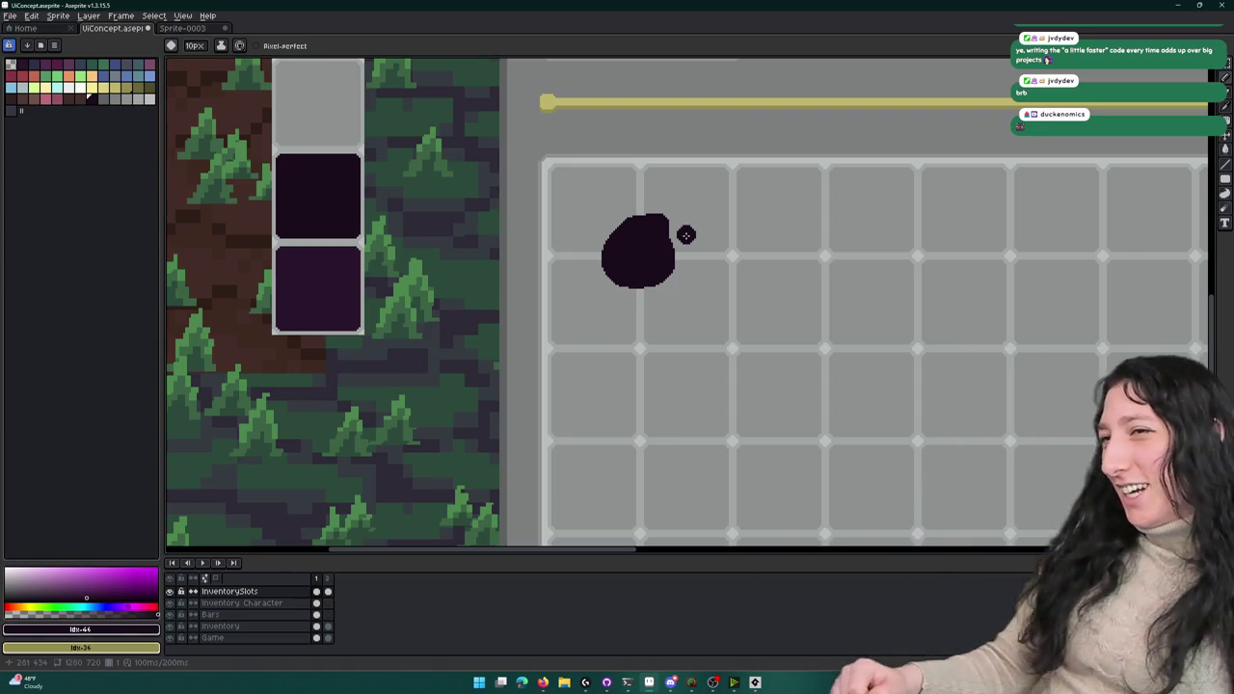
- Paint dark horizontal and vertical lines across the slot grid to outline the held-item box
{"action": "scroll", "coordinate": [401, 258], "scroll_direction": "right", "scroll_amount": 5}
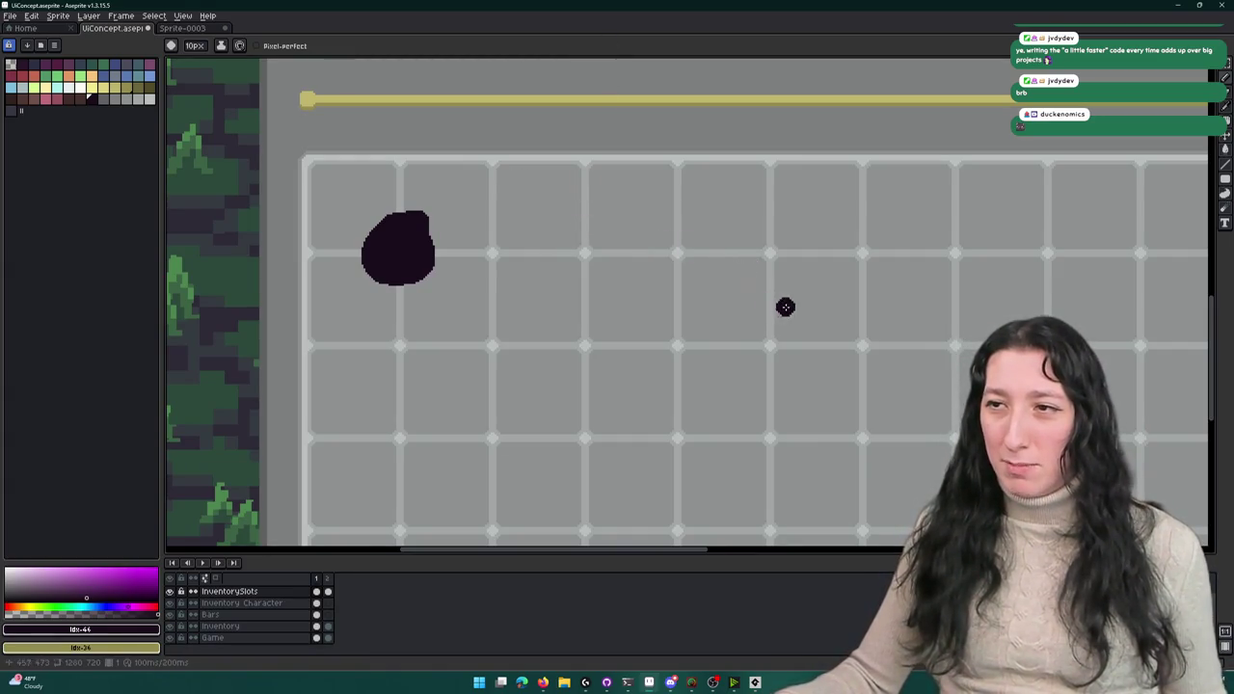
{"action": "mouse_move", "coordinate": [777, 260]}
{"action": "left_mouse_down"}
{"action": "mouse_move", "coordinate": [686, 259]}
{"action": "mouse_move", "coordinate": [666, 274]}
{"action": "mouse_move", "coordinate": [730, 255]}
{"action": "mouse_move", "coordinate": [643, 253]}
{"action": "mouse_move", "coordinate": [625, 390]}
{"action": "mouse_move", "coordinate": [679, 437]}
{"action": "left_mouse_up"}
{"action": "key", "text": "ctrl+z"}
{"action": "key", "text": "ctrl+z"}
{"action": "left_click_drag", "start_coordinate": [639, 254], "coordinate": [626, 434]}
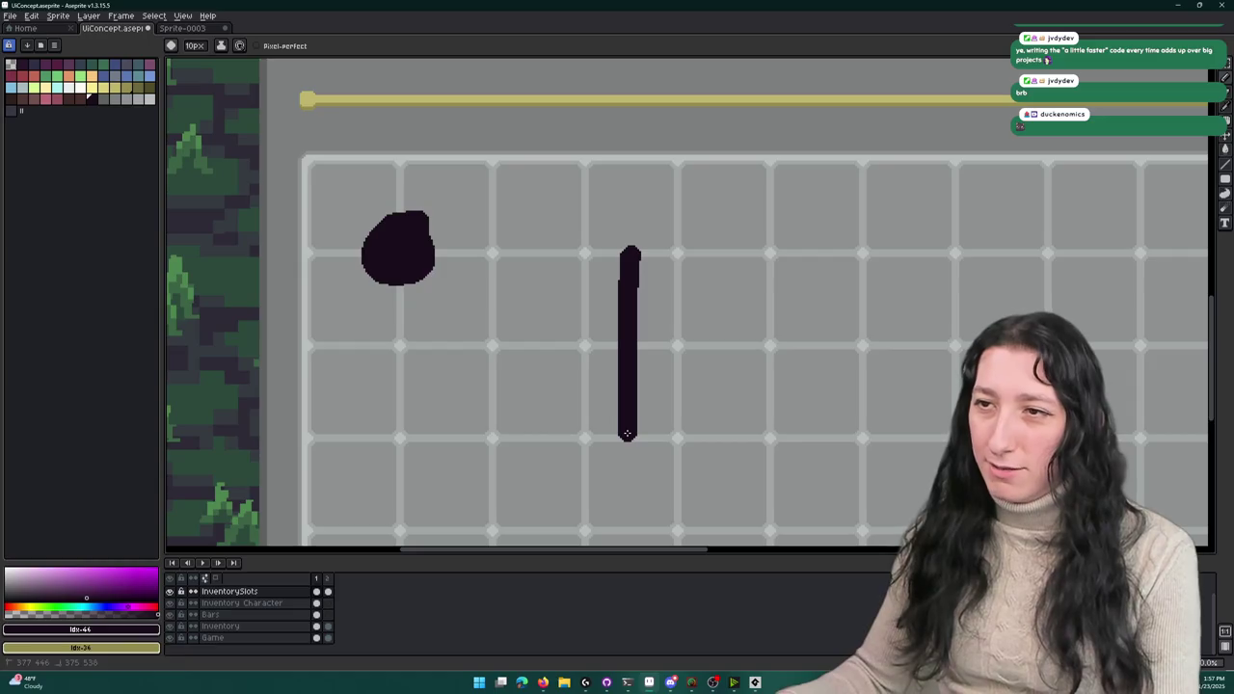
{"action": "key", "text": "ctrl+z"}
{"action": "mouse_move", "coordinate": [630, 288]}
{"action": "left_mouse_down"}
{"action": "mouse_move", "coordinate": [625, 470]}
{"action": "mouse_move", "coordinate": [742, 483]}
{"action": "mouse_move", "coordinate": [822, 447]}
{"action": "mouse_move", "coordinate": [793, 286]}
{"action": "mouse_move", "coordinate": [633, 288]}
{"action": "left_mouse_up"}
- Flood-fill every cell, grid dot and light strip inside the outlined box dark
{"action": "key", "text": "g"}
{"action": "left_click", "coordinate": [719, 323]}
{"action": "left_click", "coordinate": [655, 323]}
{"action": "left_click", "coordinate": [655, 390]}
{"action": "left_click", "coordinate": [733, 376]}
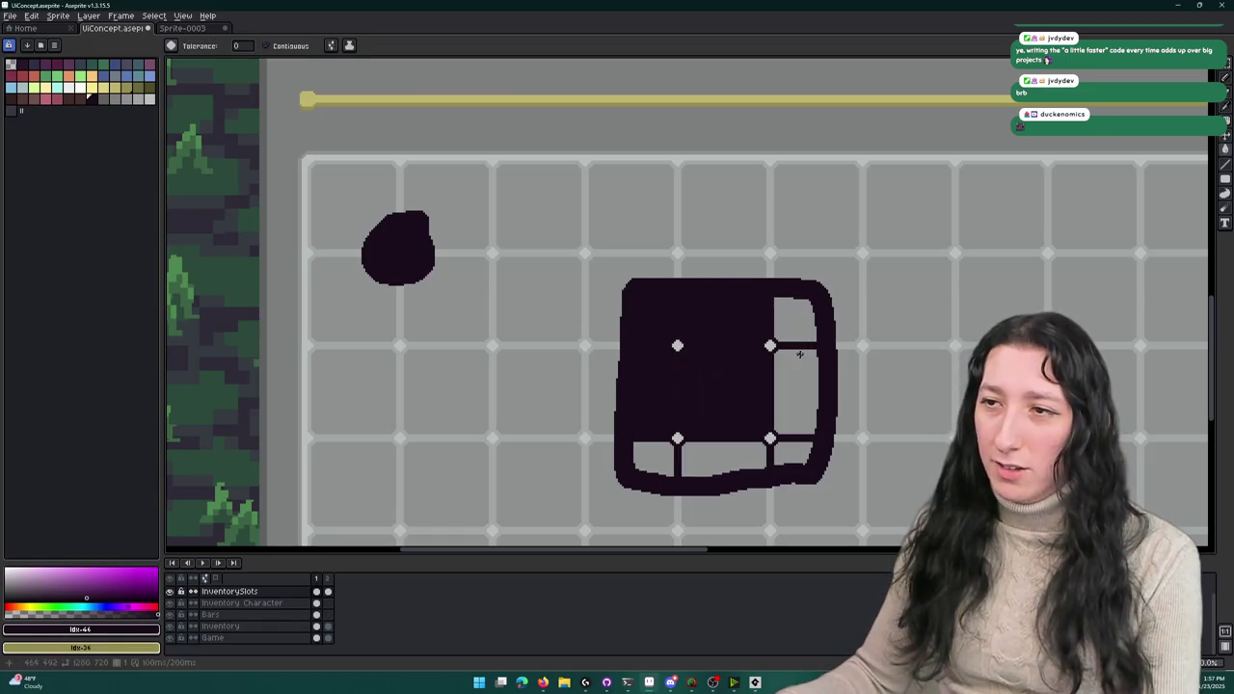
{"action": "left_click", "coordinate": [795, 390]}
{"action": "left_click", "coordinate": [790, 333]}
{"action": "left_click", "coordinate": [770, 345]}
{"action": "left_click", "coordinate": [677, 345]}
{"action": "left_click", "coordinate": [654, 460]}
{"action": "left_click", "coordinate": [723, 460]}
{"action": "left_click", "coordinate": [677, 439]}
{"action": "left_click", "coordinate": [781, 451]}
{"action": "left_click", "coordinate": [769, 439]}
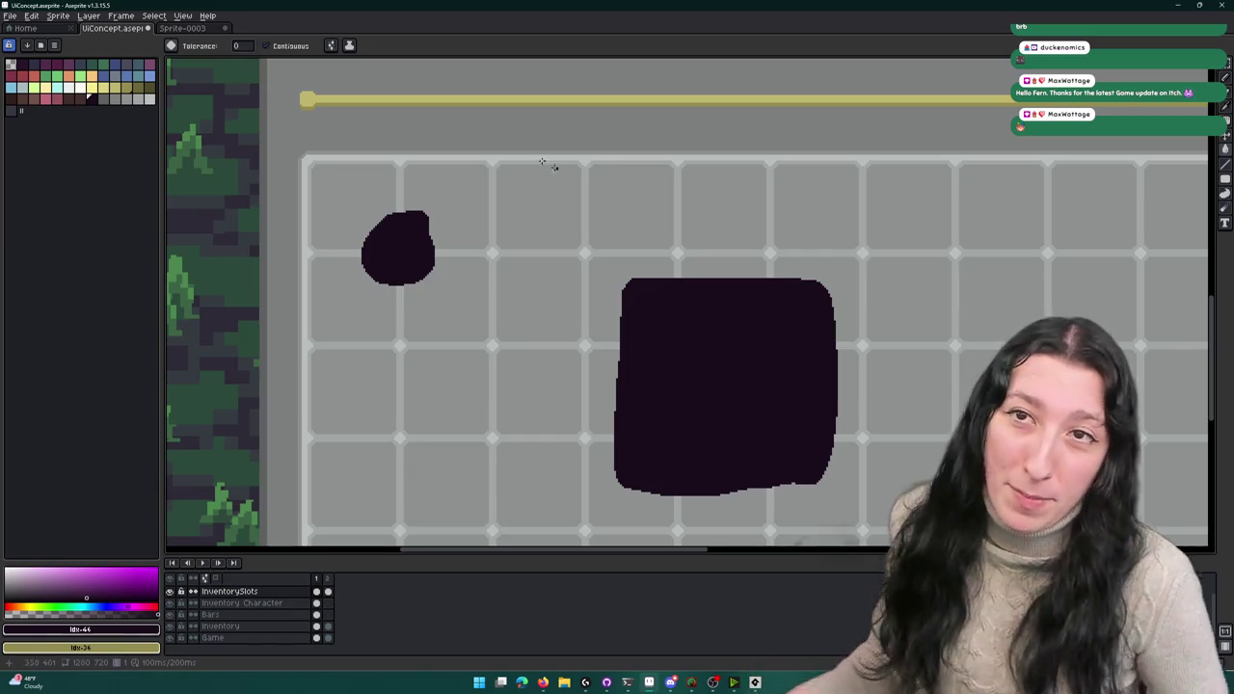
- Undo the fills to remove the dark rectangle and return to the GameMaker code
{"action": "scroll", "coordinate": [578, 203], "scroll_direction": "up", "scroll_amount": 1}
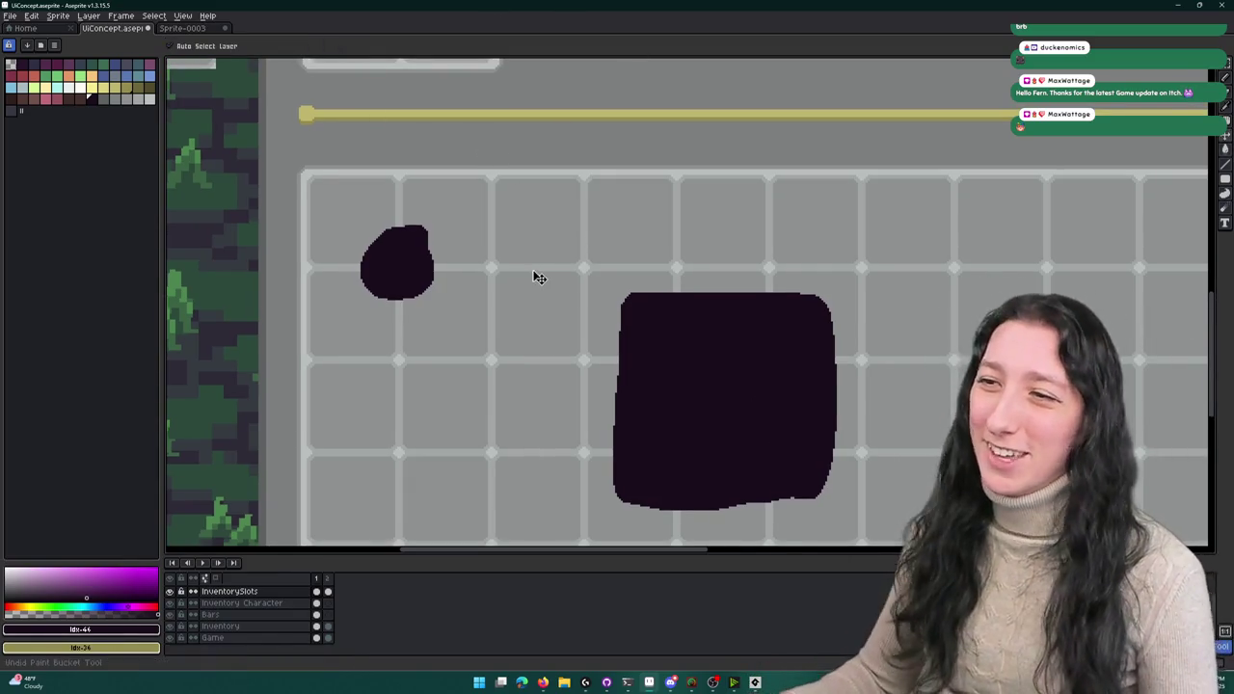
{"action": "key", "text": "ctrl+z"}
{"action": "key", "text": "ctrl+z"}
{"action": "key", "text": "ctrl+z"}
{"action": "key", "text": "ctrl+z"}
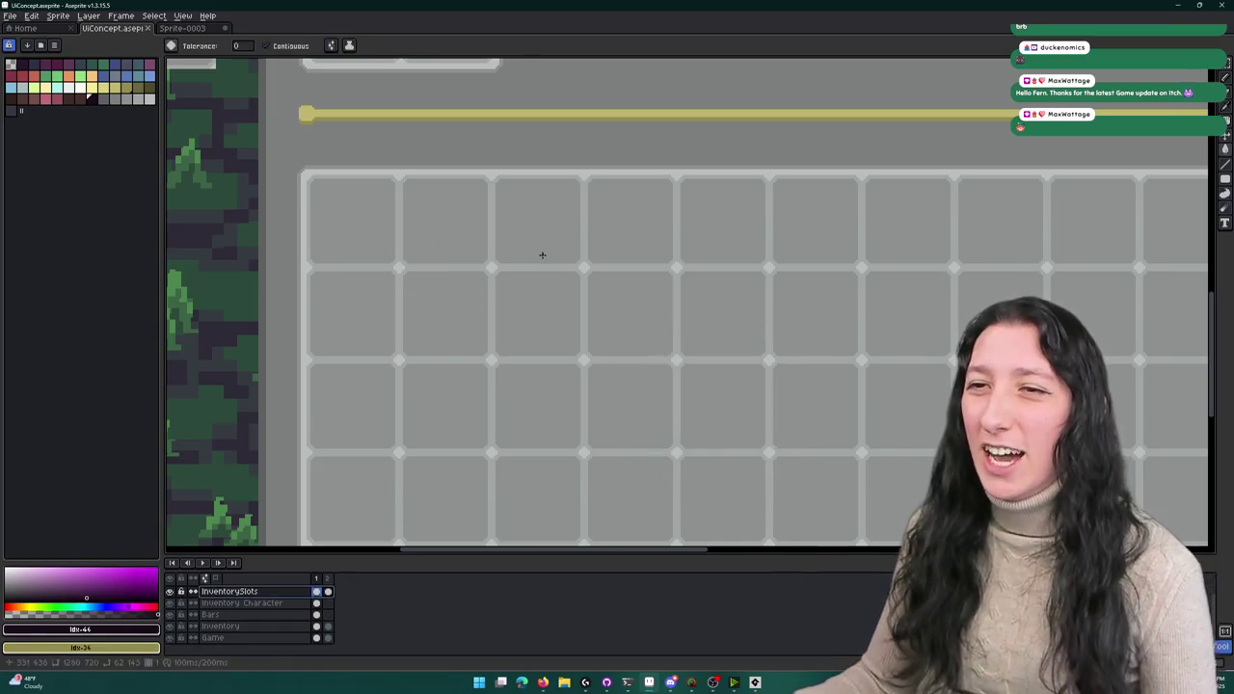
{"action": "scroll", "coordinate": [537, 237], "scroll_direction": "down", "scroll_amount": 3}
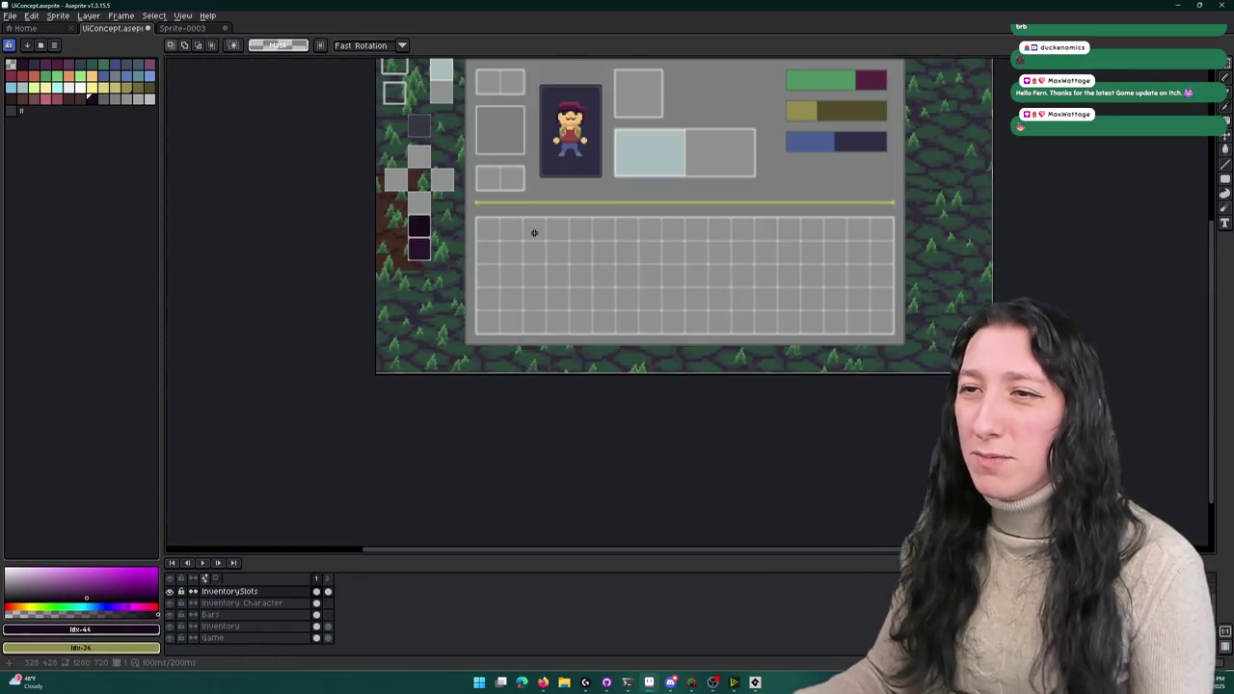
{"action": "scroll", "coordinate": [534, 233], "scroll_direction": "up", "scroll_amount": 2}
{"action": "key", "text": "alt+Tab"}
{"action": "left_click", "coordinate": [577, 170]}
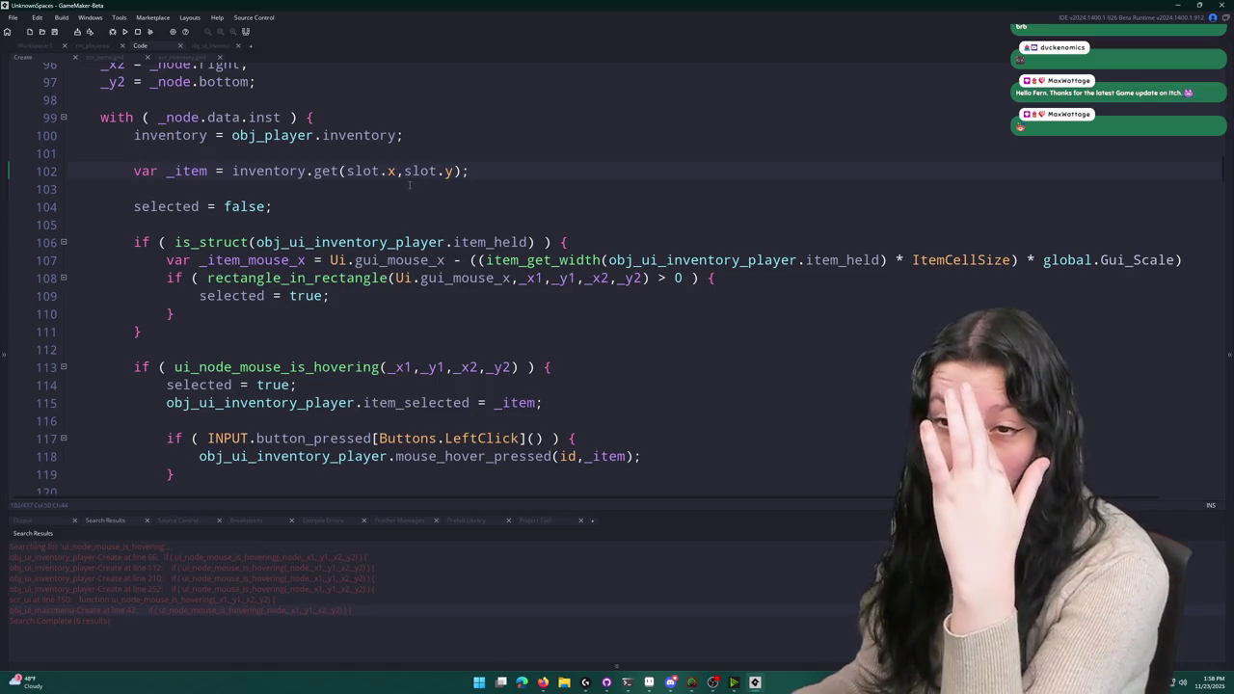
{"action": "left_click", "coordinate": [363, 314]}
{"action": "left_click", "coordinate": [396, 295]}
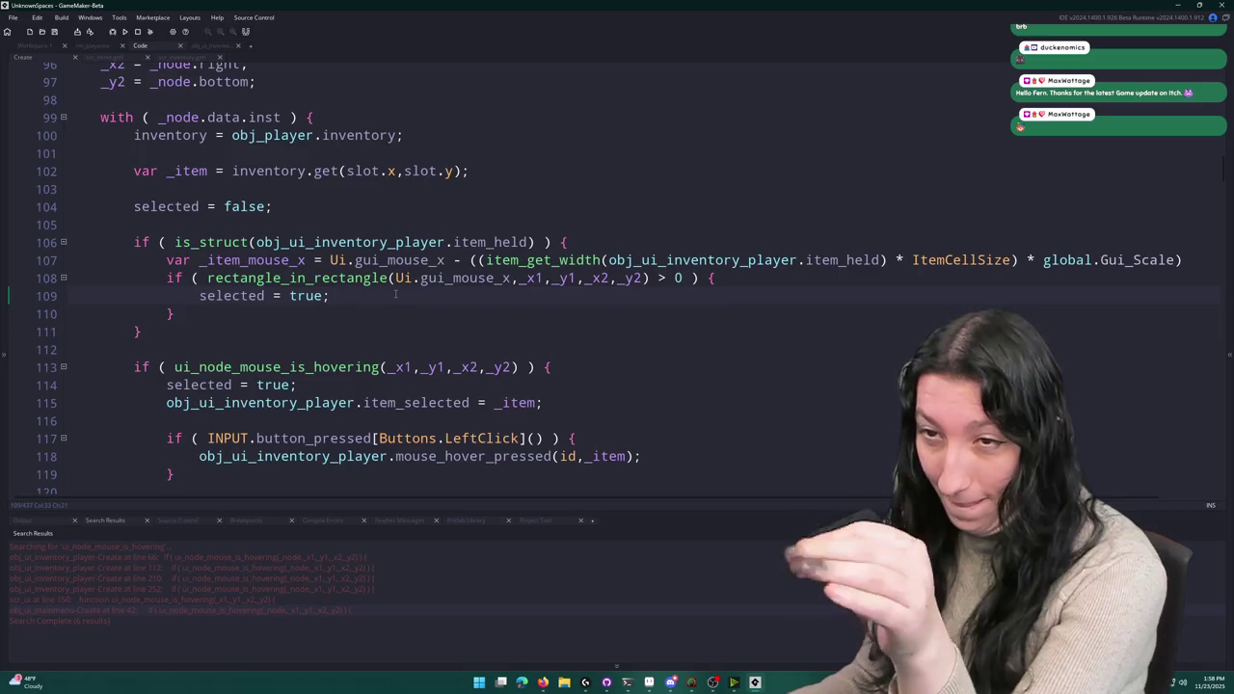
{"action": "scroll", "coordinate": [463, 116], "scroll_direction": "up", "scroll_amount": 1}
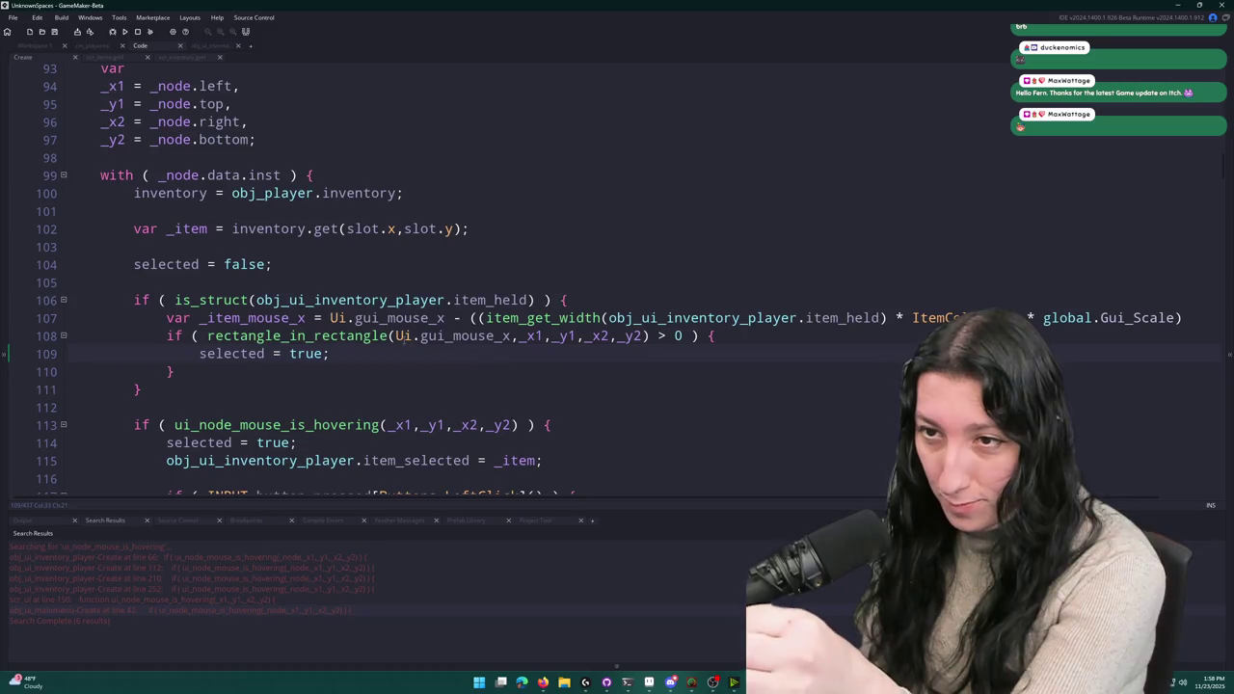
{"action": "mouse_move", "coordinate": [392, 337]}
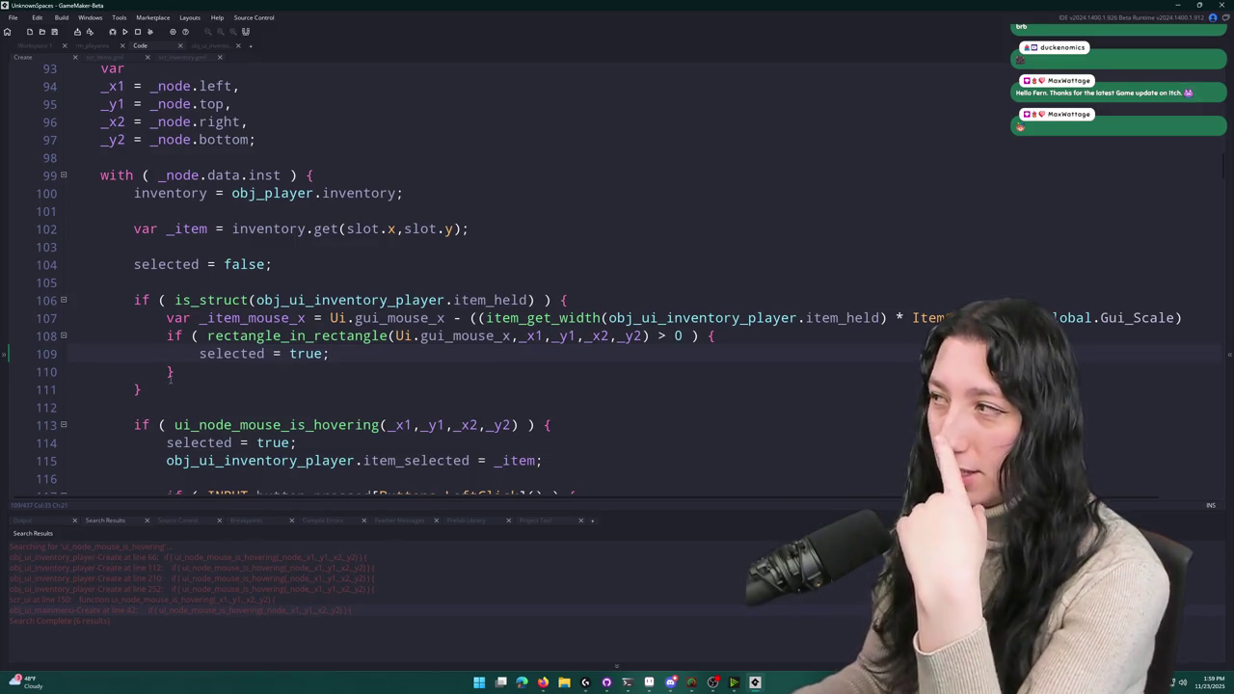
{"action": "key", "text": "alt+Tab"}
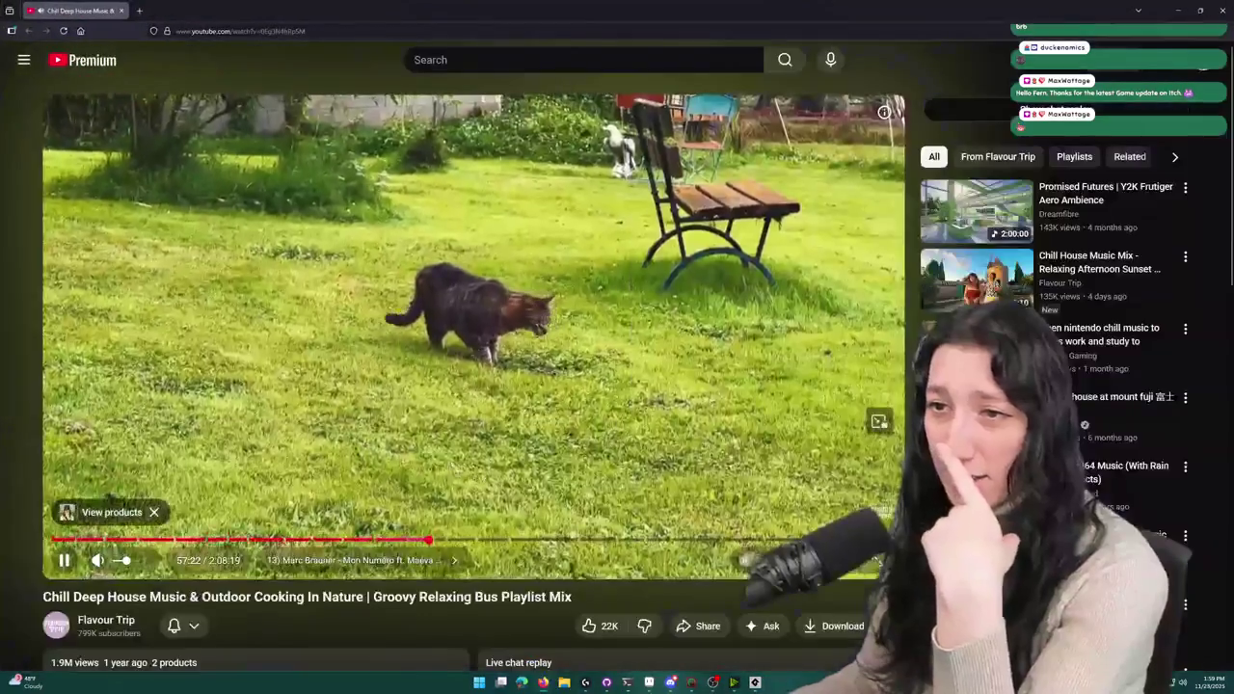
{"action": "key", "text": "alt+Tab"}
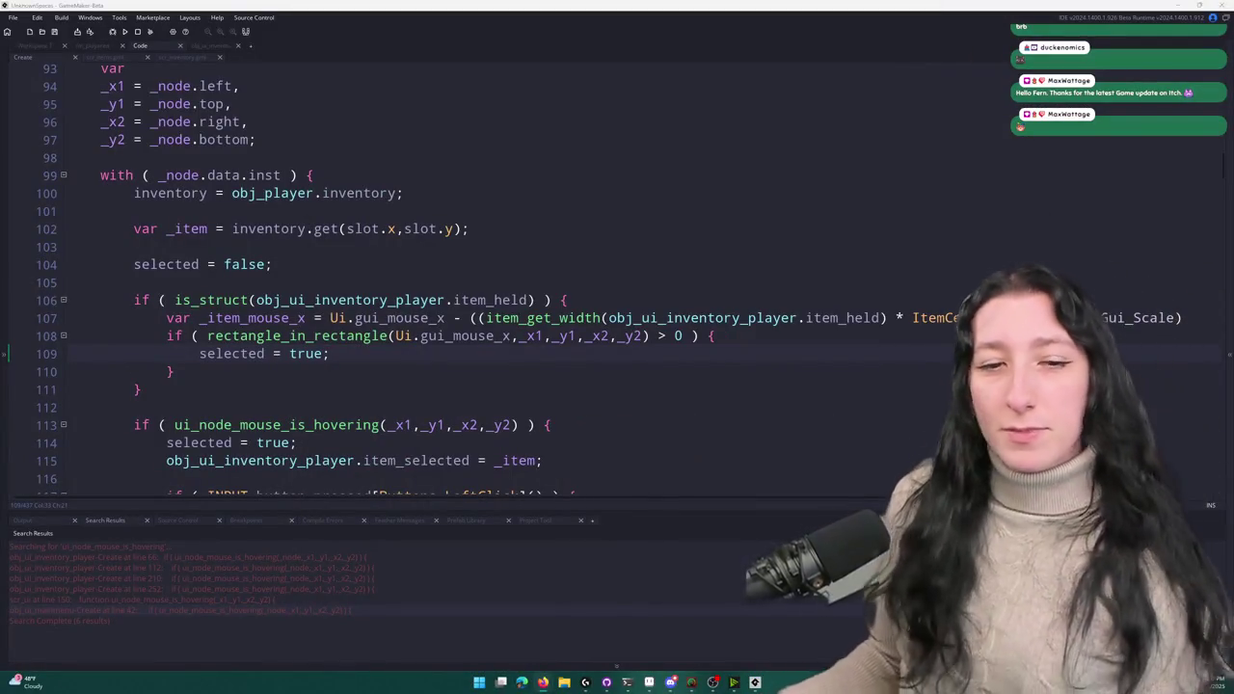
{"action": "key", "text": "alt+Tab"}
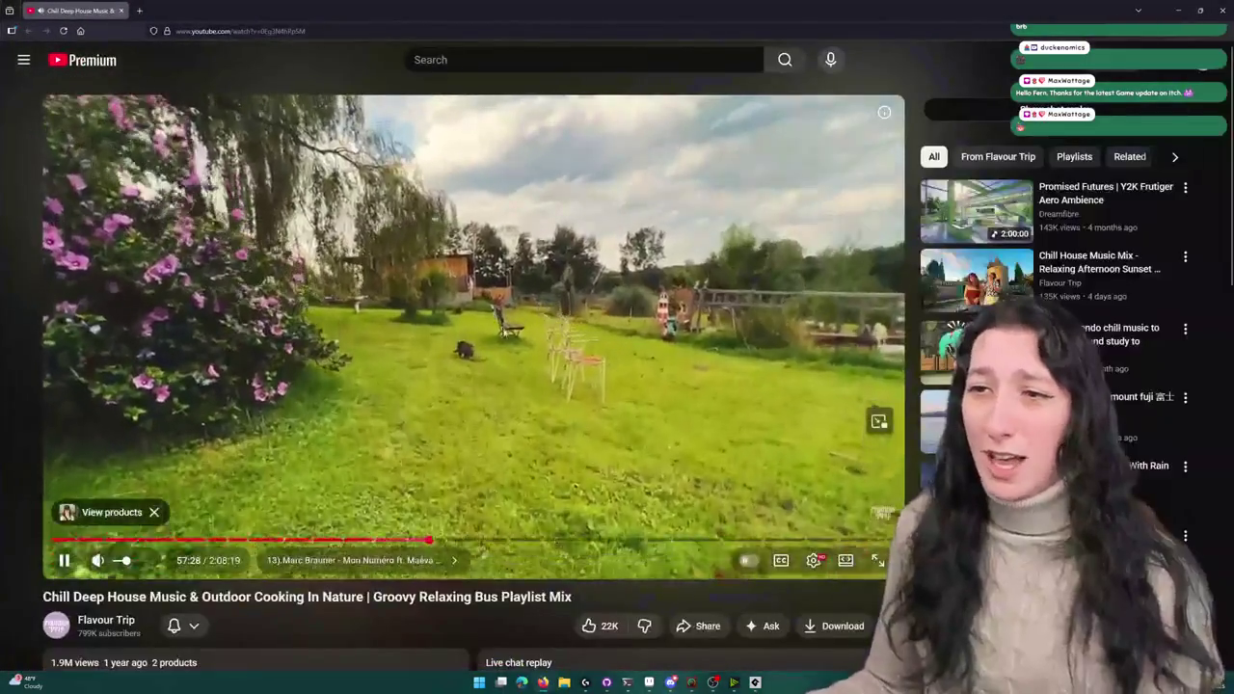
{"action": "key", "text": "alt+Tab"}
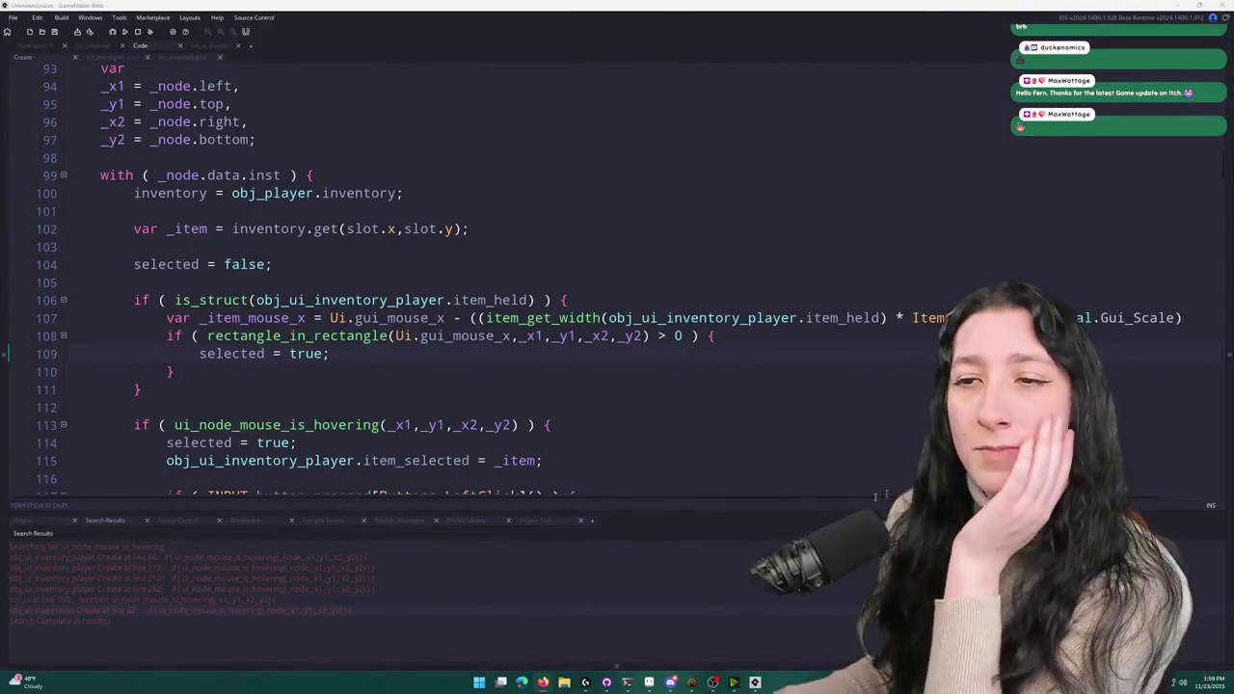
{"action": "left_click", "coordinate": [323, 372]}
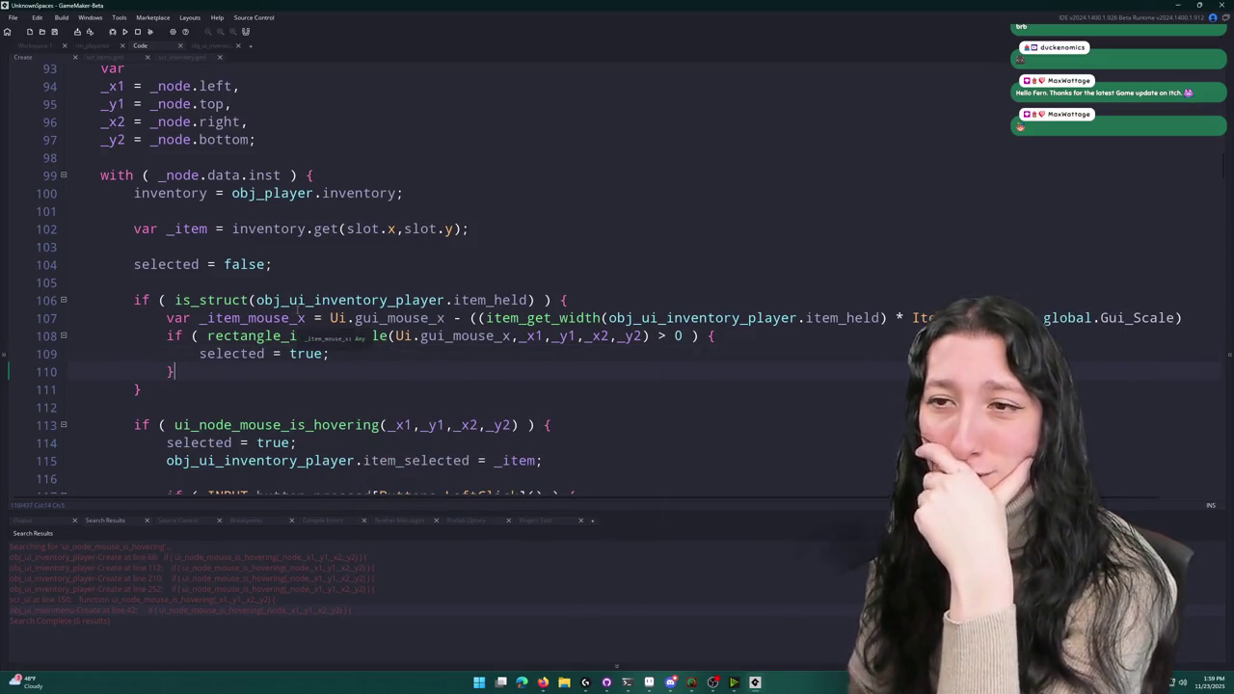
{"action": "scroll", "coordinate": [321, 370], "scroll_direction": "down", "scroll_amount": 2}
{"action": "scroll", "coordinate": [321, 370], "scroll_direction": "down", "scroll_amount": 1}
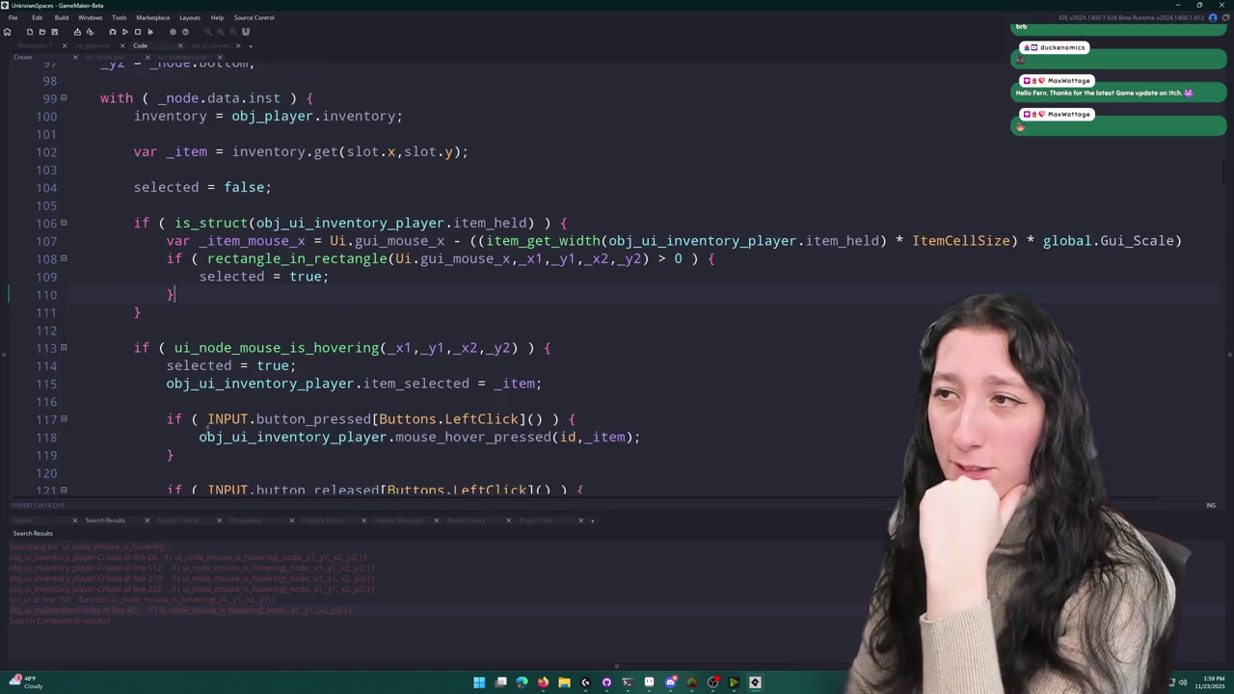
{"action": "scroll", "coordinate": [322, 370], "scroll_direction": "up", "scroll_amount": 1}
{"action": "mouse_move", "coordinate": [348, 262]}
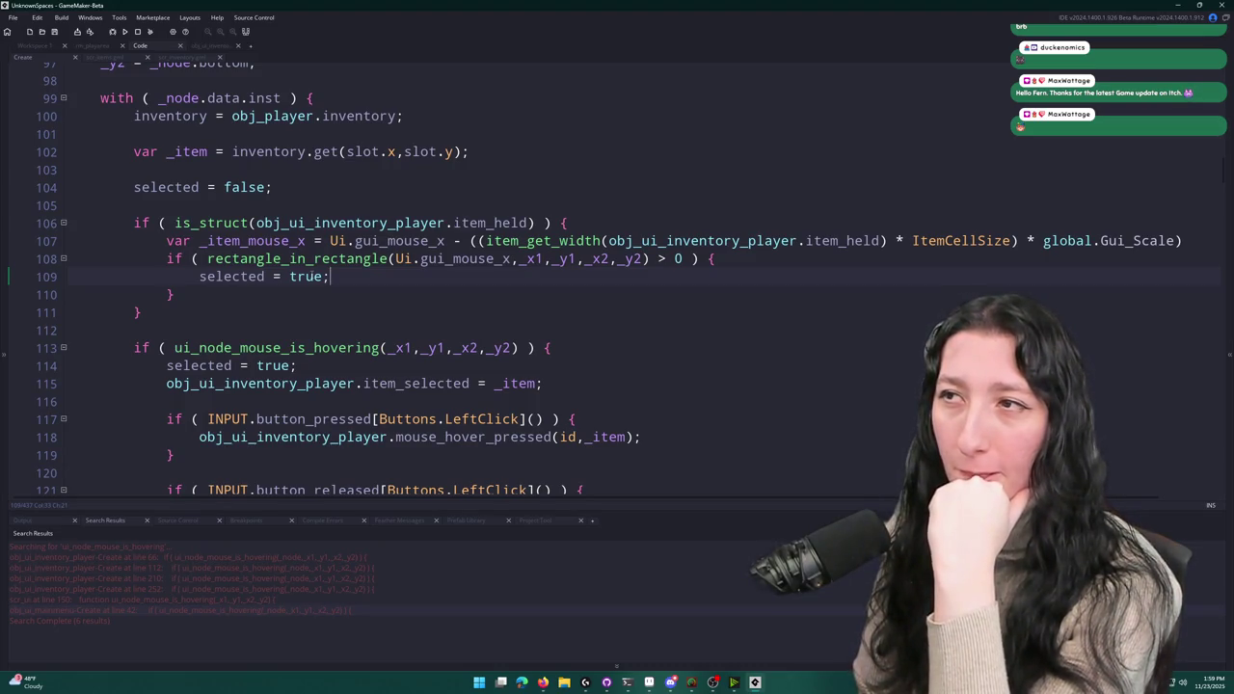
{"action": "scroll", "coordinate": [284, 273], "scroll_direction": "up", "scroll_amount": 1}
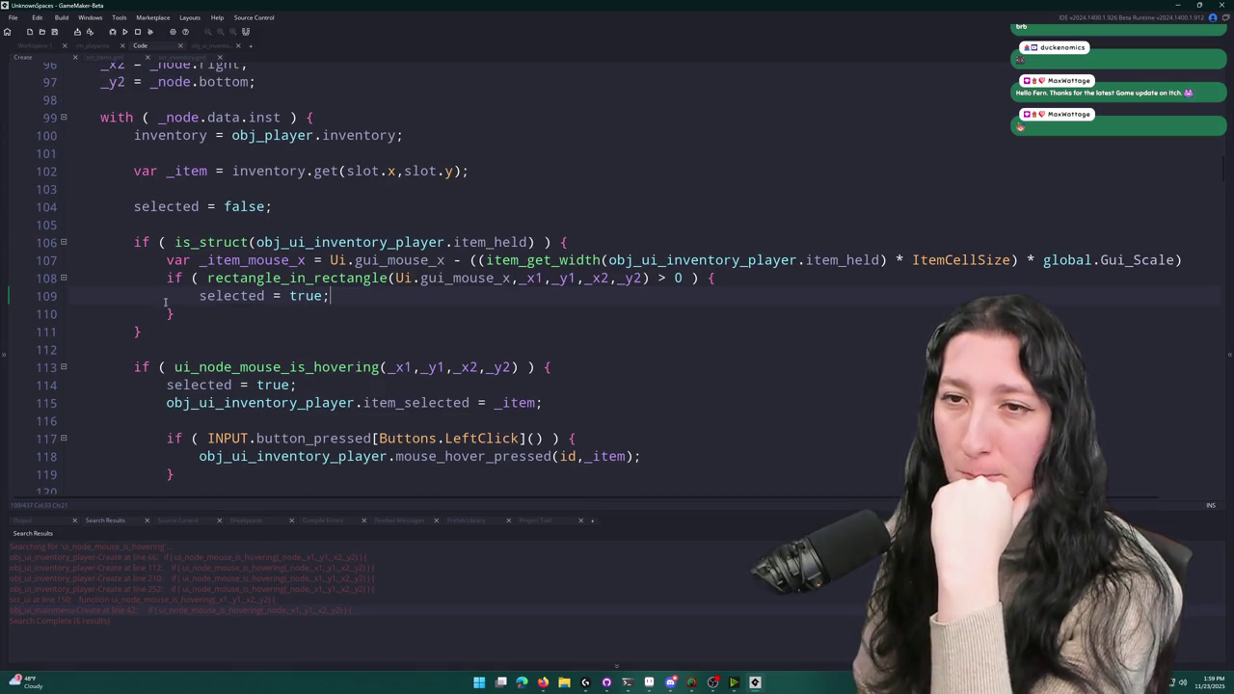
{"action": "key", "text": "Down"}
{"action": "key", "text": "Down"}
- Select lines 104–111, the selected reset and held-item overlap check in inventory_1x1_button_step
{"action": "key", "text": "shift+Up"}
{"action": "key", "text": "shift+Up"}
{"action": "key", "text": "shift+Up"}
{"action": "key", "text": "shift+Home"}
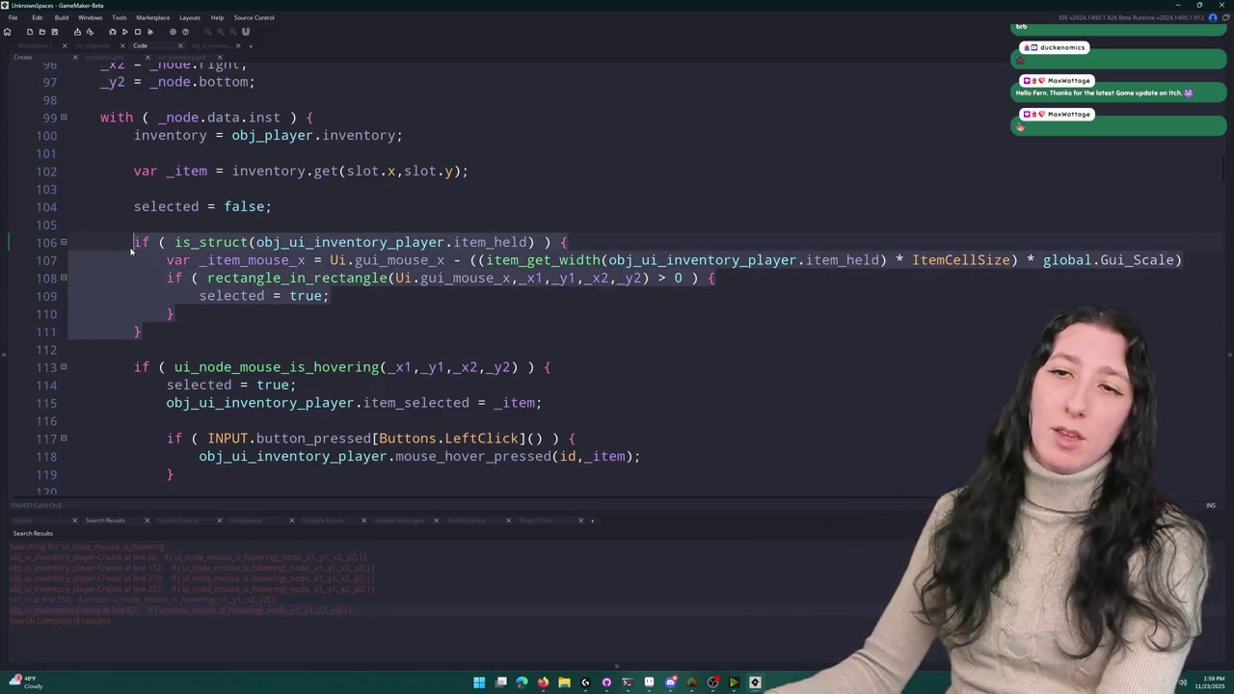
{"action": "scroll", "coordinate": [204, 343], "scroll_direction": "up", "scroll_amount": 1}
{"action": "scroll", "coordinate": [204, 343], "scroll_direction": "up", "scroll_amount": 3}
{"action": "scroll", "coordinate": [164, 438], "scroll_direction": "down", "scroll_amount": 2}
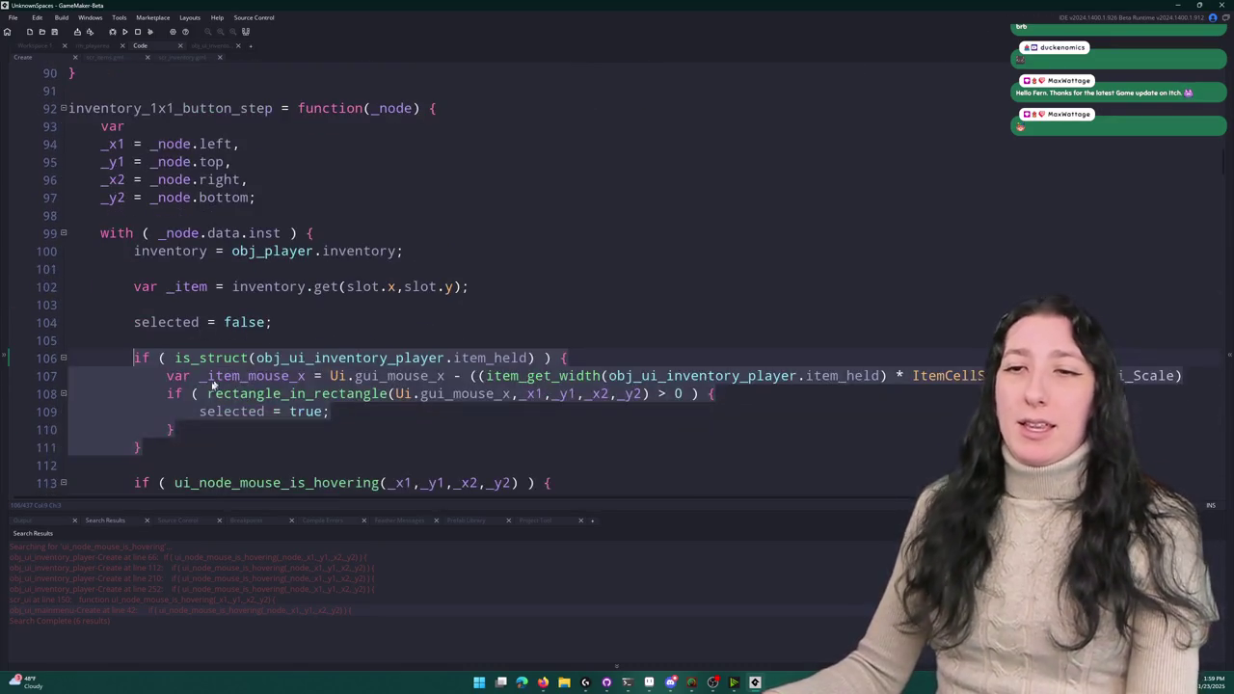
{"action": "left_click_drag", "start_coordinate": [156, 441], "coordinate": [299, 321]}
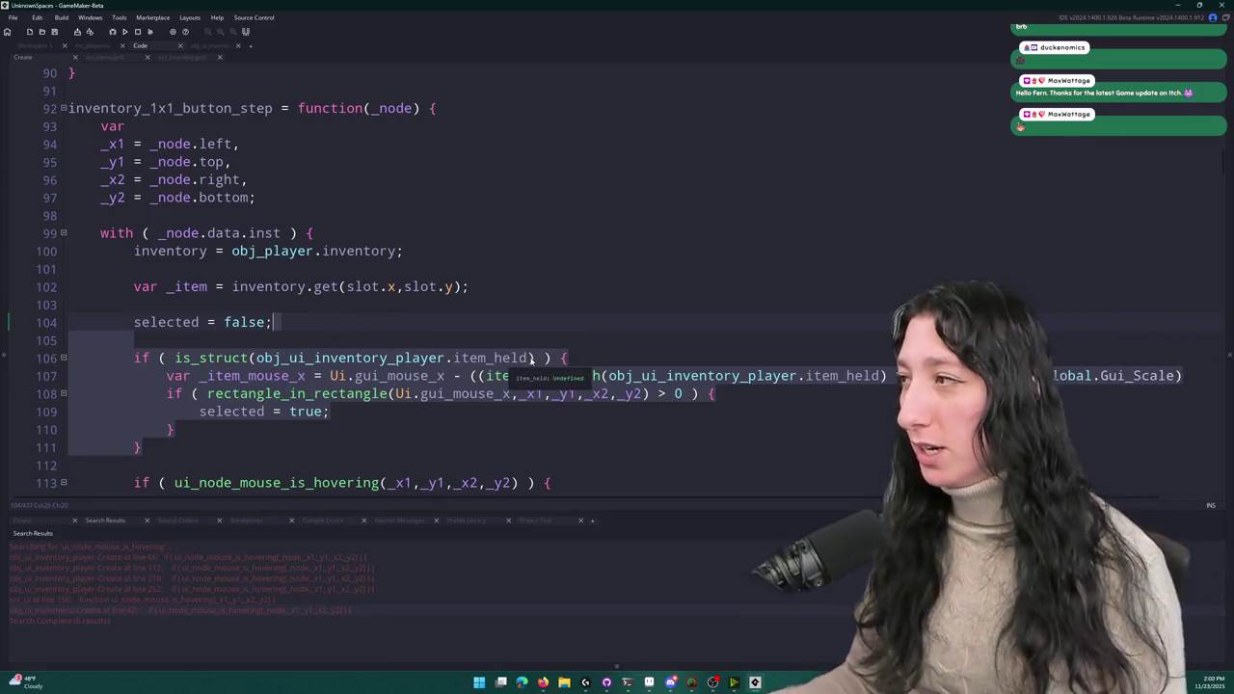
{"action": "scroll", "coordinate": [530, 359], "scroll_direction": "down", "scroll_amount": 1}
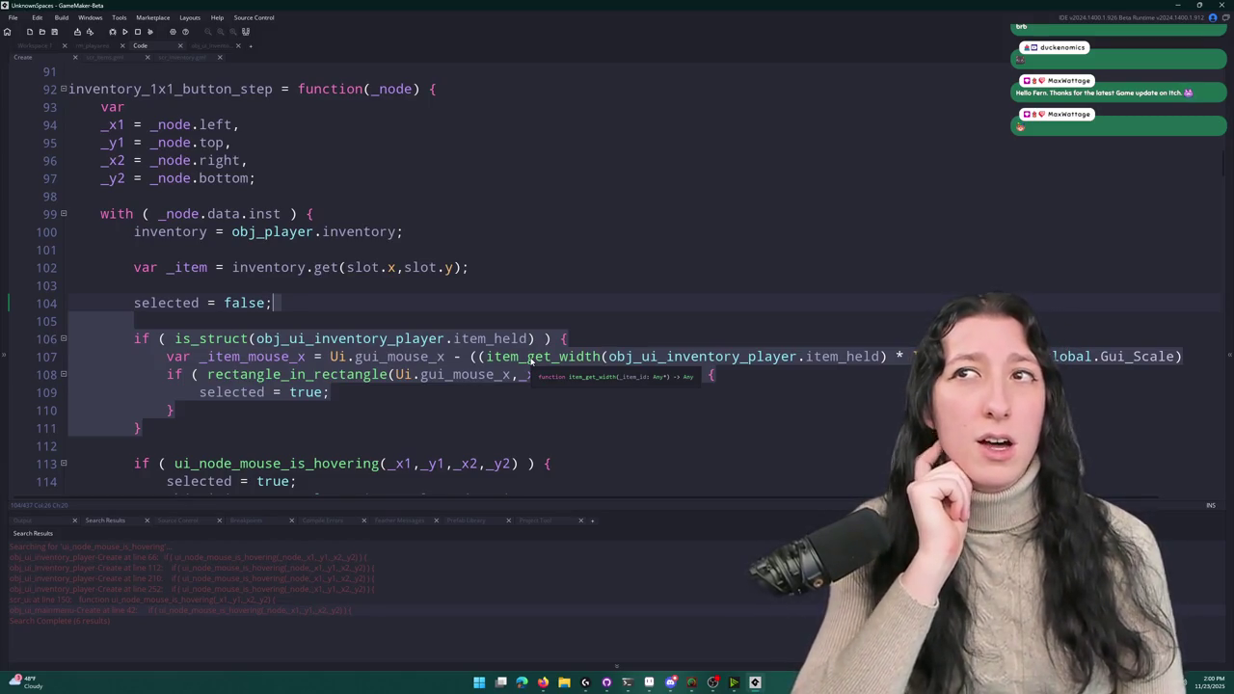
{"action": "left_click", "coordinate": [650, 682]}
- Try painting a large dark blob across the grid cells, then undo it
{"action": "scroll", "coordinate": [408, 267], "scroll_direction": "up", "scroll_amount": 3}
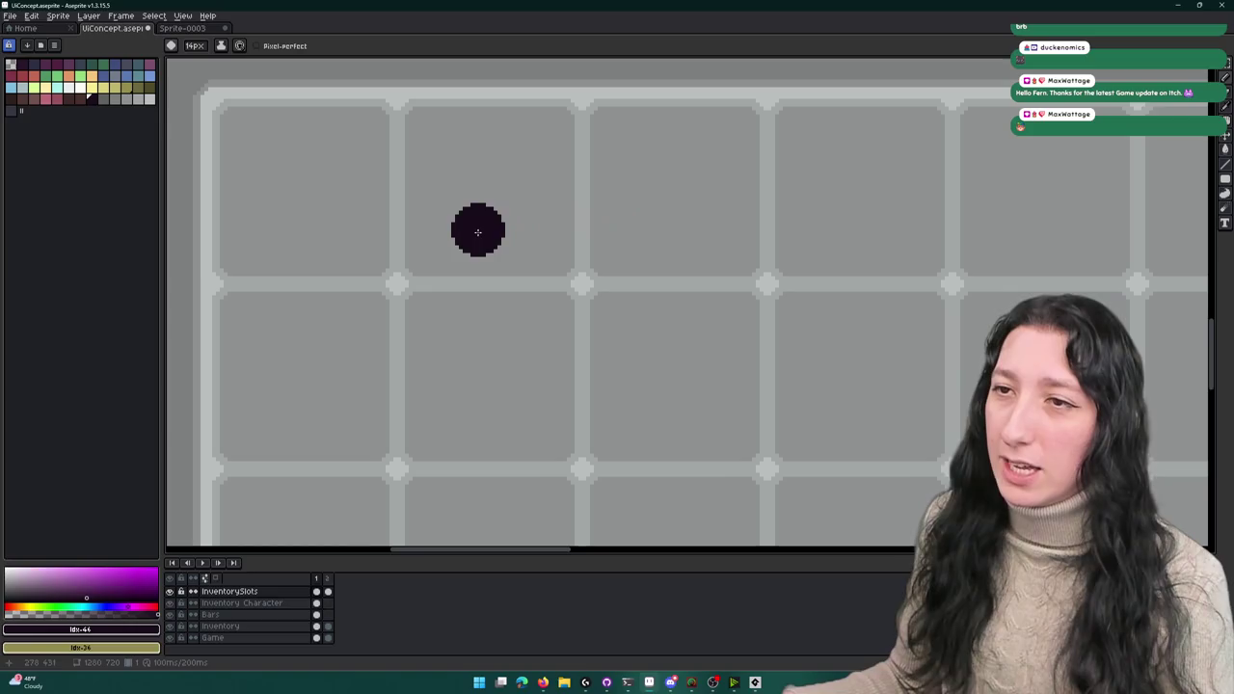
{"action": "mouse_move", "coordinate": [592, 251]}
{"action": "left_mouse_down"}
{"action": "mouse_move", "coordinate": [559, 273]}
{"action": "mouse_move", "coordinate": [595, 279]}
{"action": "mouse_move", "coordinate": [561, 232]}
{"action": "mouse_move", "coordinate": [501, 206]}
{"action": "mouse_move", "coordinate": [507, 250]}
{"action": "left_mouse_up"}
{"action": "key", "text": "ctrl+z"}
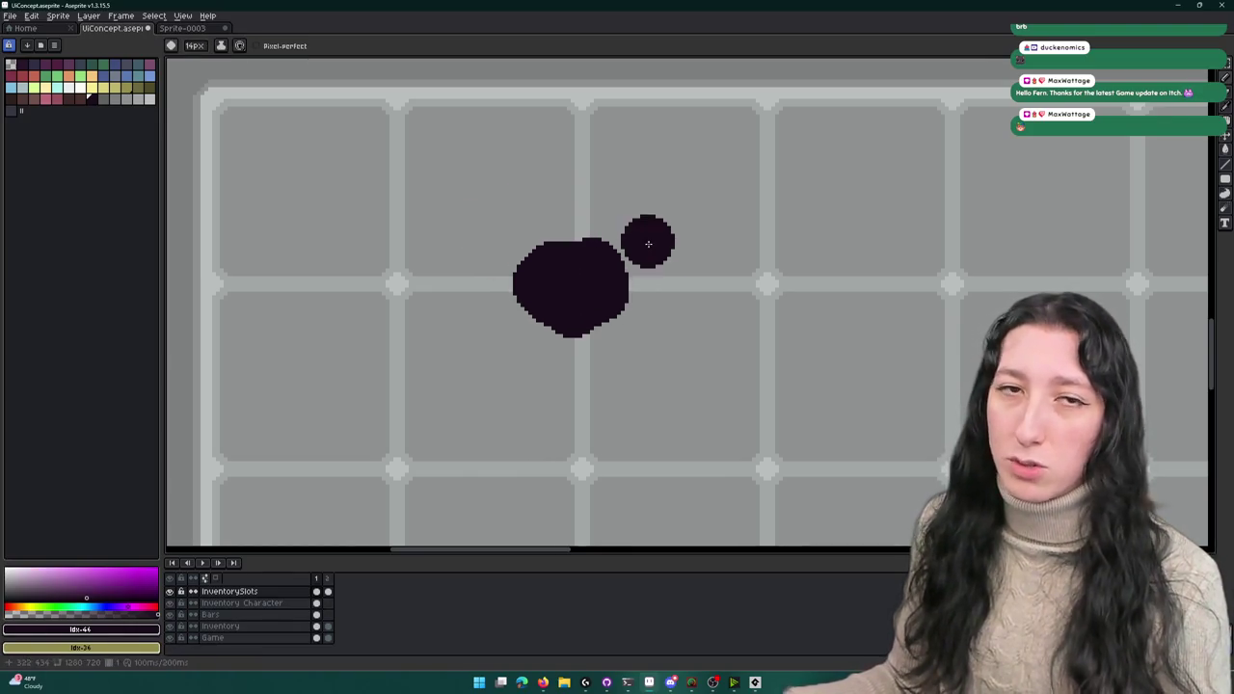
{"action": "key", "text": "b"}
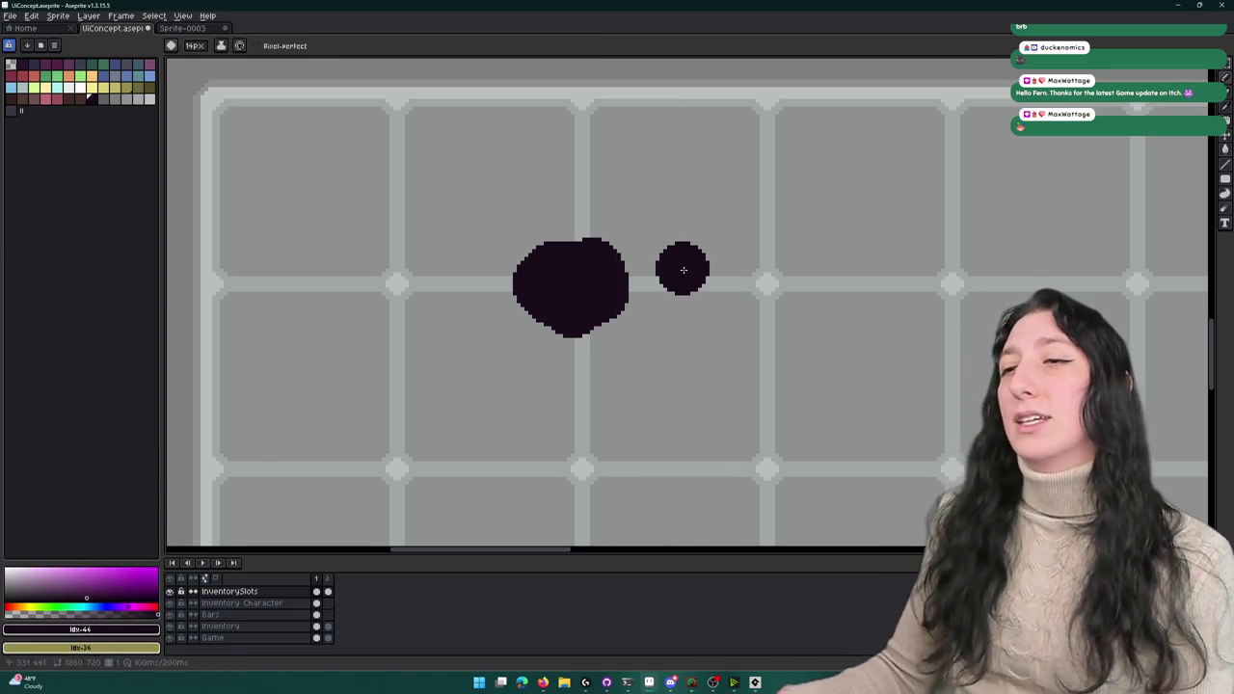
{"action": "scroll", "coordinate": [688, 253], "scroll_direction": "down", "scroll_amount": 1}
{"action": "key", "text": "ctrl+z"}
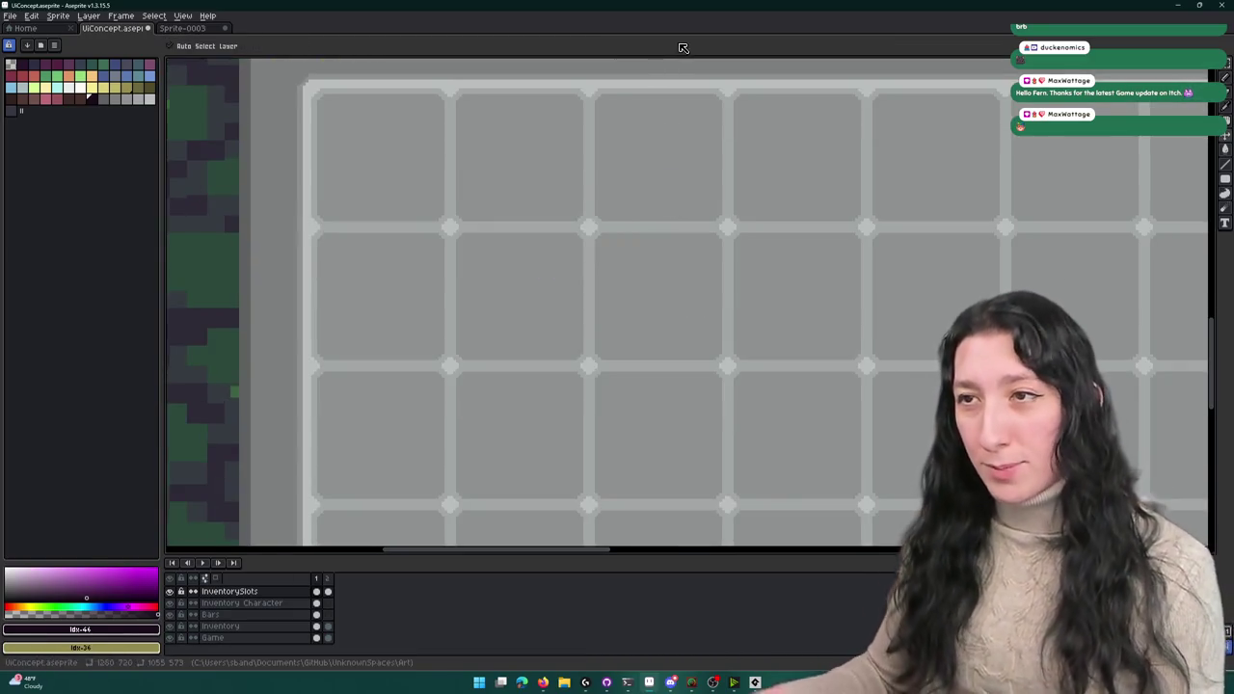
{"action": "key", "text": "b"}
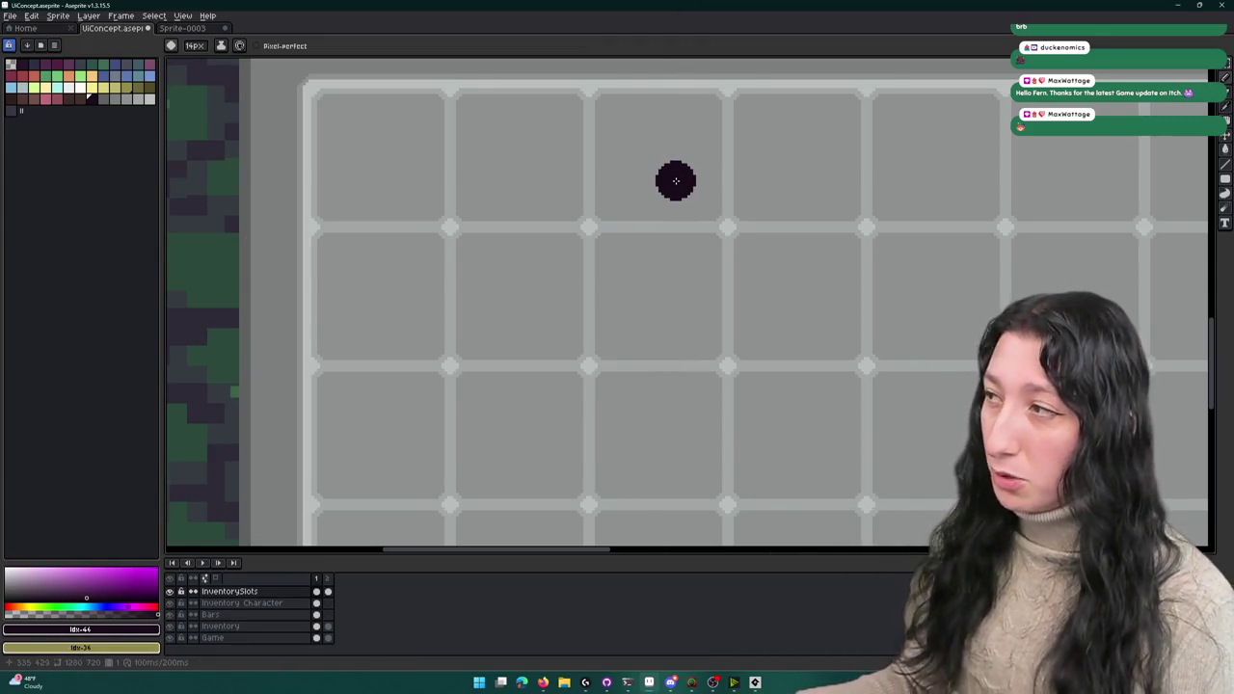
- Pan the canvas toward the slot grid and try a large oval sketch, undoing it
{"action": "key", "text": "space"}
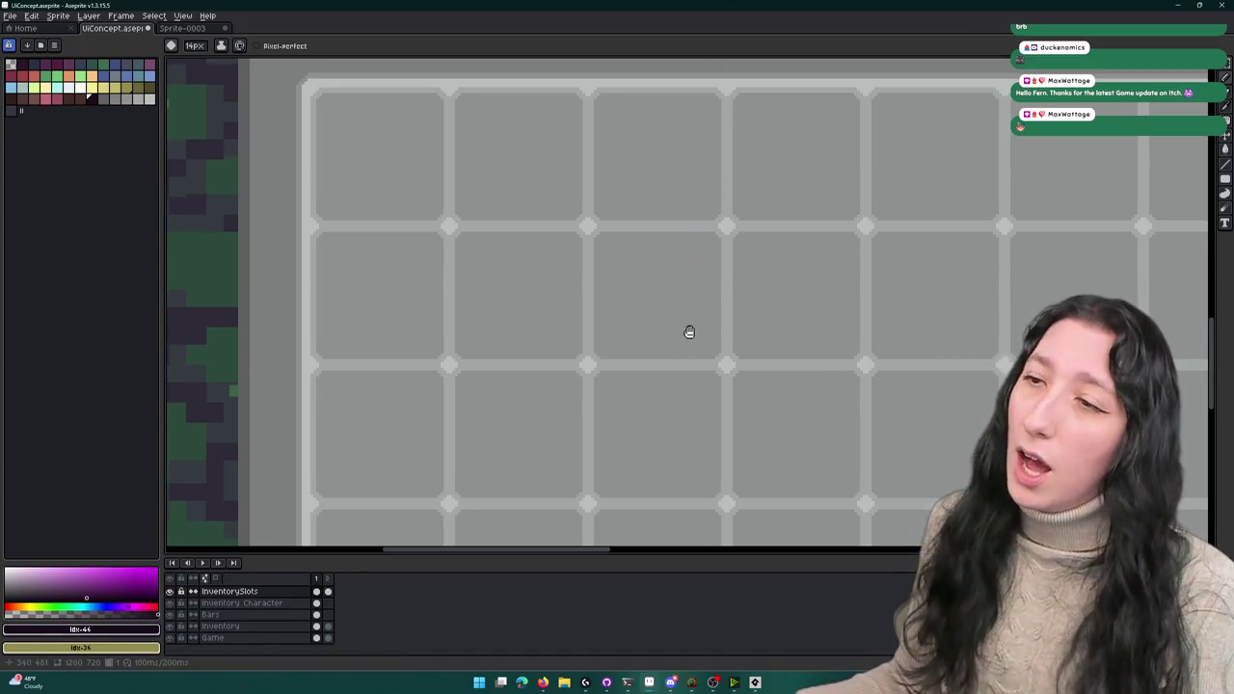
{"action": "left_click_drag", "start_coordinate": [689, 332], "coordinate": [650, 289]}
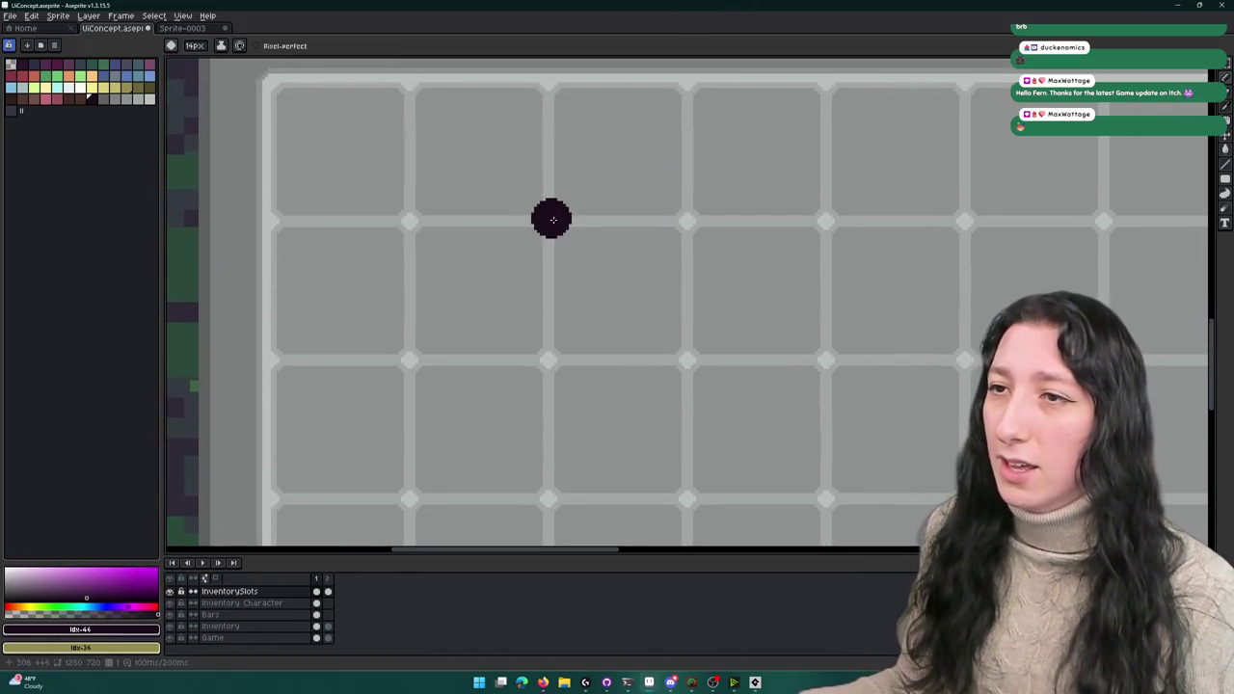
{"action": "key", "text": "v"}
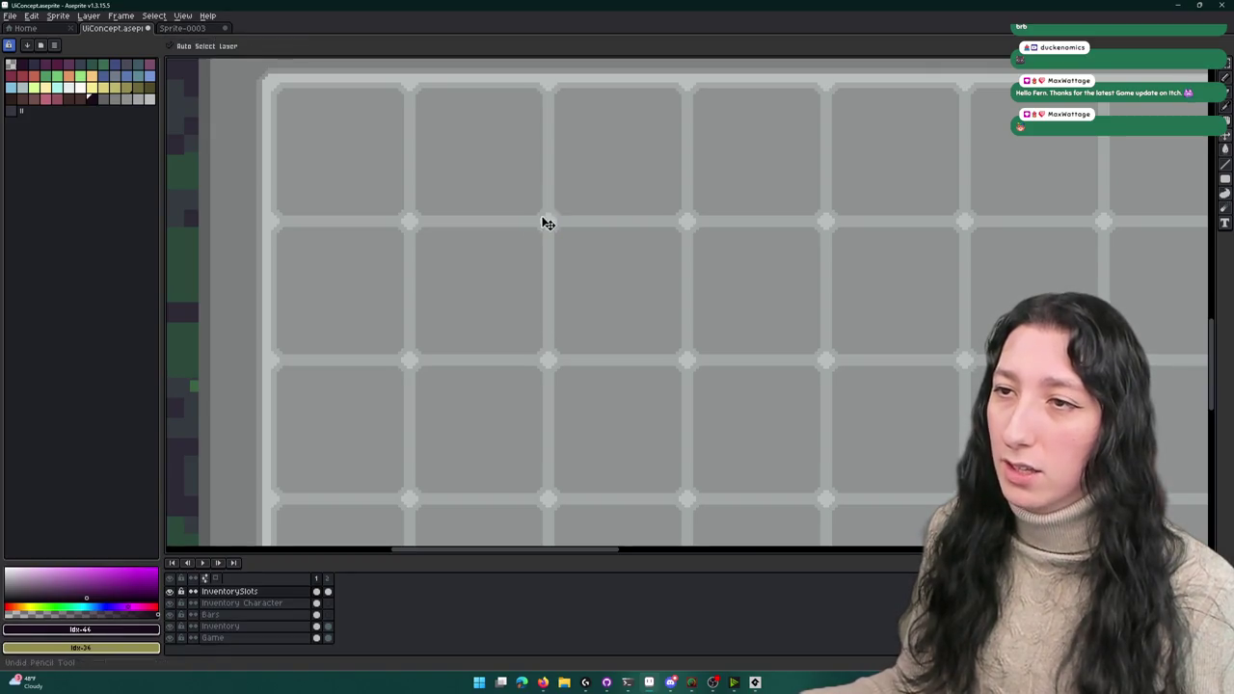
{"action": "scroll", "coordinate": [542, 212], "scroll_direction": "up", "scroll_amount": 3}
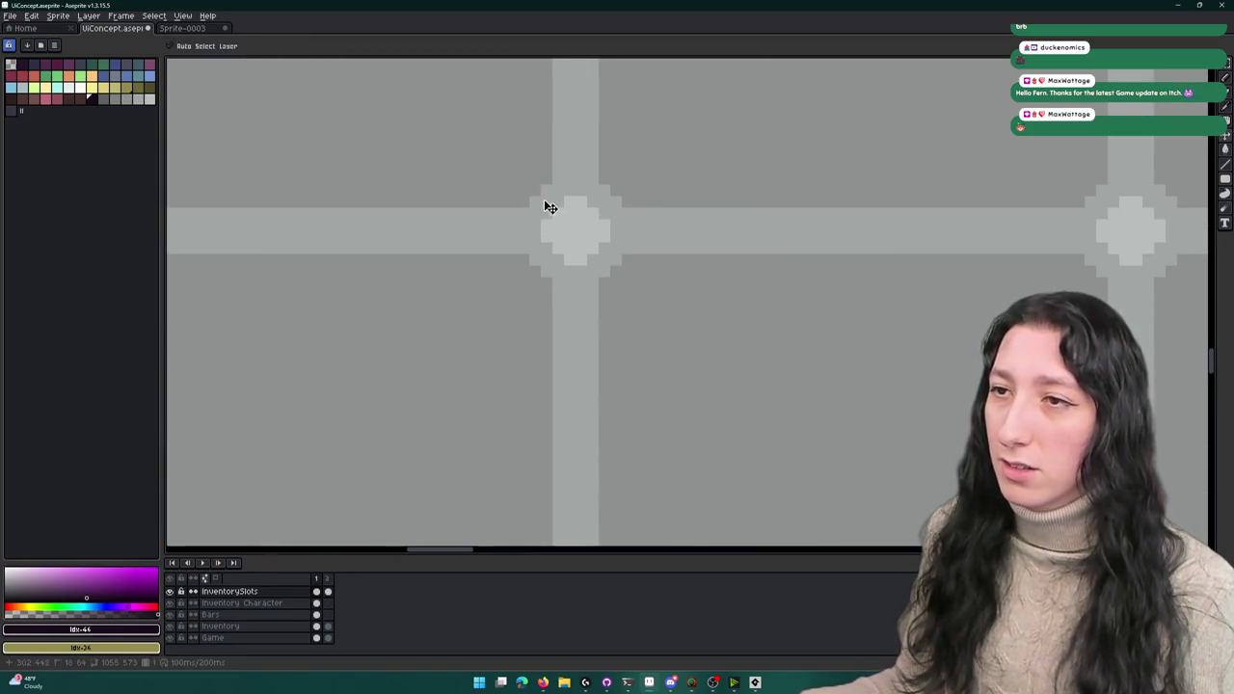
{"action": "key", "text": "b"}
{"action": "left_click_drag", "start_coordinate": [779, 239], "coordinate": [799, 55]}
{"action": "key", "text": "ctrl+z"}
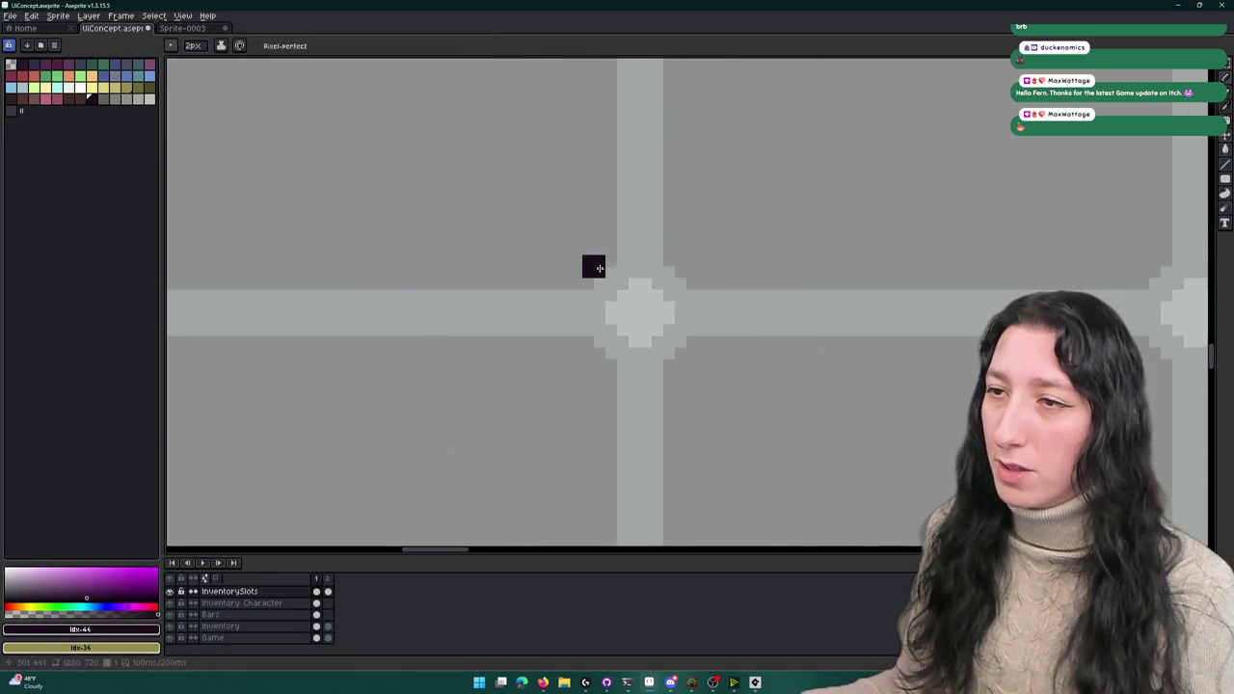
{"action": "scroll", "coordinate": [620, 375], "scroll_direction": "down", "scroll_amount": 3}
{"action": "scroll", "coordinate": [608, 284], "scroll_direction": "up", "scroll_amount": 1}
- Thin the pencil to 1px and sketch a dark L-shaped outline over the upper-left slots
{"action": "key", "text": "minus"}
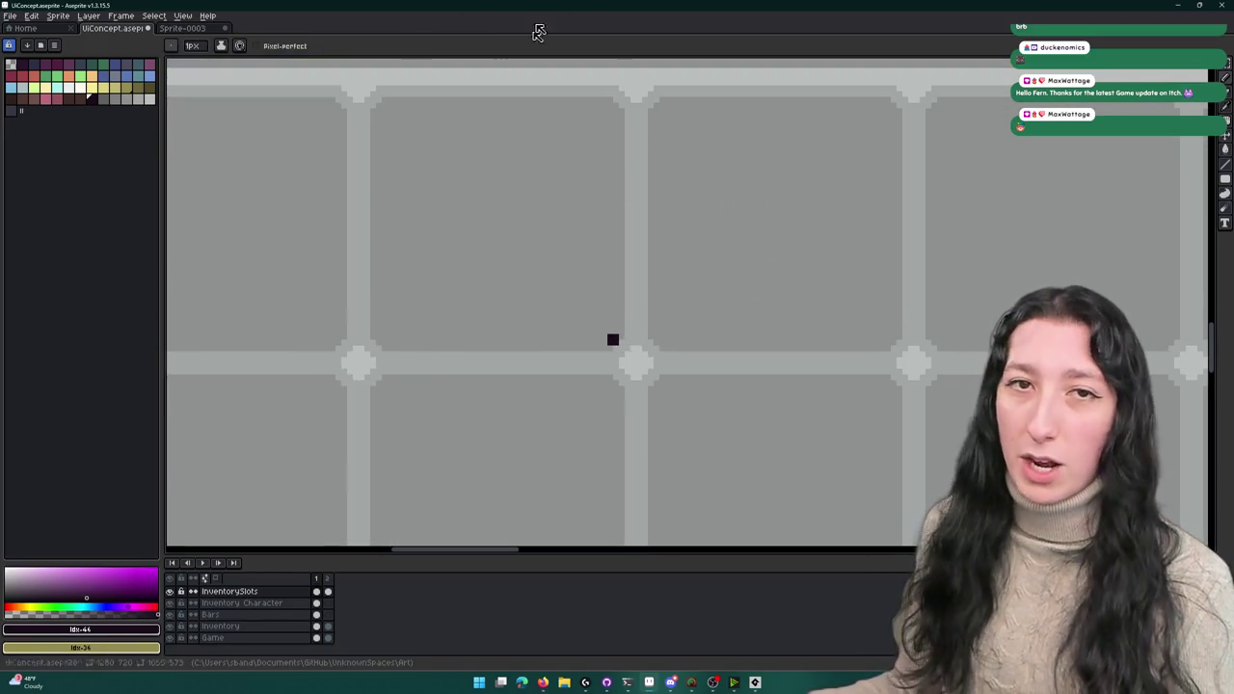
{"action": "scroll", "coordinate": [488, 218], "scroll_direction": "down", "scroll_amount": 1}
{"action": "left_click_drag", "start_coordinate": [617, 144], "coordinate": [344, 141]}
{"action": "key", "text": "ctrl+z"}
{"action": "mouse_move", "coordinate": [540, 146]}
{"action": "left_mouse_down"}
{"action": "mouse_move", "coordinate": [505, 136]}
{"action": "mouse_move", "coordinate": [504, 336]}
{"action": "mouse_move", "coordinate": [680, 336]}
{"action": "mouse_move", "coordinate": [678, 141]}
{"action": "mouse_move", "coordinate": [509, 140]}
{"action": "left_mouse_up"}
{"action": "scroll", "coordinate": [505, 136], "scroll_direction": "down", "scroll_amount": 2}
{"action": "scroll", "coordinate": [501, 143], "scroll_direction": "up", "scroll_amount": 1}
- Center the square outline in view and mark a dot at its upper-left corner
{"action": "key", "text": "g"}
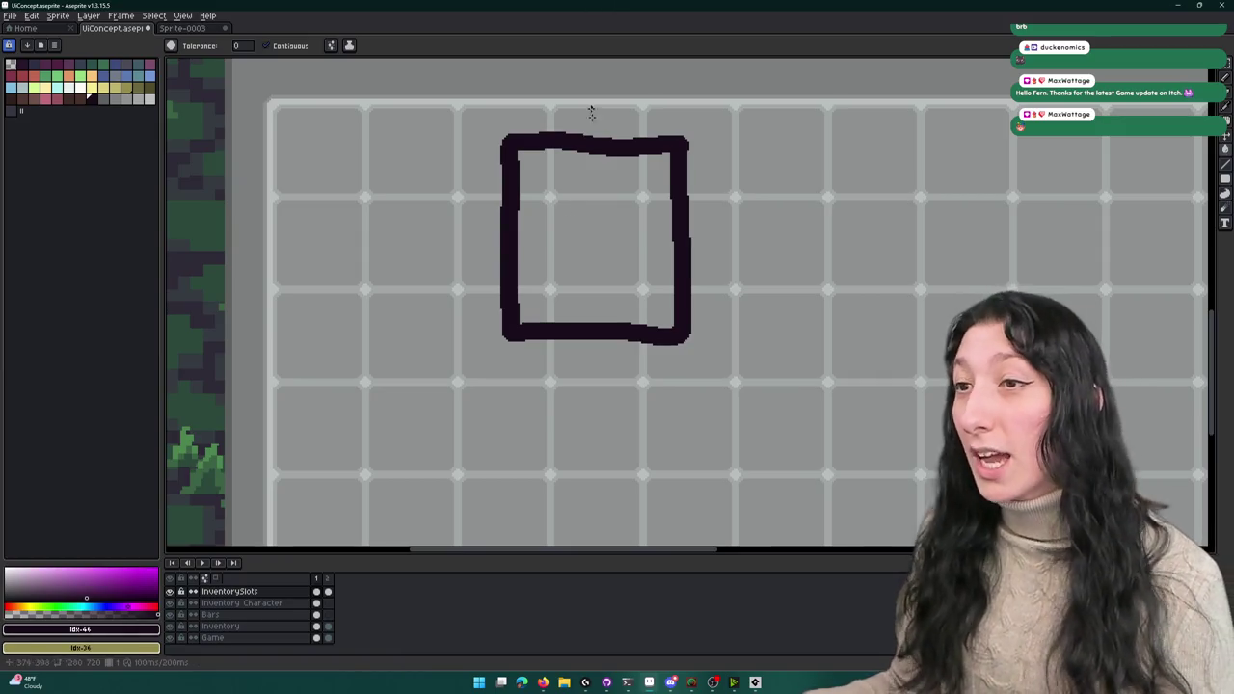
{"action": "scroll", "coordinate": [583, 217], "scroll_direction": "up", "scroll_amount": 1}
{"action": "left_click_drag", "start_coordinate": [584, 218], "coordinate": [630, 248]}
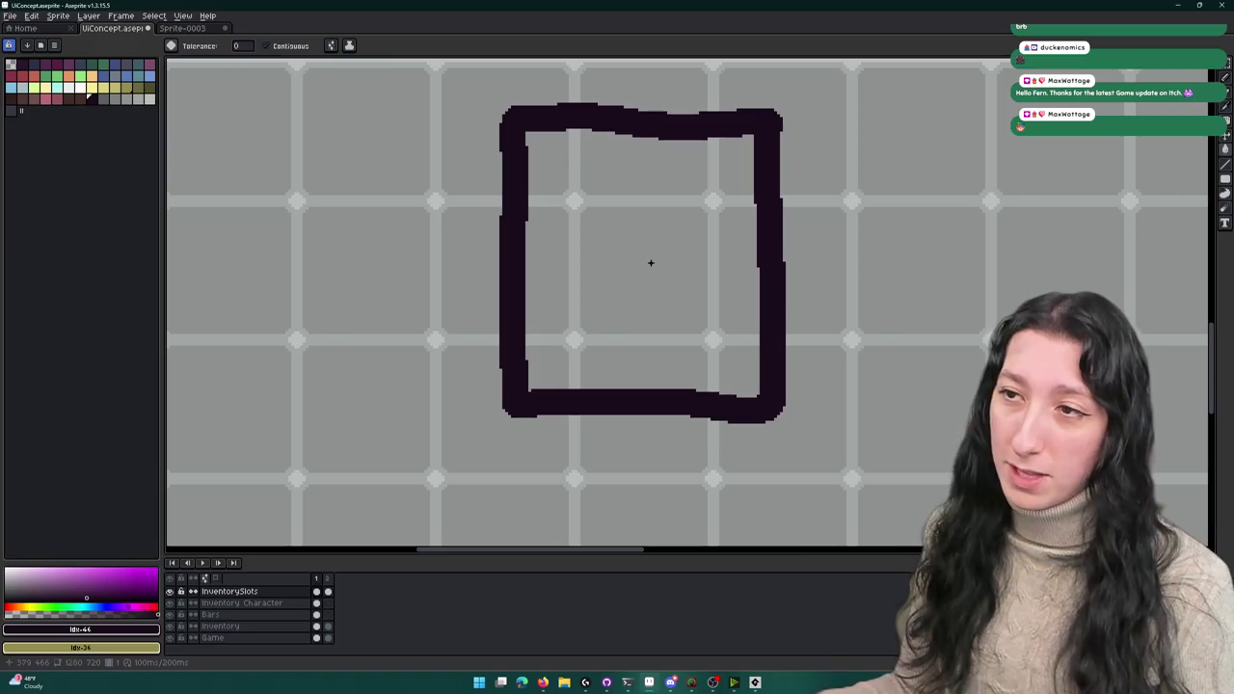
{"action": "key", "text": "b"}
{"action": "left_click", "coordinate": [573, 200]}
{"action": "key", "text": "v"}
{"action": "key", "text": "b"}
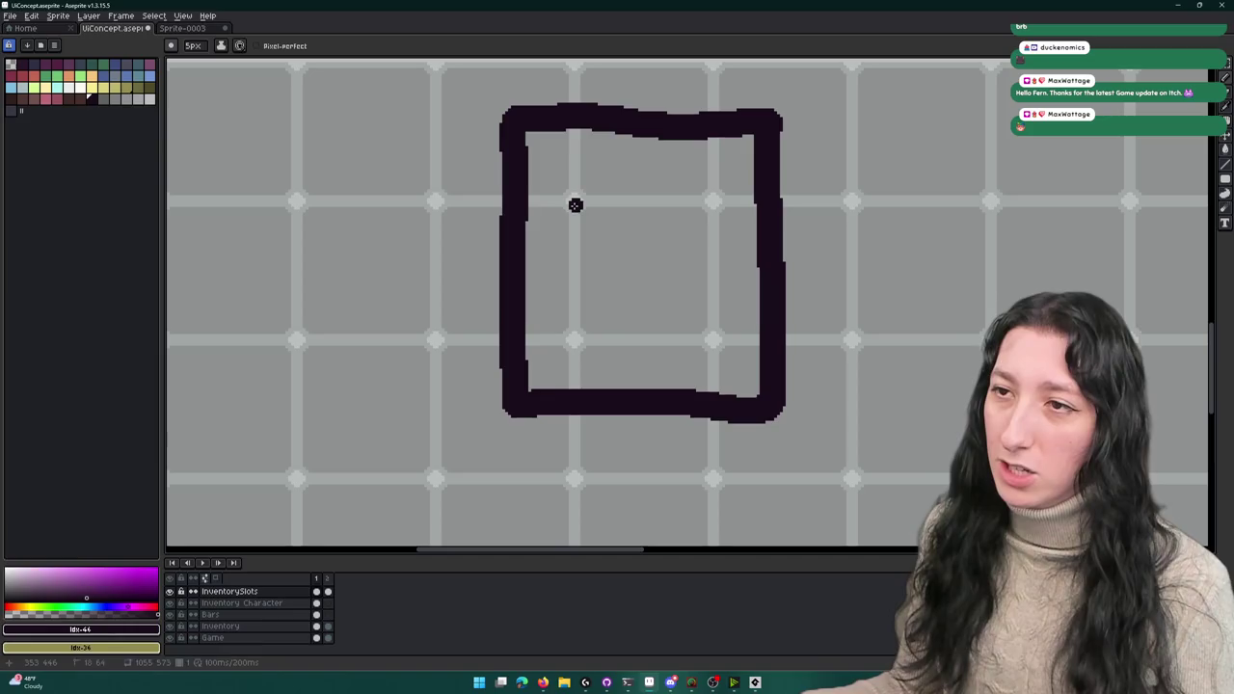
- Mark dots at the square's upper-right and lower-right, then undo the last two marks
{"action": "left_click", "coordinate": [717, 208]}
{"action": "left_click", "coordinate": [717, 344]}
{"action": "scroll", "coordinate": [577, 349], "scroll_direction": "up", "scroll_amount": 7}
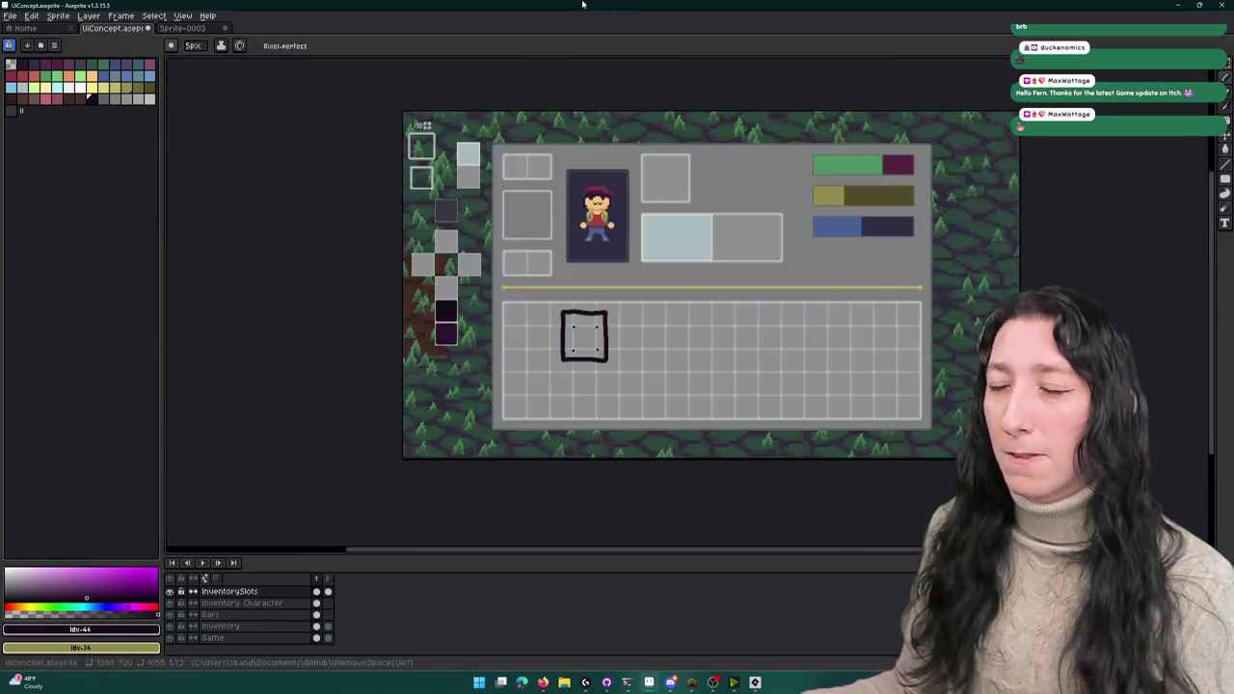
{"action": "scroll", "coordinate": [597, 414], "scroll_direction": "down", "scroll_amount": 2}
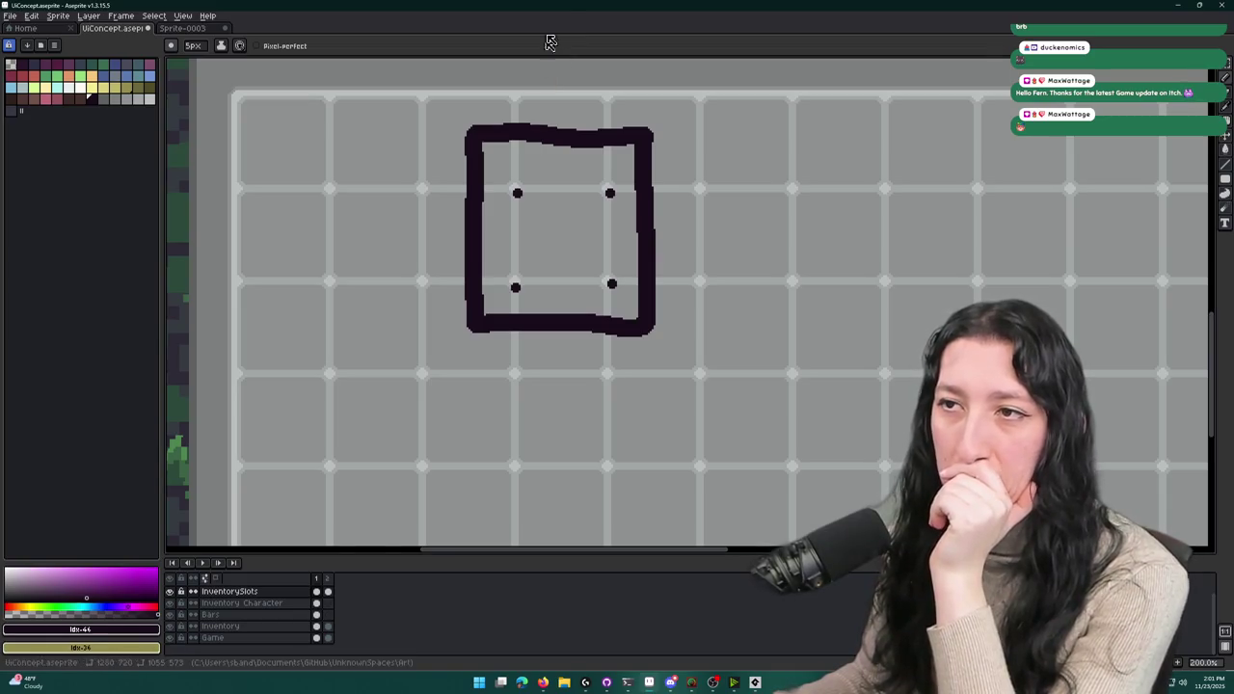
{"action": "left_click_drag", "start_coordinate": [499, 157], "coordinate": [599, 215]}
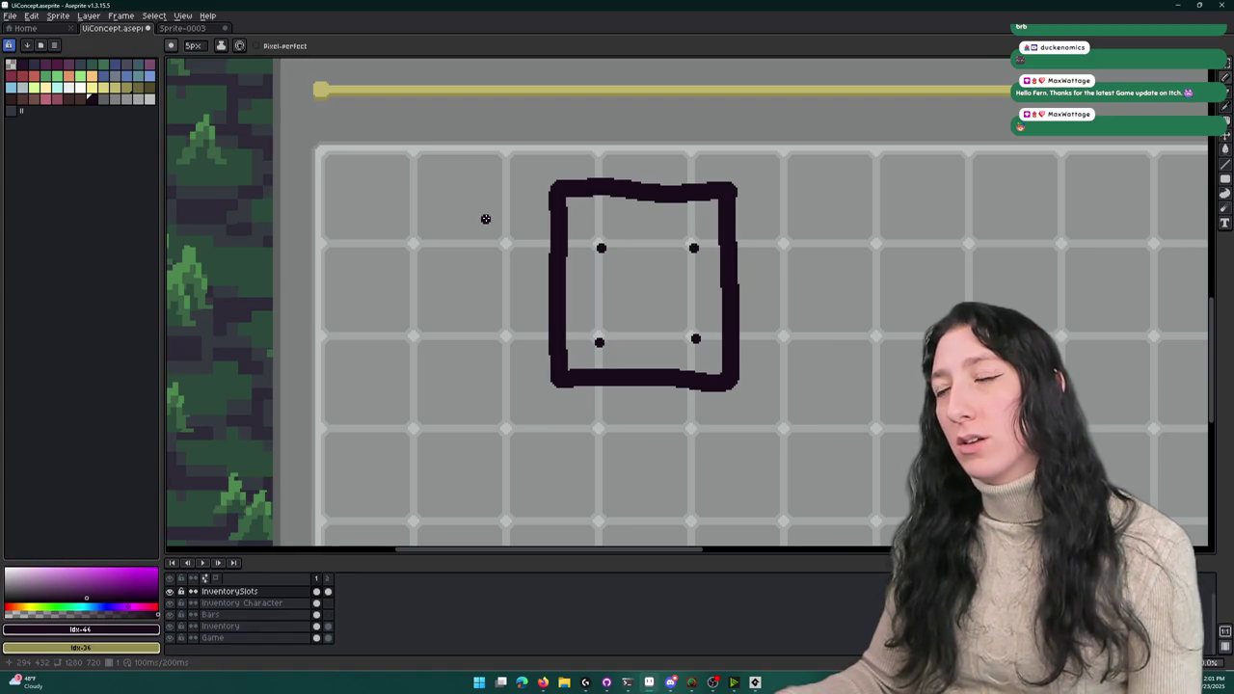
{"action": "key", "text": "ctrl+z"}
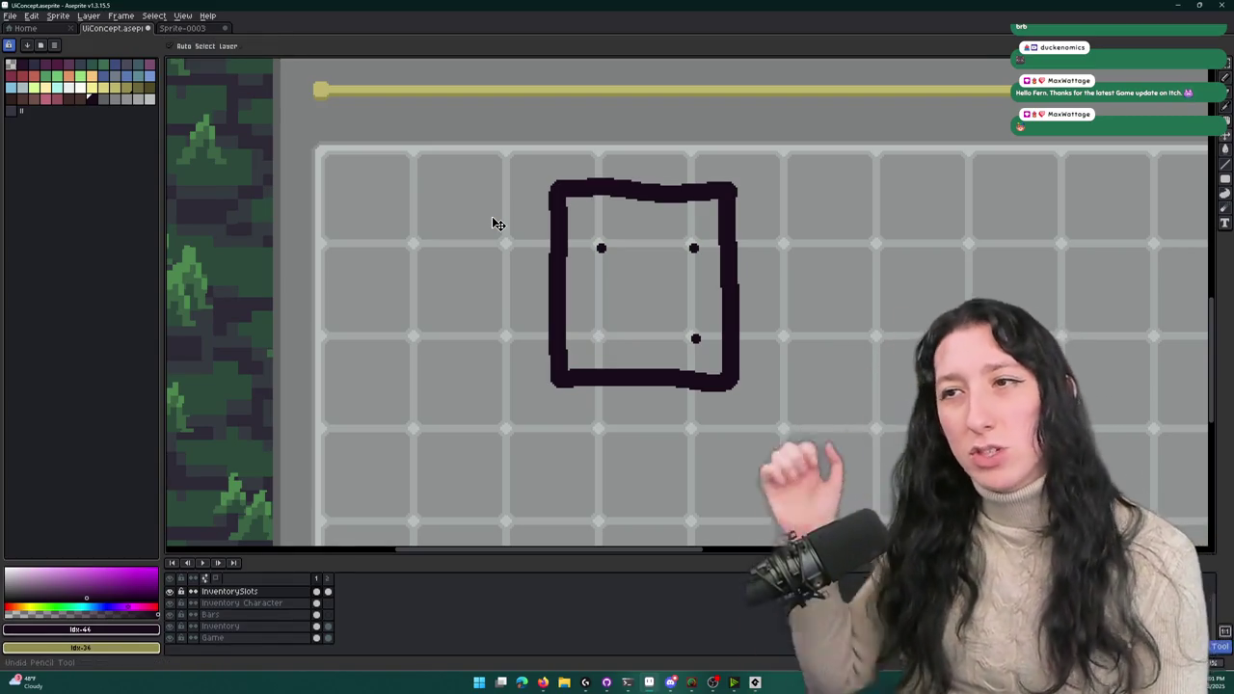
{"action": "key", "text": "ctrl+z"}
{"action": "key", "text": "ctrl+z"}
{"action": "key", "text": "ctrl+z"}
{"action": "key", "text": "ctrl+z"}
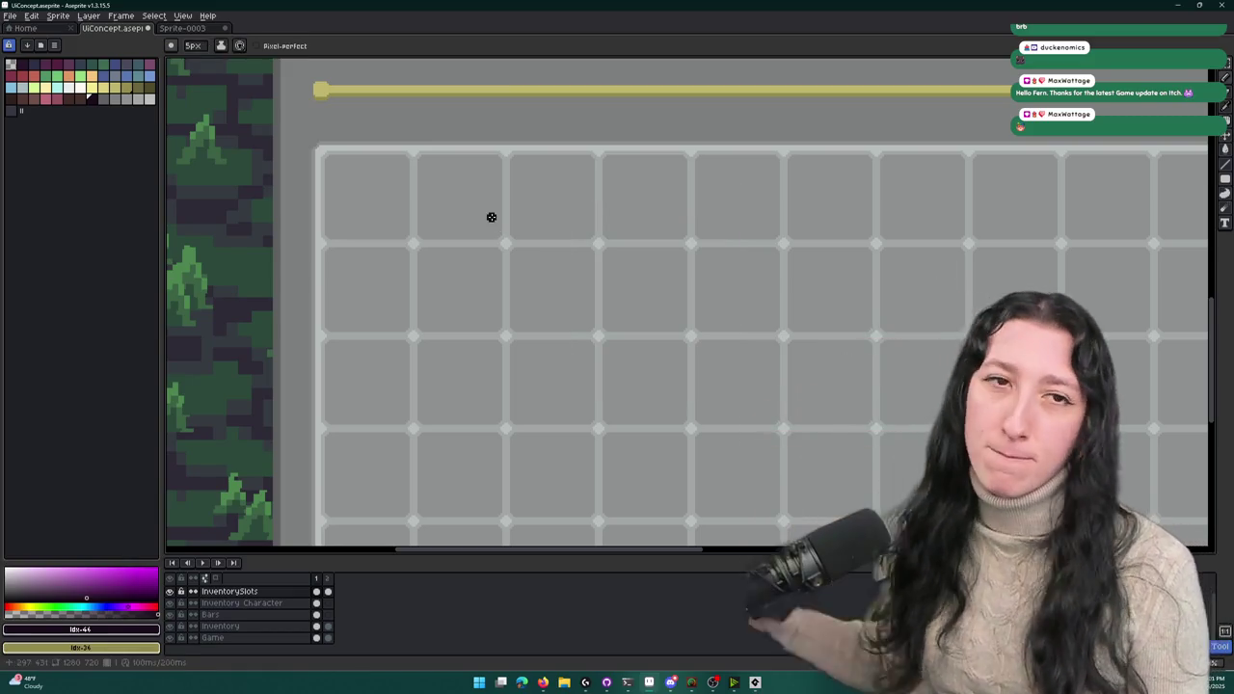
- Sketch a square outline, move it onto the first inventory cell, then delete it
{"action": "mouse_move", "coordinate": [499, 160]}
{"action": "left_mouse_down"}
{"action": "mouse_move", "coordinate": [331, 162]}
{"action": "mouse_move", "coordinate": [330, 334]}
{"action": "mouse_move", "coordinate": [476, 330]}
{"action": "mouse_move", "coordinate": [509, 306]}
{"action": "mouse_move", "coordinate": [499, 160]}
{"action": "left_mouse_up"}
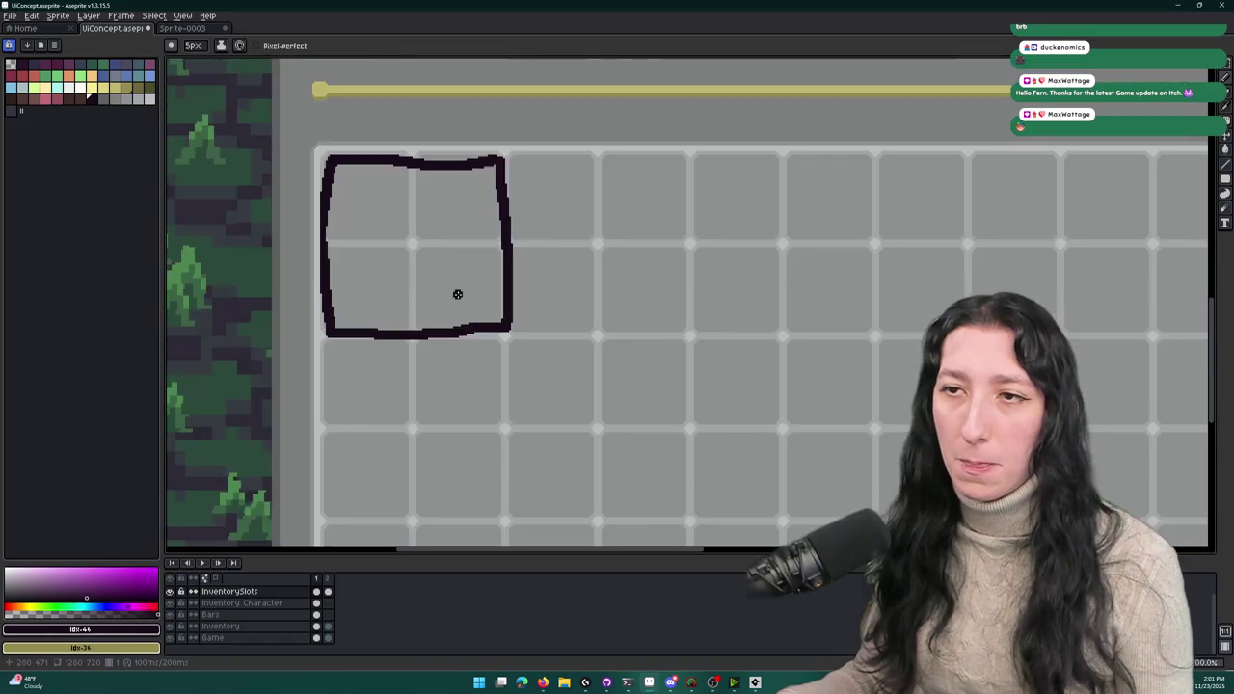
{"action": "mouse_move", "coordinate": [405, 187]}
{"action": "left_mouse_down"}
{"action": "mouse_move", "coordinate": [413, 157]}
{"action": "mouse_move", "coordinate": [474, 211]}
{"action": "left_mouse_up"}
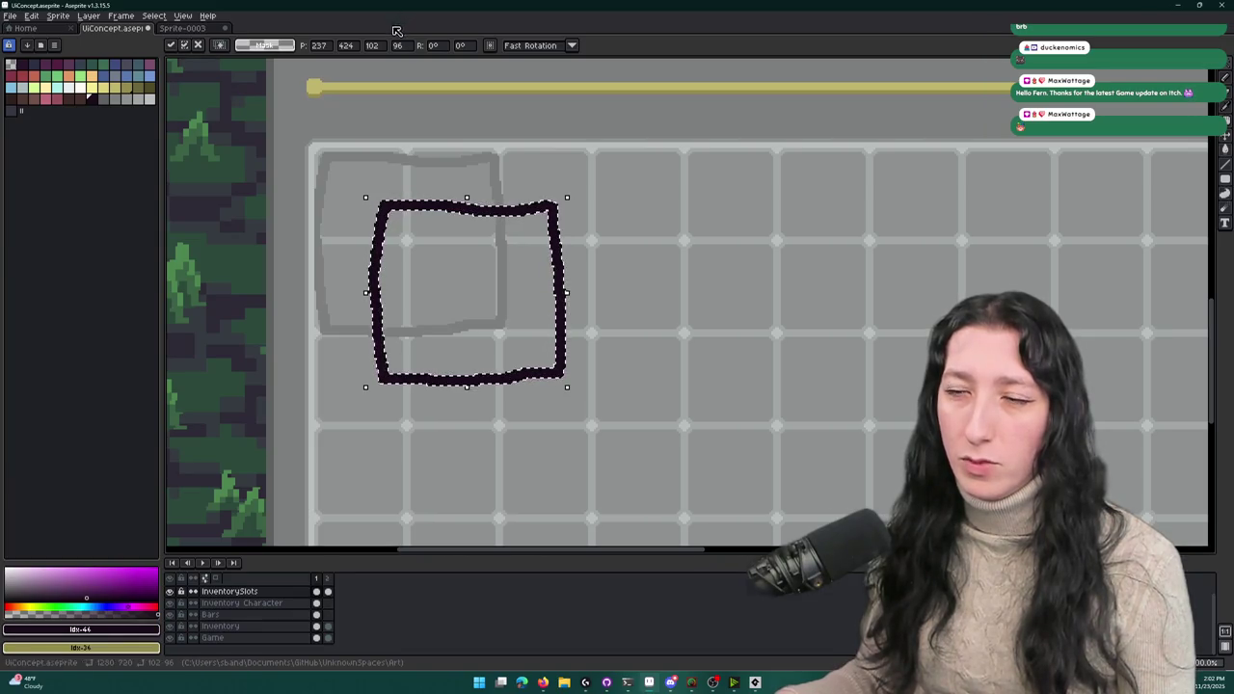
{"action": "key", "text": "ctrl+z"}
{"action": "key", "text": "ctrl+z"}
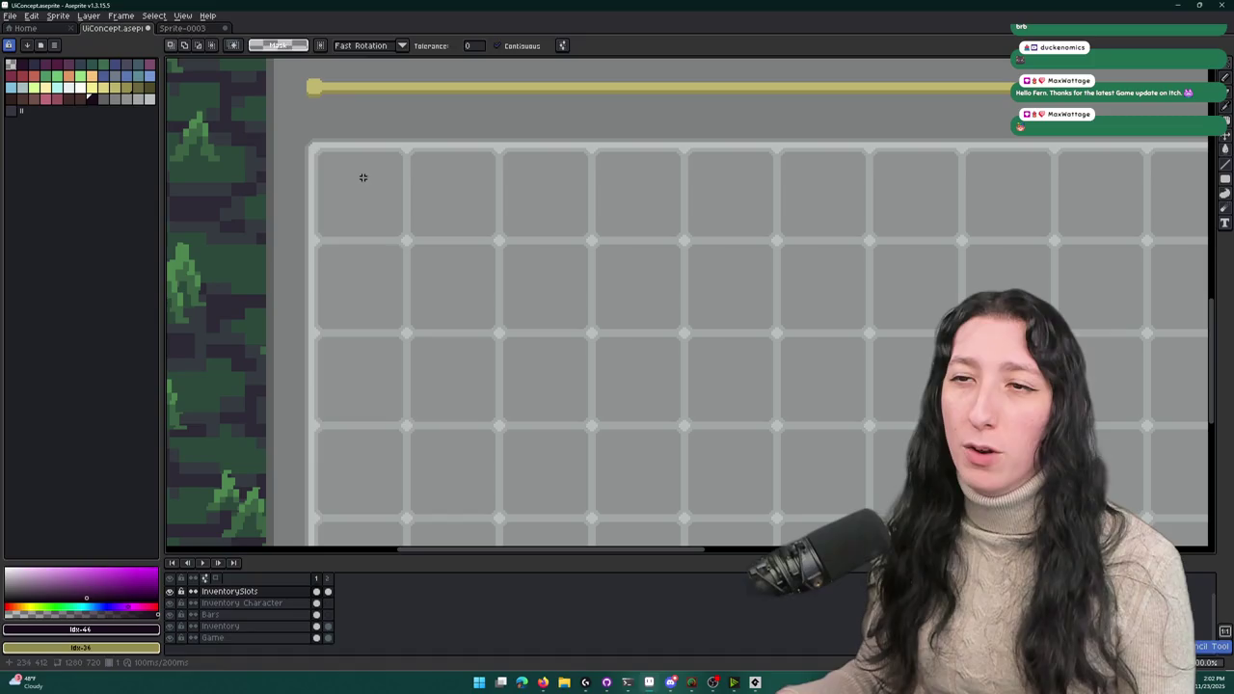
{"action": "mouse_move", "coordinate": [357, 184]}
{"action": "left_mouse_down"}
{"action": "mouse_move", "coordinate": [353, 286]}
{"action": "mouse_move", "coordinate": [460, 282]}
{"action": "mouse_move", "coordinate": [459, 198]}
{"action": "mouse_move", "coordinate": [362, 186]}
{"action": "mouse_move", "coordinate": [413, 192]}
{"action": "left_mouse_up"}
{"action": "key", "text": "w"}
{"action": "left_click", "coordinate": [360, 187]}
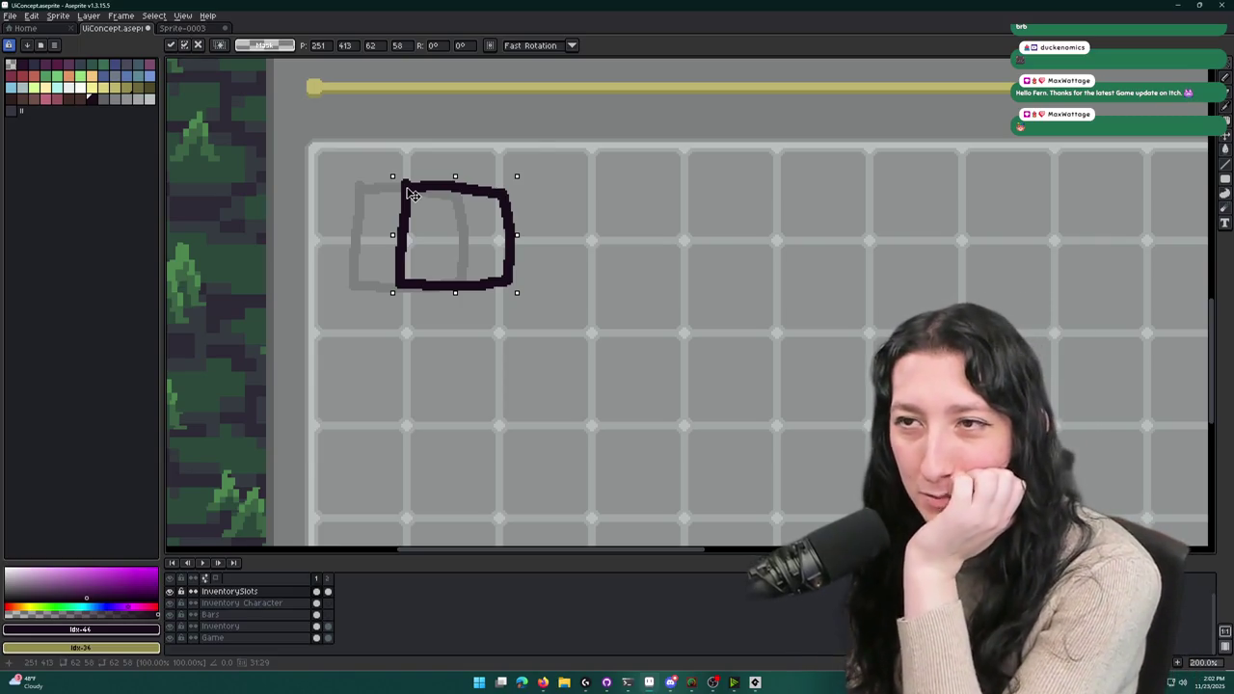
{"action": "left_click_drag", "start_coordinate": [410, 194], "coordinate": [406, 196]}
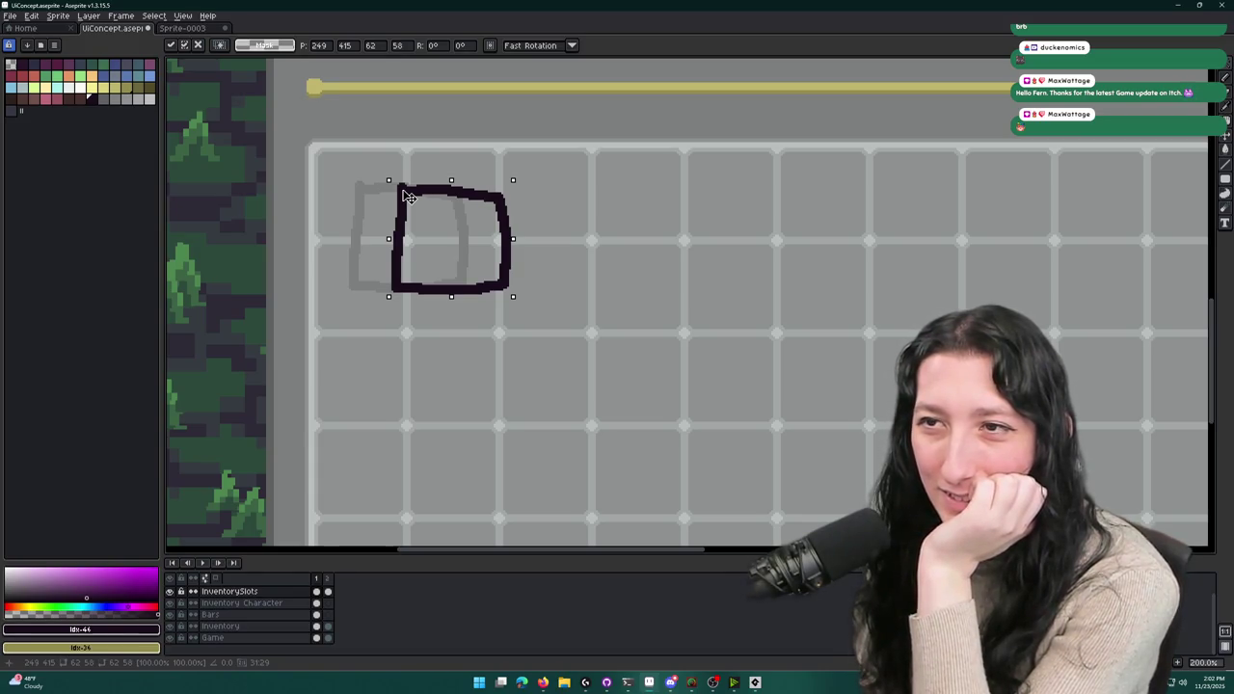
{"action": "mouse_move", "coordinate": [407, 196]}
{"action": "left_mouse_down"}
{"action": "mouse_move", "coordinate": [355, 195]}
{"action": "mouse_move", "coordinate": [367, 196]}
{"action": "left_mouse_up"}
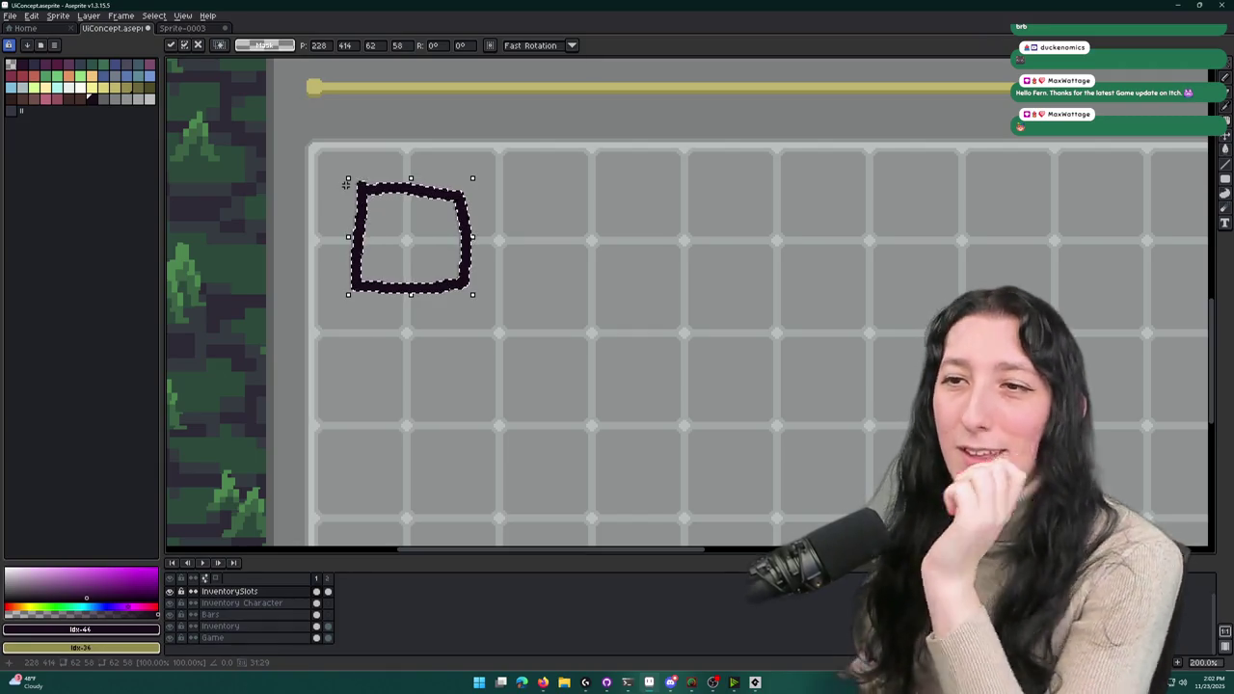
{"action": "key", "text": "Return"}
{"action": "key", "text": "Delete"}
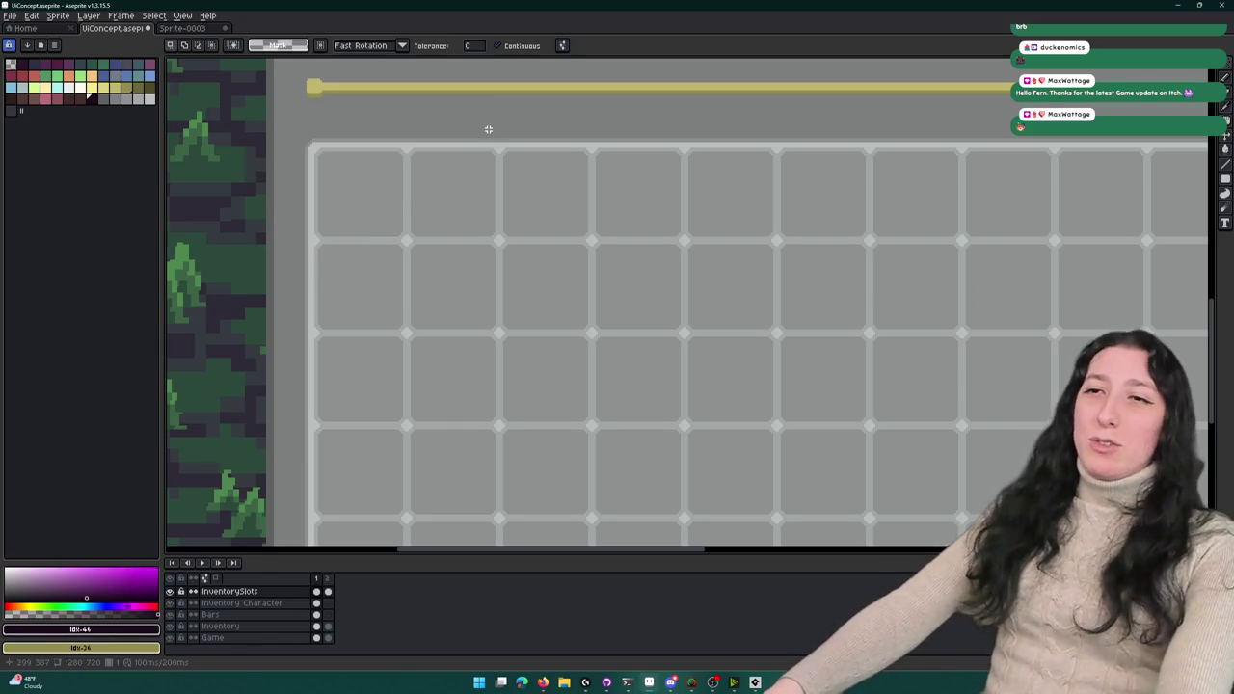
- Mark three corner points in the top-left cell, undo them, and return to the GameMaker step code
{"action": "key", "text": "b"}
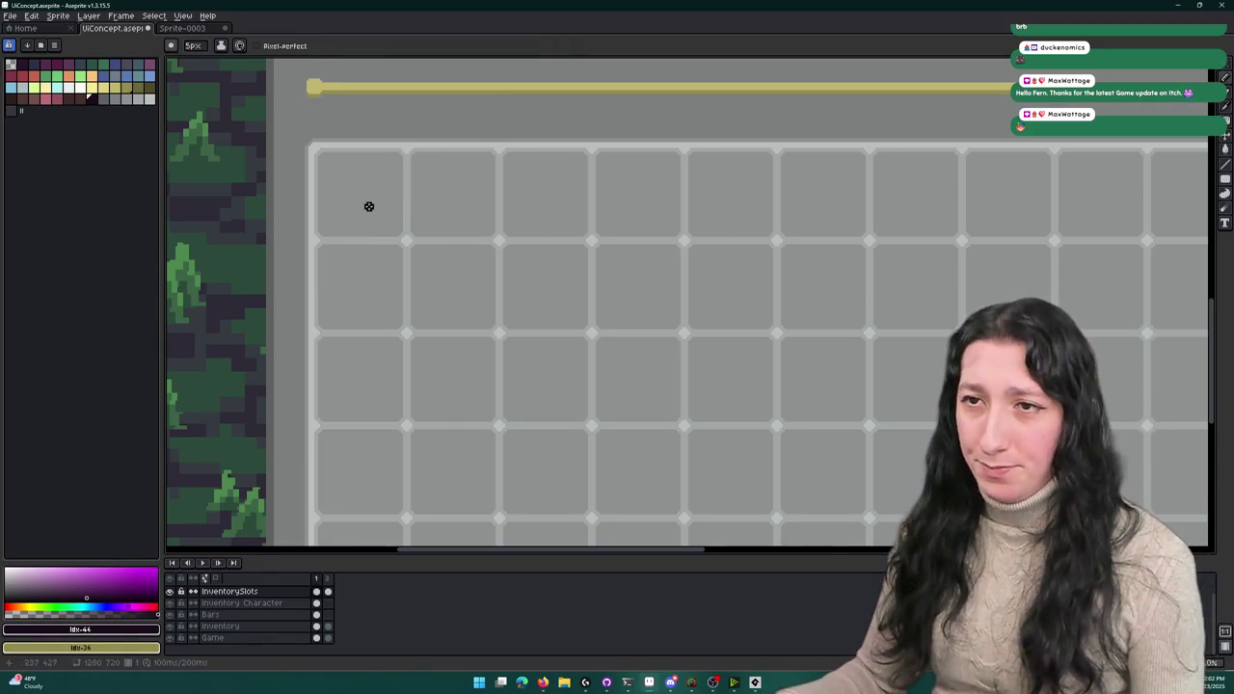
{"action": "mouse_move", "coordinate": [360, 214]}
{"action": "left_mouse_down"}
{"action": "mouse_move", "coordinate": [382, 309]}
{"action": "mouse_move", "coordinate": [383, 260]}
{"action": "mouse_move", "coordinate": [389, 318]}
{"action": "mouse_move", "coordinate": [453, 335]}
{"action": "mouse_move", "coordinate": [473, 321]}
{"action": "mouse_move", "coordinate": [383, 227]}
{"action": "left_mouse_up"}
{"action": "key", "text": "ctrl+z"}
{"action": "left_click", "coordinate": [473, 233]}
{"action": "left_click", "coordinate": [485, 316]}
{"action": "left_click", "coordinate": [377, 324]}
{"action": "key", "text": "ctrl+z"}
{"action": "key", "text": "ctrl+z"}
{"action": "key", "text": "ctrl+z"}
{"action": "key", "text": "alt+Tab"}
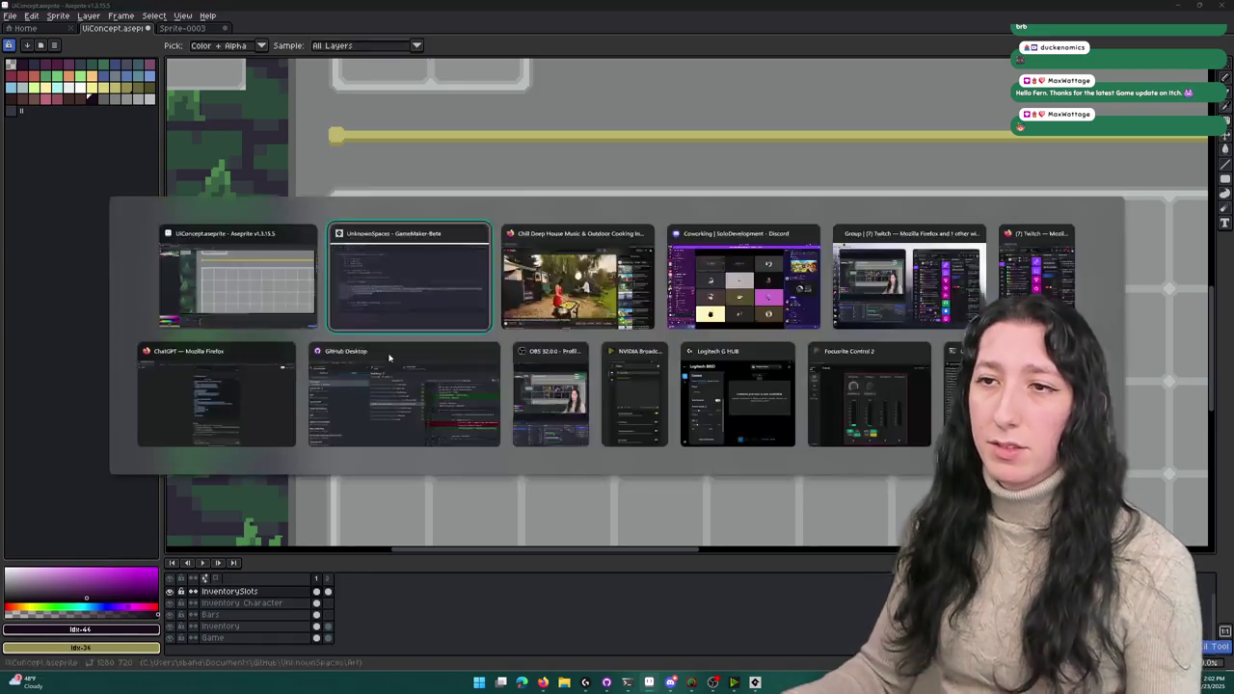
{"action": "left_click", "coordinate": [472, 299]}
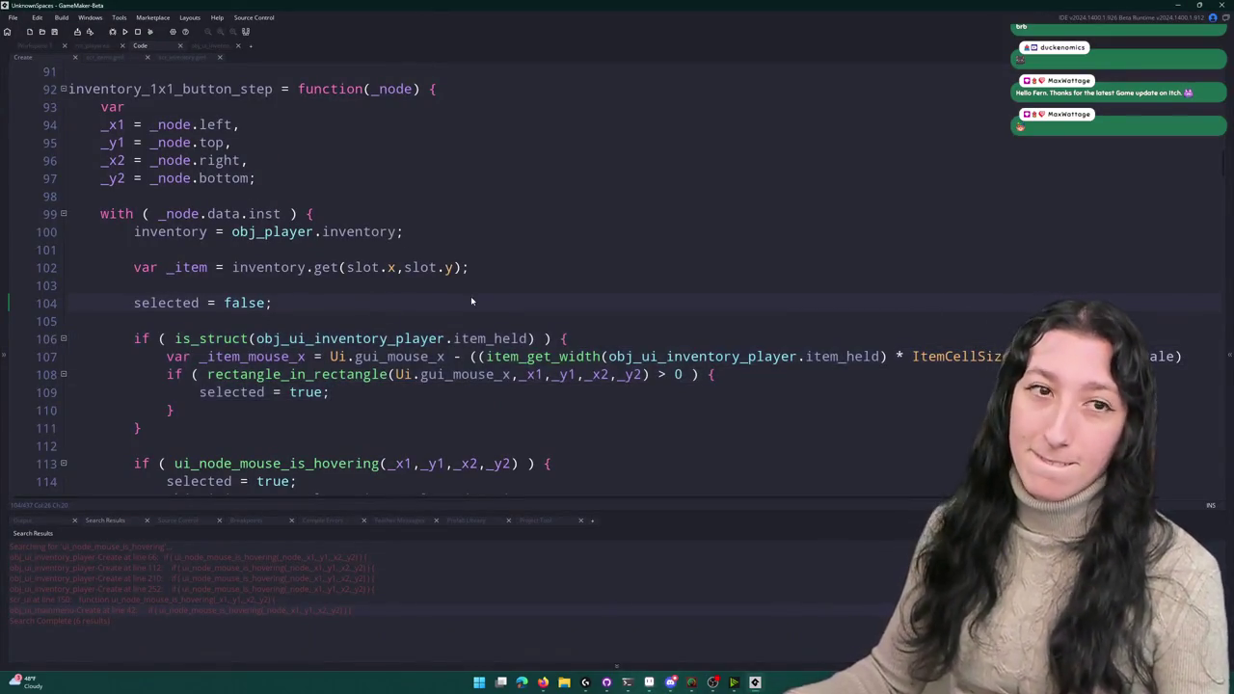
{"action": "scroll", "coordinate": [501, 229], "scroll_direction": "down", "scroll_amount": 2}
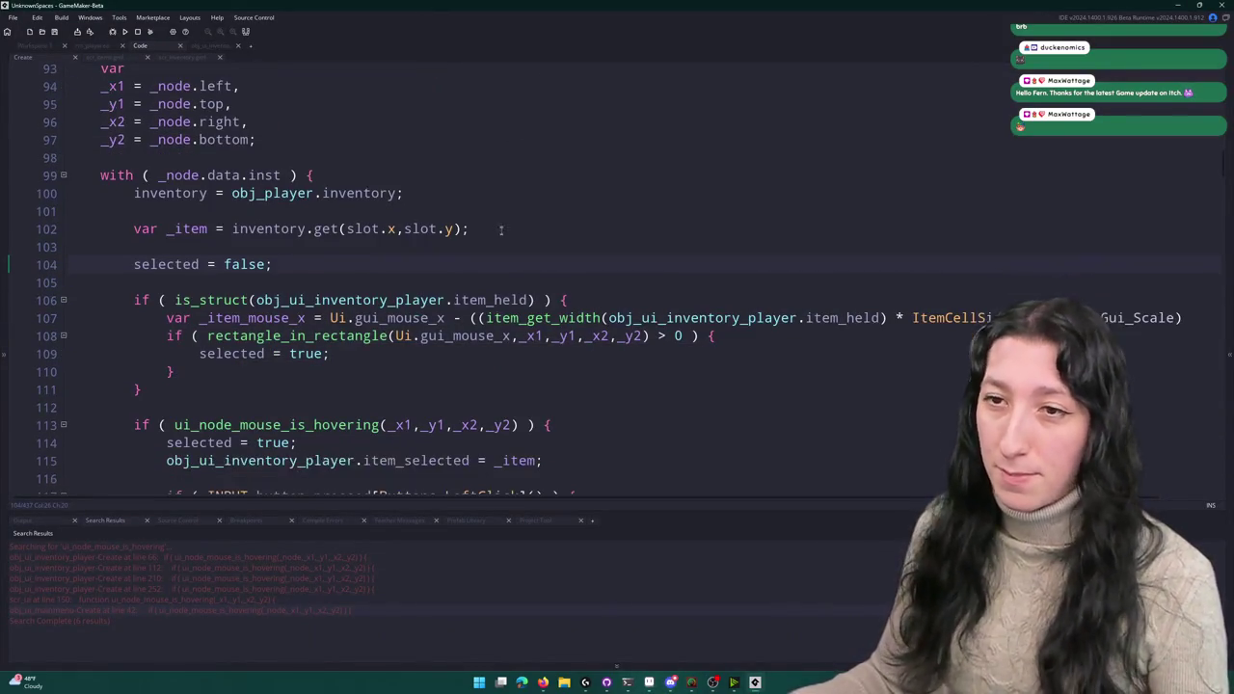
{"action": "scroll", "coordinate": [523, 309], "scroll_direction": "up", "scroll_amount": 3}
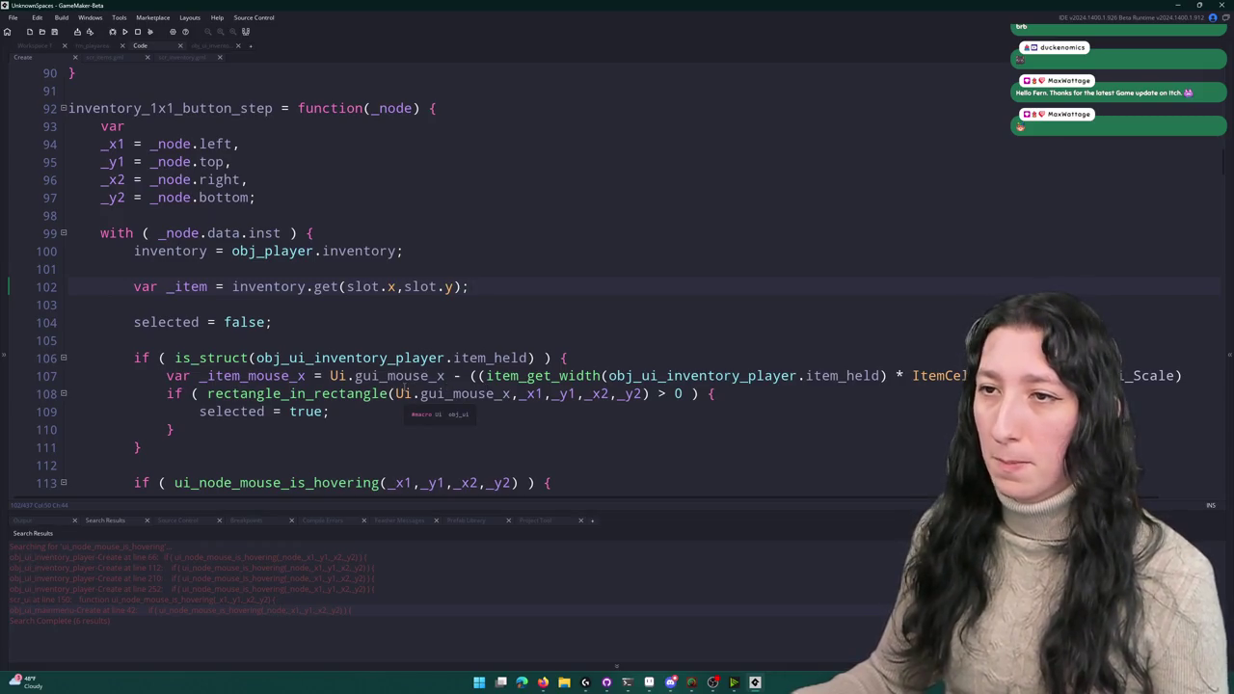
{"action": "scroll", "coordinate": [440, 370], "scroll_direction": "up", "scroll_amount": 4}
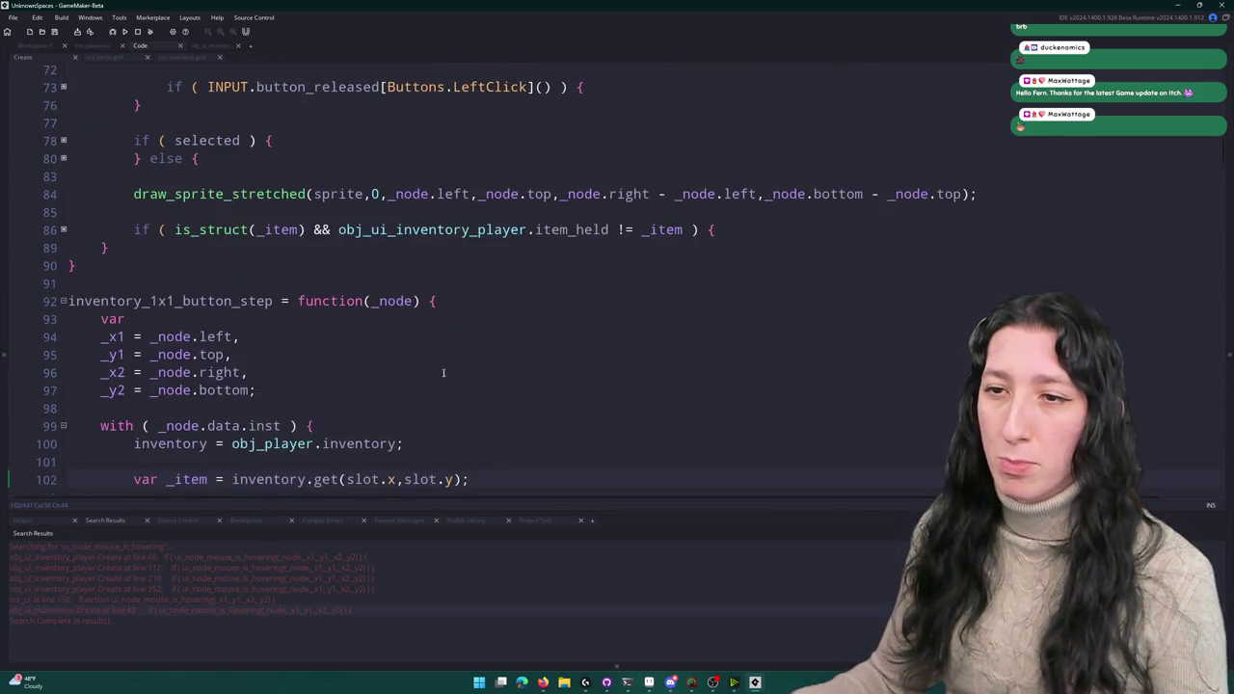
{"action": "scroll", "coordinate": [439, 370], "scroll_direction": "down", "scroll_amount": 3}
{"action": "scroll", "coordinate": [492, 353], "scroll_direction": "up", "scroll_amount": 1}
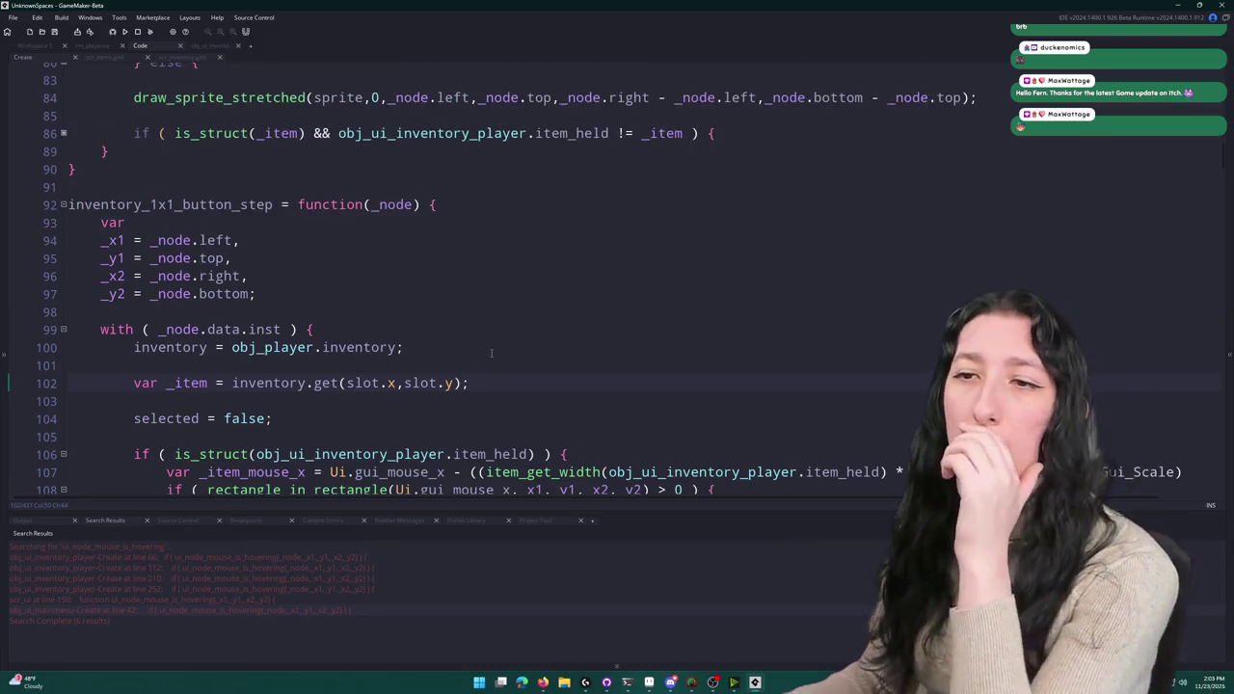
{"action": "scroll", "coordinate": [491, 353], "scroll_direction": "down", "scroll_amount": 2}
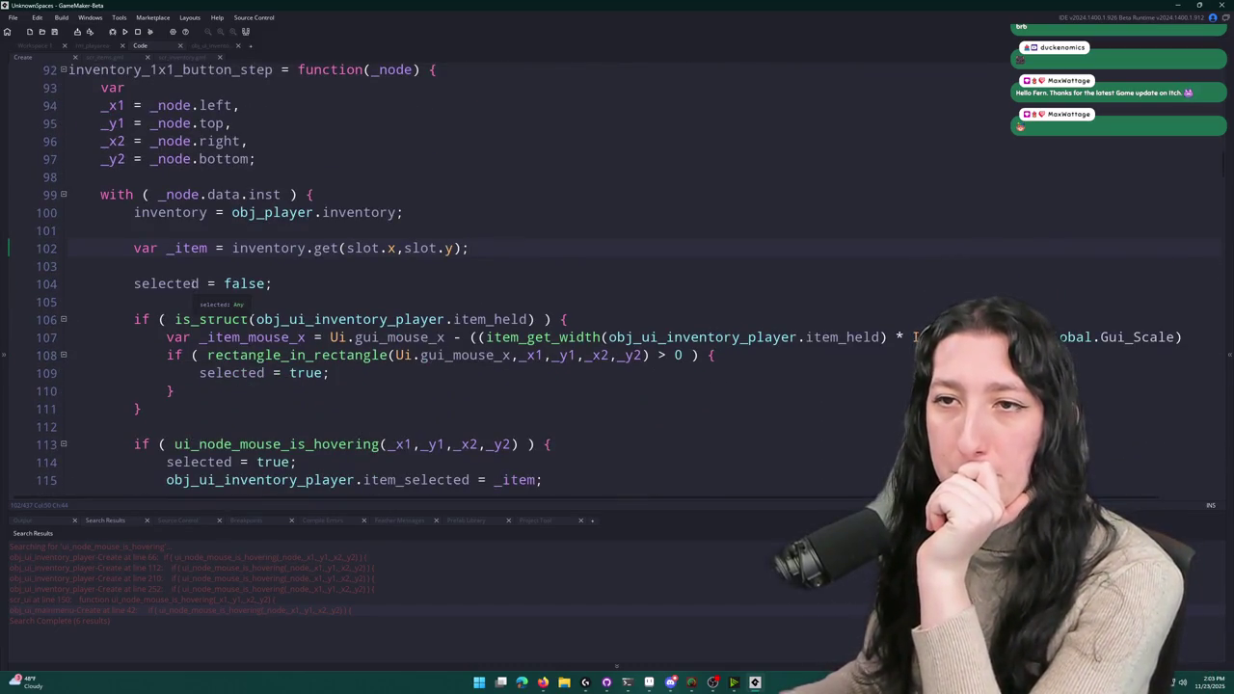
{"action": "scroll", "coordinate": [193, 224], "scroll_direction": "up", "scroll_amount": 1}
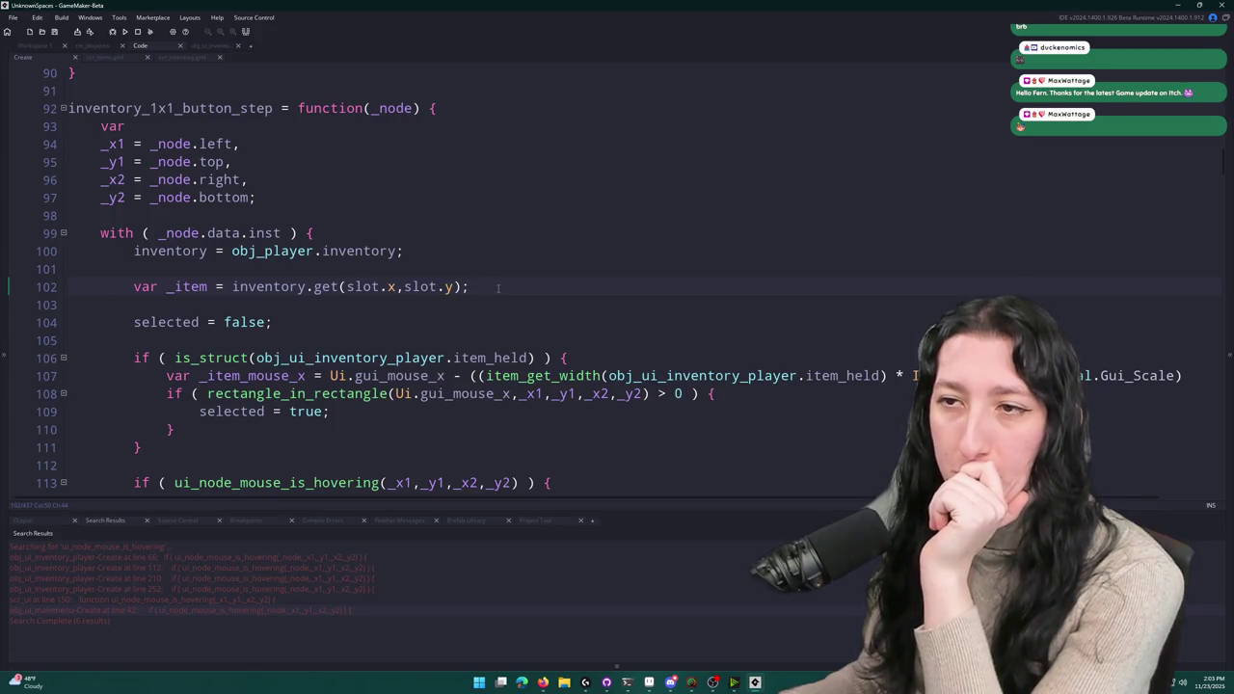
{"action": "scroll", "coordinate": [499, 287], "scroll_direction": "down", "scroll_amount": 2}
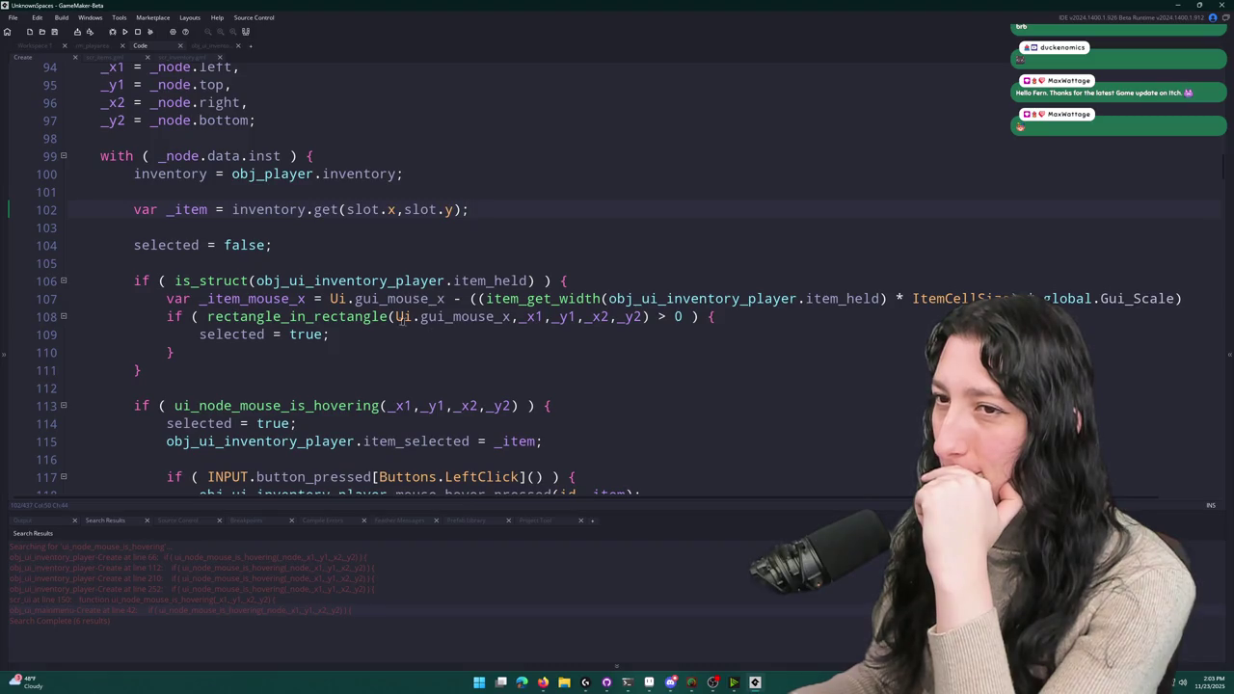
{"action": "left_click", "coordinate": [418, 320]}
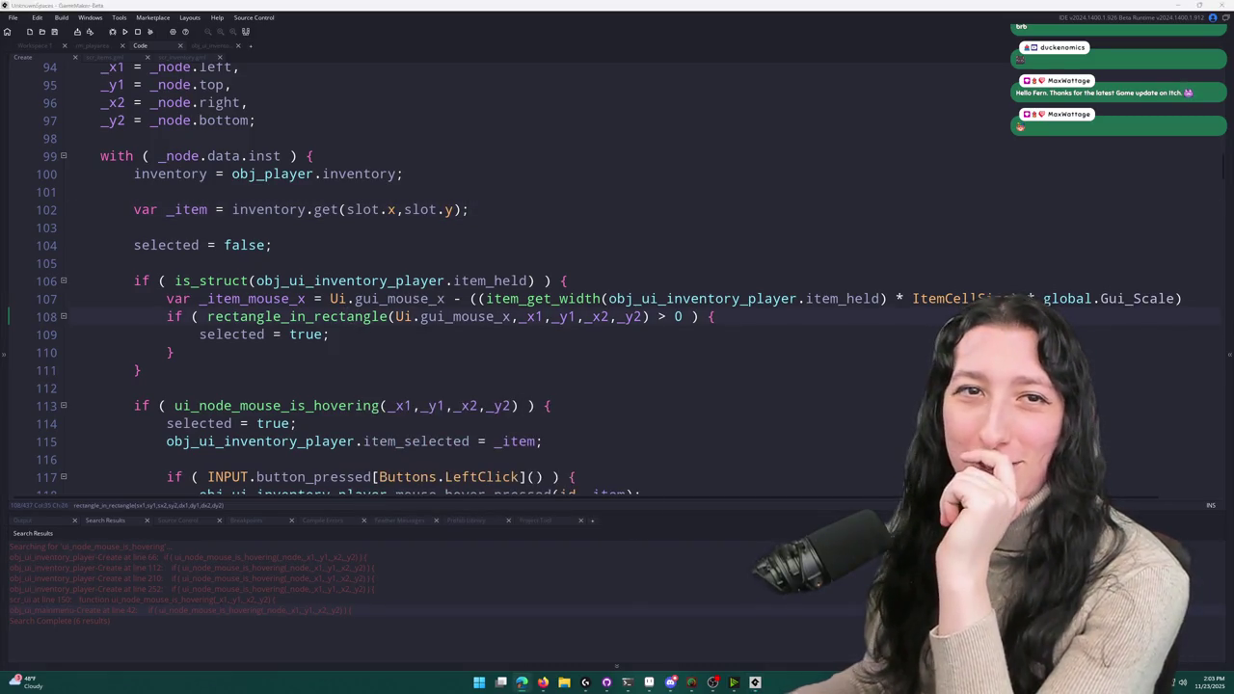
{"action": "key", "text": "F1"}
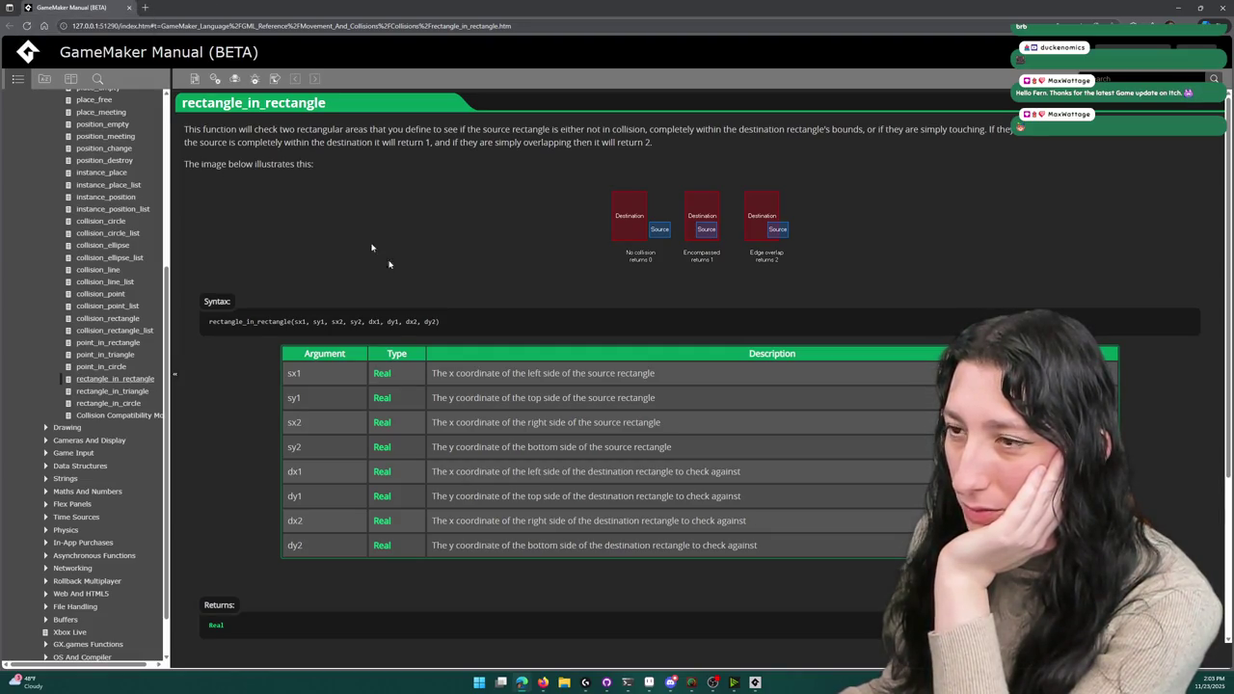
- Return from the manual page to the UIConcept.aseprite mockup in Aseprite
{"action": "left_click", "coordinate": [650, 684]}
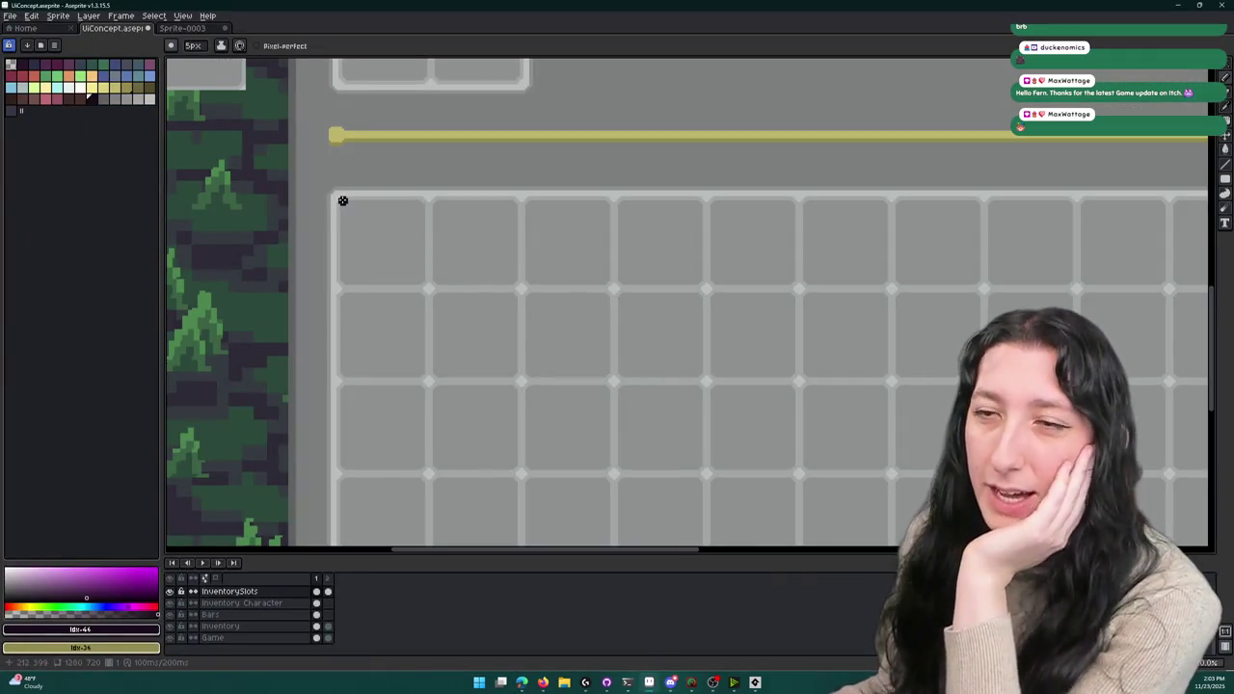
- Sketch a dark box outline over the top-left two-by-two slots, undoing a stray stroke
{"action": "mouse_move", "coordinate": [341, 199]}
{"action": "left_mouse_down"}
{"action": "mouse_move", "coordinate": [341, 398]}
{"action": "mouse_move", "coordinate": [534, 407]}
{"action": "mouse_move", "coordinate": [526, 212]}
{"action": "left_mouse_up"}
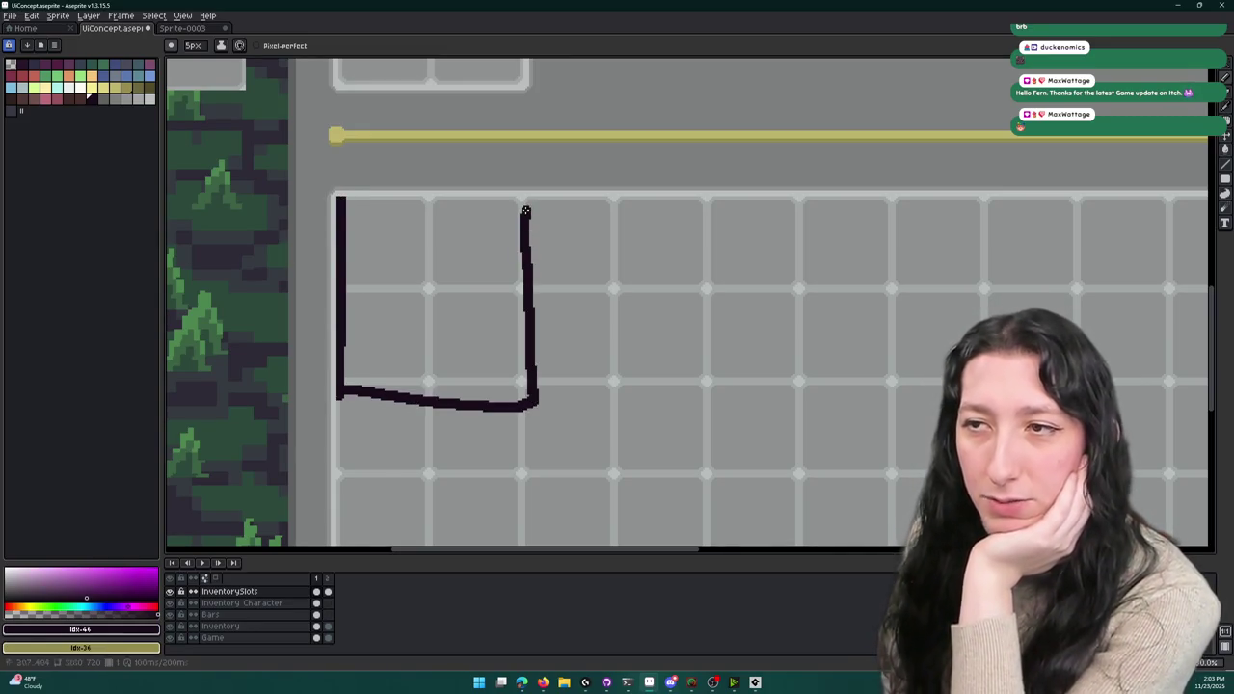
{"action": "scroll", "coordinate": [521, 198], "scroll_direction": "up", "scroll_amount": 3}
{"action": "scroll", "coordinate": [525, 208], "scroll_direction": "down", "scroll_amount": 2}
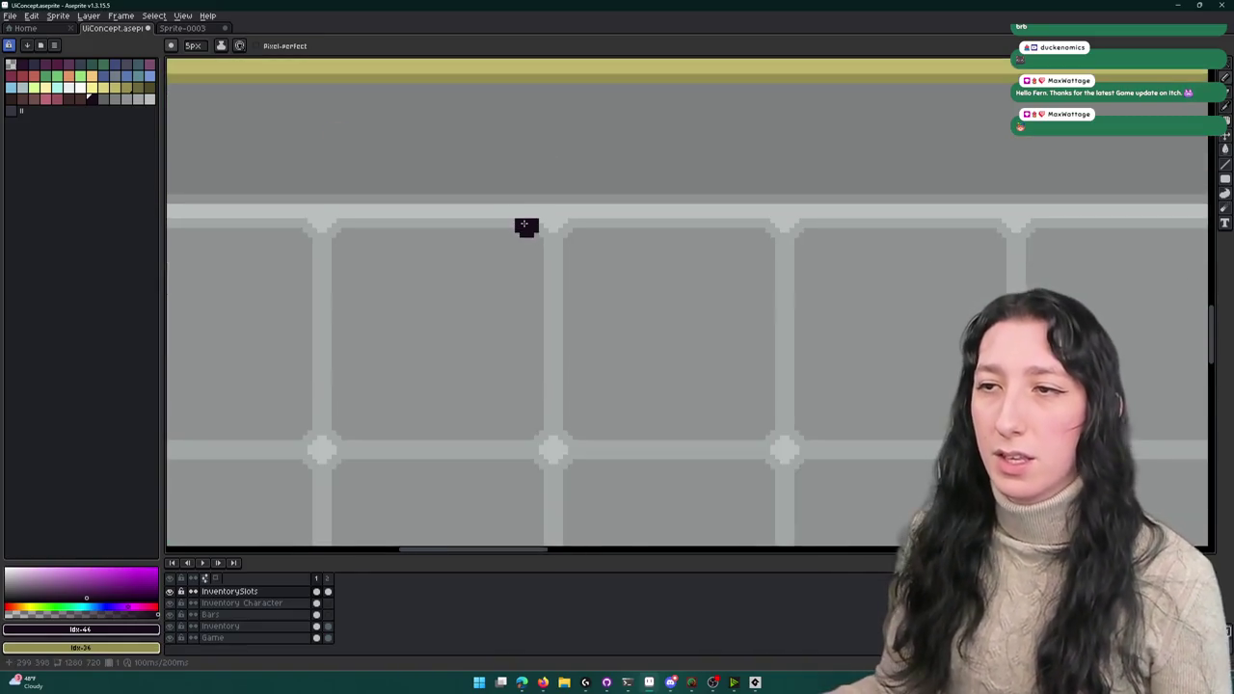
{"action": "scroll", "coordinate": [524, 225], "scroll_direction": "down", "scroll_amount": 2}
{"action": "mouse_move", "coordinate": [608, 218]}
{"action": "left_mouse_down"}
{"action": "mouse_move", "coordinate": [246, 215]}
{"action": "mouse_move", "coordinate": [256, 399]}
{"action": "mouse_move", "coordinate": [430, 397]}
{"action": "mouse_move", "coordinate": [440, 256]}
{"action": "mouse_move", "coordinate": [253, 215]}
{"action": "mouse_move", "coordinate": [449, 414]}
{"action": "left_mouse_up"}
{"action": "scroll", "coordinate": [246, 215], "scroll_direction": "down", "scroll_amount": 1}
{"action": "key", "text": "ctrl+z"}
{"action": "scroll", "coordinate": [254, 213], "scroll_direction": "down", "scroll_amount": 1}
- Try shifting the box with the rectangular marquee, cancel the move, and delete the box
{"action": "key", "text": "m"}
{"action": "left_click_drag", "start_coordinate": [259, 218], "coordinate": [306, 220]}
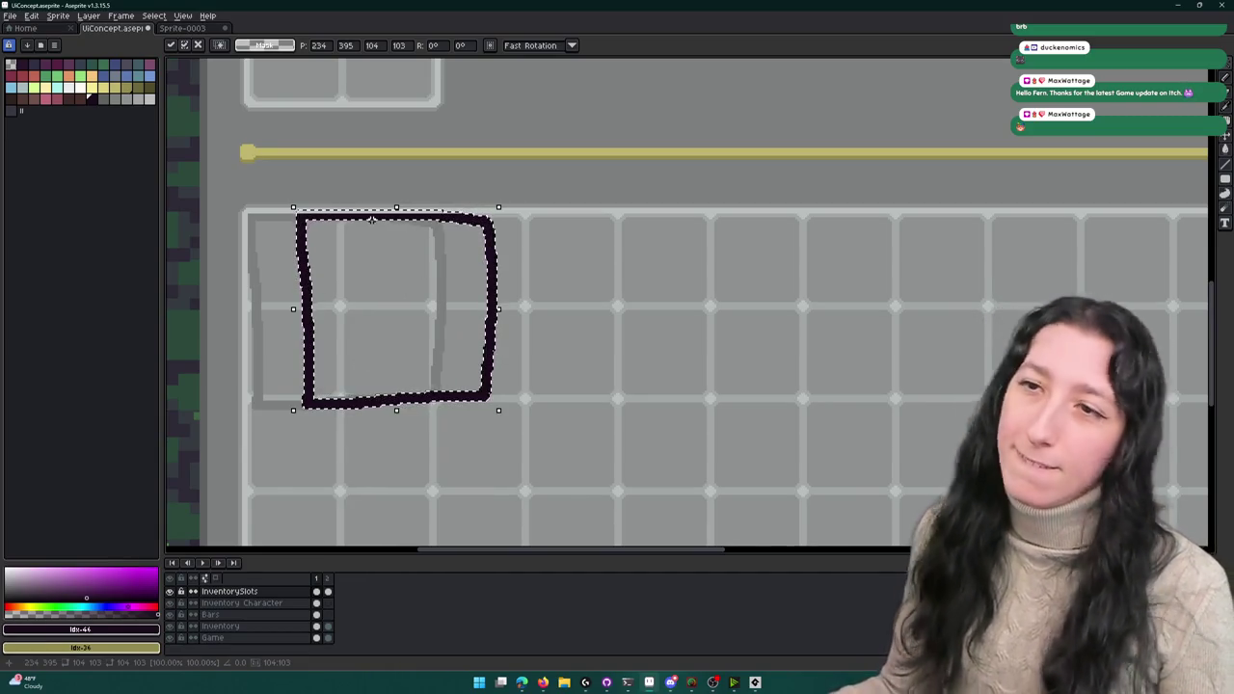
{"action": "key", "text": "Escape"}
{"action": "key", "text": "Delete"}
{"action": "key", "text": "alt+Tab"}
{"action": "key", "text": "alt+Tab"}
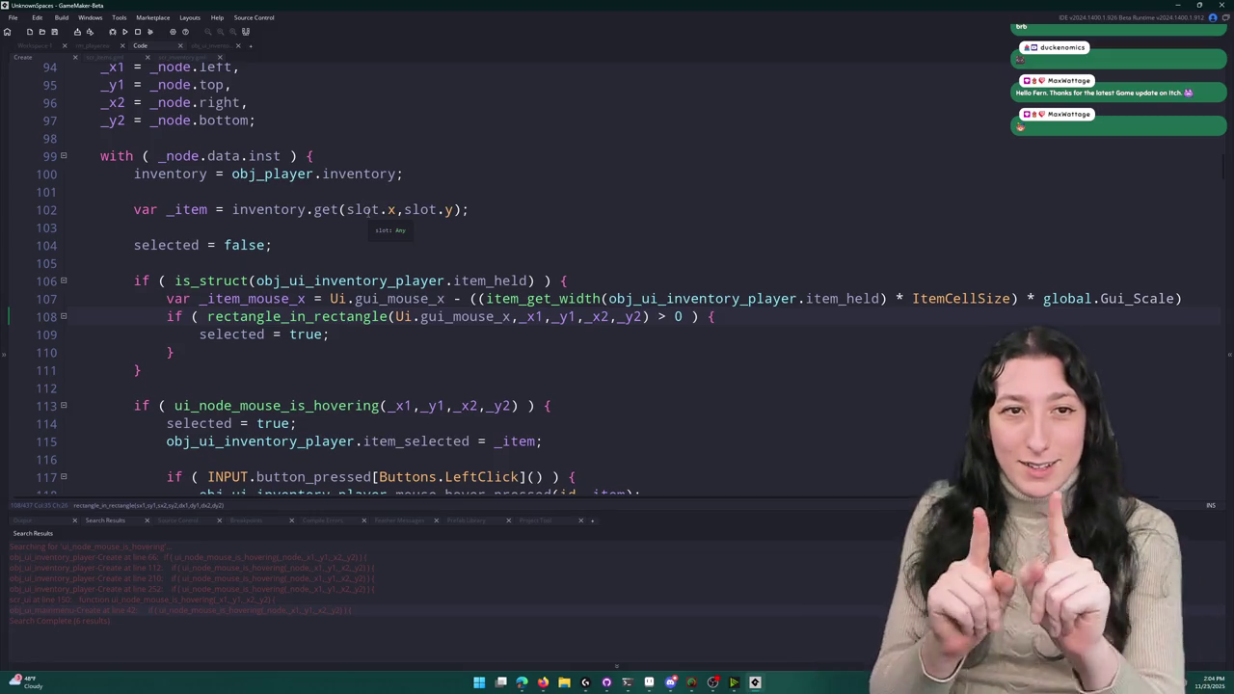
- Change the rectangle_in_rectangle comparison on line 108 from '> 0' to '== 1'
{"action": "left_click", "coordinate": [674, 316]}
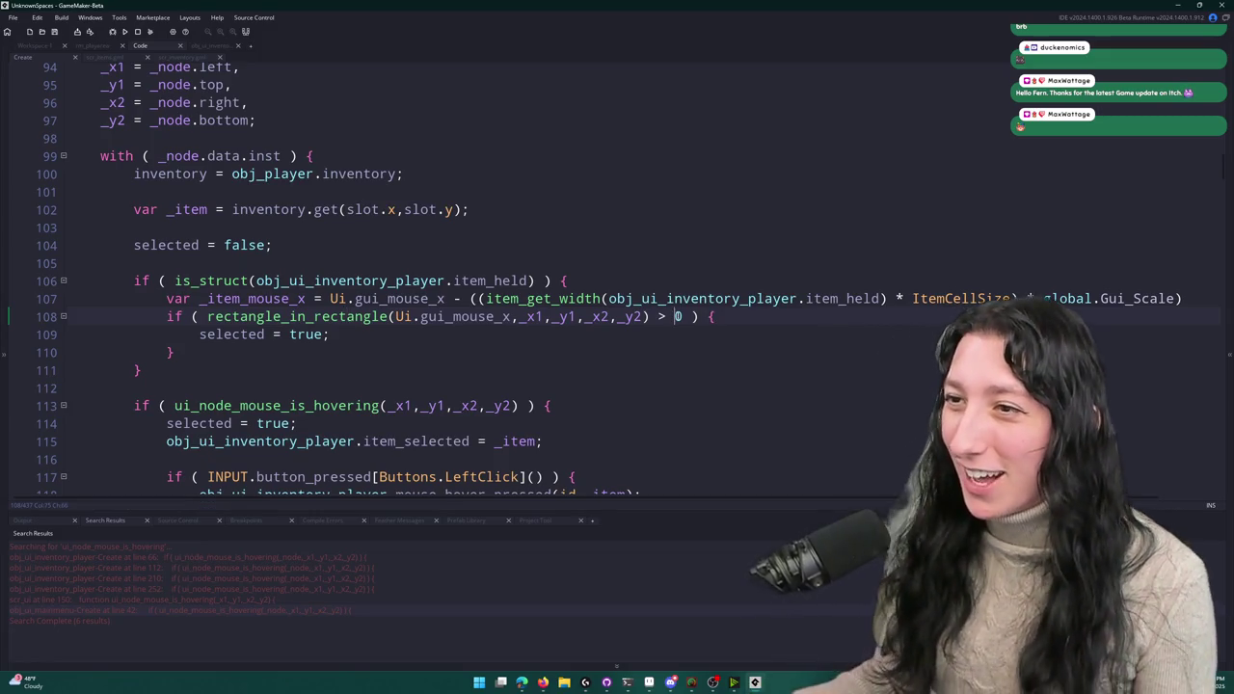
{"action": "key", "text": "BackSpace"}
{"action": "key", "text": "BackSpace"}
{"action": "type", "text": "=="}
{"action": "key", "text": "Delete"}
{"action": "type", "text": "1"}
{"action": "key", "text": "Delete"}
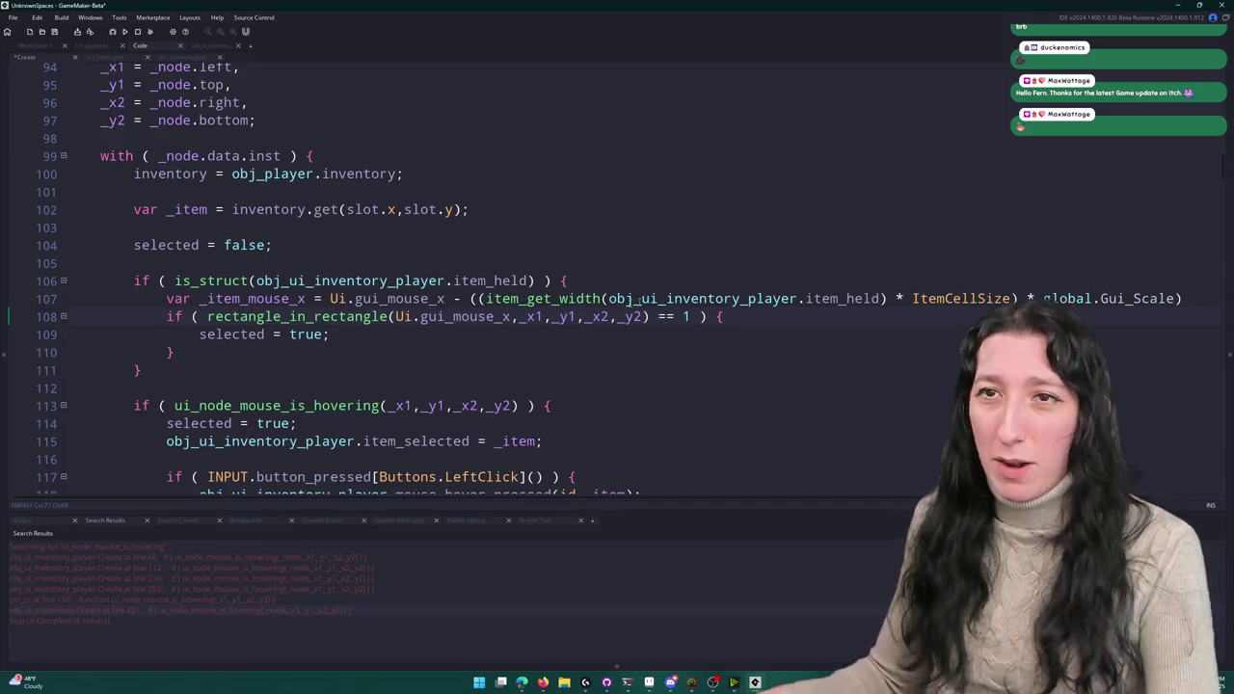
- Replace the semicolon after _y2 = _node.bottom with a comma and open new line 98
{"action": "scroll", "coordinate": [334, 260], "scroll_direction": "up", "scroll_amount": 3}
{"action": "left_click", "coordinate": [333, 260]}
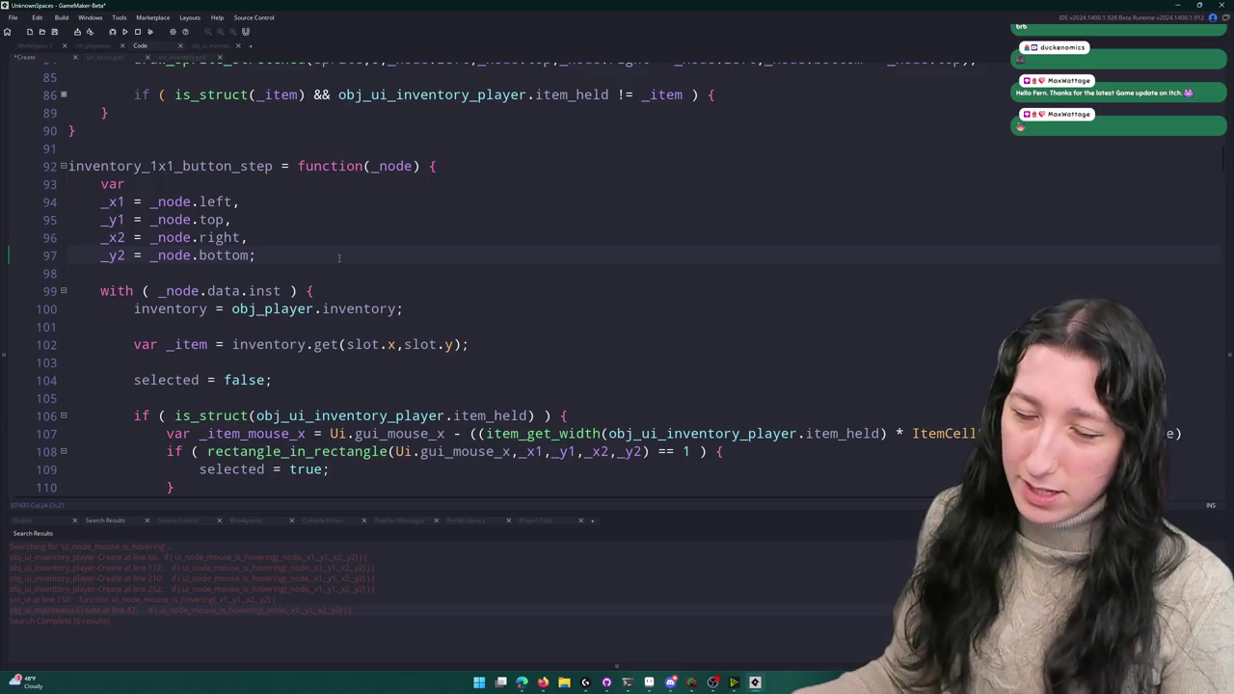
{"action": "key", "text": "BackSpace"}
{"action": "type", "text": ","}
{"action": "key", "text": "Return"}
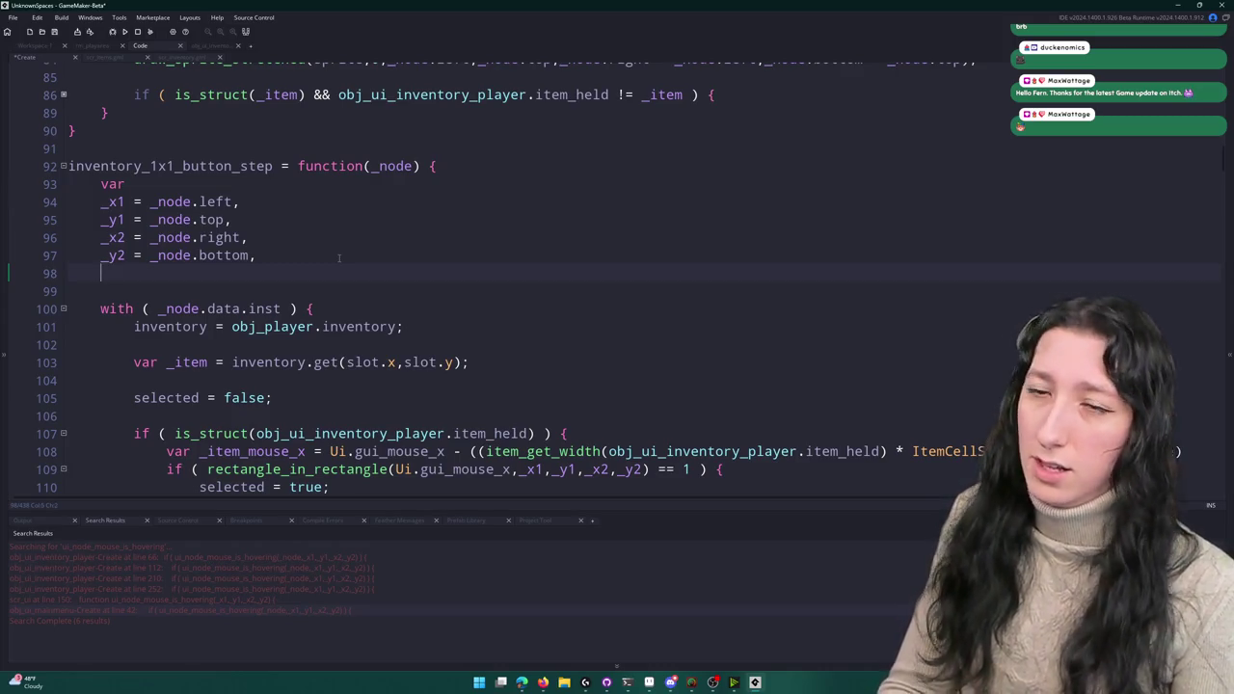
- Start a _x_offset line set to _node.left mod 3 as a placeholder
{"action": "type", "text": "_cell_"}
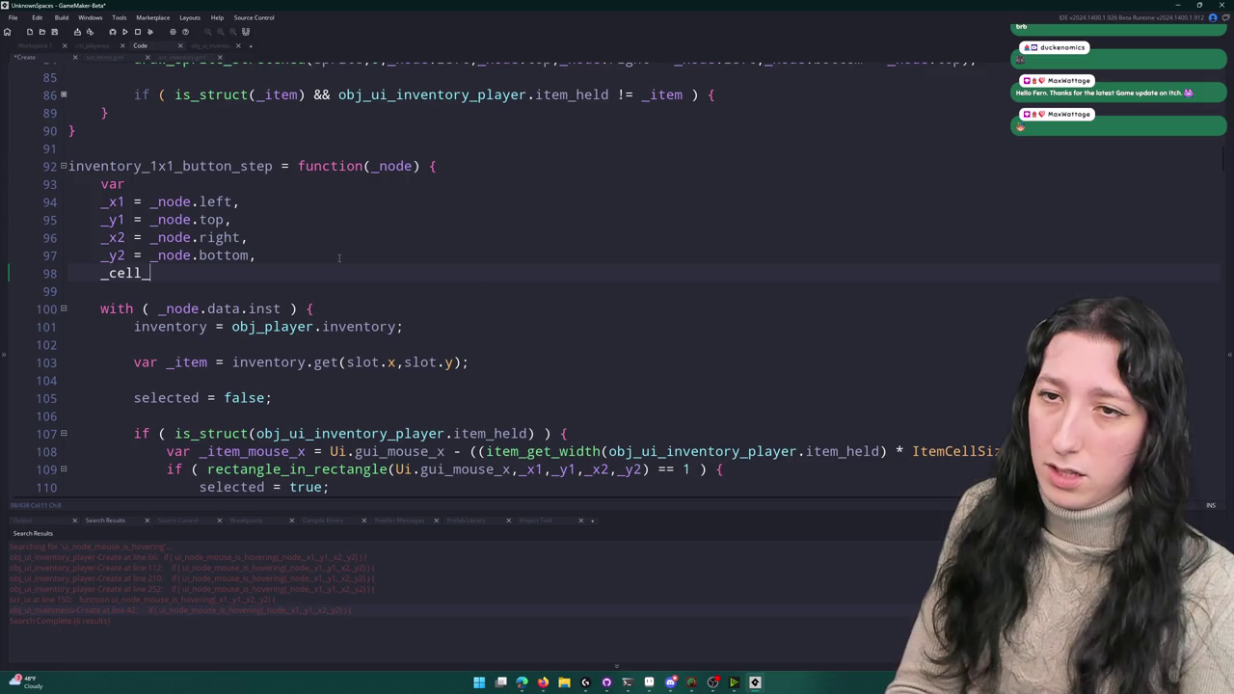
{"action": "type", "text": "off"}
{"action": "key", "text": "BackSpace"}
{"action": "key", "text": "BackSpace"}
{"action": "key", "text": "BackSpace"}
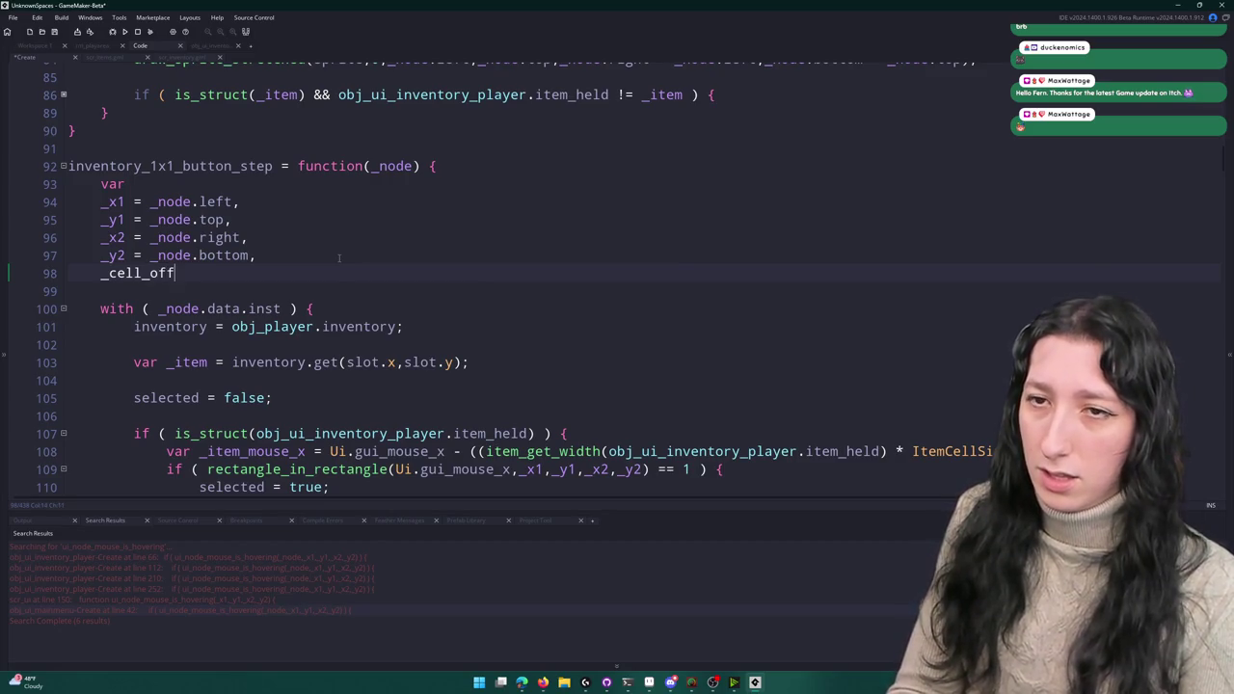
{"action": "key", "text": "BackSpace"}
{"action": "key", "text": "BackSpace"}
{"action": "key", "text": "BackSpace"}
{"action": "type", "text": "x_offsetk"}
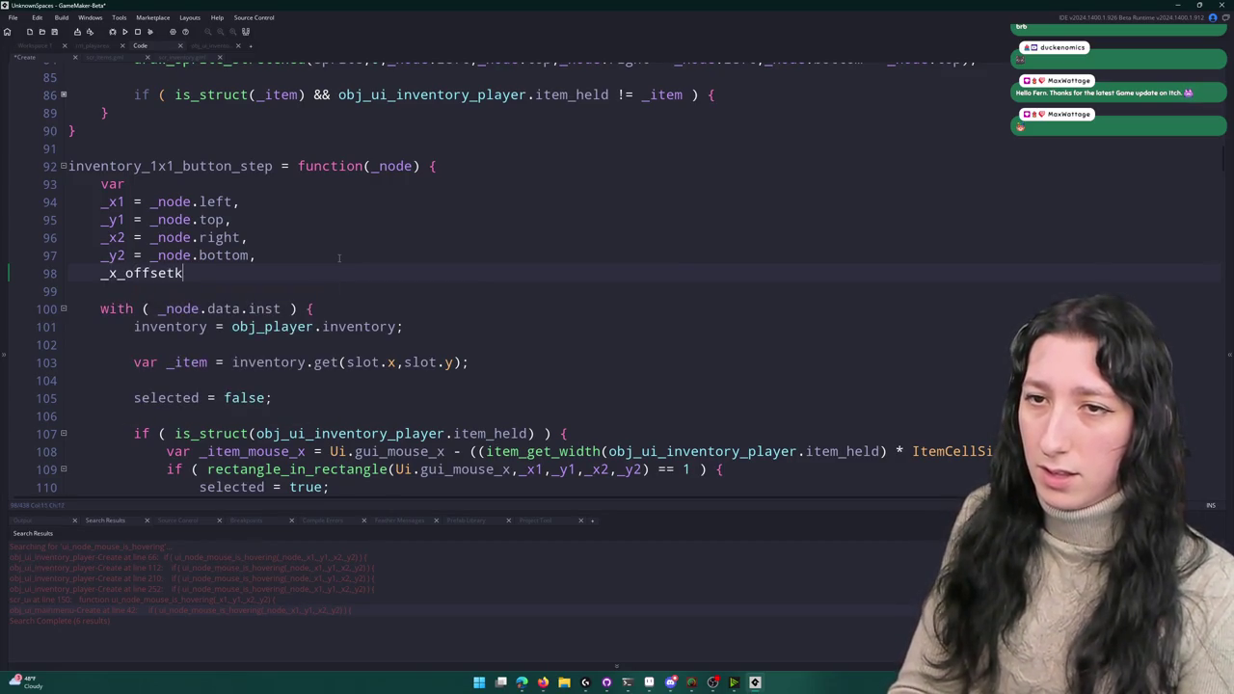
{"action": "key", "text": "BackSpace"}
{"action": "type", "text": " = "}
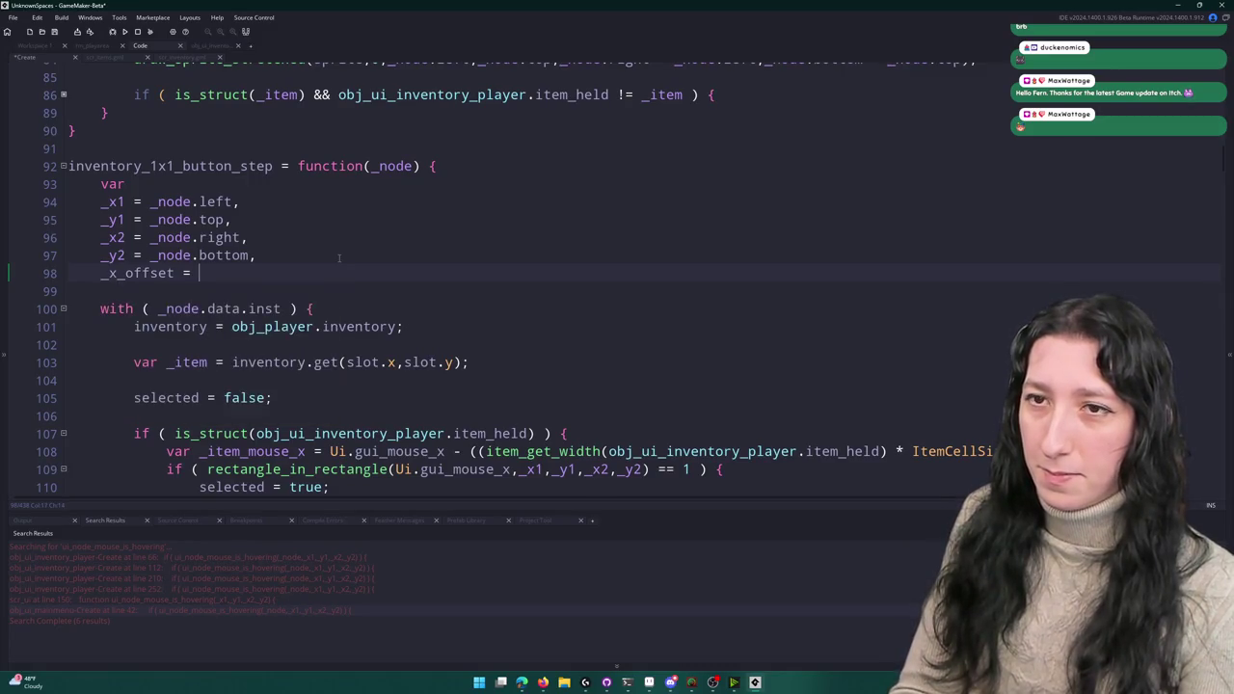
{"action": "type", "text": "_node.left"}
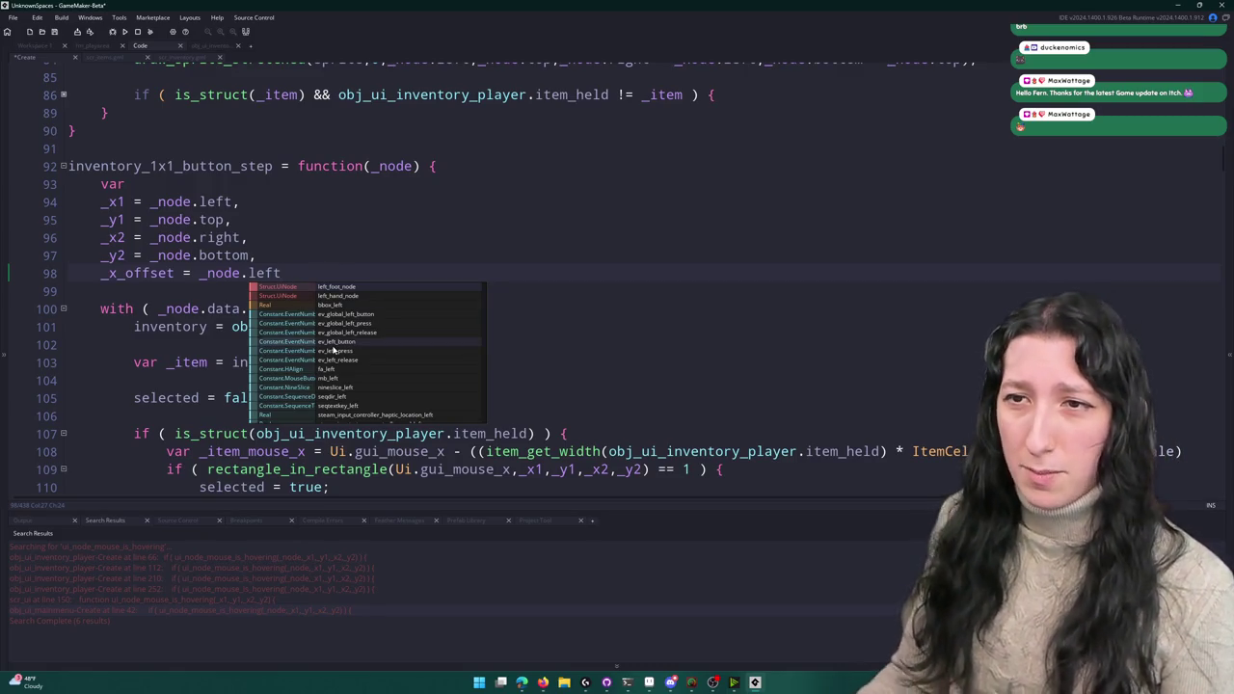
{"action": "type", "text": " mod 3"}
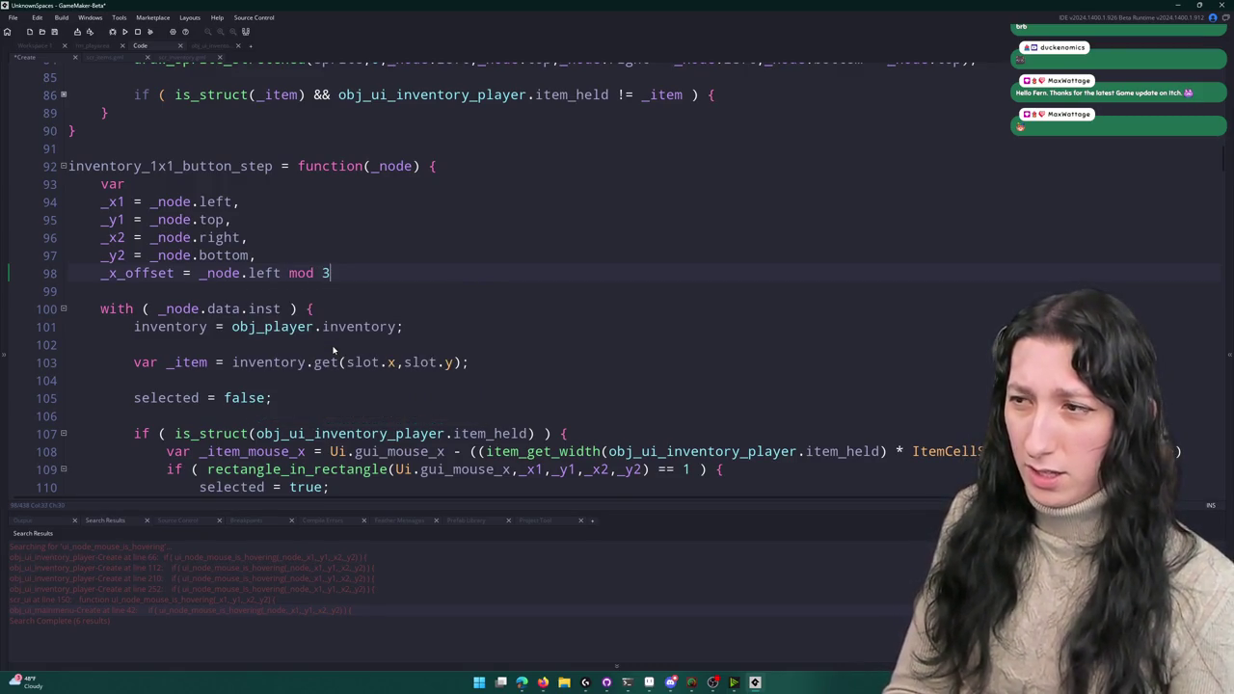
{"action": "left_click", "coordinate": [480, 452]}
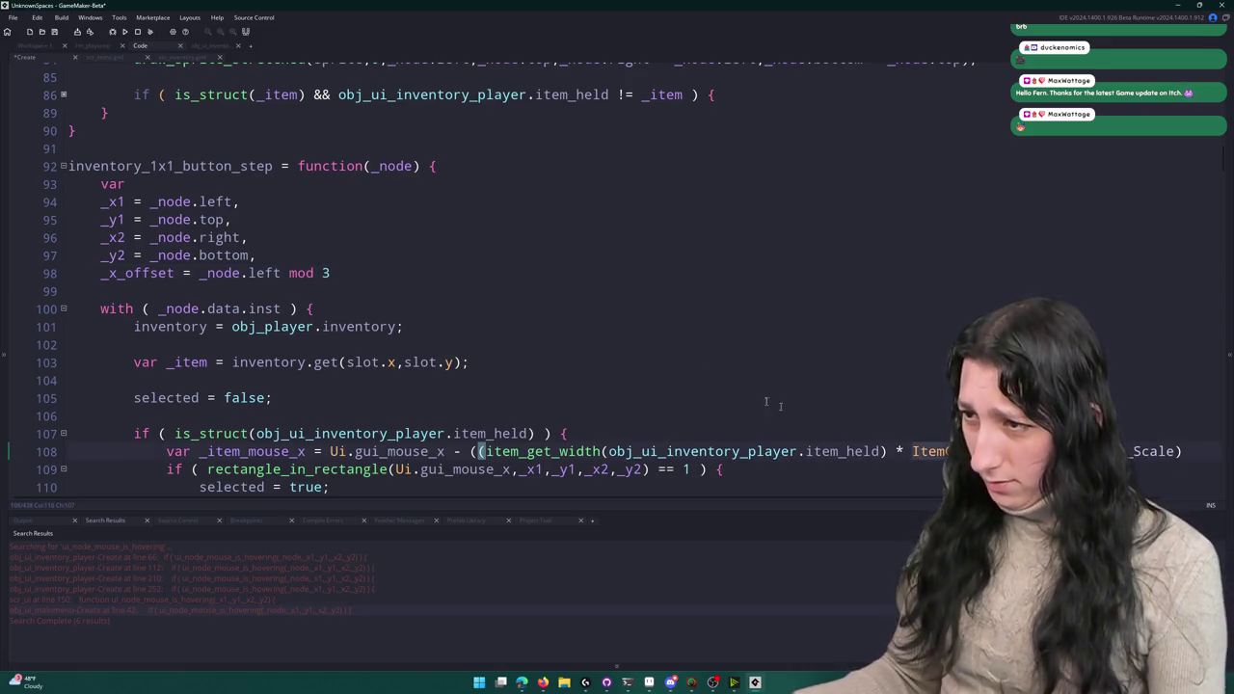
- Replace the placeholder 3 with (ItemCellSize * global.Gui_Scale) and close the _x_offset line
{"action": "double_click", "coordinate": [327, 274]}
{"action": "type", "text": "ItemCellSize;"}
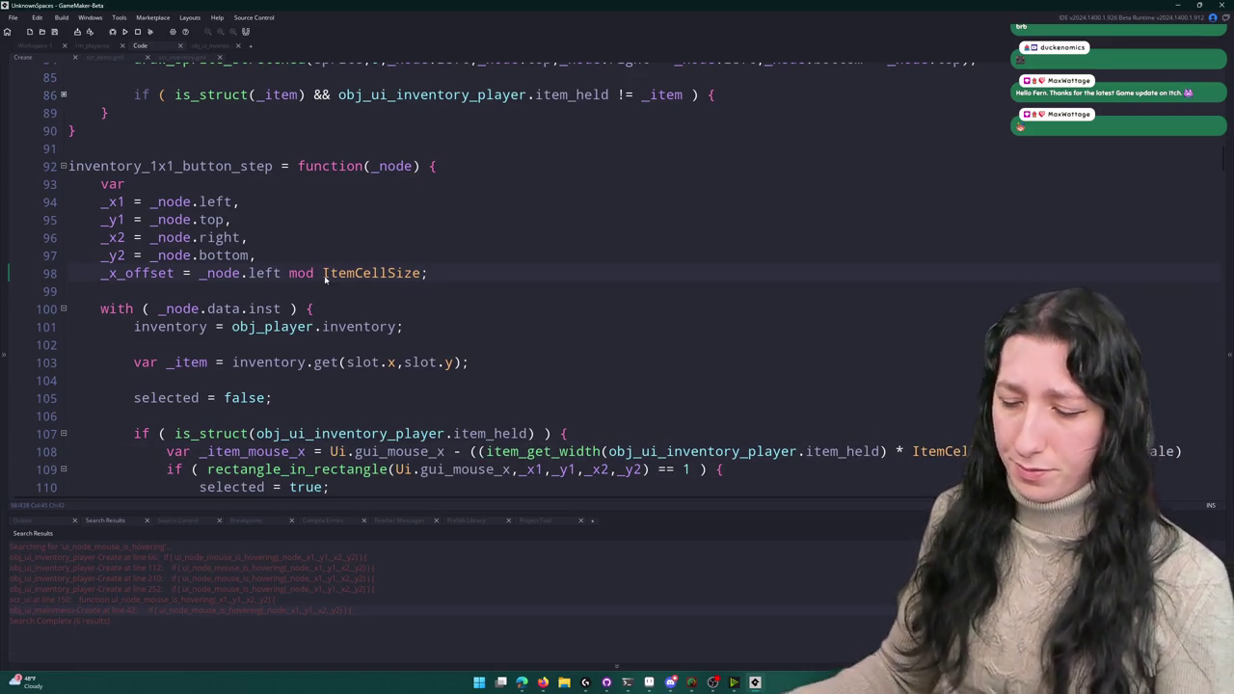
{"action": "key", "text": "Left"}
{"action": "type", "text": ")"}
{"action": "key", "text": "ctrl+Left"}
{"action": "key", "text": "ctrl+Left"}
{"action": "key", "text": "ctrl+Left"}
{"action": "type", "text": "("}
{"action": "left_click", "coordinate": [1186, 451]}
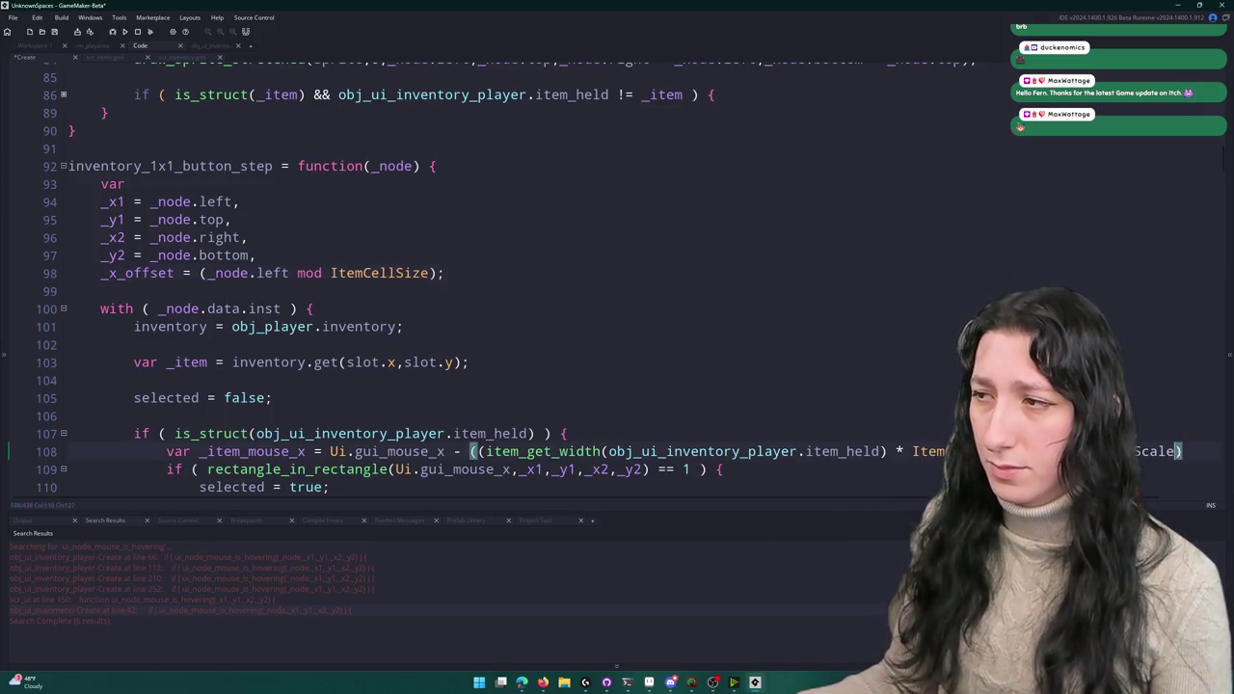
{"action": "left_click", "coordinate": [430, 275]}
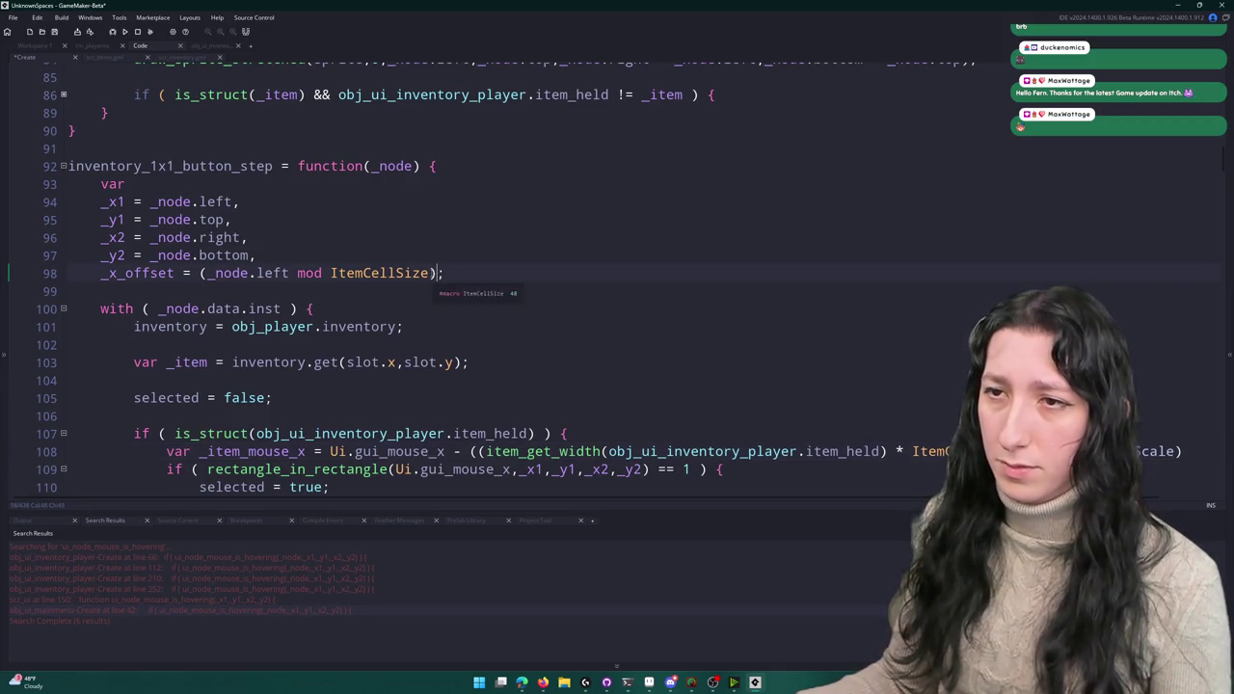
{"action": "type", "text": "* global.Gui_Scale"}
{"action": "key", "text": "ctrl+Left"}
{"action": "key", "text": "ctrl+Left"}
{"action": "key", "text": "ctrl+Left"}
{"action": "type", "text": "("}
{"action": "left_click", "coordinate": [649, 275]}
{"action": "key", "text": "BackSpace"}
{"action": "type", "text": "))"}
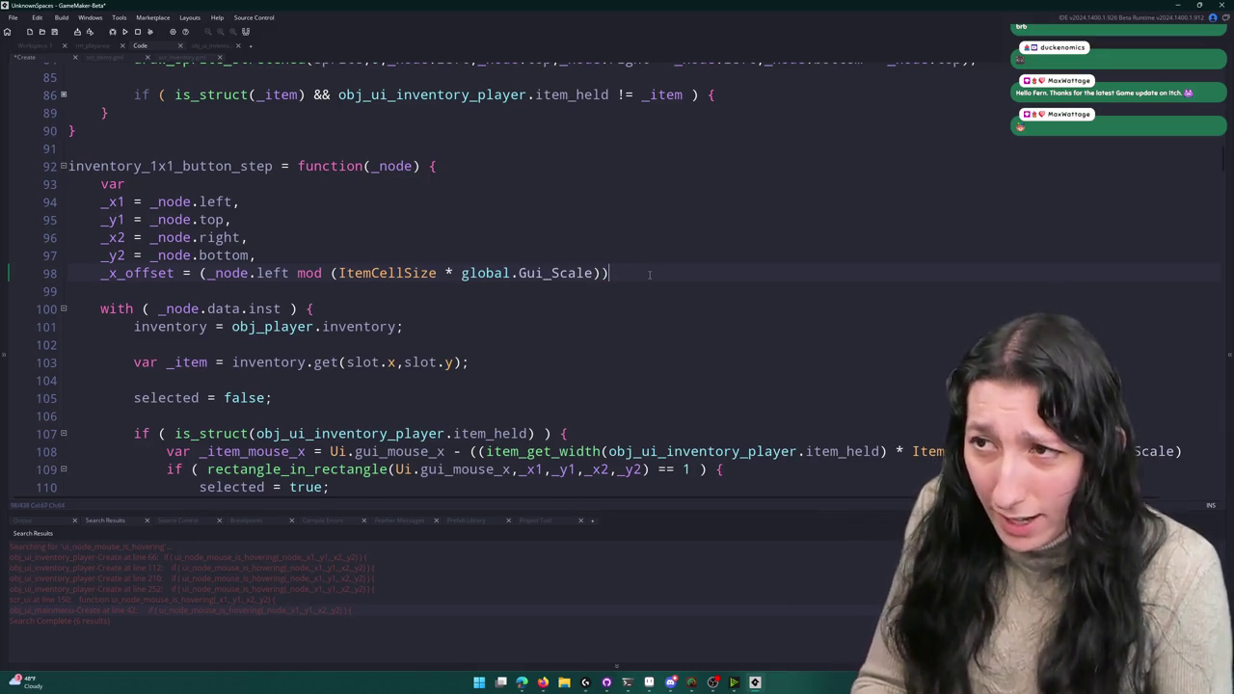
{"action": "type", "text": ";,"}
- Duplicate the offset line as _y_offset using _node.top
{"action": "key", "text": "ctrl+d"}
{"action": "key", "text": "BackSpace"}
{"action": "type", "text": ";"}
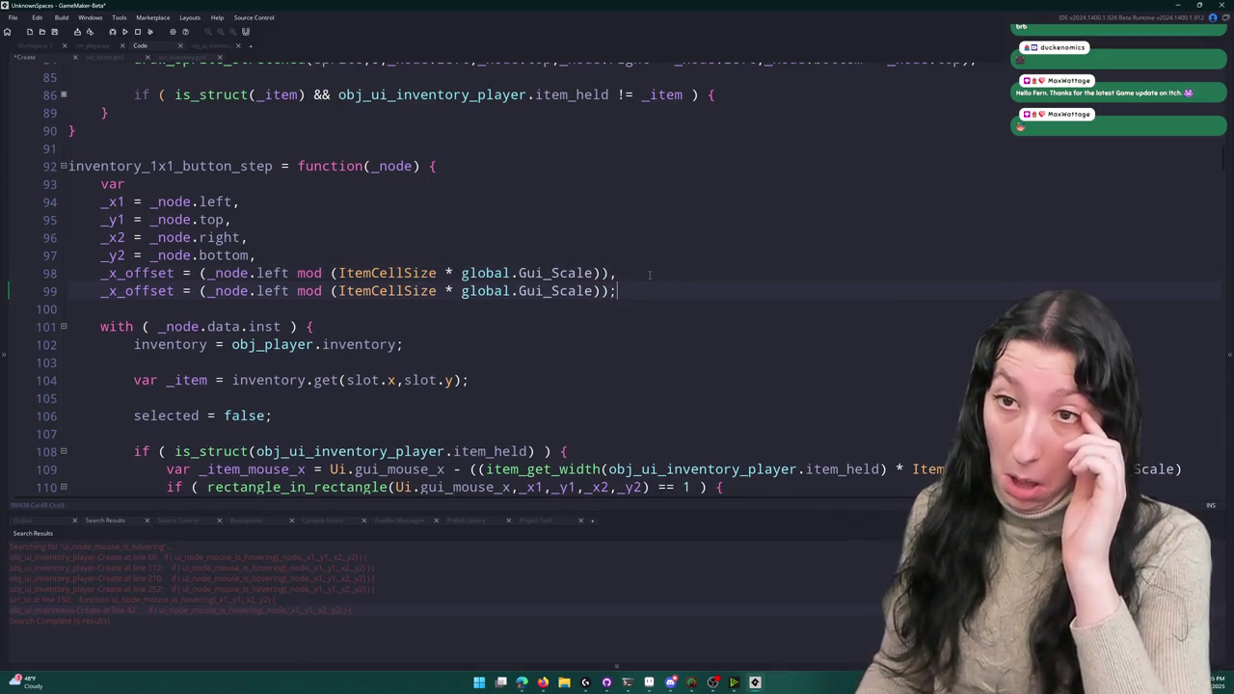
{"action": "double_click", "coordinate": [273, 292]}
{"action": "type", "text": "top"}
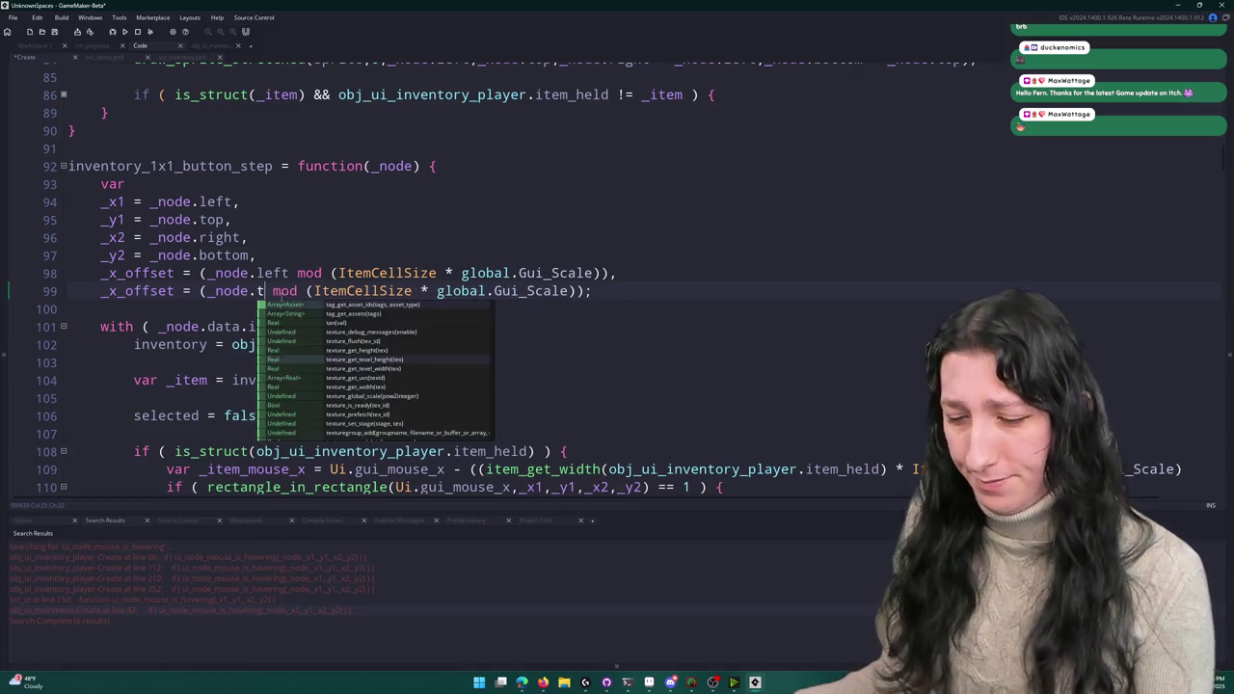
{"action": "left_click", "coordinate": [121, 292]}
{"action": "key", "text": "BackSpace"}
{"action": "type", "text": "y"}
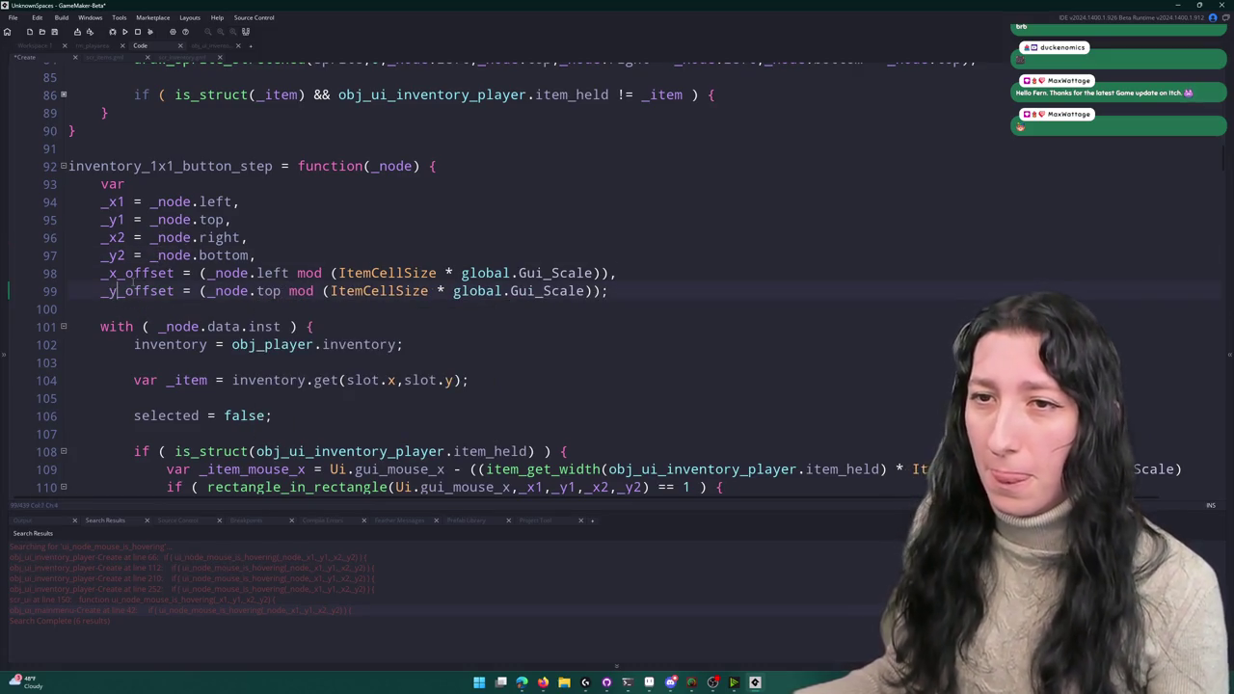
{"action": "double_click", "coordinate": [128, 273]}
{"action": "left_click", "coordinate": [620, 275]}
{"action": "key", "text": "Down"}
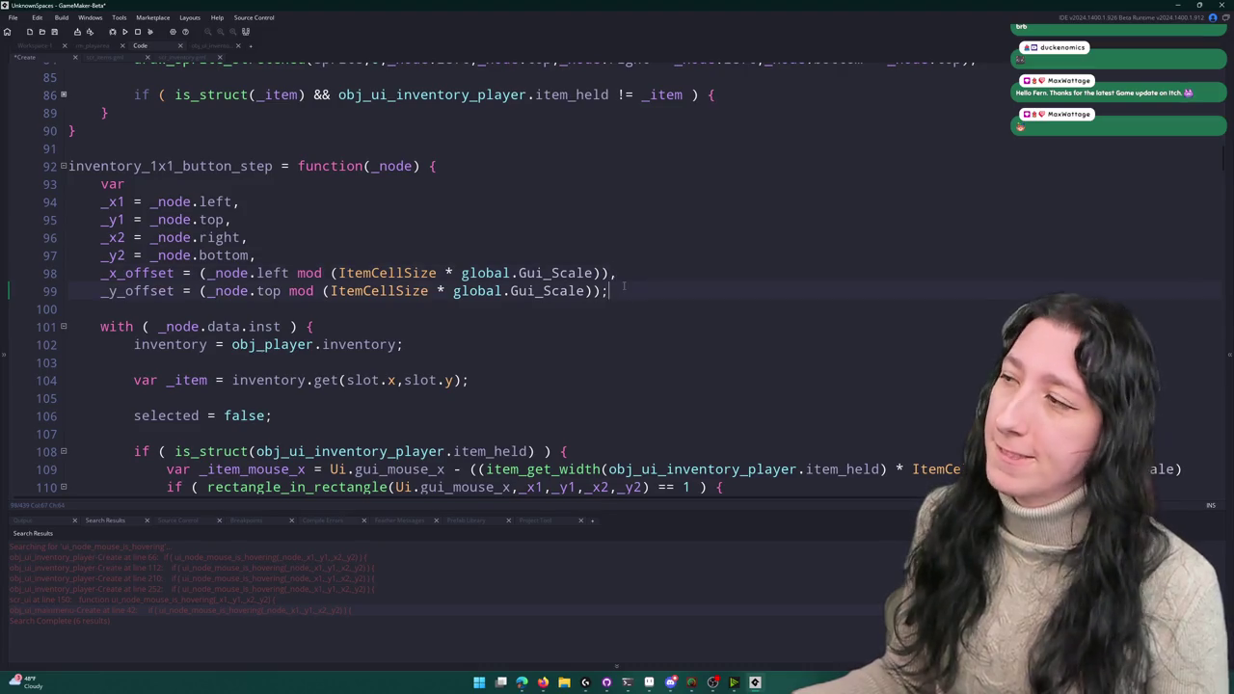
{"action": "scroll", "coordinate": [624, 288], "scroll_direction": "down", "scroll_amount": 3}
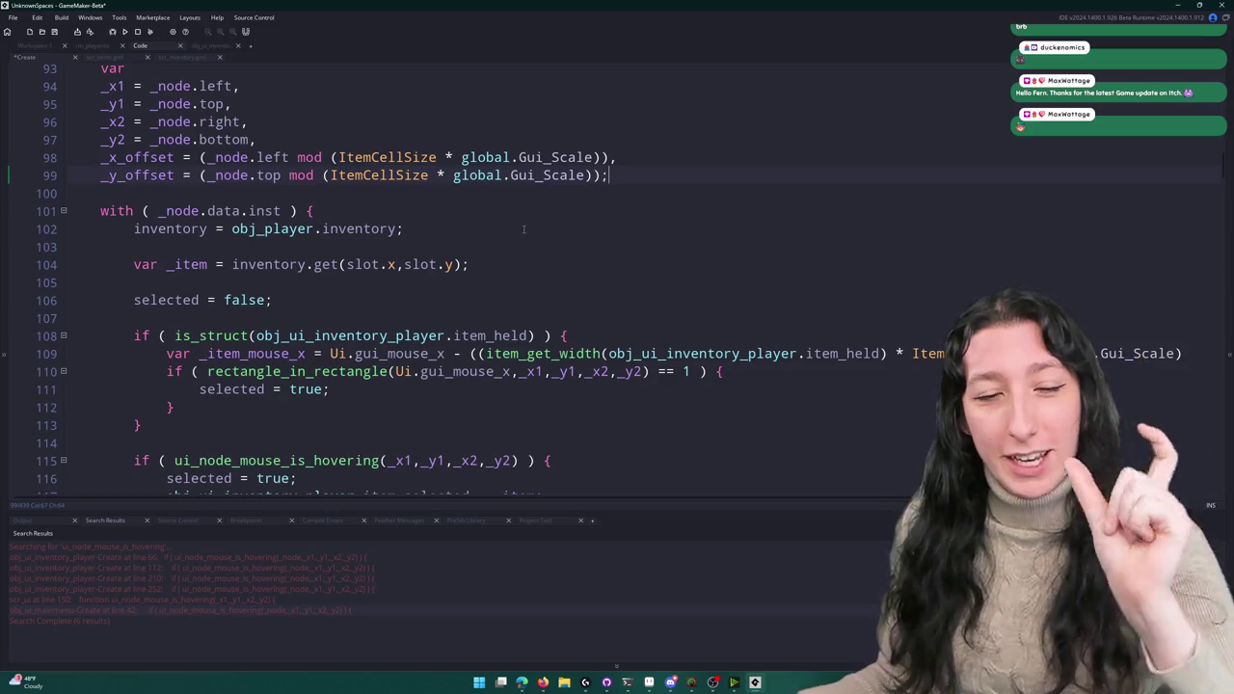
- Put the rectangle_in_rectangle call, the == 1 comparison and the opening brace on separate lines
{"action": "scroll", "coordinate": [502, 216], "scroll_direction": "up", "scroll_amount": 1}
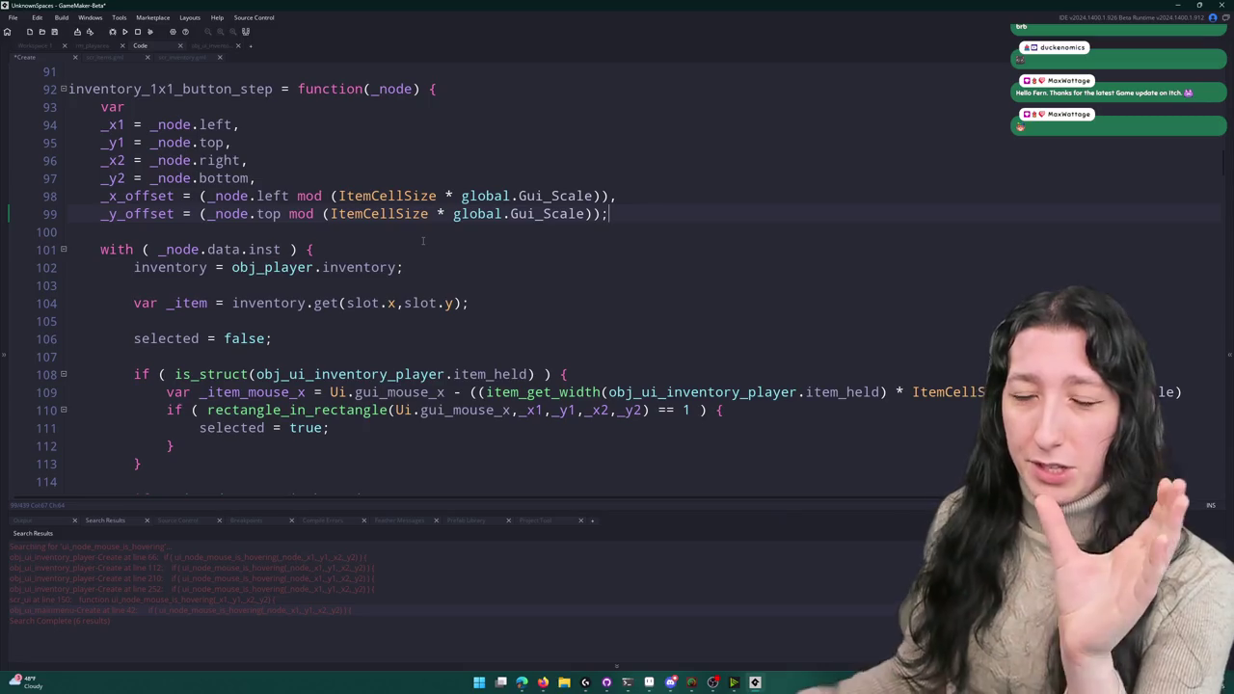
{"action": "scroll", "coordinate": [421, 238], "scroll_direction": "down", "scroll_amount": 1}
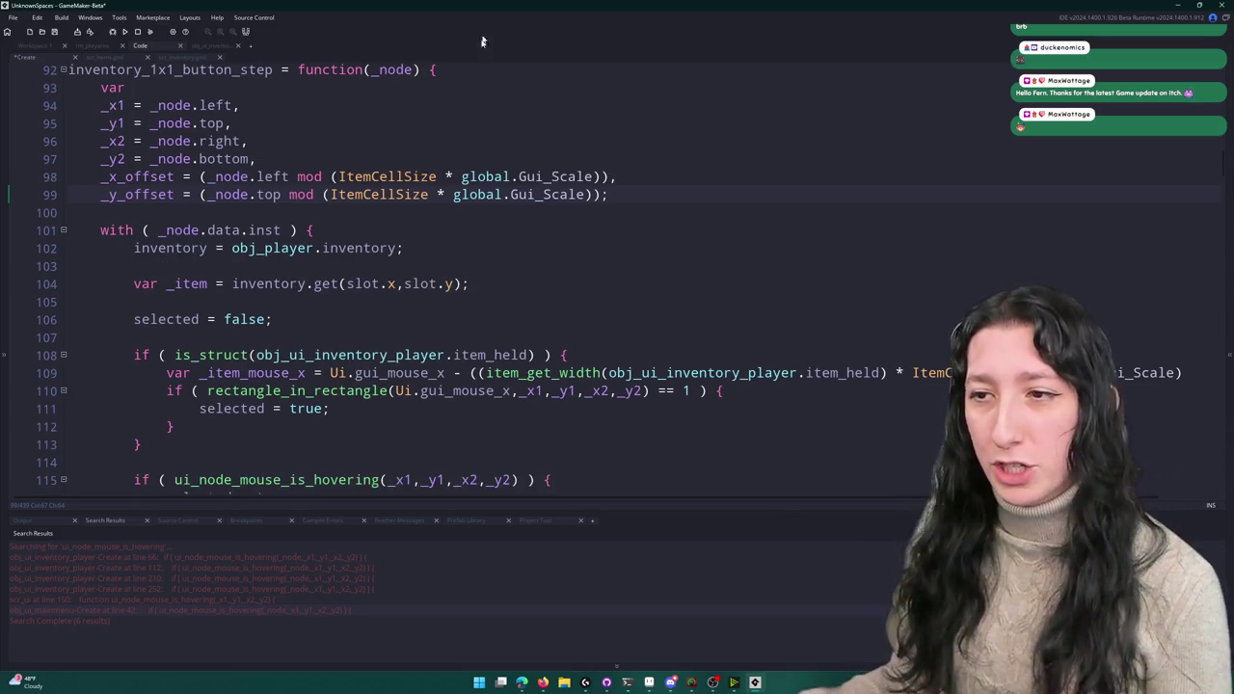
{"action": "left_click", "coordinate": [511, 390]}
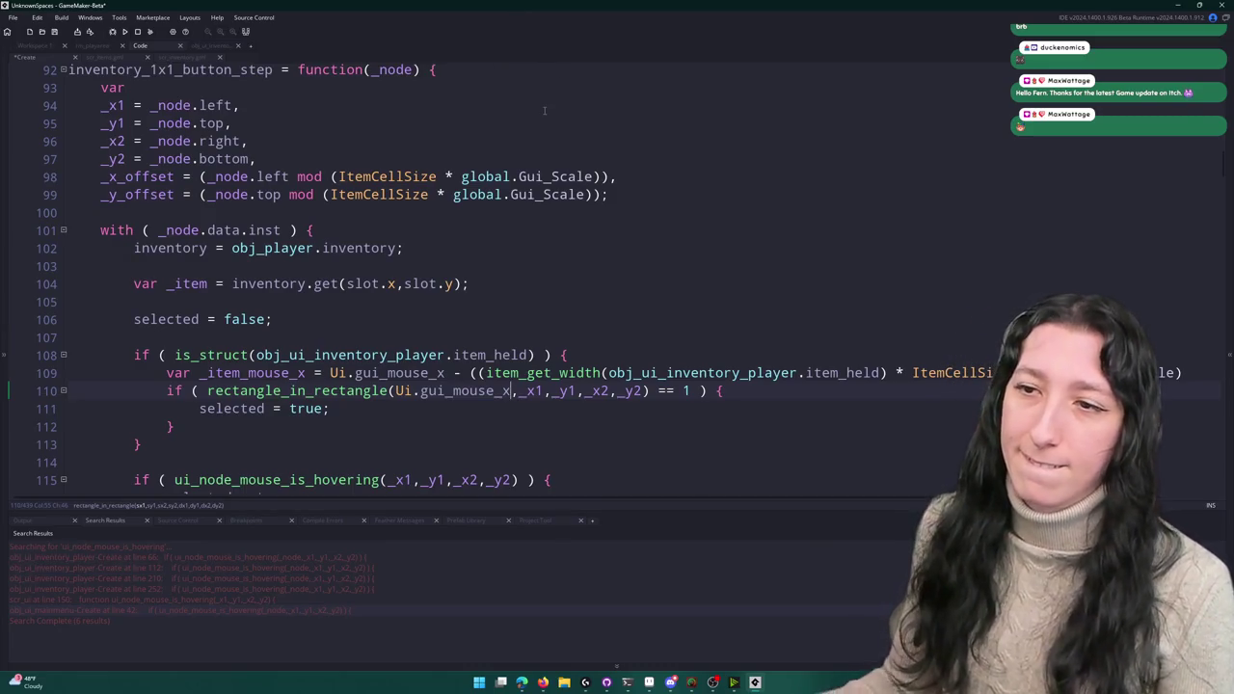
{"action": "mouse_move", "coordinate": [490, 381]}
{"action": "key", "text": "BackSpace"}
{"action": "left_click", "coordinate": [648, 391]}
{"action": "key", "text": "Left"}
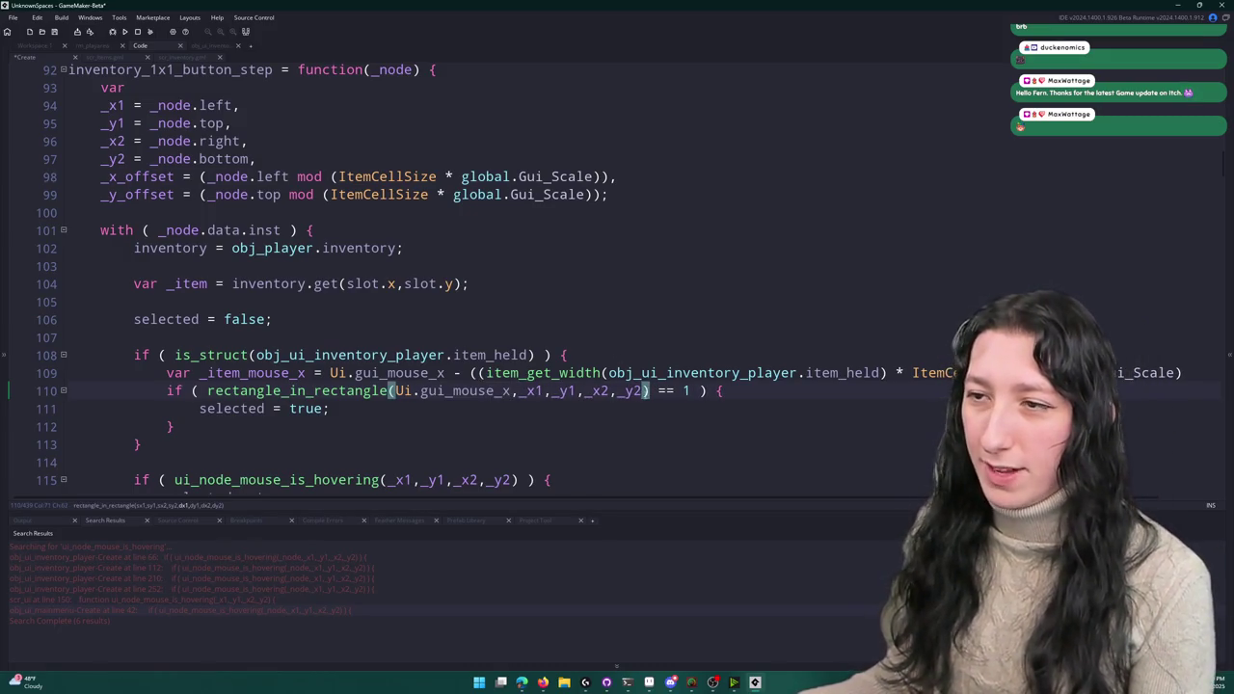
{"action": "key", "text": "Return"}
{"action": "left_click", "coordinate": [225, 409]}
{"action": "key", "text": "Return"}
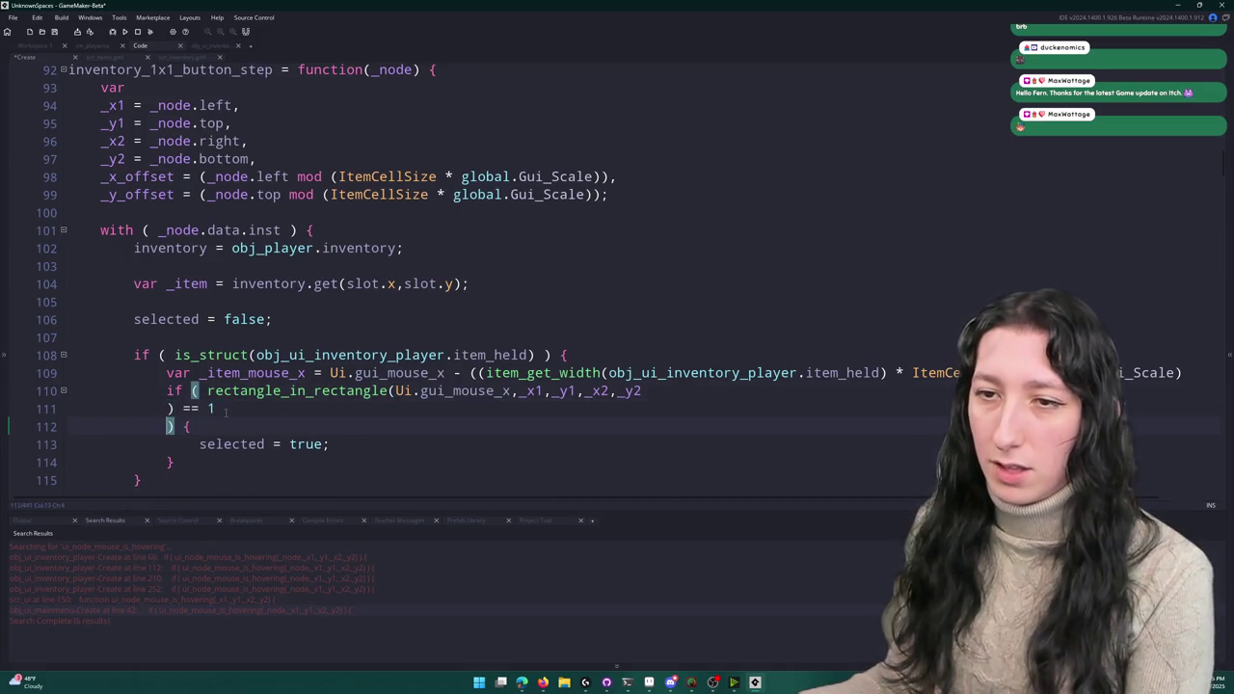
{"action": "left_click", "coordinate": [205, 390]}
{"action": "key", "text": "Return"}
- Move the call's arguments onto their own line and indent the call and its arguments
{"action": "scroll", "coordinate": [169, 390], "scroll_direction": "down", "scroll_amount": 1}
{"action": "left_click", "coordinate": [169, 388]}
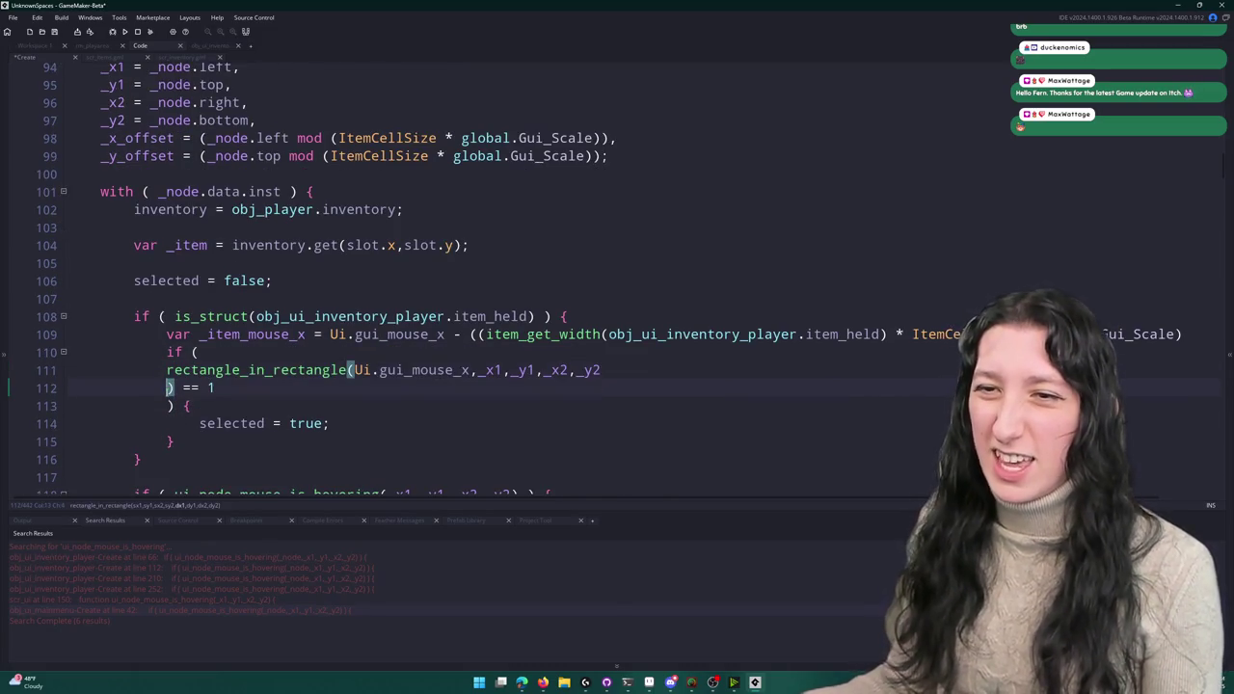
{"action": "scroll", "coordinate": [168, 391], "scroll_direction": "down", "scroll_amount": 1}
{"action": "left_click", "coordinate": [353, 330]}
{"action": "key", "text": "Return"}
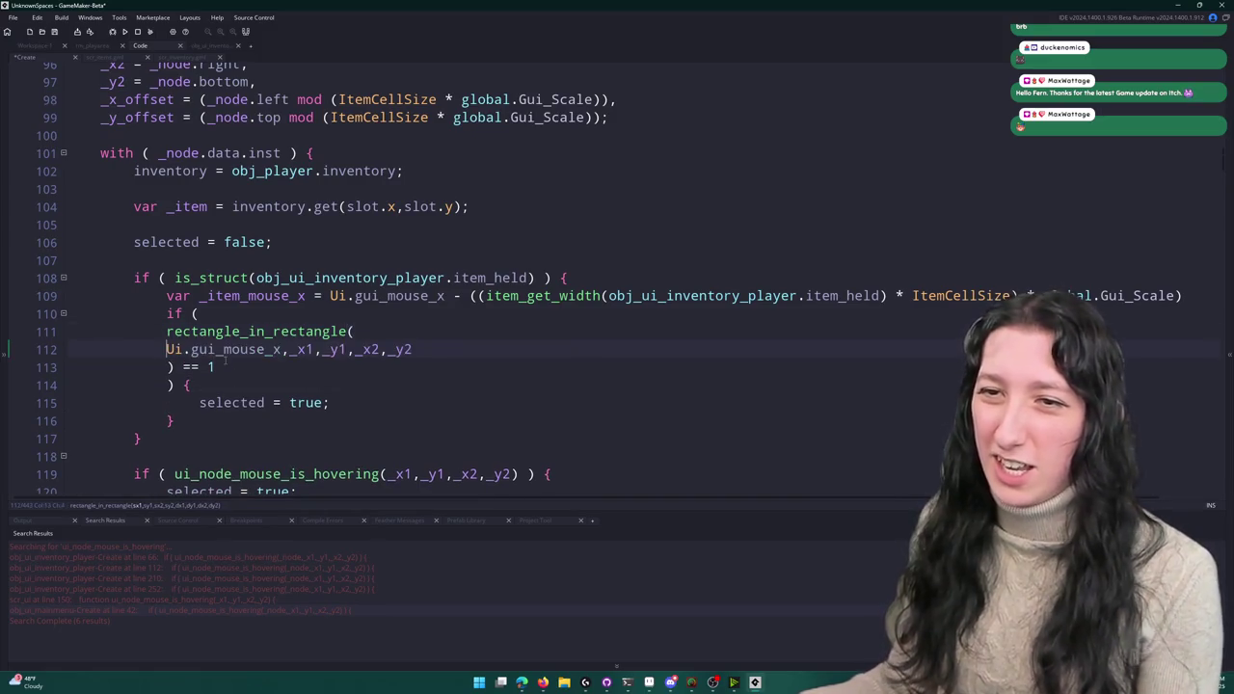
{"action": "left_click", "coordinate": [162, 331]}
{"action": "key", "text": "Tab"}
{"action": "key", "text": "Down"}
{"action": "key", "text": "Down"}
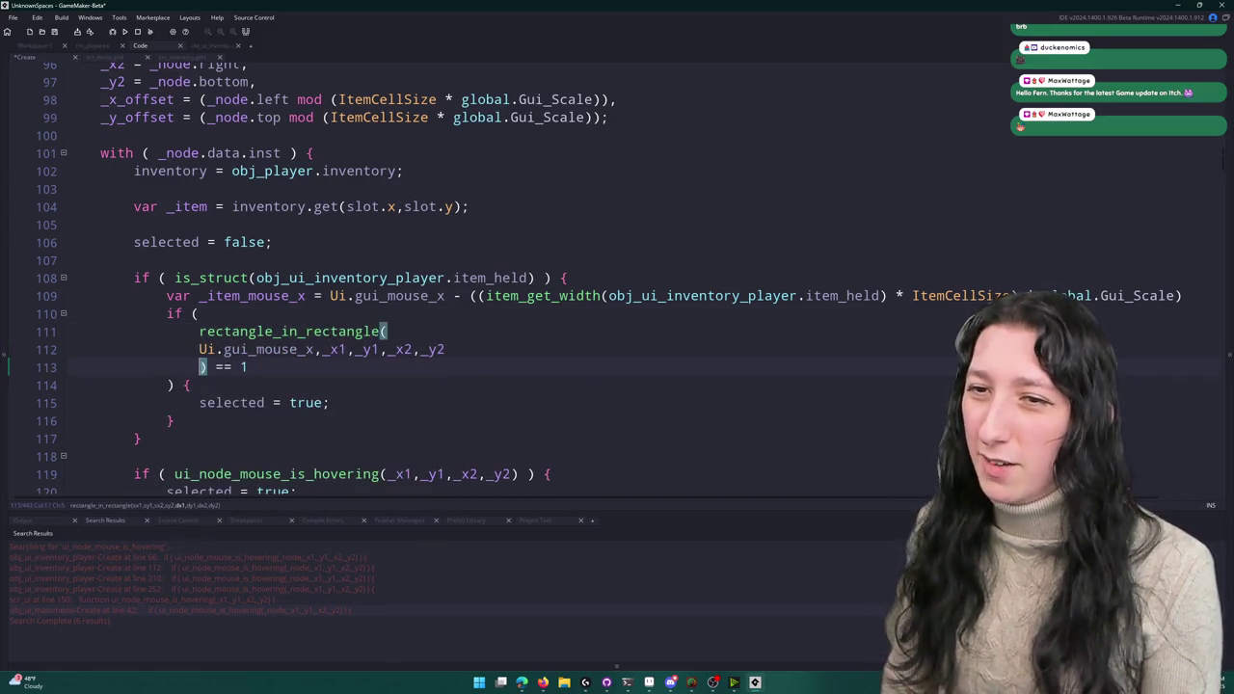
{"action": "key", "text": "Up"}
{"action": "key", "text": "Tab"}
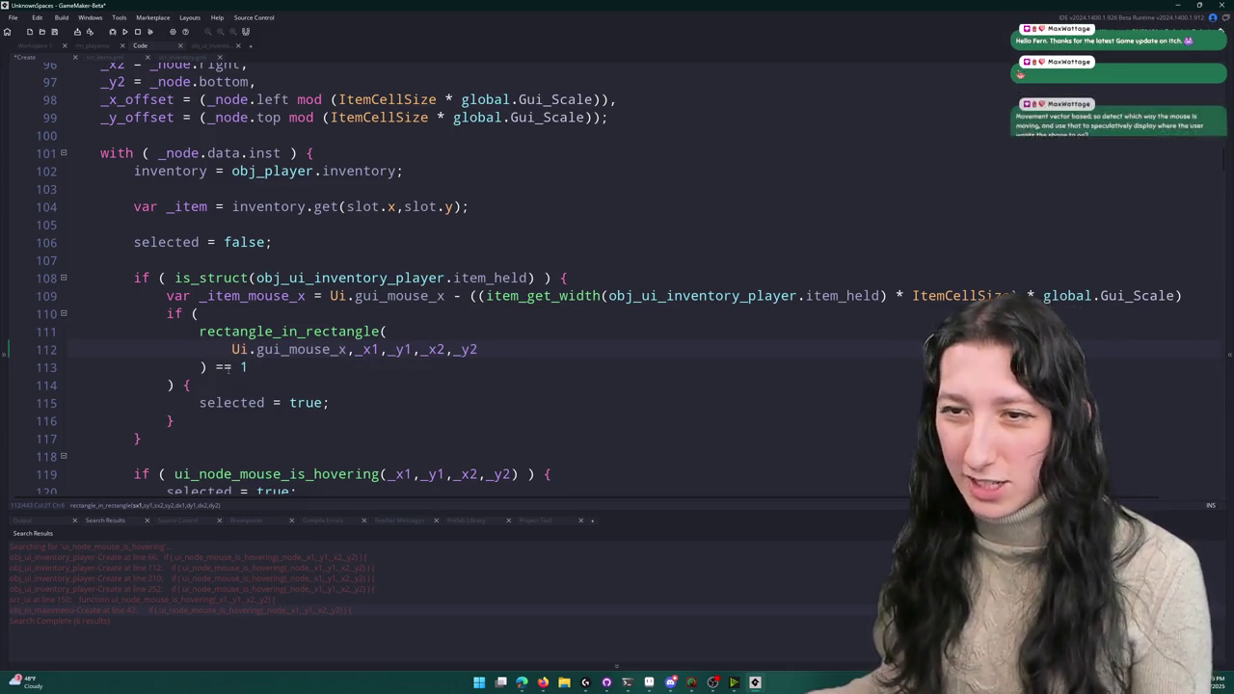
{"action": "key", "text": "Down"}
{"action": "key", "text": "Return"}
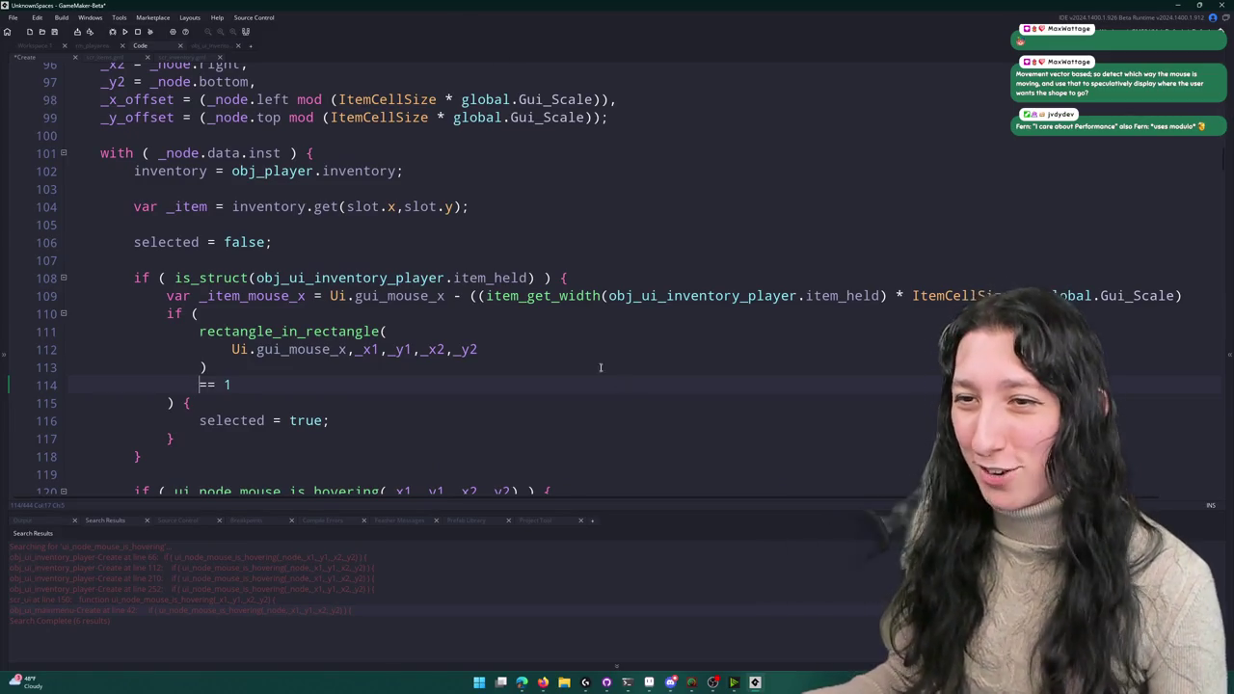
- Split _x1, _y1, _x2 and _y2 each onto its own argument line
{"action": "left_click", "coordinate": [559, 344]}
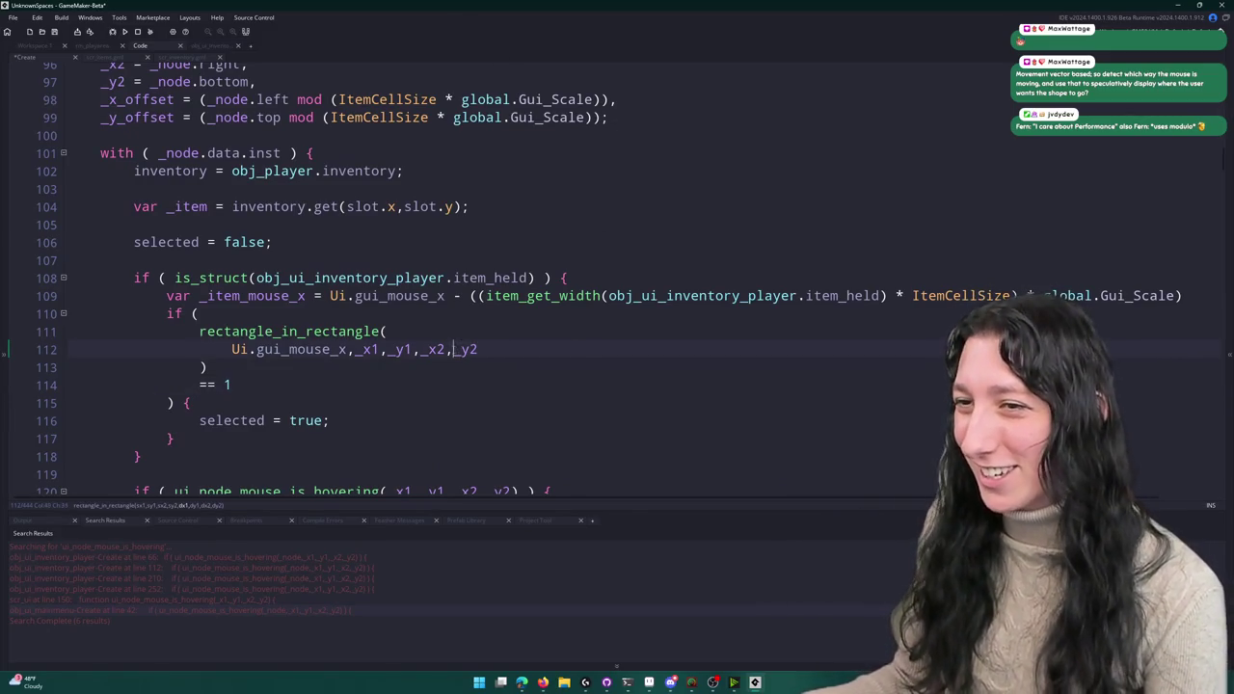
{"action": "key", "text": "Return"}
{"action": "left_click", "coordinate": [420, 349]}
{"action": "key", "text": "Return"}
{"action": "left_click", "coordinate": [388, 349]}
{"action": "key", "text": "Return"}
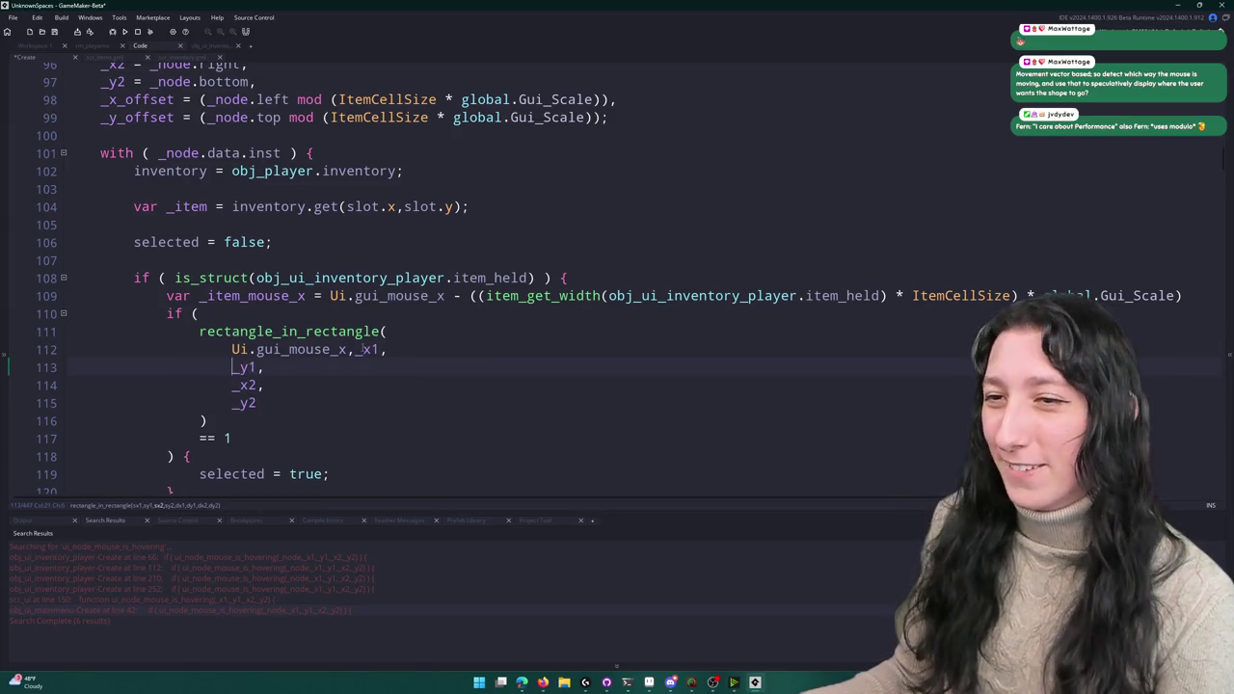
{"action": "left_click", "coordinate": [358, 349]}
{"action": "key", "text": "Return"}
- Try adding mod and then / after Ui.gui_mouse_x, removing both again
{"action": "left_click", "coordinate": [349, 349]}
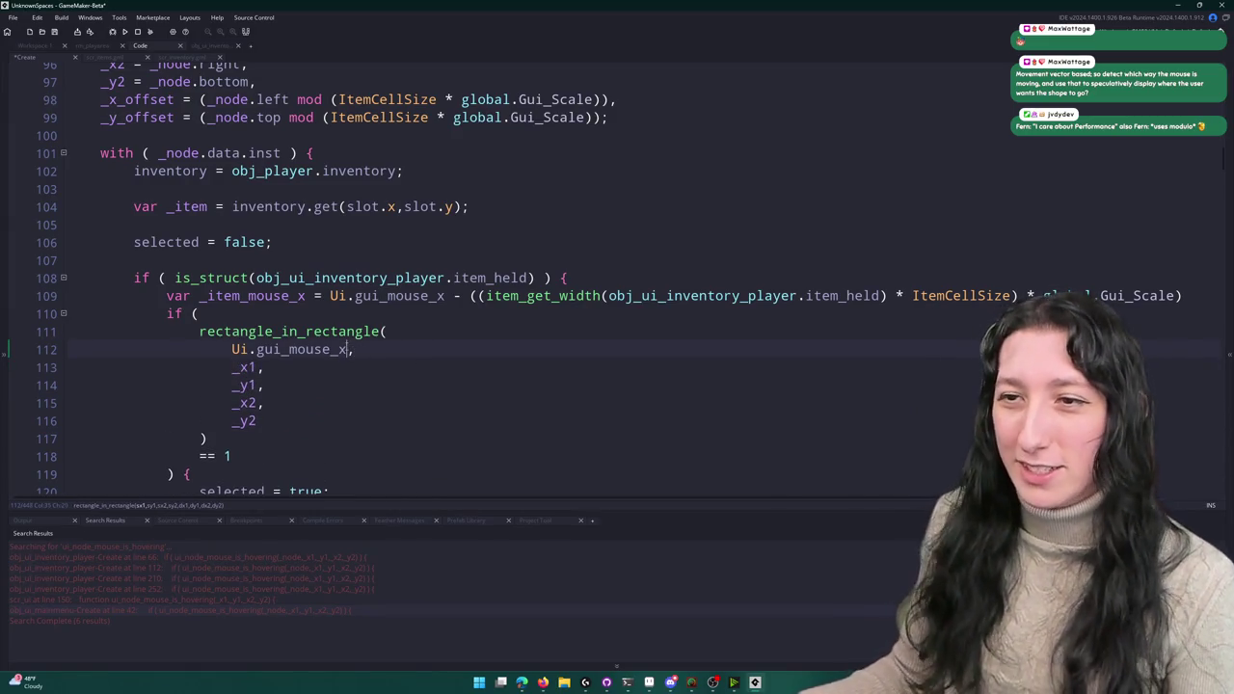
{"action": "type", "text": "mod"}
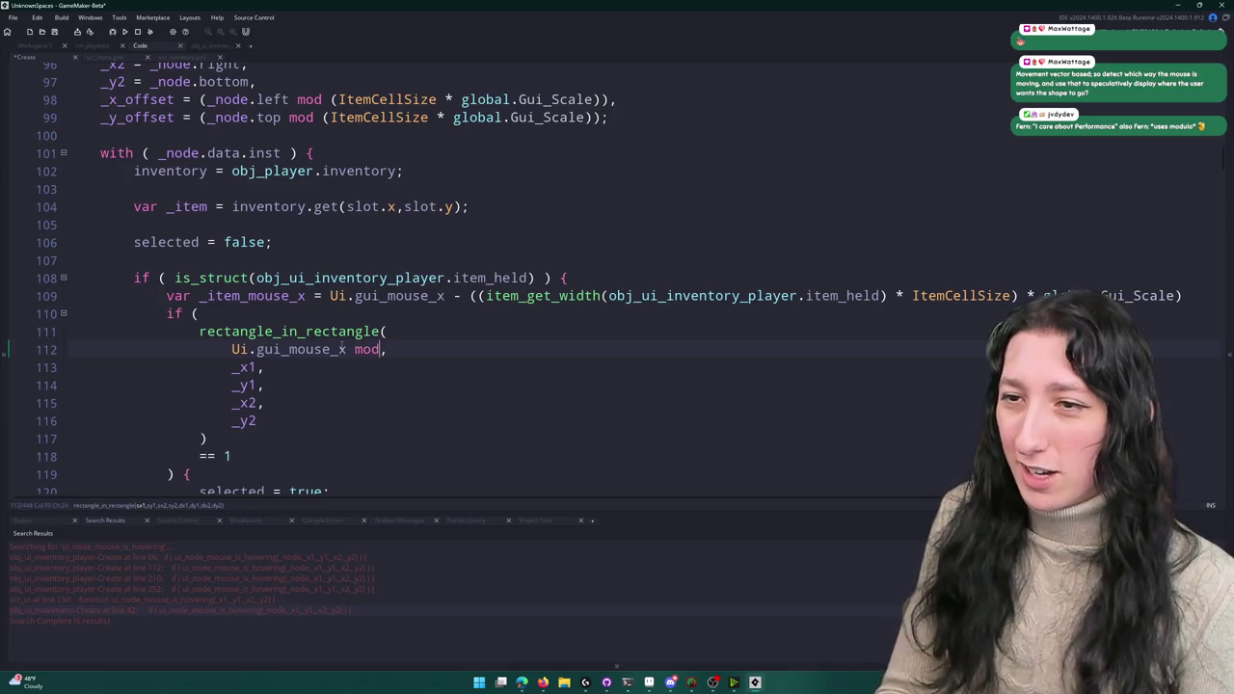
{"action": "key", "text": "BackSpace"}
{"action": "key", "text": "BackSpace"}
{"action": "key", "text": "BackSpace"}
{"action": "type", "text": "/"}
{"action": "key", "text": "BackSpace"}
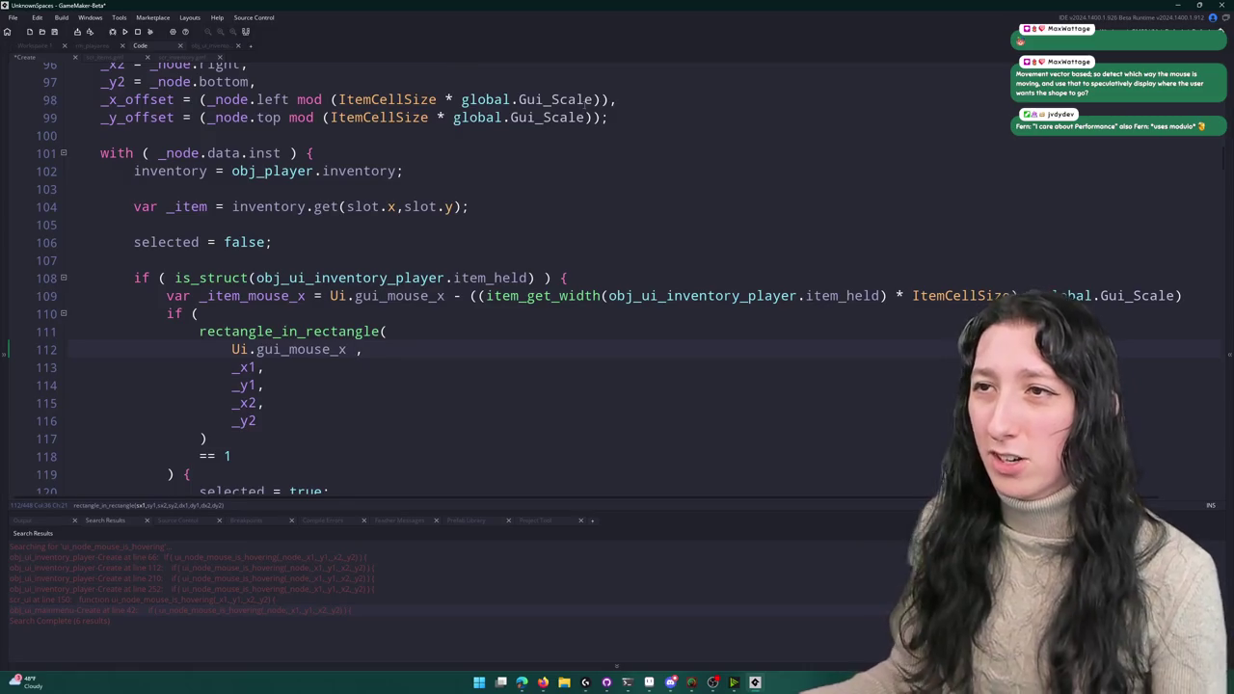
{"action": "left_click", "coordinate": [329, 99]}
{"action": "left_click", "coordinate": [340, 83]}
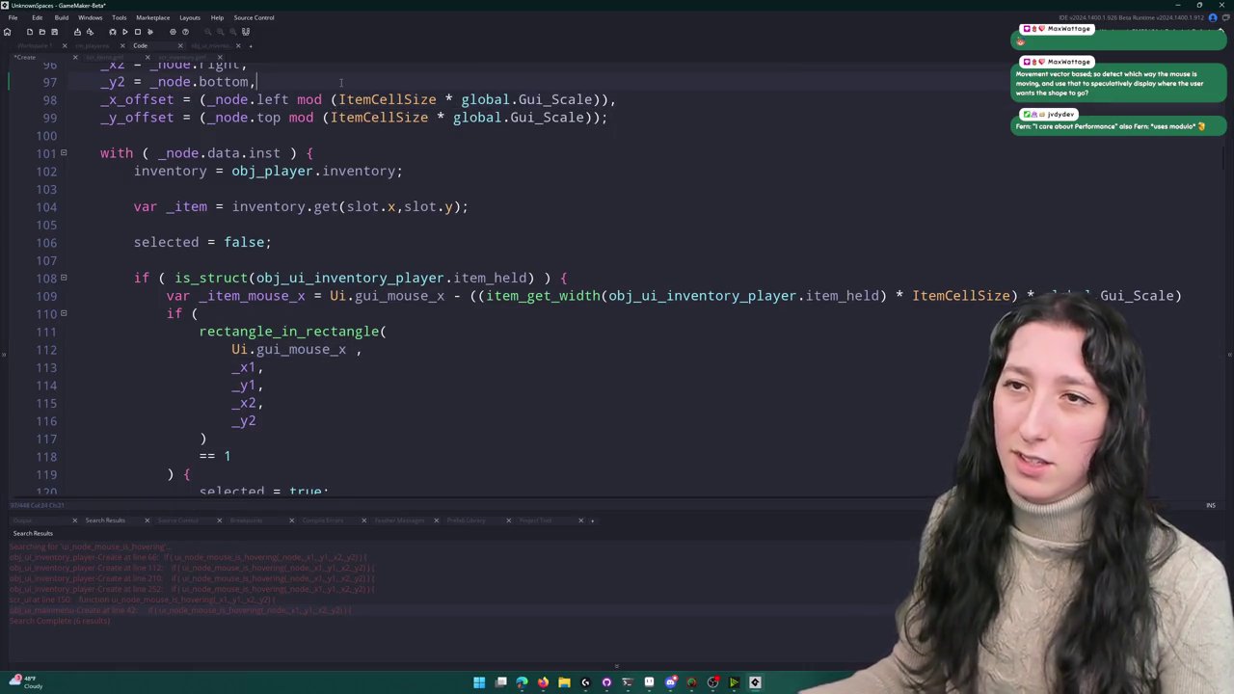
- Add _cell_size = ItemCellSize * global.Gui_Scale and use it in the _x_offset expression
{"action": "key", "text": "Return"}
{"action": "type", "text": "_cell_size = ItemCellSize * global.Gui_Scale,"}
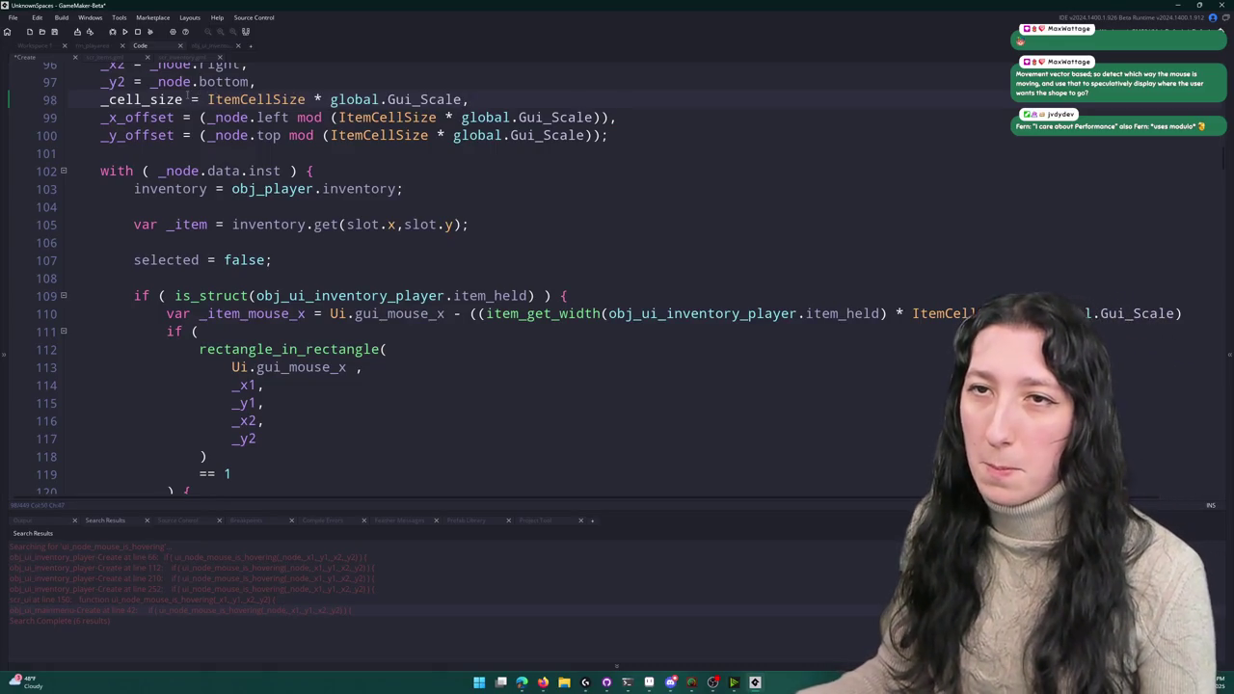
{"action": "double_click", "coordinate": [186, 97]}
{"action": "key", "text": "ctrl+c"}
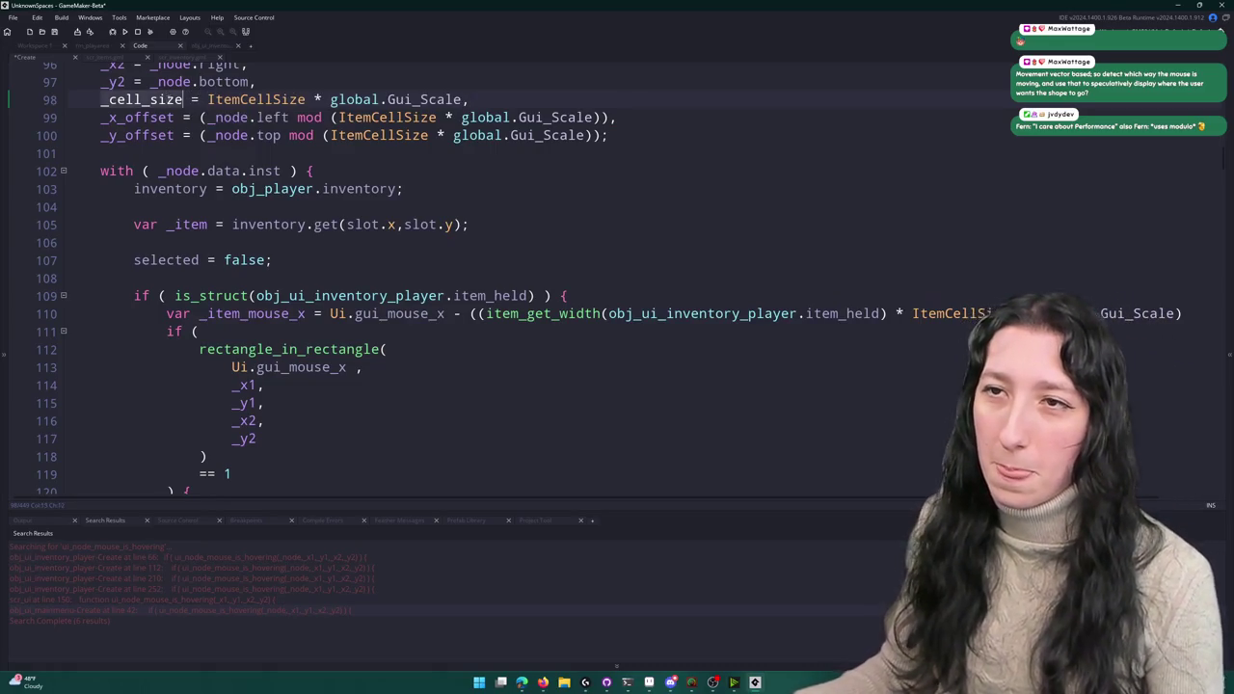
{"action": "left_click", "coordinate": [609, 117]}
{"action": "mouse_move", "coordinate": [608, 117]}
{"action": "left_mouse_down"}
{"action": "mouse_move", "coordinate": [331, 117]}
{"action": "mouse_move", "coordinate": [595, 135]}
{"action": "left_mouse_up"}
{"action": "key", "text": "ctrl+v"}
{"action": "key", "text": "ctrl+v"}
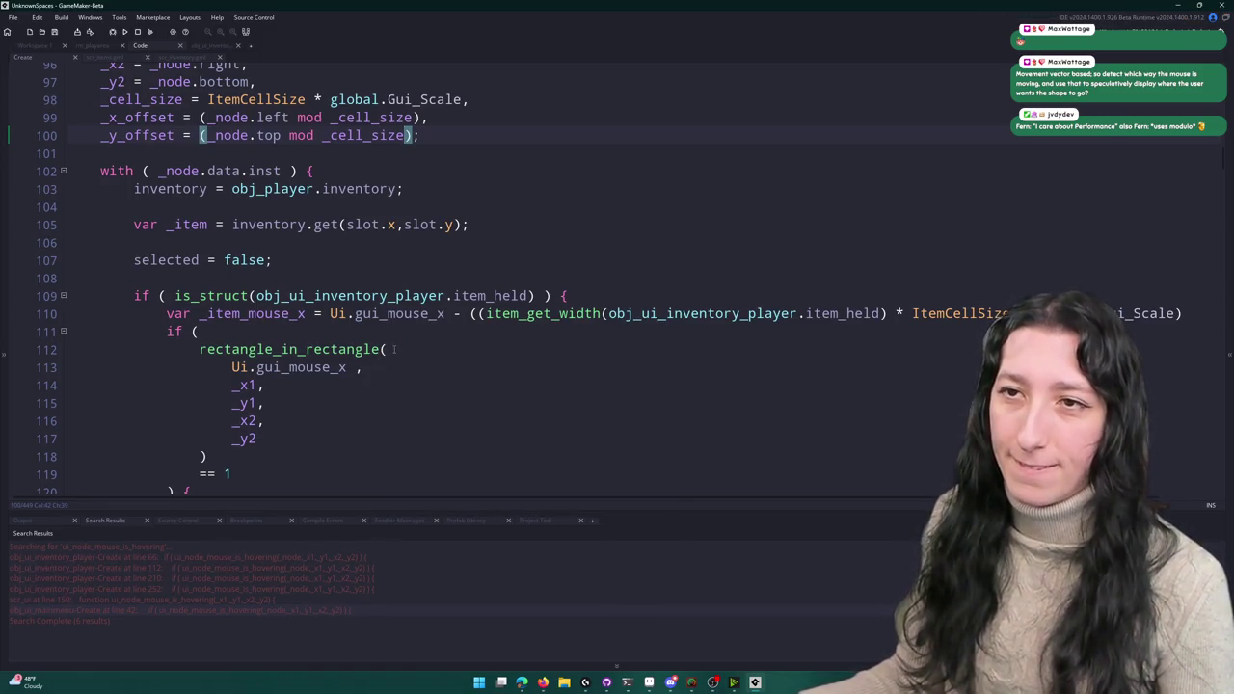
- Make the first argument floor(Ui.gui_mouse_x / _cell_size)
{"action": "left_click", "coordinate": [421, 367]}
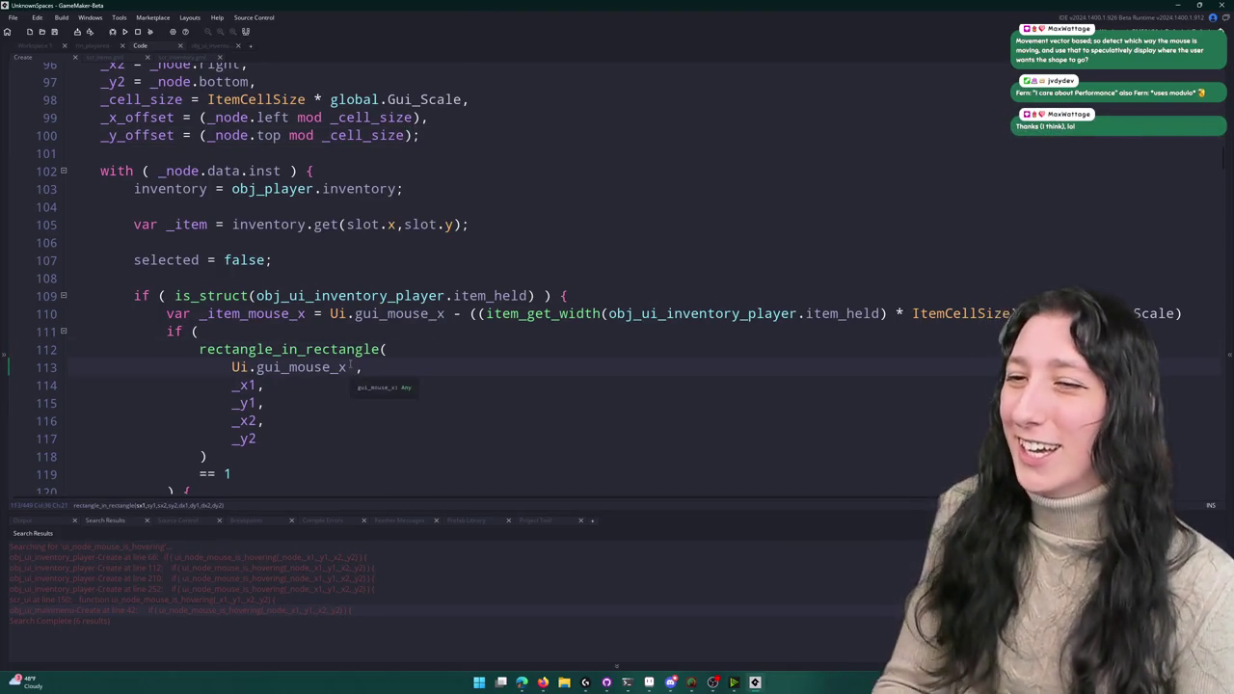
{"action": "type", "text": "/ "}
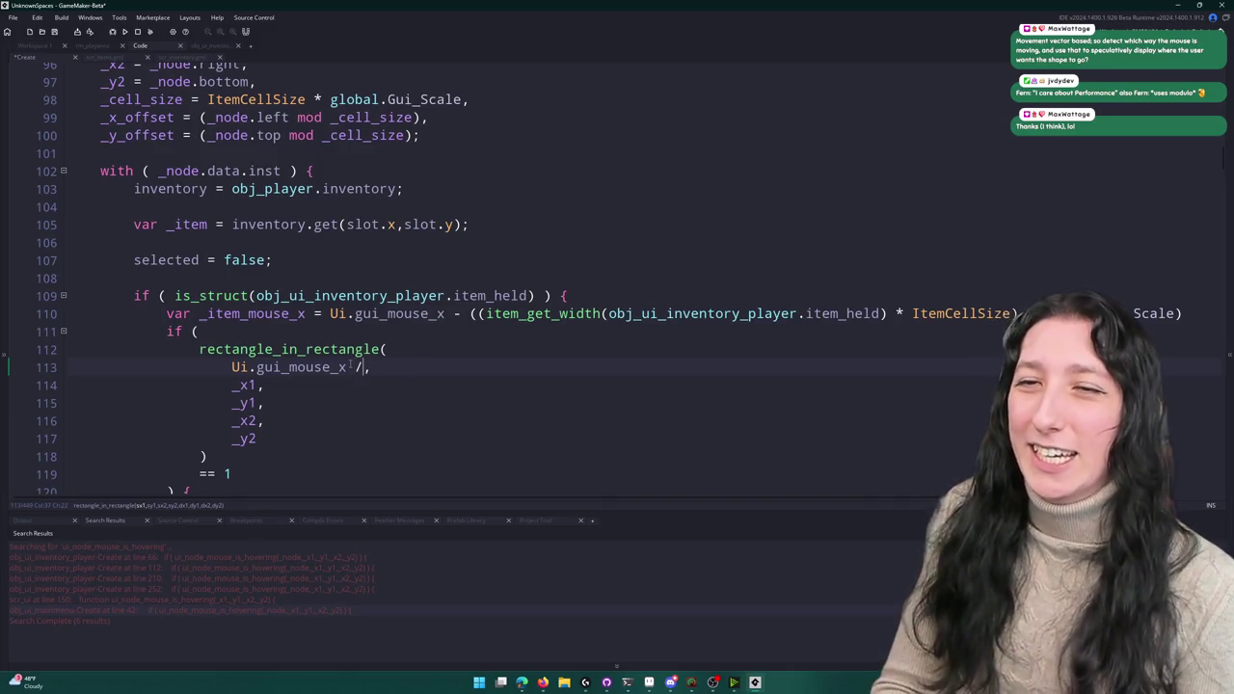
{"action": "type", "text": "_cell_size"}
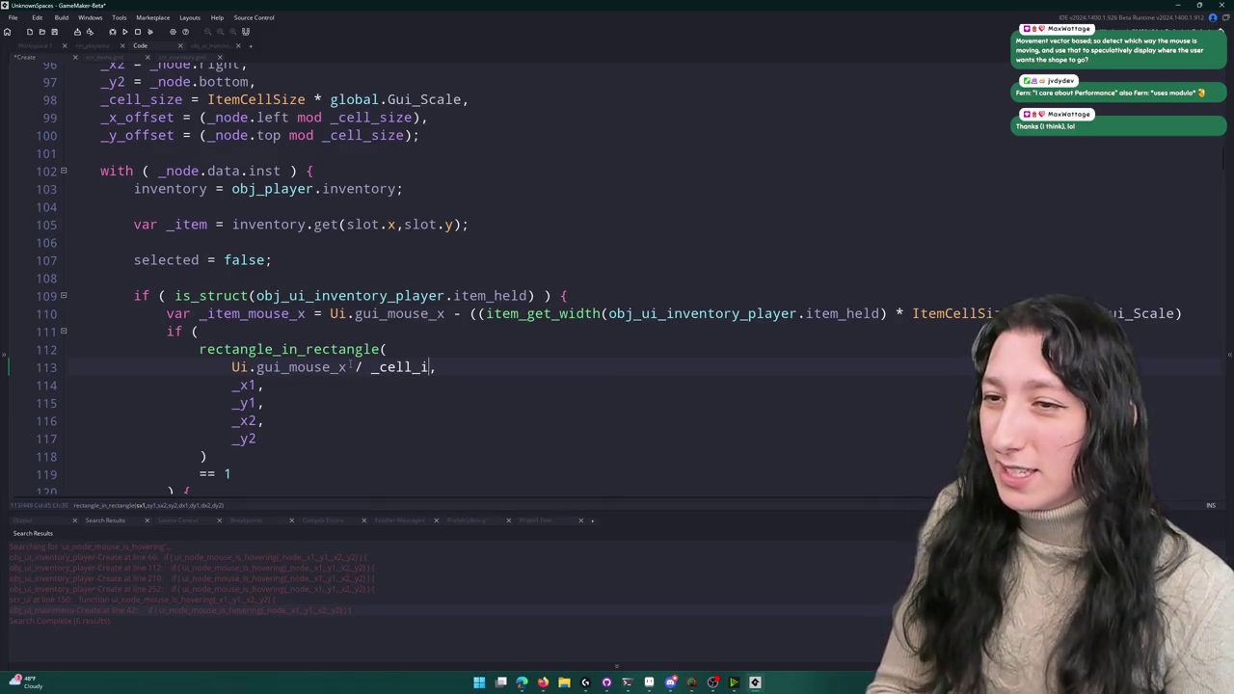
{"action": "left_click", "coordinate": [234, 349]}
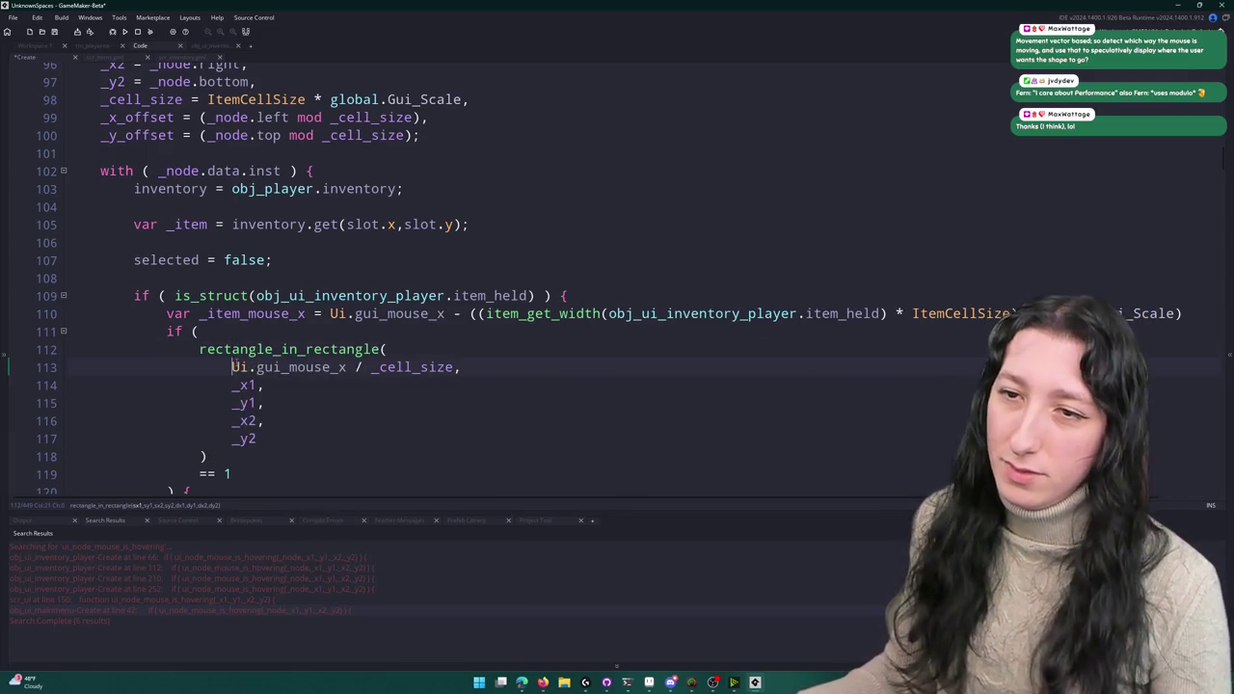
{"action": "type", "text": "floor("}
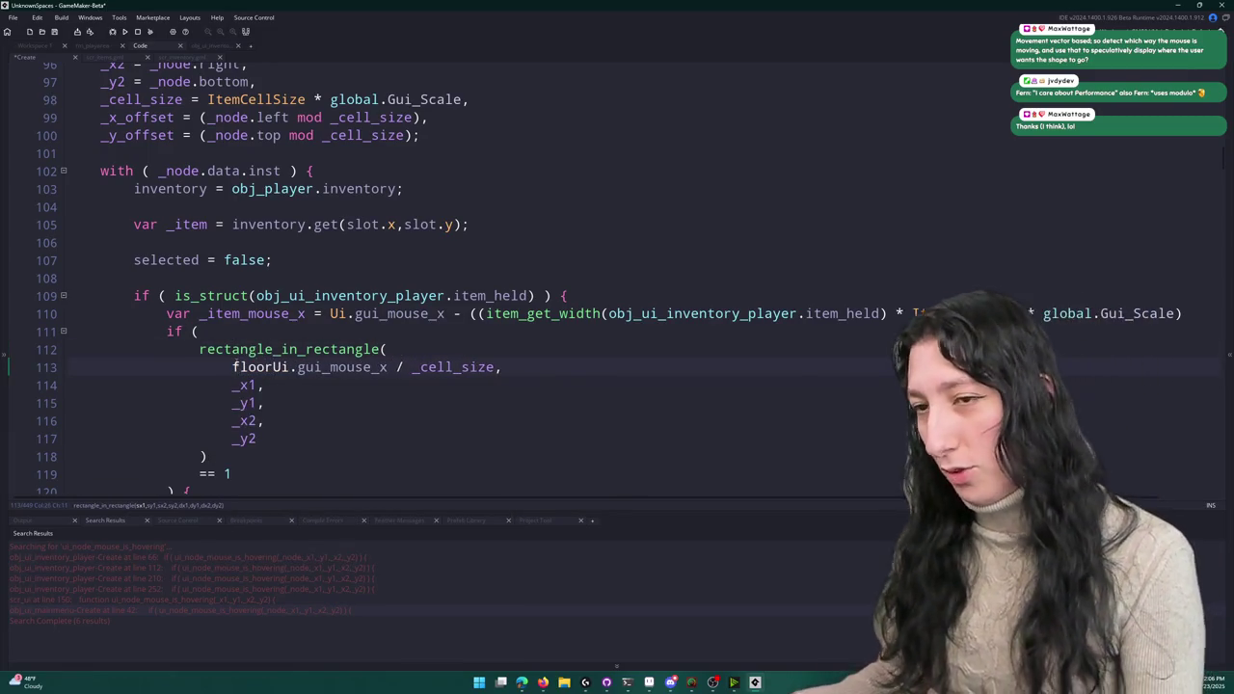
{"action": "left_click", "coordinate": [505, 367]}
{"action": "type", "text": ")"}
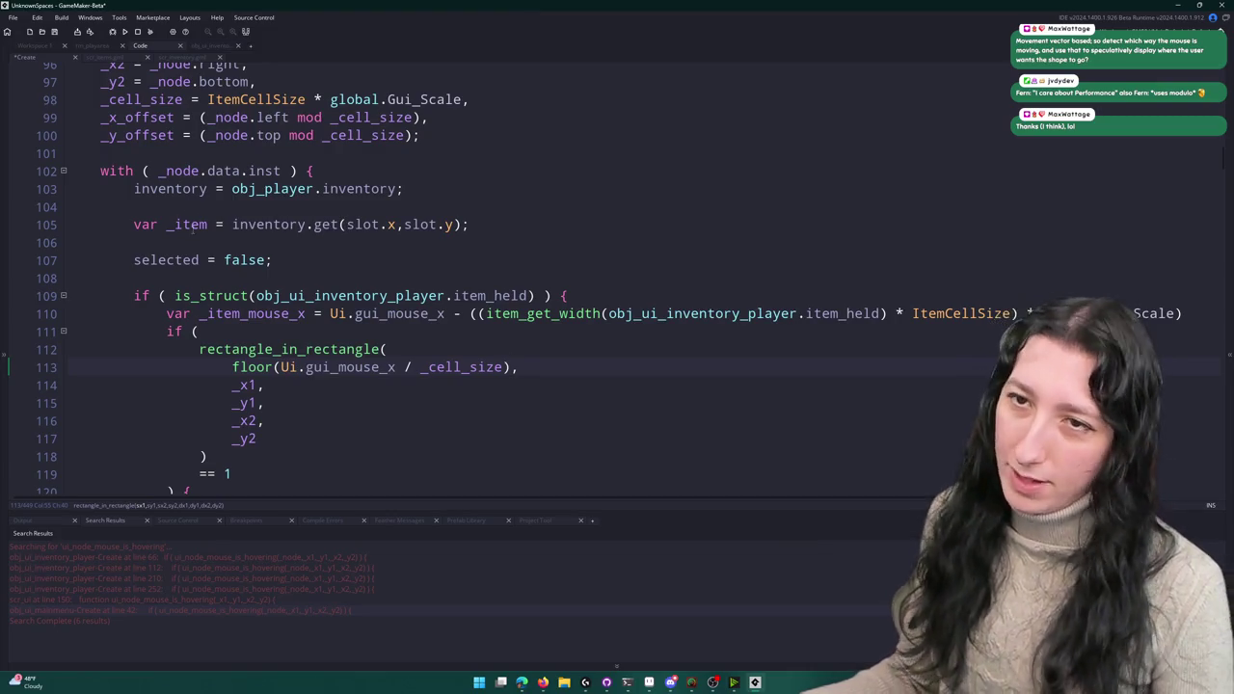
{"action": "double_click", "coordinate": [149, 117]}
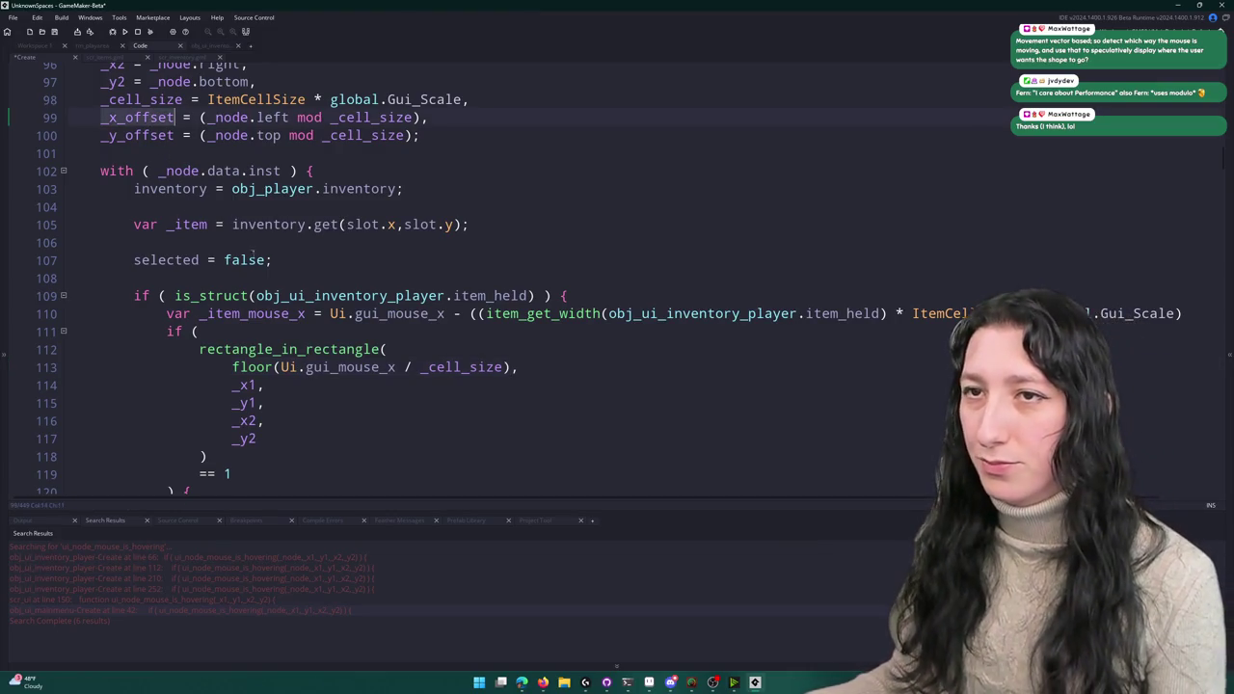
{"action": "left_click", "coordinate": [397, 367]}
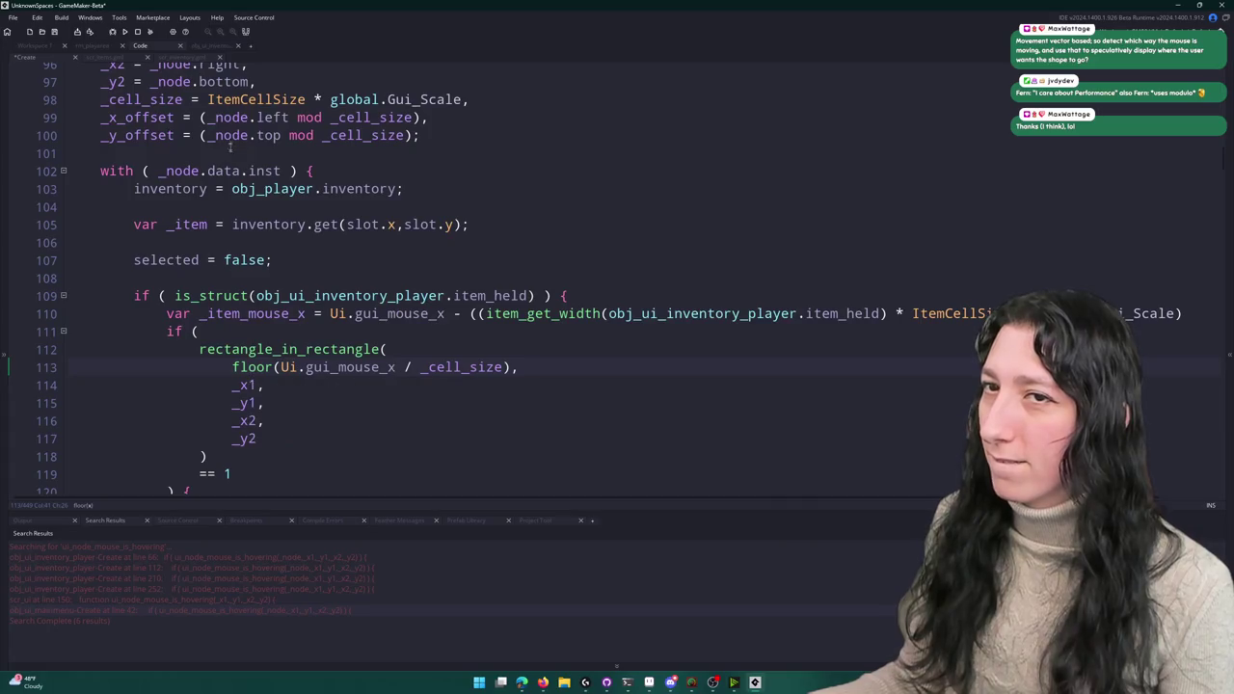
- Delete the unused _x_offset and _y_offset lines
{"action": "left_click", "coordinate": [258, 386]}
{"action": "left_click", "coordinate": [413, 135]}
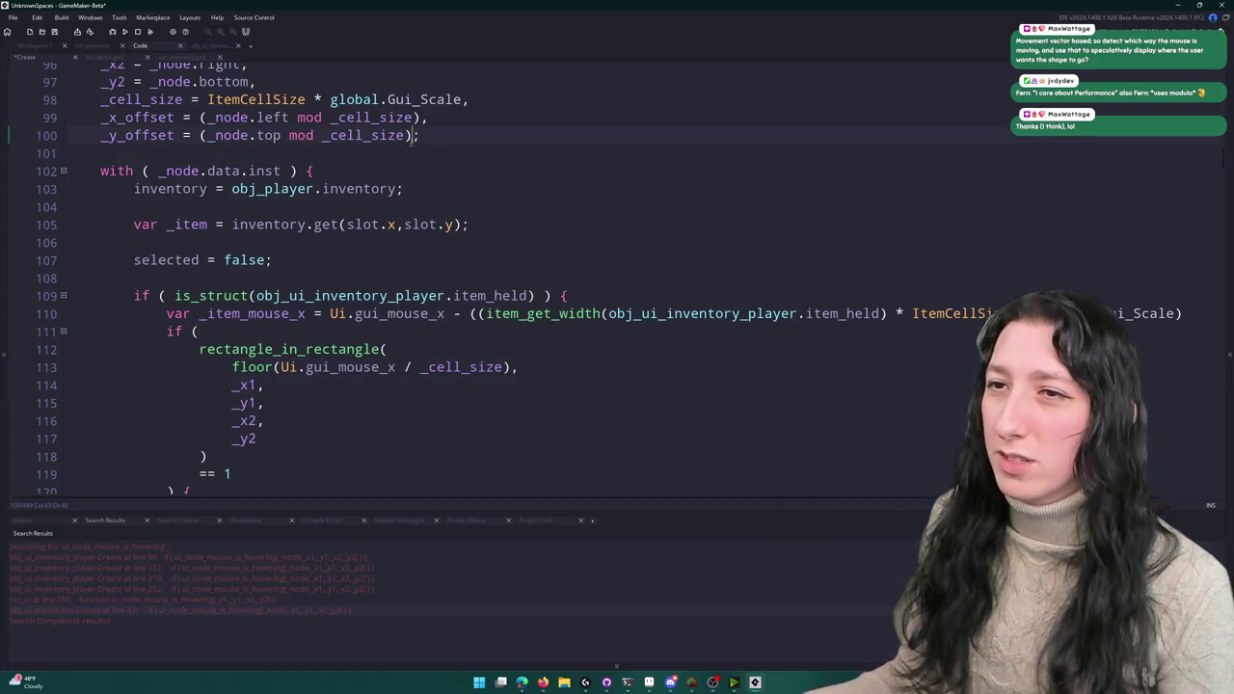
{"action": "left_click_drag", "start_coordinate": [416, 135], "coordinate": [476, 100]}
{"action": "key", "text": "BackSpace"}
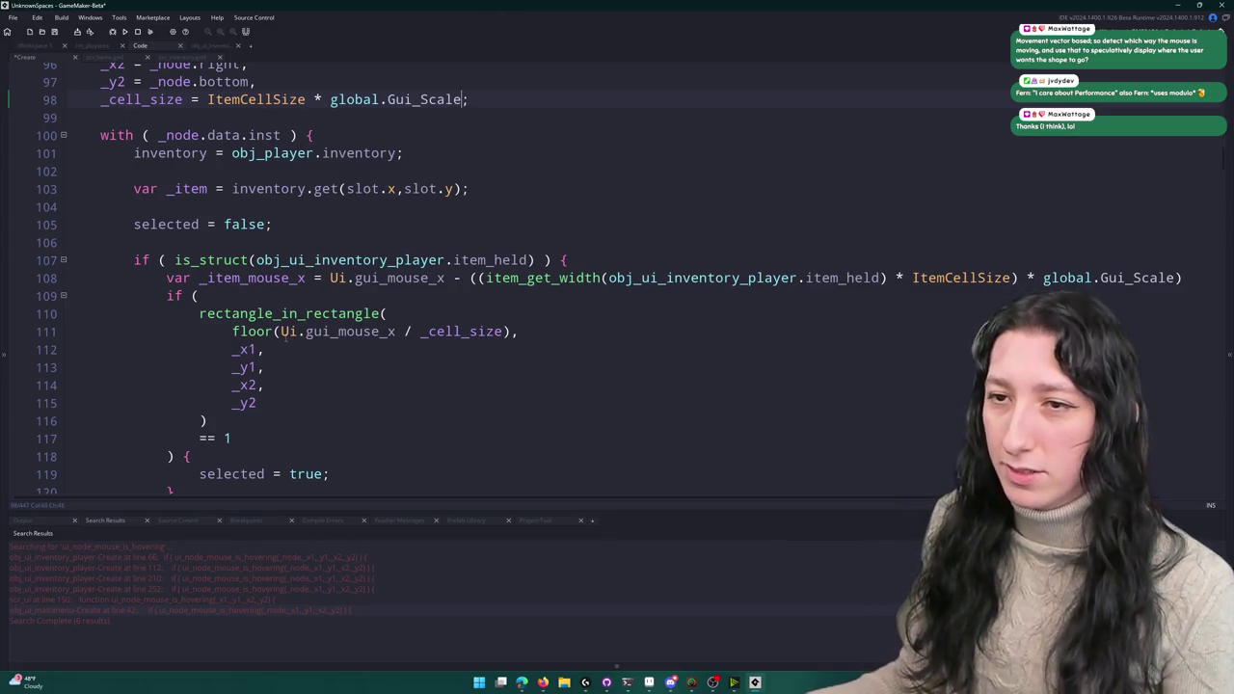
{"action": "left_click", "coordinate": [309, 361]}
- Wrap the _x1, _y1, _x2 and _y2 arguments each in floor(... / _cell_size)
{"action": "type", "text": "snap"}
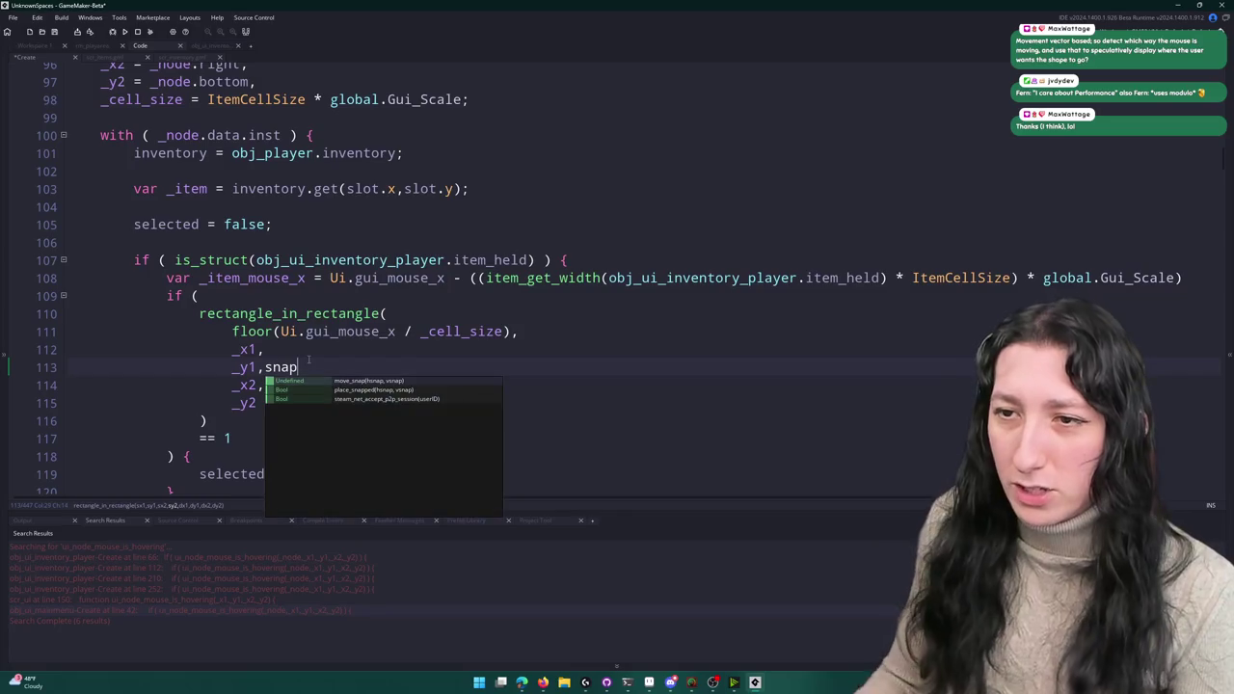
{"action": "key", "text": "BackSpace"}
{"action": "key", "text": "BackSpace"}
{"action": "key", "text": "BackSpace"}
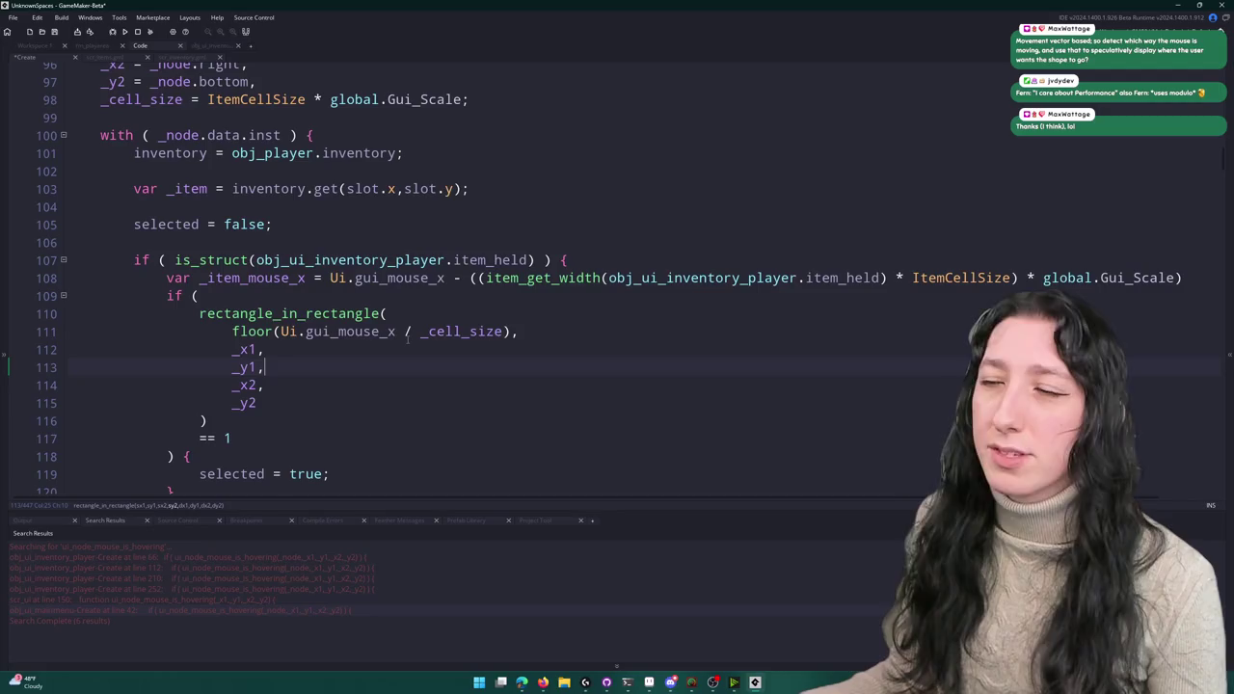
{"action": "key", "text": "Down"}
{"action": "key", "text": "Down"}
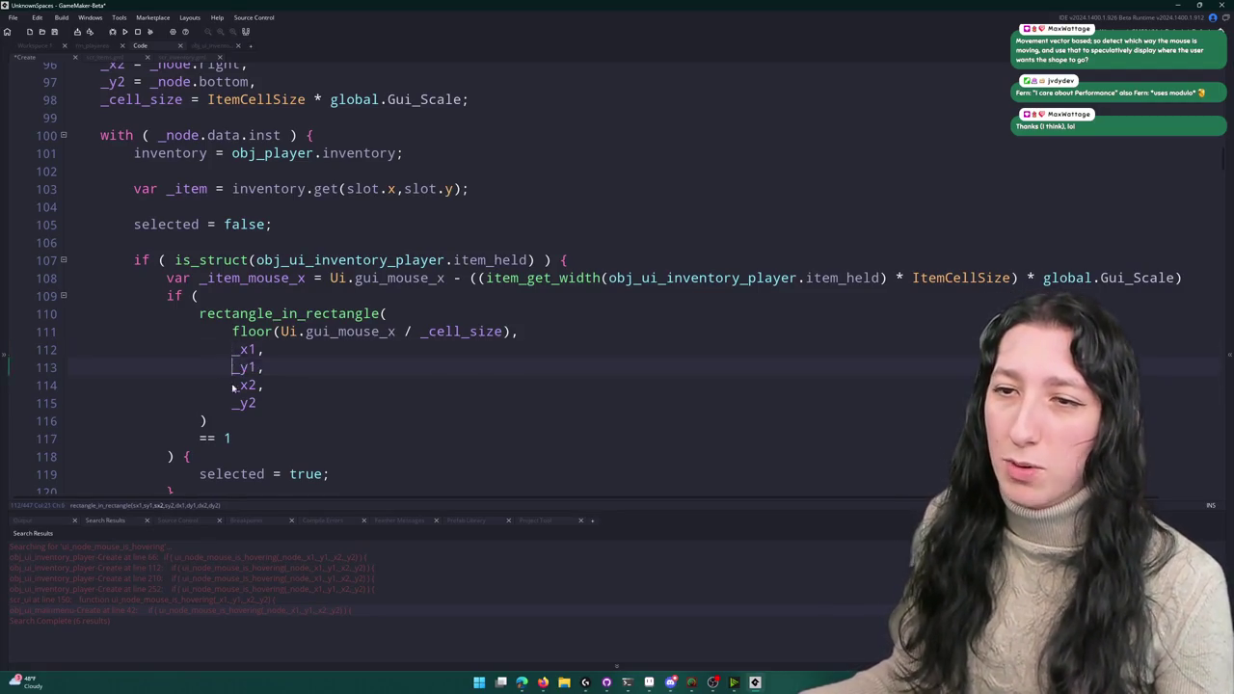
{"action": "type", "text": "floor("}
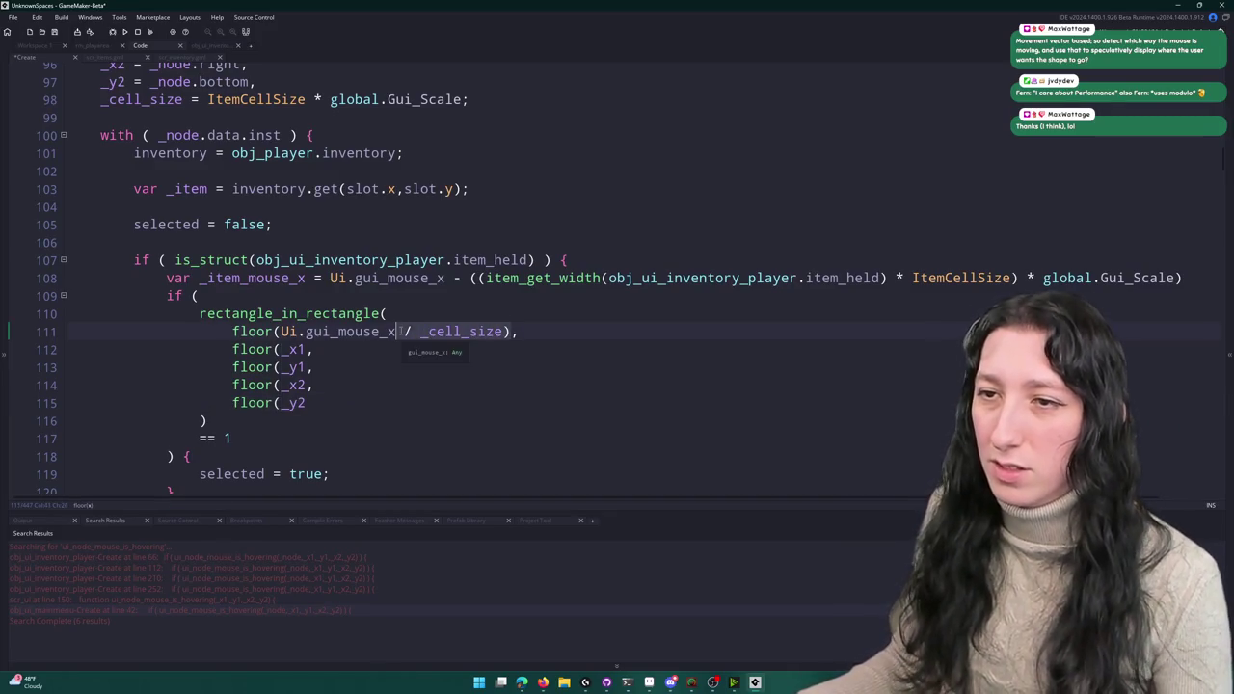
{"action": "key", "text": "End"}
{"action": "type", "text": "/ _cell_size)"}
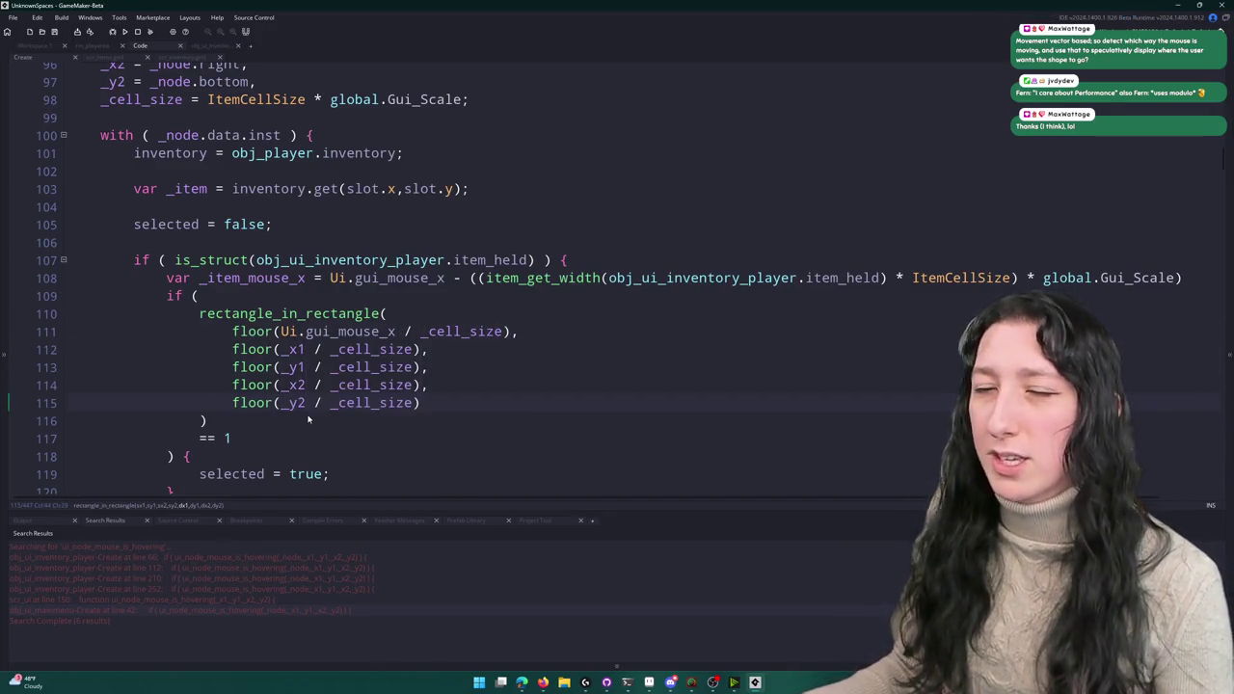
{"action": "left_click", "coordinate": [451, 349]}
{"action": "key", "text": "Left"}
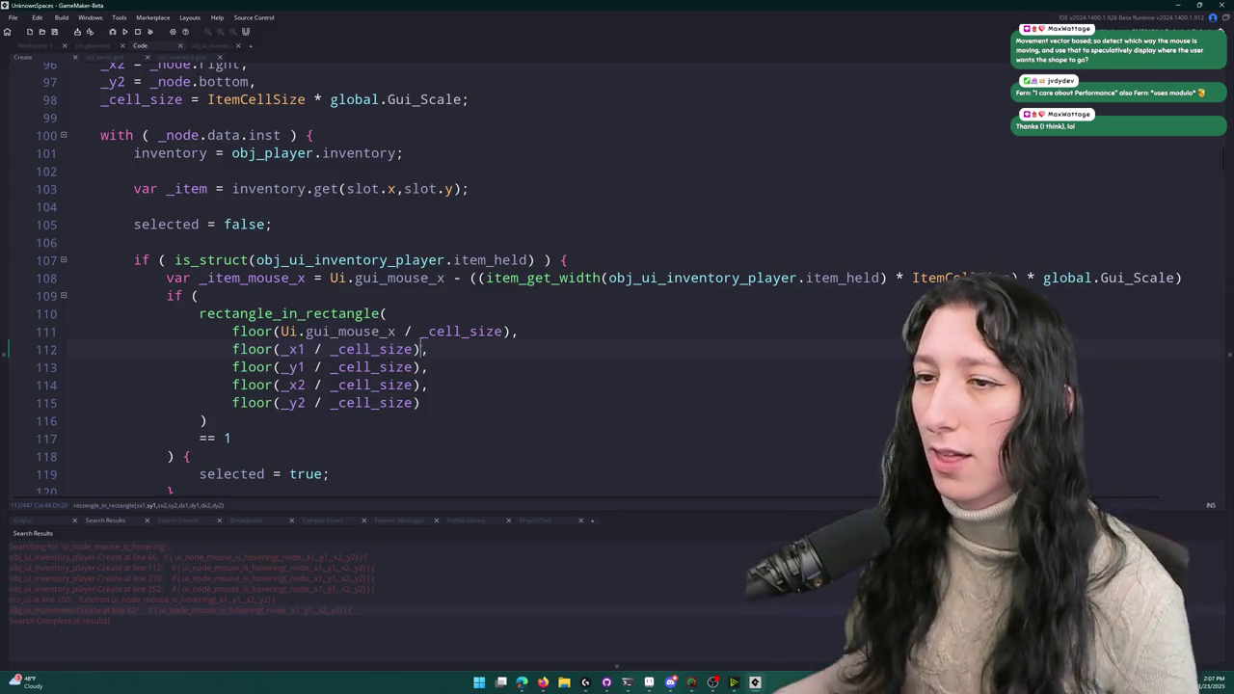
{"action": "key", "text": "Right"}
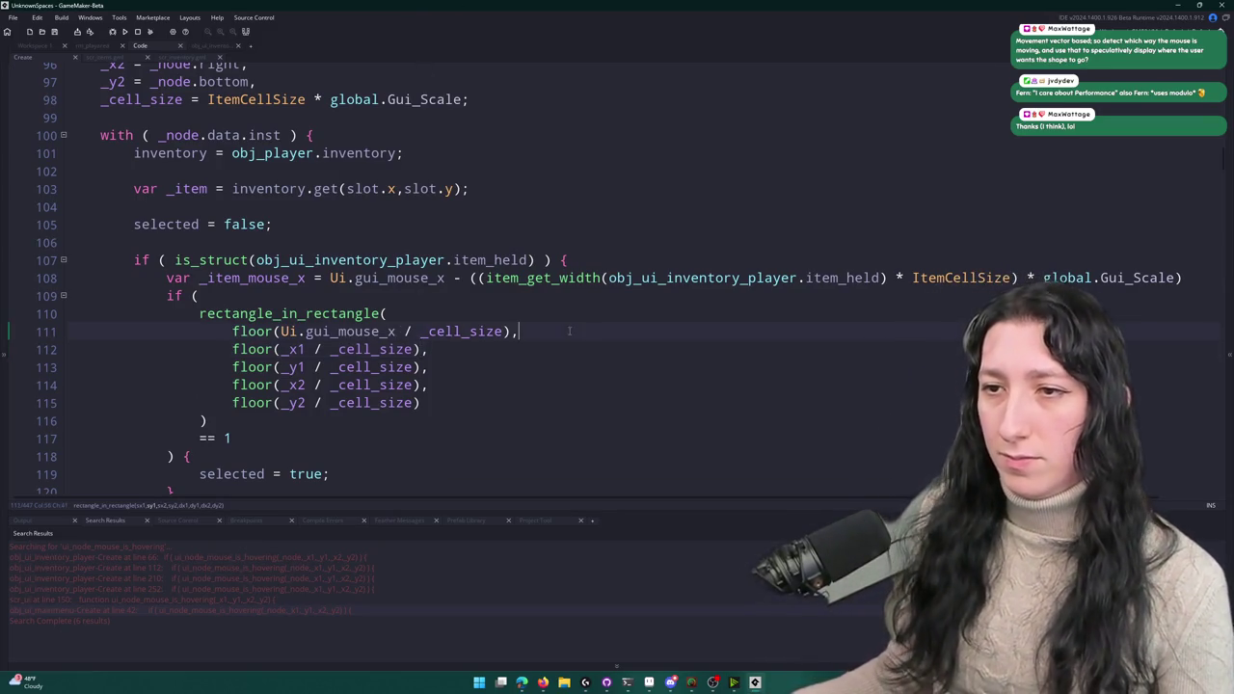
- Duplicate the mouse argument into x and y versions, copy the pair, and add a '-' after gui_mouse_x
{"action": "left_click", "coordinate": [554, 338]}
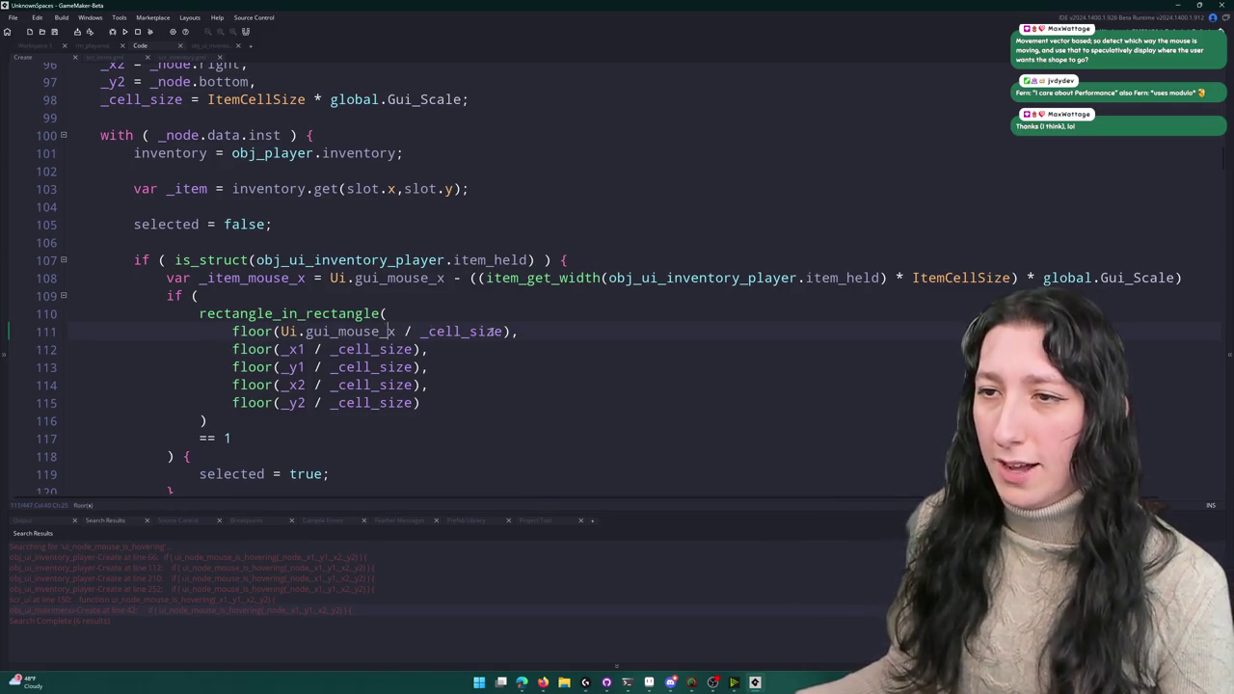
{"action": "key", "text": "ctrl+d"}
{"action": "left_click_drag", "start_coordinate": [389, 350], "coordinate": [398, 349]}
{"action": "type", "text": "y"}
{"action": "left_click", "coordinate": [543, 331]}
{"action": "key", "text": "shift+Down"}
{"action": "key", "text": "ctrl+d"}
{"action": "left_click", "coordinate": [397, 331]}
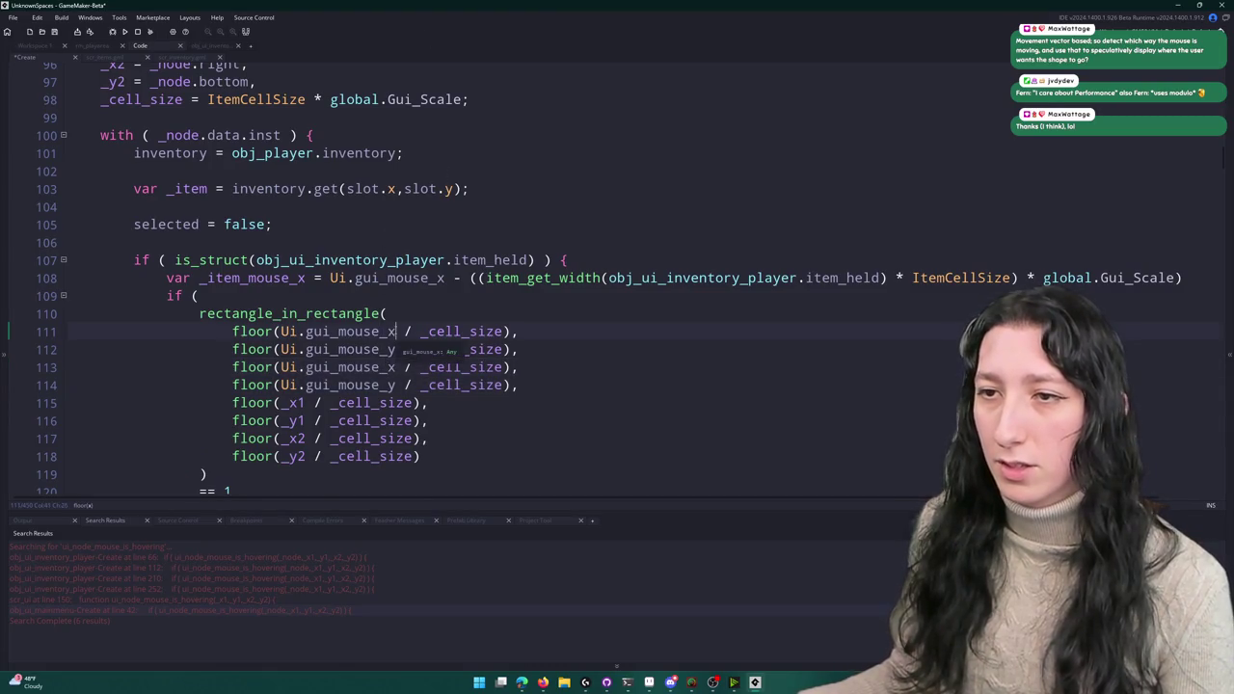
{"action": "type", "text": "-"}
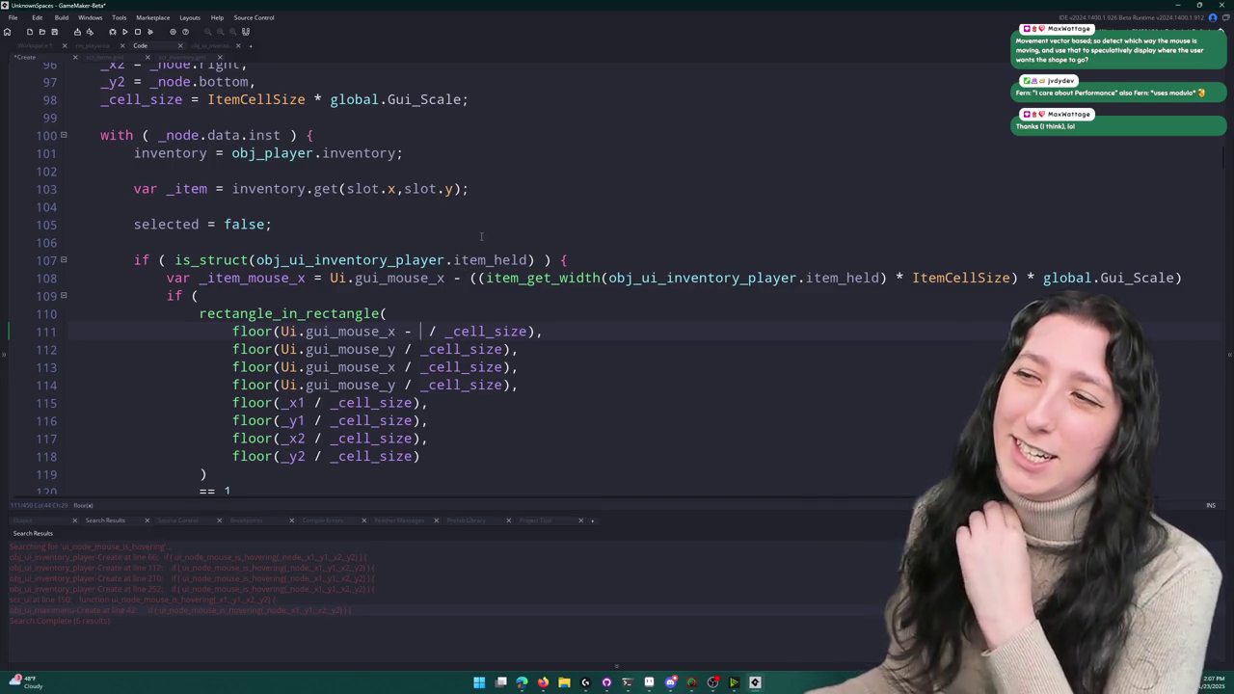
- Parenthesize the subtraction so the first argument reads floor((Ui.gui_mouse_x - ) / _cell_size)
{"action": "scroll", "coordinate": [462, 259], "scroll_direction": "up", "scroll_amount": 1}
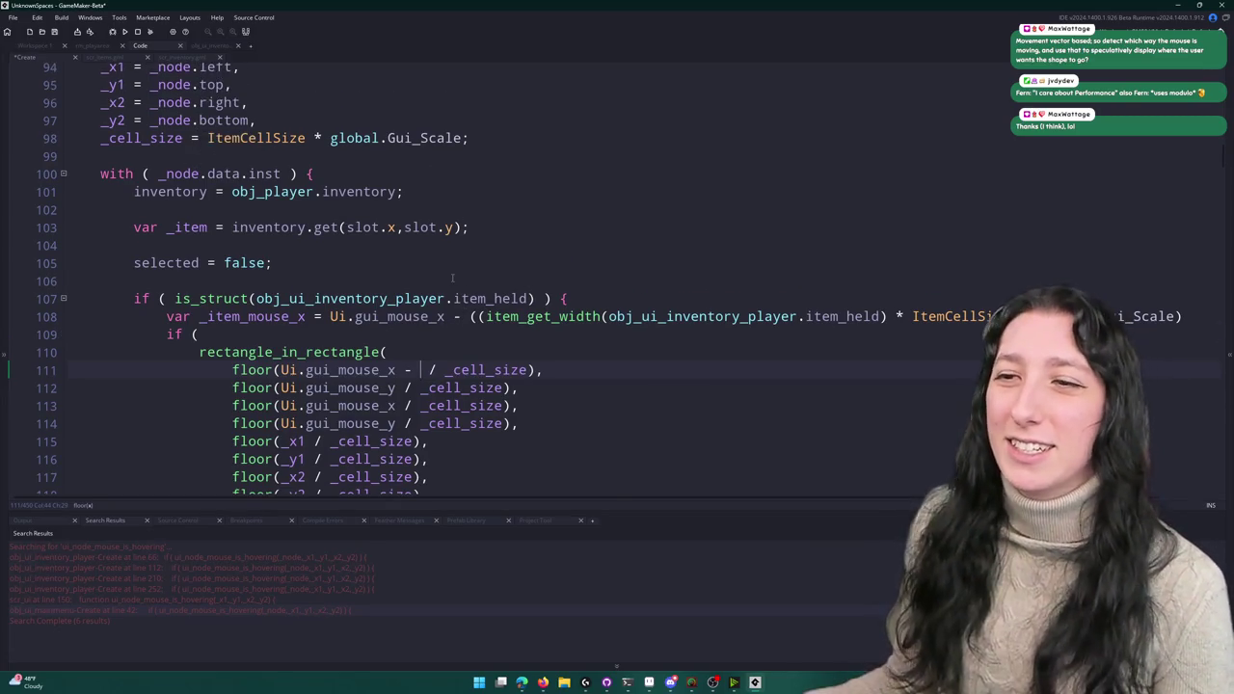
{"action": "scroll", "coordinate": [441, 364], "scroll_direction": "down", "scroll_amount": 1}
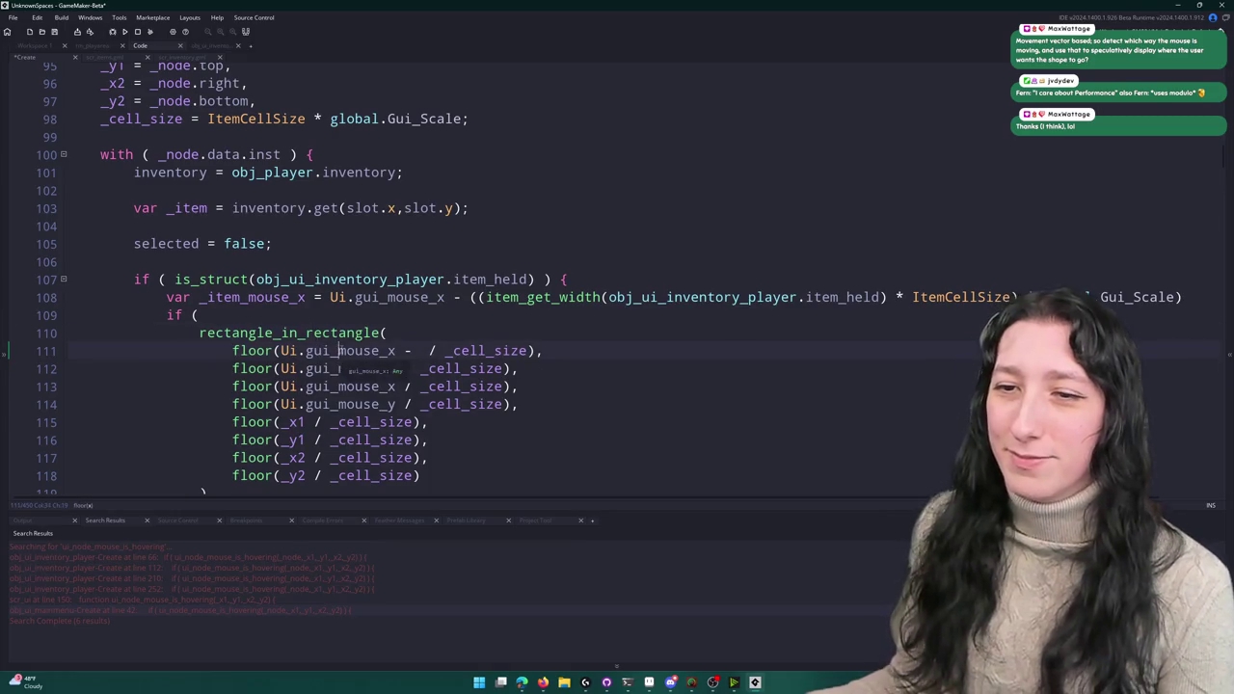
{"action": "scroll", "coordinate": [417, 353], "scroll_direction": "down", "scroll_amount": 1}
{"action": "left_click", "coordinate": [300, 403]}
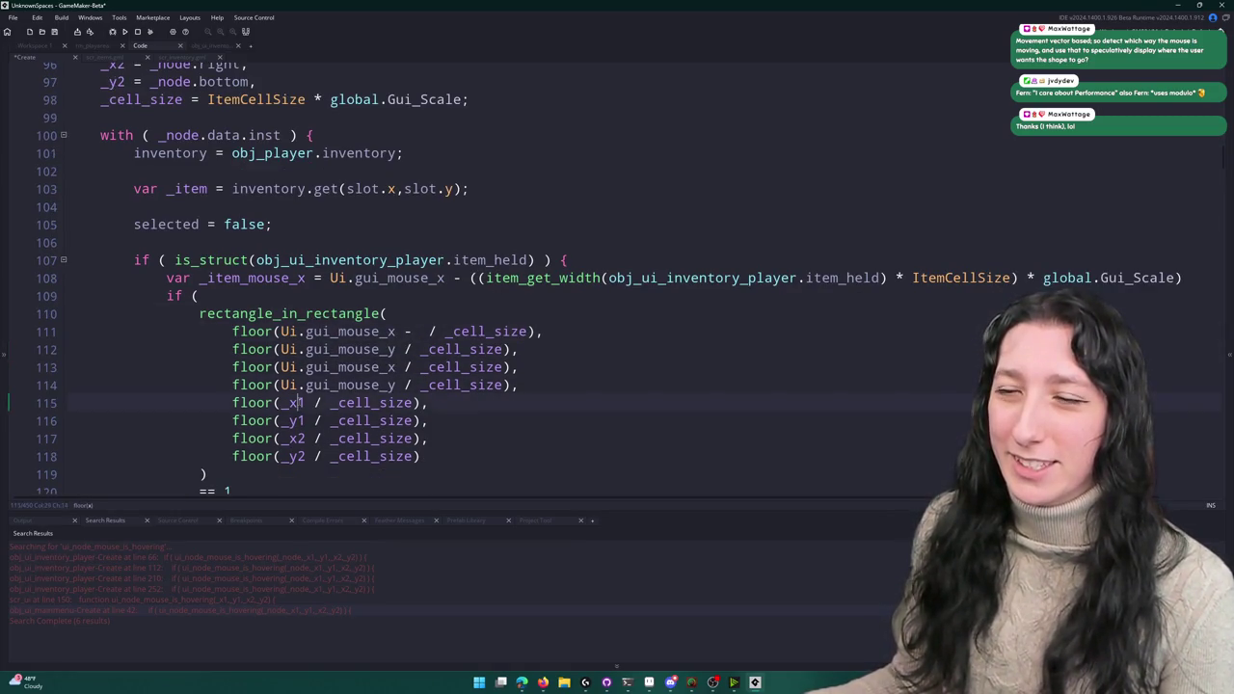
{"action": "left_click", "coordinate": [405, 332]}
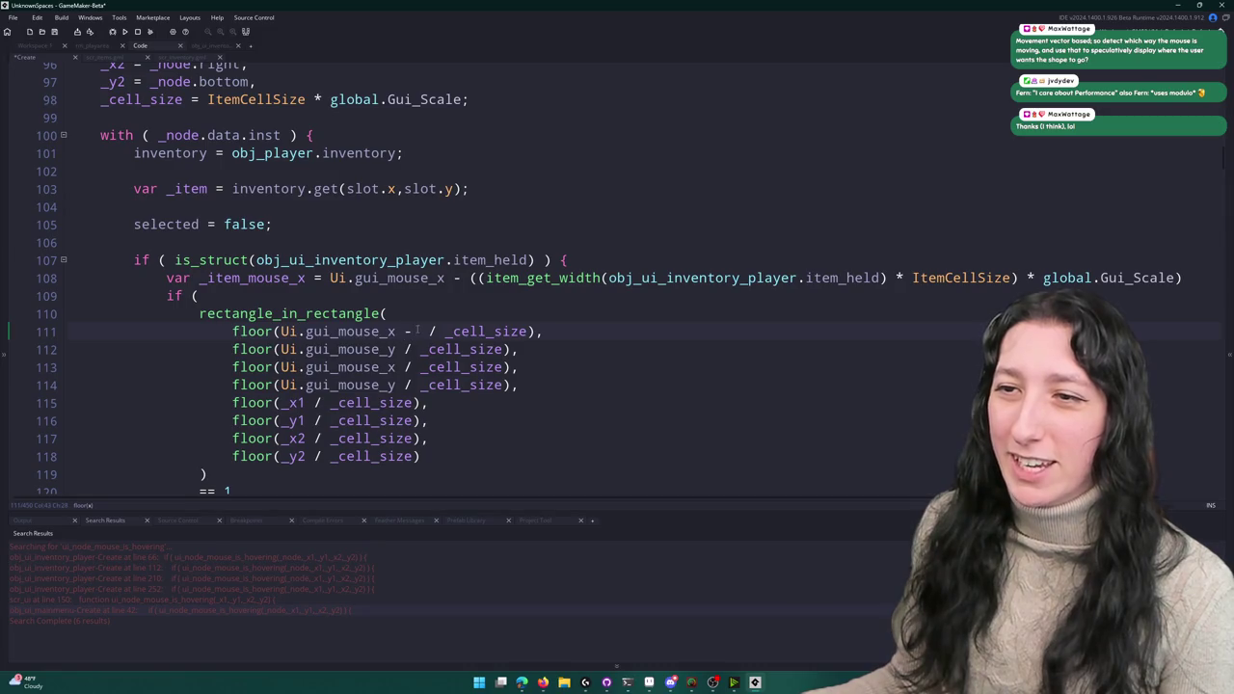
{"action": "type", "text": ")"}
{"action": "left_click", "coordinate": [287, 332]}
{"action": "type", "text": "("}
{"action": "scroll", "coordinate": [282, 247], "scroll_direction": "up", "scroll_amount": 2}
{"action": "scroll", "coordinate": [399, 310], "scroll_direction": "up", "scroll_amount": 1}
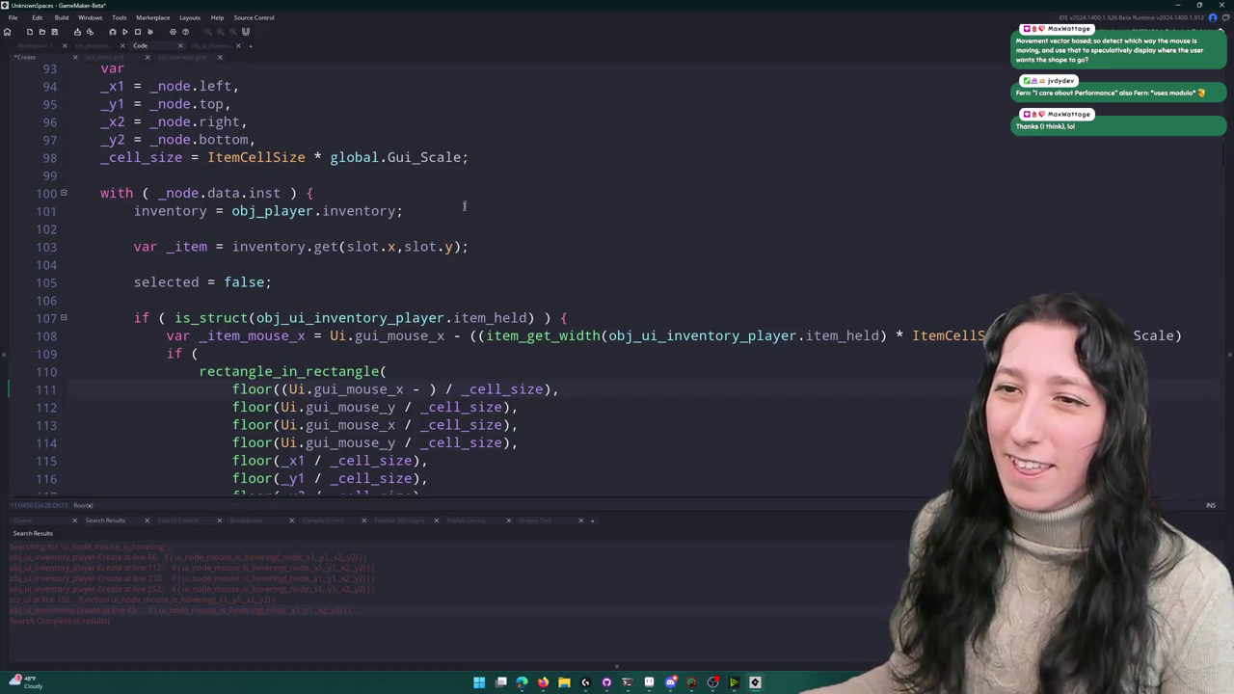
{"action": "scroll", "coordinate": [399, 121], "scroll_direction": "up", "scroll_amount": 1}
{"action": "left_click", "coordinate": [467, 176]}
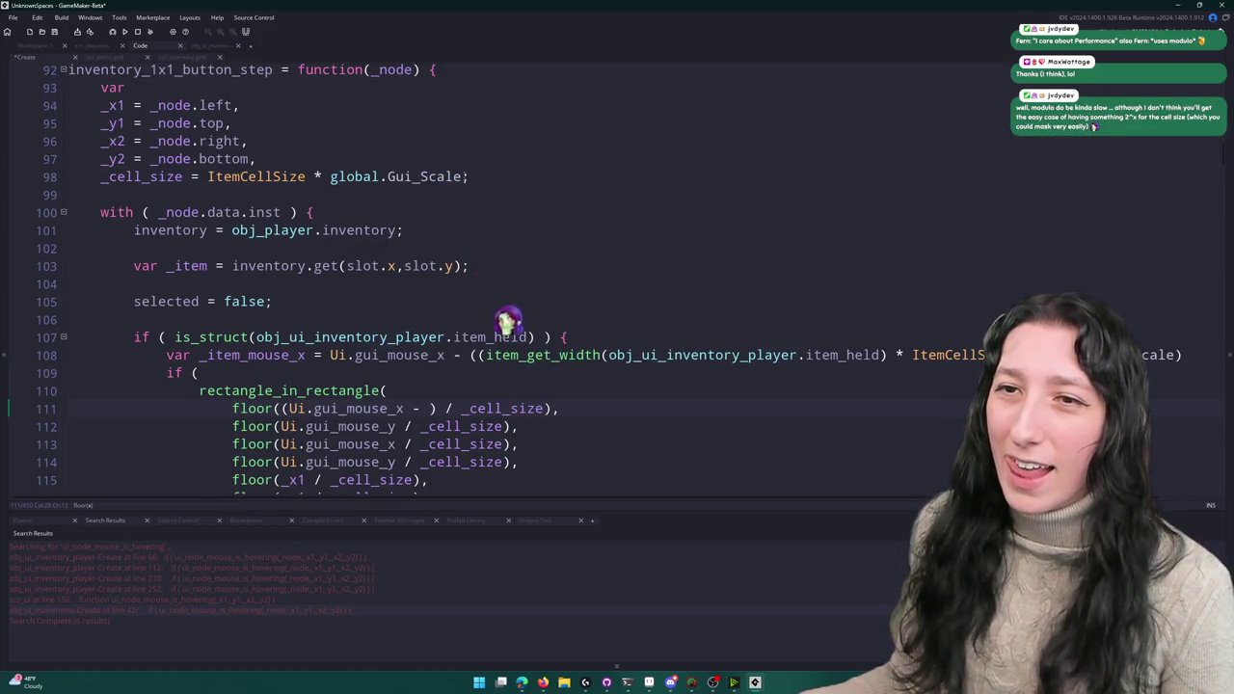
{"action": "left_click_drag", "start_coordinate": [466, 177], "coordinate": [102, 178]}
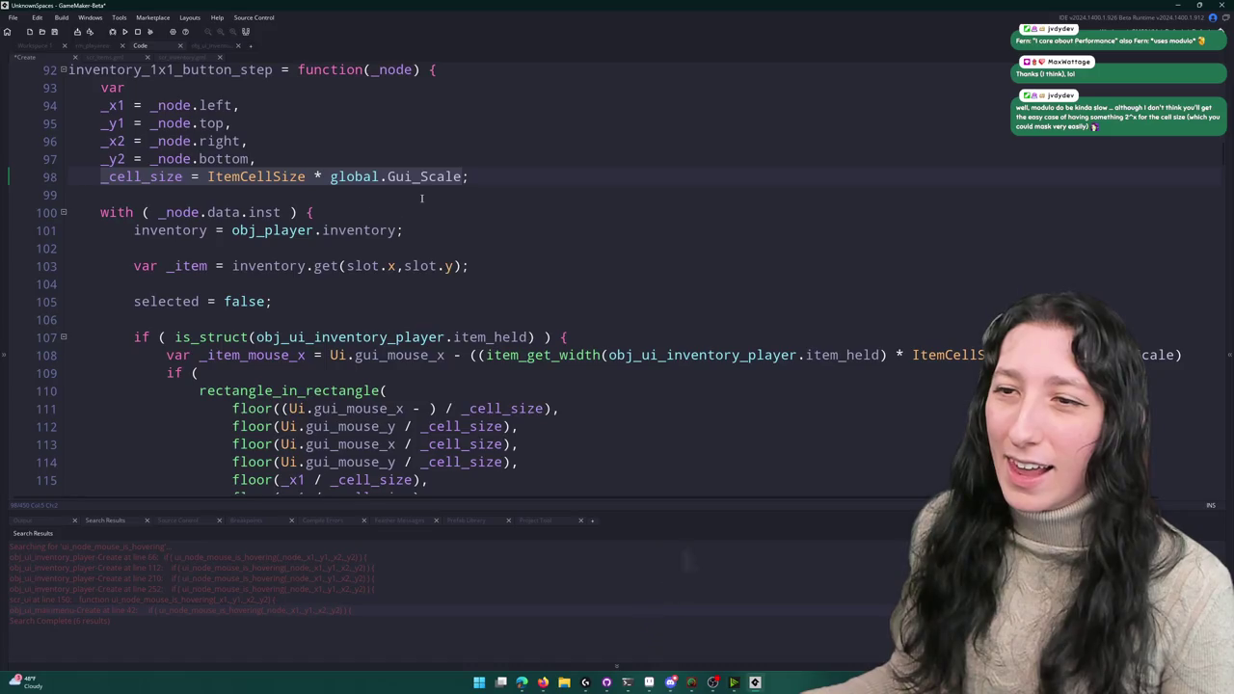
- Move the _cell_size assignment under the is_struct if, as a comma-separated var list
{"action": "key", "text": "ctrl+x"}
{"action": "left_click", "coordinate": [592, 310]}
{"action": "key", "text": "Return"}
{"action": "type", "text": "var"}
{"action": "key", "text": "ctrl+v"}
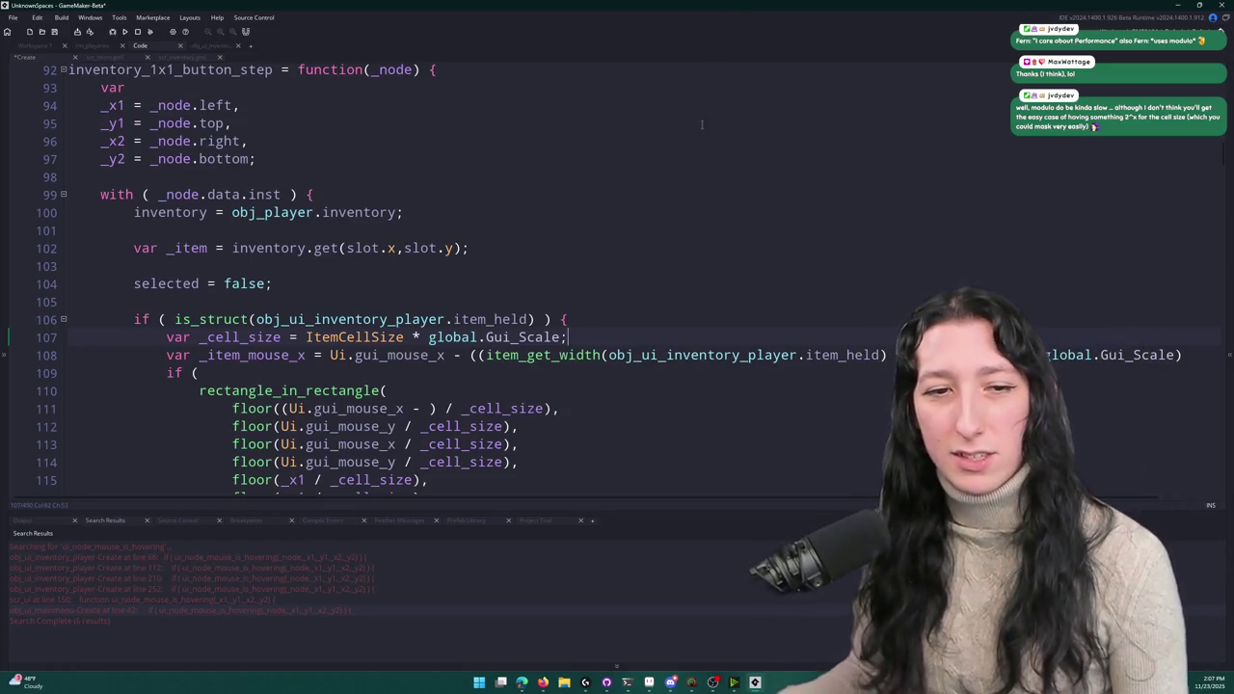
{"action": "scroll", "coordinate": [605, 223], "scroll_direction": "down", "scroll_amount": 1}
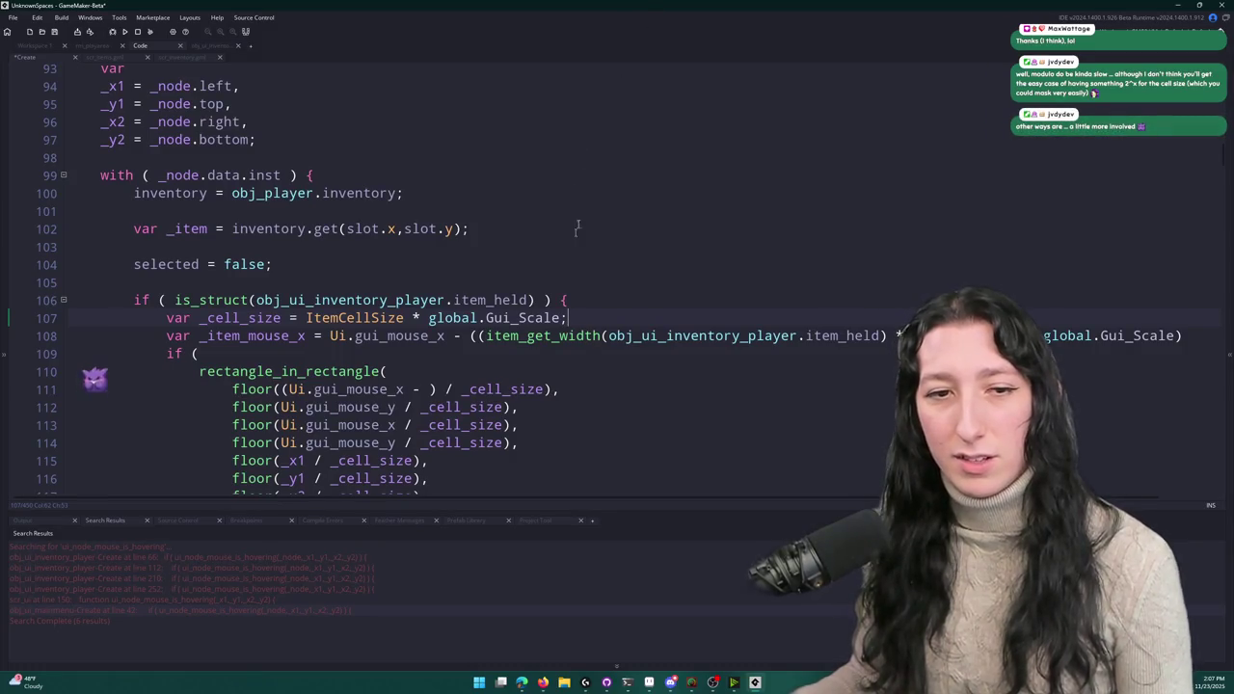
{"action": "scroll", "coordinate": [541, 221], "scroll_direction": "down", "scroll_amount": 1}
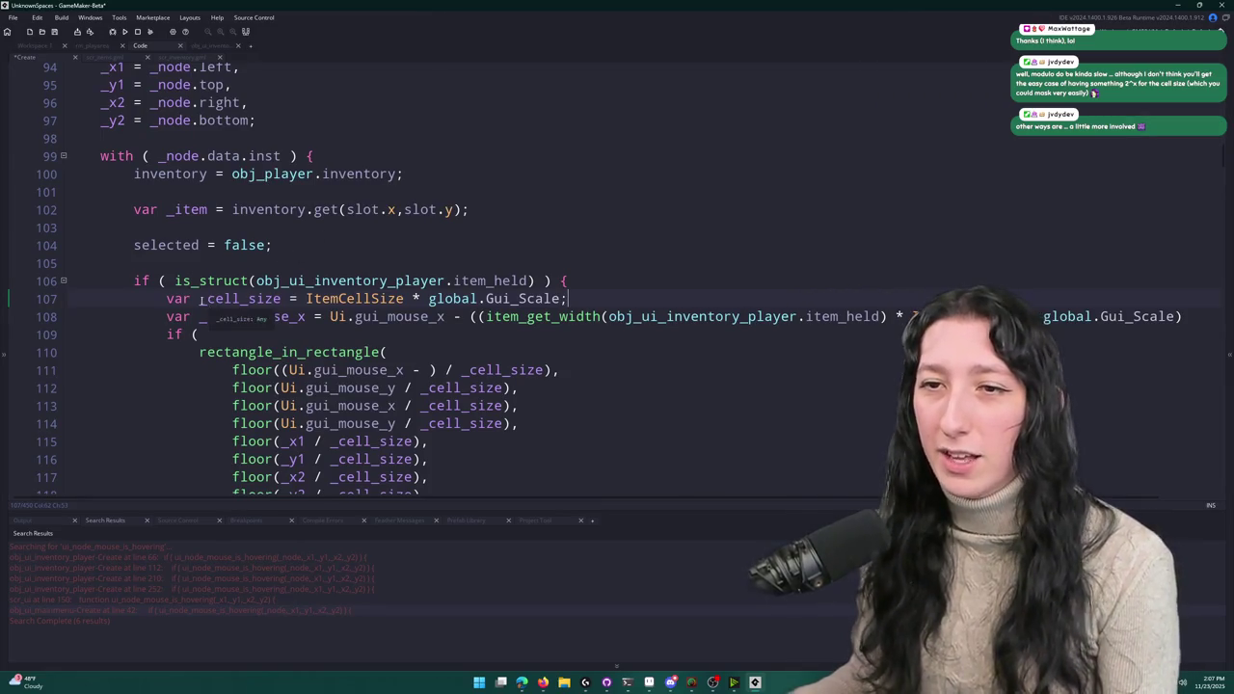
{"action": "scroll", "coordinate": [228, 300], "scroll_direction": "down", "scroll_amount": 2}
{"action": "key", "text": "ctrl+z"}
{"action": "key", "text": "ctrl+z"}
{"action": "key", "text": "ctrl+z"}
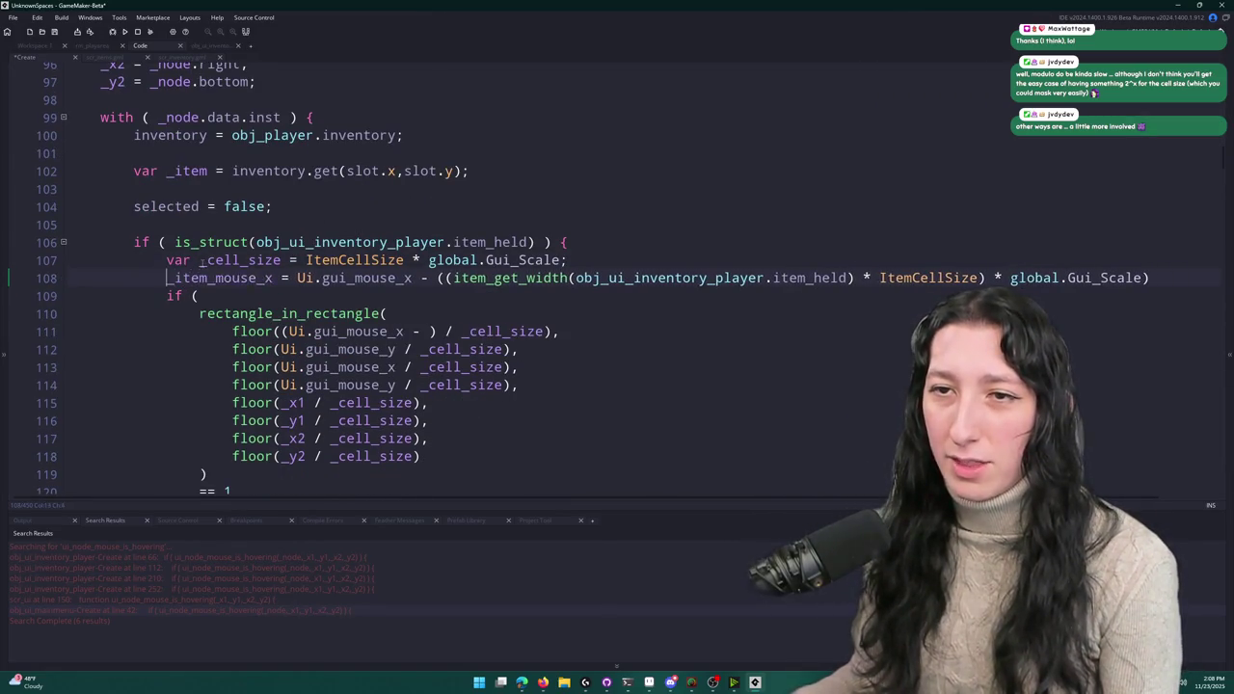
{"action": "type", "text": "r"}
{"action": "left_click", "coordinate": [566, 277]}
{"action": "key", "text": "BackSpace"}
{"action": "type", "text": ","}
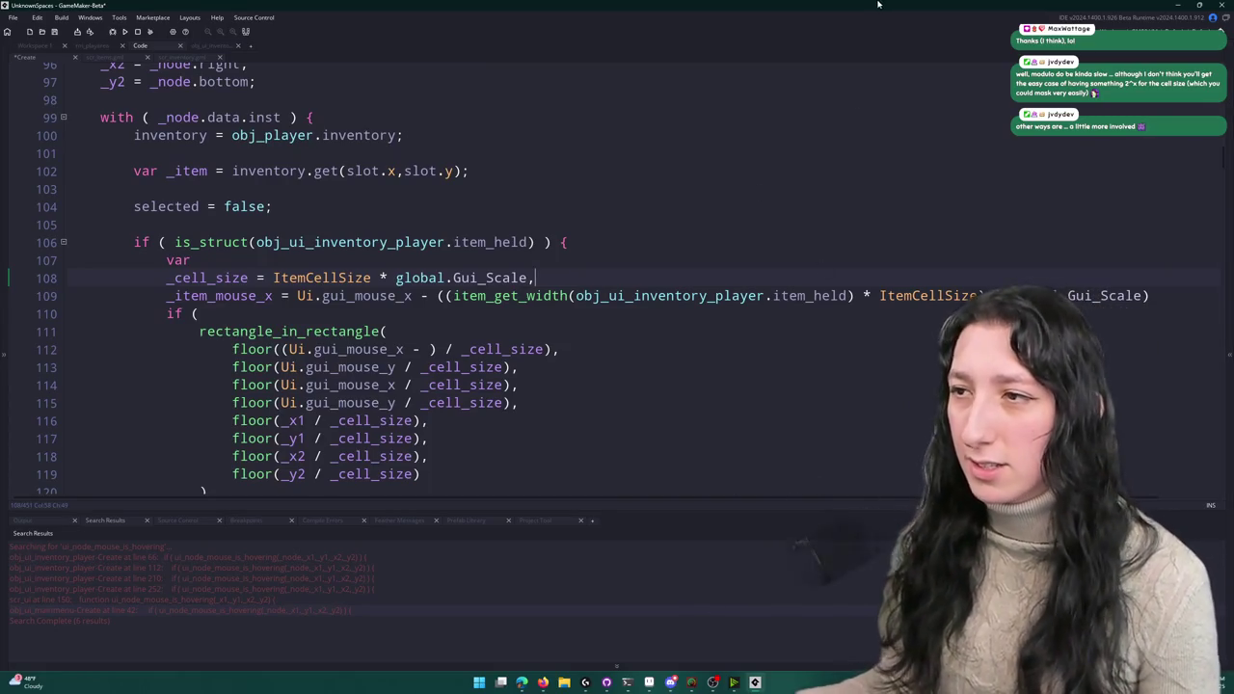
{"action": "type", "text": "),"}
- Copy the _item_mouse_x line into an _item_mouse_y line using Ui.gui_mouse_y and item_get_height
{"action": "key", "text": "Return"}
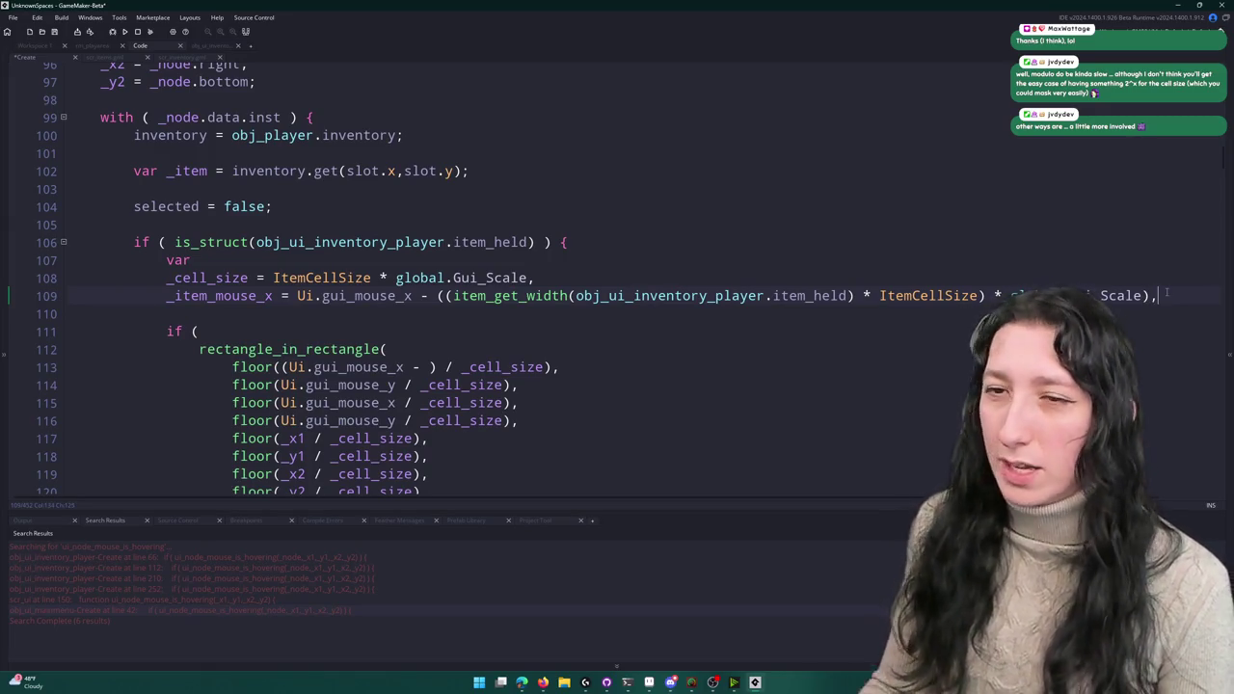
{"action": "key", "text": "ctrl+d"}
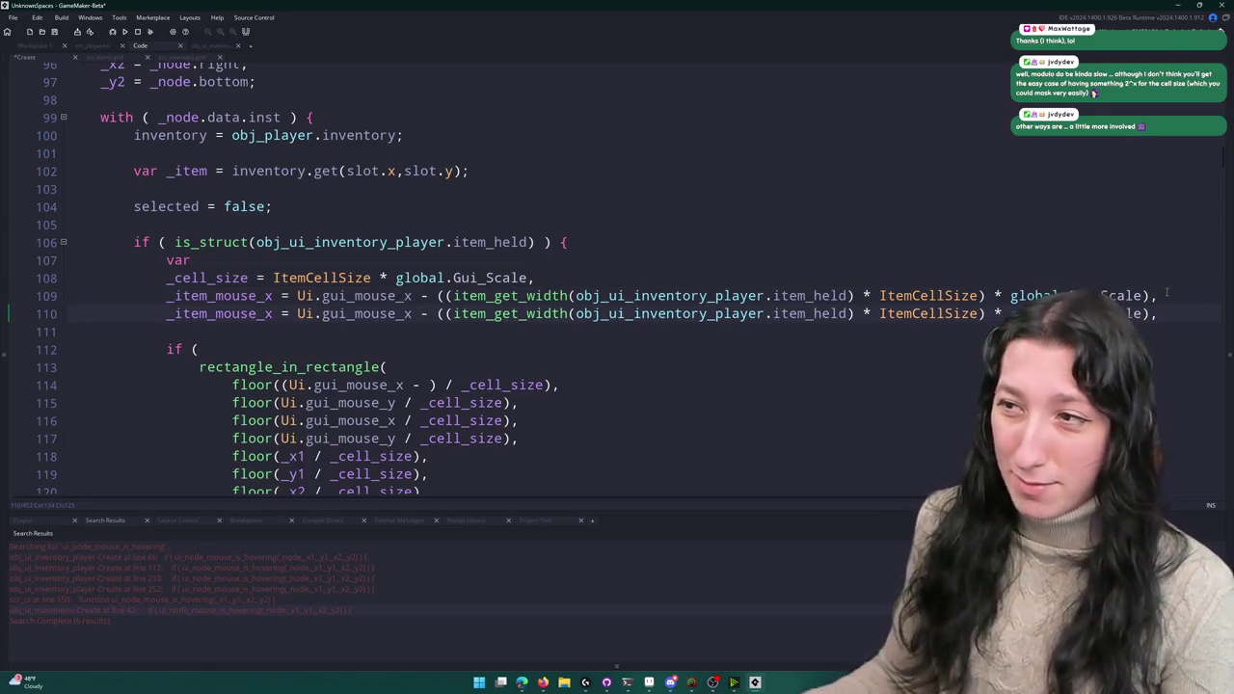
{"action": "key", "text": "ctrl+z"}
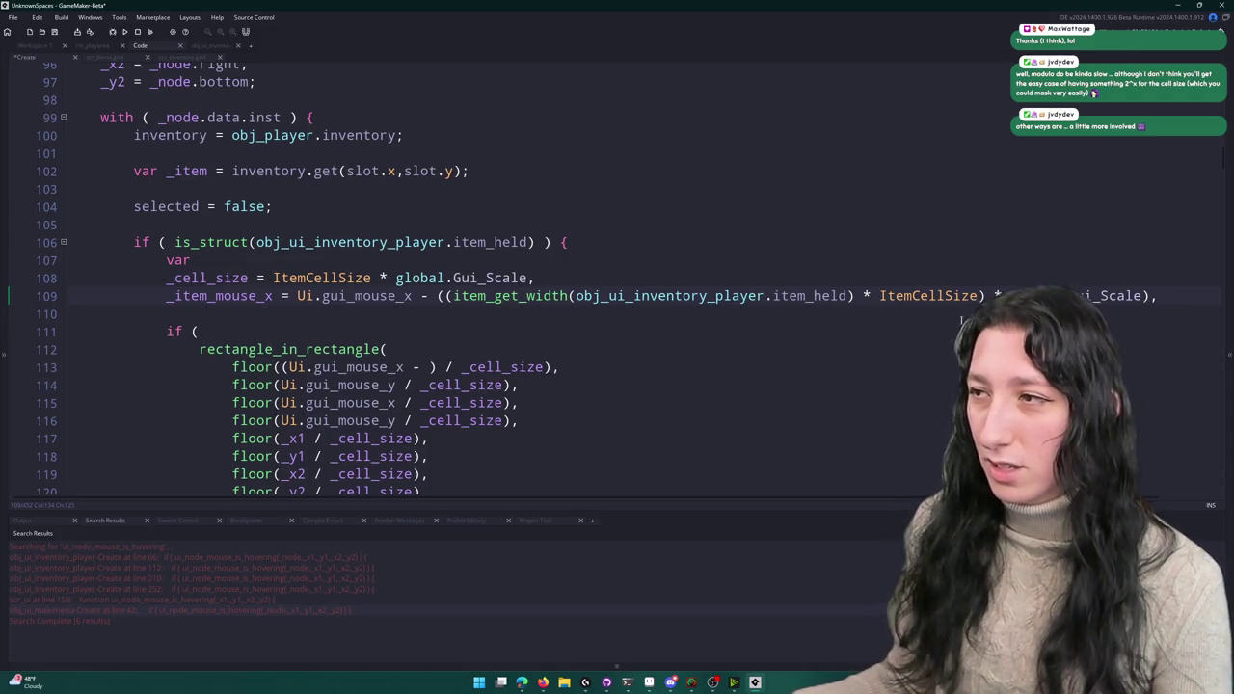
{"action": "key", "text": "ctrl+d"}
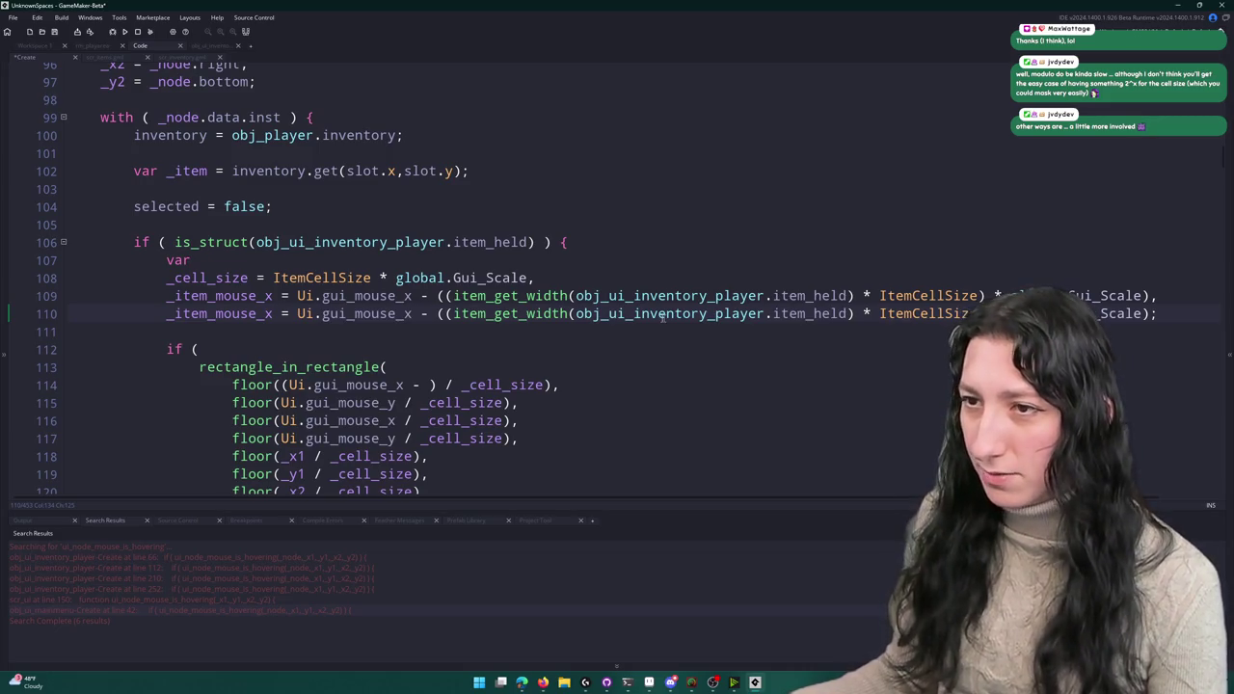
{"action": "type", "text": "y"}
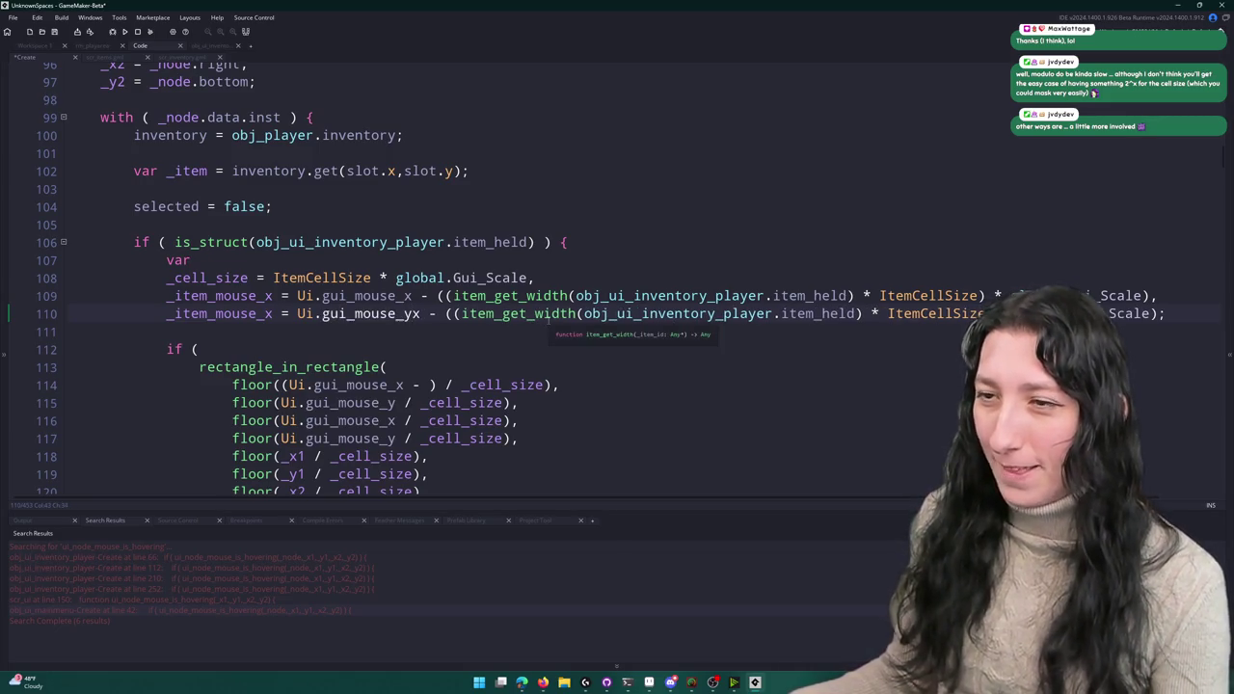
{"action": "key", "text": "Delete"}
{"action": "left_click", "coordinate": [528, 313]}
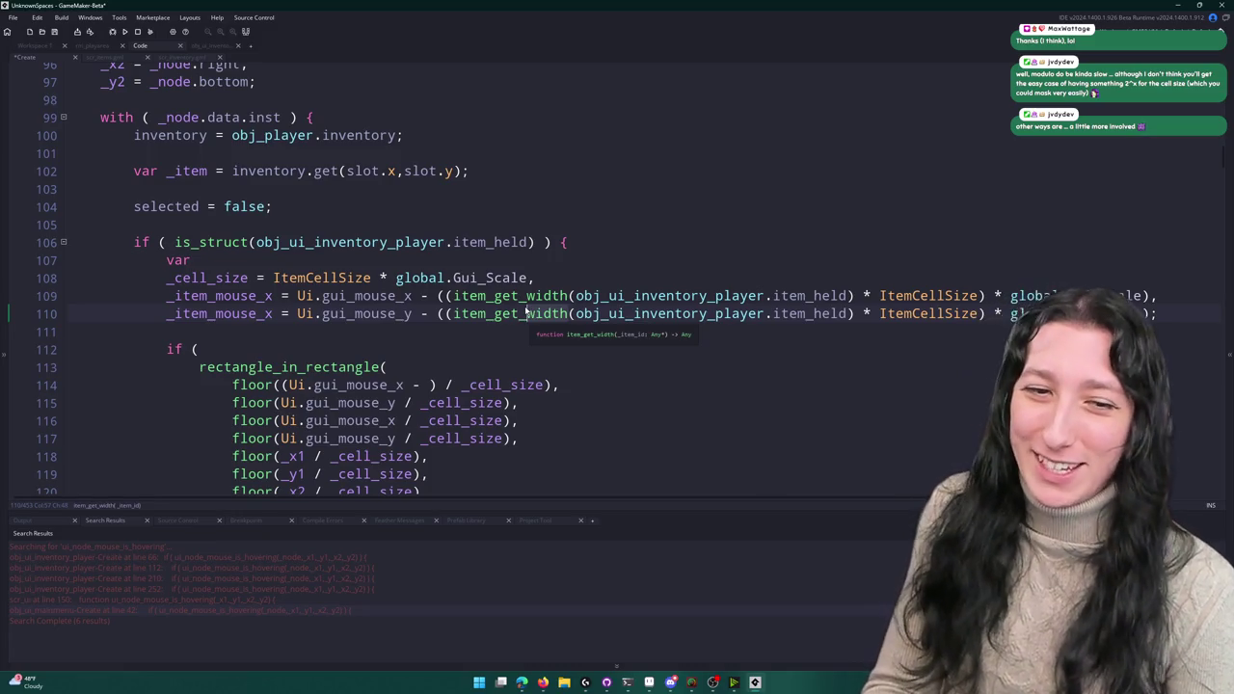
{"action": "key", "text": "Delete"}
{"action": "key", "text": "Delete"}
{"action": "key", "text": "Delete"}
{"action": "type", "text": "height"}
{"action": "left_click", "coordinate": [273, 313]}
{"action": "key", "text": "BackSpace"}
{"action": "type", "text": "y"}
{"action": "double_click", "coordinate": [252, 296]}
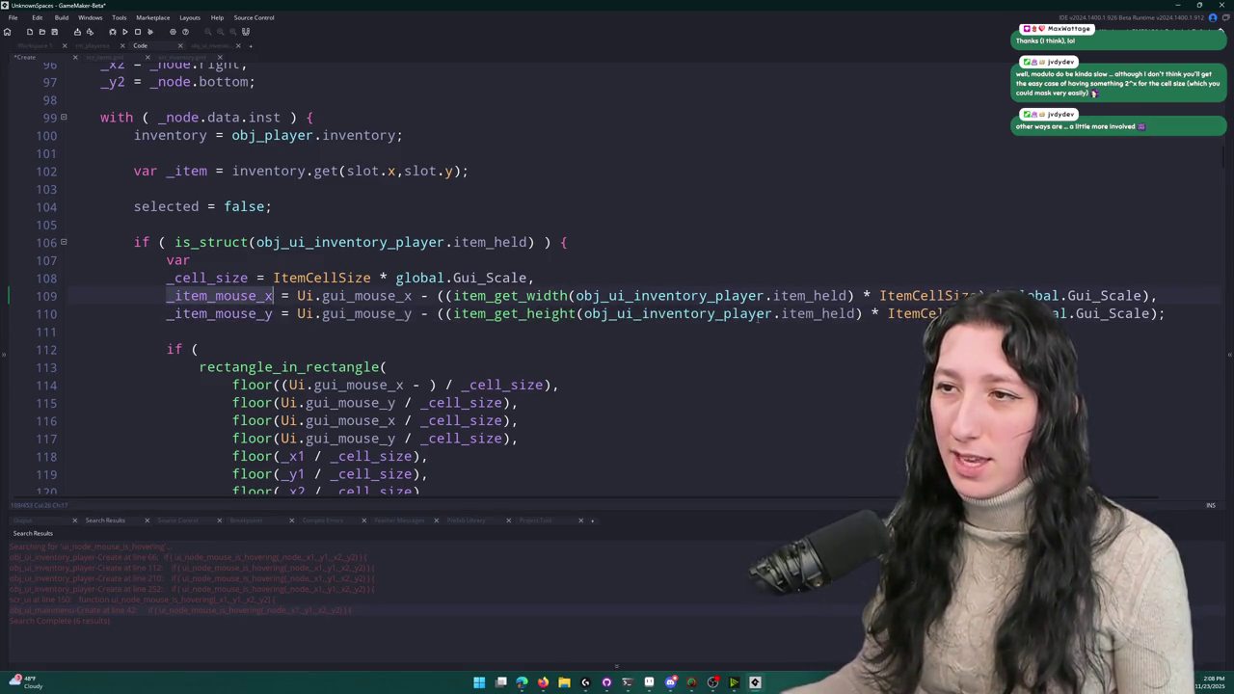
- Replace ItemCellSize * global.Gui_Scale with _cell_size on lines 109 and 110
{"action": "scroll", "coordinate": [229, 186], "scroll_direction": "up", "scroll_amount": 3}
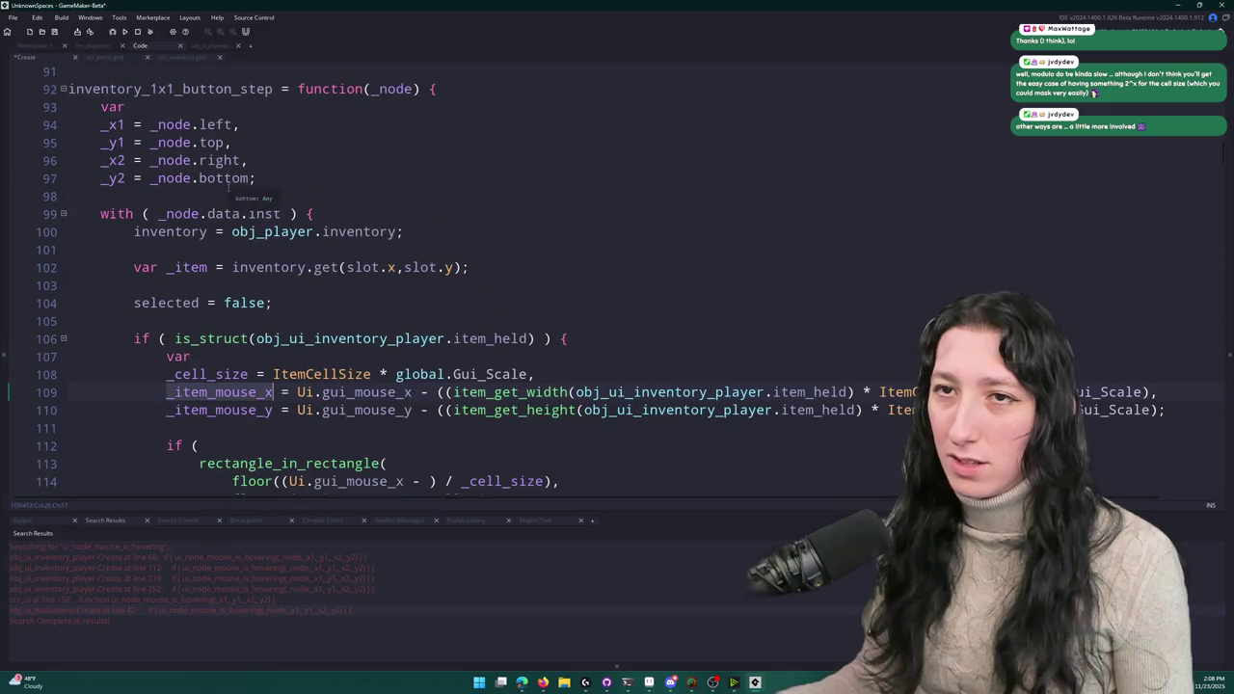
{"action": "double_click", "coordinate": [227, 374]}
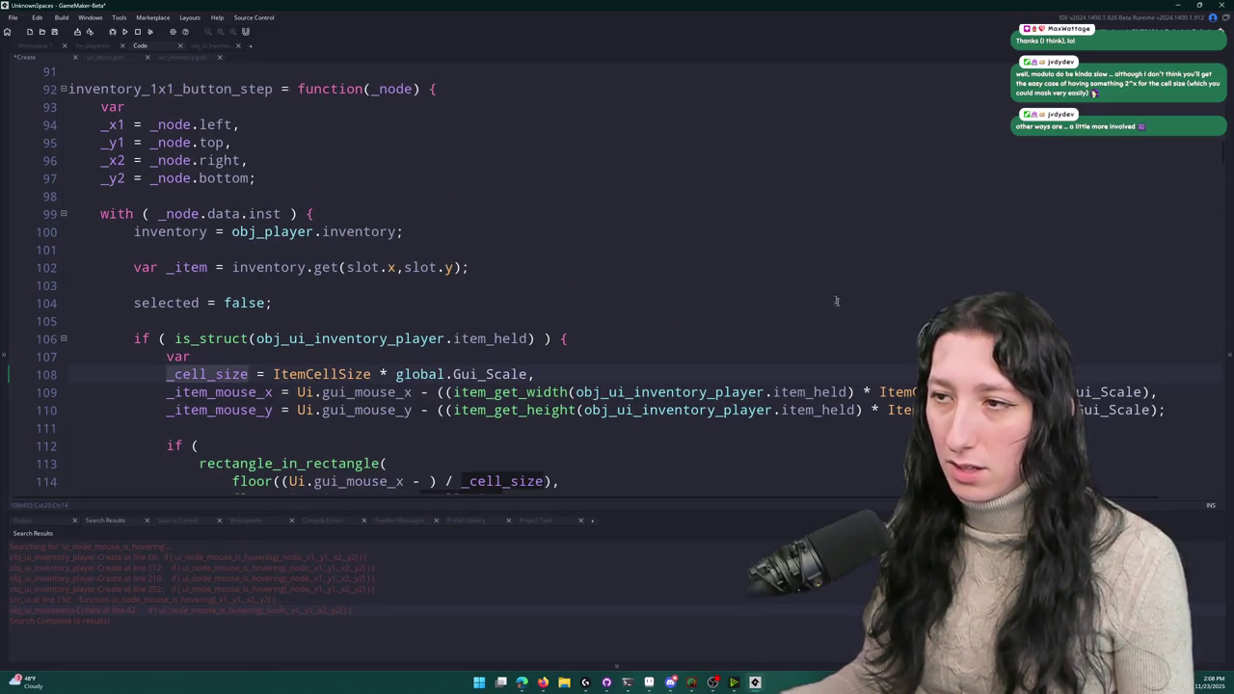
{"action": "left_click", "coordinate": [447, 393]}
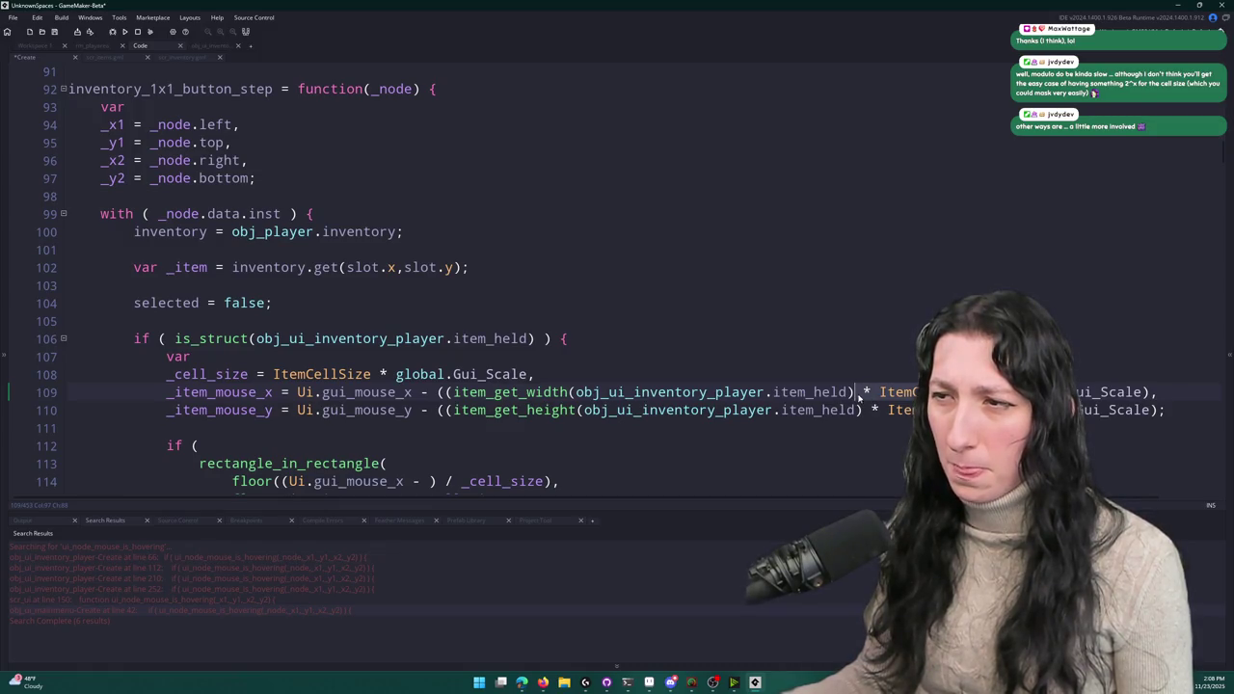
{"action": "left_click", "coordinate": [1144, 391], "text": "shift"}
{"action": "key", "text": "ctrl+v"}
{"action": "left_click", "coordinate": [1148, 409]}
{"action": "key", "text": "ctrl+v"}
{"action": "left_click", "coordinate": [446, 410]}
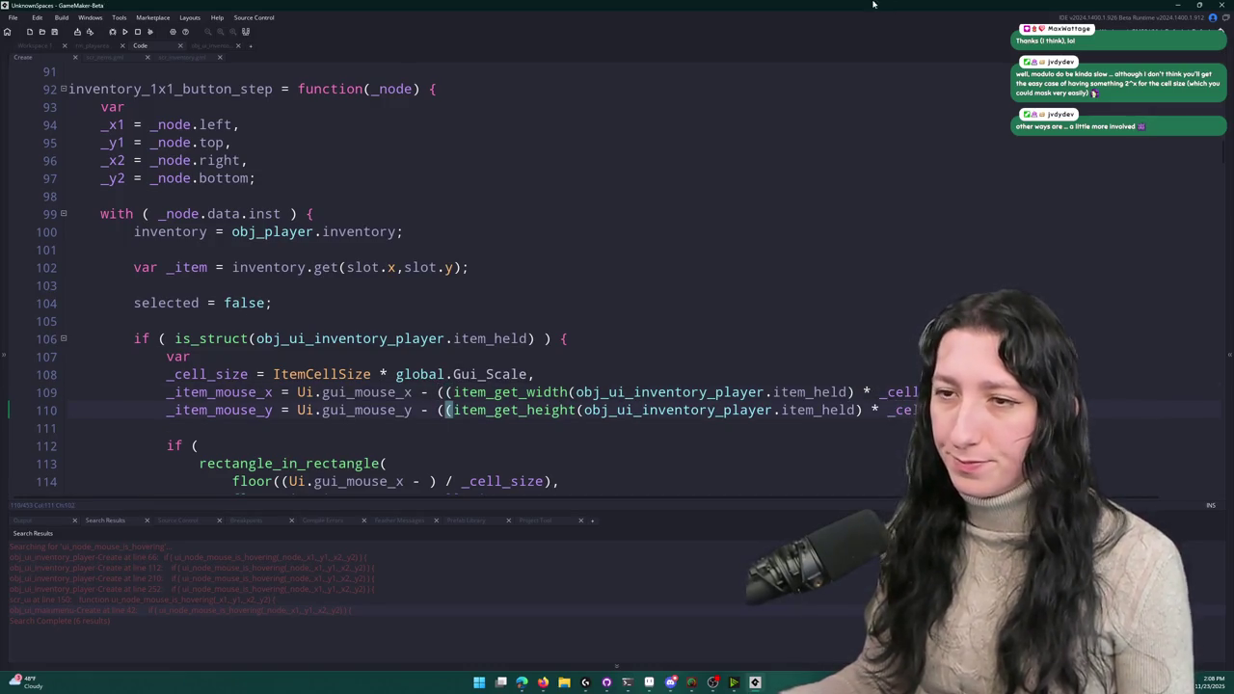
{"action": "scroll", "coordinate": [896, 319], "scroll_direction": "down", "scroll_amount": 1}
{"action": "left_click", "coordinate": [446, 333]}
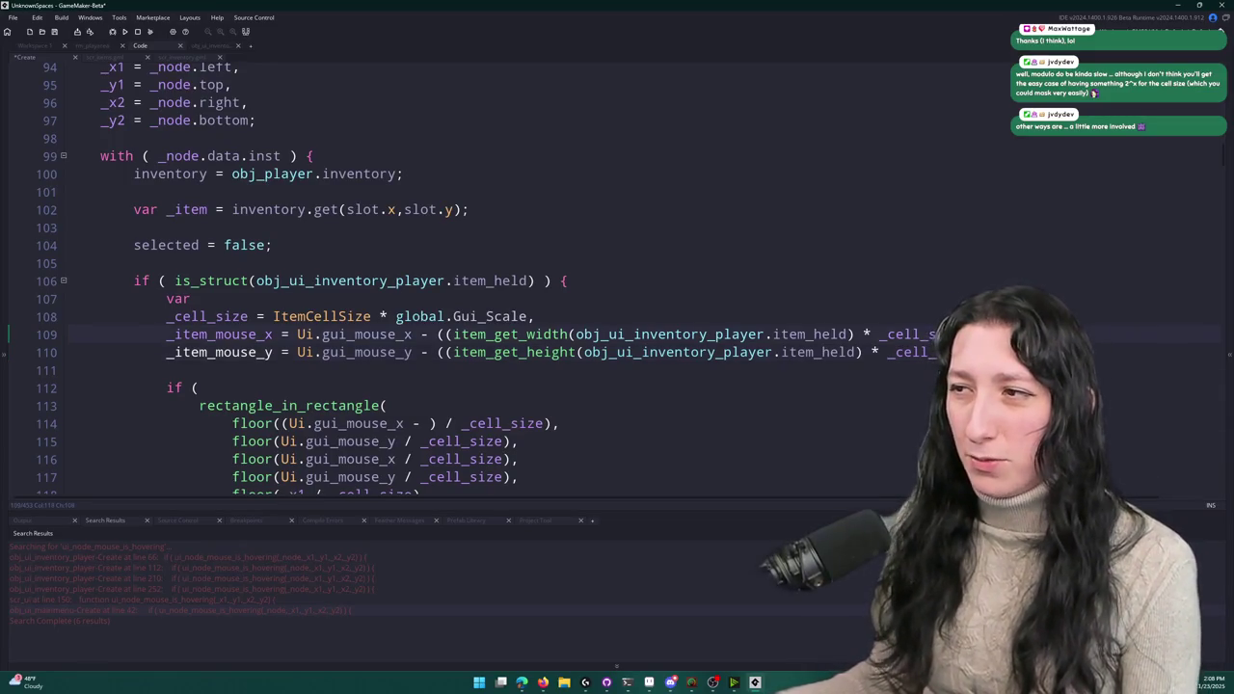
- Rename the offsets to _item_mouse_x1/y1 and add _item_mouse_x2/y2 lines using plus instead of minus
{"action": "key", "text": "Down"}
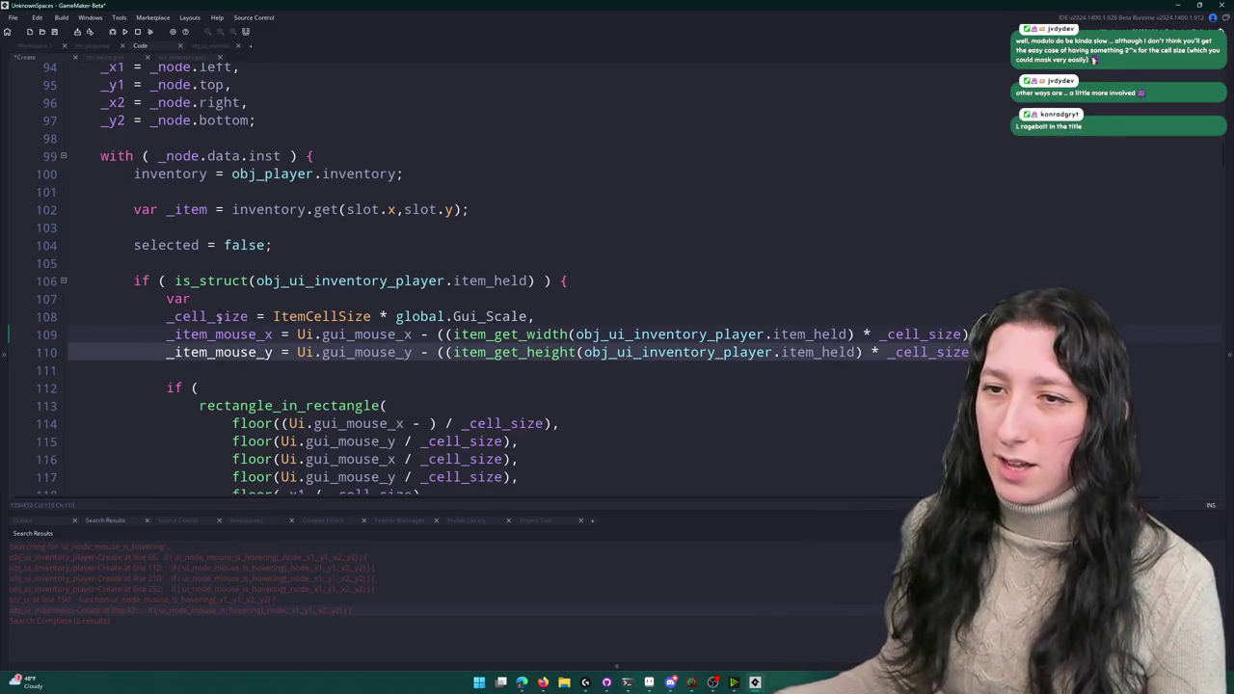
{"action": "type", "text": "1"}
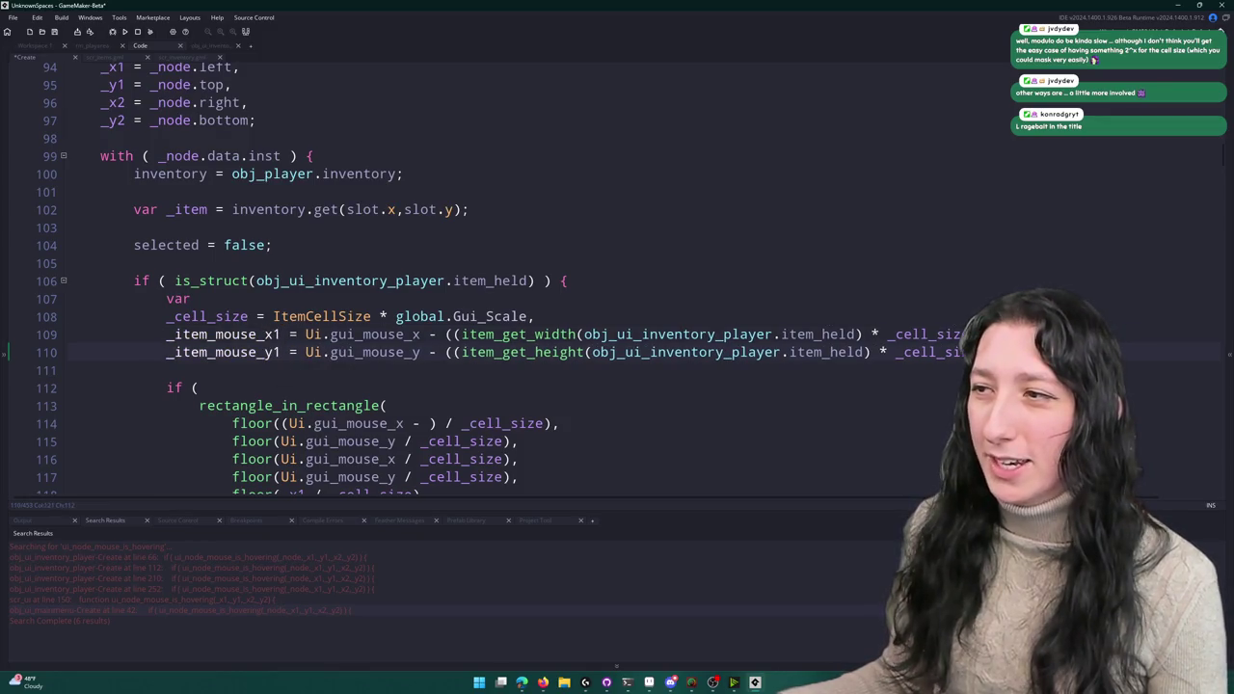
{"action": "key", "text": "shift+Up"}
{"action": "key", "text": "ctrl+d"}
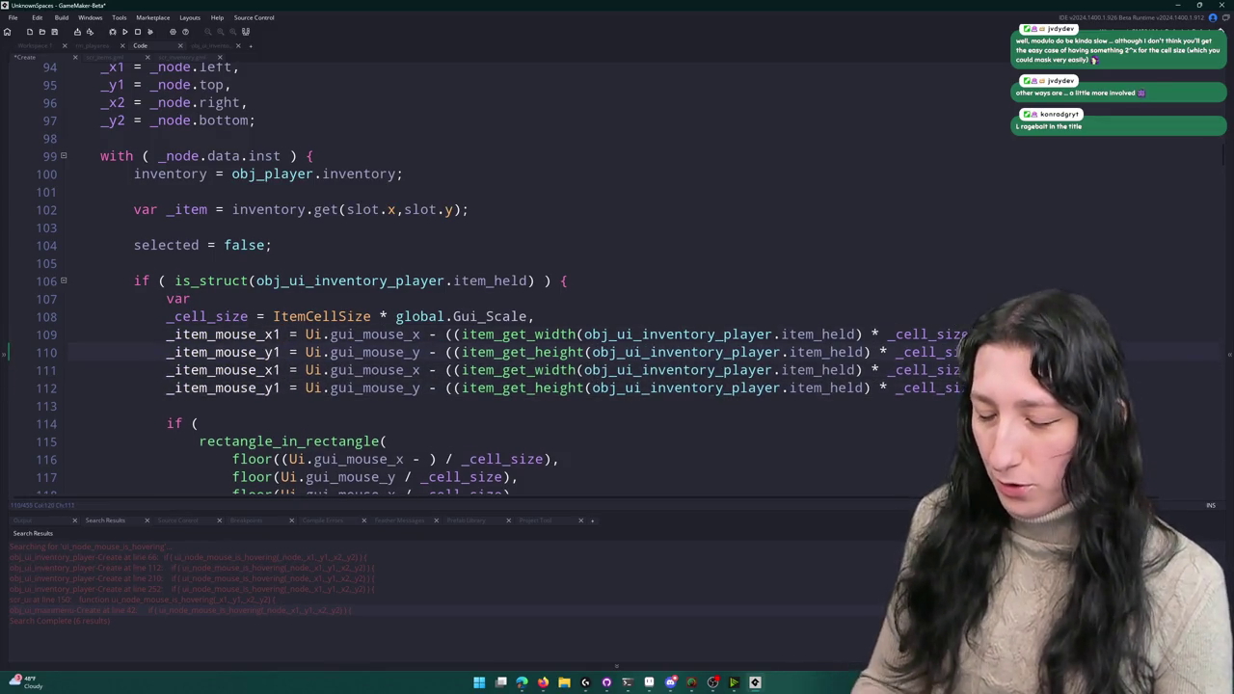
{"action": "left_click", "coordinate": [433, 371]}
{"action": "key", "text": "BackSpace"}
{"action": "type", "text": "+"}
{"action": "key", "text": "Down"}
{"action": "left_click", "coordinate": [279, 370]}
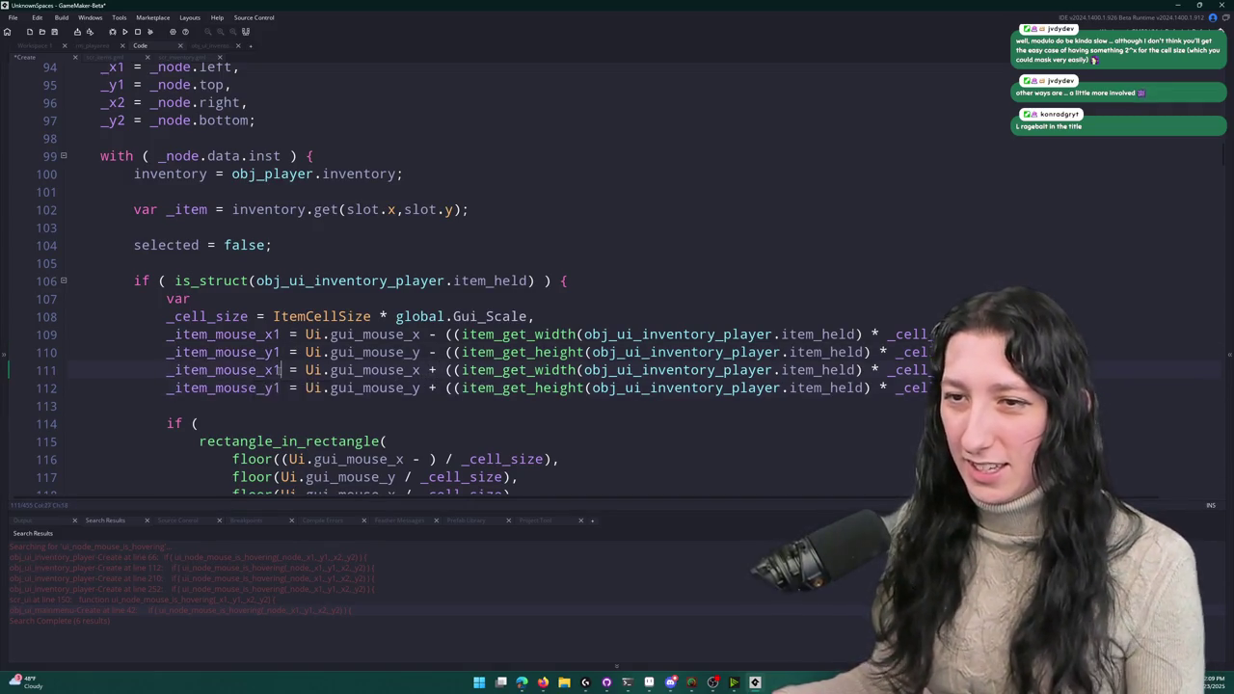
{"action": "key", "text": "BackSpace"}
{"action": "type", "text": "2"}
- Put _item_mouse_x1 and _item_mouse_y1 in place of the mouse arguments on lines 116–117
{"action": "scroll", "coordinate": [276, 386], "scroll_direction": "down", "scroll_amount": 3}
{"action": "double_click", "coordinate": [207, 181]}
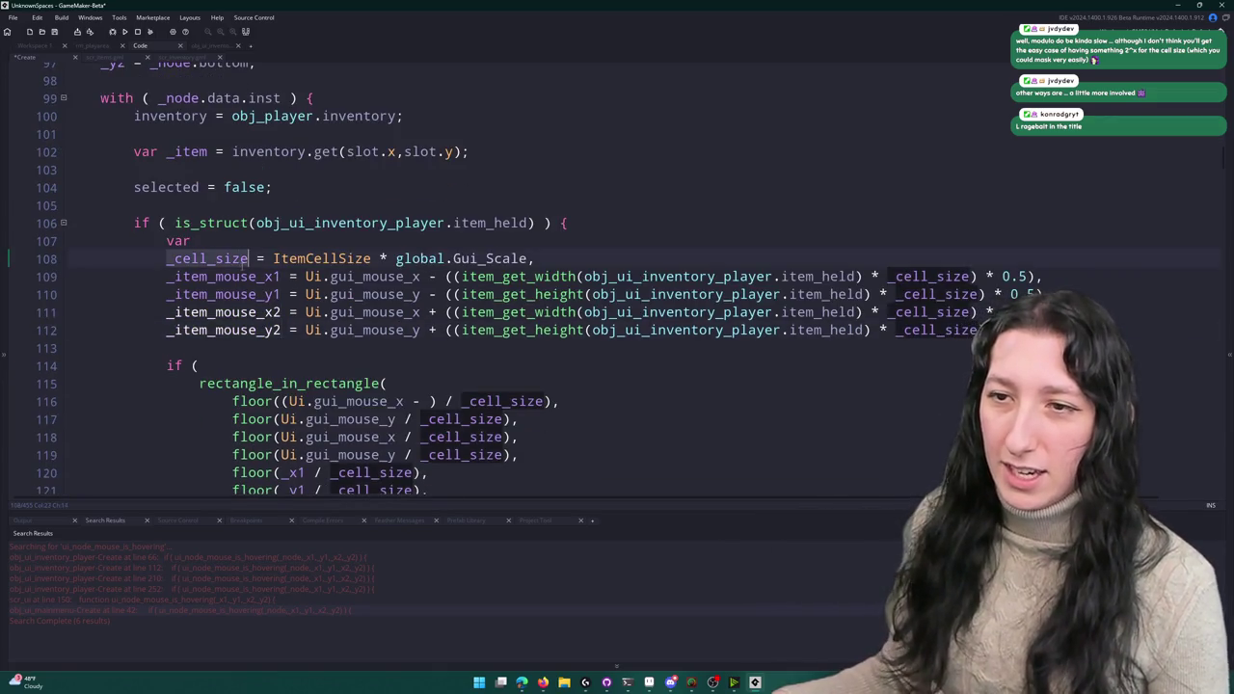
{"action": "double_click", "coordinate": [239, 200]}
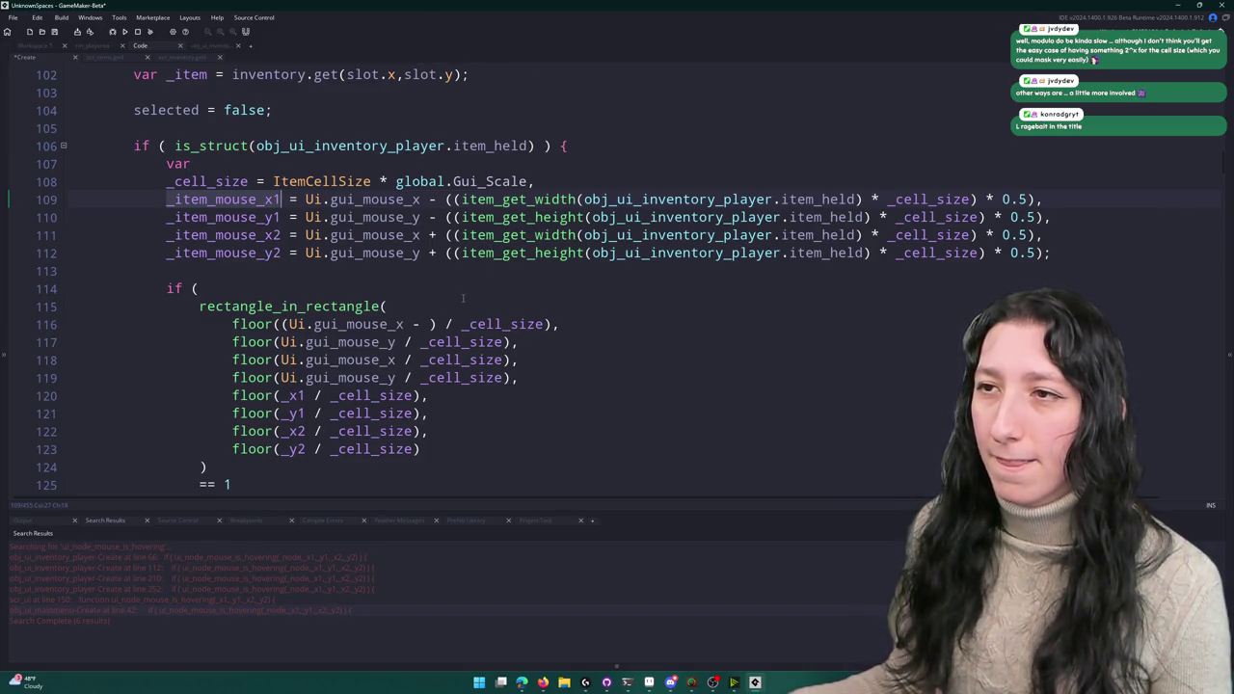
{"action": "key", "text": "ctrl+c"}
{"action": "left_click_drag", "start_coordinate": [438, 325], "coordinate": [279, 325]}
{"action": "key", "text": "ctrl+v"}
{"action": "double_click", "coordinate": [218, 218]}
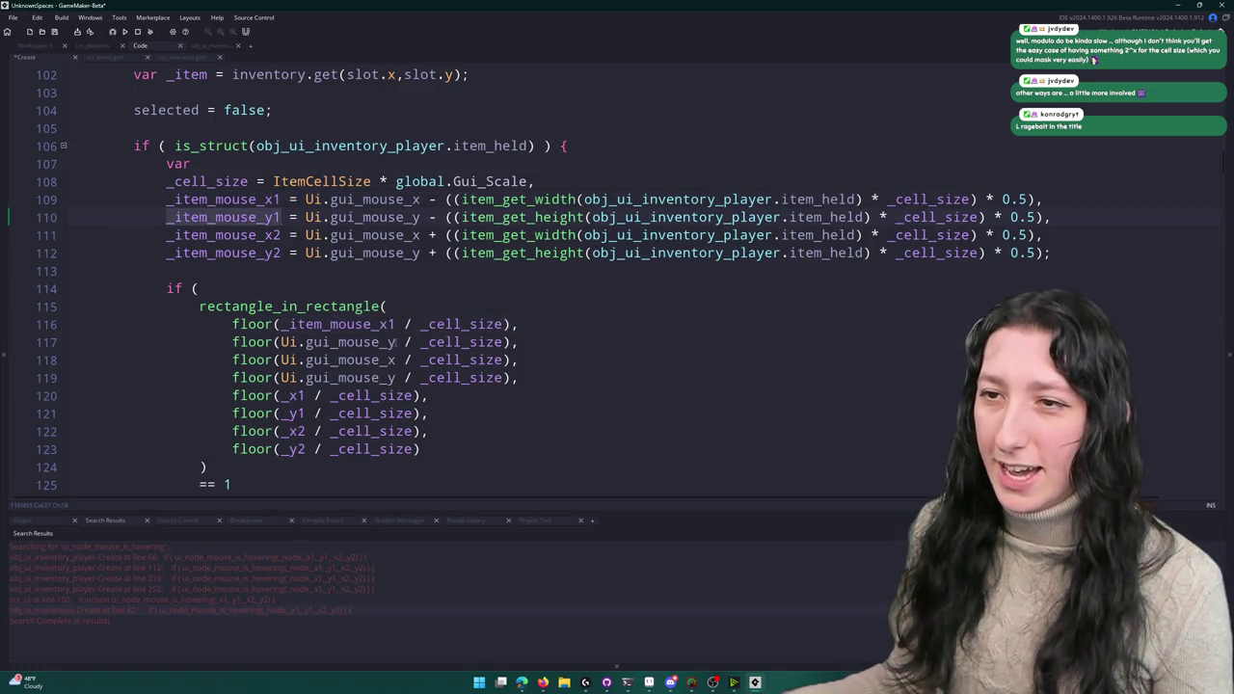
{"action": "key", "text": "ctrl+c"}
{"action": "left_click_drag", "start_coordinate": [393, 342], "coordinate": [282, 342]}
{"action": "key", "text": "ctrl+v"}
- Put _item_mouse_x2 and _item_mouse_y2 on lines 118–119, then build and run with F5
{"action": "double_click", "coordinate": [254, 235]}
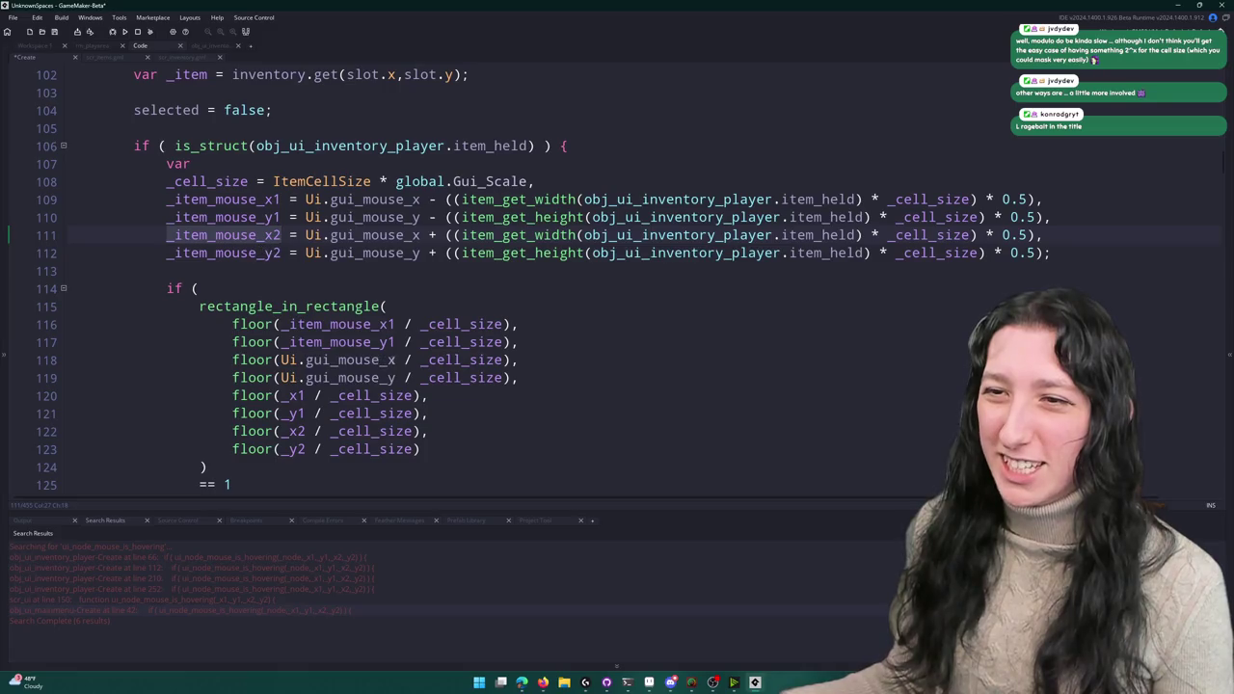
{"action": "key", "text": "ctrl+c"}
{"action": "left_click_drag", "start_coordinate": [396, 359], "coordinate": [282, 359]}
{"action": "key", "text": "ctrl+v"}
{"action": "double_click", "coordinate": [224, 253]}
{"action": "key", "text": "ctrl+c"}
{"action": "left_click_drag", "start_coordinate": [395, 378], "coordinate": [281, 378]}
{"action": "scroll", "coordinate": [290, 380], "scroll_direction": "down", "scroll_amount": 2}
{"action": "key", "text": "ctrl+v"}
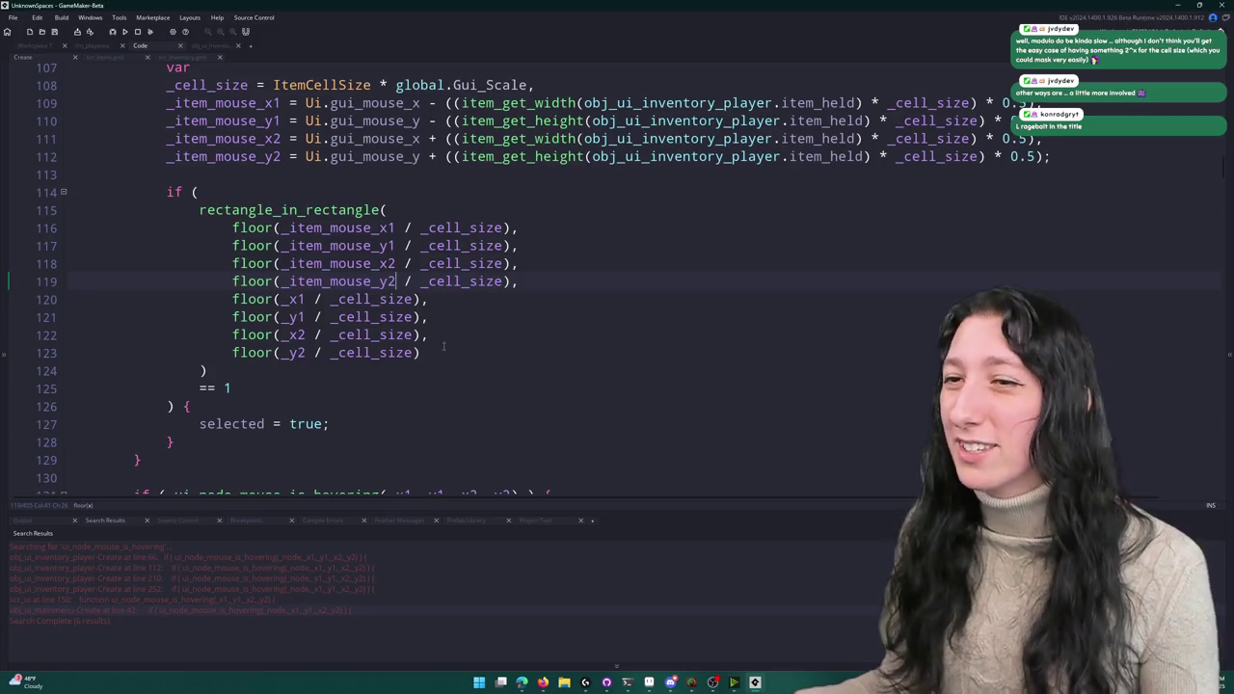
{"action": "key", "text": "F5"}
{"action": "scroll", "coordinate": [515, 260], "scroll_direction": "down", "scroll_amount": 2}
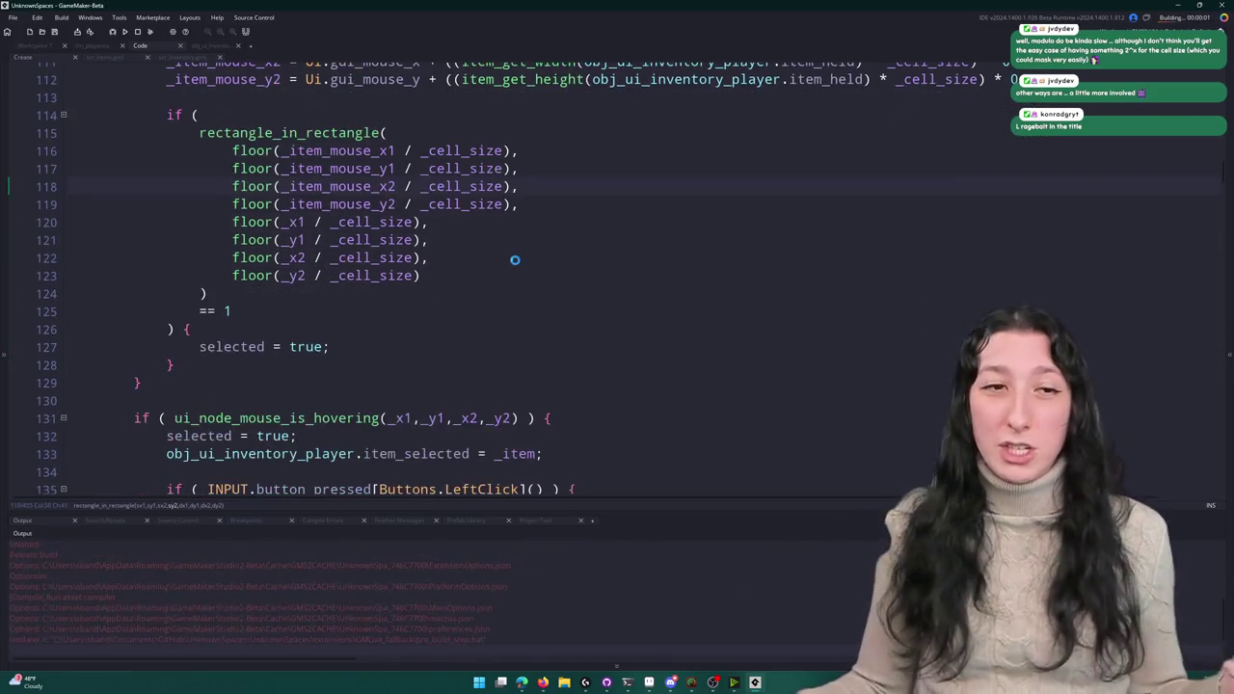
- Create a lobby, open the inventory, pick up the backpack, and abort on the item_get_width error
{"action": "scroll", "coordinate": [515, 260], "scroll_direction": "down", "scroll_amount": 1}
{"action": "scroll", "coordinate": [508, 252], "scroll_direction": "up", "scroll_amount": 3}
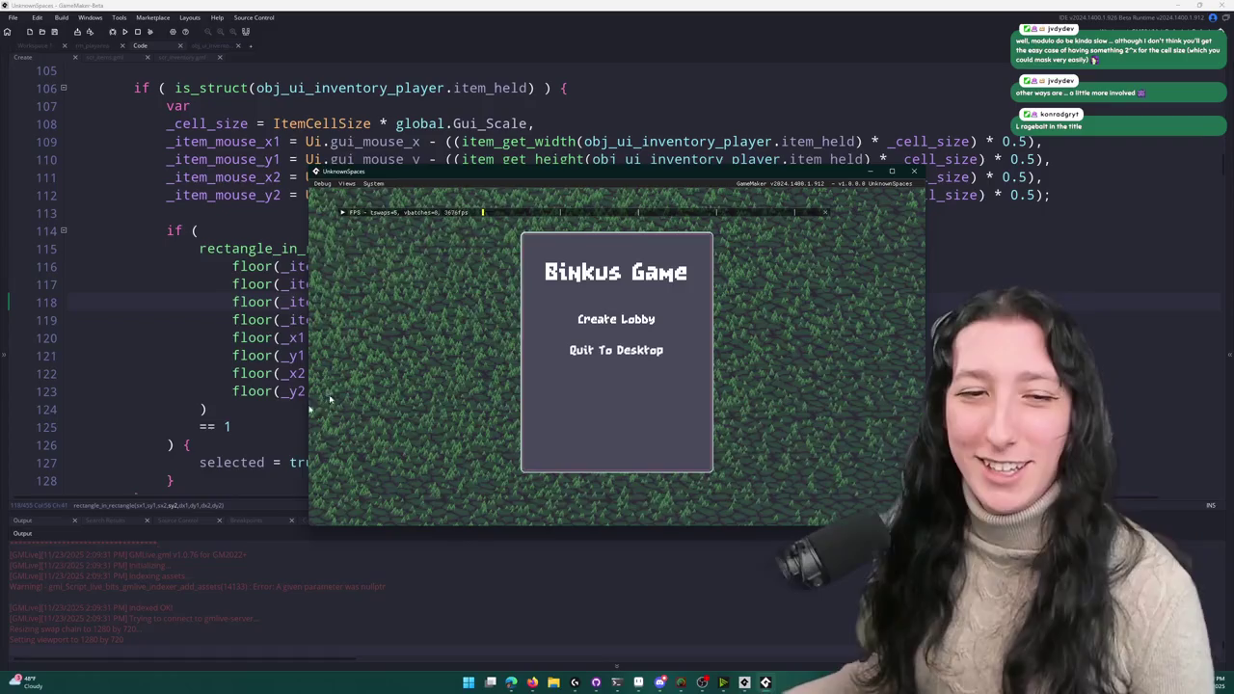
{"action": "left_click", "coordinate": [616, 319]}
{"action": "key", "text": "super+Up"}
{"action": "key", "text": "Tab"}
{"action": "left_click", "coordinate": [247, 415]}
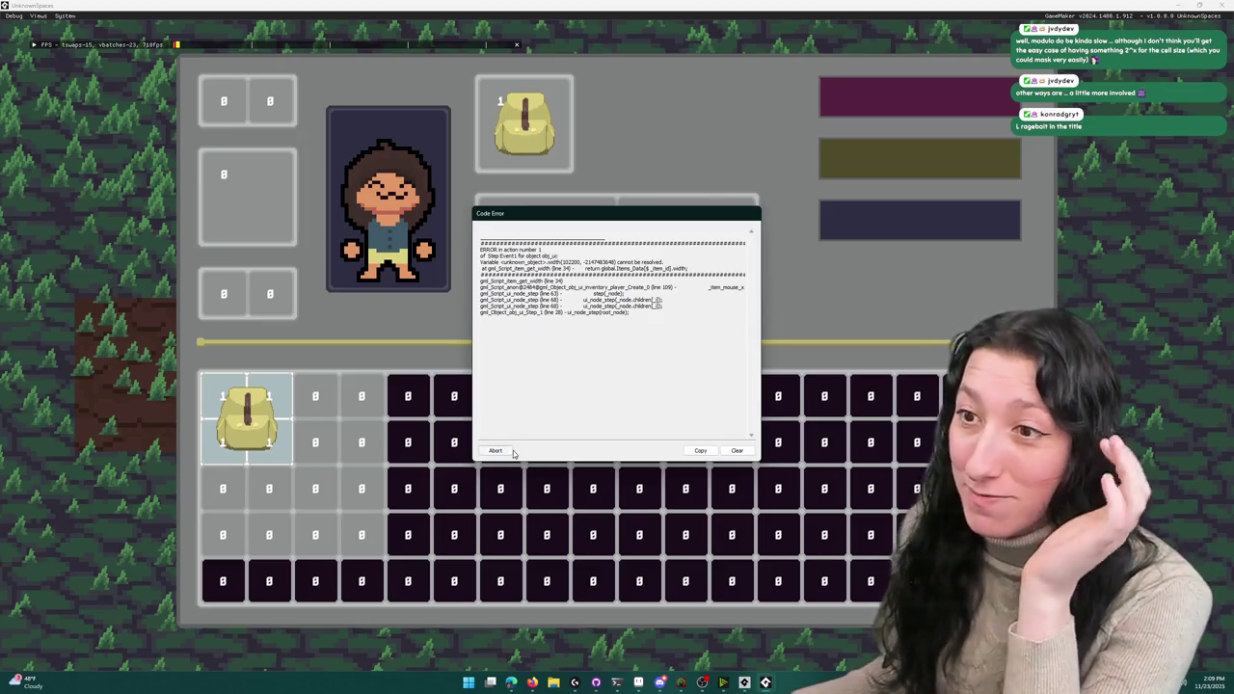
{"action": "left_click", "coordinate": [497, 452]}
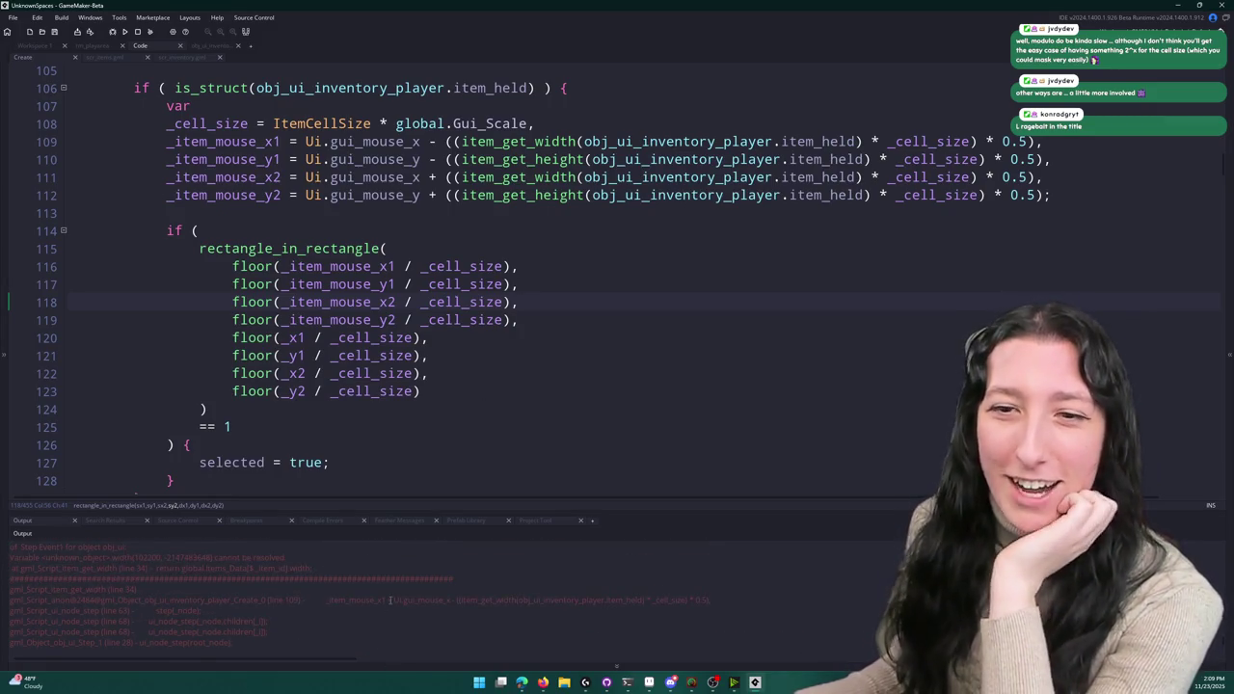
- Append .item_id to item_held in the width and height calls on lines 109–110
{"action": "scroll", "coordinate": [390, 602], "scroll_direction": "up", "scroll_amount": 2}
{"action": "scroll", "coordinate": [515, 270], "scroll_direction": "up", "scroll_amount": 1}
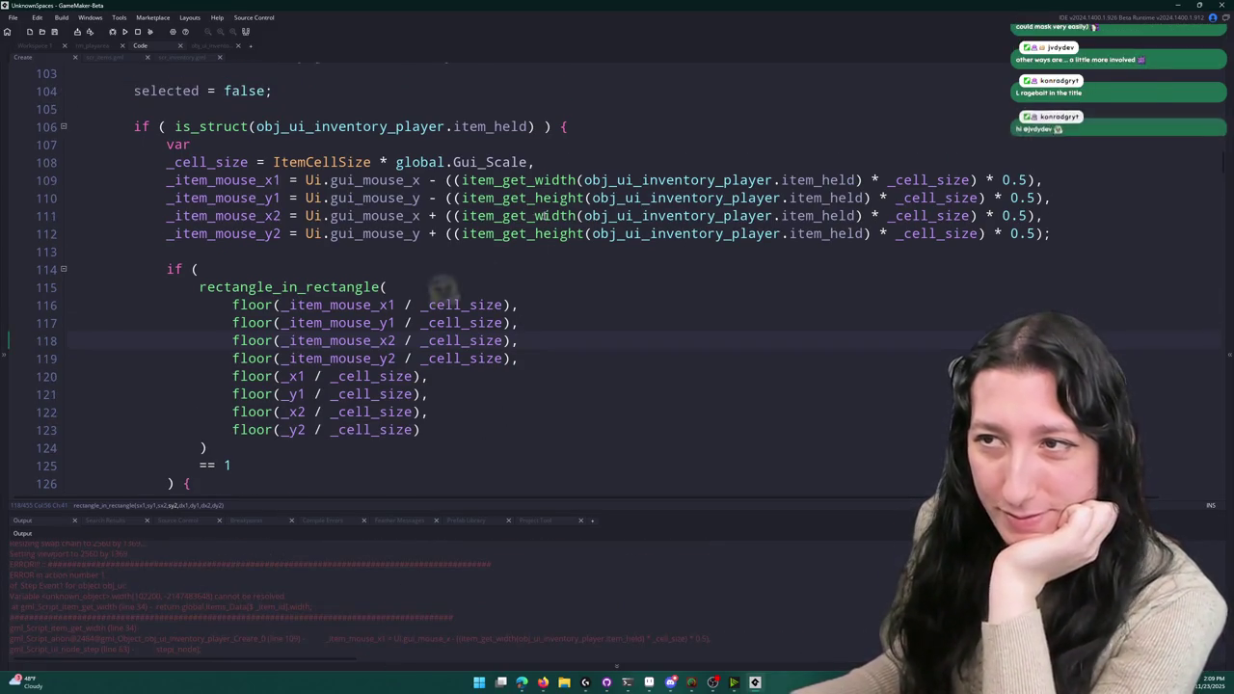
{"action": "left_click", "coordinate": [565, 180]}
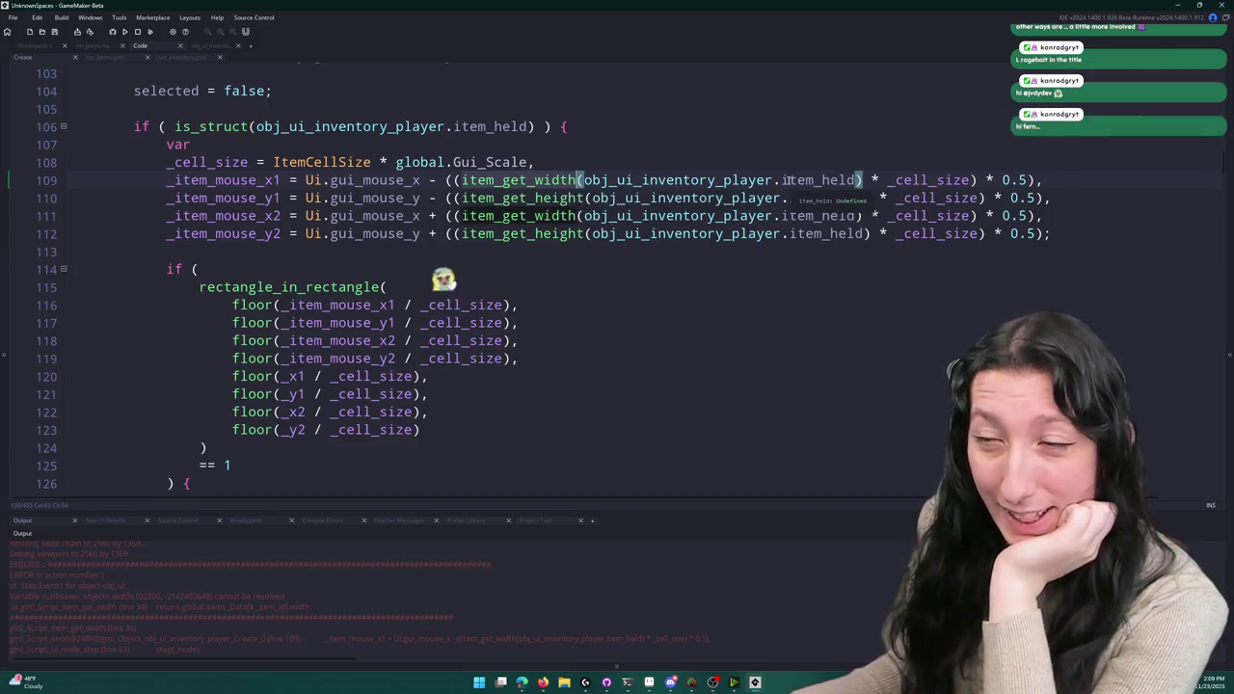
{"action": "scroll", "coordinate": [444, 256], "scroll_direction": "up", "scroll_amount": 1}
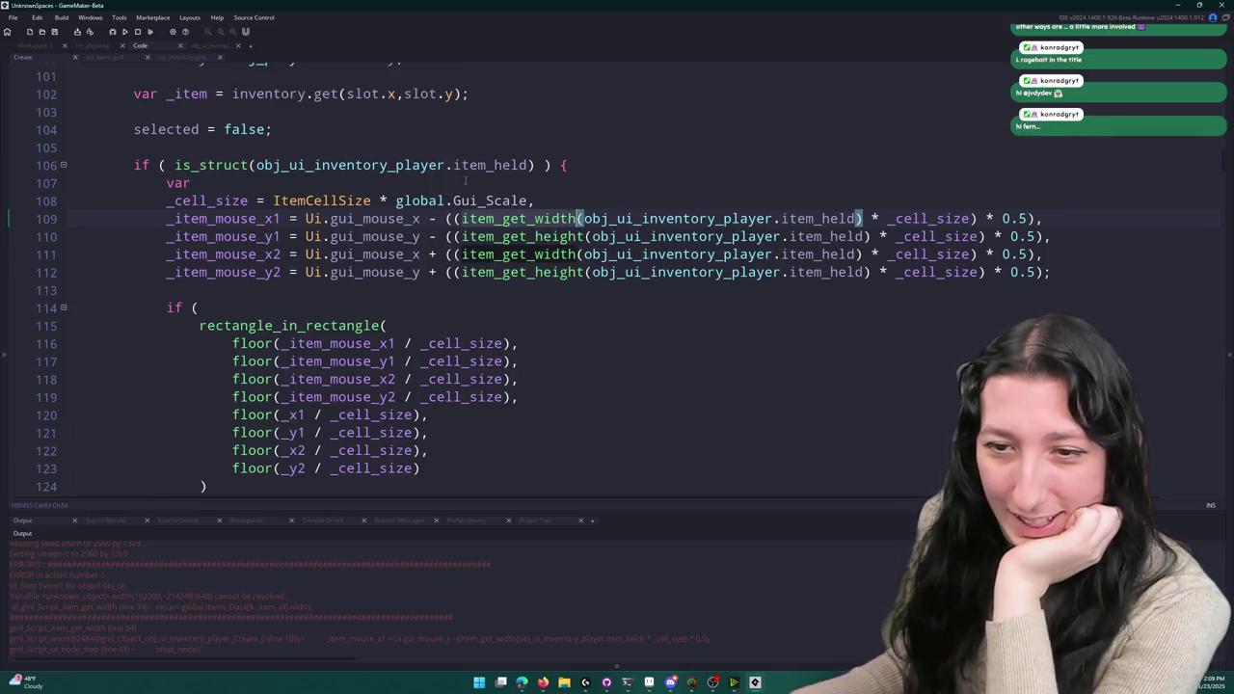
{"action": "scroll", "coordinate": [274, 587], "scroll_direction": "down", "scroll_amount": 1}
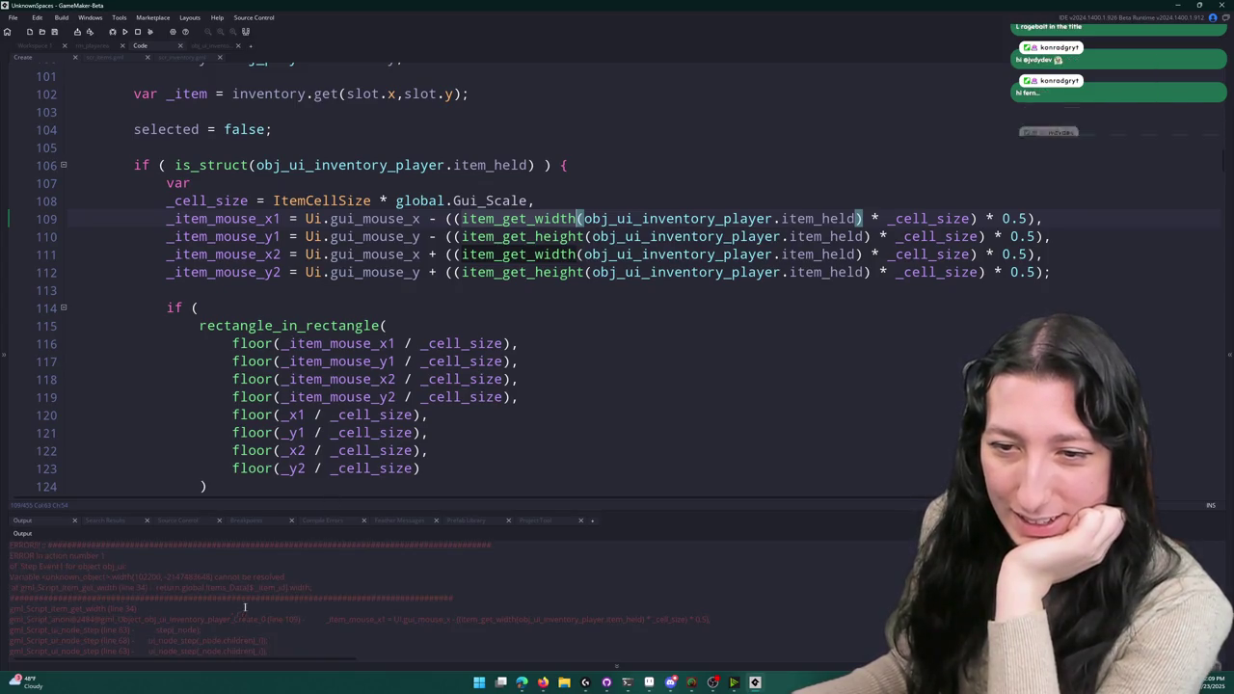
{"action": "scroll", "coordinate": [281, 606], "scroll_direction": "down", "scroll_amount": 1}
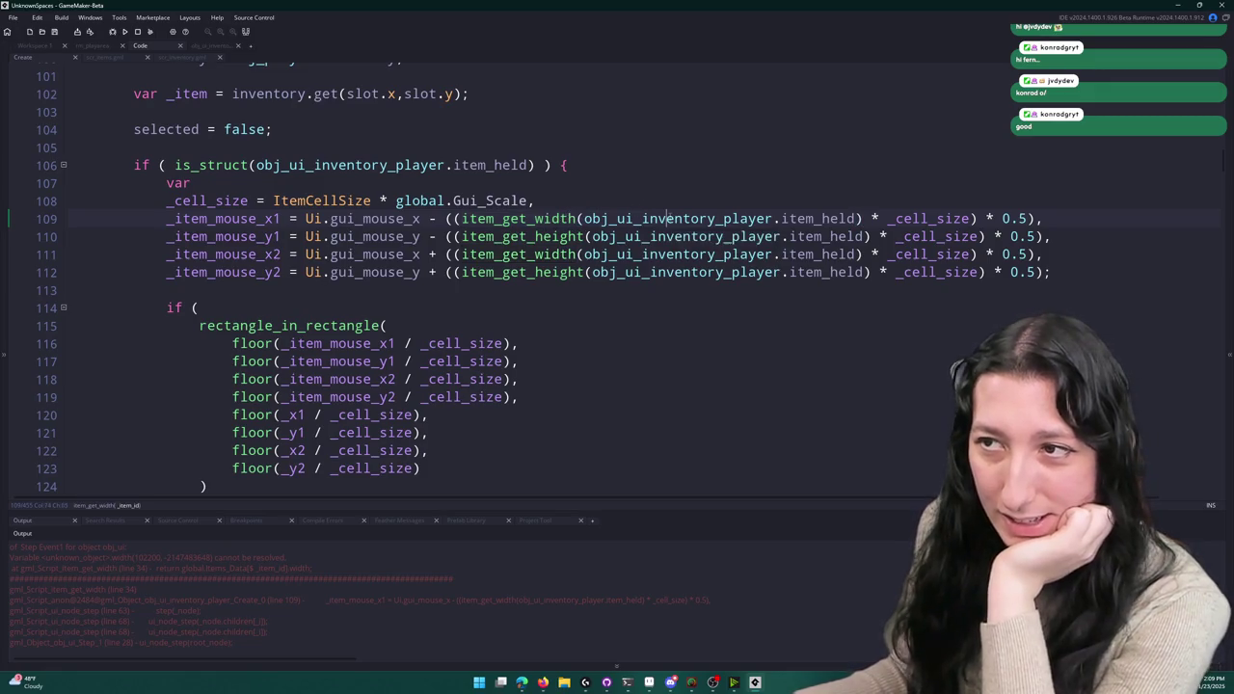
{"action": "left_click", "coordinate": [691, 222]}
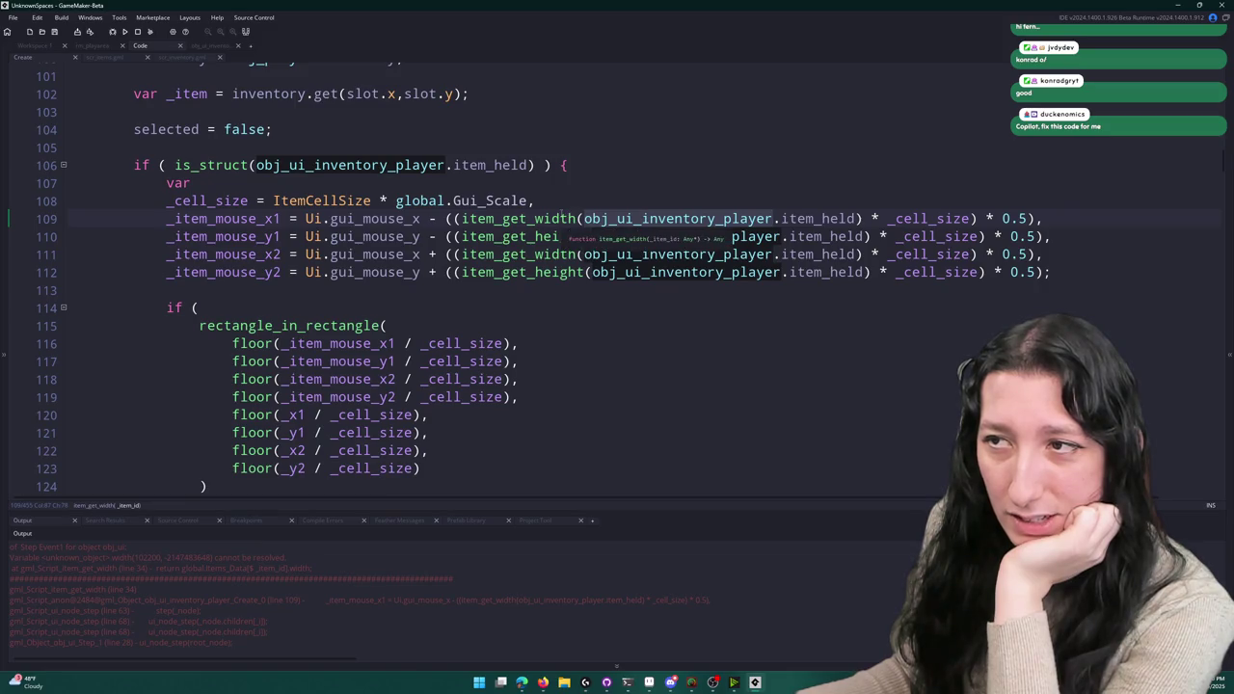
{"action": "left_click", "coordinate": [857, 219]}
{"action": "type", "text": ".item_id"}
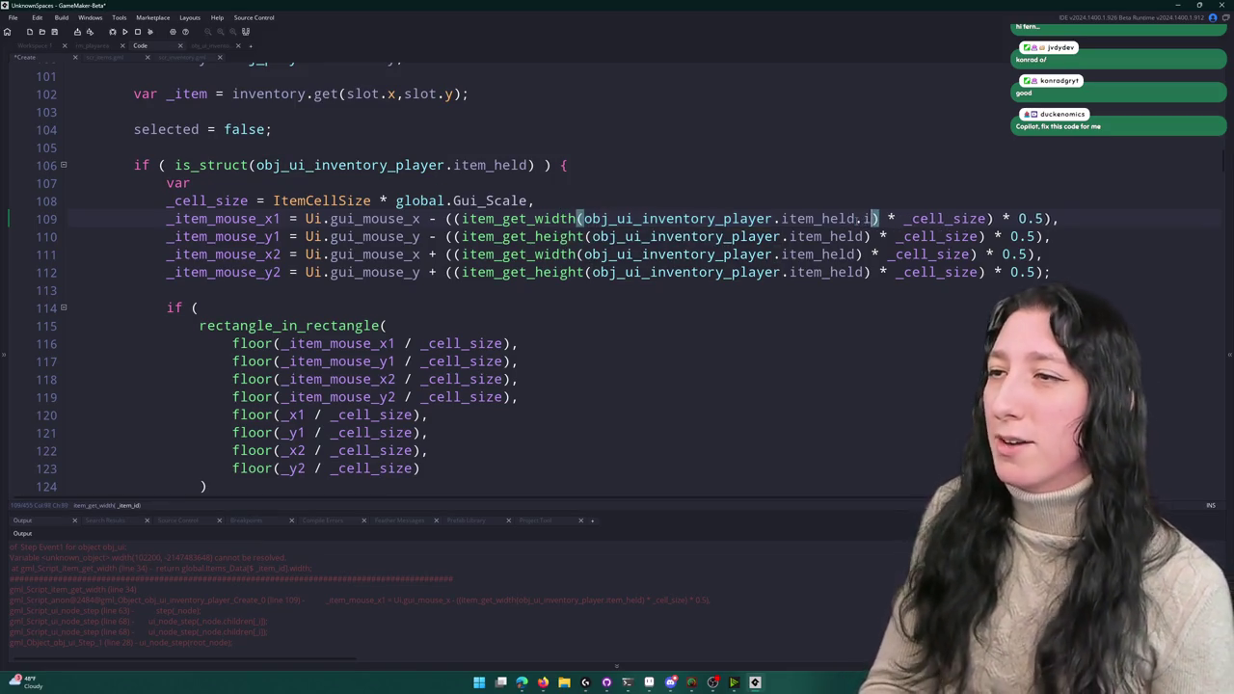
{"action": "left_click", "coordinate": [865, 236]}
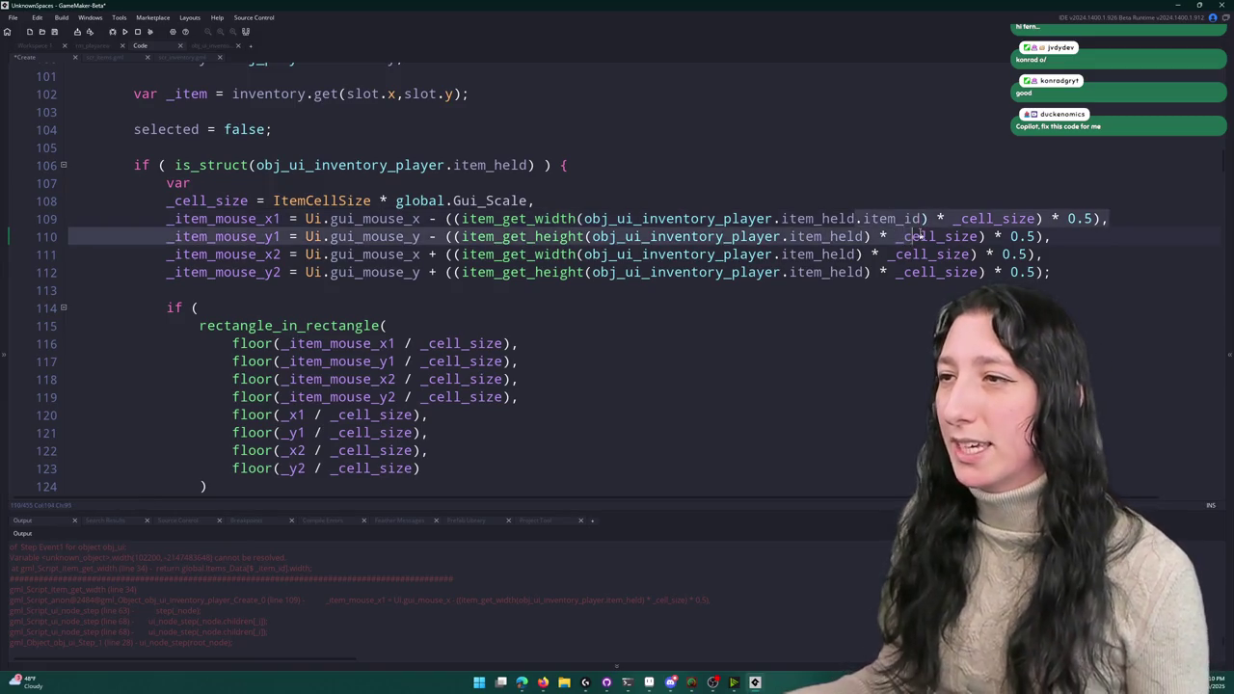
{"action": "type", "text": ".item_id"}
- Append .item_id to item_held on lines 111–112 and rebuild the game with F5
{"action": "left_click", "coordinate": [858, 255]}
{"action": "type", "text": ".item_id"}
{"action": "left_click", "coordinate": [864, 272]}
{"action": "type", "text": ".item_id"}
{"action": "left_click", "coordinate": [837, 219]}
{"action": "key", "text": "F5"}
{"action": "left_click", "coordinate": [838, 194]}
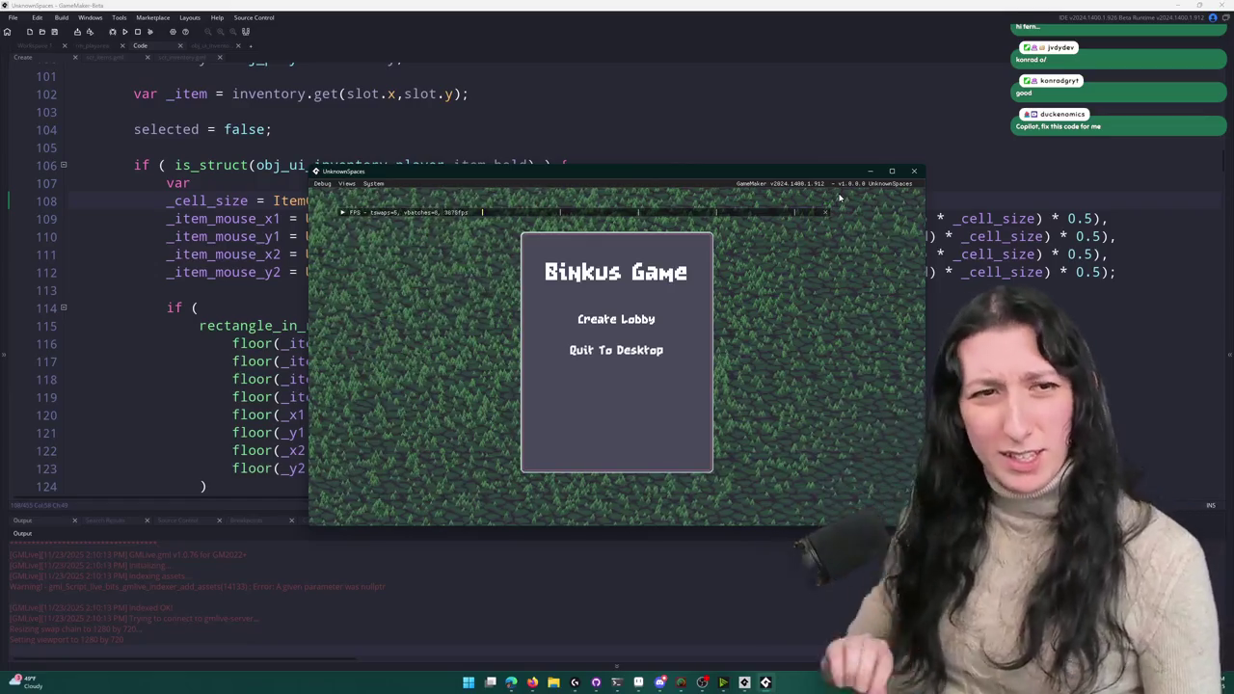
- Enter a lobby, drag the backpack right across the inventory grid, then close the game
{"action": "left_click", "coordinate": [627, 319]}
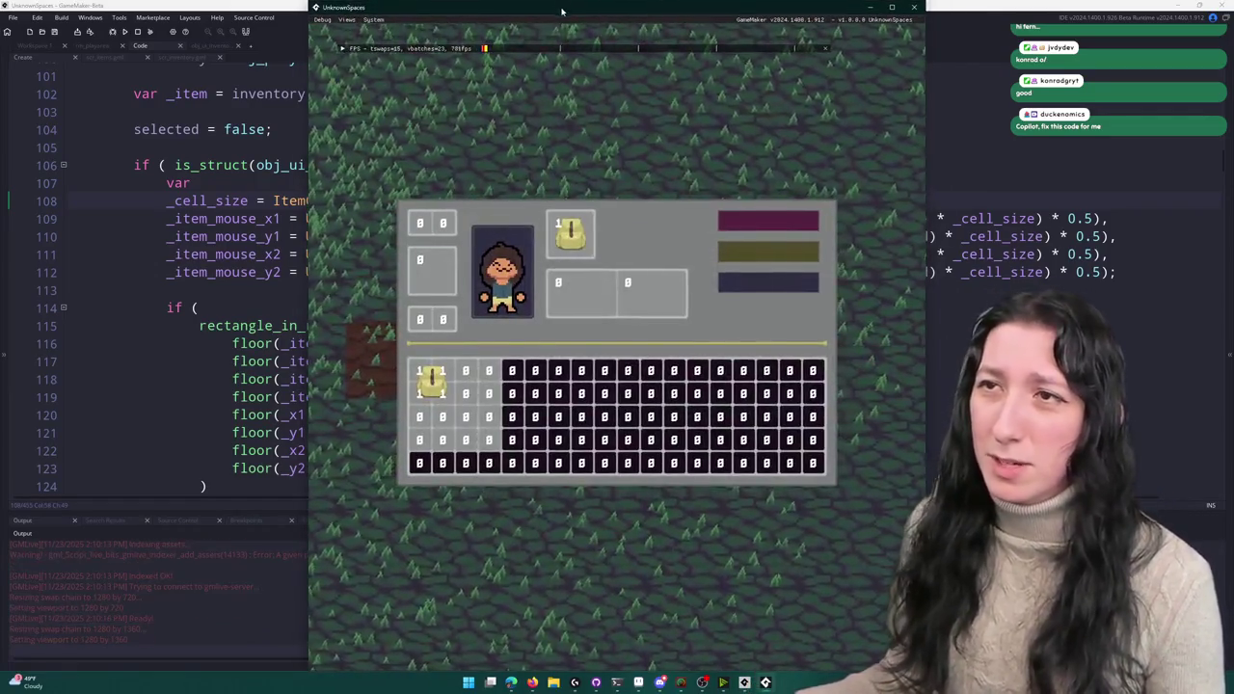
{"action": "double_click", "coordinate": [562, 11]}
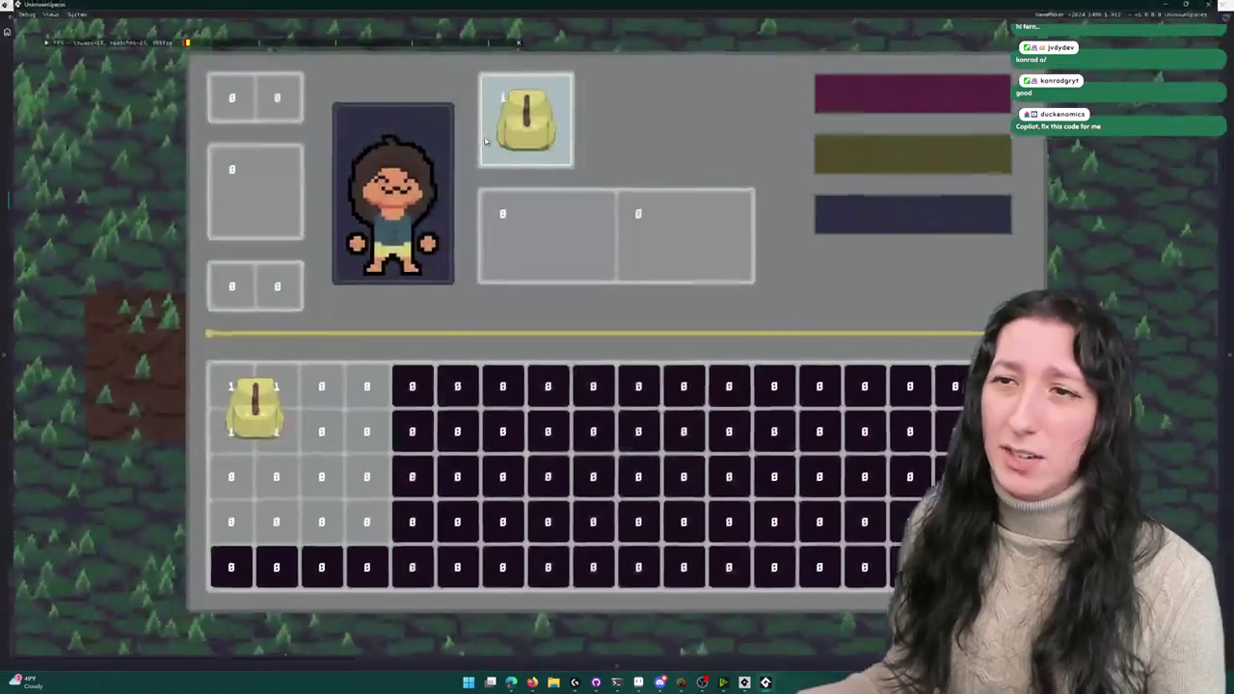
{"action": "mouse_move", "coordinate": [246, 417]}
{"action": "left_mouse_down"}
{"action": "mouse_move", "coordinate": [311, 405]}
{"action": "mouse_move", "coordinate": [328, 457]}
{"action": "mouse_move", "coordinate": [281, 397]}
{"action": "mouse_move", "coordinate": [273, 523]}
{"action": "mouse_move", "coordinate": [304, 502]}
{"action": "mouse_move", "coordinate": [365, 516]}
{"action": "mouse_move", "coordinate": [319, 515]}
{"action": "mouse_move", "coordinate": [331, 454]}
{"action": "mouse_move", "coordinate": [353, 460]}
{"action": "mouse_move", "coordinate": [338, 468]}
{"action": "mouse_move", "coordinate": [340, 399]}
{"action": "mouse_move", "coordinate": [277, 472]}
{"action": "mouse_move", "coordinate": [225, 485]}
{"action": "mouse_move", "coordinate": [320, 485]}
{"action": "mouse_move", "coordinate": [347, 463]}
{"action": "mouse_move", "coordinate": [258, 399]}
{"action": "mouse_move", "coordinate": [341, 414]}
{"action": "left_mouse_up"}
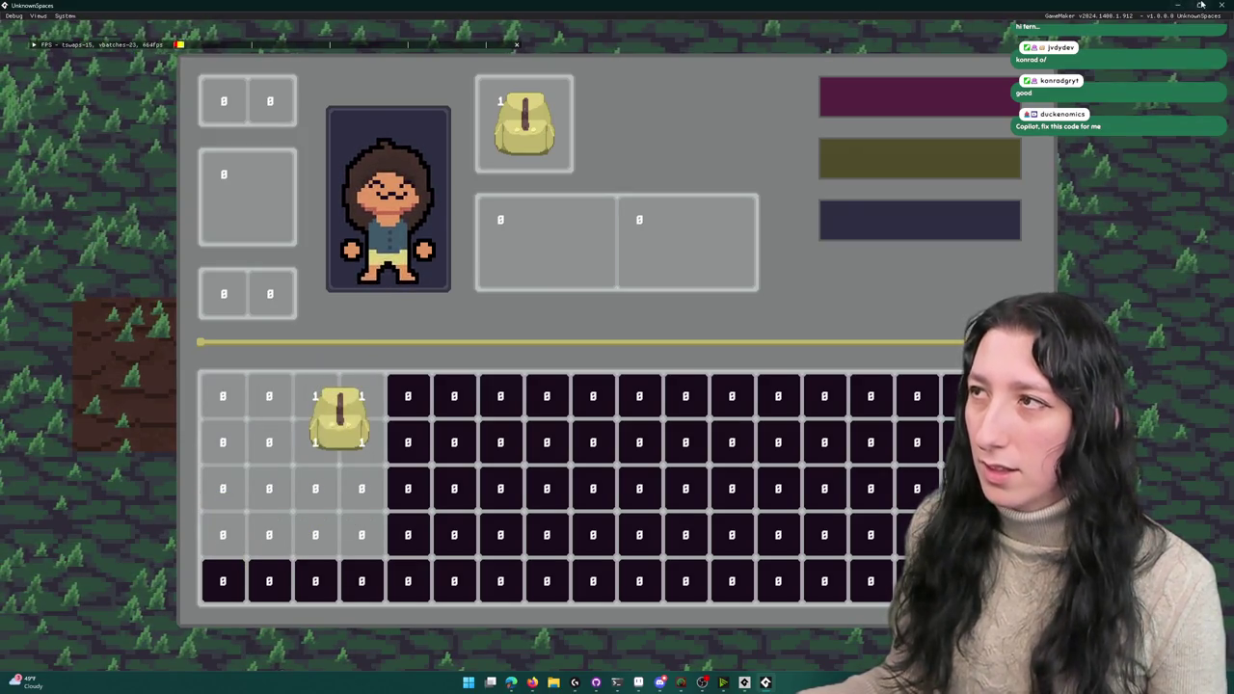
{"action": "key", "text": "alt+F4"}
{"action": "scroll", "coordinate": [347, 441], "scroll_direction": "down", "scroll_amount": 1}
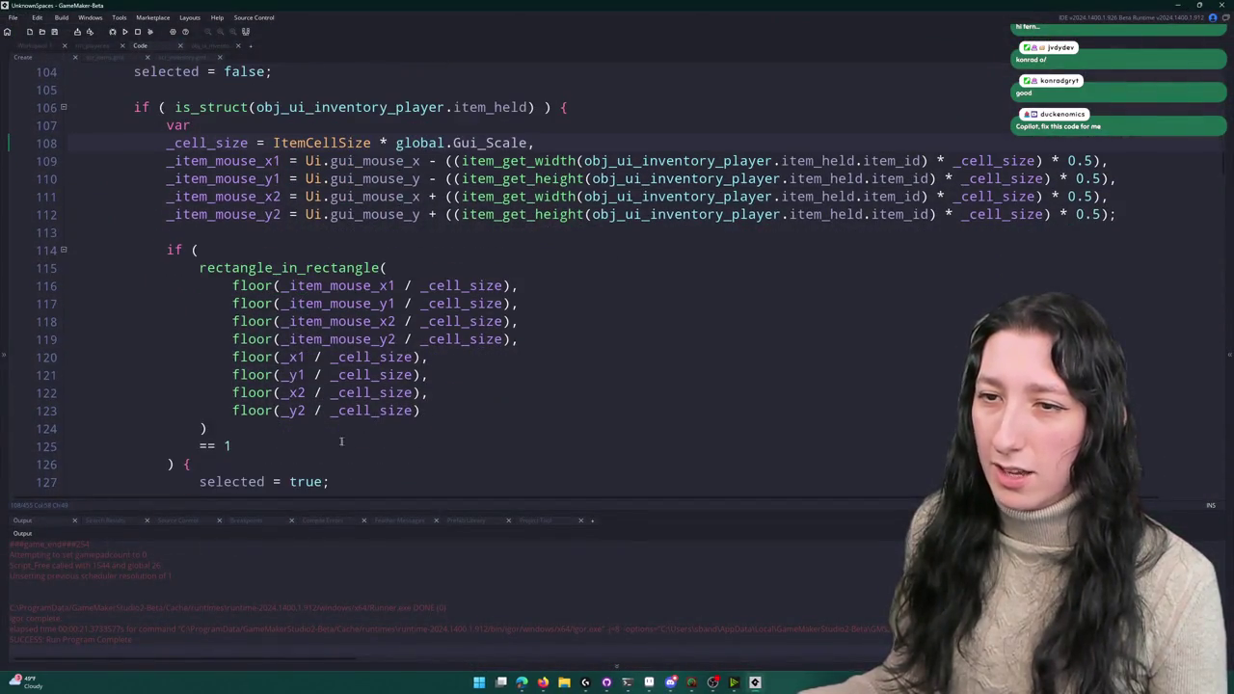
- Change the overlap comparison on line 125 from == 1 to > 0 and build
{"action": "left_click_drag", "start_coordinate": [232, 445], "coordinate": [201, 450]}
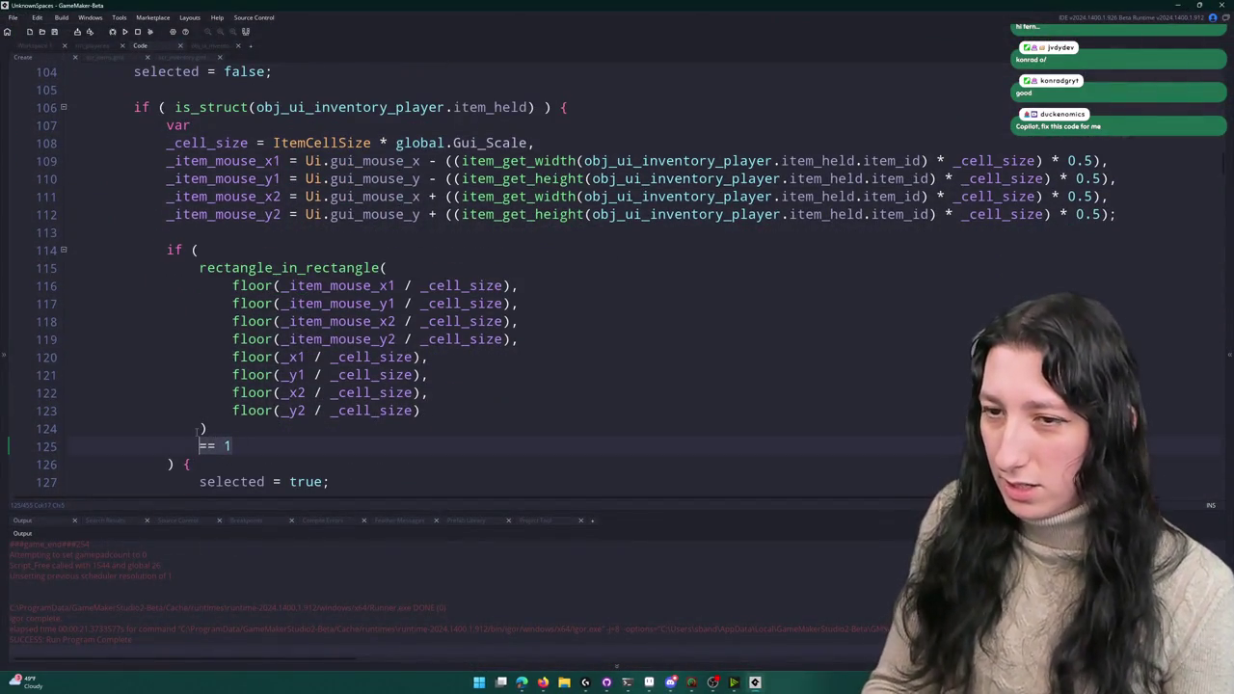
{"action": "type", "text": "> 0"}
{"action": "key", "text": "F5"}
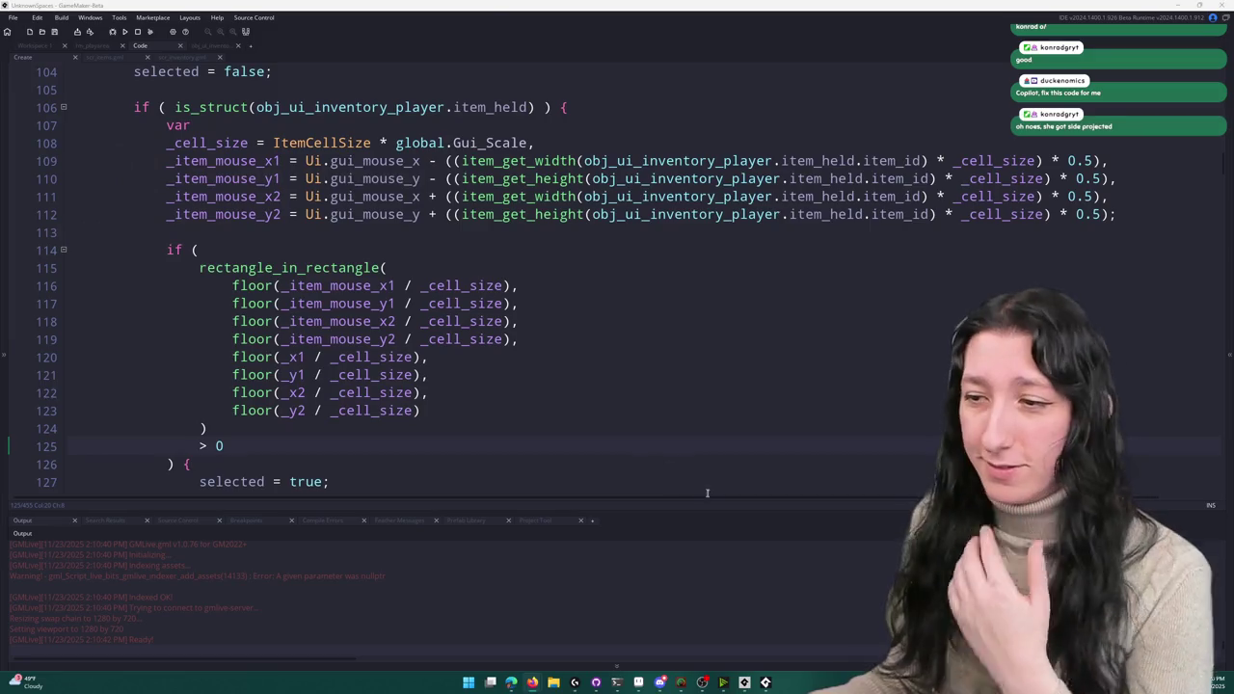
- In a new lobby, open the inventory, carry the backpack across the grid, then quit
{"action": "double_click", "coordinate": [647, 176]}
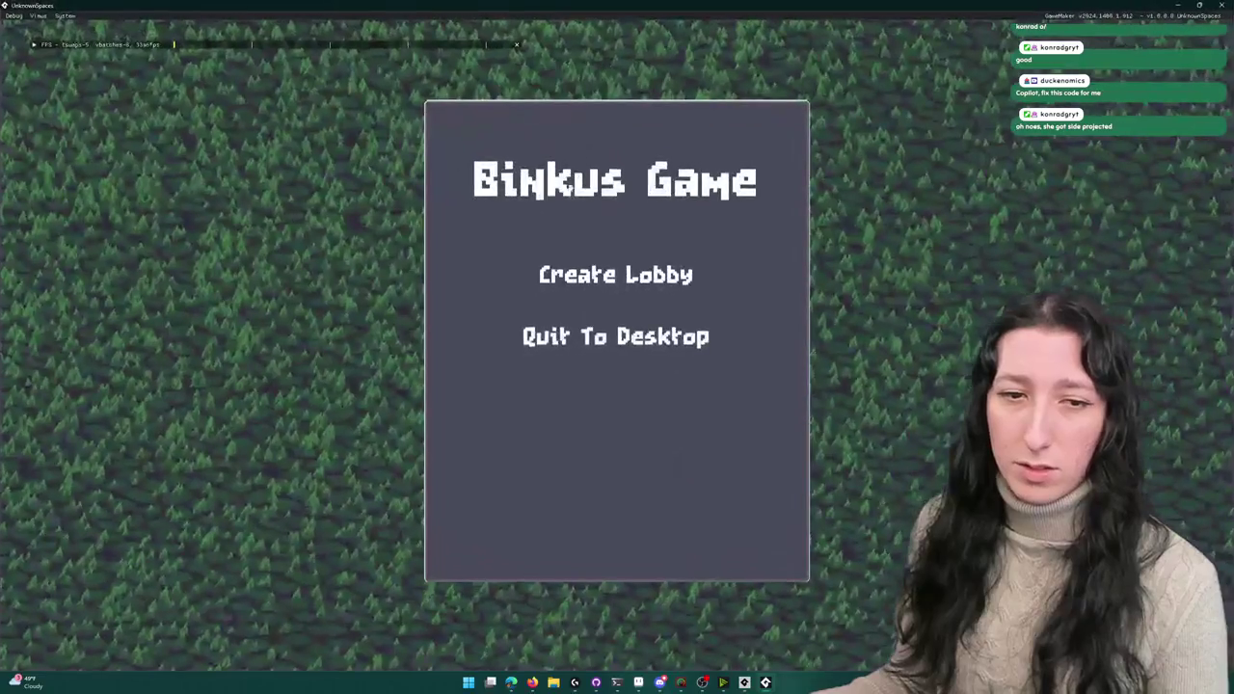
{"action": "left_click", "coordinate": [594, 281]}
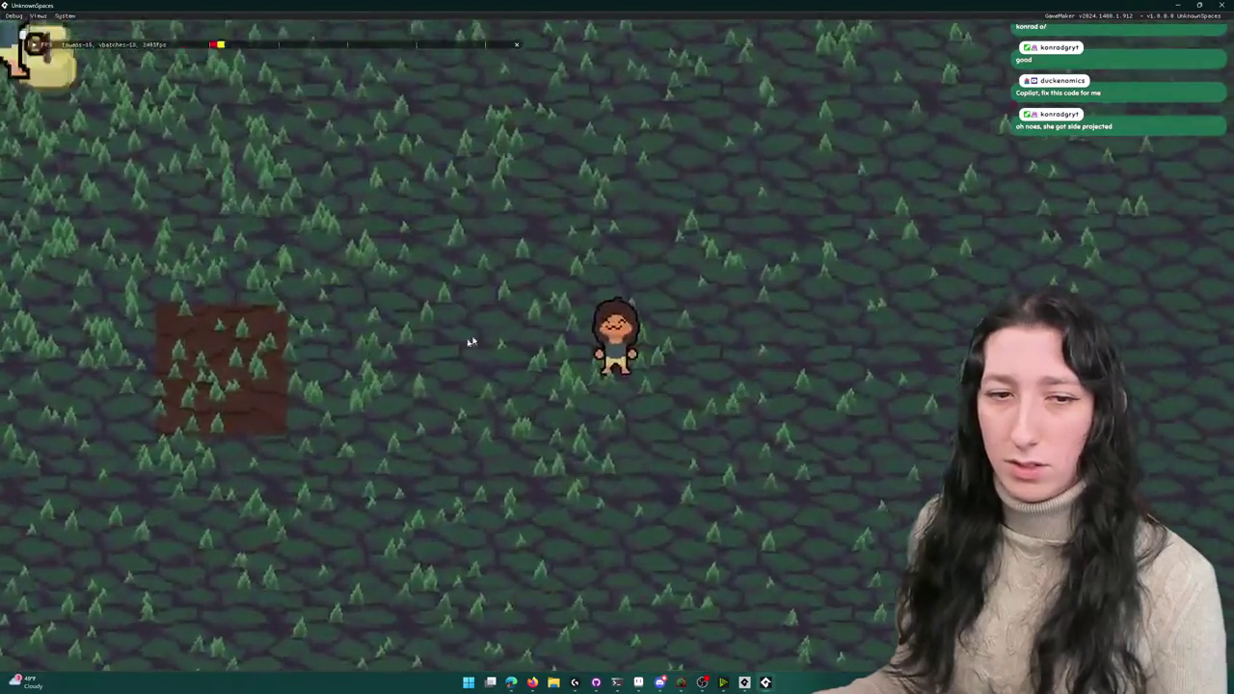
{"action": "key", "text": "i"}
{"action": "mouse_move", "coordinate": [294, 410]}
{"action": "left_mouse_down"}
{"action": "mouse_move", "coordinate": [323, 482]}
{"action": "mouse_move", "coordinate": [364, 502]}
{"action": "mouse_move", "coordinate": [469, 497]}
{"action": "mouse_move", "coordinate": [482, 447]}
{"action": "mouse_move", "coordinate": [271, 432]}
{"action": "mouse_move", "coordinate": [288, 489]}
{"action": "mouse_move", "coordinate": [271, 417]}
{"action": "mouse_move", "coordinate": [301, 418]}
{"action": "mouse_move", "coordinate": [311, 434]}
{"action": "mouse_move", "coordinate": [453, 417]}
{"action": "mouse_move", "coordinate": [275, 477]}
{"action": "mouse_move", "coordinate": [569, 493]}
{"action": "mouse_move", "coordinate": [788, 451]}
{"action": "mouse_move", "coordinate": [890, 507]}
{"action": "mouse_move", "coordinate": [304, 443]}
{"action": "mouse_move", "coordinate": [108, 290]}
{"action": "mouse_move", "coordinate": [246, 419]}
{"action": "left_mouse_up"}
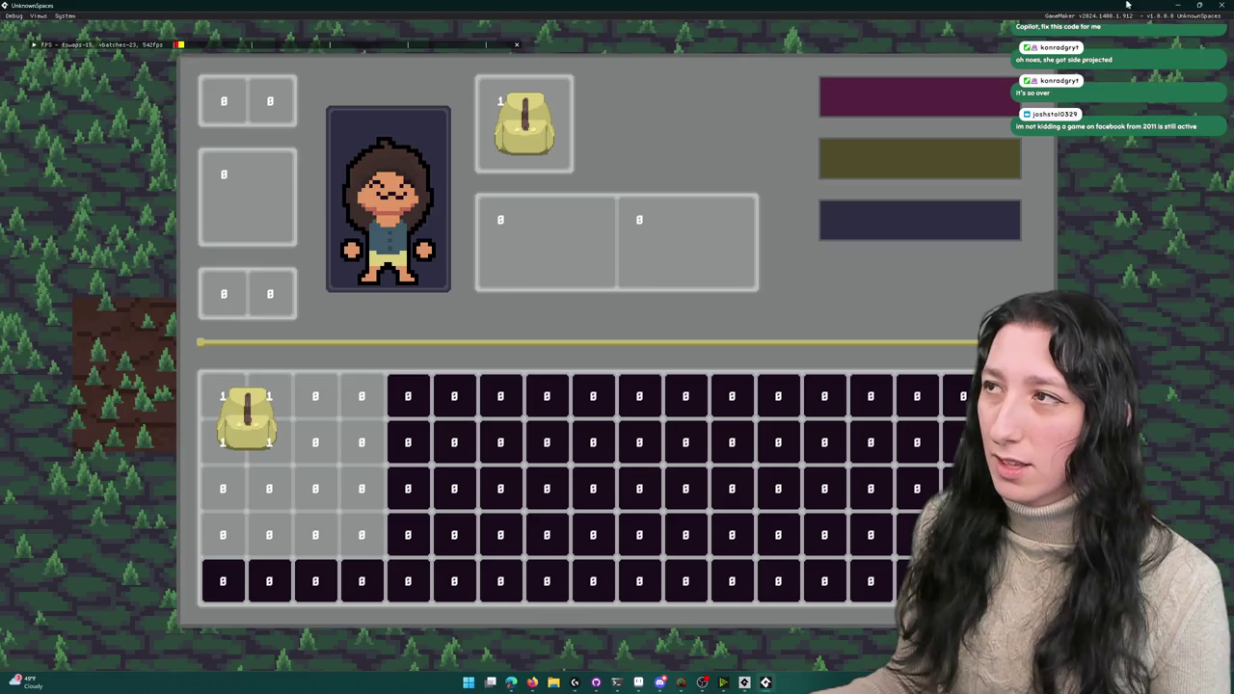
{"action": "key", "text": "Escape"}
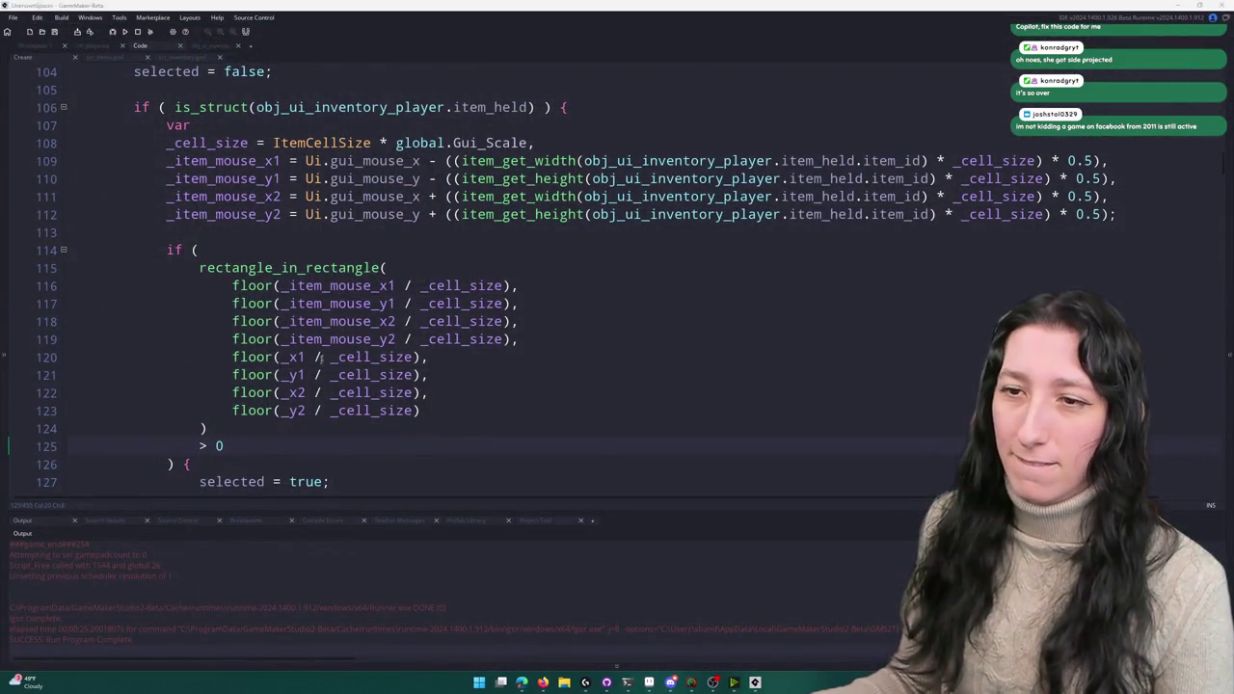
- Pad the floored item bounds with - 1 on x1/y1 and + 1 on x2/y2, then rebuild
{"action": "scroll", "coordinate": [321, 357], "scroll_direction": "down", "scroll_amount": 1}
{"action": "left_click", "coordinate": [233, 405]}
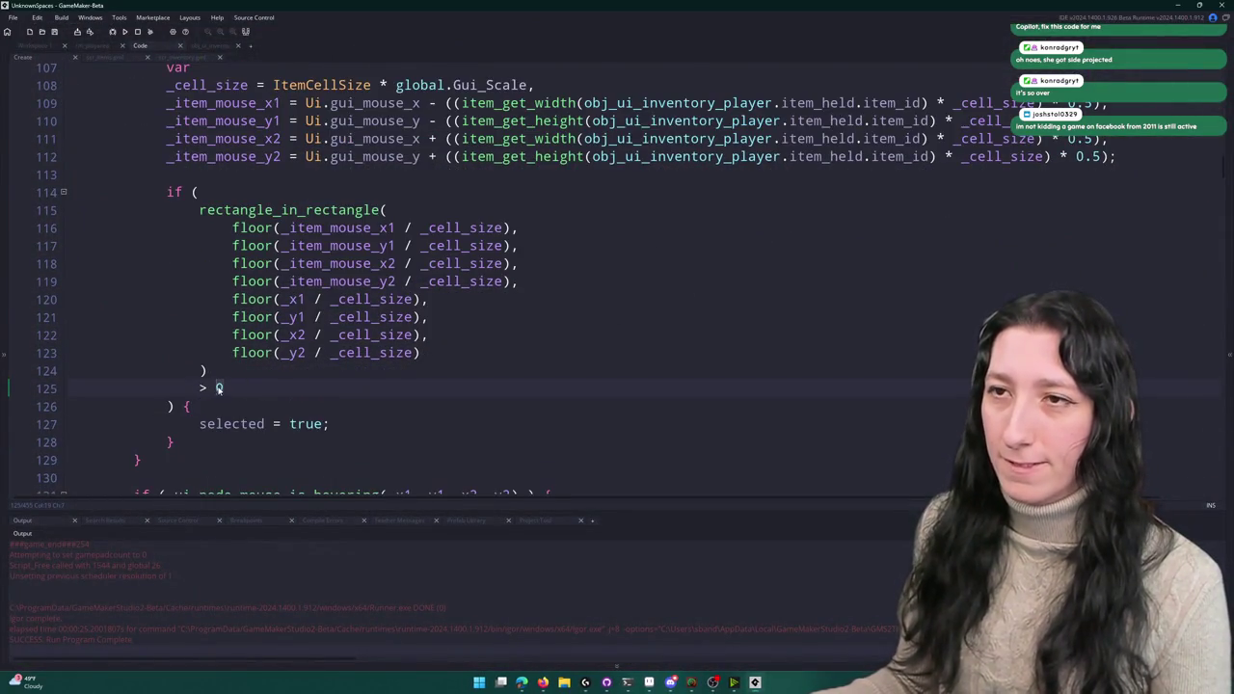
{"action": "scroll", "coordinate": [218, 388], "scroll_direction": "up", "scroll_amount": 1}
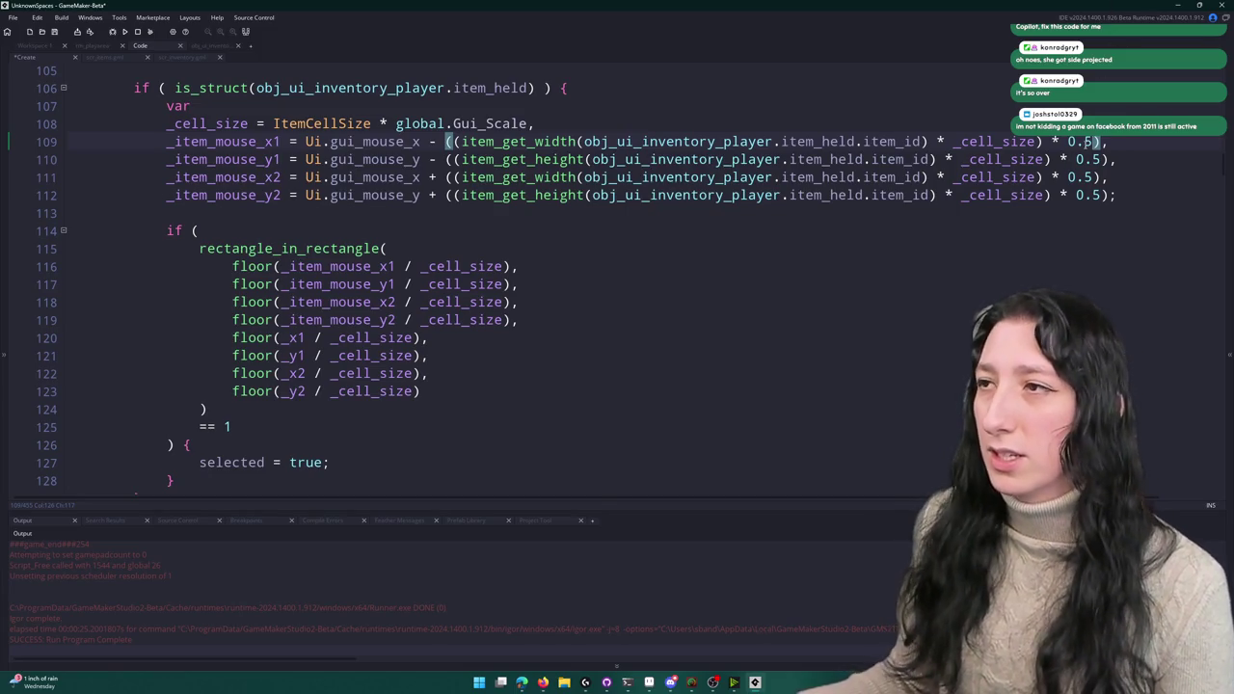
{"action": "left_click", "coordinate": [511, 266]}
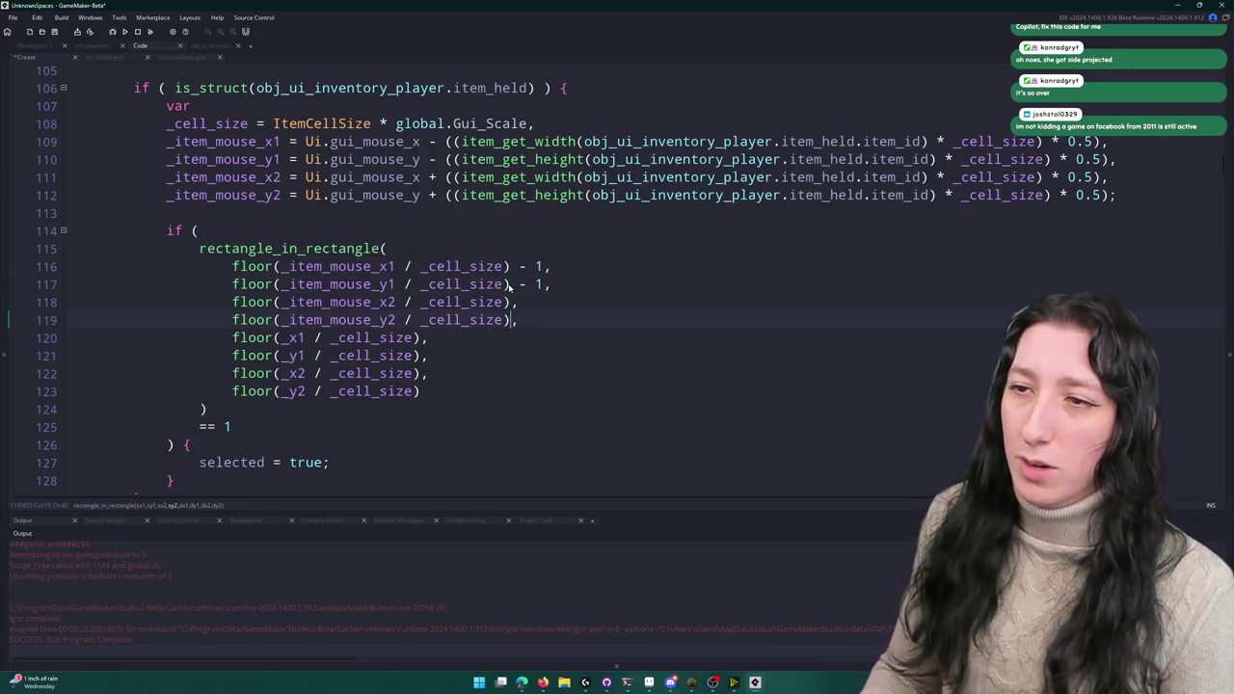
{"action": "key", "text": "F5"}
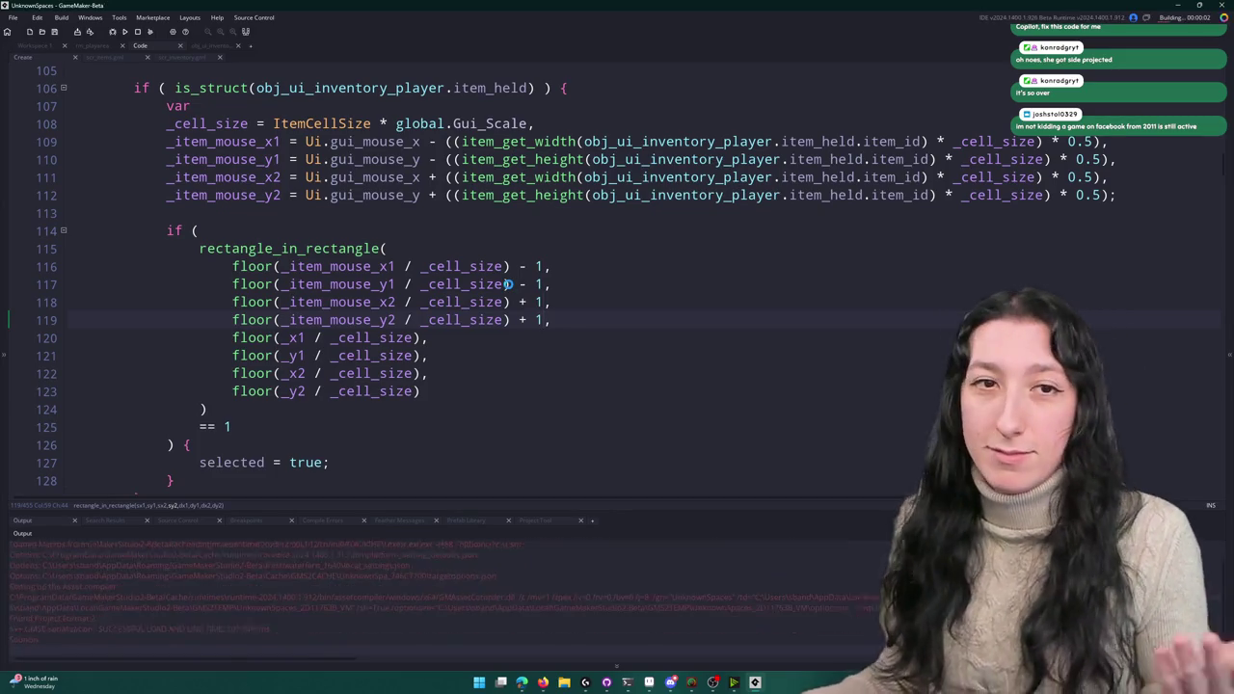
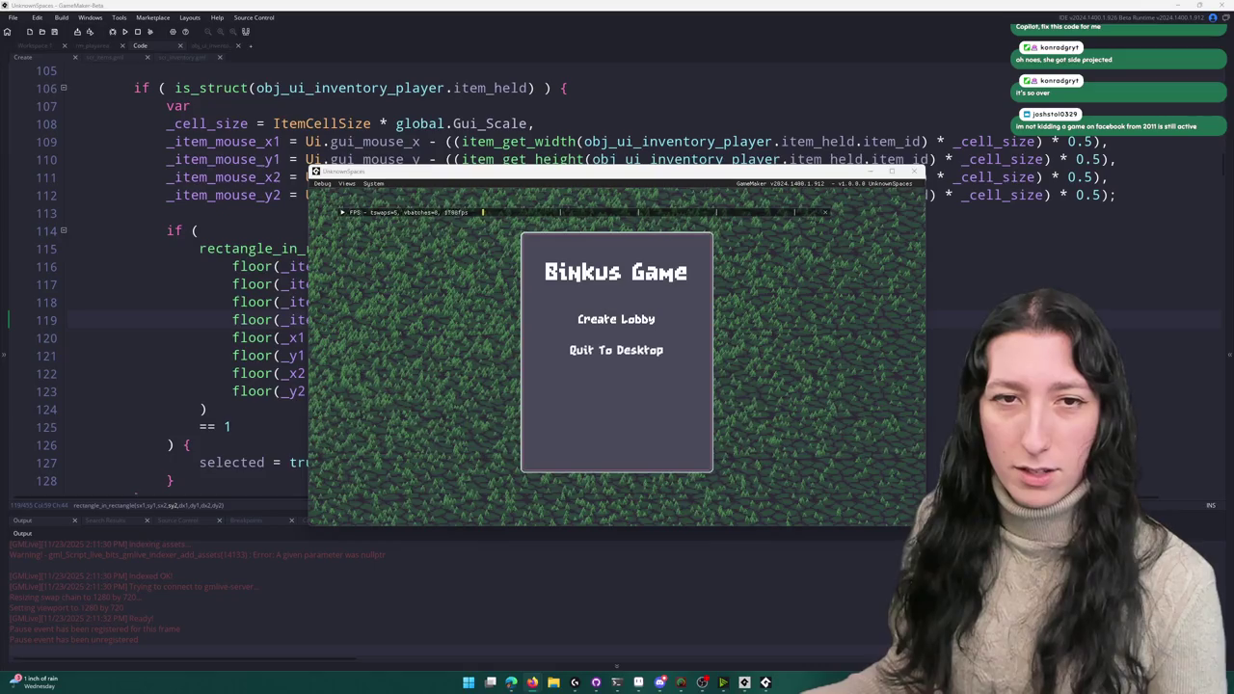
- Enter the game world, lift the backpack in the inventory to test slot flagging, then close the game
{"action": "left_click", "coordinate": [584, 316]}
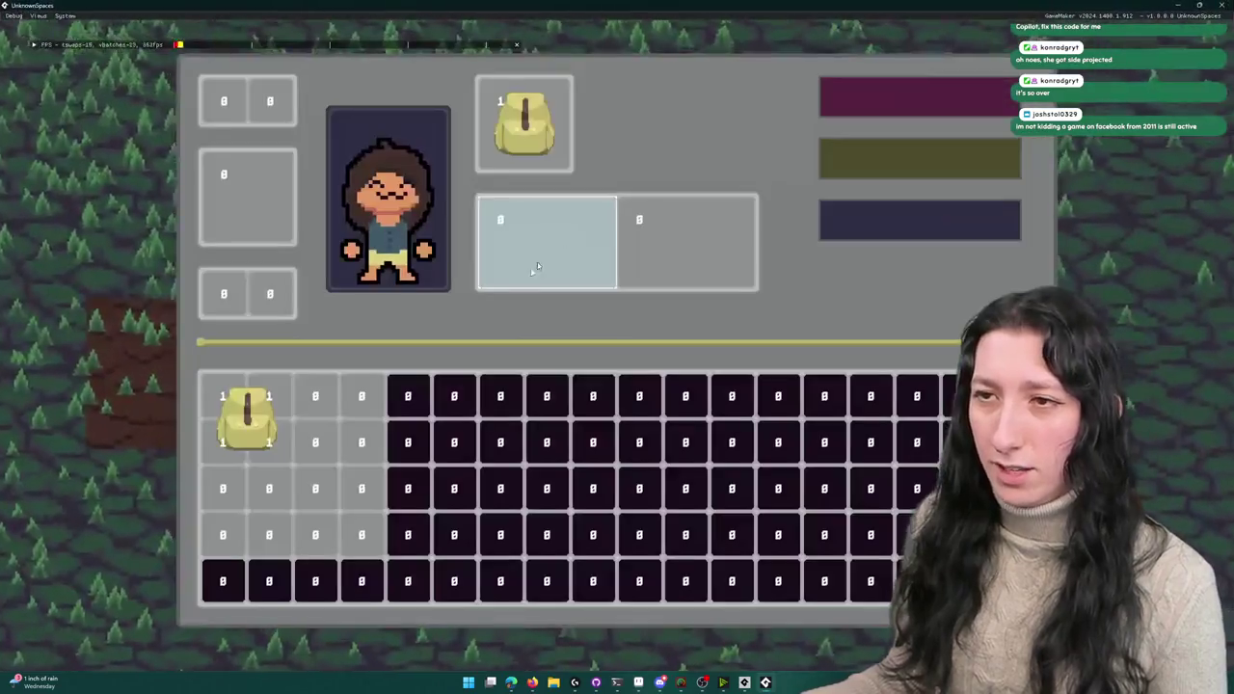
{"action": "mouse_move", "coordinate": [247, 420]}
{"action": "left_mouse_down"}
{"action": "mouse_move", "coordinate": [289, 447]}
{"action": "mouse_move", "coordinate": [311, 482]}
{"action": "mouse_move", "coordinate": [315, 533]}
{"action": "mouse_move", "coordinate": [498, 437]}
{"action": "mouse_move", "coordinate": [334, 390]}
{"action": "mouse_move", "coordinate": [270, 534]}
{"action": "mouse_move", "coordinate": [242, 491]}
{"action": "mouse_move", "coordinate": [276, 512]}
{"action": "mouse_move", "coordinate": [336, 518]}
{"action": "mouse_move", "coordinate": [312, 499]}
{"action": "mouse_move", "coordinate": [303, 408]}
{"action": "mouse_move", "coordinate": [267, 477]}
{"action": "mouse_move", "coordinate": [221, 488]}
{"action": "mouse_move", "coordinate": [338, 419]}
{"action": "left_mouse_up"}
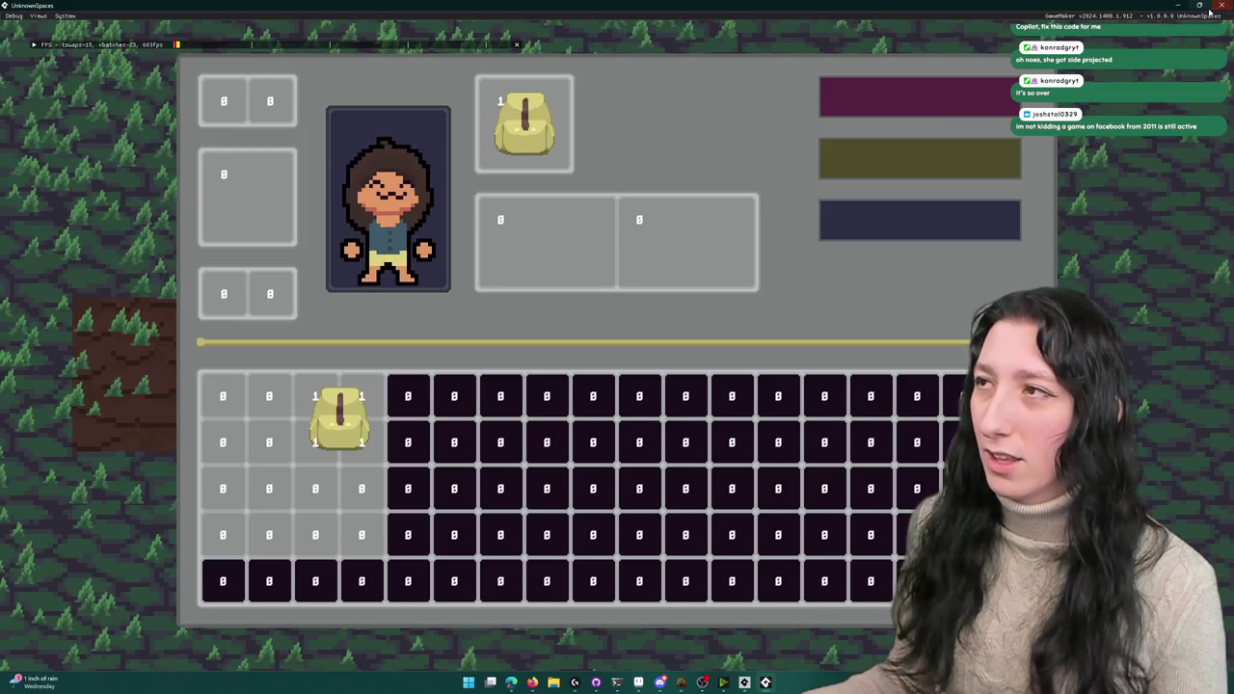
{"action": "left_click", "coordinate": [1221, 5]}
{"action": "scroll", "coordinate": [572, 296], "scroll_direction": "up", "scroll_amount": 2}
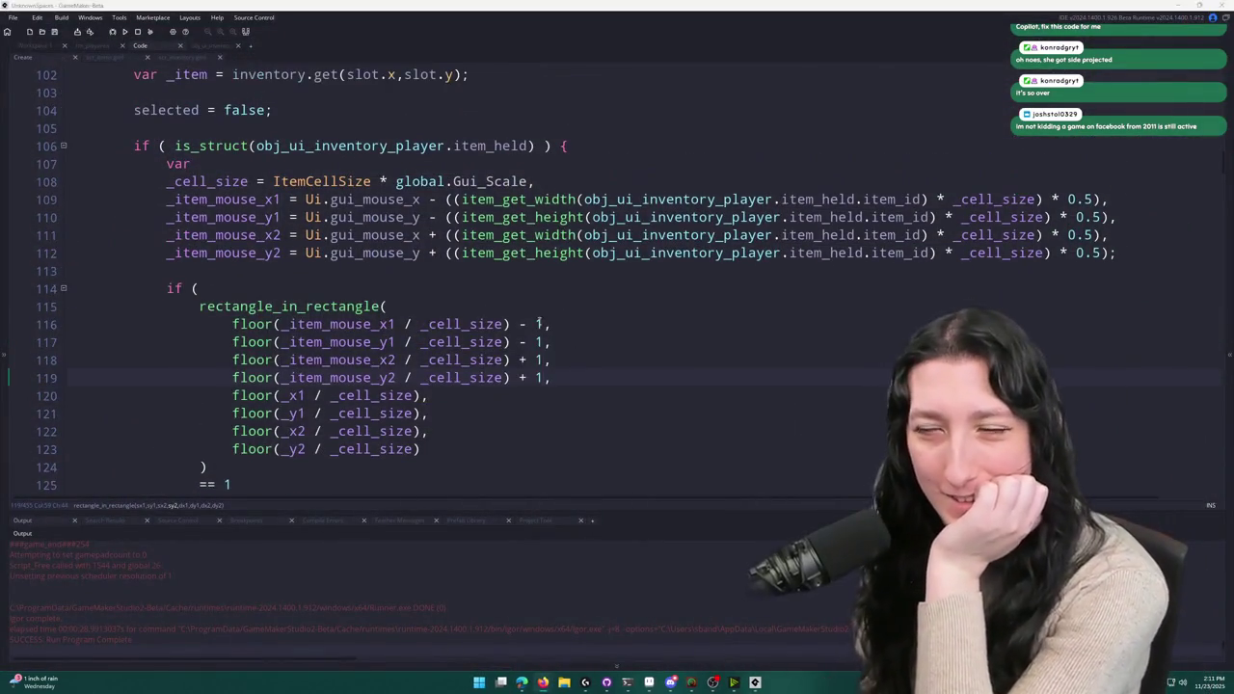
- Remove the - 1 and + 1 padding offsets from the held-item floor() lines 116–119
{"action": "left_click", "coordinate": [509, 343]}
{"action": "scroll", "coordinate": [293, 430], "scroll_direction": "down", "scroll_amount": 2}
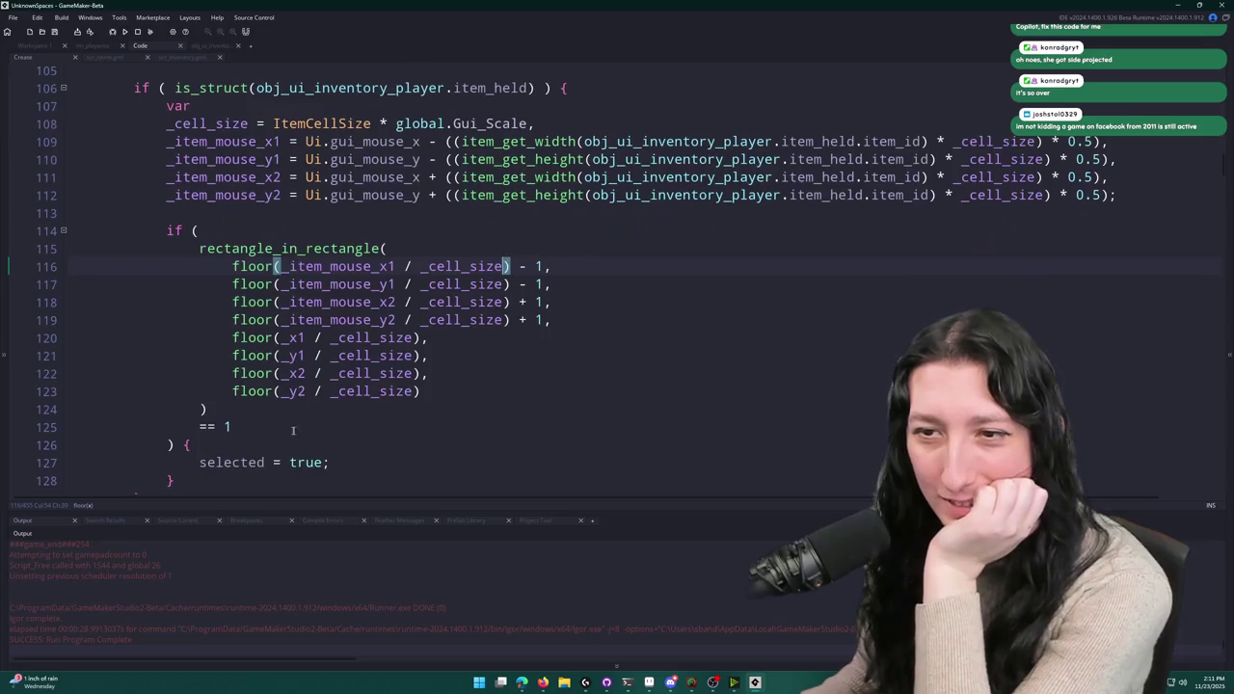
{"action": "scroll", "coordinate": [395, 307], "scroll_direction": "up", "scroll_amount": 1}
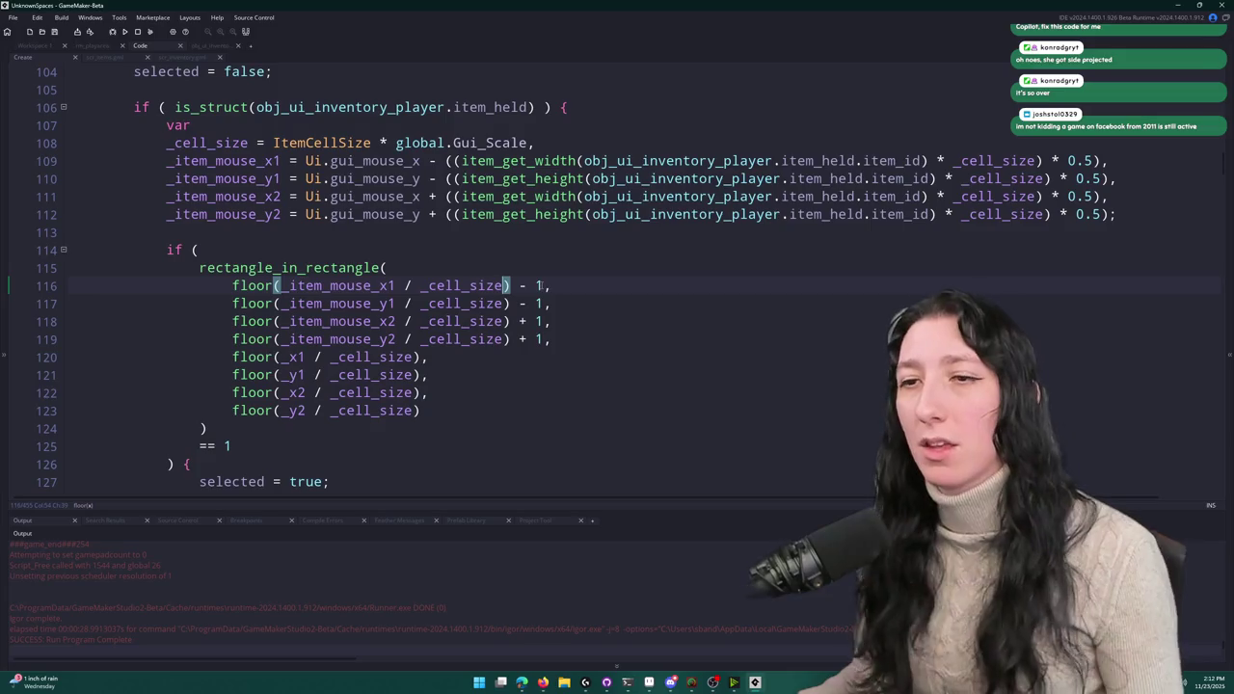
{"action": "left_click", "coordinate": [545, 285]}
{"action": "mouse_move", "coordinate": [550, 285]}
{"action": "left_mouse_down"}
{"action": "mouse_move", "coordinate": [512, 286]}
{"action": "mouse_move", "coordinate": [512, 339]}
{"action": "left_mouse_up"}
{"action": "key", "text": "BackSpace"}
{"action": "left_click", "coordinate": [541, 321]}
{"action": "key", "text": "BackSpace"}
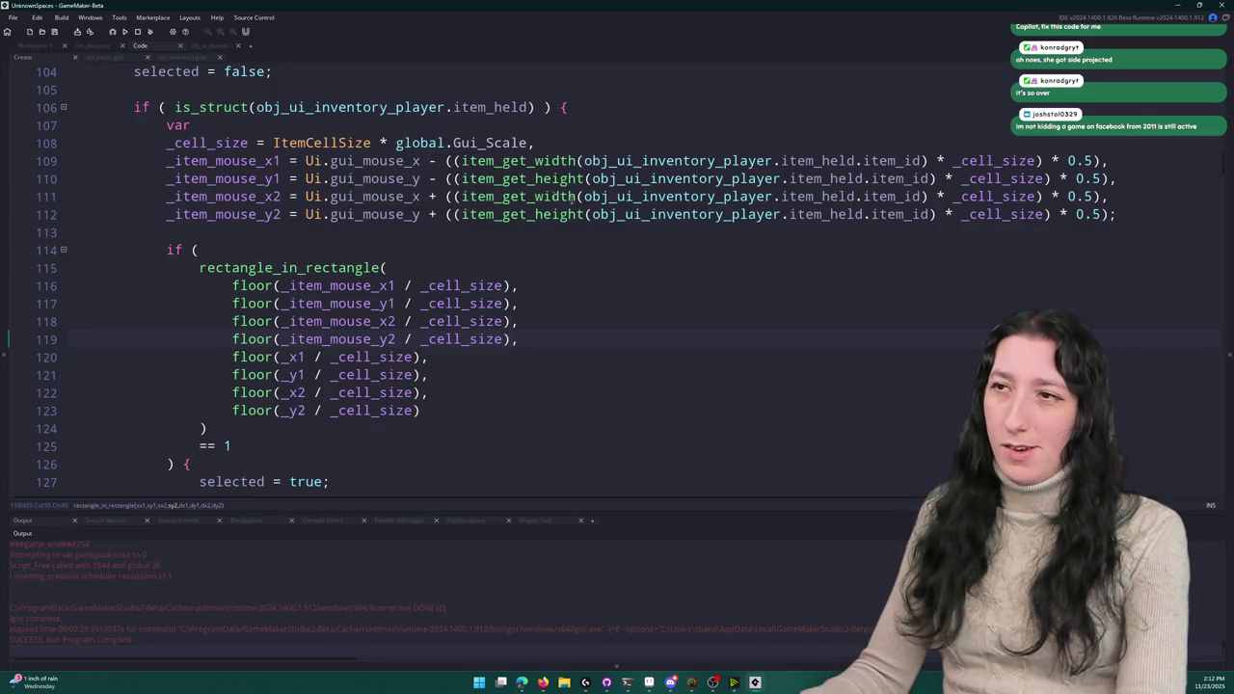
- Review the eight floor() arguments and the bracket grouping of the rectangle_in_rectangle call
{"action": "left_click_drag", "start_coordinate": [436, 415], "coordinate": [232, 285]}
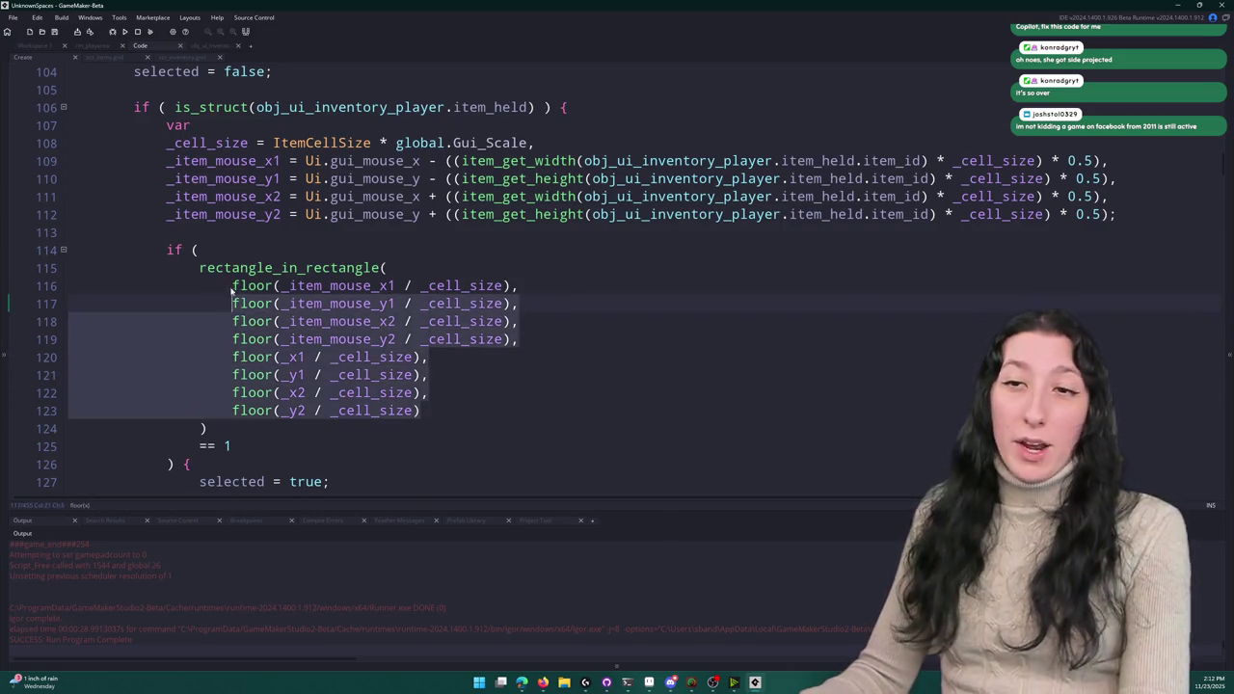
{"action": "left_click", "coordinate": [1116, 214]}
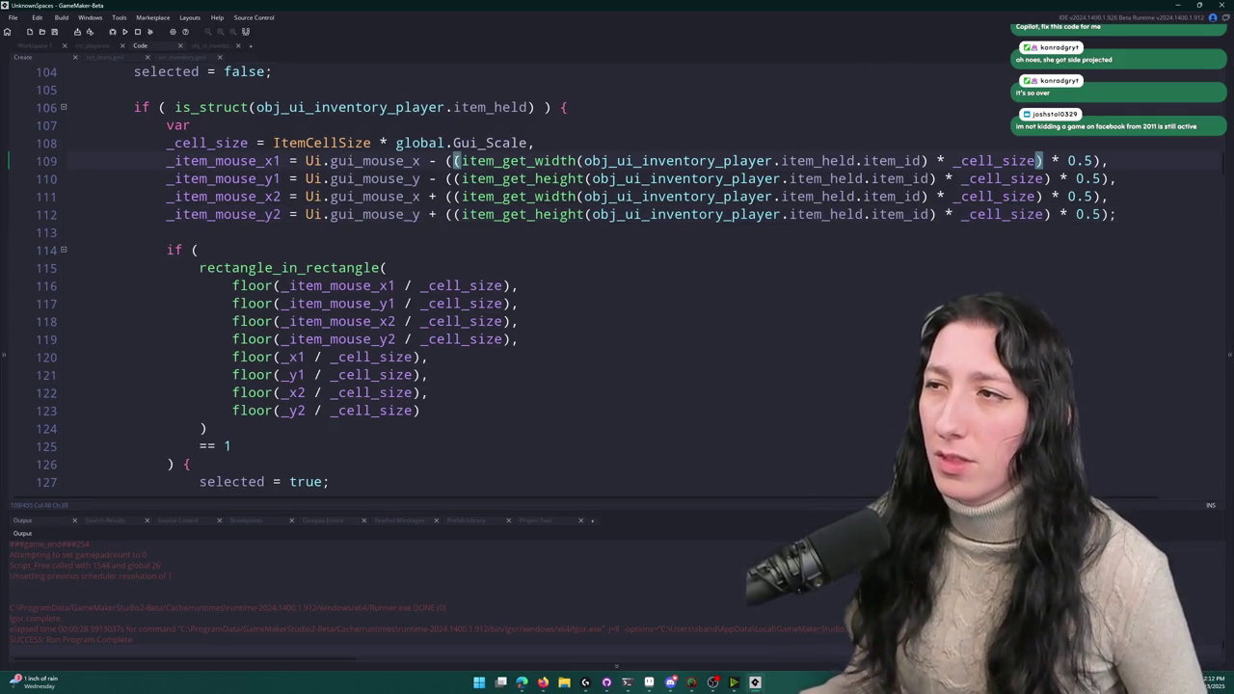
{"action": "scroll", "coordinate": [388, 202], "scroll_direction": "up", "scroll_amount": 2}
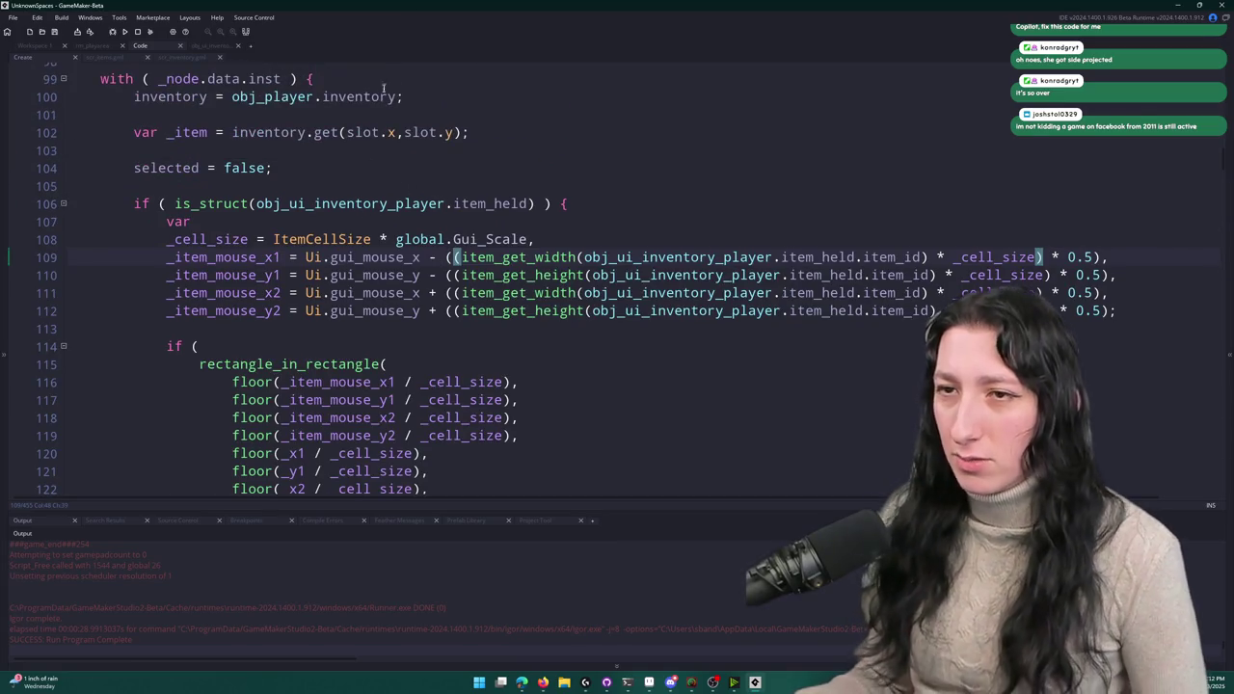
{"action": "scroll", "coordinate": [879, 91], "scroll_direction": "down", "scroll_amount": 3}
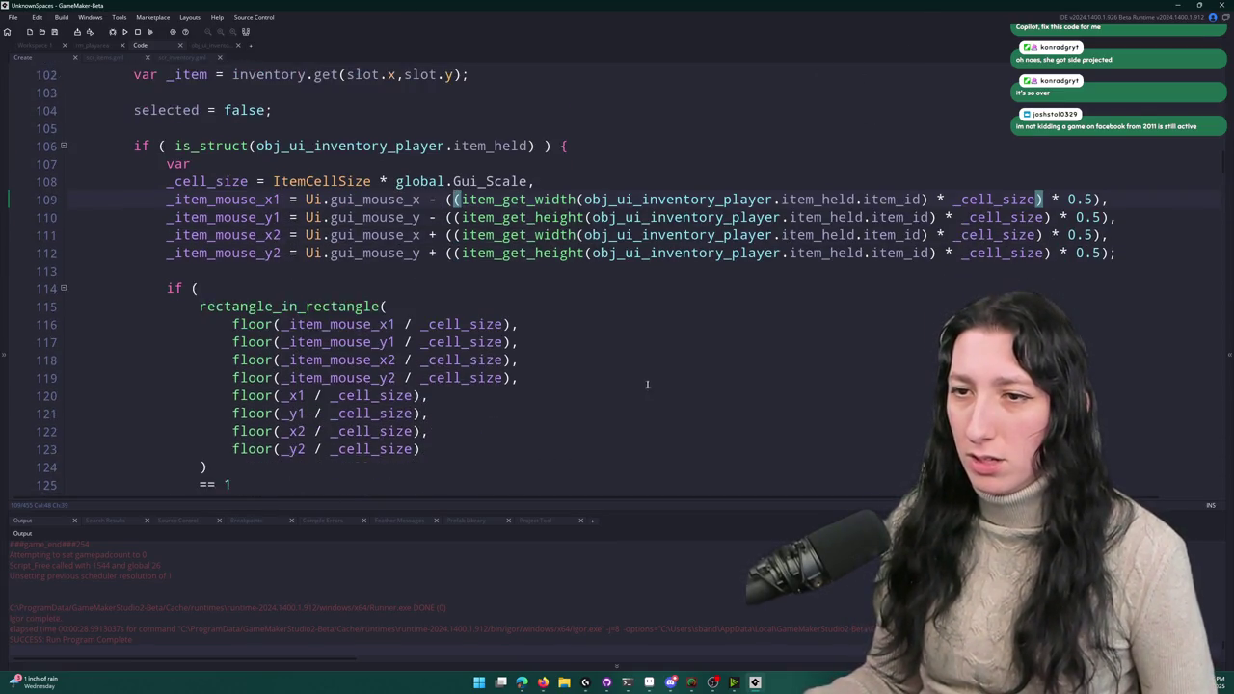
{"action": "scroll", "coordinate": [830, 58], "scroll_direction": "up", "scroll_amount": 1}
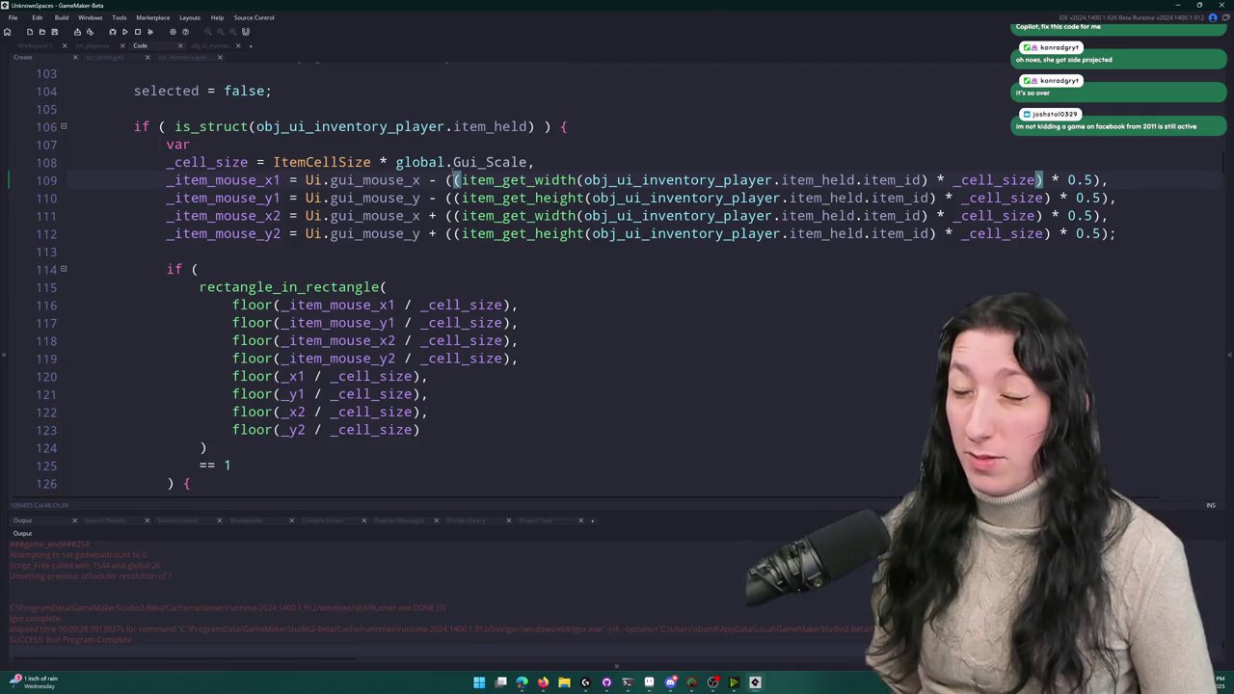
{"action": "key", "text": "Left"}
{"action": "key", "text": "Down"}
{"action": "key", "text": "Down"}
{"action": "key", "text": "Down"}
{"action": "key", "text": "Down"}
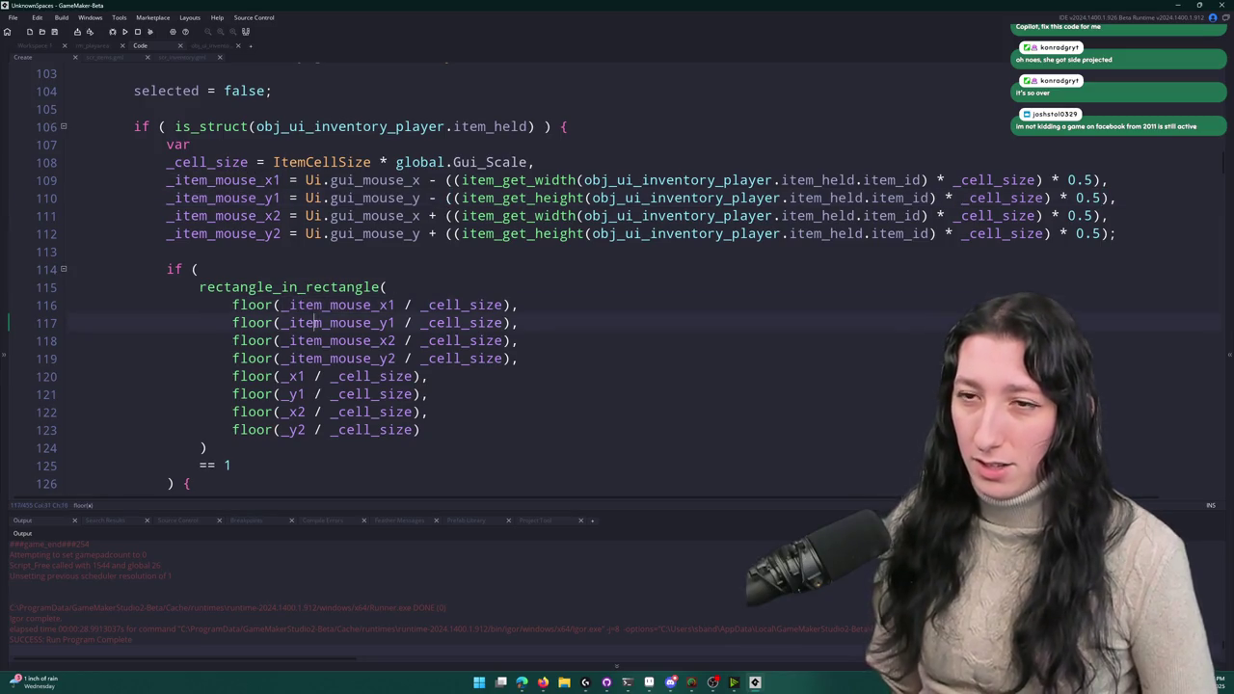
{"action": "key", "text": "Up"}
{"action": "key", "text": "Up"}
{"action": "key", "text": "Up"}
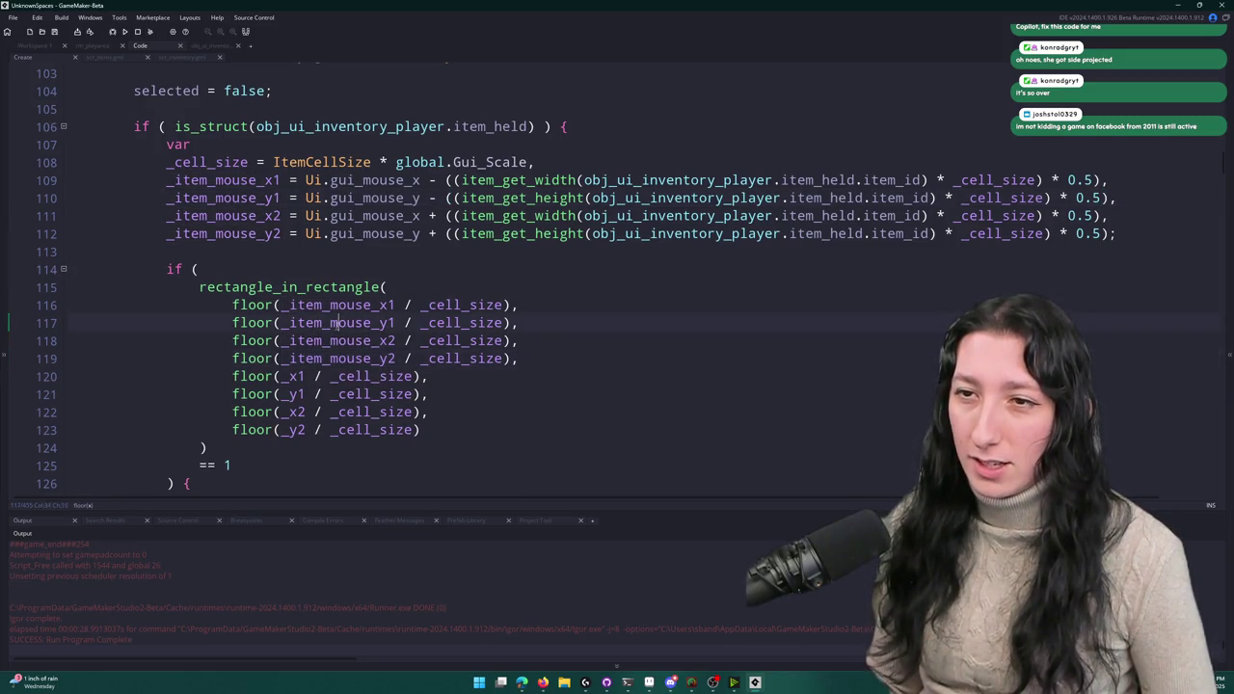
- Move the four held-item floor() lines after the slot bounds, drop the trailing comma, and run with F5
{"action": "left_click", "coordinate": [301, 378]}
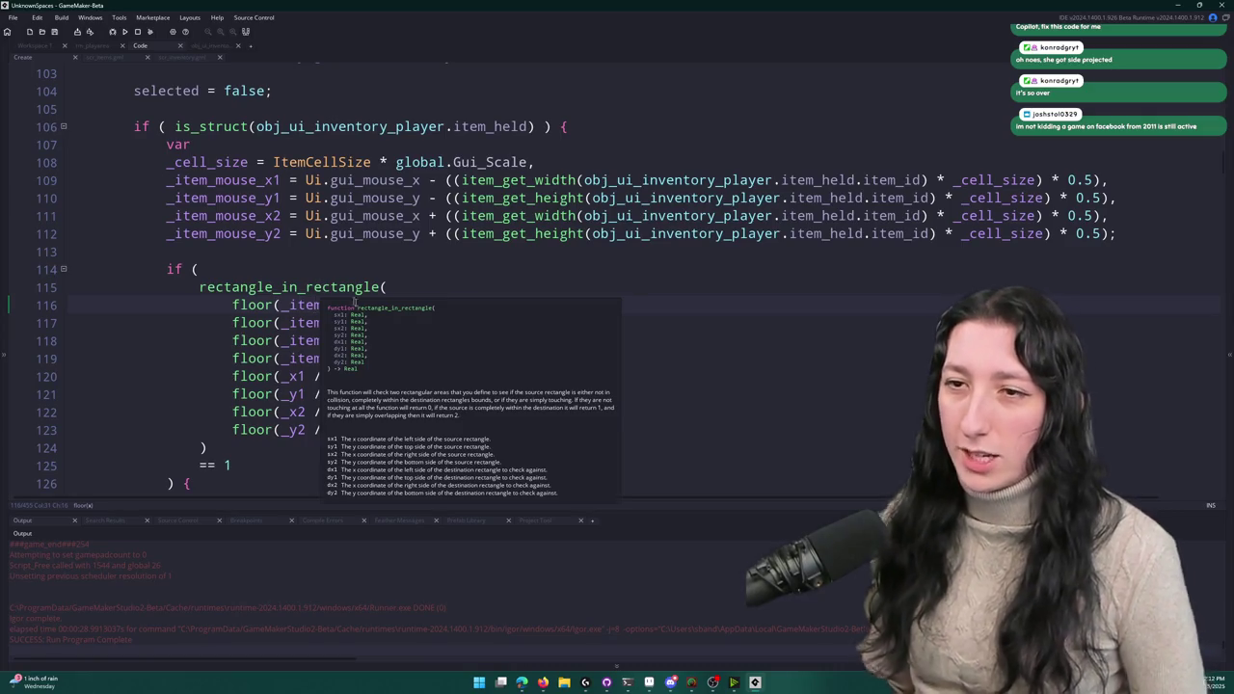
{"action": "mouse_move", "coordinate": [232, 377]}
{"action": "left_mouse_down"}
{"action": "mouse_move", "coordinate": [232, 287]}
{"action": "mouse_move", "coordinate": [220, 302]}
{"action": "left_mouse_up"}
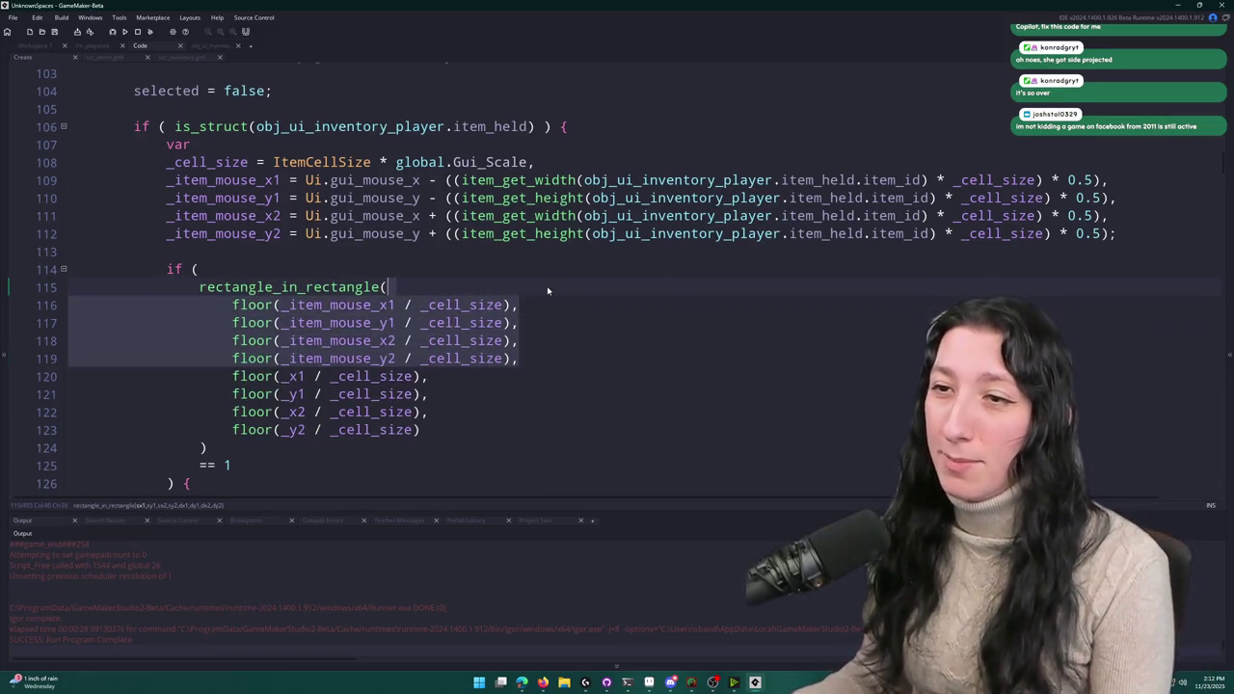
{"action": "key", "text": "BackSpace"}
{"action": "key", "text": "BackSpace"}
{"action": "key", "text": "Return"}
{"action": "key", "text": "ctrl+z"}
{"action": "left_click", "coordinate": [464, 356]}
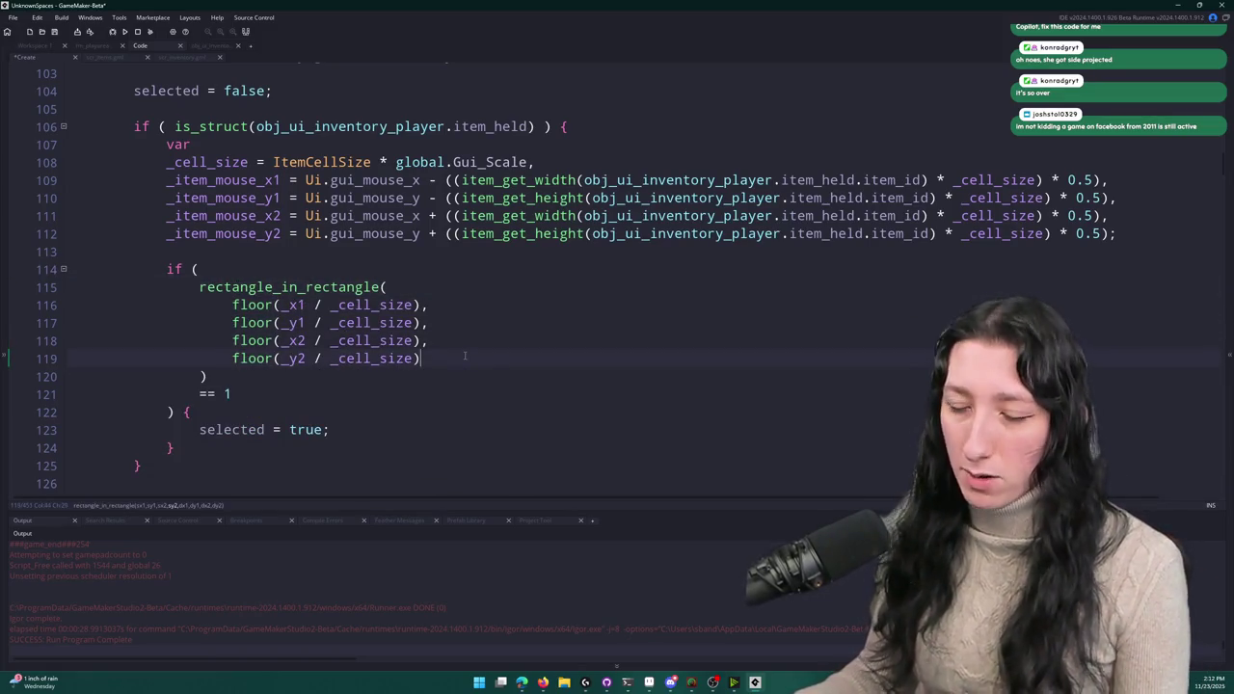
{"action": "key", "text": "Return"}
{"action": "type", "text": "floor(_item_mouse_x1 / _cell_size), \t\t\tfloor(_item_mouse_y1 / _cell_size), \t\t\tfloor(_item_mouse_x2 / _cell_size), \t\t\tfloor(_item_mouse_y2 / _cell_size),"}
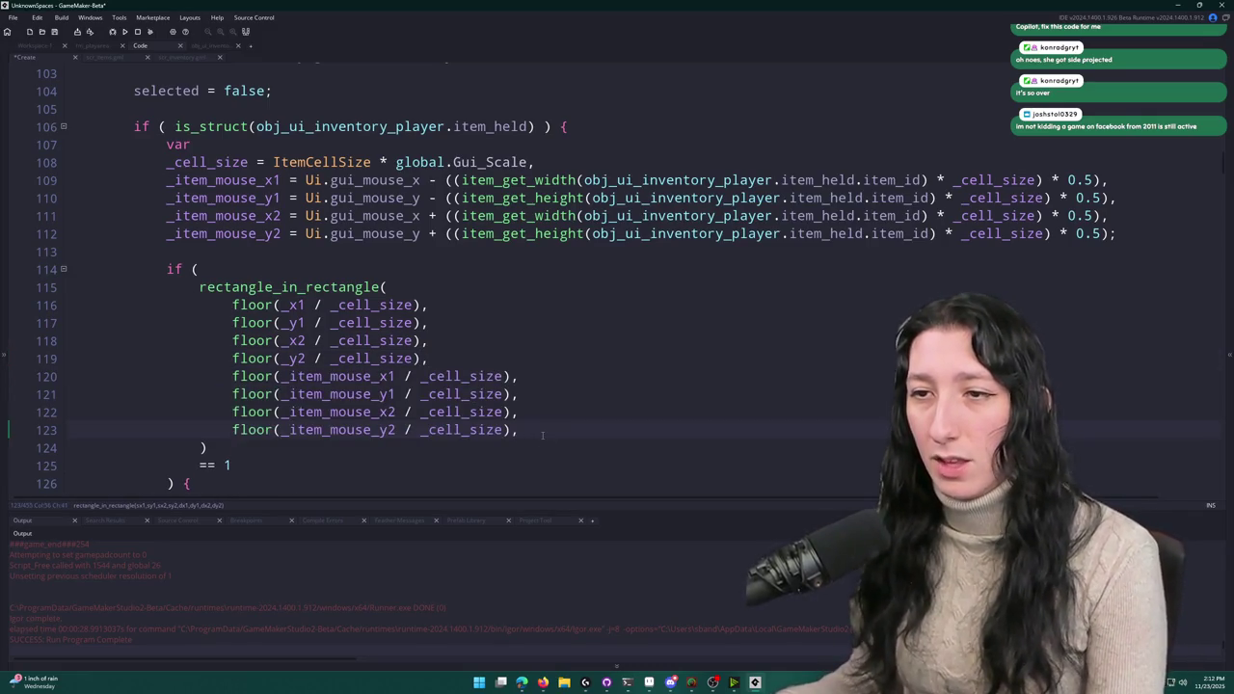
{"action": "key", "text": "BackSpace"}
{"action": "scroll", "coordinate": [543, 435], "scroll_direction": "down", "scroll_amount": 1}
{"action": "key", "text": "F5"}
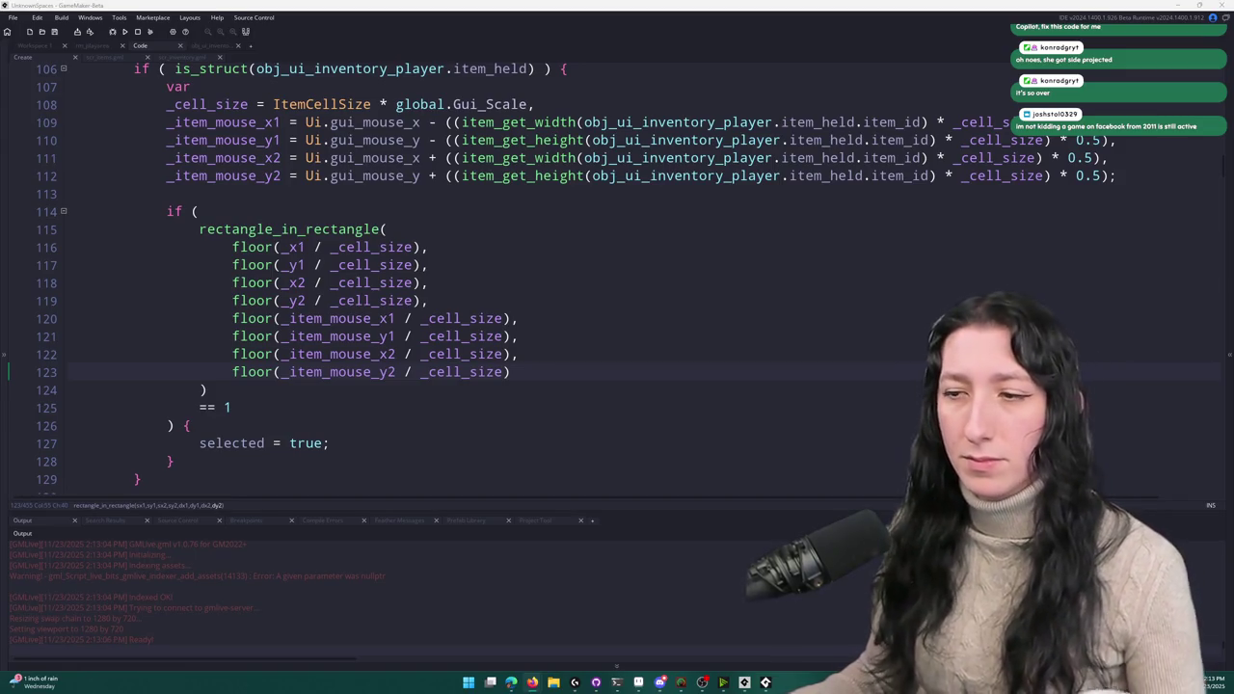
- Enter the game world, maximize the game window and open the inventory
{"action": "left_click", "coordinate": [768, 683]}
{"action": "left_click", "coordinate": [649, 319]}
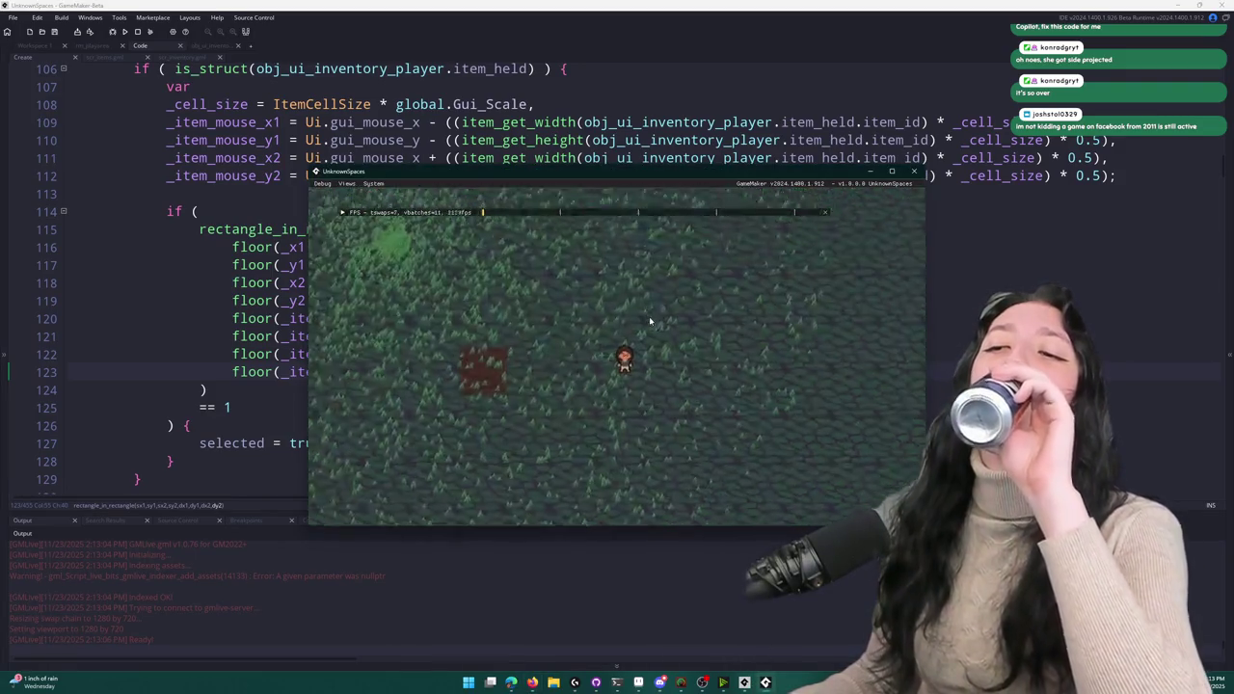
{"action": "left_click_drag", "start_coordinate": [554, 170], "coordinate": [555, 162]}
{"action": "double_click", "coordinate": [554, 161]}
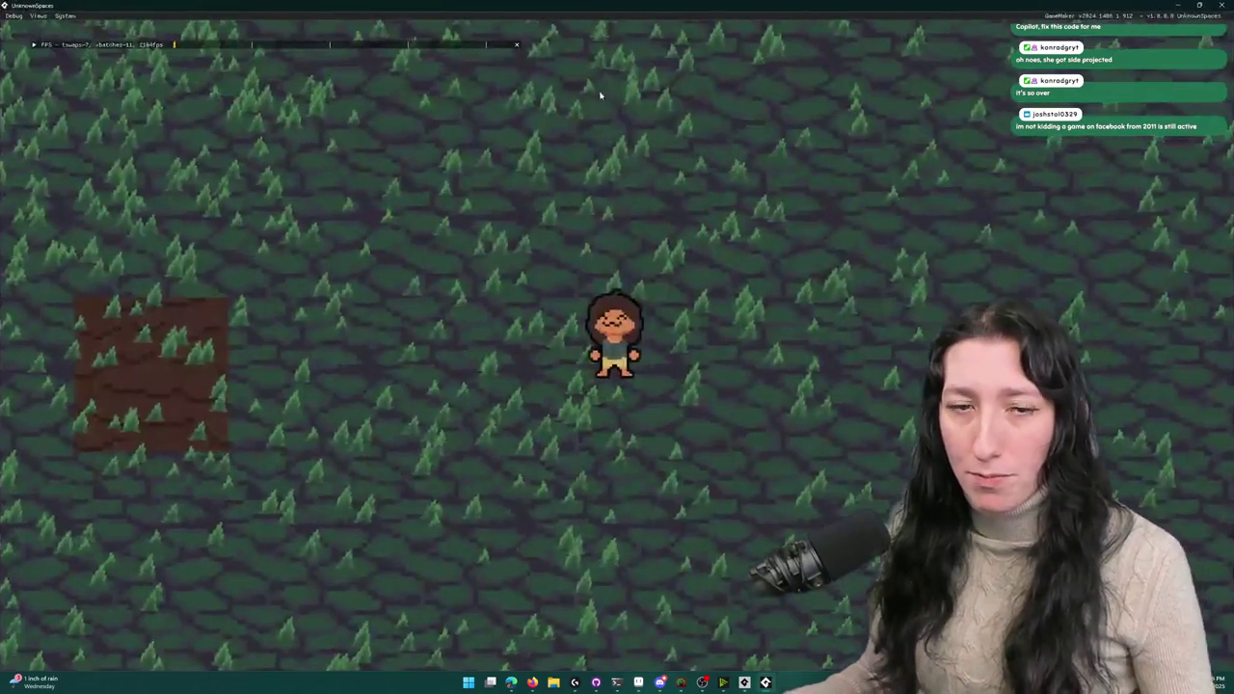
{"action": "key", "text": "i"}
- Drag the backpack across the grid to check the 2×2 slot highlighting, then close the game
{"action": "mouse_move", "coordinate": [246, 422]}
{"action": "left_mouse_down"}
{"action": "mouse_move", "coordinate": [303, 435]}
{"action": "mouse_move", "coordinate": [258, 421]}
{"action": "mouse_move", "coordinate": [339, 421]}
{"action": "mouse_move", "coordinate": [343, 487]}
{"action": "mouse_move", "coordinate": [258, 513]}
{"action": "mouse_move", "coordinate": [449, 509]}
{"action": "mouse_move", "coordinate": [309, 502]}
{"action": "mouse_move", "coordinate": [350, 405]}
{"action": "mouse_move", "coordinate": [377, 502]}
{"action": "mouse_move", "coordinate": [414, 537]}
{"action": "mouse_move", "coordinate": [372, 386]}
{"action": "mouse_move", "coordinate": [350, 433]}
{"action": "mouse_move", "coordinate": [347, 370]}
{"action": "mouse_move", "coordinate": [345, 511]}
{"action": "mouse_move", "coordinate": [253, 511]}
{"action": "mouse_move", "coordinate": [320, 511]}
{"action": "mouse_move", "coordinate": [316, 525]}
{"action": "mouse_move", "coordinate": [334, 511]}
{"action": "mouse_move", "coordinate": [258, 515]}
{"action": "mouse_move", "coordinate": [401, 436]}
{"action": "mouse_move", "coordinate": [296, 494]}
{"action": "mouse_move", "coordinate": [242, 496]}
{"action": "mouse_move", "coordinate": [276, 505]}
{"action": "mouse_move", "coordinate": [336, 416]}
{"action": "left_mouse_up"}
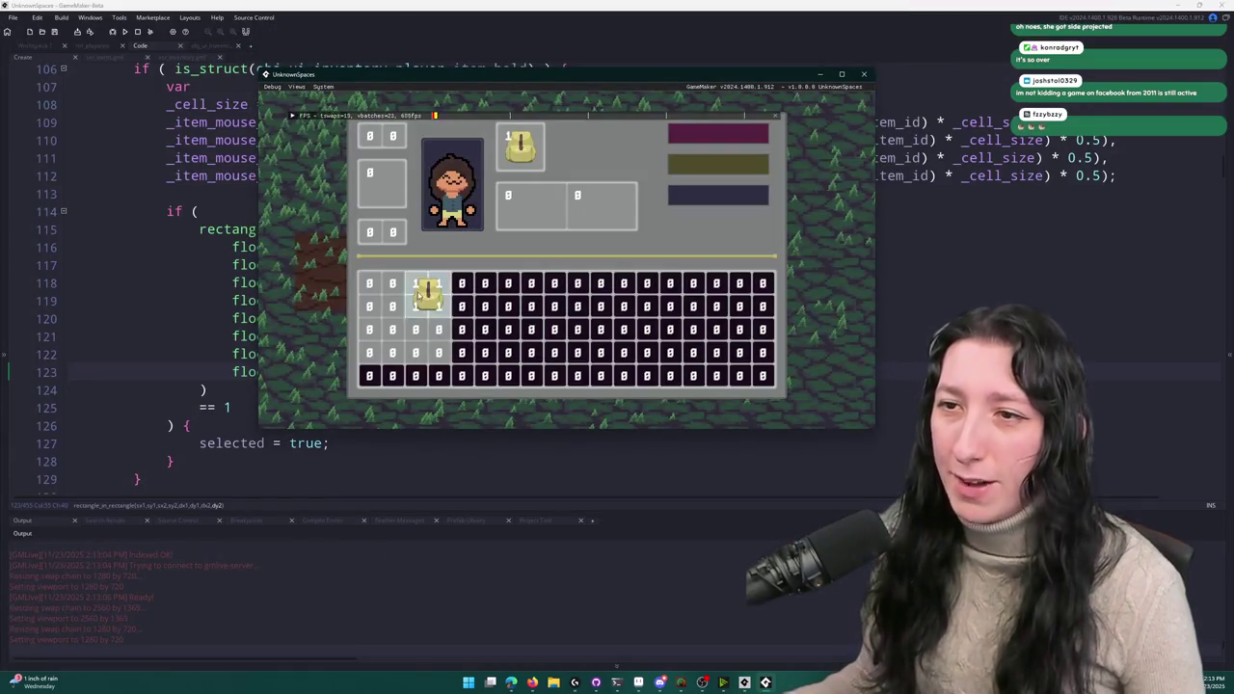
{"action": "mouse_move", "coordinate": [410, 318]}
{"action": "left_mouse_down"}
{"action": "mouse_move", "coordinate": [389, 332]}
{"action": "mouse_move", "coordinate": [407, 336]}
{"action": "mouse_move", "coordinate": [382, 305]}
{"action": "left_mouse_up"}
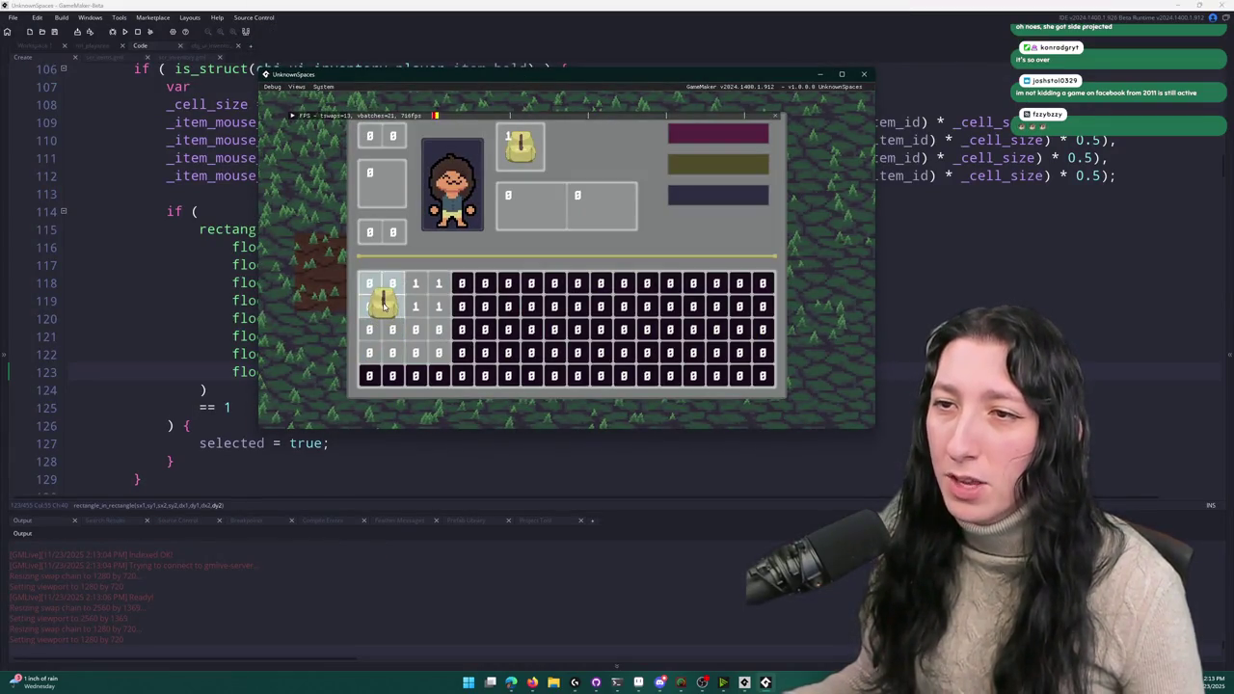
{"action": "double_click", "coordinate": [513, 81]}
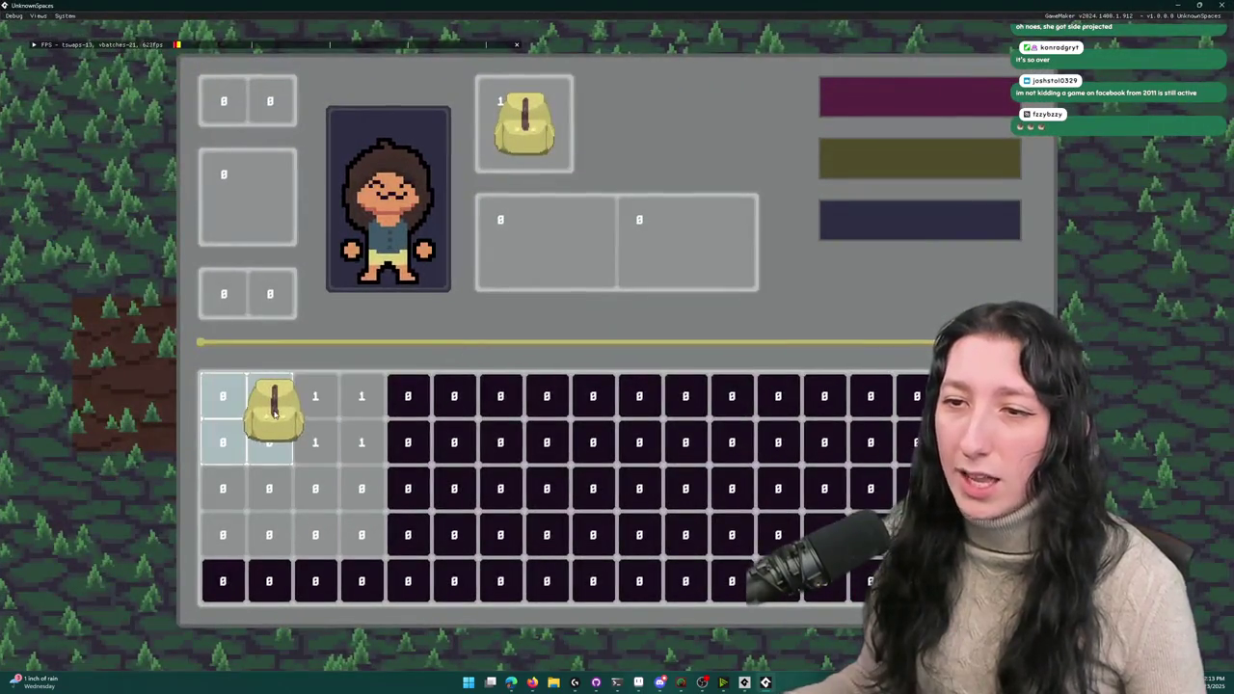
{"action": "mouse_move", "coordinate": [284, 414]}
{"action": "left_mouse_down"}
{"action": "mouse_move", "coordinate": [309, 413]}
{"action": "mouse_move", "coordinate": [307, 399]}
{"action": "mouse_move", "coordinate": [262, 474]}
{"action": "mouse_move", "coordinate": [319, 449]}
{"action": "mouse_move", "coordinate": [342, 414]}
{"action": "mouse_move", "coordinate": [321, 441]}
{"action": "left_mouse_up"}
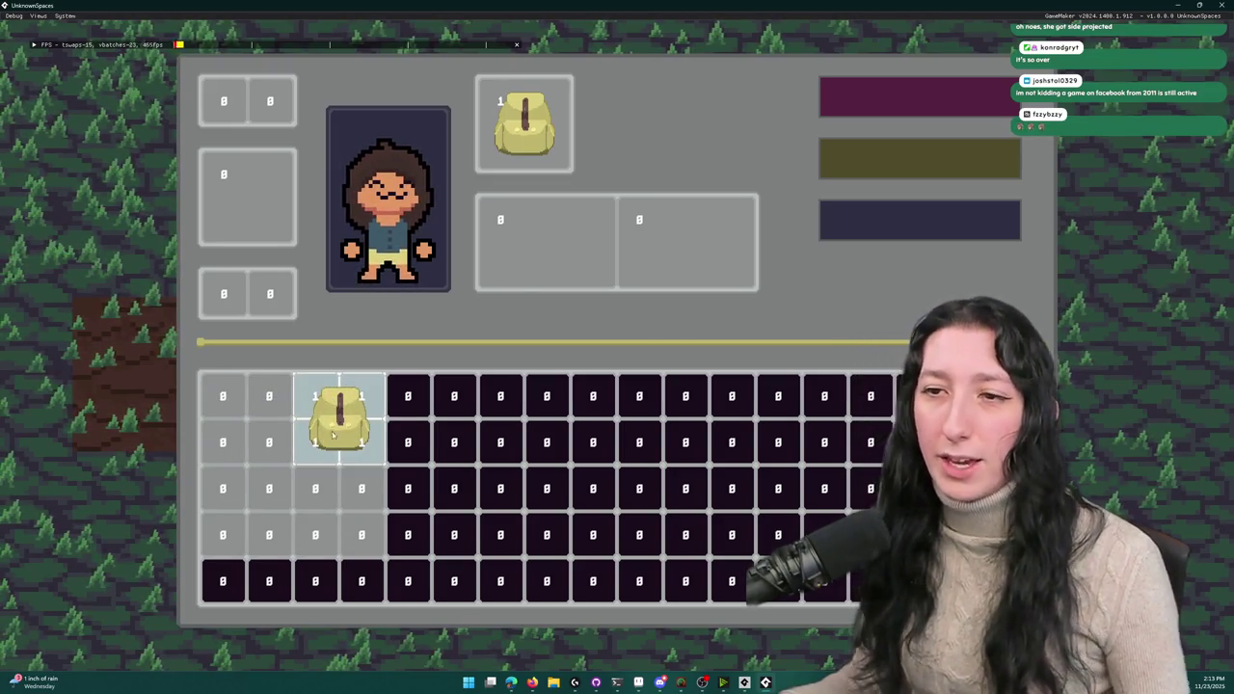
{"action": "mouse_move", "coordinate": [340, 397]}
{"action": "left_mouse_down"}
{"action": "mouse_move", "coordinate": [261, 394]}
{"action": "mouse_move", "coordinate": [311, 395]}
{"action": "mouse_move", "coordinate": [336, 454]}
{"action": "mouse_move", "coordinate": [265, 420]}
{"action": "mouse_move", "coordinate": [332, 407]}
{"action": "left_mouse_up"}
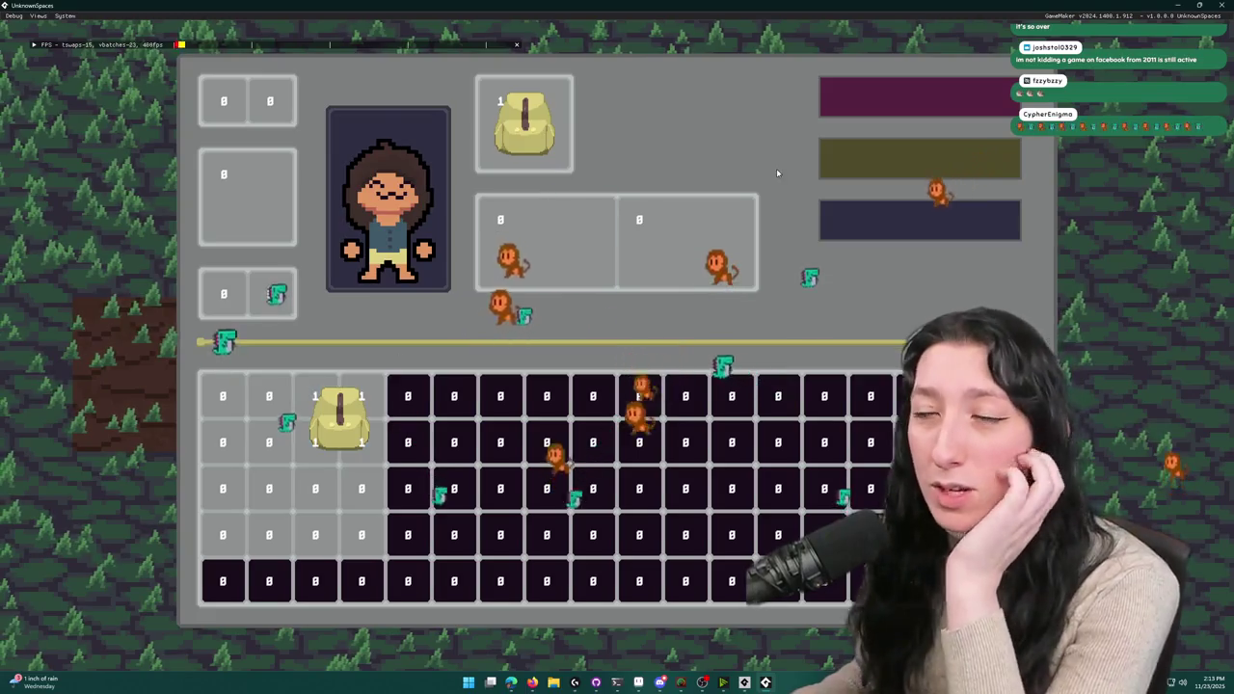
{"action": "key", "text": "alt+F4"}
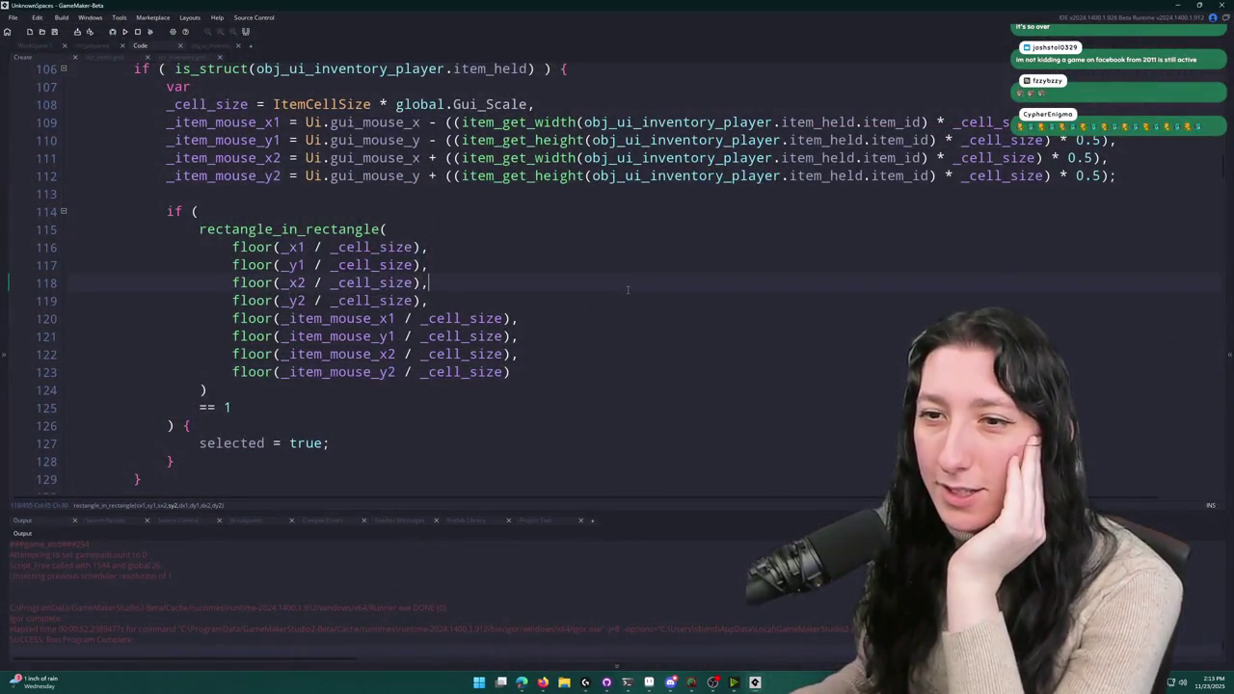
- Highlight every use of selected and item_selected, including the selection check on line 158
{"action": "scroll", "coordinate": [555, 334], "scroll_direction": "up", "scroll_amount": 2}
{"action": "scroll", "coordinate": [511, 318], "scroll_direction": "down", "scroll_amount": 6}
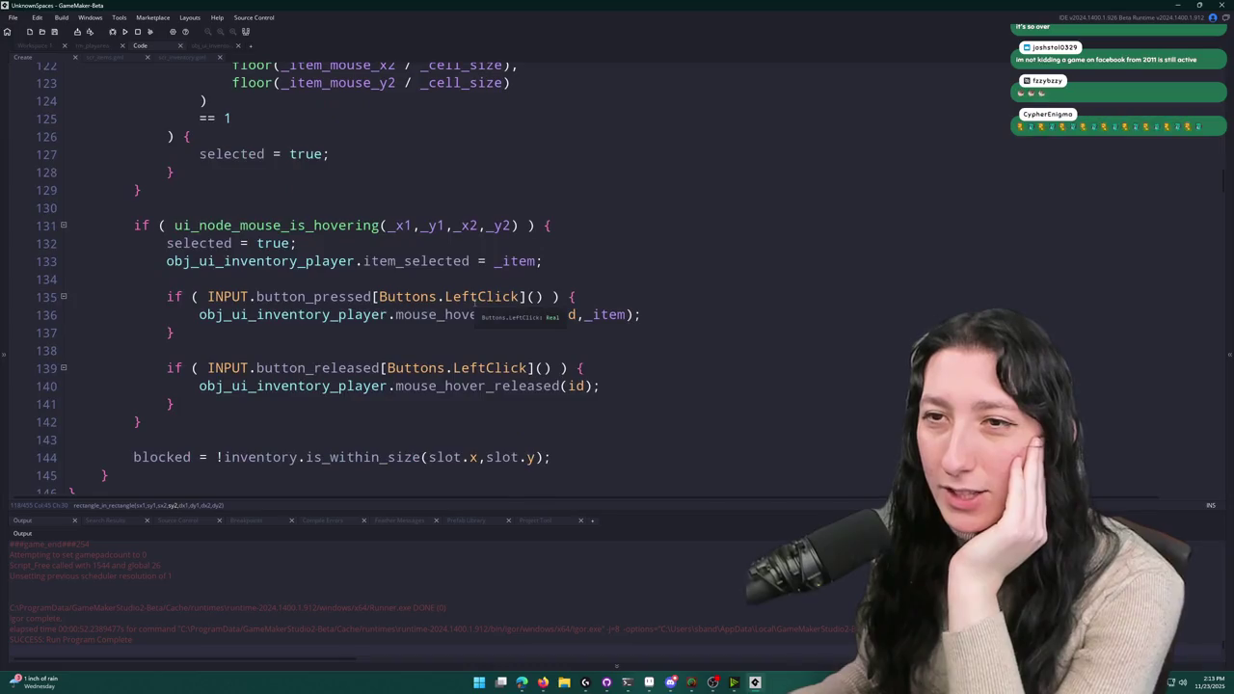
{"action": "scroll", "coordinate": [474, 302], "scroll_direction": "up", "scroll_amount": 1}
{"action": "scroll", "coordinate": [466, 300], "scroll_direction": "down", "scroll_amount": 1}
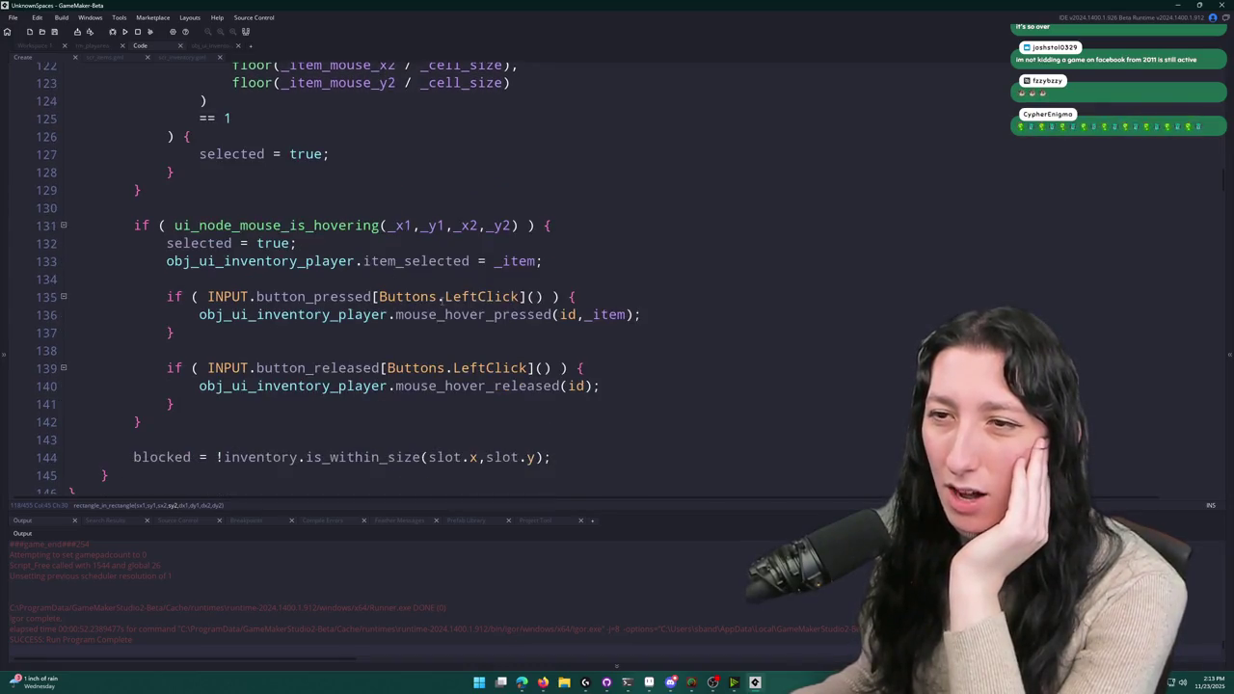
{"action": "scroll", "coordinate": [444, 318], "scroll_direction": "down", "scroll_amount": 3}
{"action": "scroll", "coordinate": [399, 332], "scroll_direction": "up", "scroll_amount": 3}
{"action": "scroll", "coordinate": [398, 333], "scroll_direction": "up", "scroll_amount": 3}
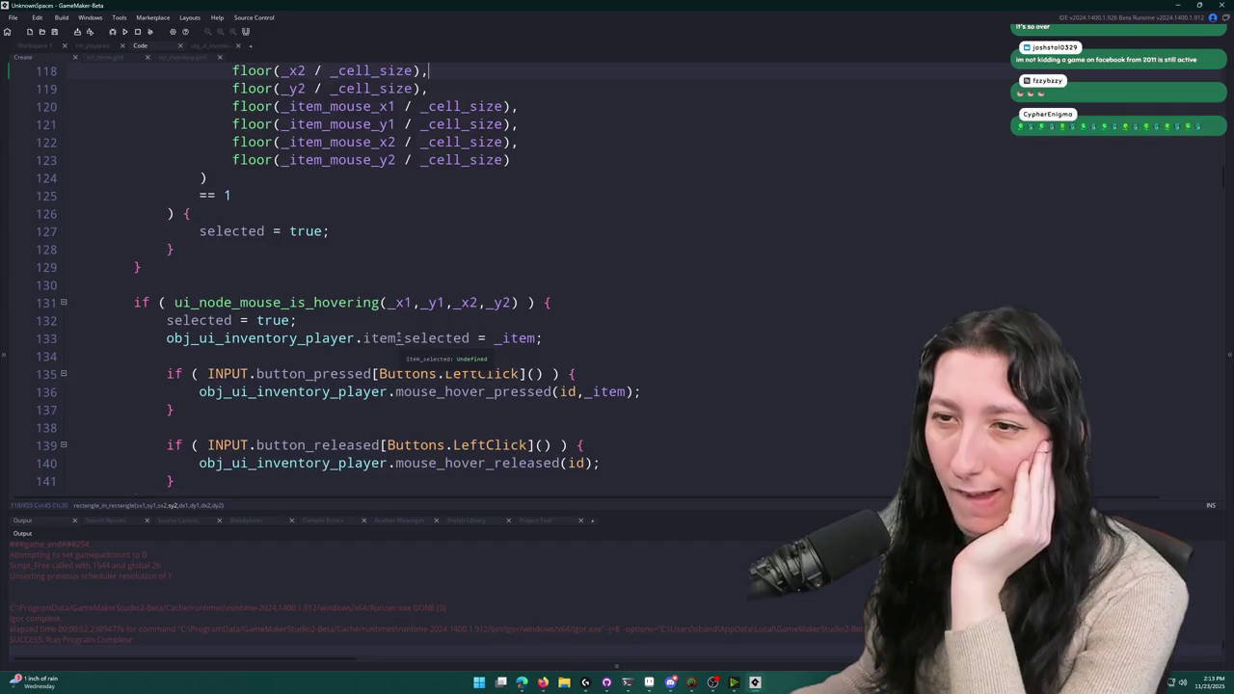
{"action": "scroll", "coordinate": [479, 368], "scroll_direction": "down", "scroll_amount": 3}
{"action": "scroll", "coordinate": [480, 368], "scroll_direction": "down", "scroll_amount": 4}
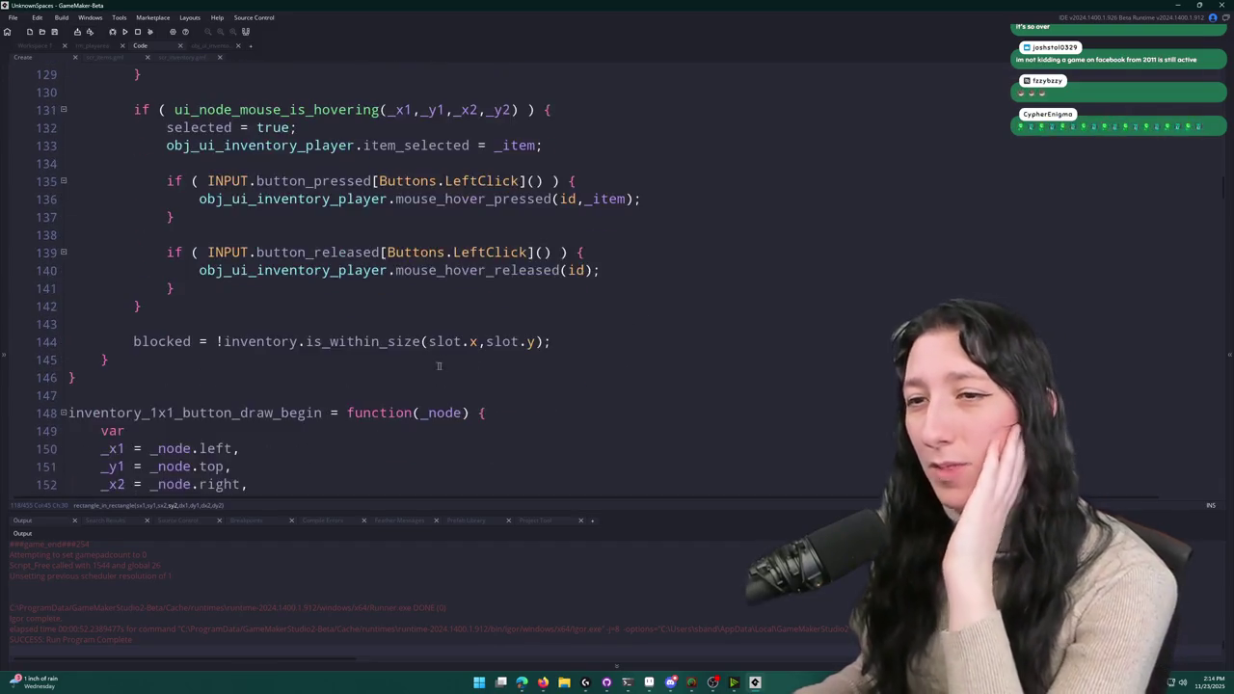
{"action": "scroll", "coordinate": [323, 359], "scroll_direction": "down", "scroll_amount": 5}
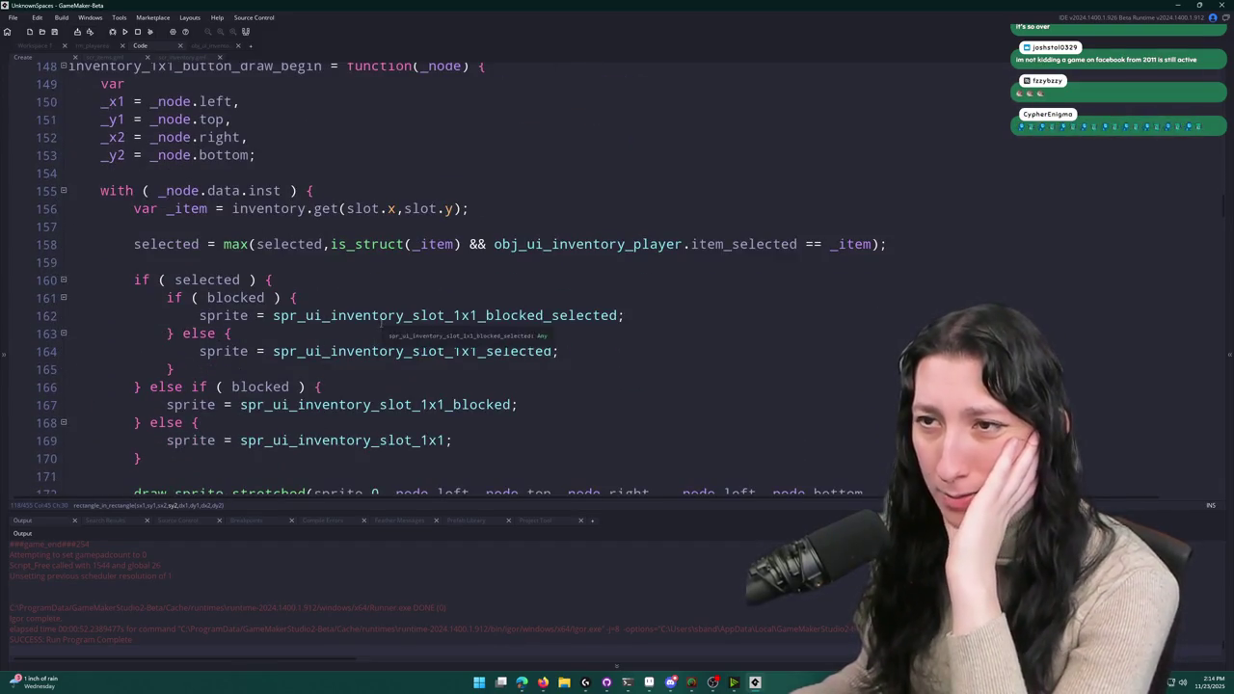
{"action": "scroll", "coordinate": [395, 316], "scroll_direction": "down", "scroll_amount": 1}
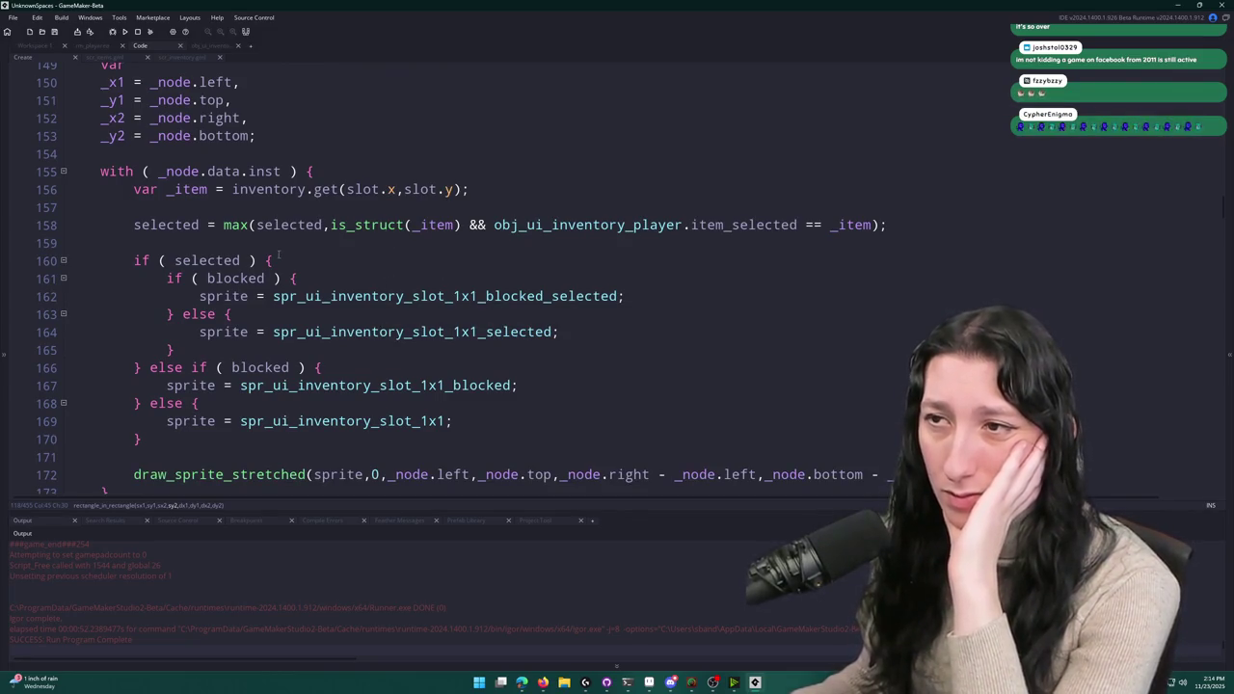
{"action": "left_click", "coordinate": [172, 224]}
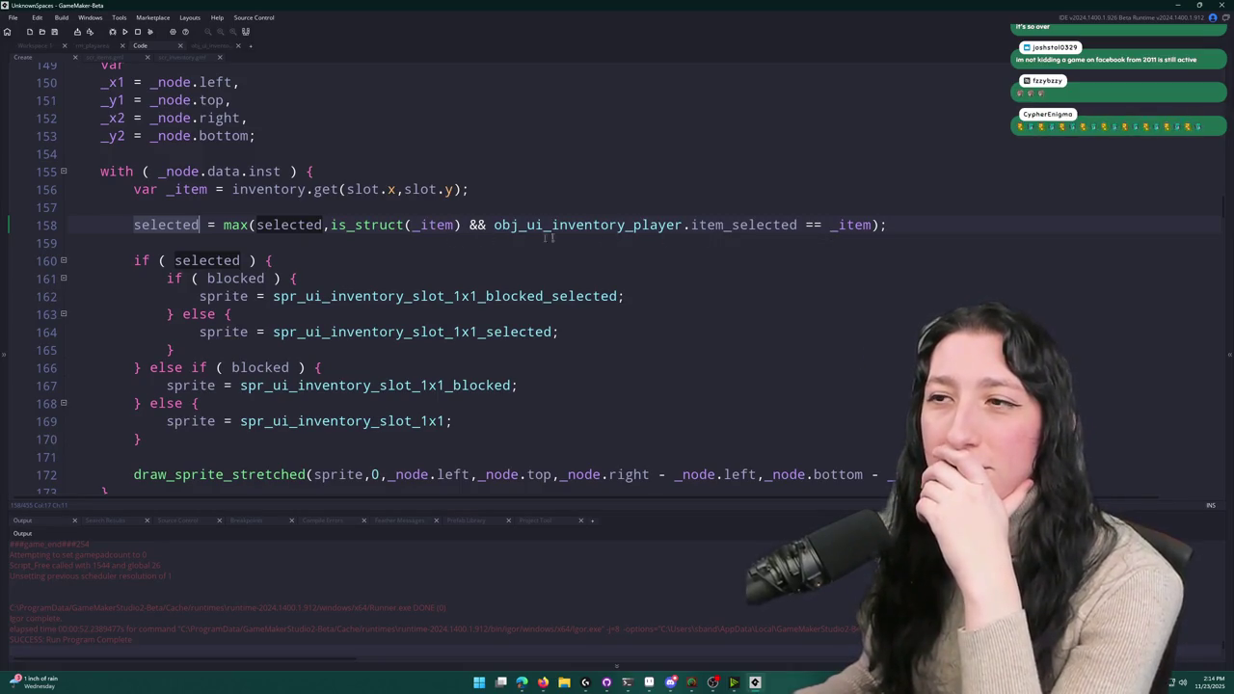
{"action": "left_click", "coordinate": [647, 224]}
{"action": "left_click", "coordinate": [735, 224]}
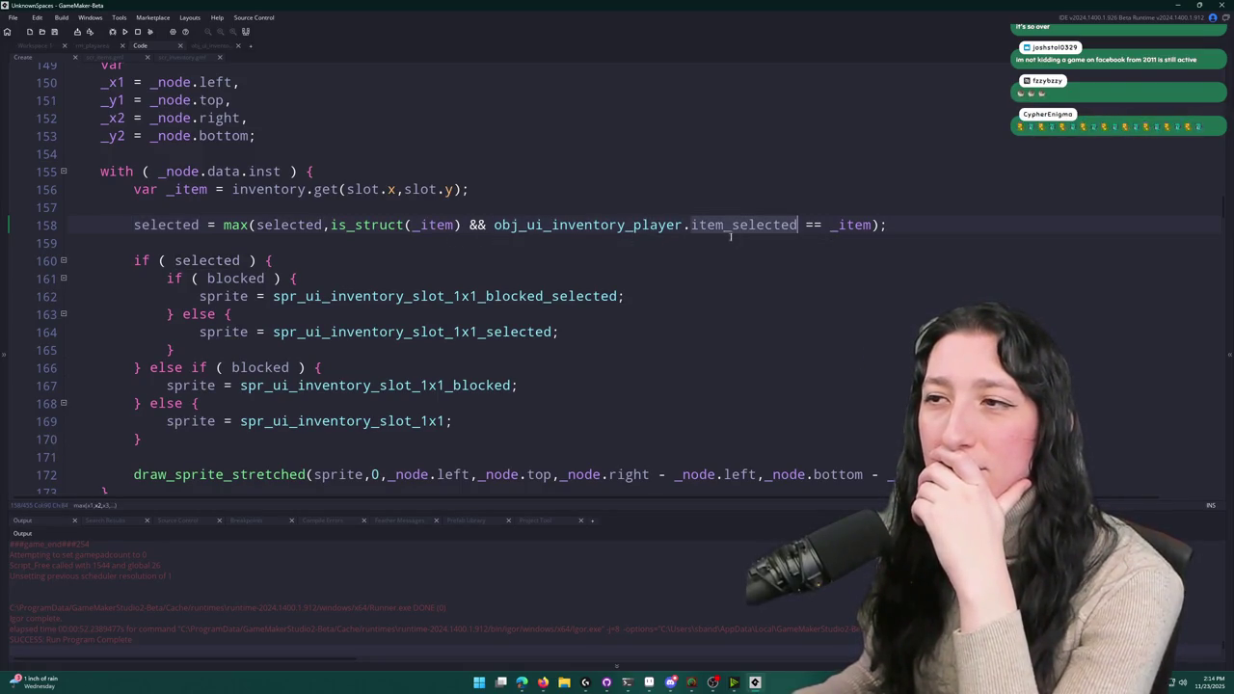
- Inspect where item_selected is assigned and the rectangle_in_rectangle overlap check
{"action": "scroll", "coordinate": [643, 412], "scroll_direction": "up", "scroll_amount": 7}
{"action": "scroll", "coordinate": [644, 413], "scroll_direction": "up", "scroll_amount": 3}
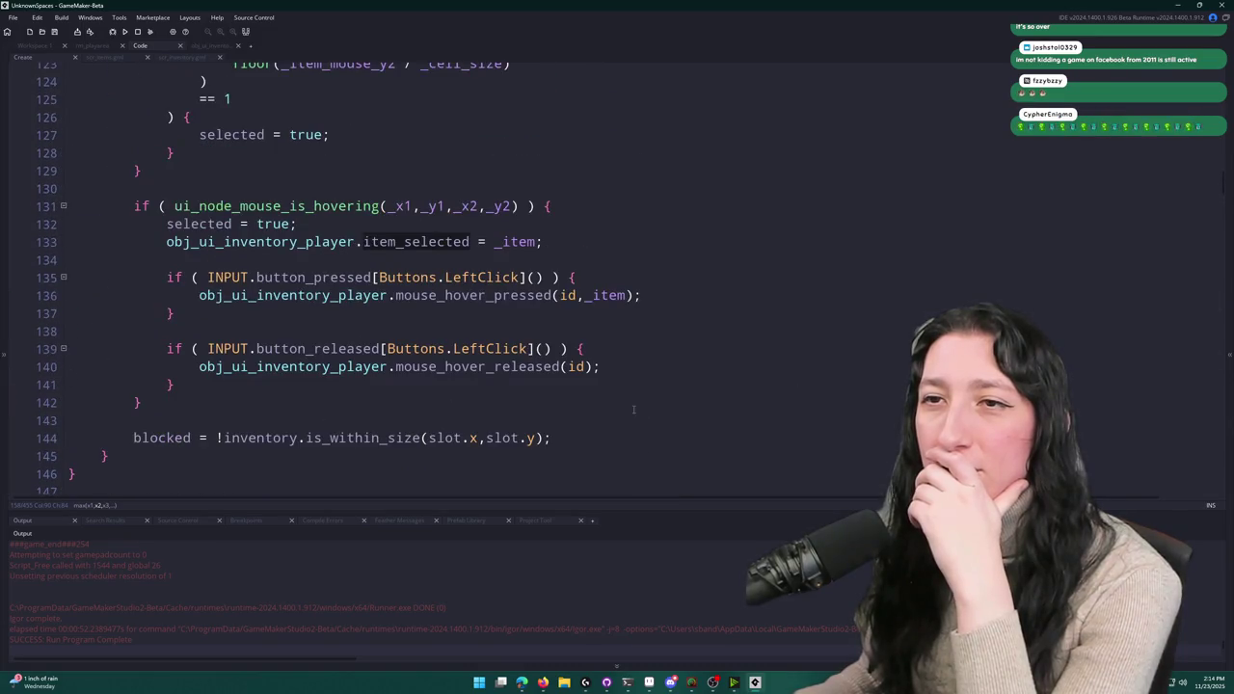
{"action": "left_click", "coordinate": [610, 334]}
{"action": "scroll", "coordinate": [610, 339], "scroll_direction": "up", "scroll_amount": 2}
{"action": "scroll", "coordinate": [611, 339], "scroll_direction": "up", "scroll_amount": 2}
{"action": "left_click", "coordinate": [576, 220]}
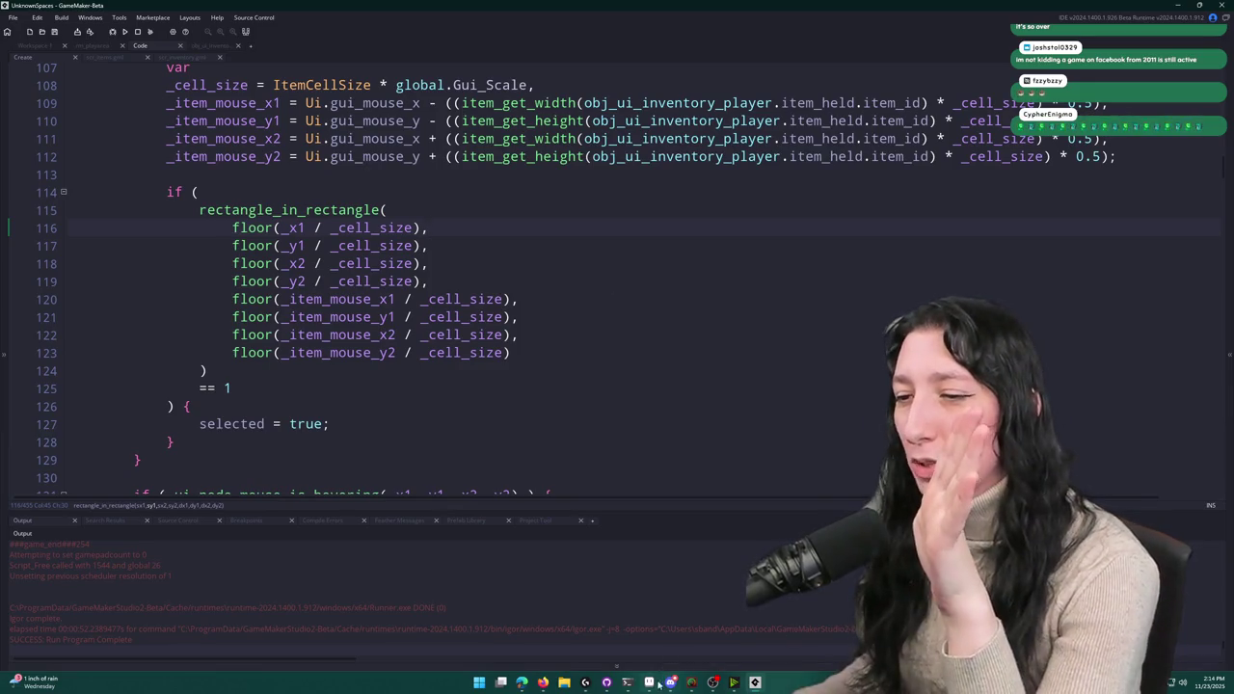
- Switch to the UIConcept.aseprite inventory mockup in Aseprite
{"action": "left_click", "coordinate": [658, 683]}
{"action": "scroll", "coordinate": [482, 434], "scroll_direction": "down", "scroll_amount": 3}
{"action": "scroll", "coordinate": [482, 434], "scroll_direction": "up", "scroll_amount": 3}
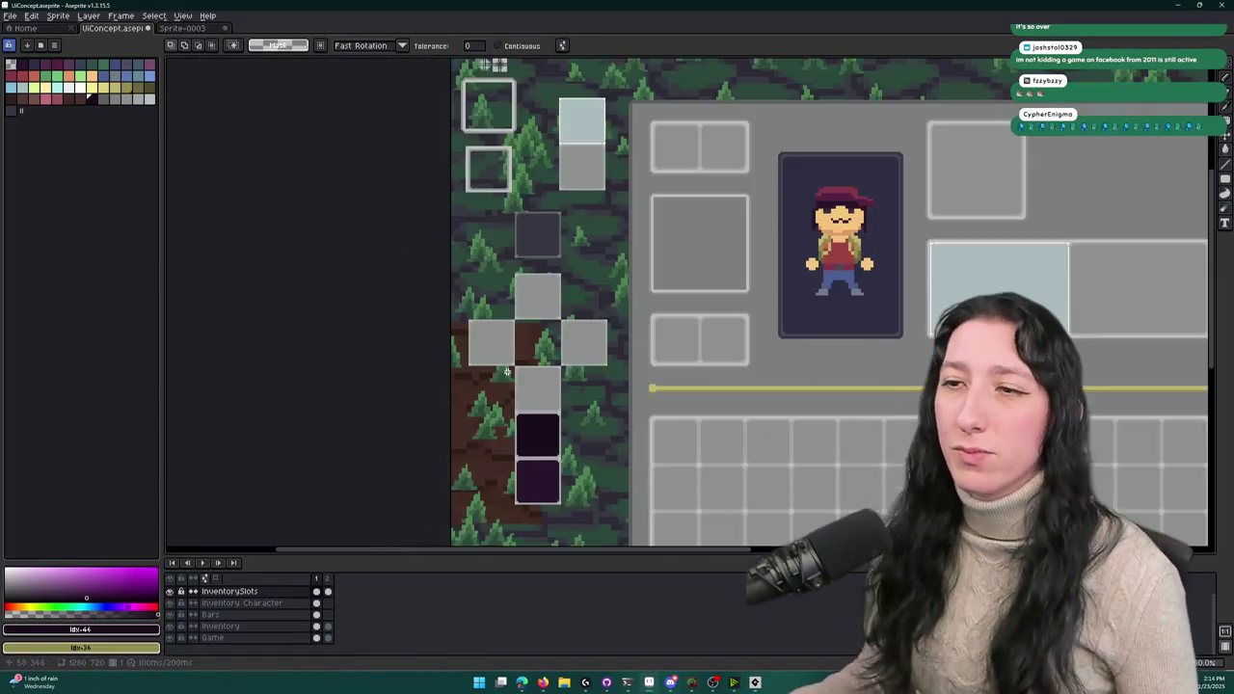
- Select the light-blue inventory slot and move it to the top of its column
{"action": "scroll", "coordinate": [540, 147], "scroll_direction": "up", "scroll_amount": 5}
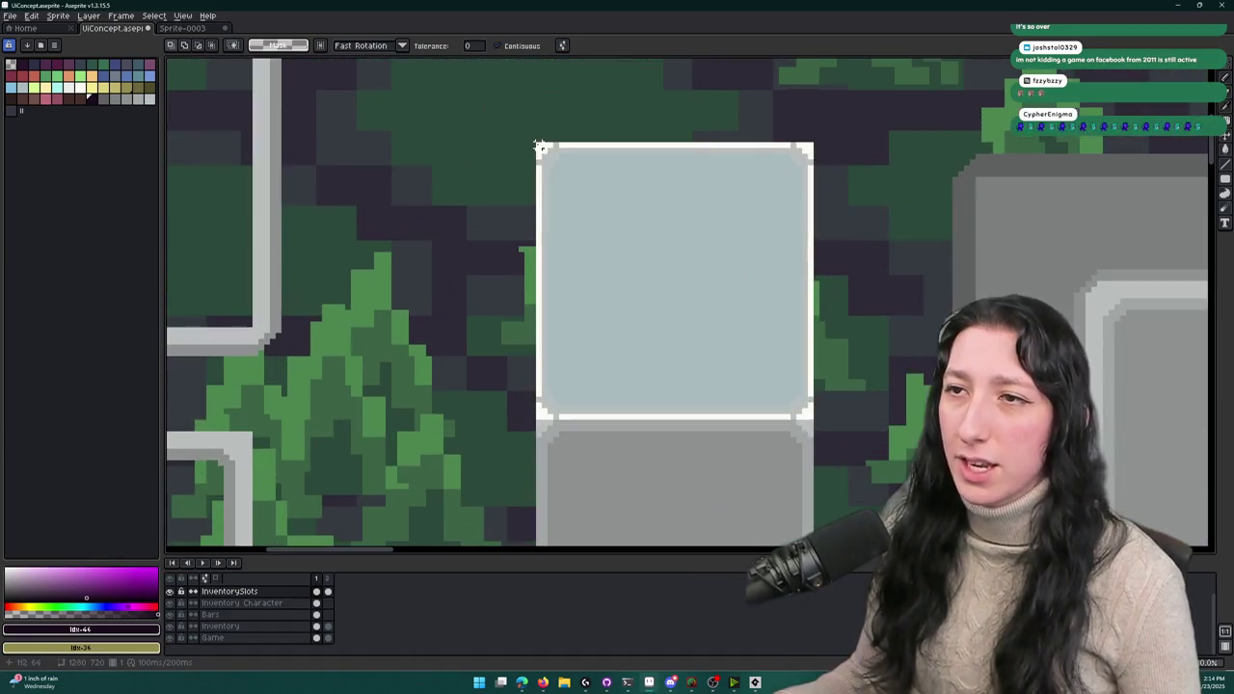
{"action": "left_click_drag", "start_coordinate": [538, 142], "coordinate": [810, 417]}
{"action": "scroll", "coordinate": [771, 402], "scroll_direction": "up", "scroll_amount": 1}
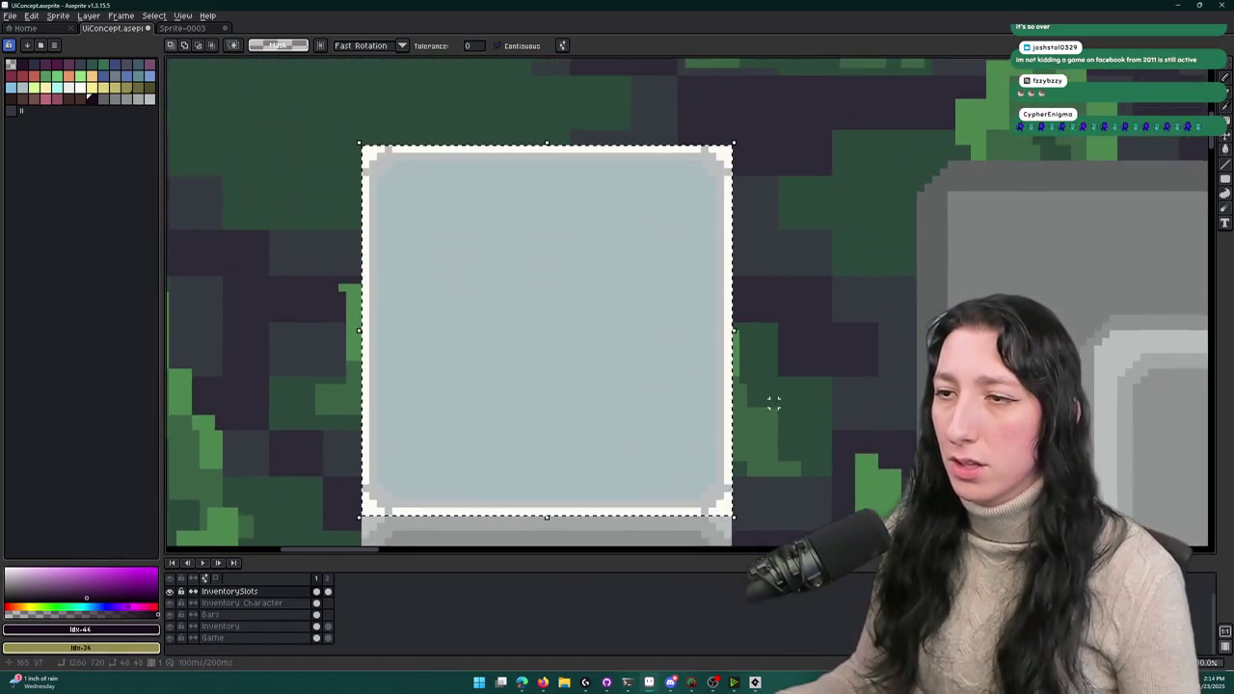
{"action": "scroll", "coordinate": [787, 399], "scroll_direction": "down", "scroll_amount": 3}
{"action": "scroll", "coordinate": [787, 399], "scroll_direction": "down", "scroll_amount": 3}
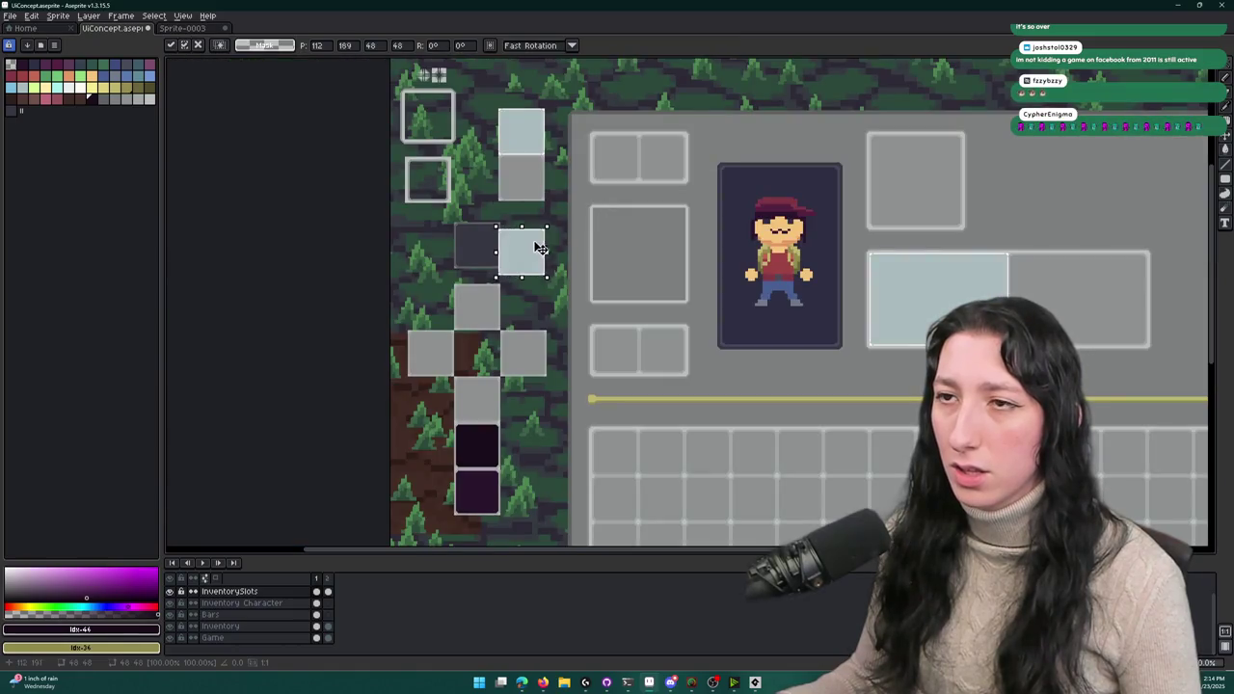
{"action": "left_click_drag", "start_coordinate": [541, 248], "coordinate": [541, 92]}
{"action": "scroll", "coordinate": [541, 92], "scroll_direction": "up", "scroll_amount": 3}
{"action": "mouse_move", "coordinate": [443, 196]}
{"action": "left_mouse_down"}
{"action": "mouse_move", "coordinate": [430, 145]}
{"action": "mouse_move", "coordinate": [444, 173]}
{"action": "left_mouse_up"}
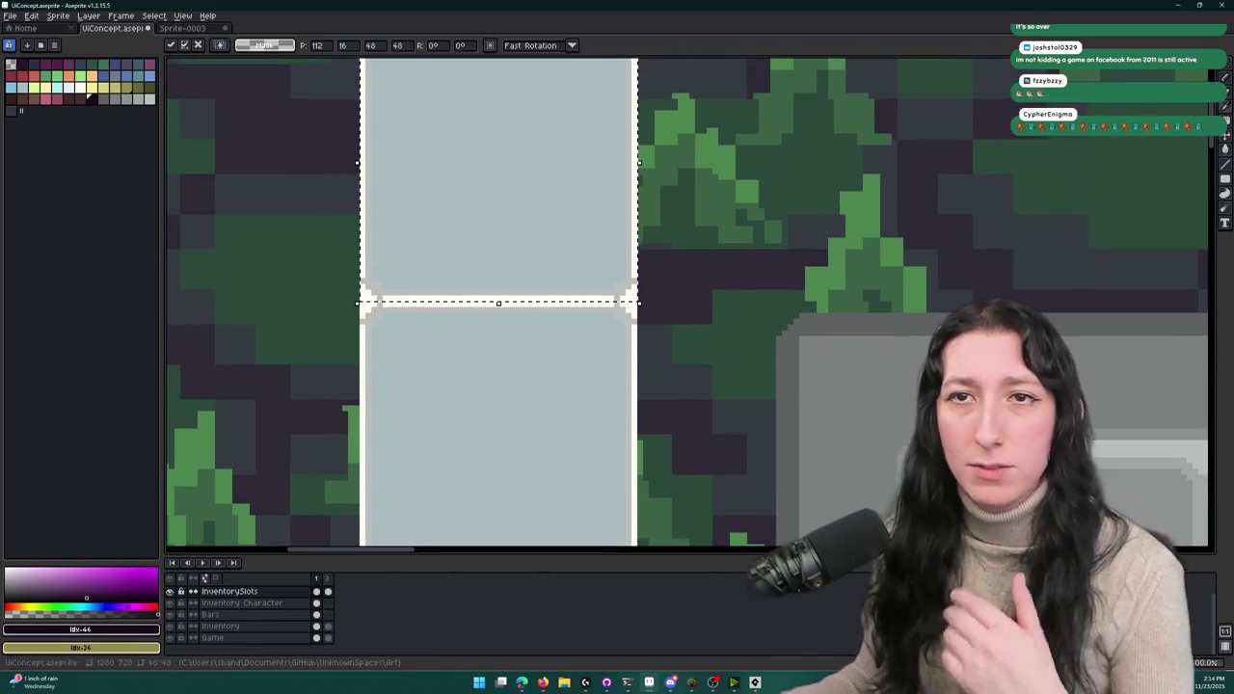
- Fill the slot's interior with maroon, discarding a trial lighter-red fill
{"action": "left_click", "coordinate": [11, 83]}
{"action": "left_click", "coordinate": [472, 253]}
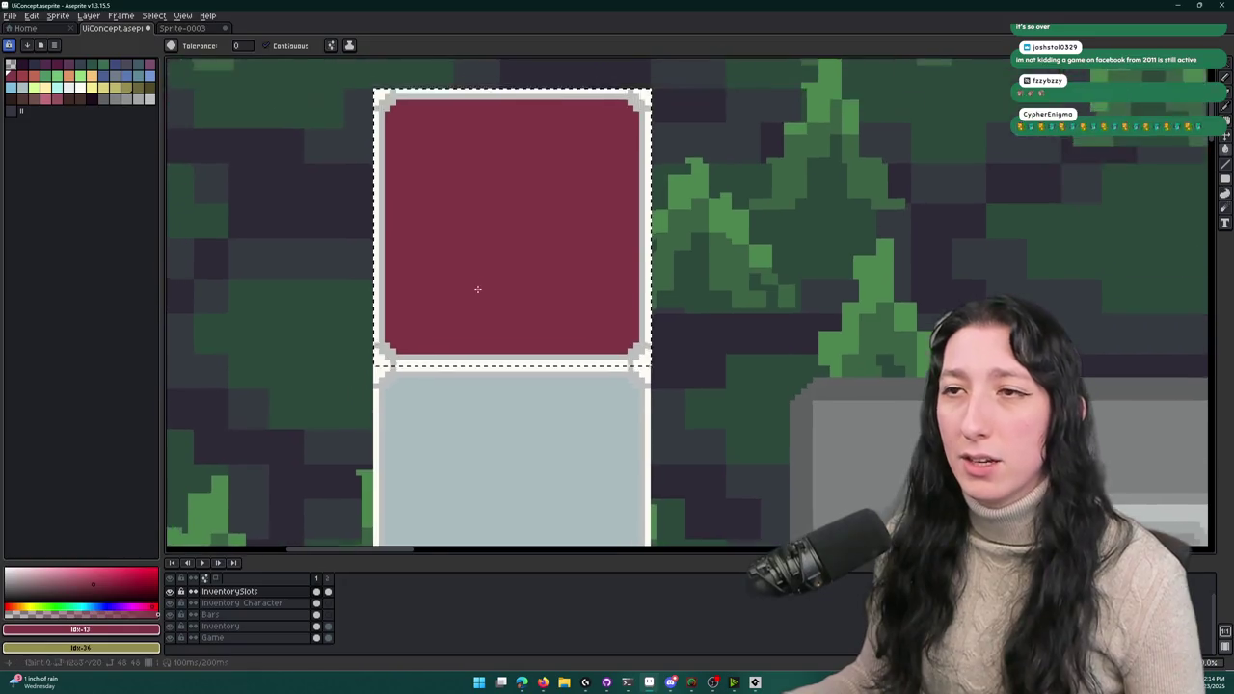
{"action": "scroll", "coordinate": [477, 289], "scroll_direction": "down", "scroll_amount": 3}
{"action": "scroll", "coordinate": [479, 232], "scroll_direction": "up", "scroll_amount": 4}
{"action": "scroll", "coordinate": [394, 257], "scroll_direction": "down", "scroll_amount": 3}
{"action": "scroll", "coordinate": [394, 256], "scroll_direction": "up", "scroll_amount": 3}
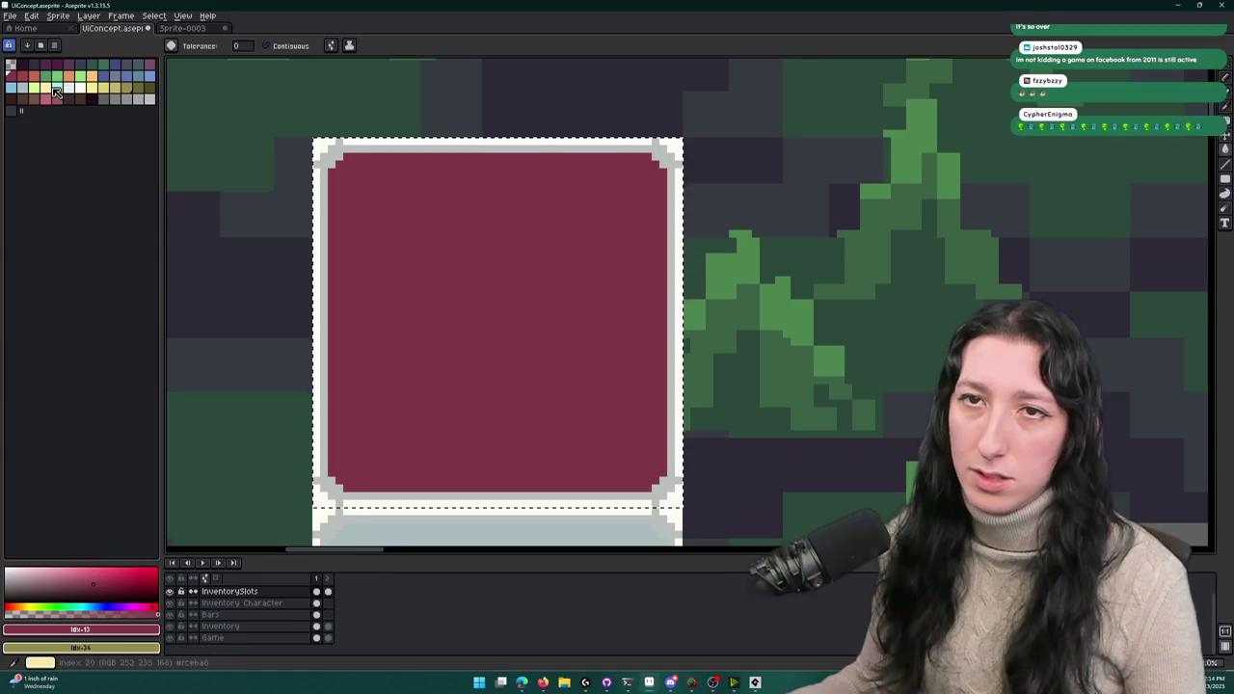
{"action": "left_click", "coordinate": [22, 76]}
{"action": "left_click", "coordinate": [350, 184]}
{"action": "key", "text": "ctrl+z"}
- Recolour the slot's outer white border red and the grey inner border salmon
{"action": "scroll", "coordinate": [333, 154], "scroll_direction": "up", "scroll_amount": 2}
{"action": "left_click", "coordinate": [326, 136], "text": "alt"}
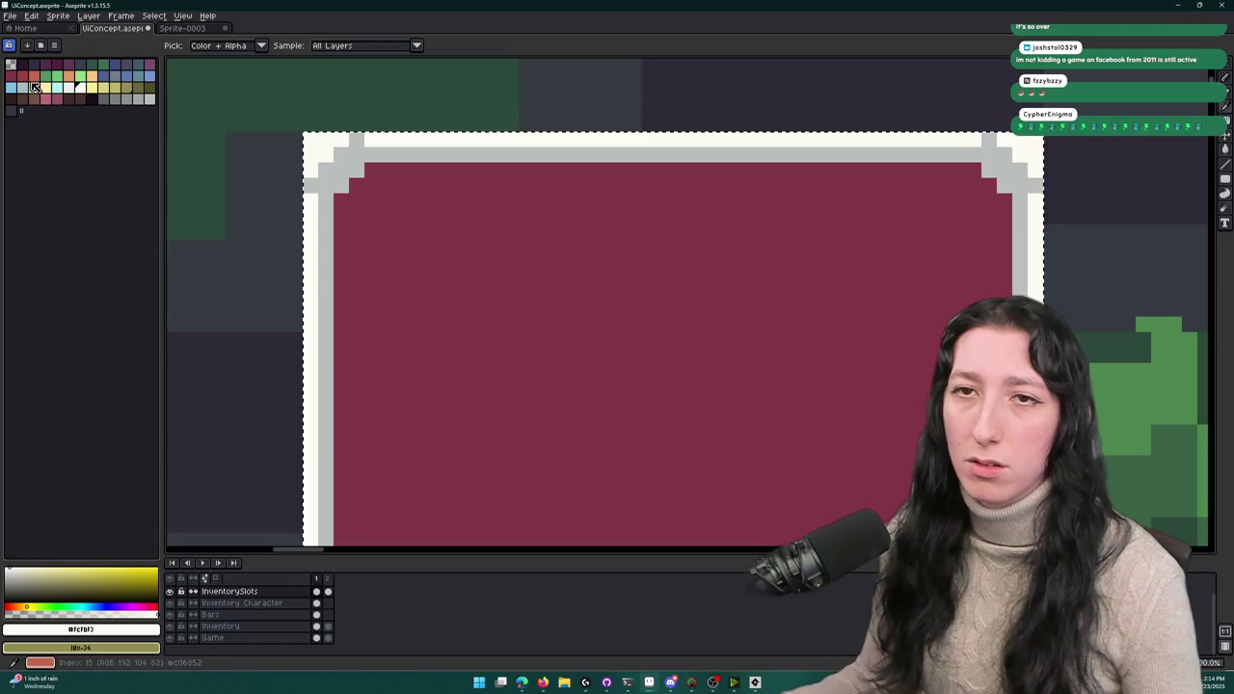
{"action": "left_click", "coordinate": [311, 154]}
{"action": "left_click", "coordinate": [339, 152]}
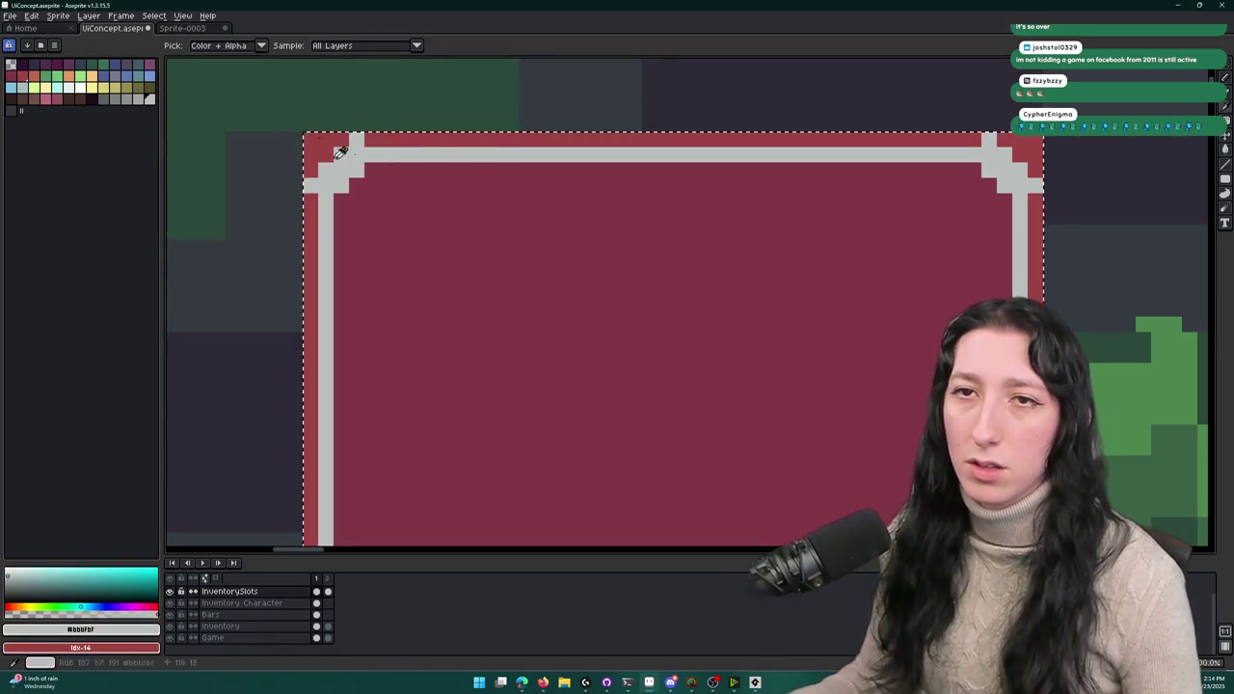
{"action": "left_click", "coordinate": [34, 76]}
{"action": "left_click", "coordinate": [326, 289]}
- Deselect and flip between animation frames, returning to the character layout frame
{"action": "scroll", "coordinate": [460, 203], "scroll_direction": "down", "scroll_amount": 2}
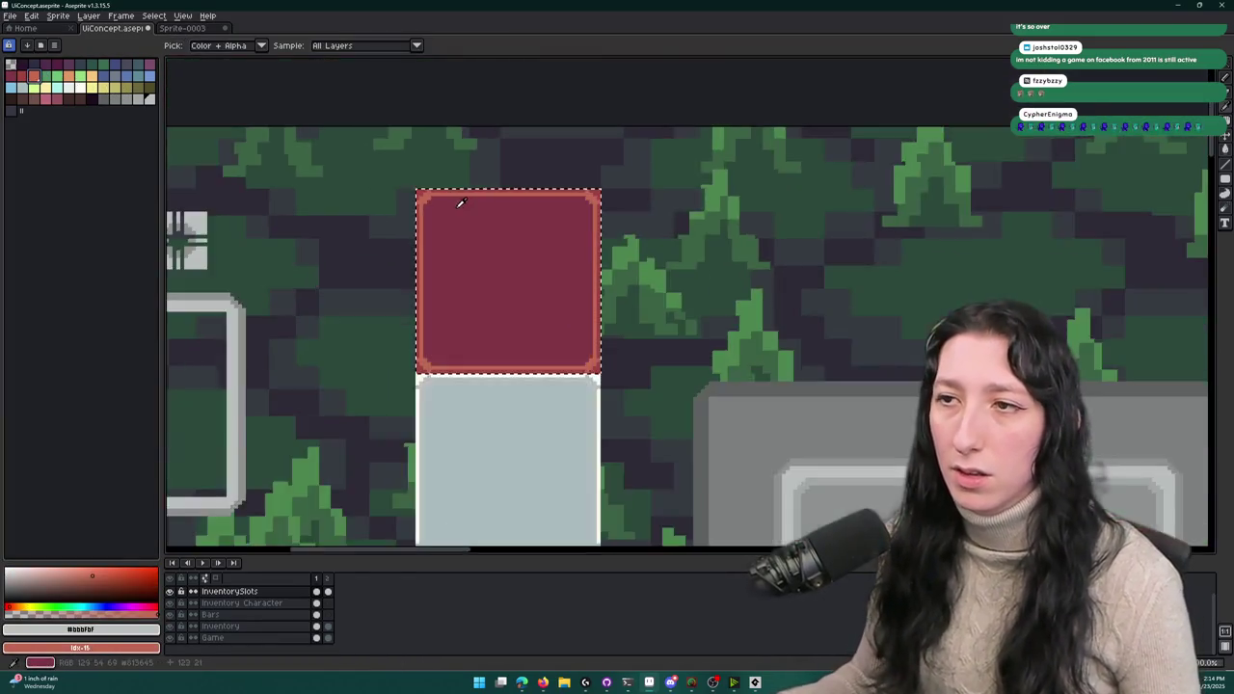
{"action": "scroll", "coordinate": [460, 202], "scroll_direction": "down", "scroll_amount": 3}
{"action": "key", "text": "m"}
{"action": "key", "text": "period"}
{"action": "key", "text": "Right"}
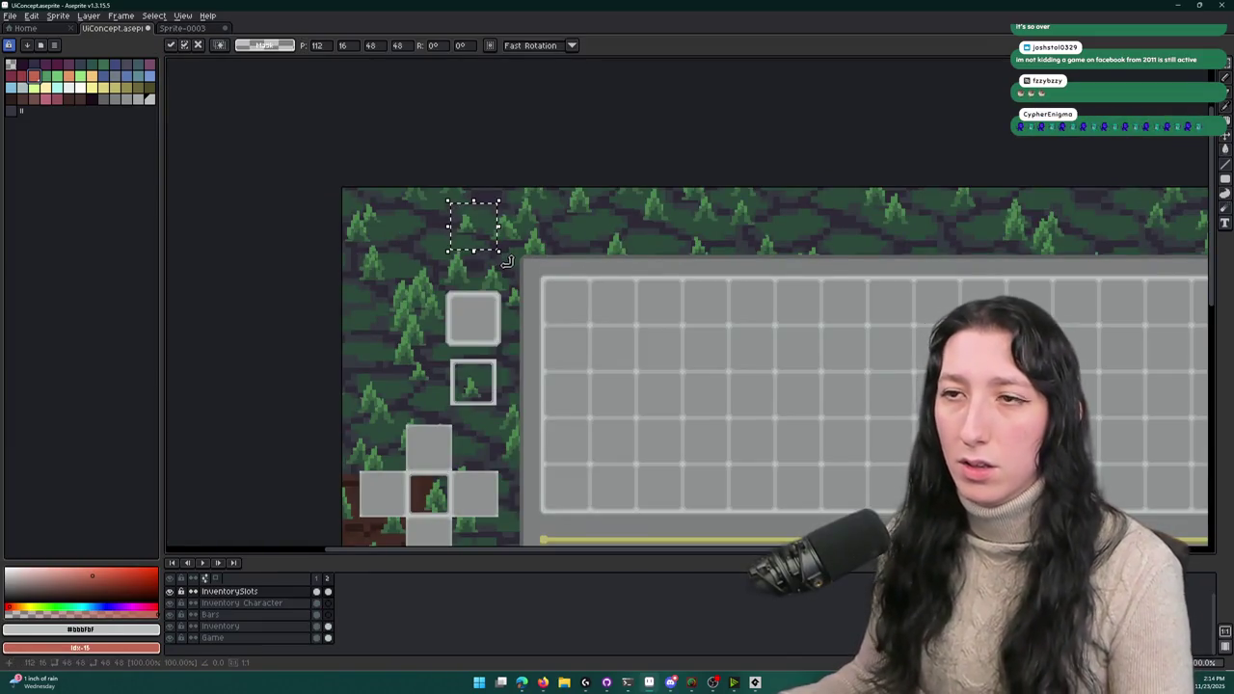
{"action": "key", "text": "ctrl+d"}
{"action": "key", "text": "comma"}
{"action": "key", "text": "period"}
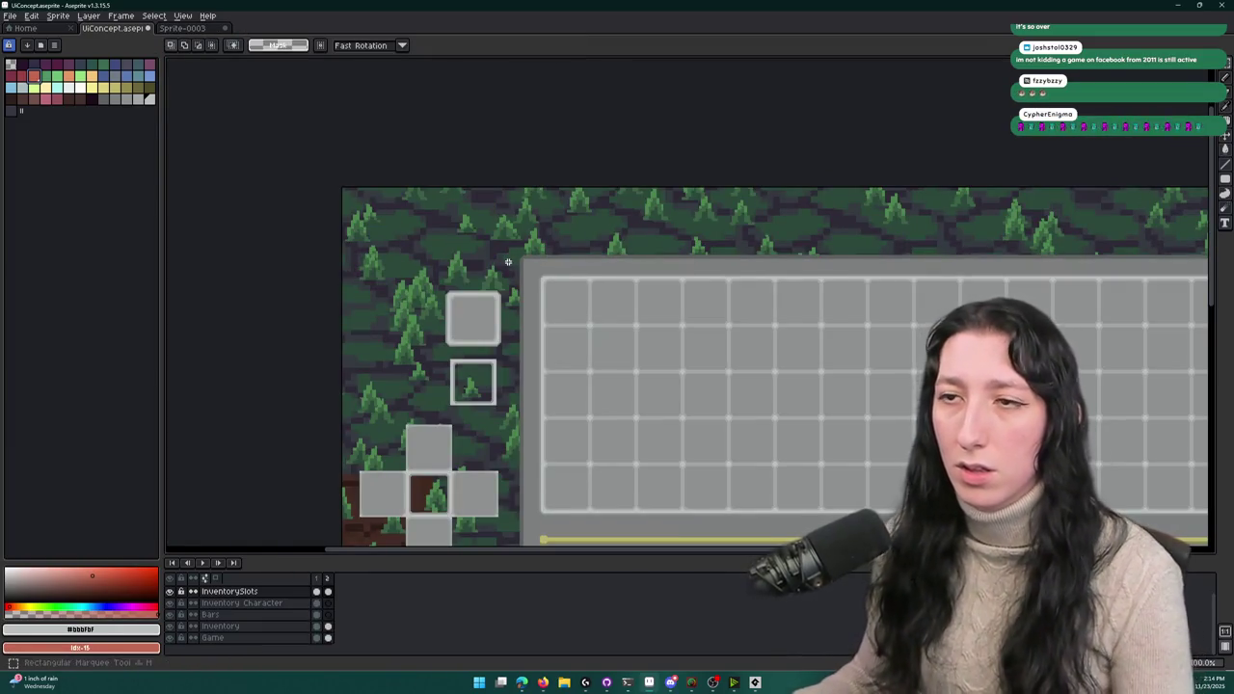
{"action": "key", "text": "comma"}
{"action": "scroll", "coordinate": [481, 200], "scroll_direction": "up", "scroll_amount": 3}
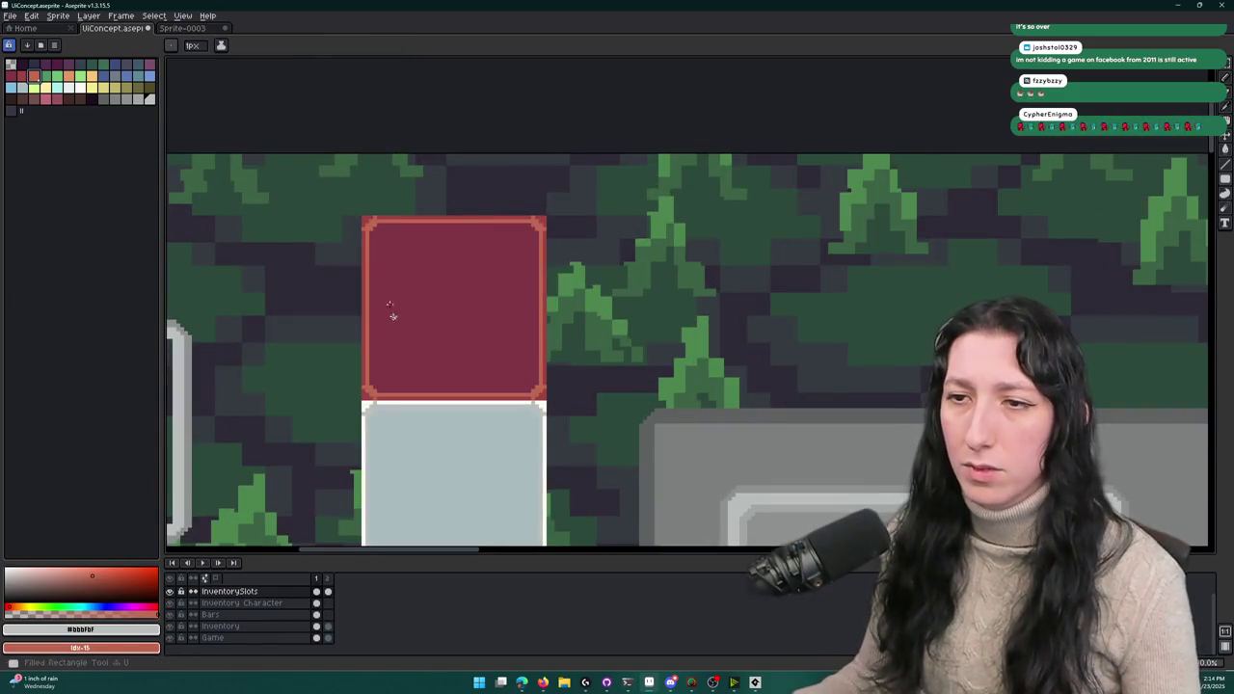
{"action": "scroll", "coordinate": [378, 269], "scroll_direction": "down", "scroll_amount": 2}
{"action": "scroll", "coordinate": [364, 239], "scroll_direction": "up", "scroll_amount": 1}
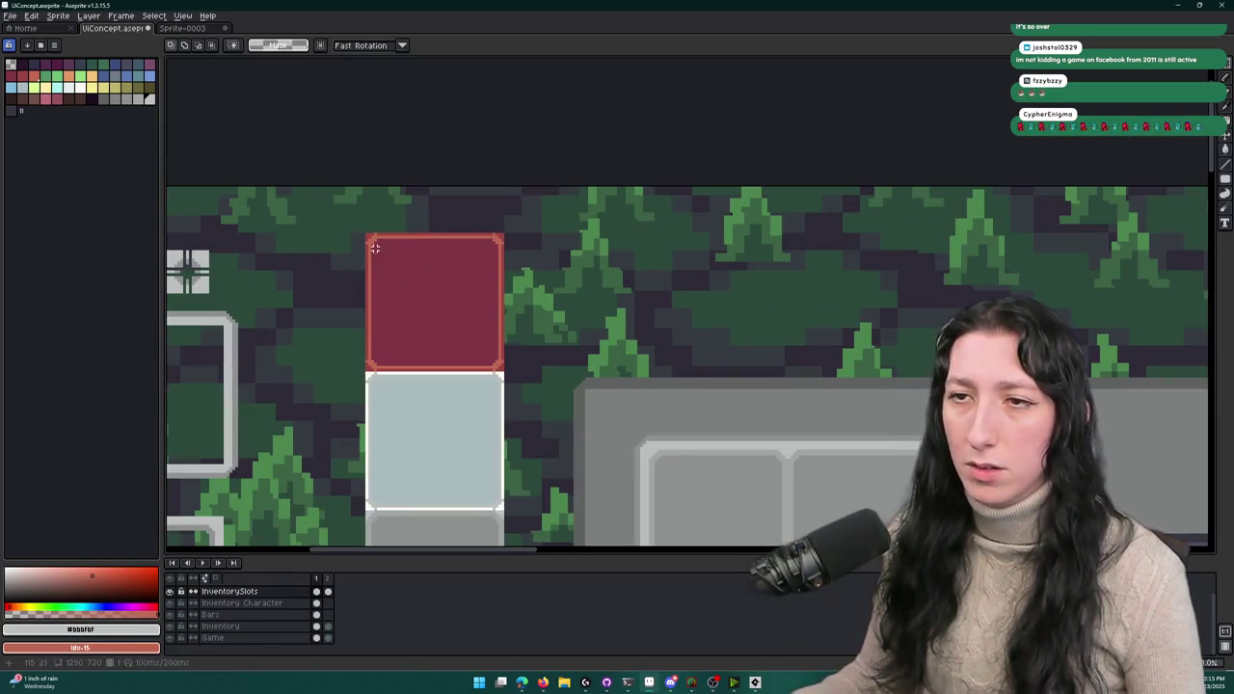
- Select the red slot and move it onto the first inventory grid cell
{"action": "left_click_drag", "start_coordinate": [450, 318], "coordinate": [503, 369]}
{"action": "scroll", "coordinate": [482, 318], "scroll_direction": "down", "scroll_amount": 2}
{"action": "scroll", "coordinate": [502, 299], "scroll_direction": "right", "scroll_amount": 5}
{"action": "scroll", "coordinate": [515, 289], "scroll_direction": "down", "scroll_amount": 6}
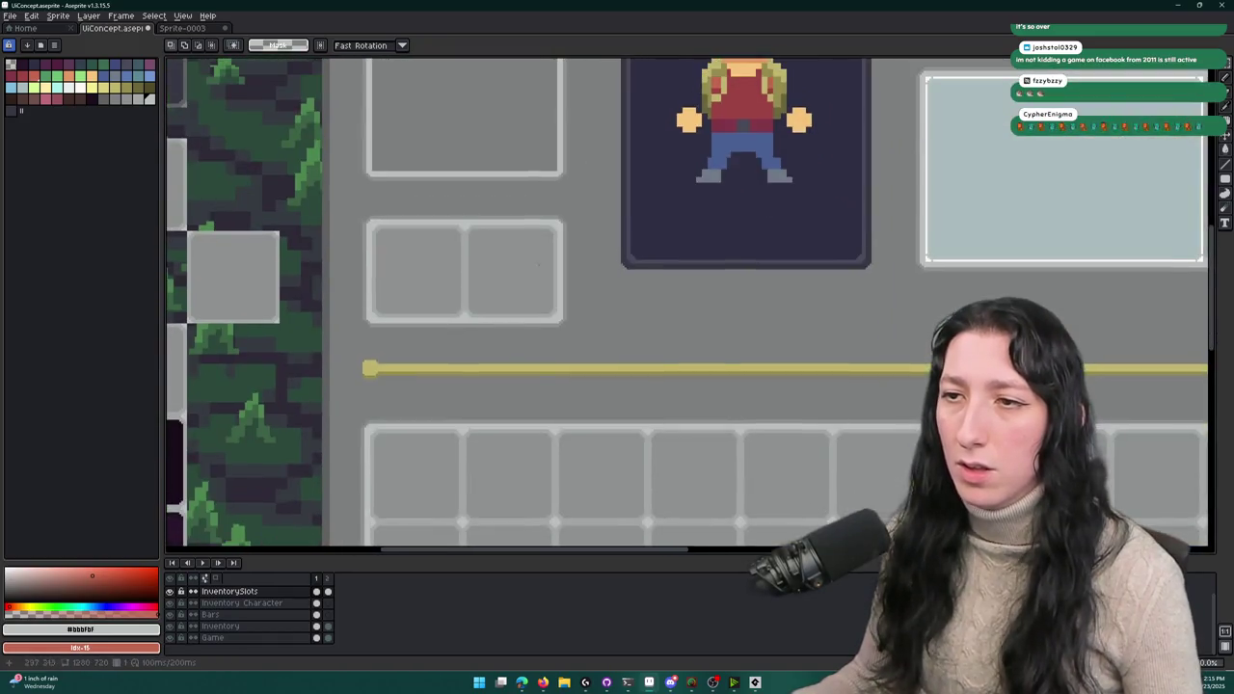
{"action": "scroll", "coordinate": [290, 318], "scroll_direction": "up", "scroll_amount": 2}
{"action": "left_click_drag", "start_coordinate": [230, 304], "coordinate": [538, 360]}
{"action": "left_click", "coordinate": [752, 325]}
{"action": "scroll", "coordinate": [752, 325], "scroll_direction": "down", "scroll_amount": 5}
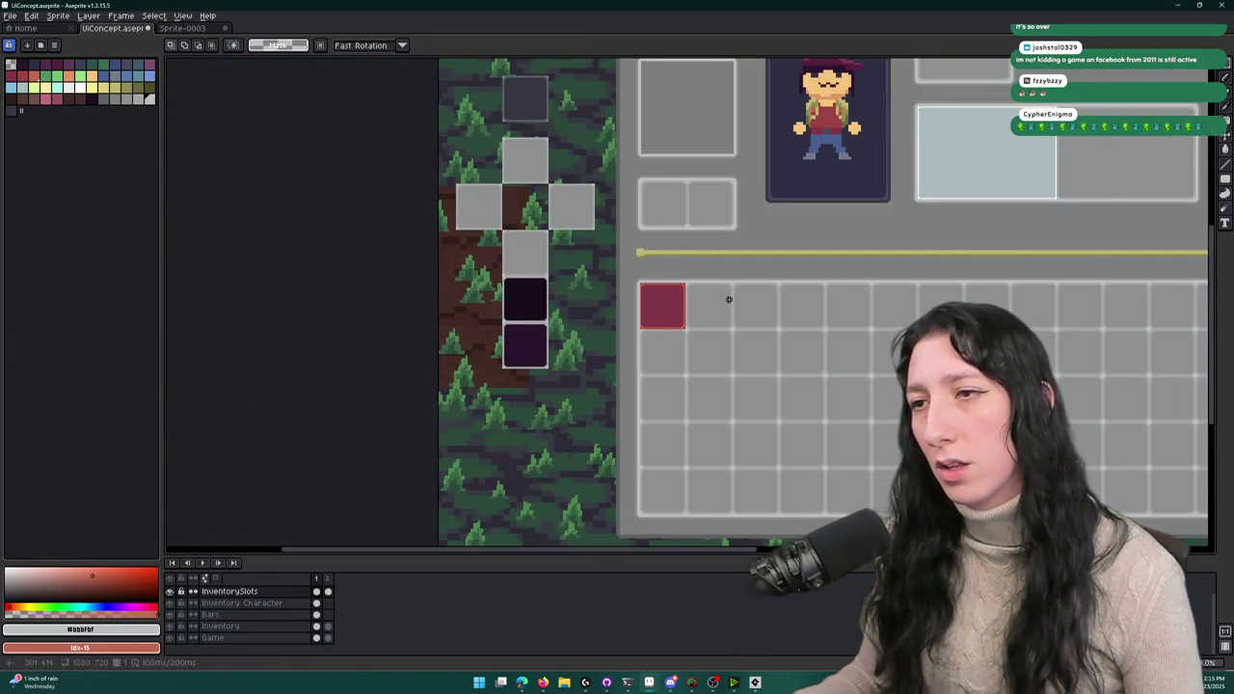
- Paste a copy of the red slot into the second grid cell
{"action": "scroll", "coordinate": [578, 306], "scroll_direction": "right", "scroll_amount": 3}
{"action": "scroll", "coordinate": [521, 311], "scroll_direction": "up", "scroll_amount": 4}
{"action": "scroll", "coordinate": [569, 298], "scroll_direction": "right", "scroll_amount": 3}
{"action": "key", "text": "ctrl+z"}
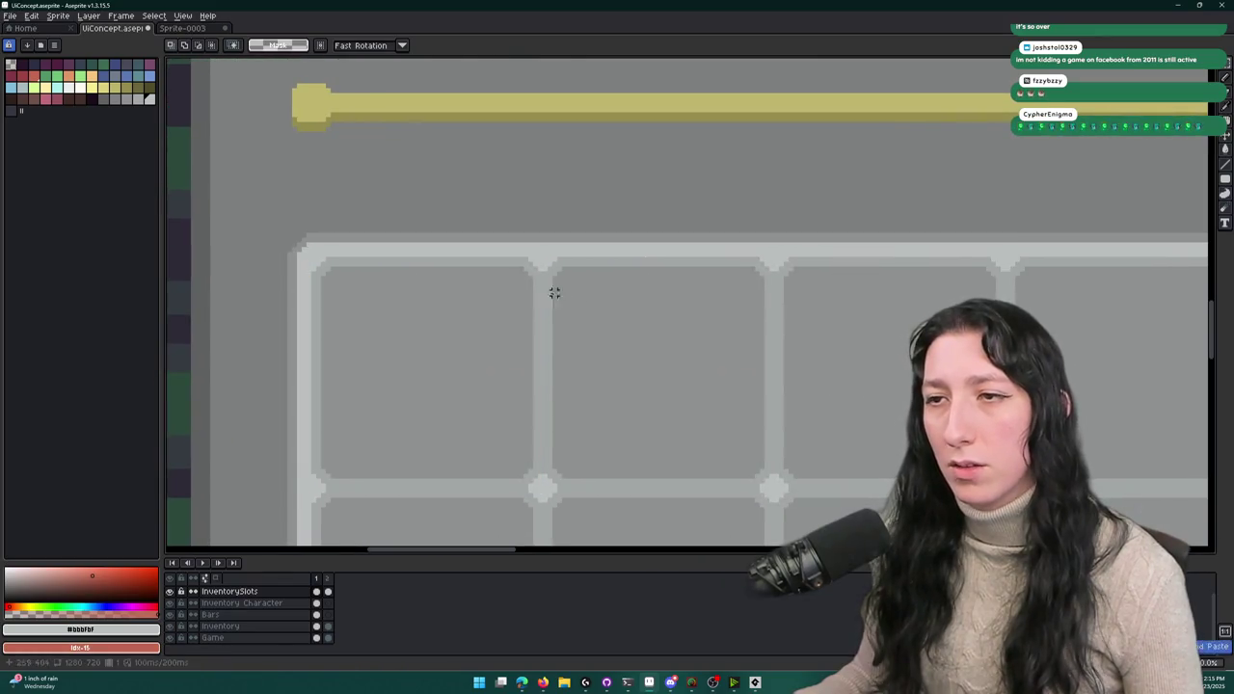
{"action": "key", "text": "ctrl+v"}
{"action": "mouse_move", "coordinate": [678, 298]}
{"action": "left_mouse_down"}
{"action": "mouse_move", "coordinate": [653, 380]}
{"action": "mouse_move", "coordinate": [656, 370]}
{"action": "left_mouse_up"}
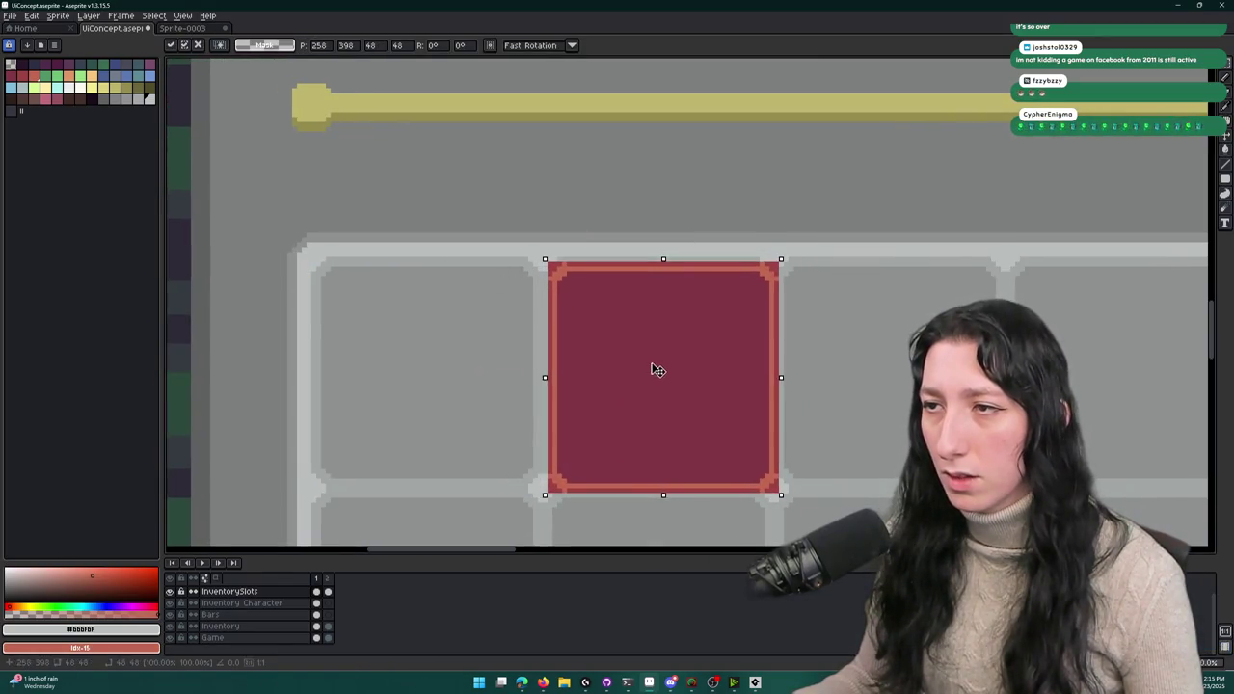
- Paste another red slot copy stacked below the first one and commit it
{"action": "scroll", "coordinate": [779, 353], "scroll_direction": "down", "scroll_amount": 2}
{"action": "key", "text": "ctrl+v"}
{"action": "scroll", "coordinate": [699, 220], "scroll_direction": "down", "scroll_amount": 2}
{"action": "mouse_move", "coordinate": [699, 219]}
{"action": "left_mouse_down"}
{"action": "mouse_move", "coordinate": [625, 433]}
{"action": "mouse_move", "coordinate": [623, 414]}
{"action": "left_mouse_up"}
{"action": "key", "text": "Return"}
- Undo the lower red slot copy and the maroon fill
{"action": "scroll", "coordinate": [652, 264], "scroll_direction": "down", "scroll_amount": 4}
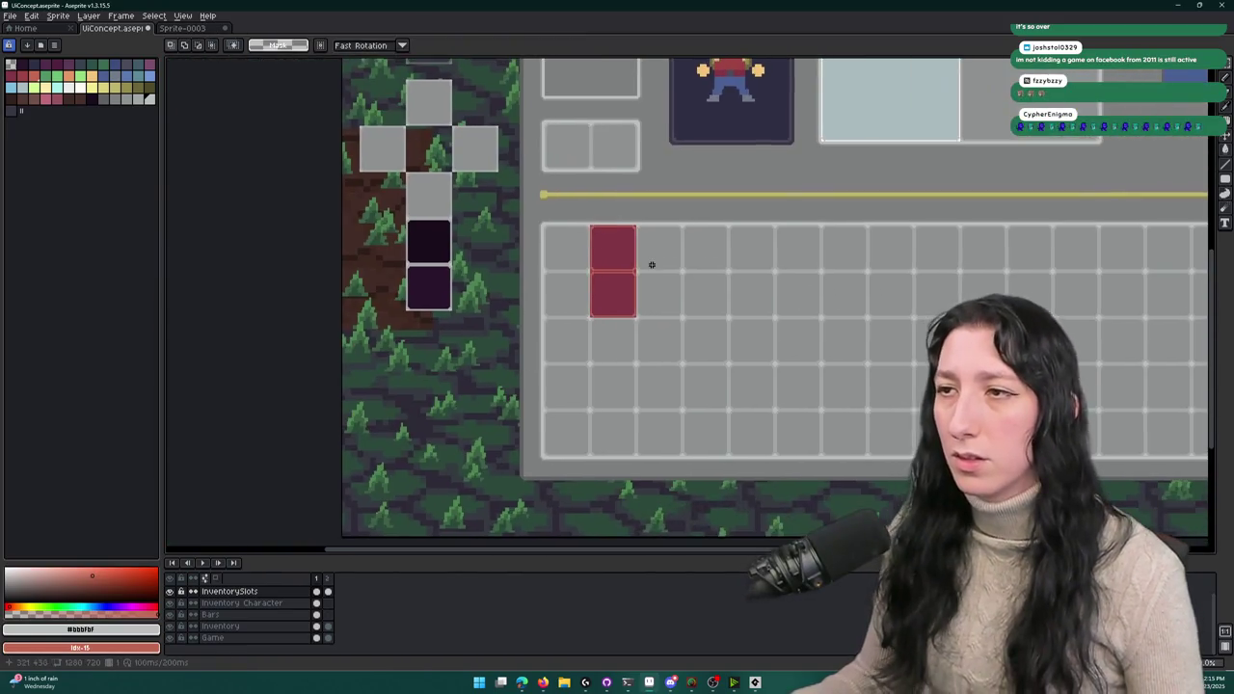
{"action": "scroll", "coordinate": [650, 262], "scroll_direction": "up", "scroll_amount": 4}
{"action": "key", "text": "ctrl+z"}
{"action": "scroll", "coordinate": [646, 238], "scroll_direction": "down", "scroll_amount": 2}
{"action": "scroll", "coordinate": [587, 229], "scroll_direction": "up", "scroll_amount": 5}
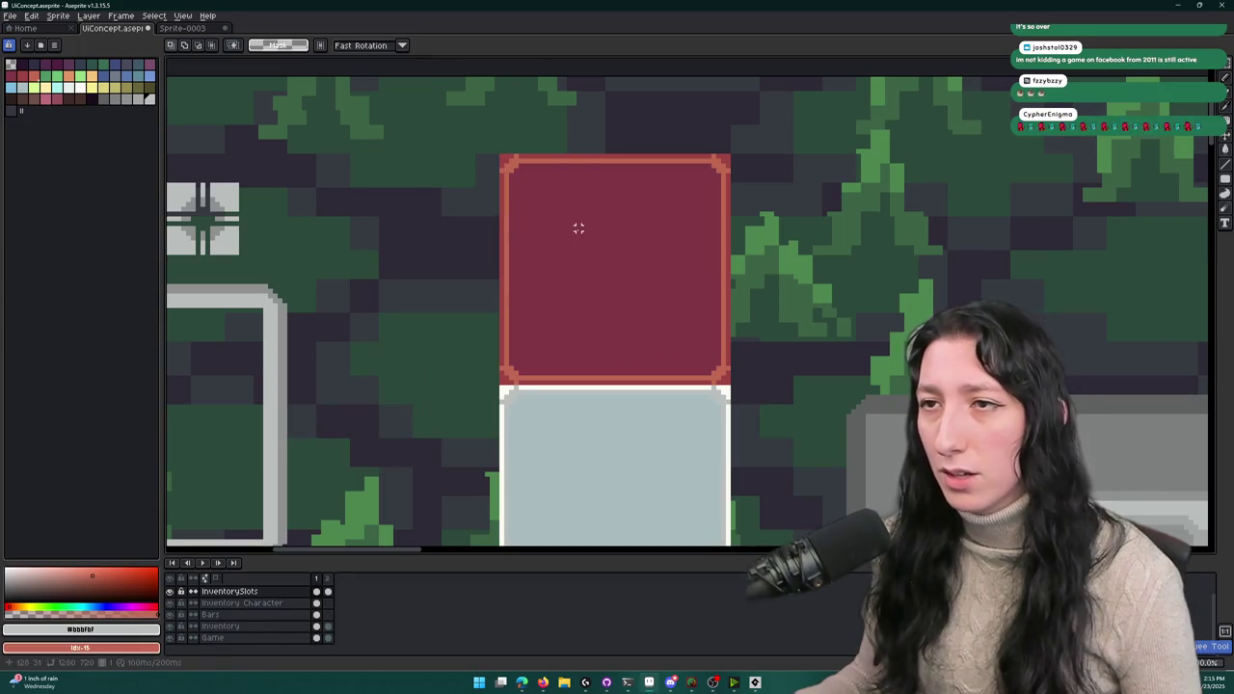
{"action": "key", "text": "ctrl+z"}
- Try dark purple for the slot fill and salmon for its white lines, undoing the salmon
{"action": "key", "text": "ctrl+y"}
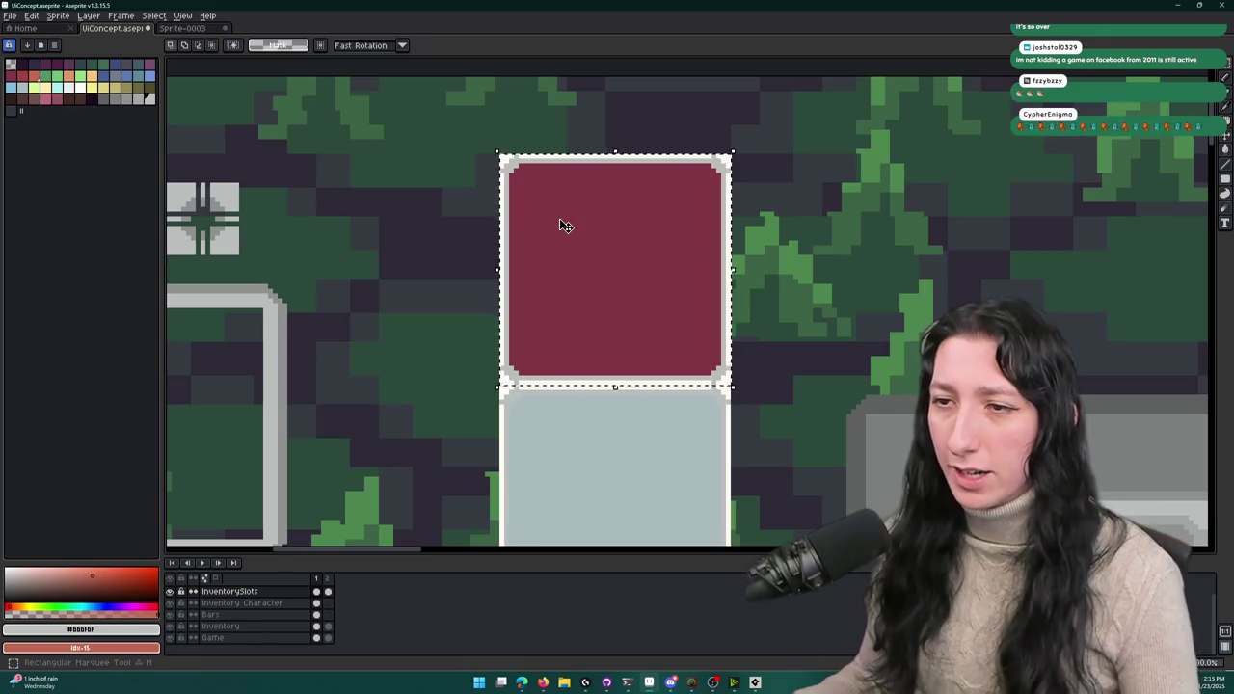
{"action": "key", "text": "i"}
{"action": "scroll", "coordinate": [526, 318], "scroll_direction": "up", "scroll_amount": 2}
{"action": "left_click", "coordinate": [485, 373]}
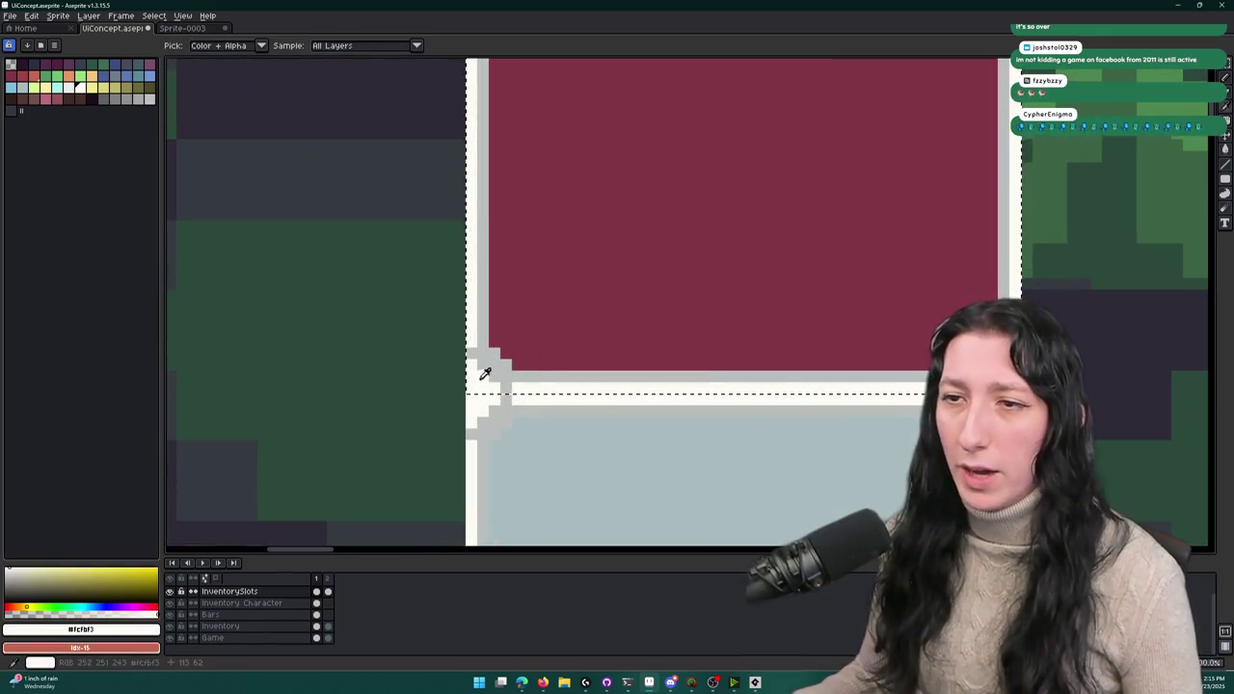
{"action": "left_click", "coordinate": [44, 100]}
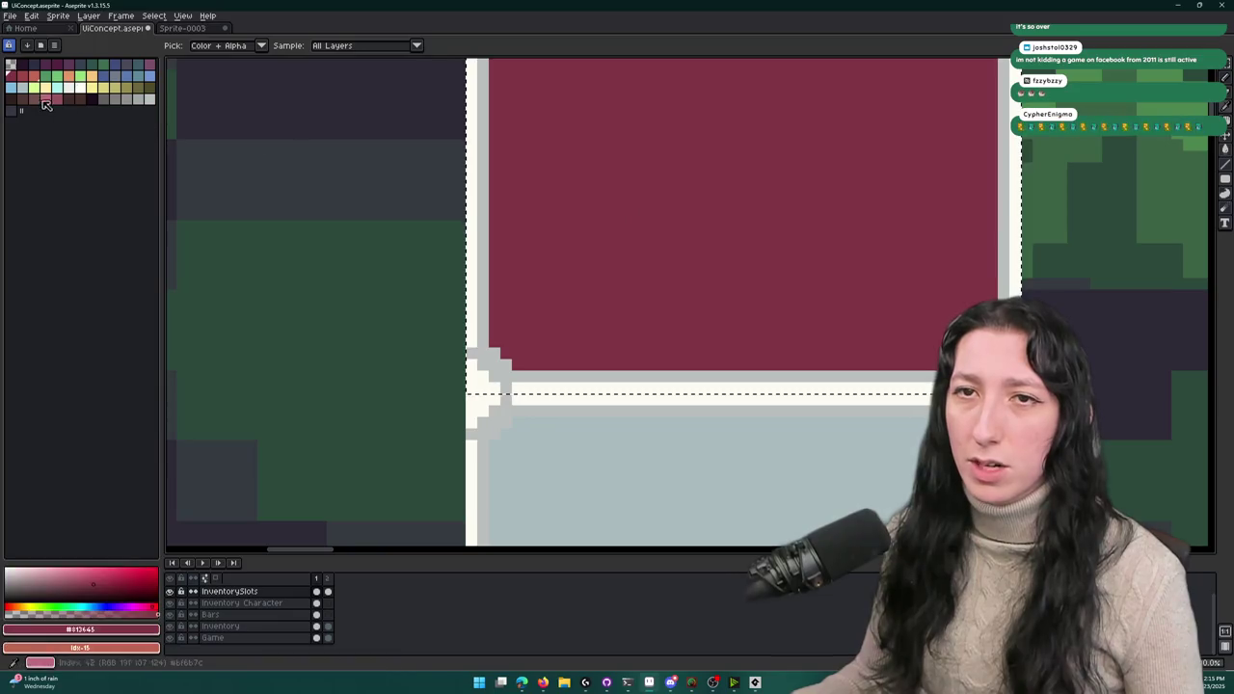
{"action": "key", "text": "shift+r"}
{"action": "key", "text": "Return"}
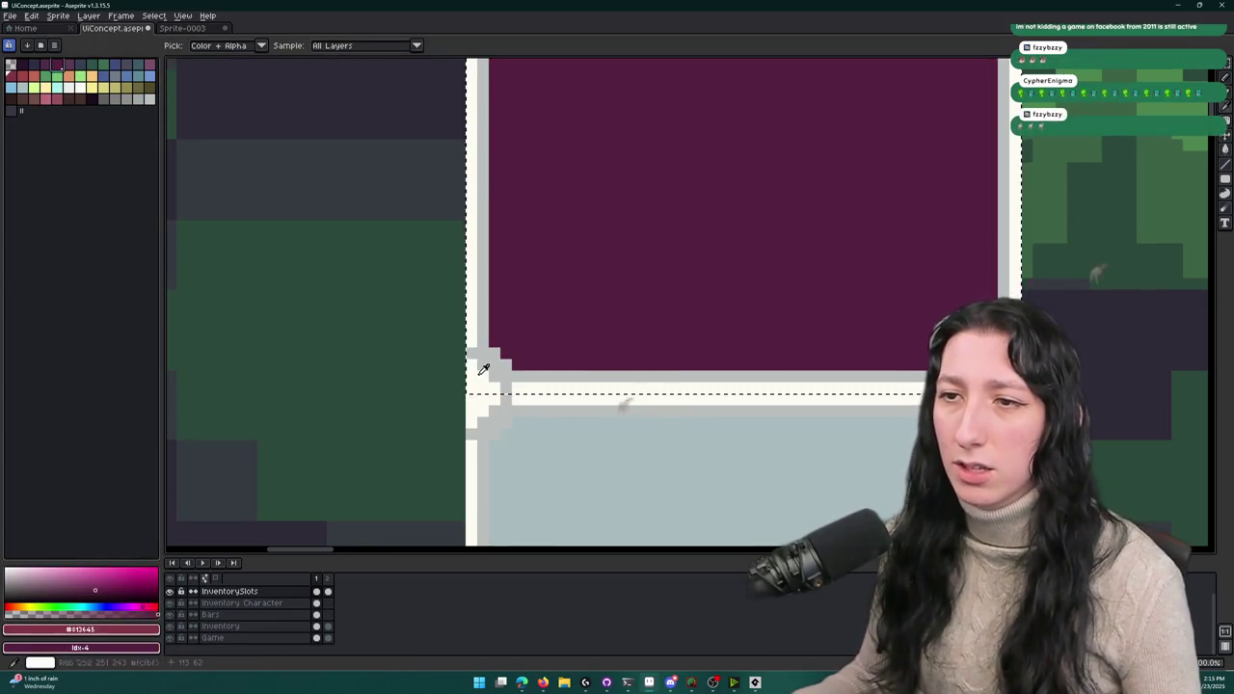
{"action": "left_click", "coordinate": [628, 399]}
{"action": "right_click", "coordinate": [34, 81]}
{"action": "key", "text": "shift+r"}
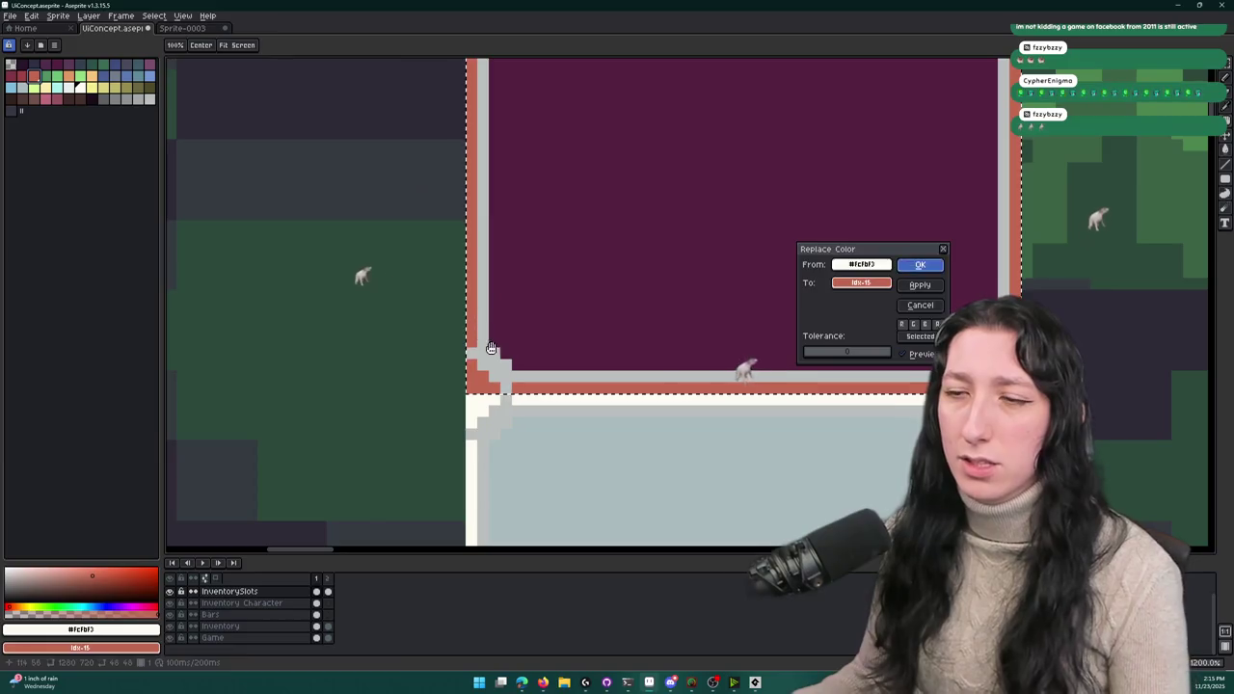
{"action": "key", "text": "Return"}
{"action": "left_click", "coordinate": [482, 337], "text": "alt"}
{"action": "key", "text": "ctrl+z"}
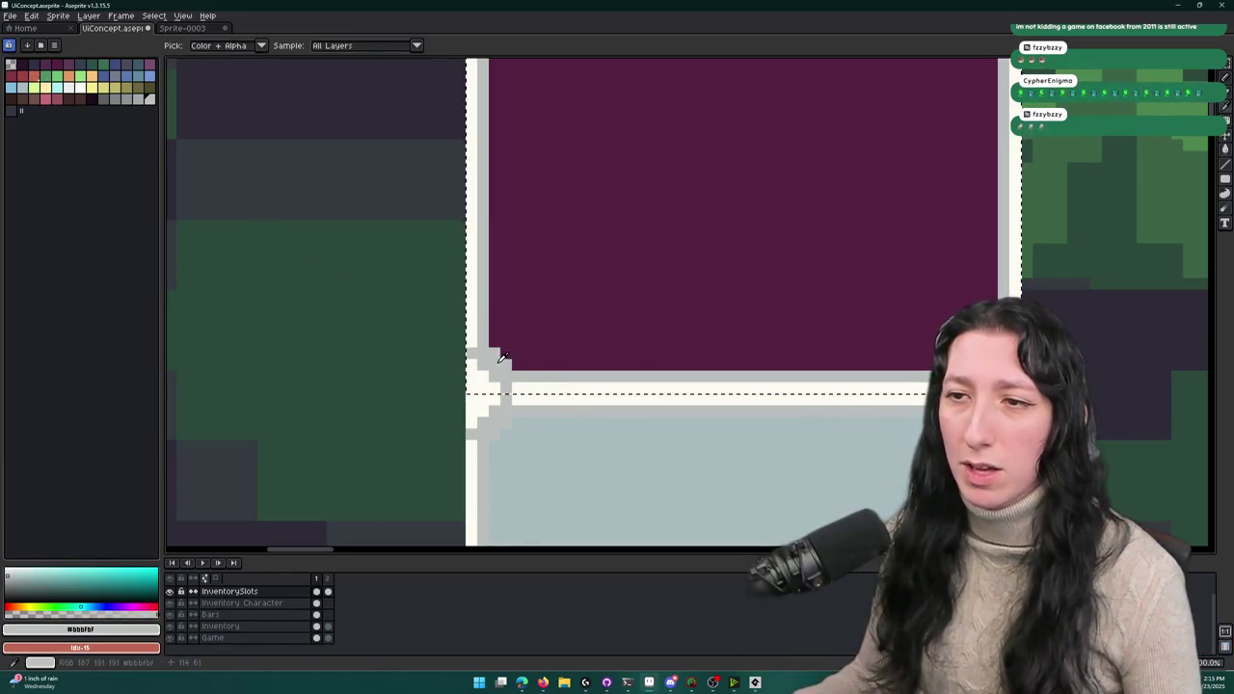
- Replace the line colour with maroon and swap the slot's fill to crimson
{"action": "right_click", "coordinate": [515, 183]}
{"action": "key", "text": "shift+r"}
{"action": "key", "text": "Return"}
{"action": "scroll", "coordinate": [575, 185], "scroll_direction": "down", "scroll_amount": 5}
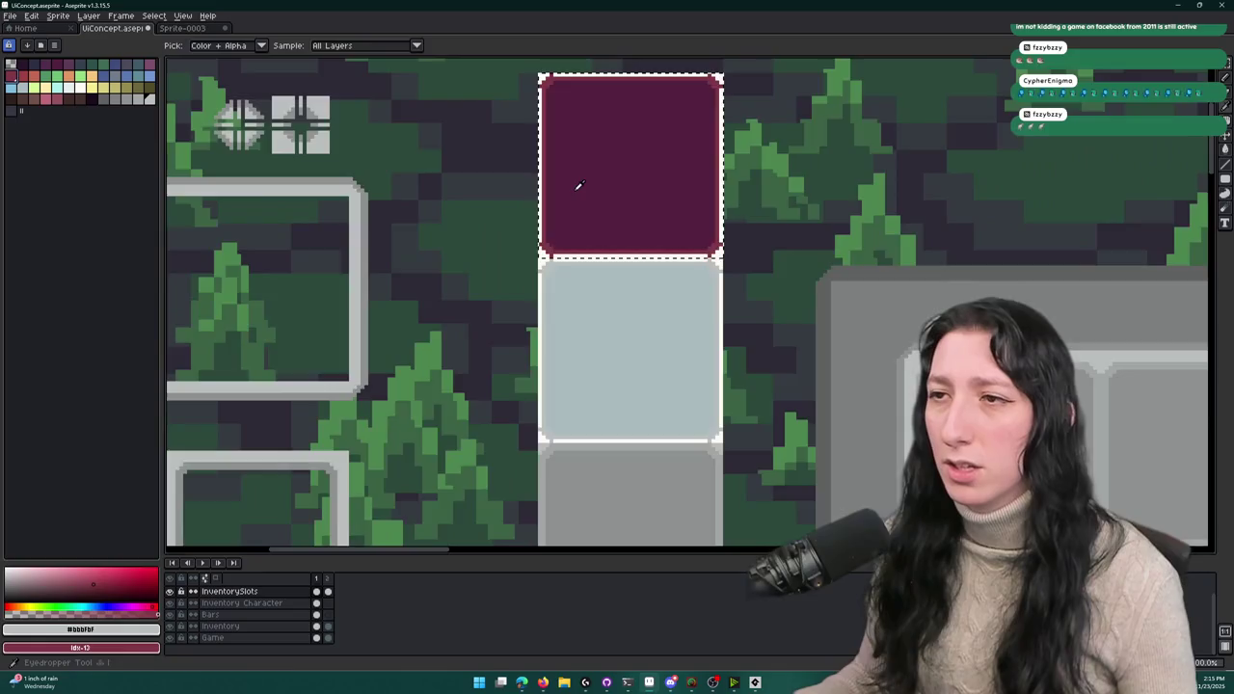
{"action": "scroll", "coordinate": [575, 195], "scroll_direction": "up", "scroll_amount": 3}
{"action": "left_click", "coordinate": [547, 237]}
{"action": "scroll", "coordinate": [537, 221], "scroll_direction": "up", "scroll_amount": 2}
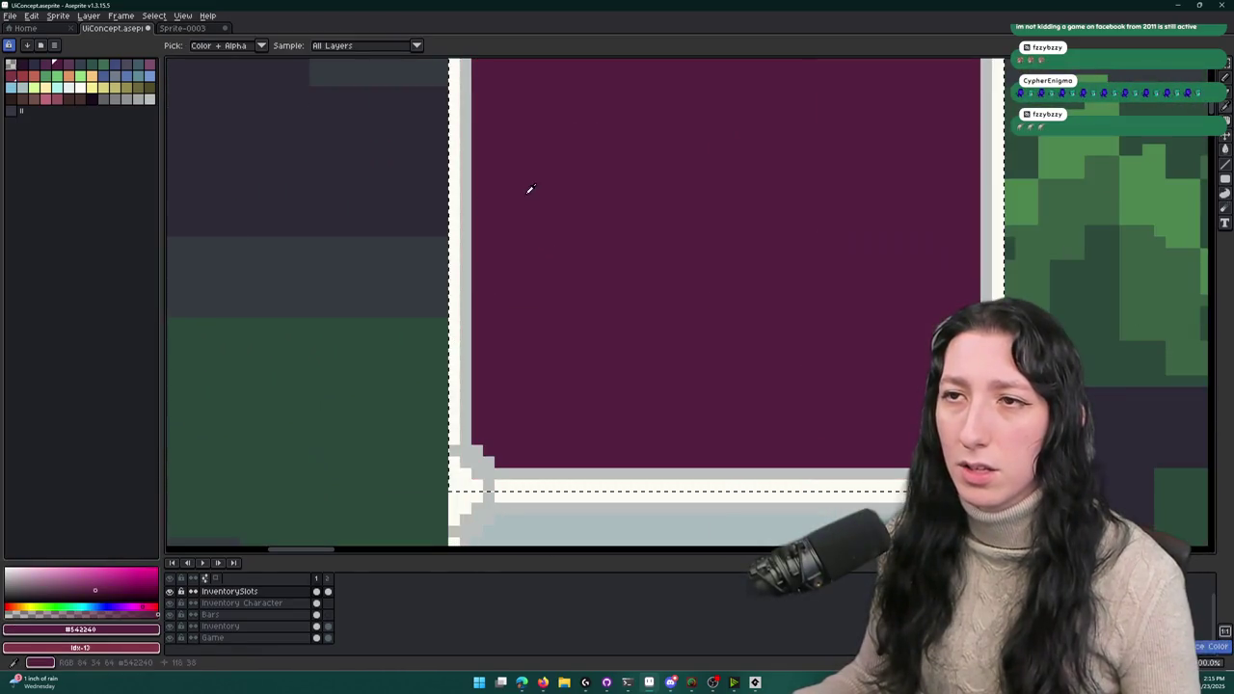
{"action": "right_click", "coordinate": [58, 94]}
{"action": "key", "text": "shift+r"}
{"action": "key", "text": "Return"}
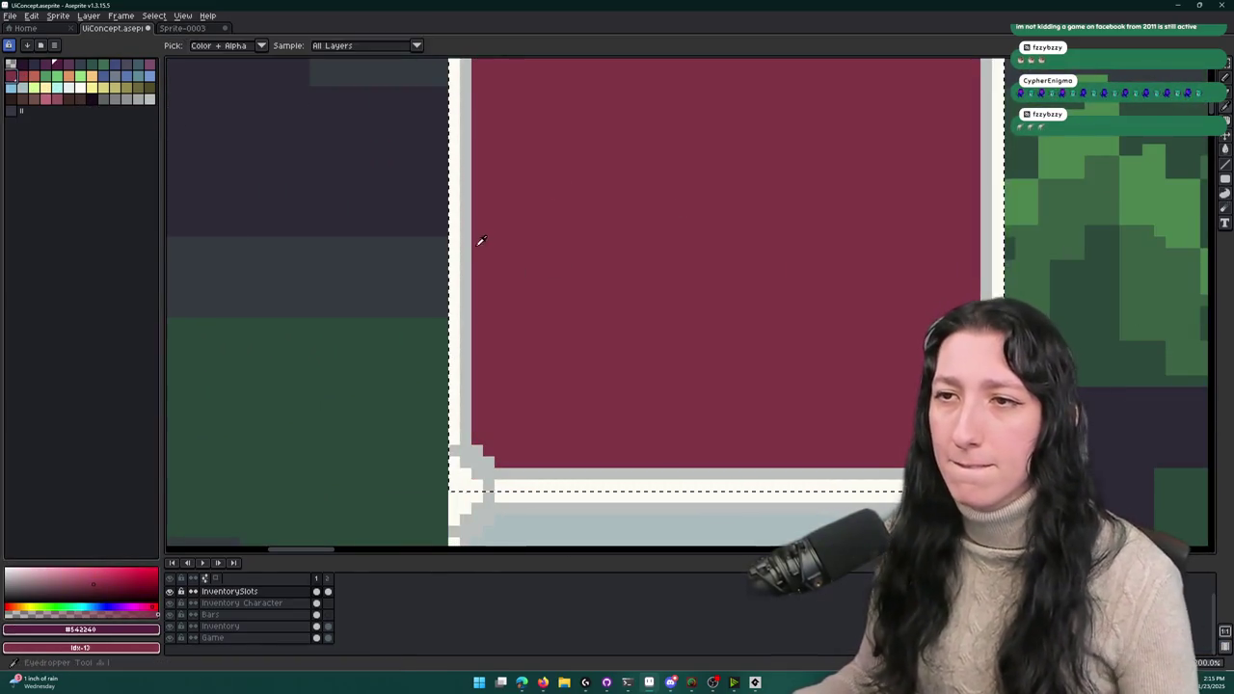
- Recolour the slot's grey border lines to red, then compare frames 1 and 2
{"action": "left_click", "coordinate": [467, 240]}
{"action": "right_click", "coordinate": [22, 77]}
{"action": "key", "text": "shift+r"}
{"action": "key", "text": "Return"}
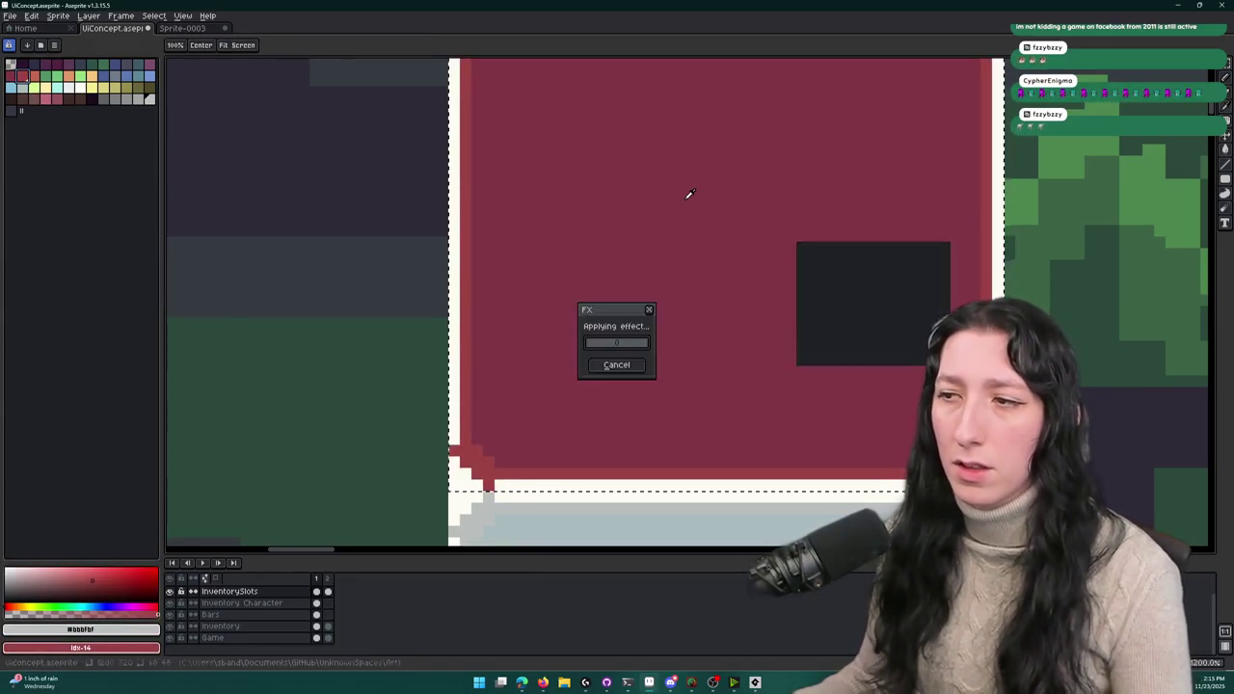
{"action": "scroll", "coordinate": [687, 196], "scroll_direction": "down", "scroll_amount": 2}
{"action": "scroll", "coordinate": [690, 194], "scroll_direction": "down", "scroll_amount": 1}
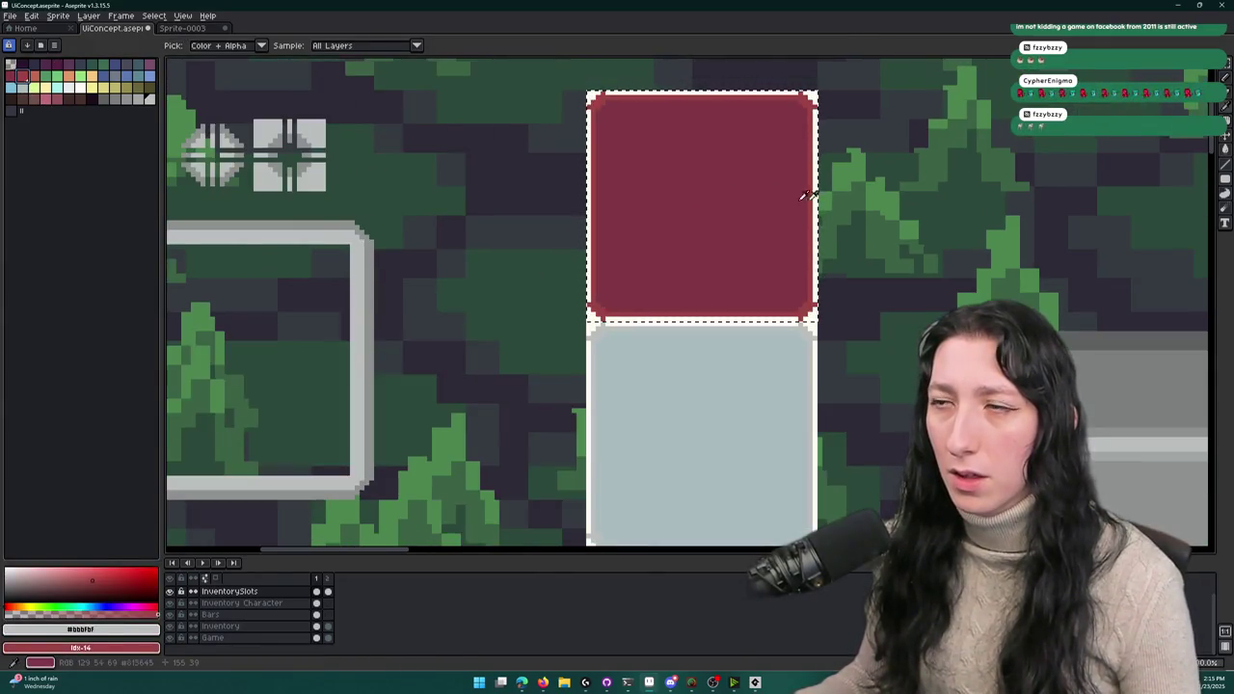
{"action": "key", "text": "period"}
{"action": "key", "text": "comma"}
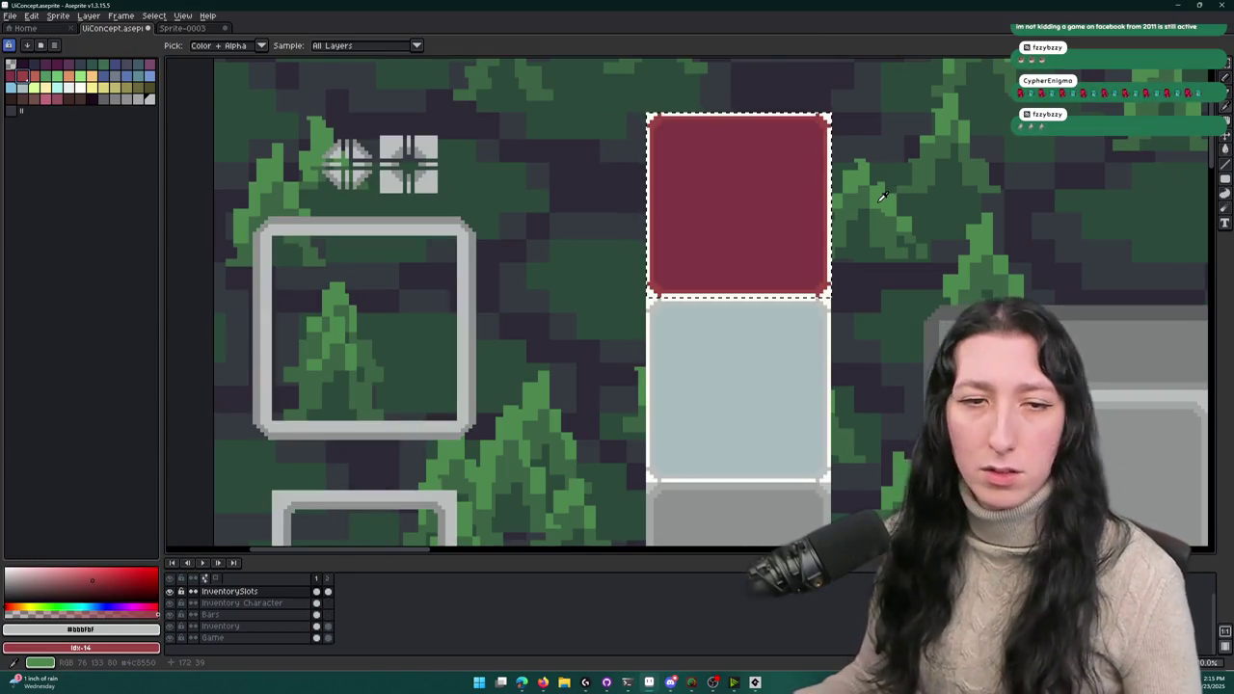
{"action": "left_click_drag", "start_coordinate": [882, 196], "coordinate": [682, 138]}
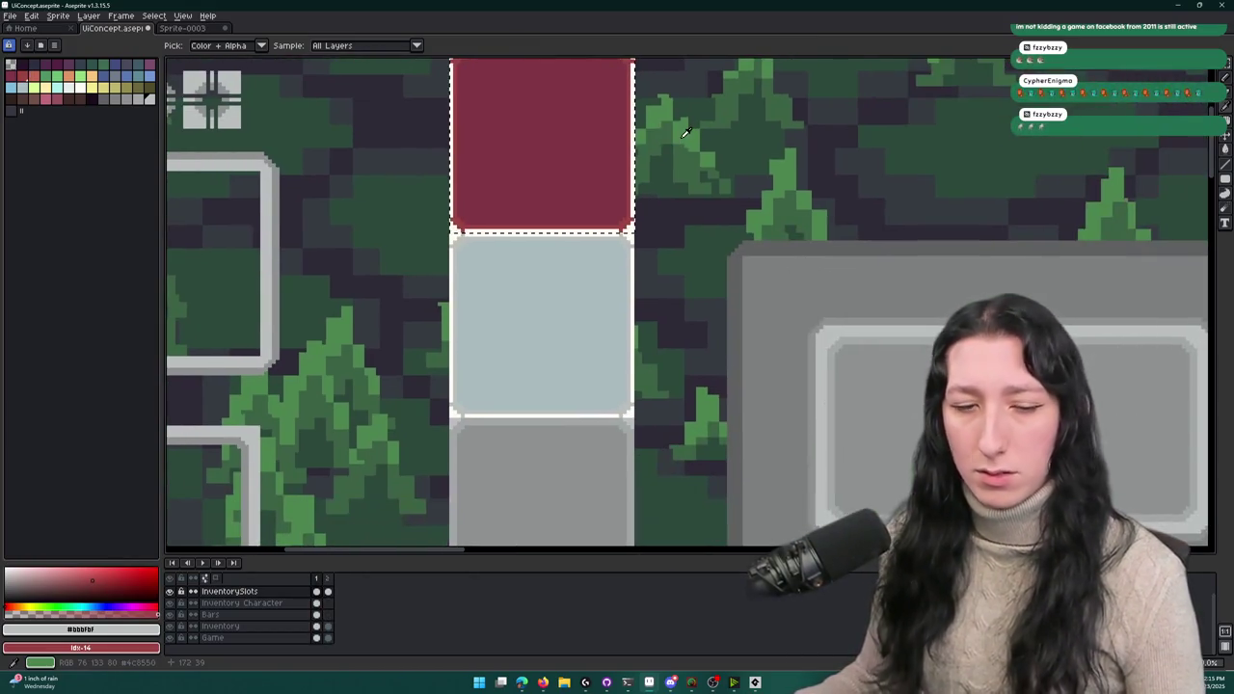
{"action": "key", "text": "m"}
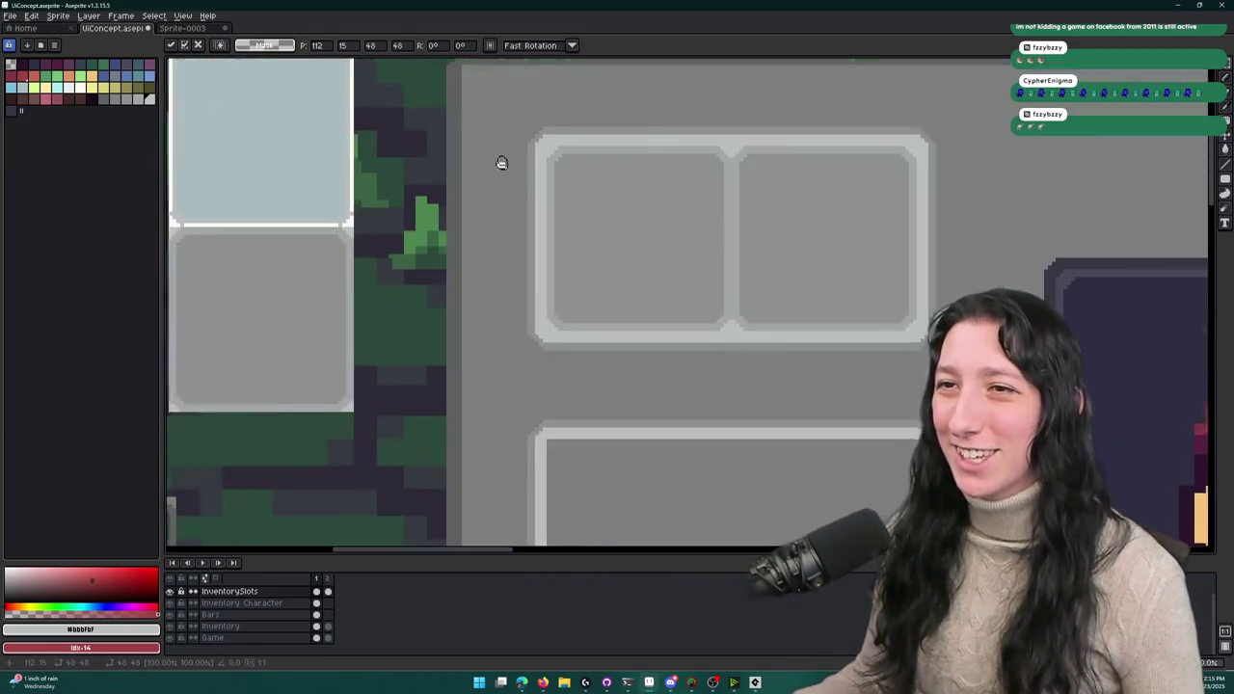
{"action": "scroll", "coordinate": [501, 160], "scroll_direction": "down", "scroll_amount": 1}
{"action": "left_click_drag", "start_coordinate": [502, 160], "coordinate": [455, 176]}
{"action": "scroll", "coordinate": [455, 177], "scroll_direction": "down", "scroll_amount": 1}
{"action": "left_click_drag", "start_coordinate": [362, 262], "coordinate": [389, 171]}
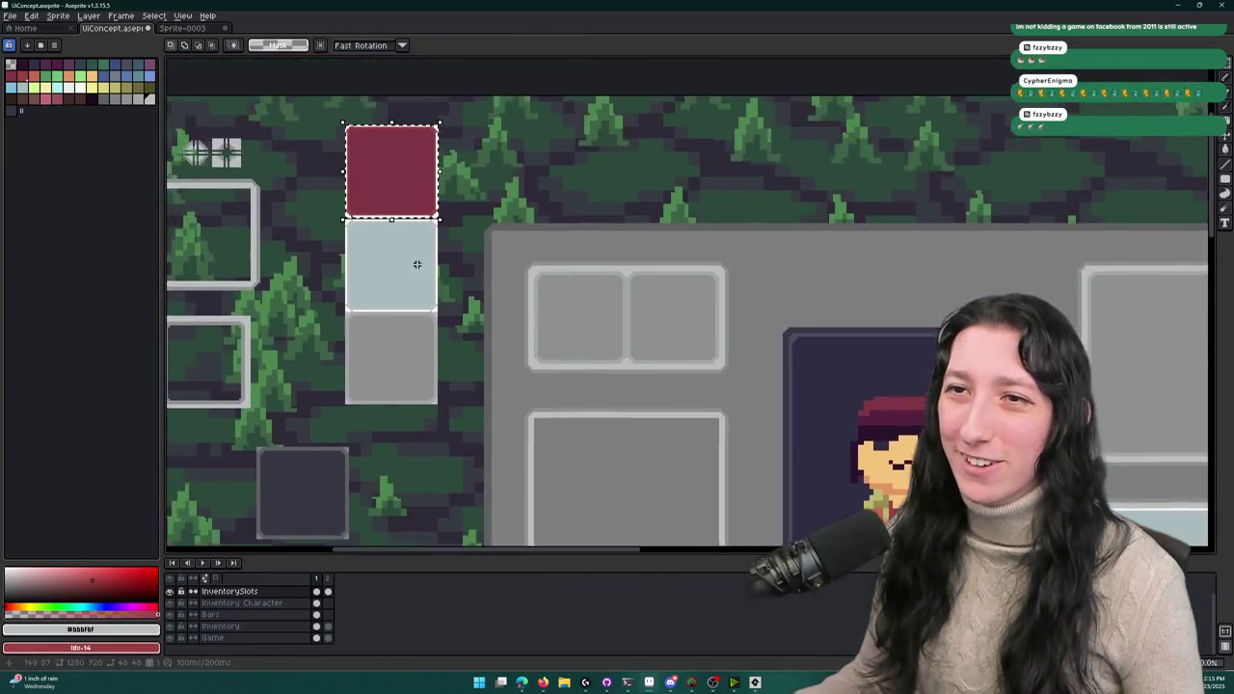
{"action": "scroll", "coordinate": [386, 169], "scroll_direction": "up", "scroll_amount": 2}
{"action": "scroll", "coordinate": [355, 148], "scroll_direction": "down", "scroll_amount": 5}
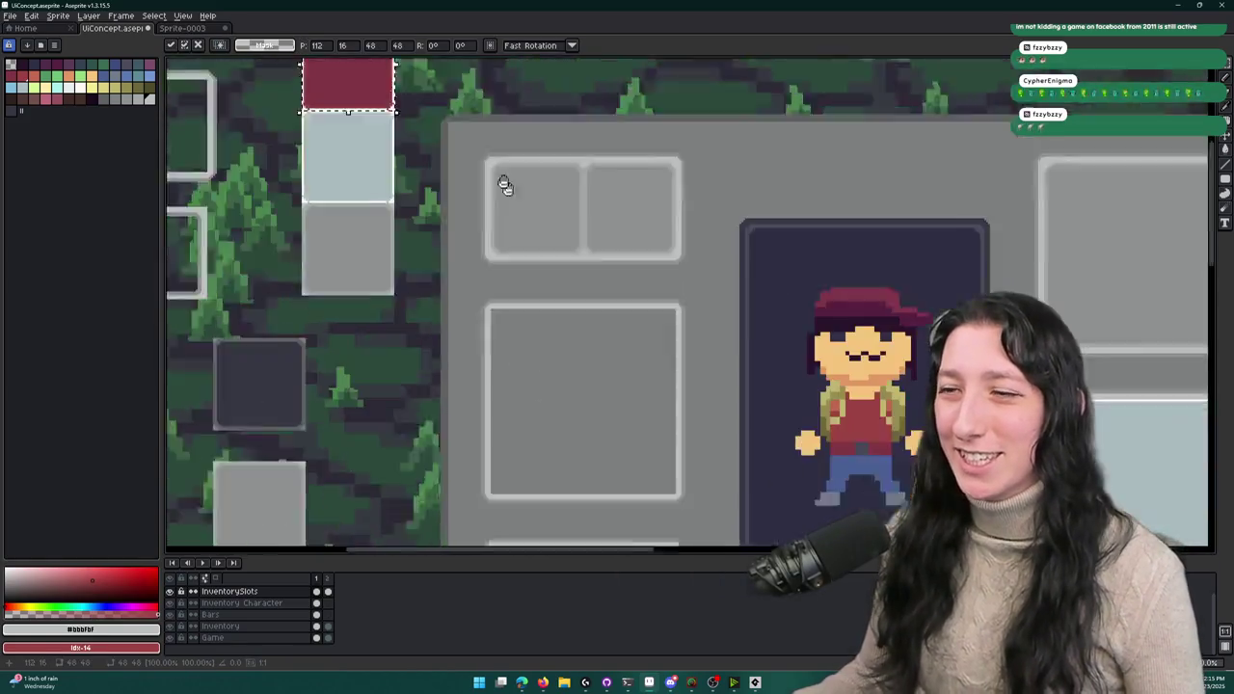
{"action": "key", "text": "Return"}
{"action": "scroll", "coordinate": [450, 271], "scroll_direction": "up", "scroll_amount": 4}
{"action": "key", "text": "ctrl+v"}
{"action": "mouse_move", "coordinate": [639, 256]}
{"action": "left_mouse_down"}
{"action": "mouse_move", "coordinate": [579, 358]}
{"action": "mouse_move", "coordinate": [592, 357]}
{"action": "left_mouse_up"}
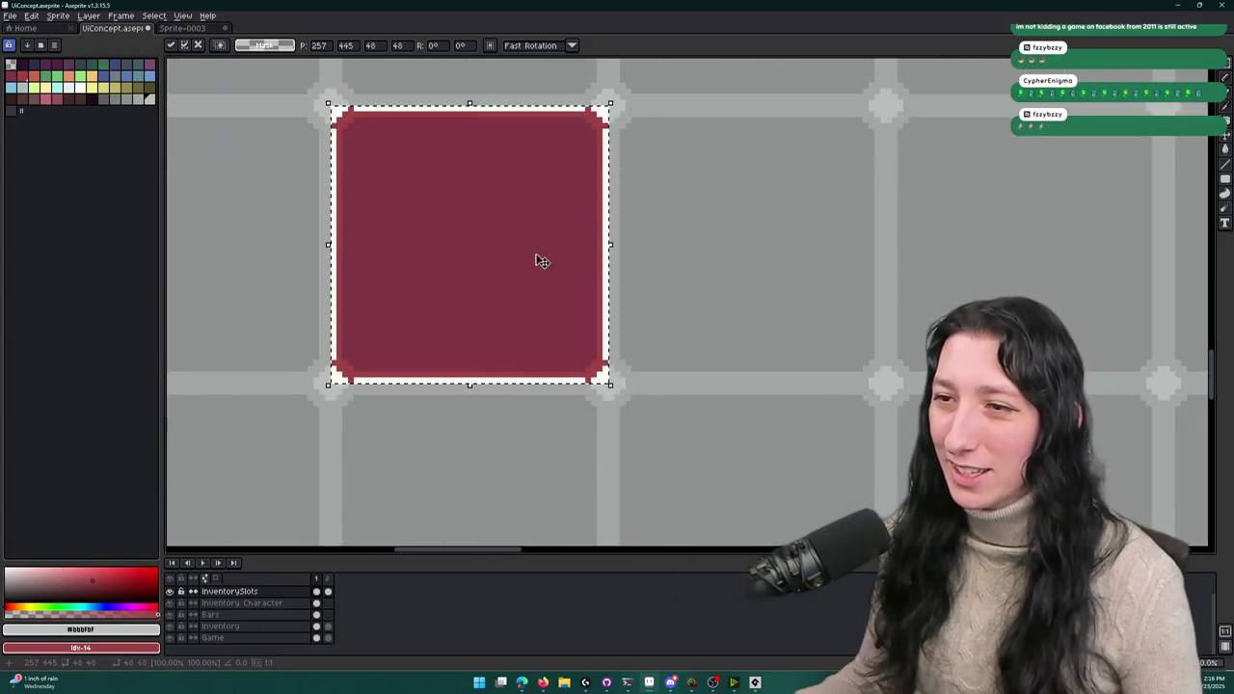
{"action": "key", "text": "ctrl+v"}
{"action": "mouse_move", "coordinate": [537, 259]}
{"action": "left_mouse_down"}
{"action": "mouse_move", "coordinate": [656, 344]}
{"action": "mouse_move", "coordinate": [727, 290]}
{"action": "left_mouse_up"}
{"action": "key", "text": "Return"}
{"action": "key", "text": "ctrl+v"}
{"action": "mouse_move", "coordinate": [664, 228]}
{"action": "left_mouse_down"}
{"action": "mouse_move", "coordinate": [489, 297]}
{"action": "mouse_move", "coordinate": [457, 273]}
{"action": "left_mouse_up"}
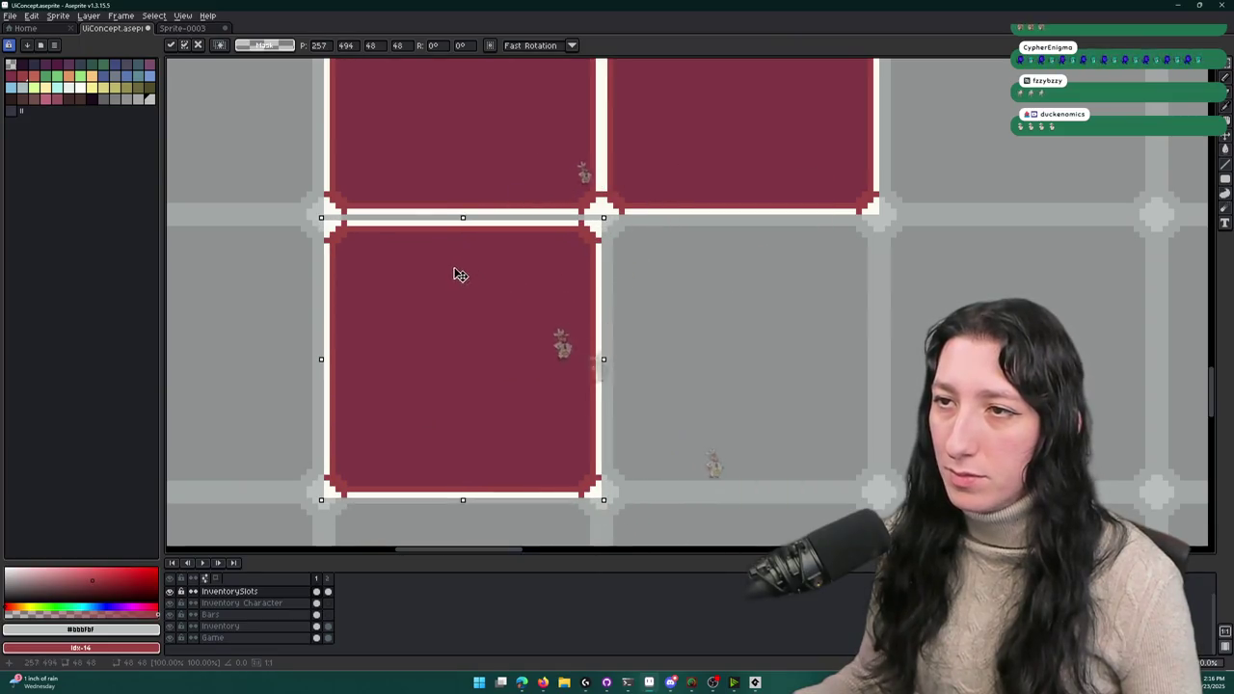
{"action": "key", "text": "Return"}
{"action": "key", "text": "ctrl+v"}
{"action": "mouse_move", "coordinate": [664, 245]}
{"action": "left_mouse_down"}
{"action": "mouse_move", "coordinate": [730, 308]}
{"action": "mouse_move", "coordinate": [724, 297]}
{"action": "left_mouse_up"}
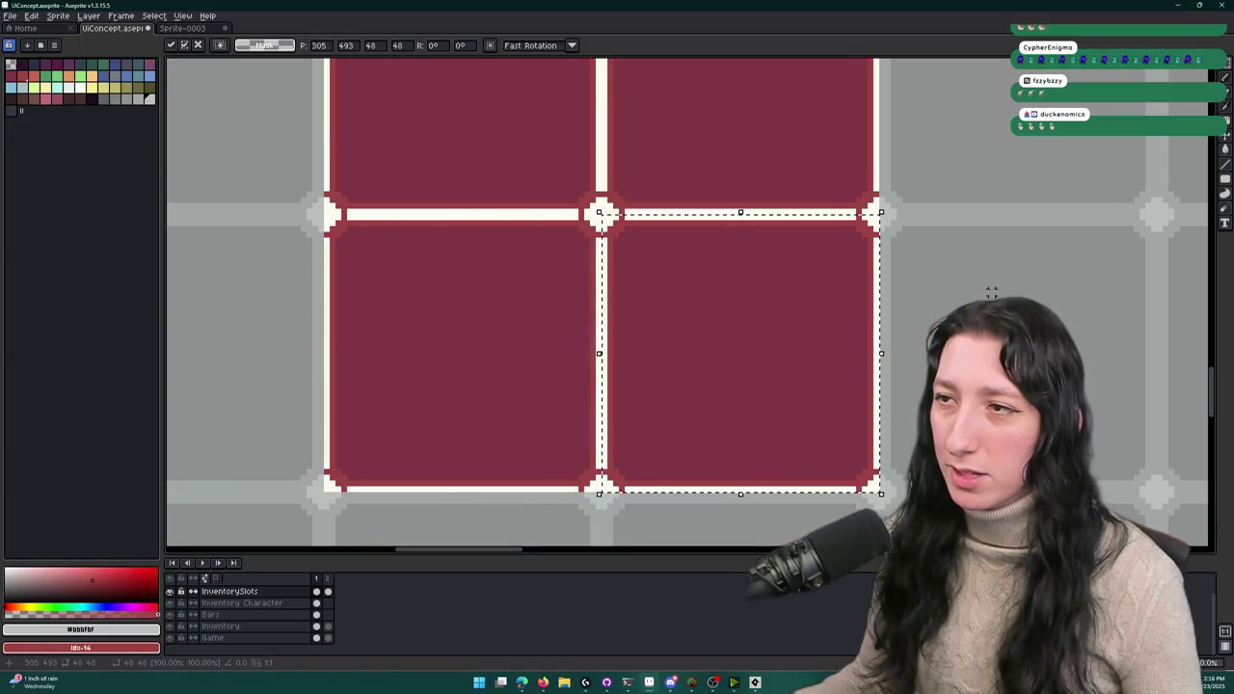
{"action": "key", "text": "Return"}
{"action": "scroll", "coordinate": [724, 297], "scroll_direction": "down", "scroll_amount": 4}
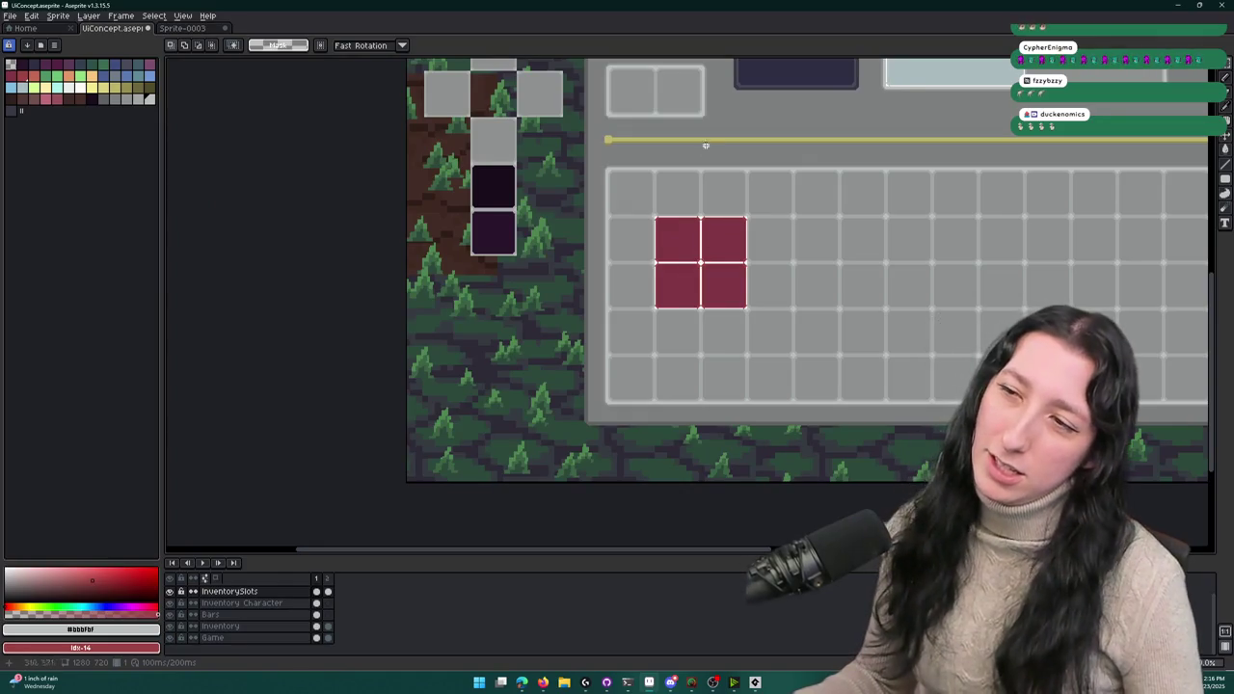
{"action": "left_click_drag", "start_coordinate": [706, 145], "coordinate": [683, 274]}
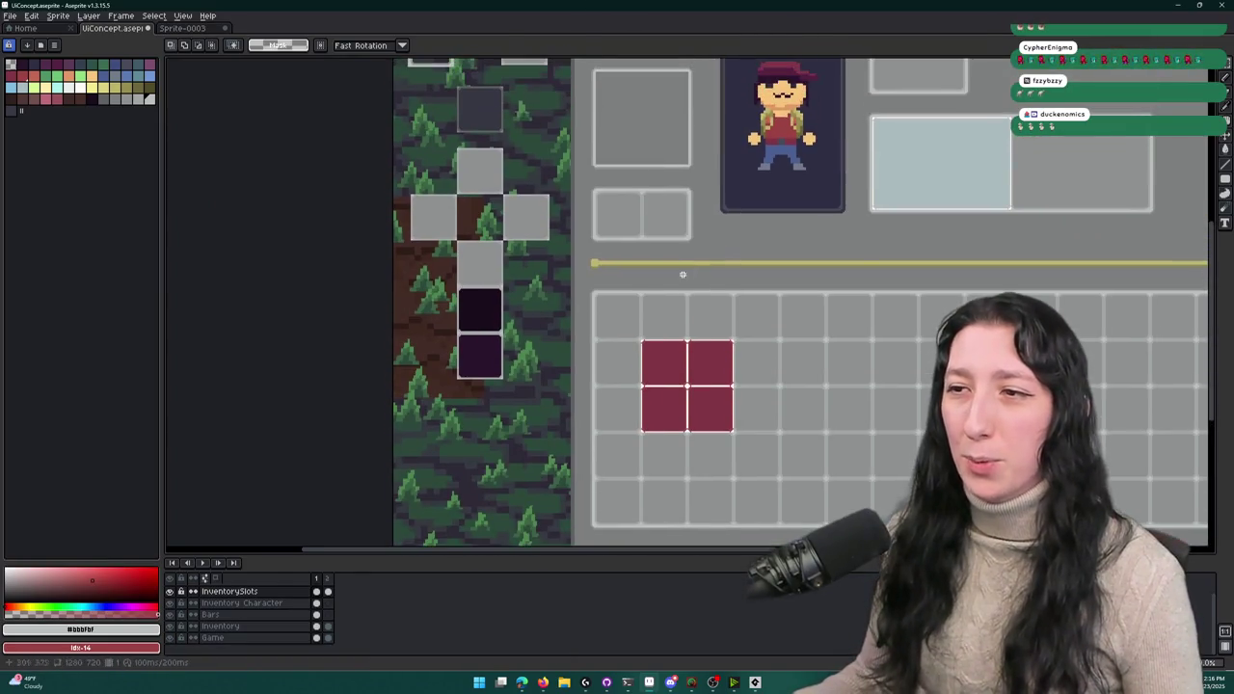
{"action": "key", "text": "ctrl+z"}
{"action": "key", "text": "ctrl+z"}
{"action": "key", "text": "ctrl+z"}
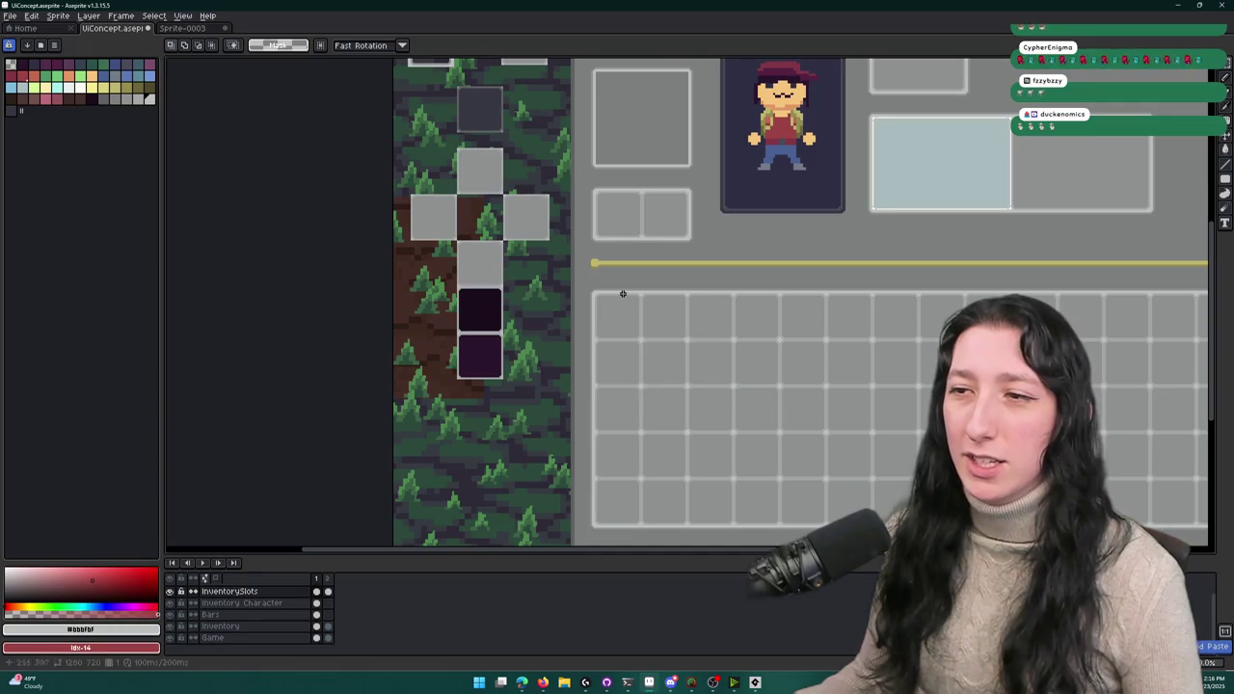
{"action": "scroll", "coordinate": [623, 294], "scroll_direction": "down", "scroll_amount": 3}
{"action": "scroll", "coordinate": [562, 248], "scroll_direction": "up", "scroll_amount": 6}
{"action": "scroll", "coordinate": [562, 248], "scroll_direction": "up", "scroll_amount": 2}
- Select the maroon slot square and bring up the palette red's HSV sliders
{"action": "mouse_move", "coordinate": [354, 108]}
{"action": "left_mouse_down"}
{"action": "mouse_move", "coordinate": [510, 303]}
{"action": "mouse_move", "coordinate": [556, 330]}
{"action": "left_mouse_up"}
{"action": "scroll", "coordinate": [416, 241], "scroll_direction": "up", "scroll_amount": 3}
{"action": "key", "text": "i"}
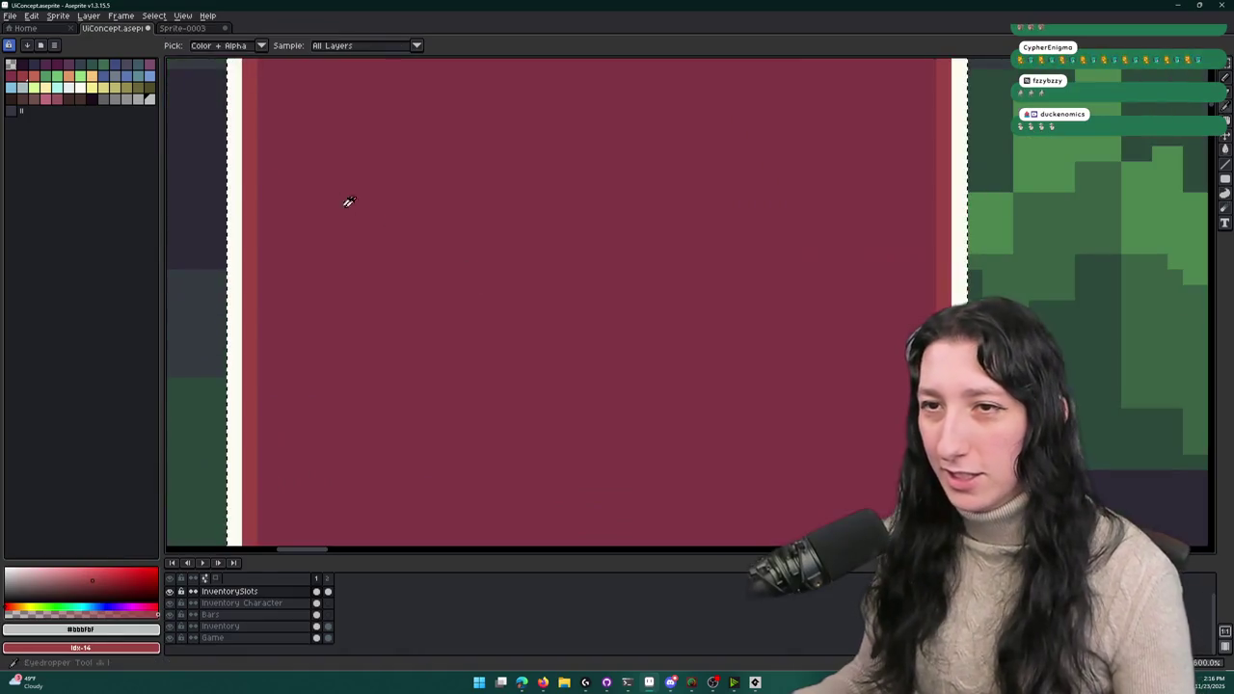
{"action": "left_click", "coordinate": [237, 180]}
{"action": "scroll", "coordinate": [338, 144], "scroll_direction": "left", "scroll_amount": 3}
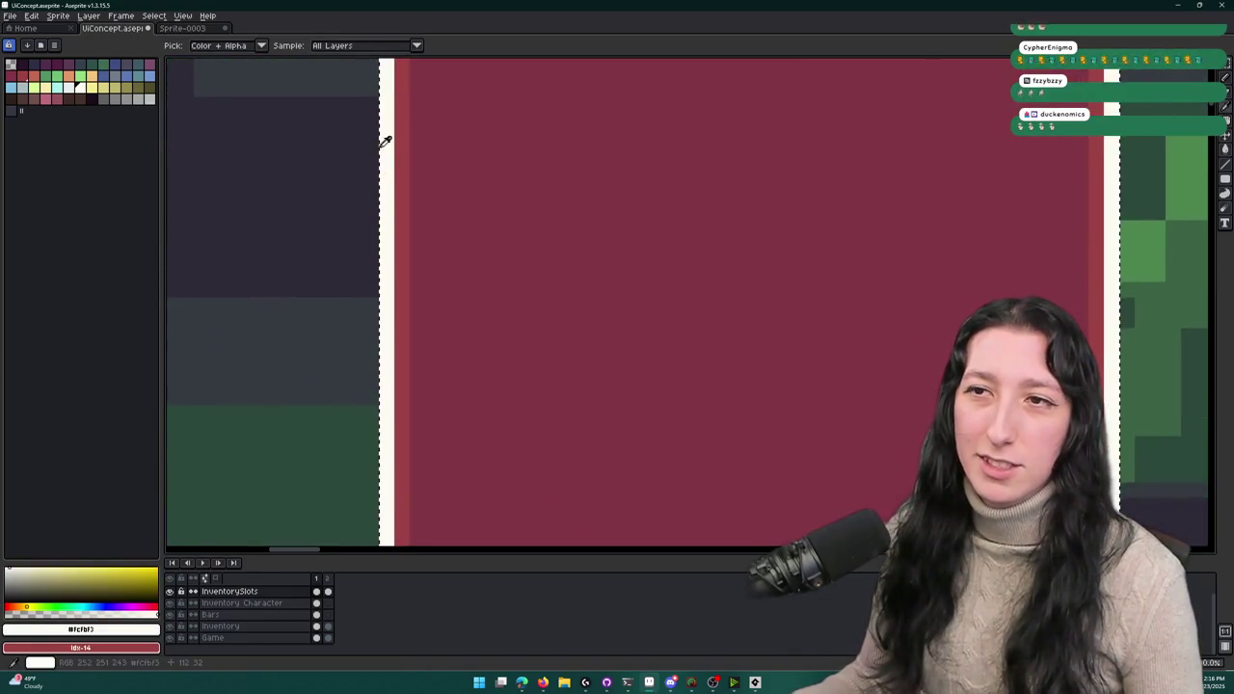
{"action": "left_click", "coordinate": [27, 78]}
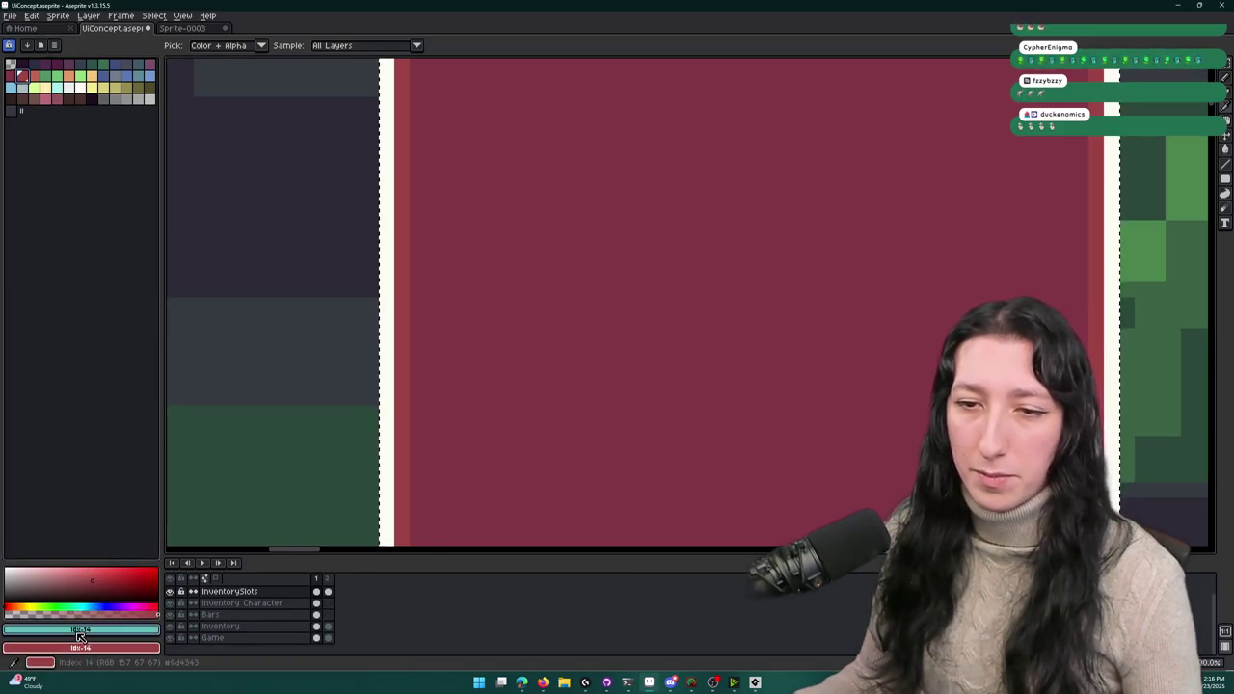
{"action": "left_click", "coordinate": [77, 645]}
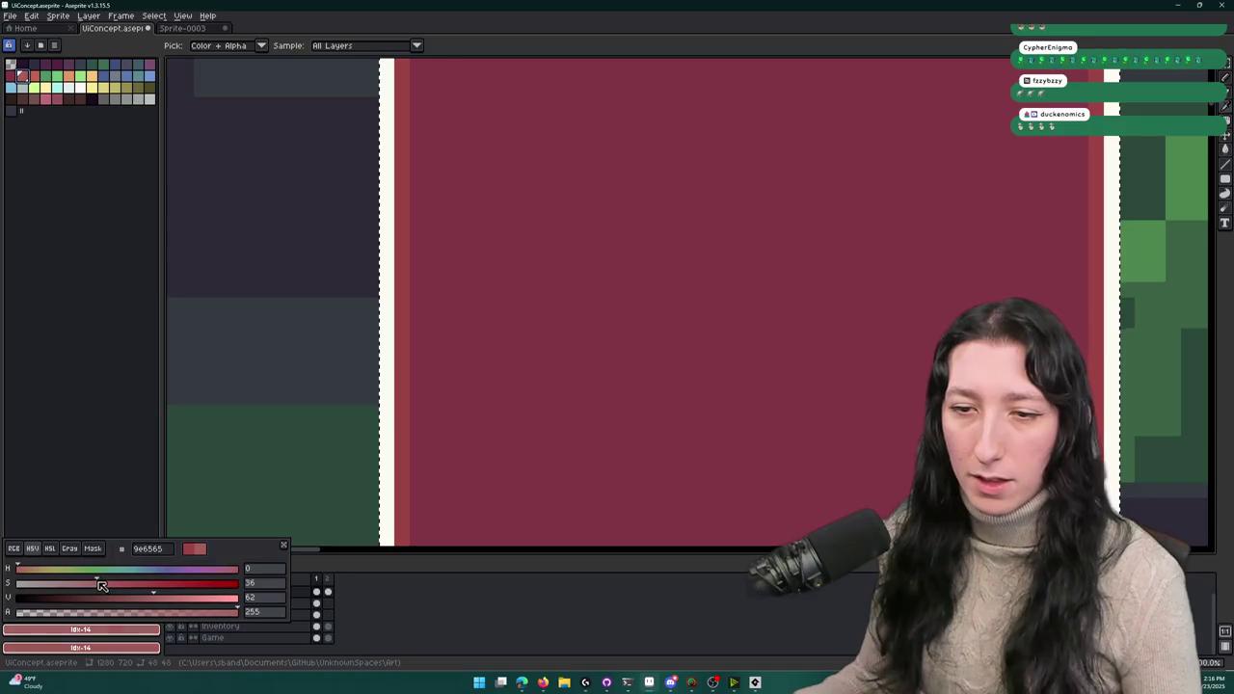
{"action": "left_click", "coordinate": [151, 632]}
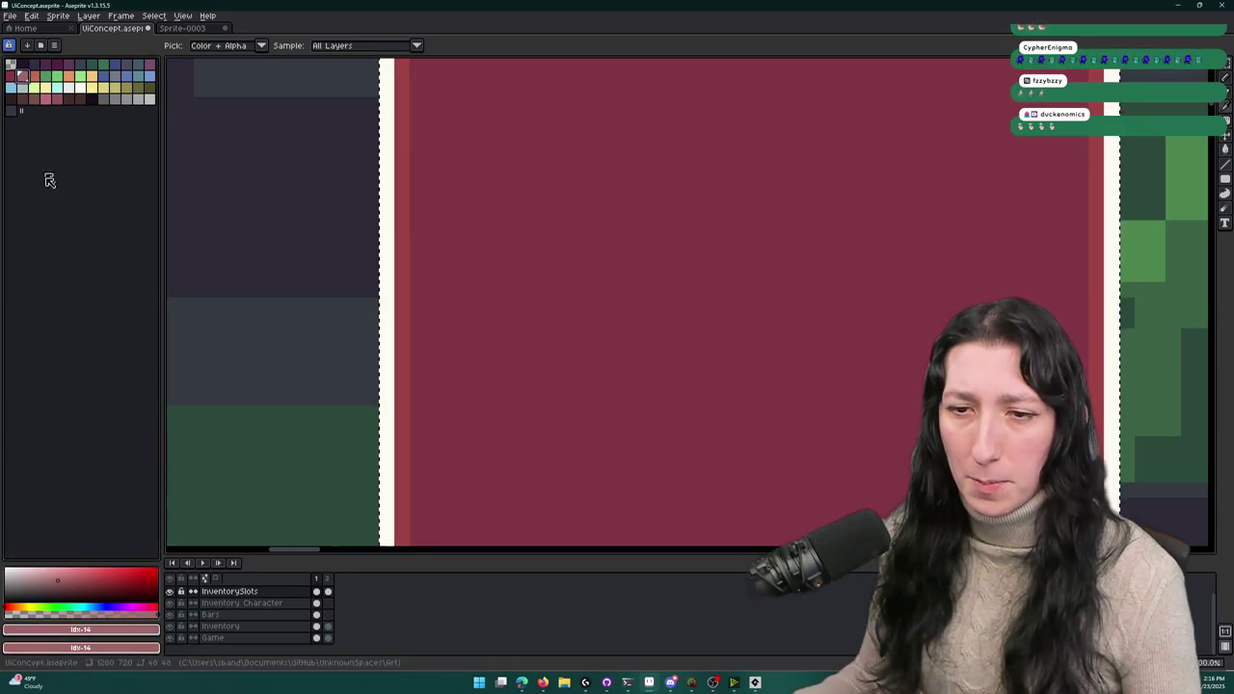
- Brighten the palette red from 9d4343 to c75656 in the colour editor
{"action": "key", "text": "g"}
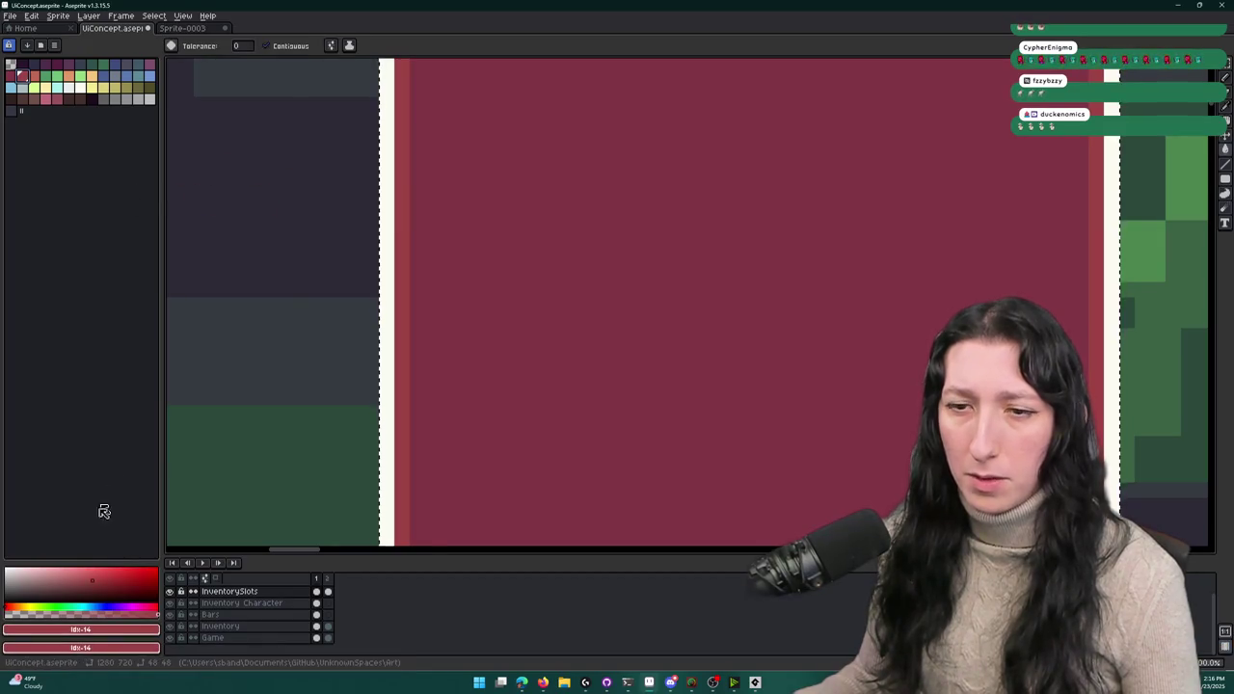
{"action": "left_click", "coordinate": [81, 629]}
{"action": "left_click", "coordinate": [32, 548]}
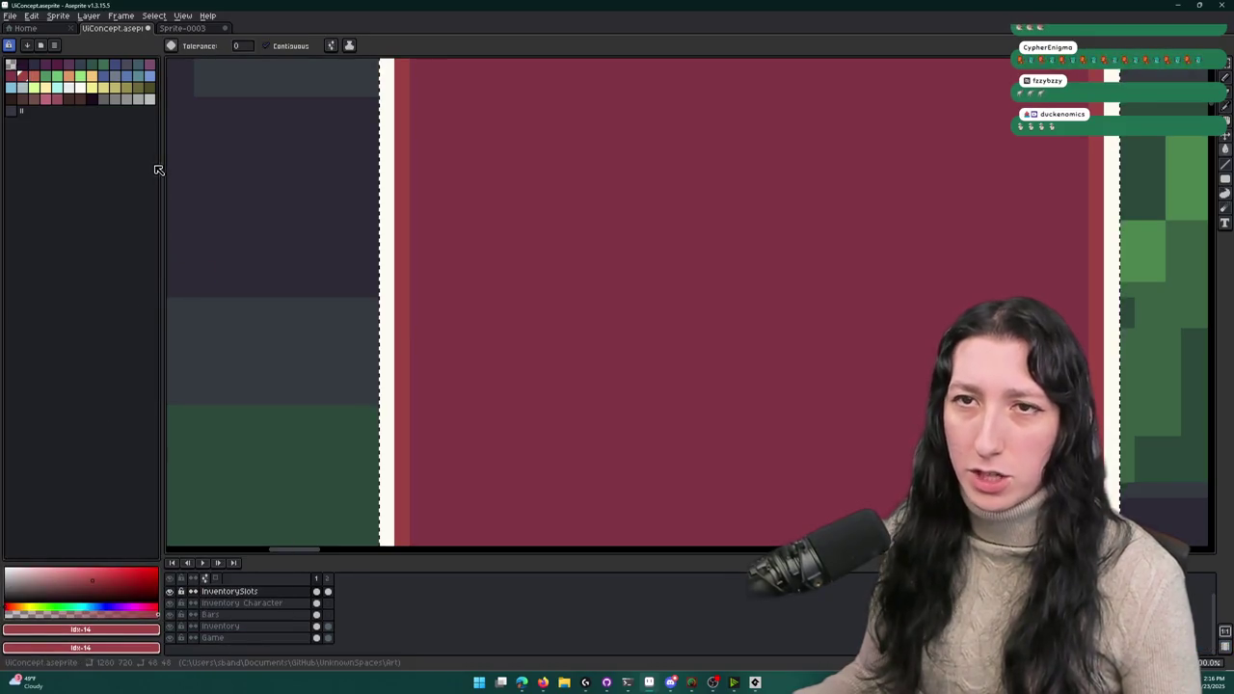
{"action": "right_click", "coordinate": [46, 88]}
{"action": "left_click", "coordinate": [92, 99]}
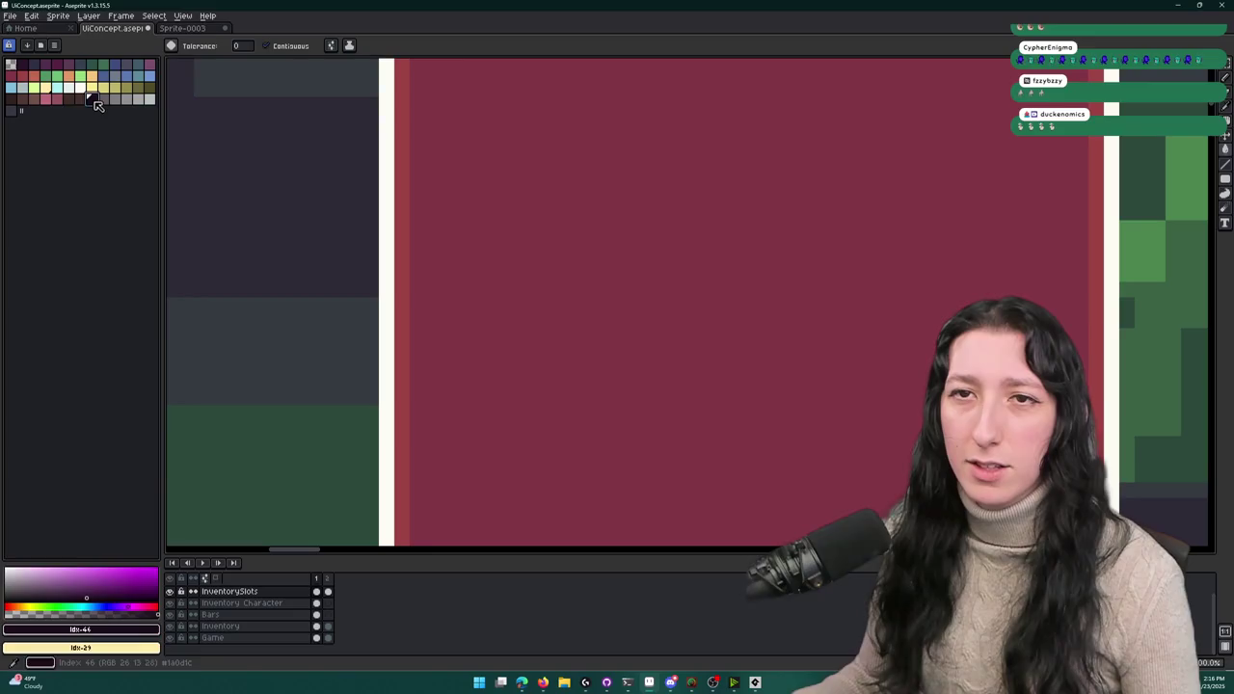
{"action": "left_click", "coordinate": [80, 630]}
{"action": "left_click", "coordinate": [34, 549]}
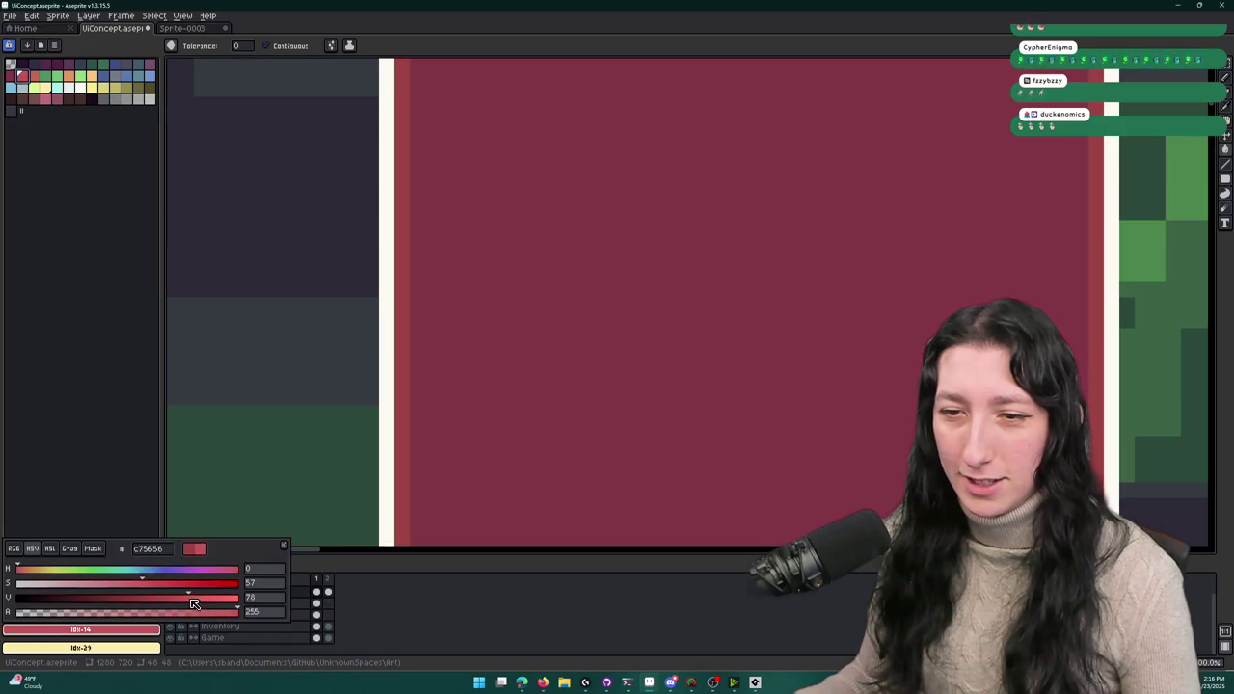
{"action": "left_click", "coordinate": [98, 392]}
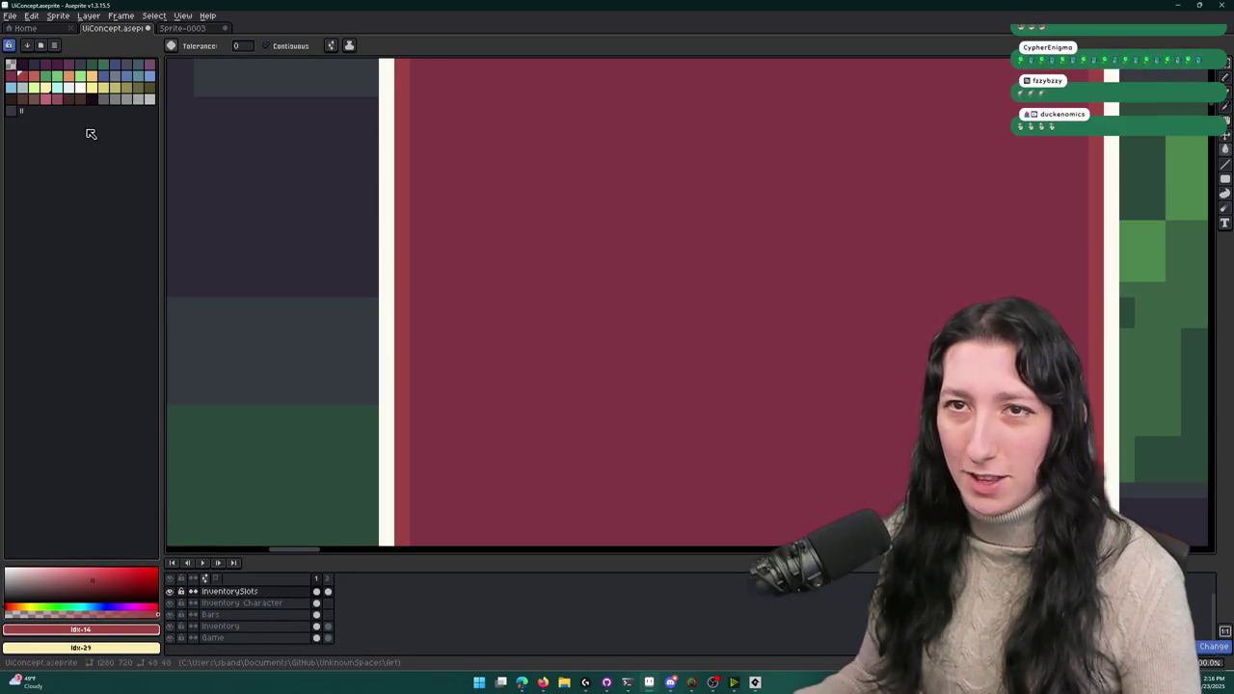
- Recolour the red slot's white border stripe with the pink swatch
{"action": "left_click", "coordinate": [55, 98]}
{"action": "left_click", "coordinate": [386, 161]}
{"action": "scroll", "coordinate": [386, 161], "scroll_direction": "down", "scroll_amount": 3}
{"action": "scroll", "coordinate": [408, 124], "scroll_direction": "up", "scroll_amount": 1}
{"action": "key", "text": "m"}
{"action": "left_click_drag", "start_coordinate": [379, 71], "coordinate": [620, 312]}
{"action": "key", "text": "i"}
{"action": "scroll", "coordinate": [694, 350], "scroll_direction": "up", "scroll_amount": 3}
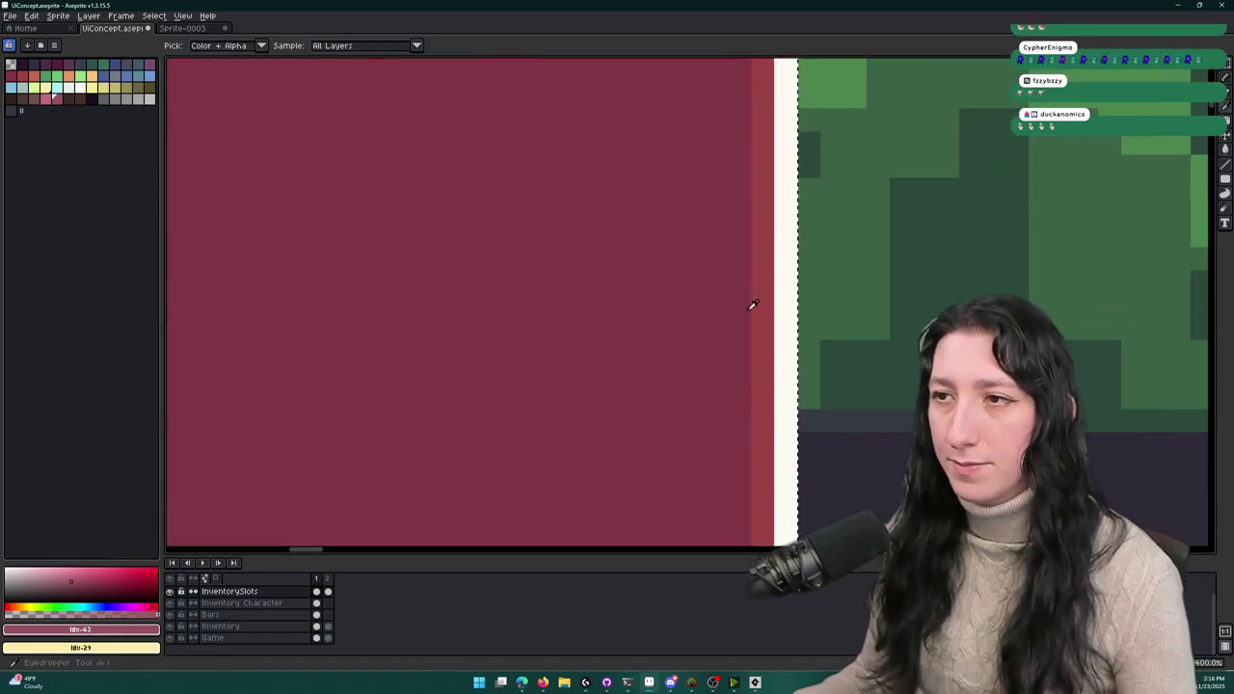
{"action": "left_click", "coordinate": [47, 99]}
{"action": "key", "text": "shift+r"}
{"action": "key", "text": "Escape"}
{"action": "key", "text": "m"}
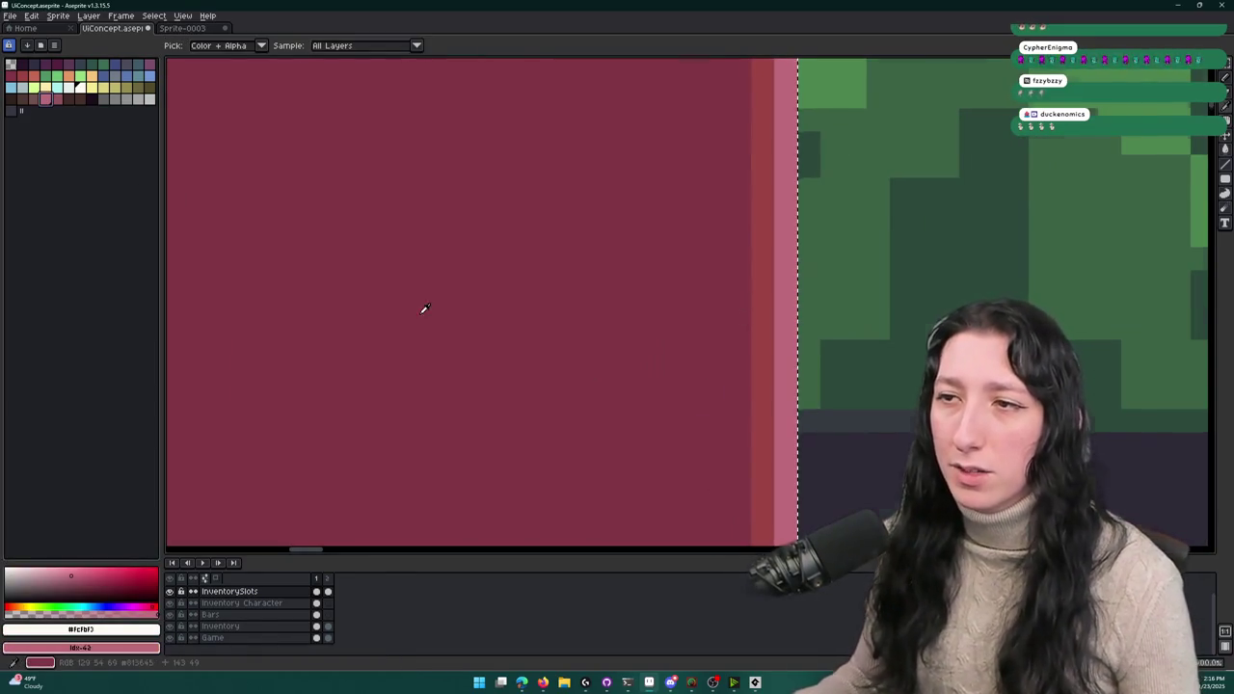
{"action": "scroll", "coordinate": [426, 315], "scroll_direction": "down", "scroll_amount": 3}
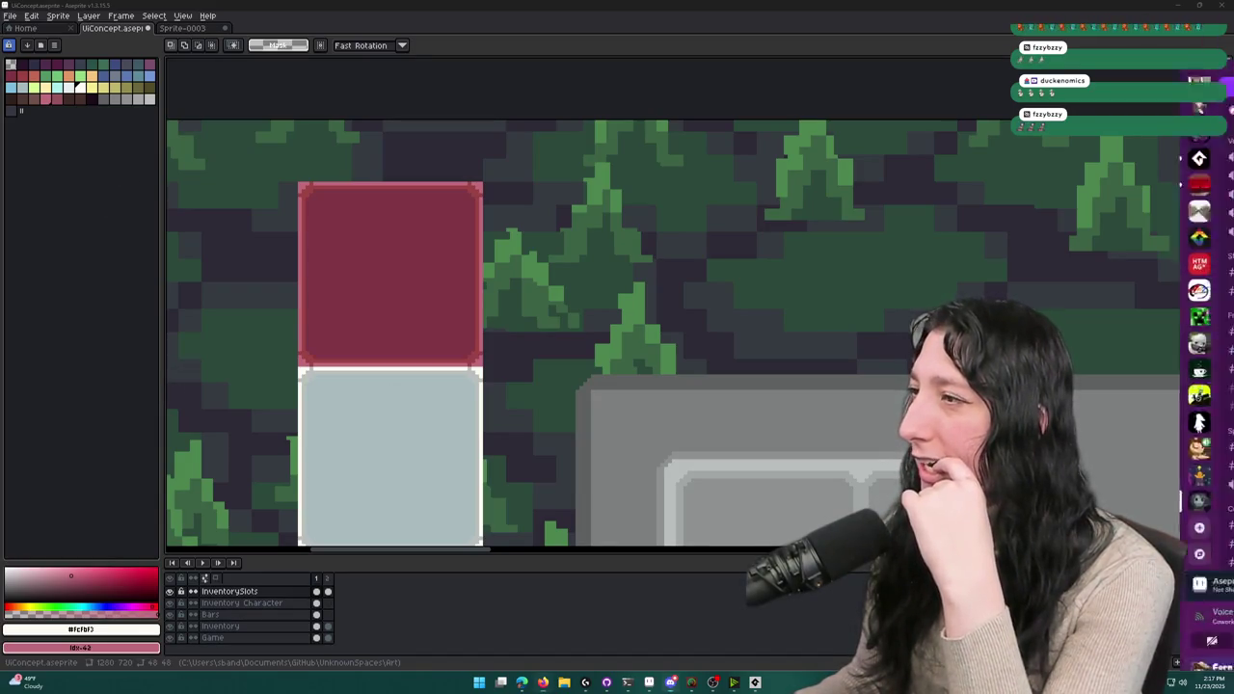
{"action": "scroll", "coordinate": [610, 203], "scroll_direction": "down", "scroll_amount": 4}
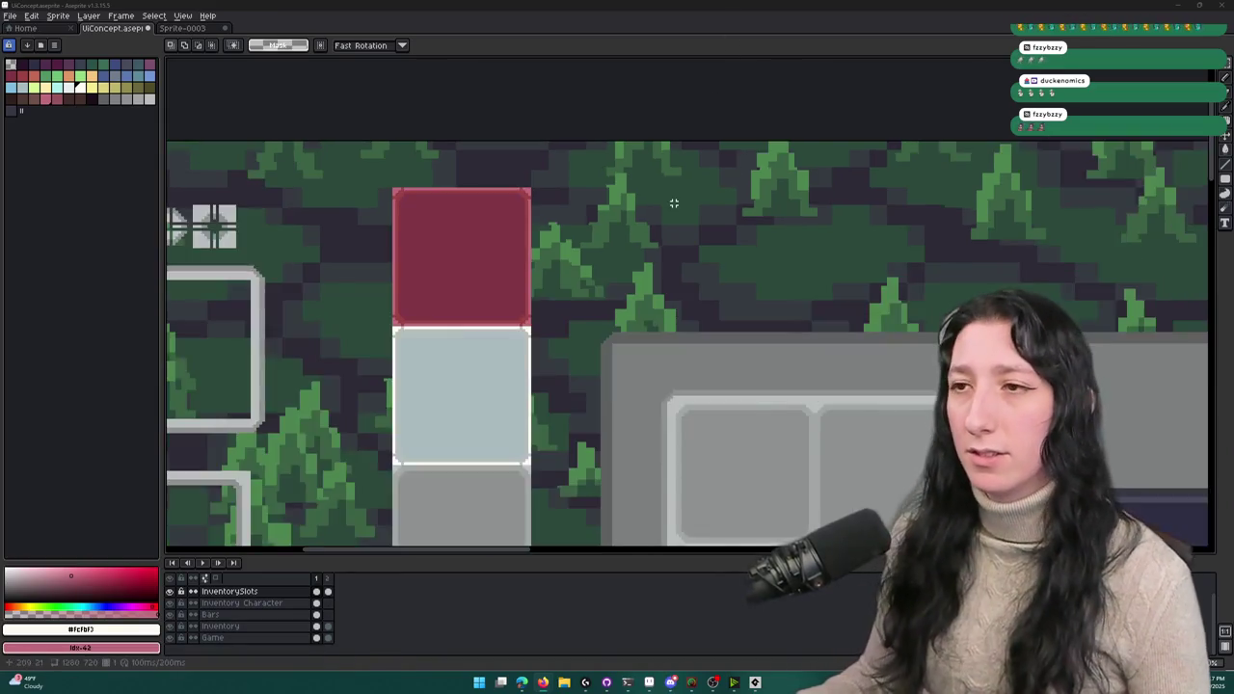
- Select the red slot and duplicate it one cell to the right
{"action": "scroll", "coordinate": [478, 145], "scroll_direction": "up", "scroll_amount": 5}
{"action": "left_click_drag", "start_coordinate": [395, 145], "coordinate": [614, 374]}
{"action": "scroll", "coordinate": [620, 367], "scroll_direction": "down", "scroll_amount": 3}
{"action": "scroll", "coordinate": [573, 173], "scroll_direction": "up", "scroll_amount": 2}
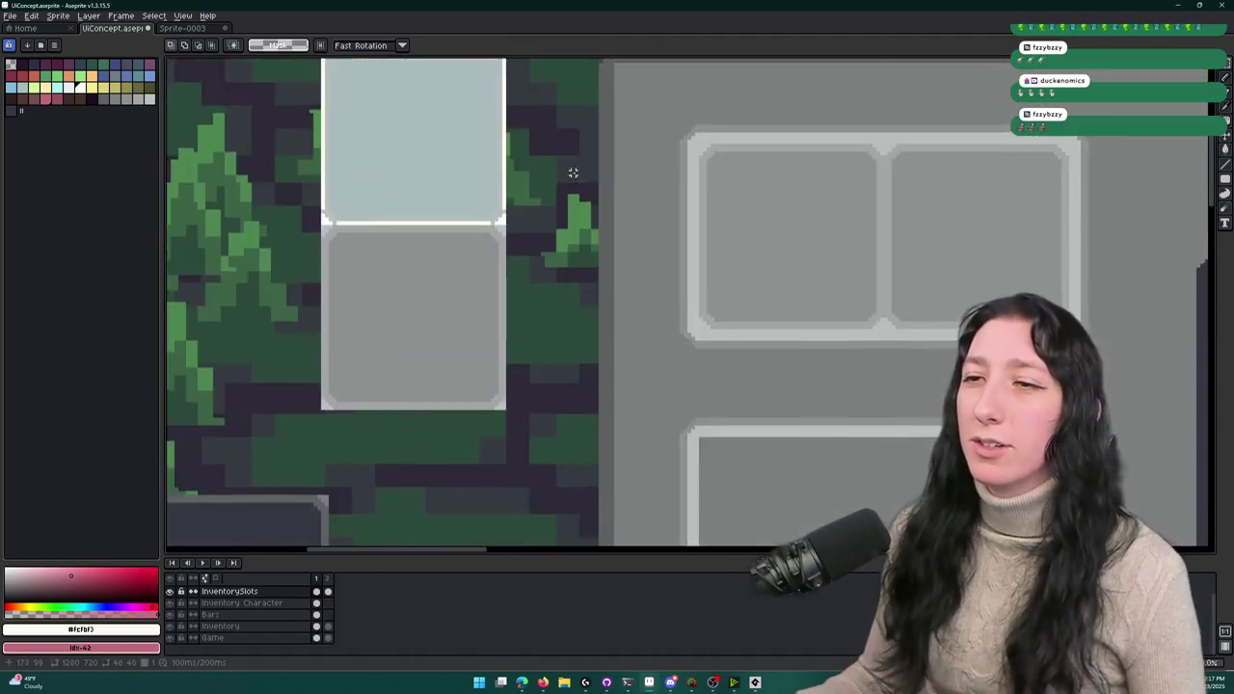
{"action": "scroll", "coordinate": [572, 172], "scroll_direction": "down", "scroll_amount": 2}
{"action": "scroll", "coordinate": [550, 256], "scroll_direction": "up", "scroll_amount": 3}
{"action": "scroll", "coordinate": [521, 239], "scroll_direction": "up", "scroll_amount": 2}
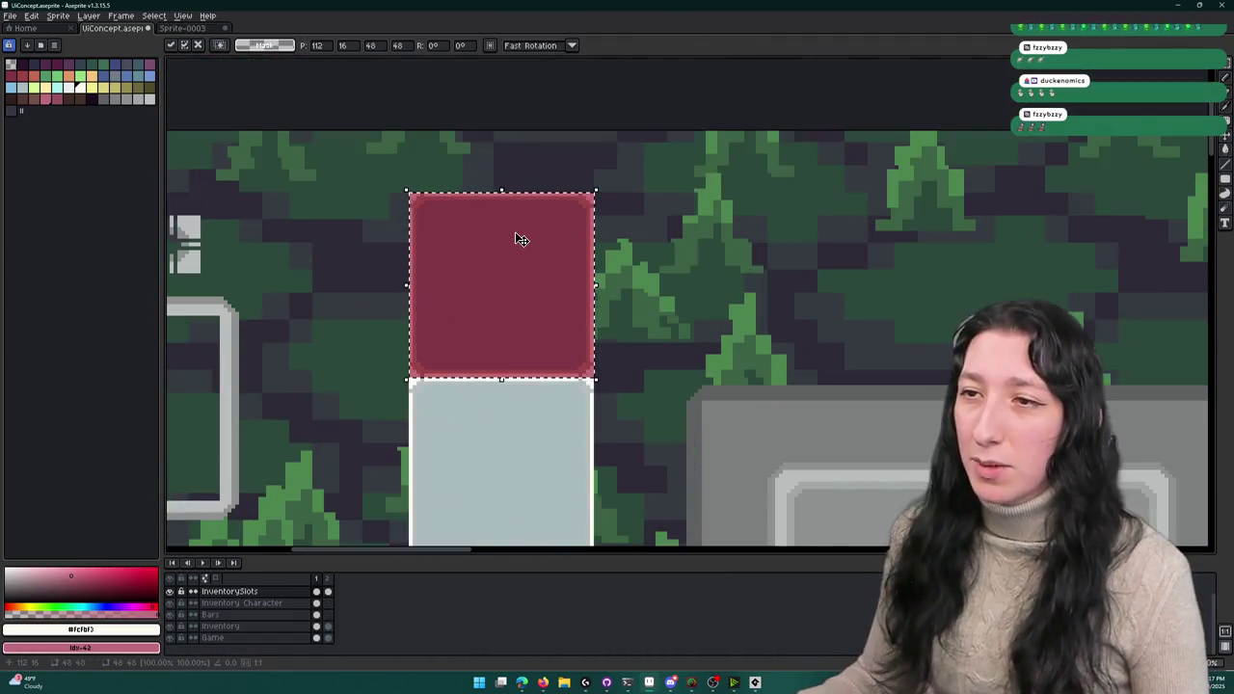
{"action": "key", "text": "shift+Right"}
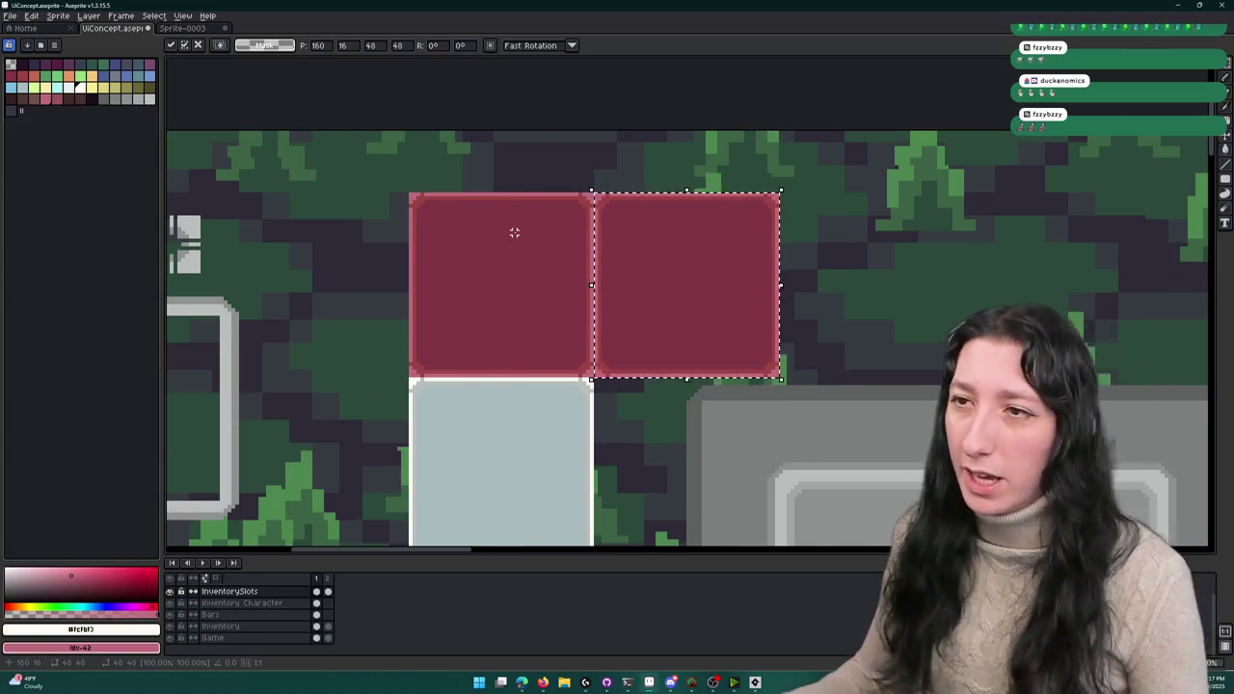
{"action": "scroll", "coordinate": [658, 240], "scroll_direction": "up", "scroll_amount": 2}
{"action": "scroll", "coordinate": [279, 201], "scroll_direction": "up", "scroll_amount": 1}
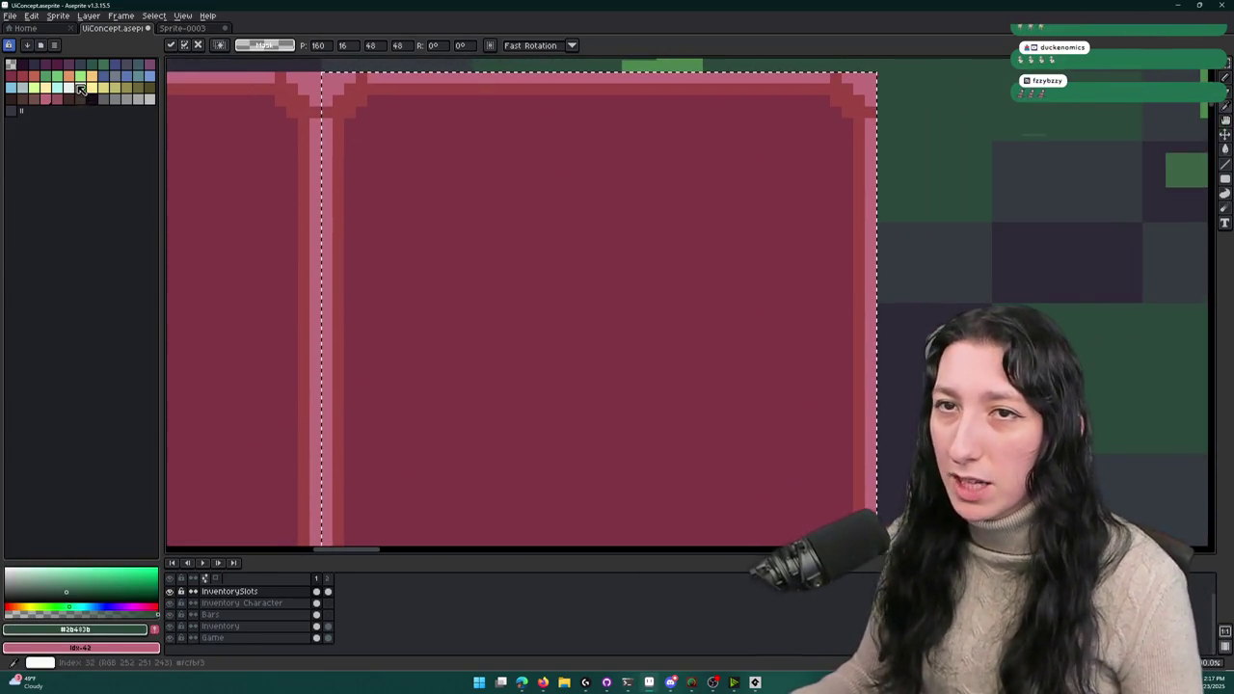
- Replace the duplicated slot's maroon fill with a darker green
{"action": "key", "text": "i"}
{"action": "left_click", "coordinate": [458, 180]}
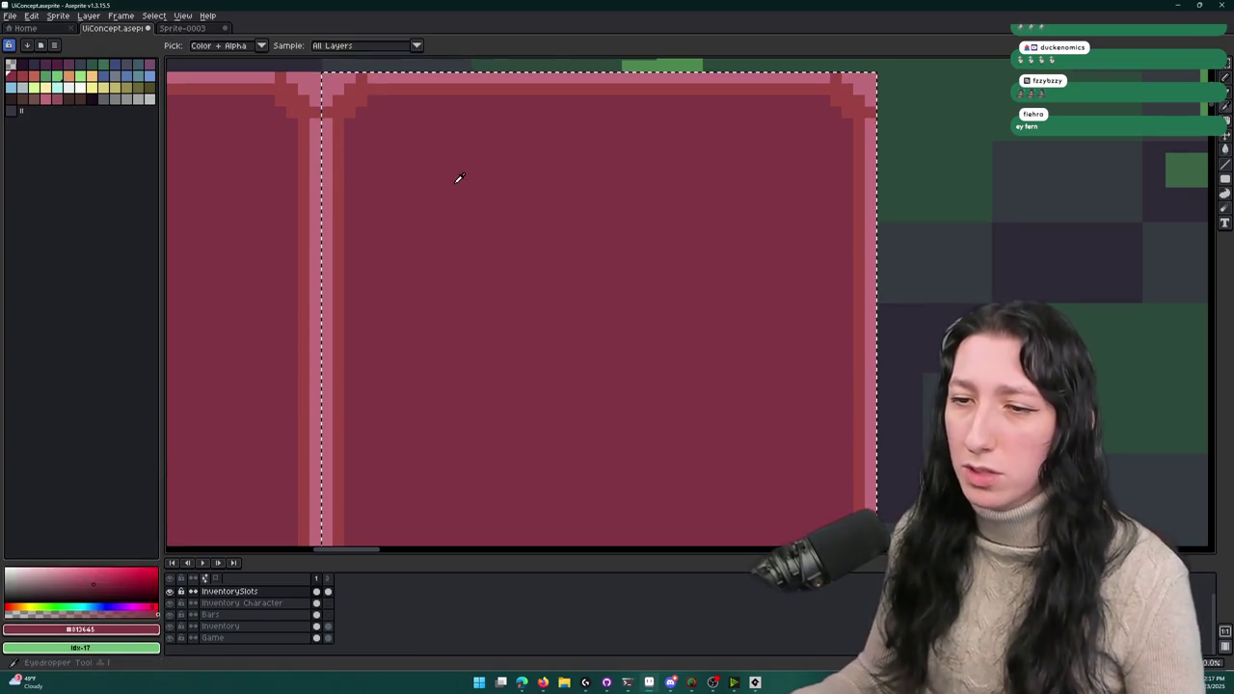
{"action": "scroll", "coordinate": [458, 179], "scroll_direction": "down", "scroll_amount": 3}
{"action": "key", "text": "shift+r"}
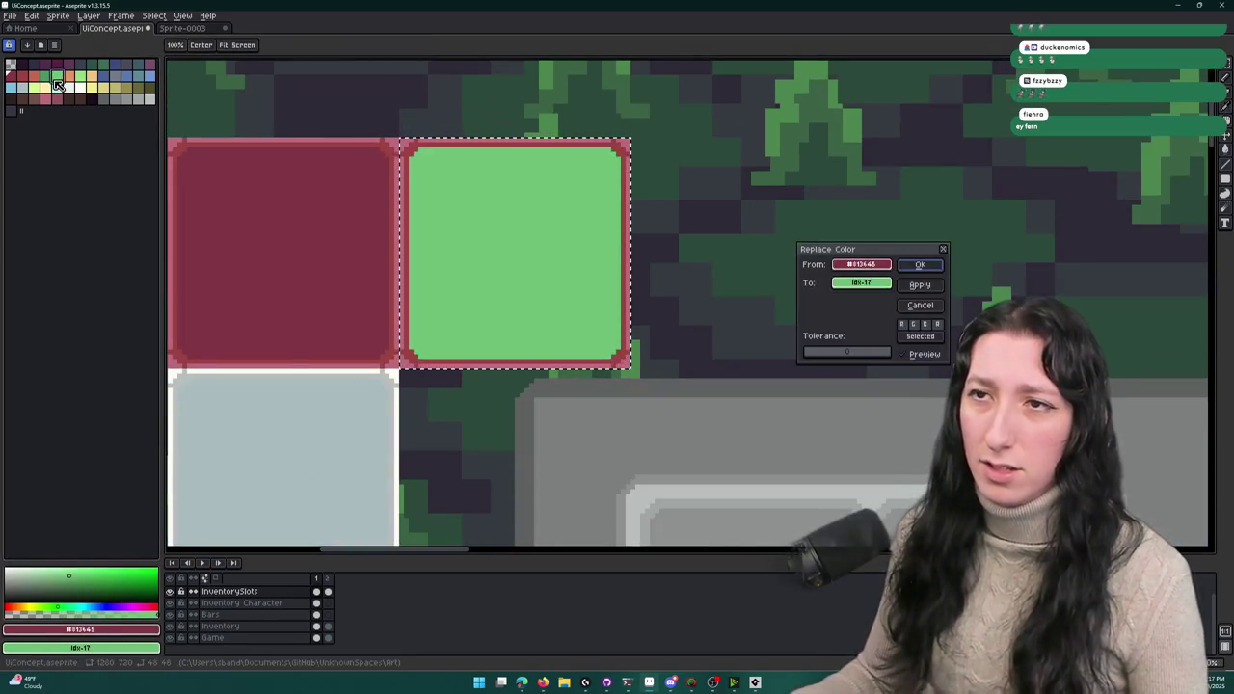
{"action": "key", "text": "Return"}
{"action": "scroll", "coordinate": [385, 143], "scroll_direction": "up", "scroll_amount": 2}
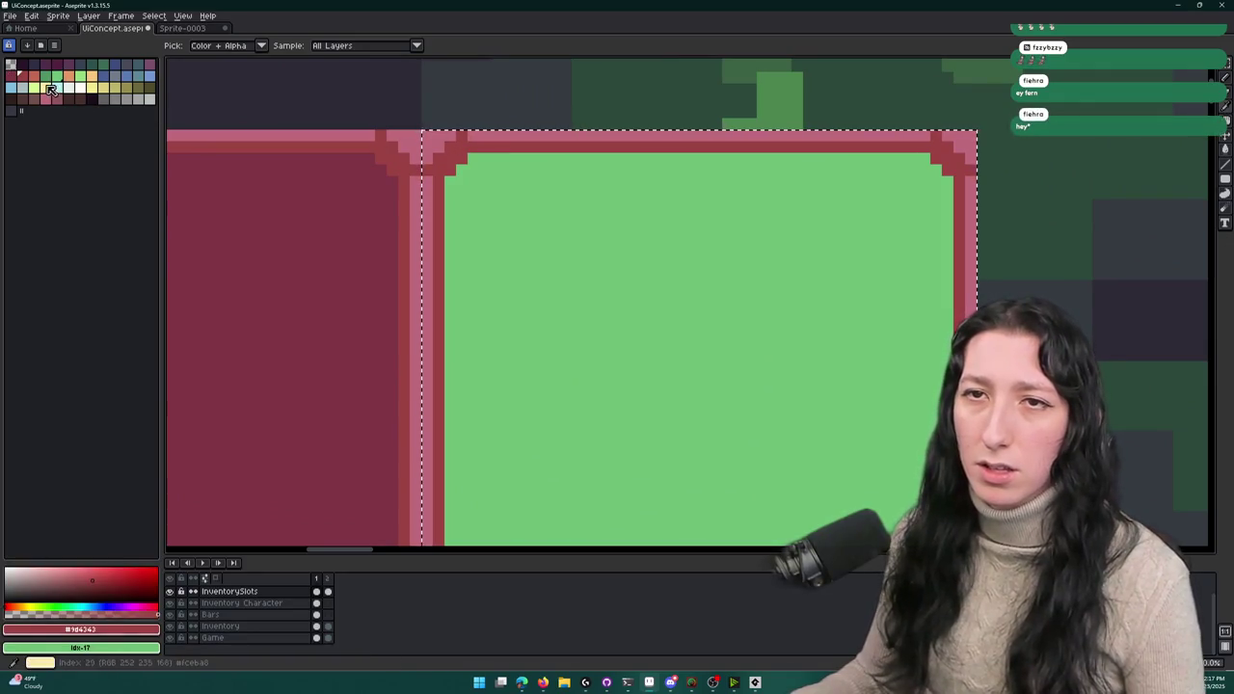
{"action": "key", "text": "ctrl+z"}
{"action": "left_click", "coordinate": [529, 229]}
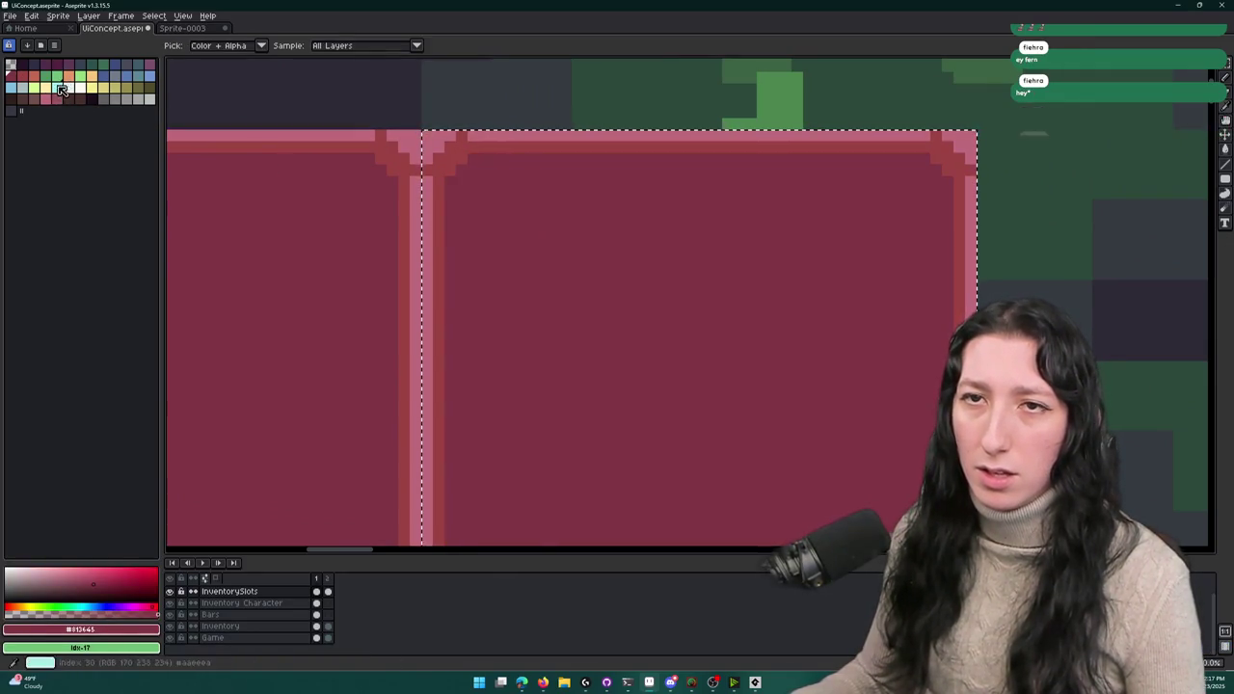
{"action": "key", "text": "shift+r"}
{"action": "key", "text": "Return"}
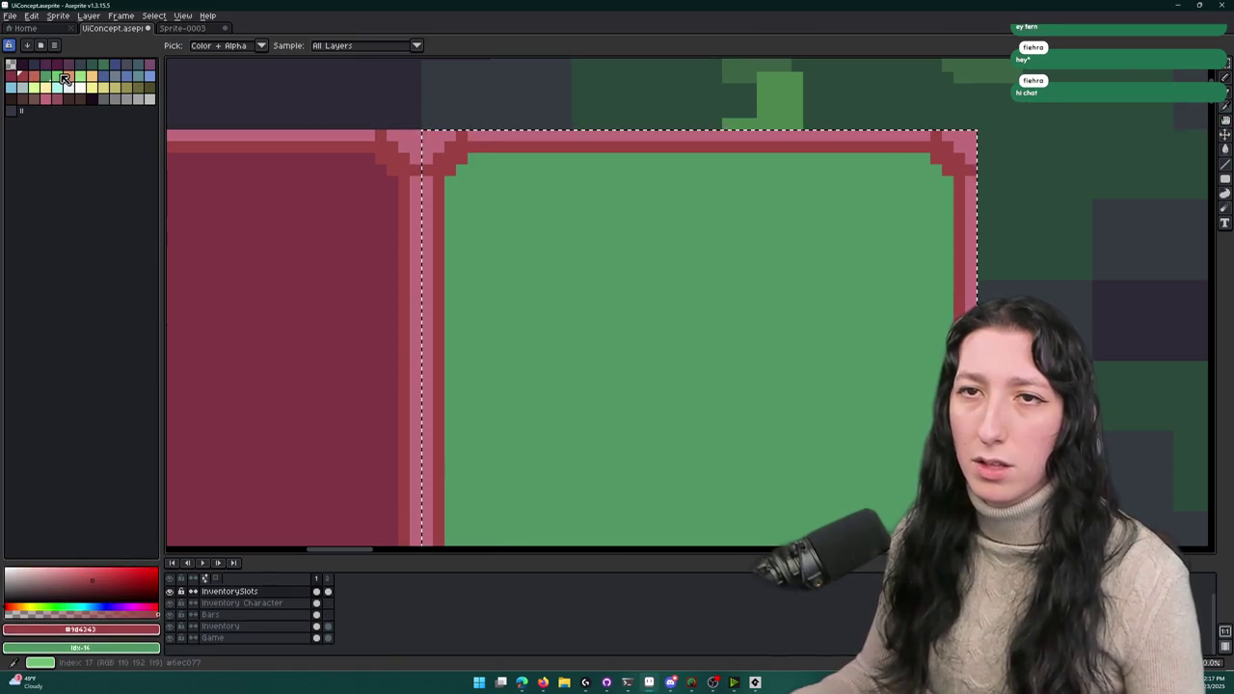
- Swap the slot's light pink border stripe for light green
{"action": "left_click", "coordinate": [434, 158]}
{"action": "key", "text": "shift+r"}
{"action": "key", "text": "Escape"}
{"action": "left_click", "coordinate": [441, 144]}
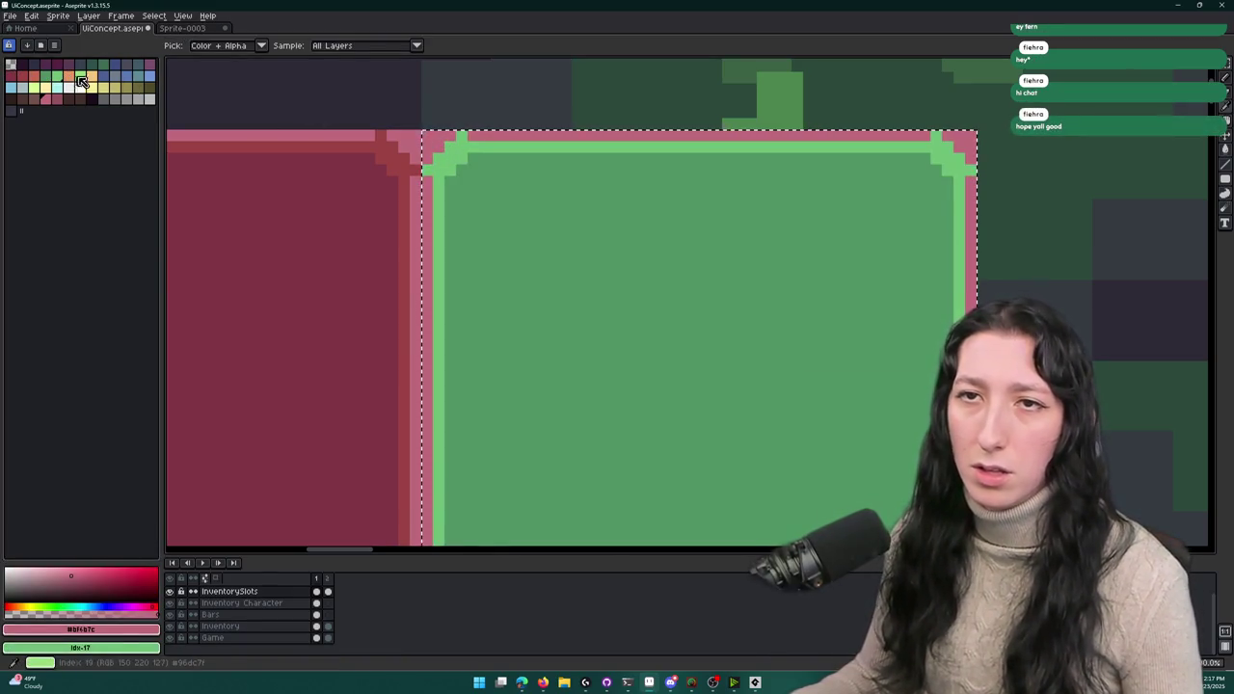
{"action": "key", "text": "shift+r"}
{"action": "key", "text": "Return"}
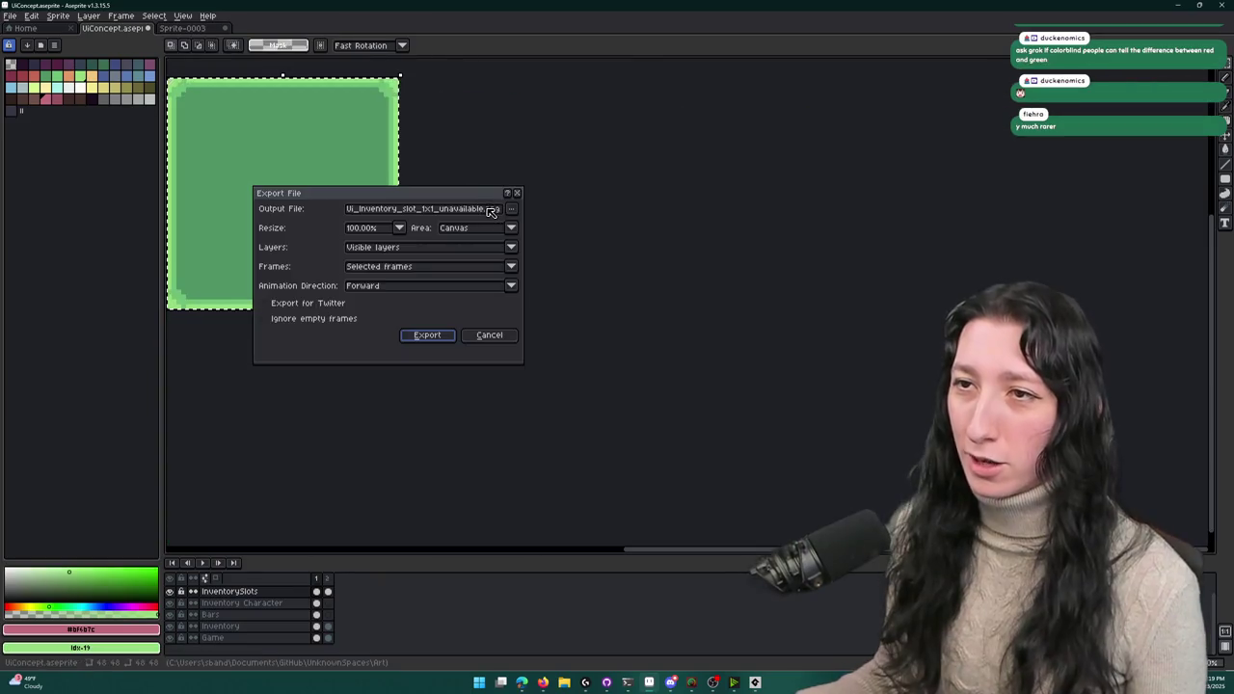
- Export the green slot tile as a PNG, then type 'can women be color blind' in the browser
{"action": "left_click", "coordinate": [447, 212]}
{"action": "left_click", "coordinate": [455, 337]}
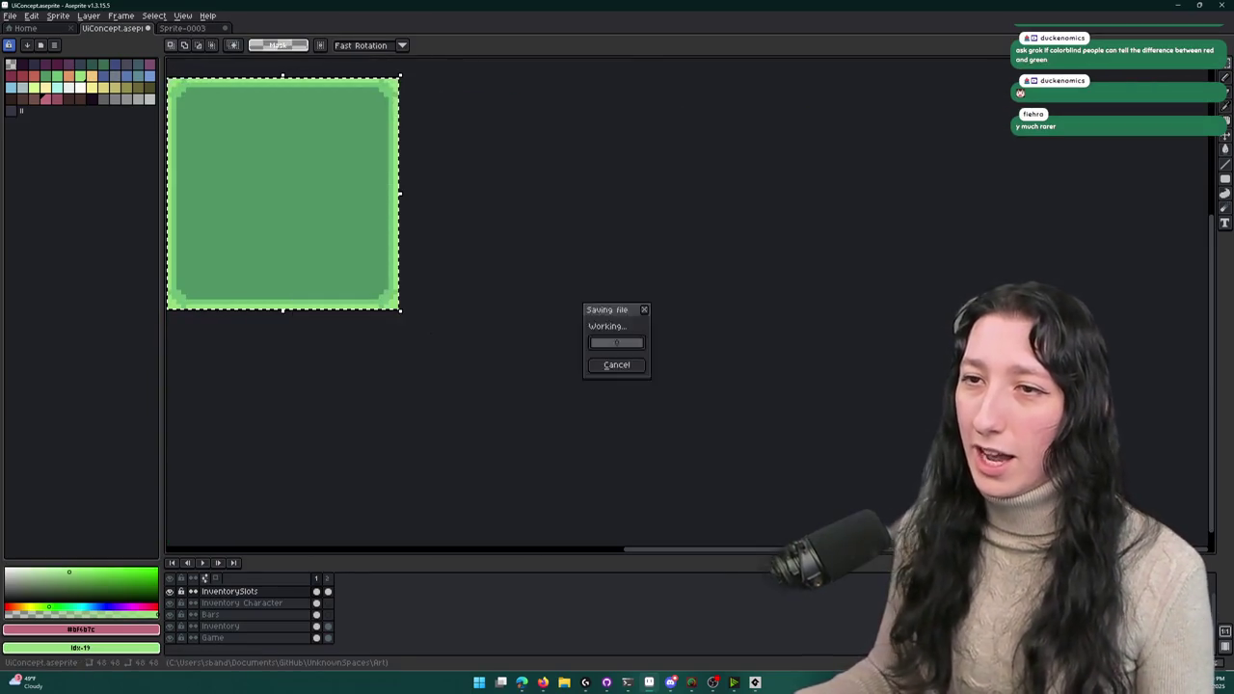
{"action": "key", "text": "Return"}
{"action": "scroll", "coordinate": [541, 376], "scroll_direction": "down", "scroll_amount": 3}
{"action": "mouse_move", "coordinate": [541, 376]}
{"action": "left_mouse_down"}
{"action": "mouse_move", "coordinate": [565, 327]}
{"action": "mouse_move", "coordinate": [521, 235]}
{"action": "left_mouse_up"}
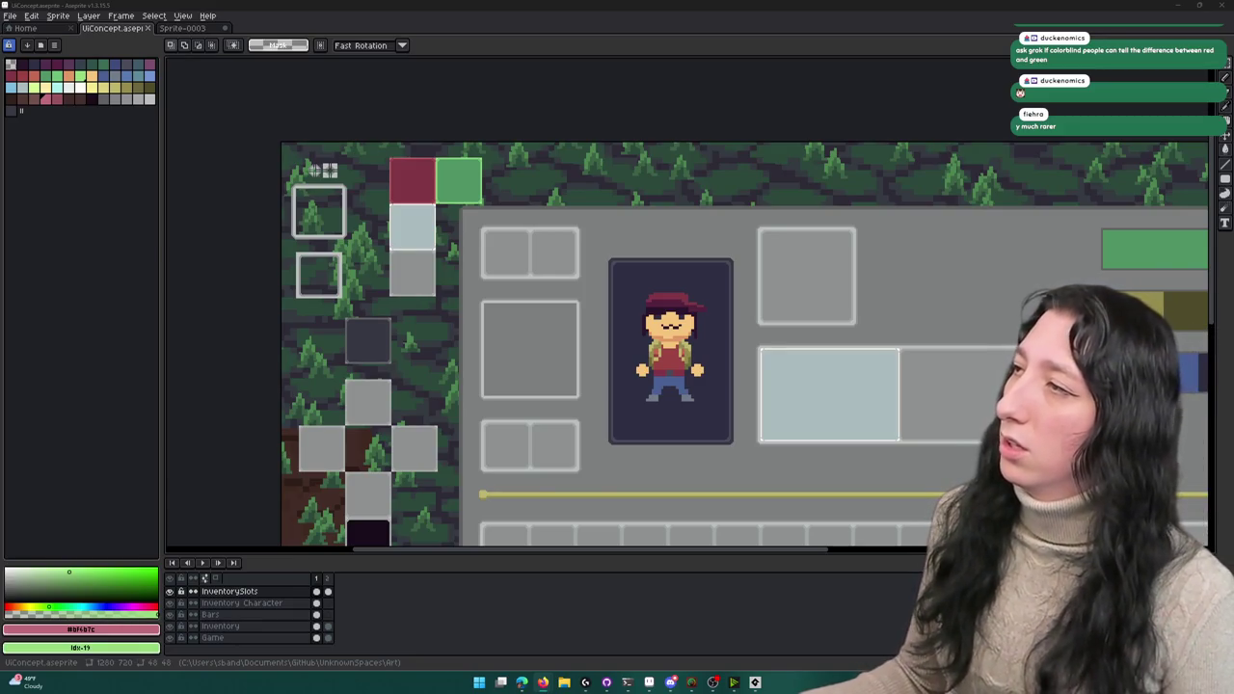
{"action": "mouse_move", "coordinate": [1233, 243]}
{"action": "left_mouse_down"}
{"action": "mouse_move", "coordinate": [1109, 243]}
{"action": "mouse_move", "coordinate": [653, 5]}
{"action": "left_mouse_up"}
{"action": "type", "text": "can"}
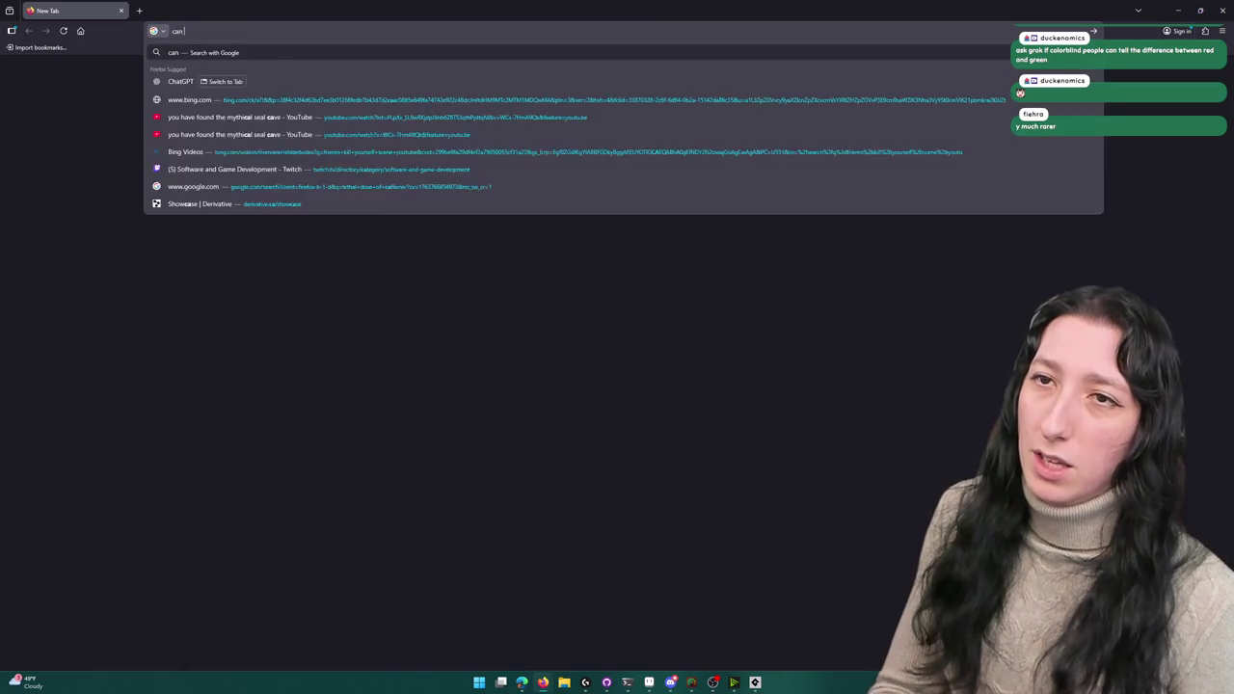
{"action": "type", "text": " women be color blind"}
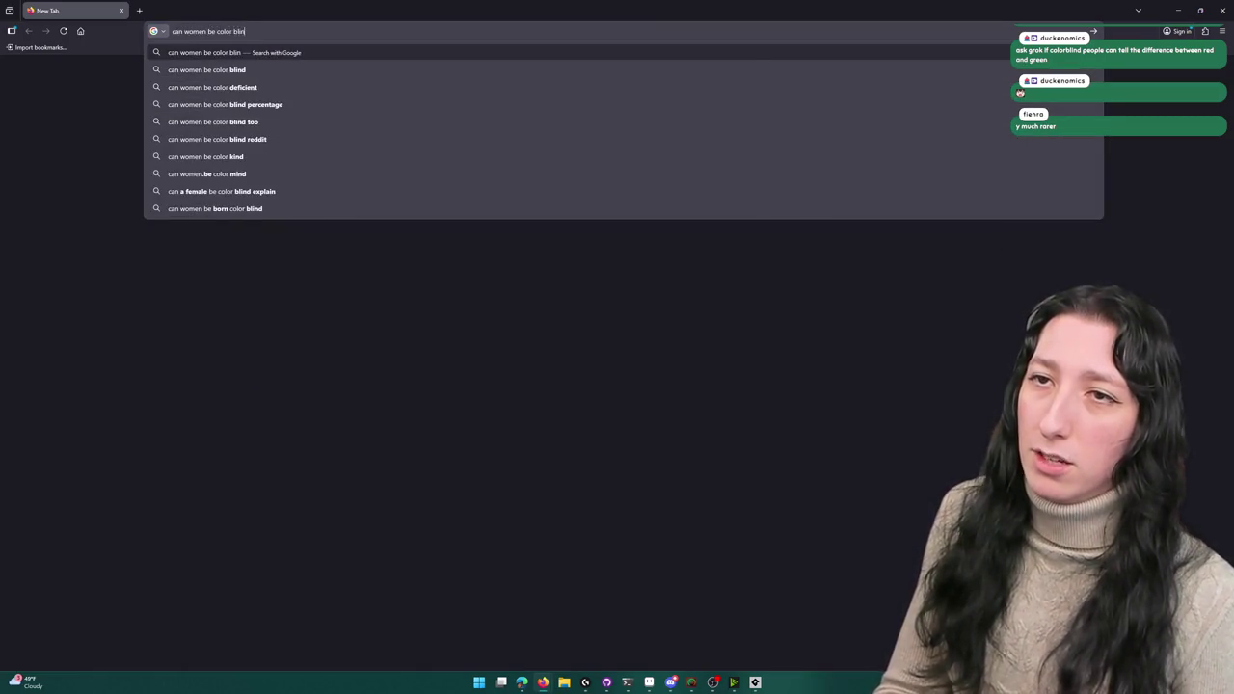
- Search 'can women be color blind' and expand the full AI Overview answer
{"action": "key", "text": "Return"}
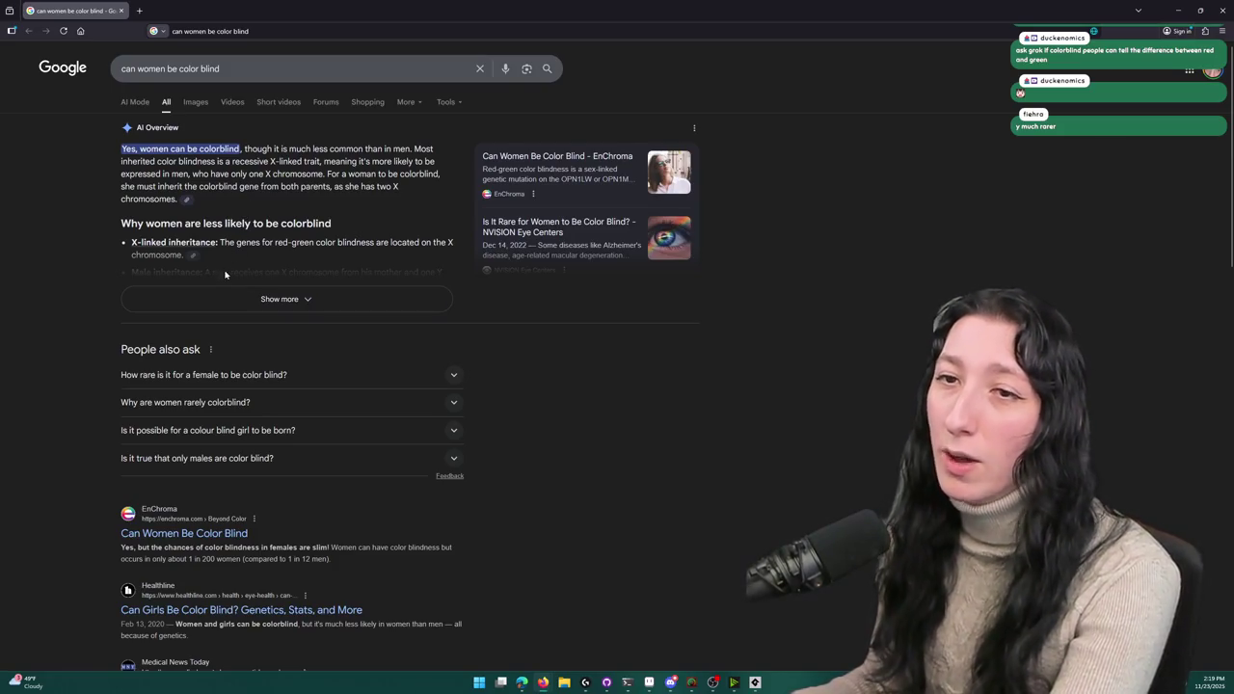
{"action": "left_click", "coordinate": [221, 300]}
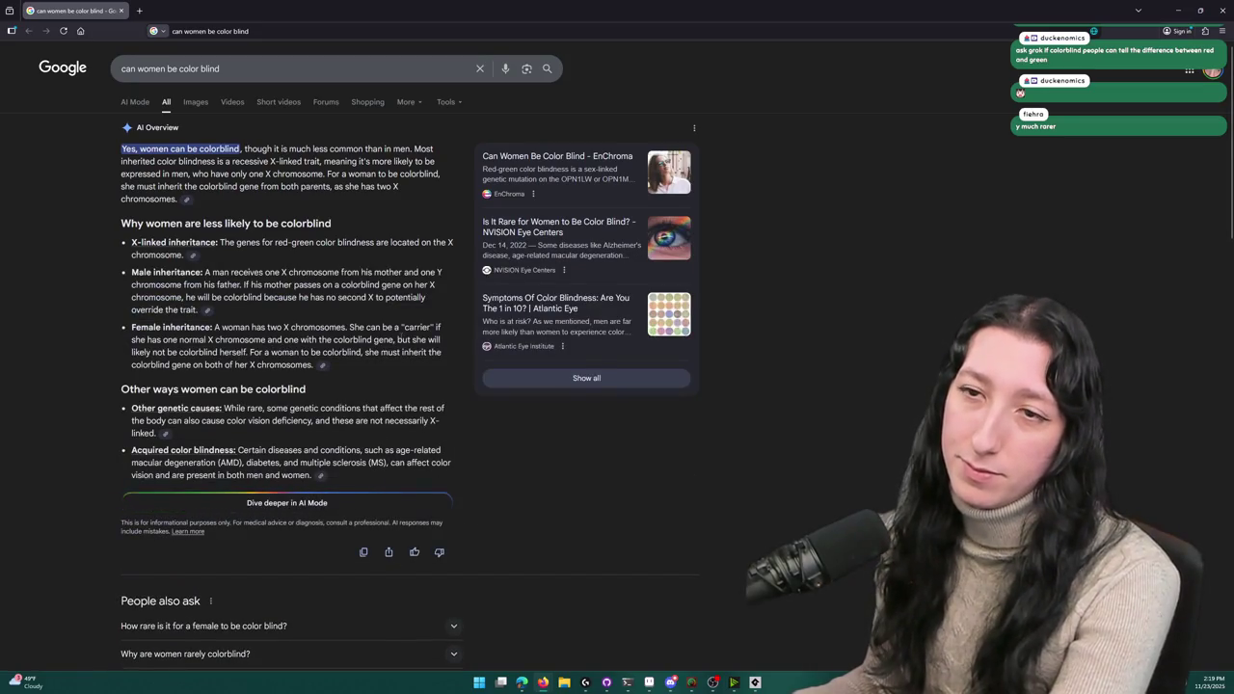
{"action": "scroll", "coordinate": [660, 414], "scroll_direction": "down", "scroll_amount": 2}
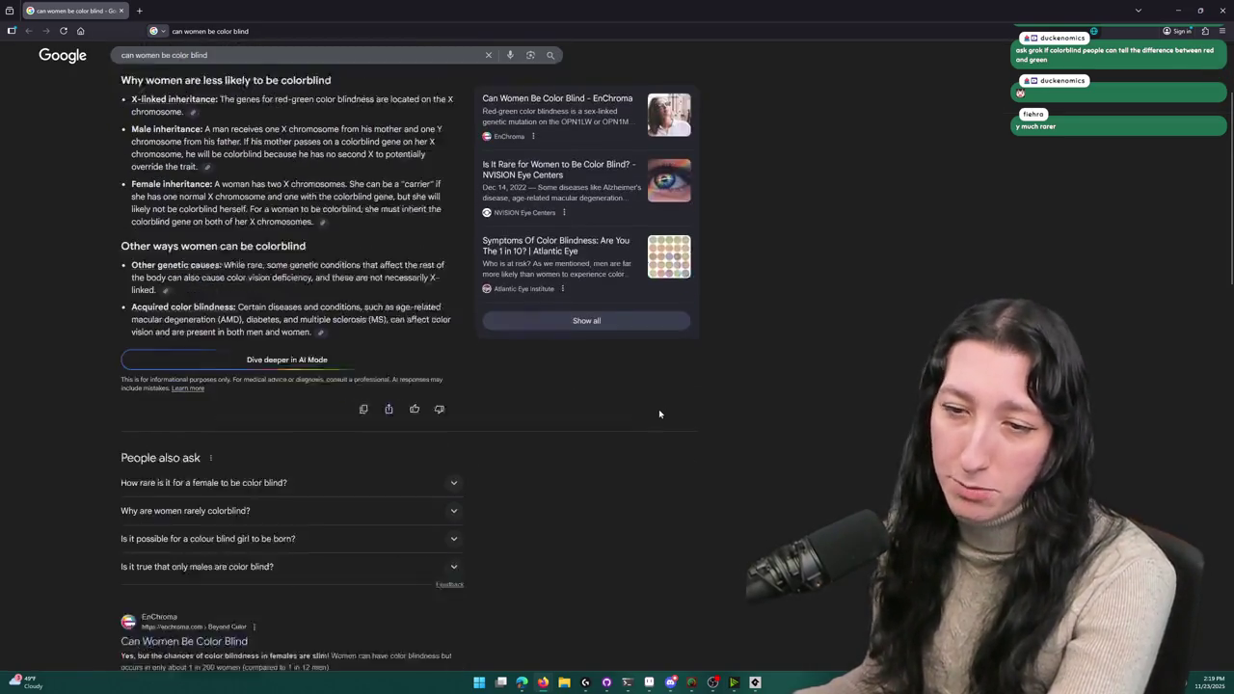
{"action": "scroll", "coordinate": [660, 413], "scroll_direction": "down", "scroll_amount": 3}
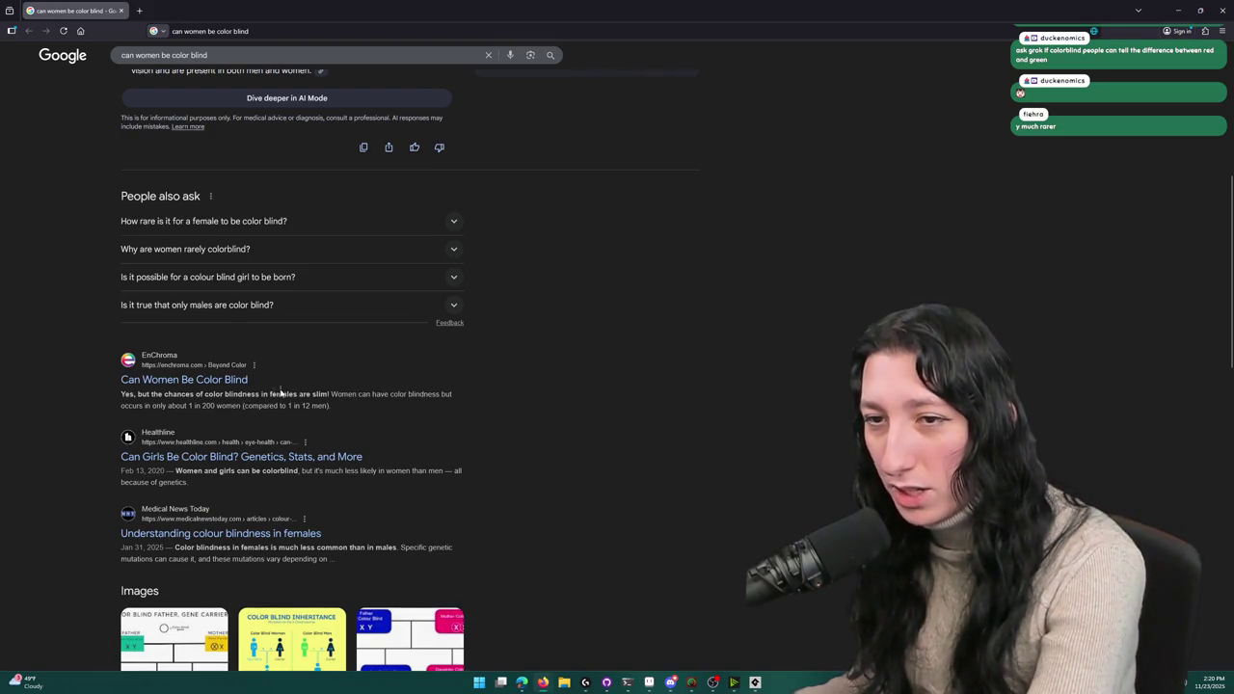
{"action": "right_click", "coordinate": [229, 413]}
{"action": "key", "text": "Escape"}
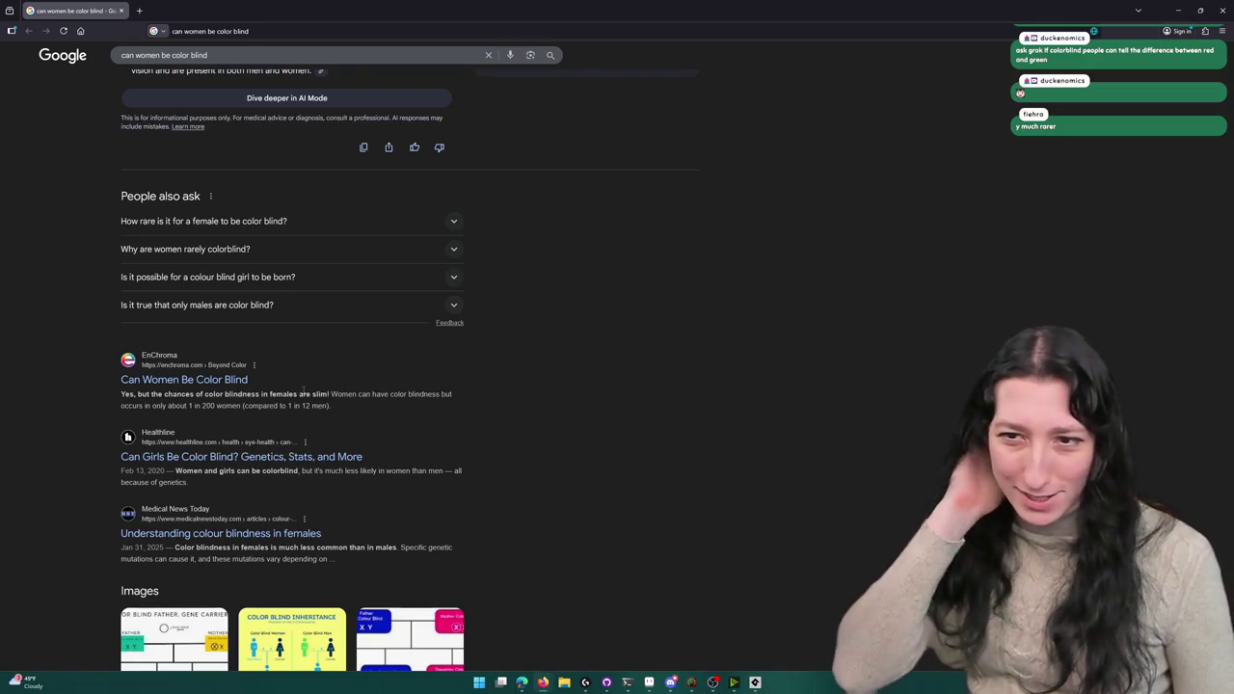
- Open the Color Blind Inheritance image preview from the results
{"action": "scroll", "coordinate": [304, 390], "scroll_direction": "down", "scroll_amount": 3}
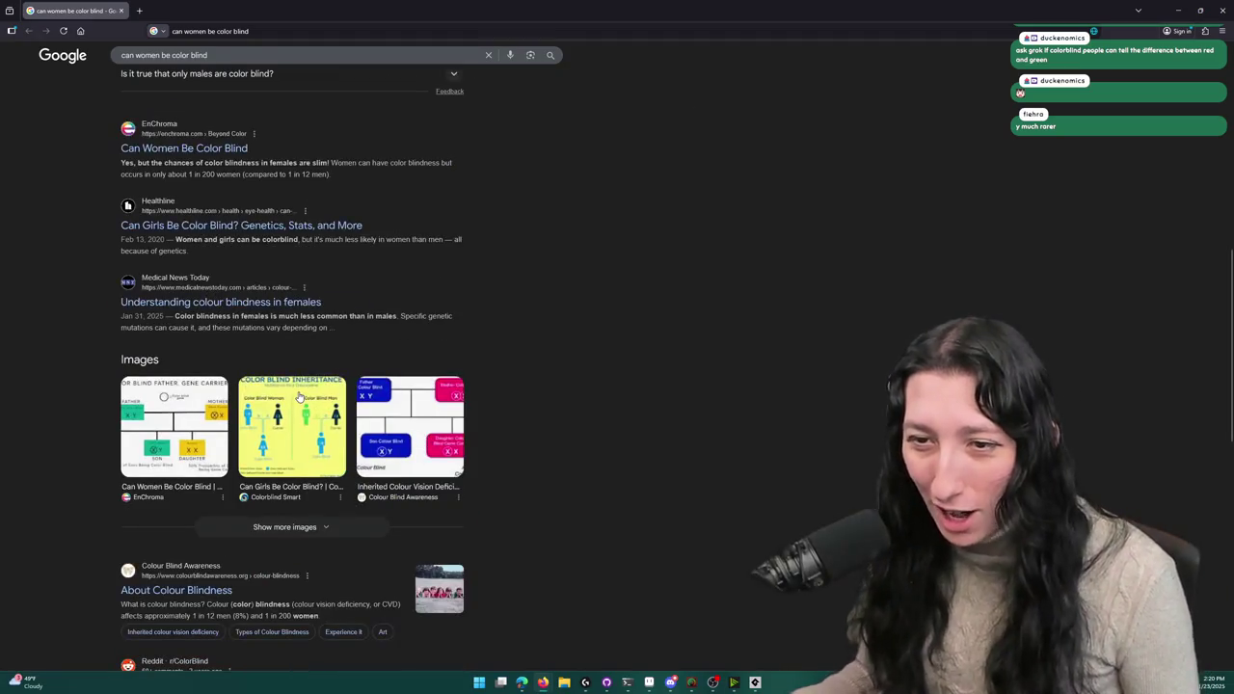
{"action": "scroll", "coordinate": [300, 395], "scroll_direction": "down", "scroll_amount": 2}
{"action": "scroll", "coordinate": [386, 410], "scroll_direction": "up", "scroll_amount": 7}
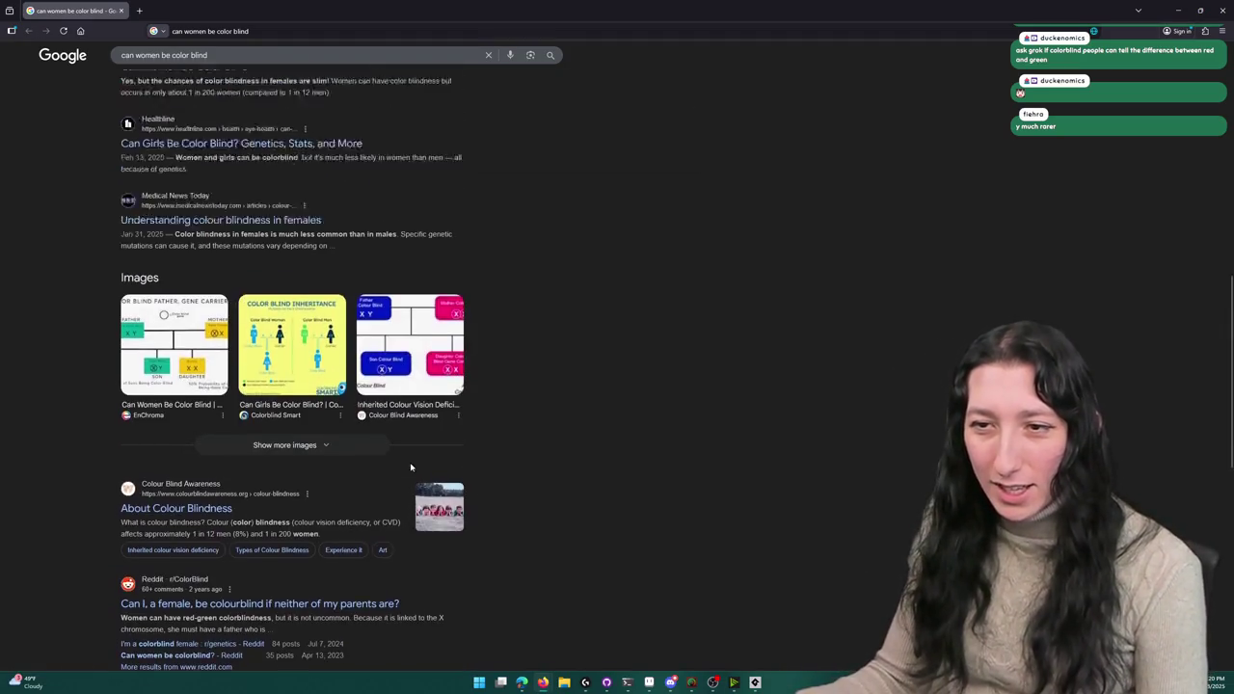
{"action": "scroll", "coordinate": [389, 410], "scroll_direction": "up", "scroll_amount": 2}
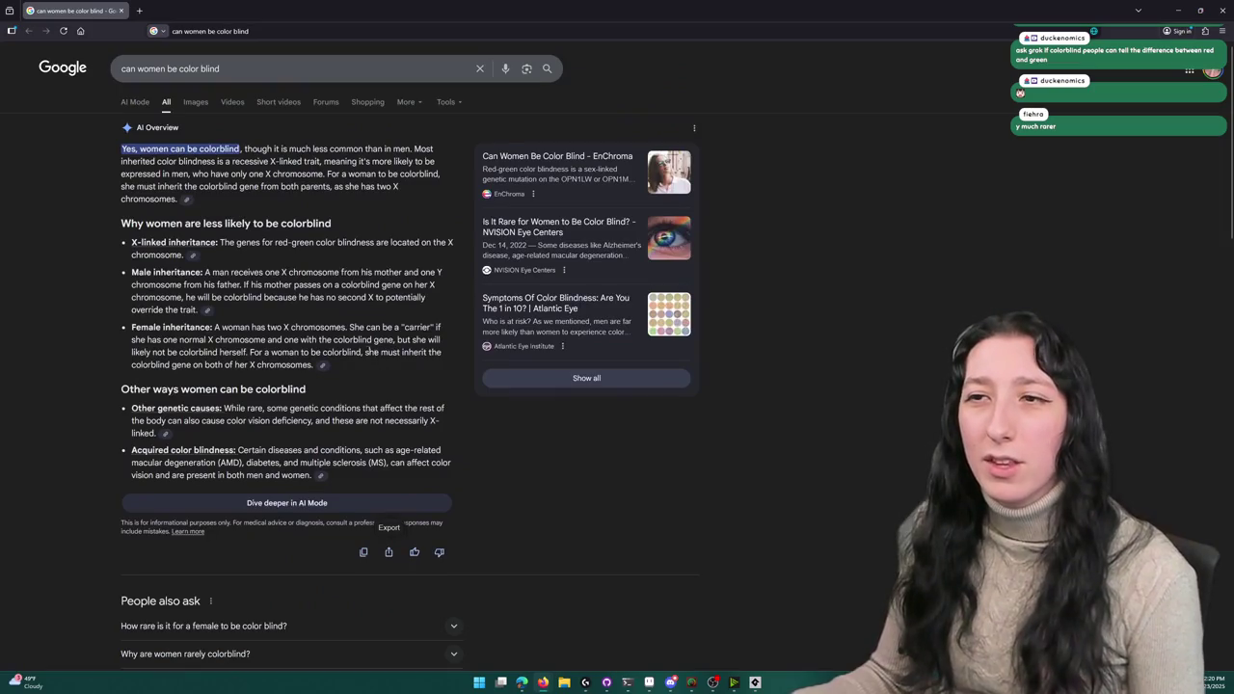
{"action": "scroll", "coordinate": [369, 351], "scroll_direction": "down", "scroll_amount": 6}
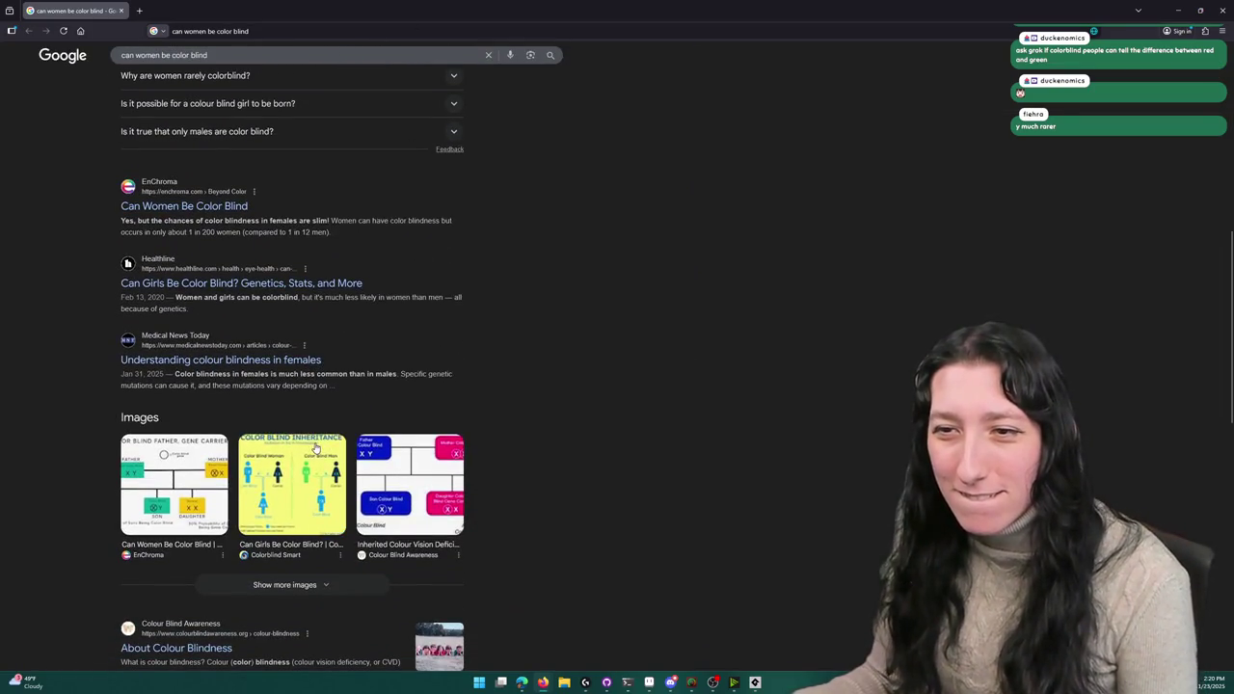
{"action": "left_click", "coordinate": [292, 482]}
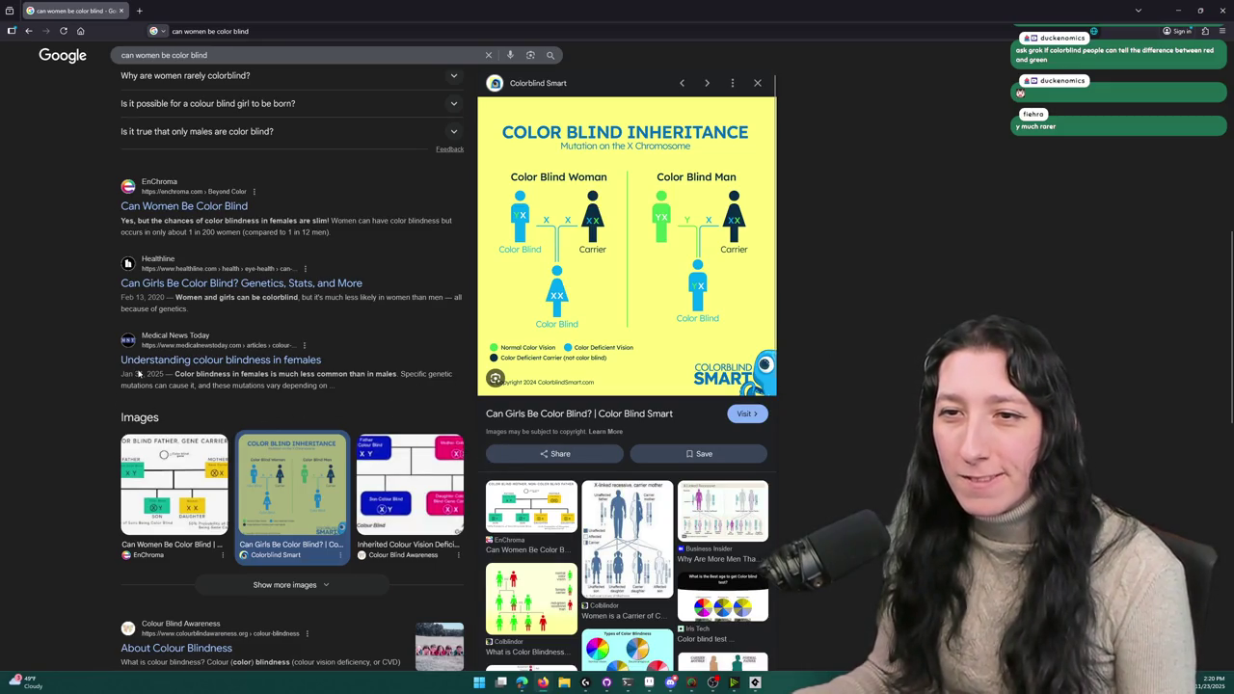
{"action": "scroll", "coordinate": [56, 269], "scroll_direction": "up", "scroll_amount": 3}
{"action": "scroll", "coordinate": [55, 269], "scroll_direction": "up", "scroll_amount": 3}
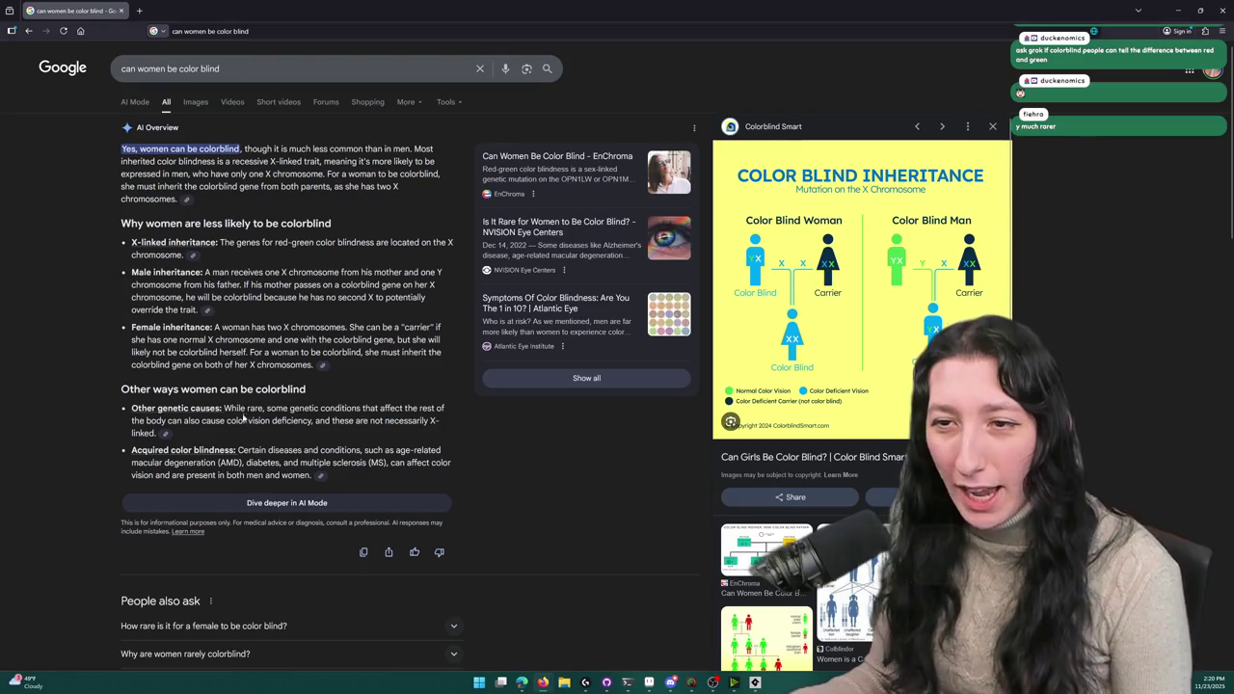
{"action": "key", "text": "alt+Tab"}
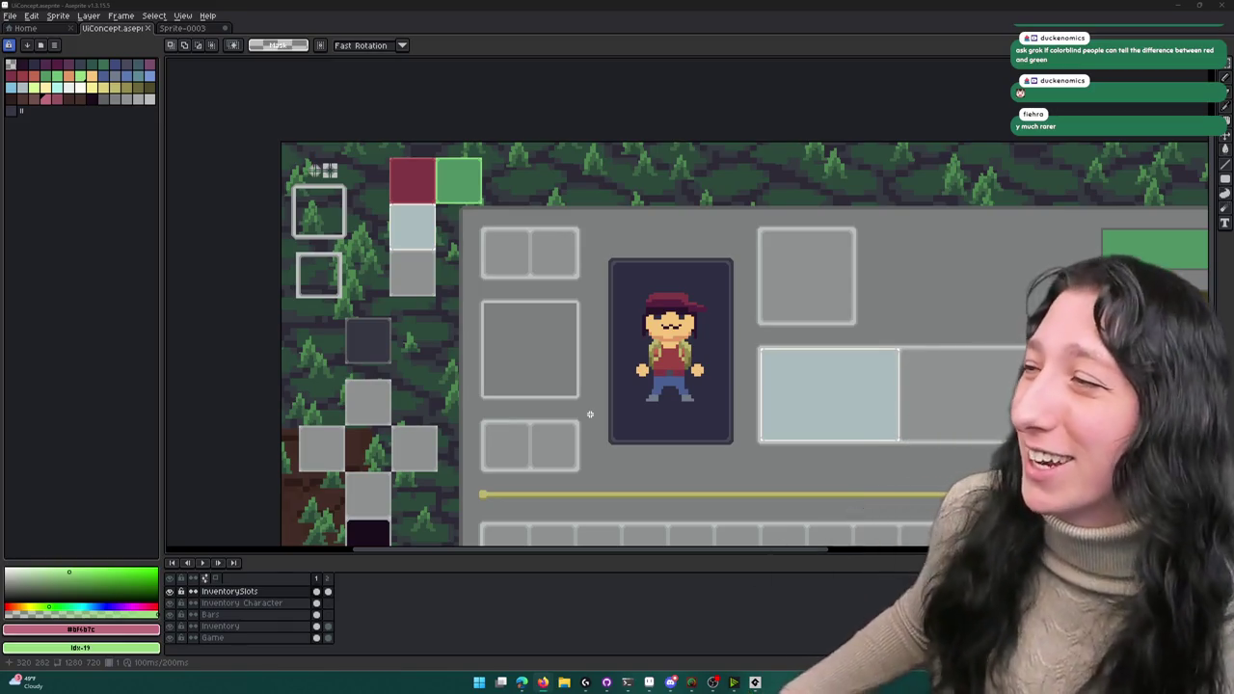
- Zoom around the new red and green slot tiles, then switch to GameMaker
{"action": "scroll", "coordinate": [476, 218], "scroll_direction": "up", "scroll_amount": 1}
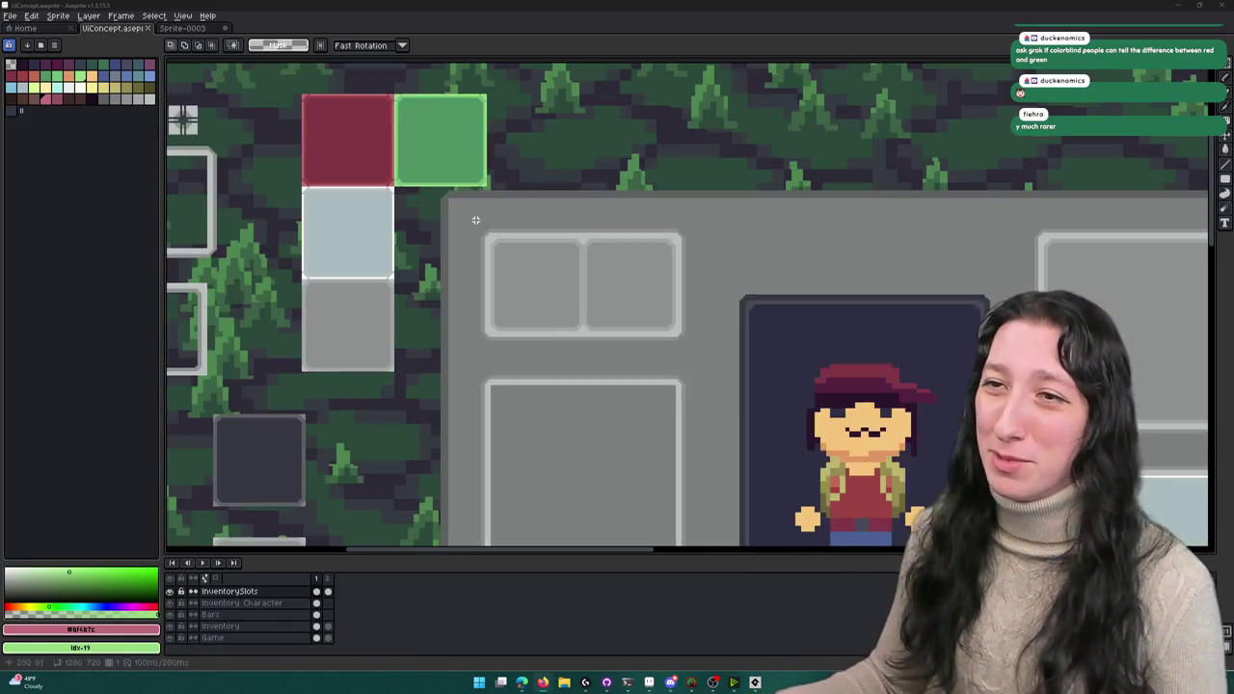
{"action": "scroll", "coordinate": [382, 146], "scroll_direction": "up", "scroll_amount": 3}
{"action": "scroll", "coordinate": [385, 148], "scroll_direction": "down", "scroll_amount": 2}
{"action": "scroll", "coordinate": [385, 148], "scroll_direction": "down", "scroll_amount": 1}
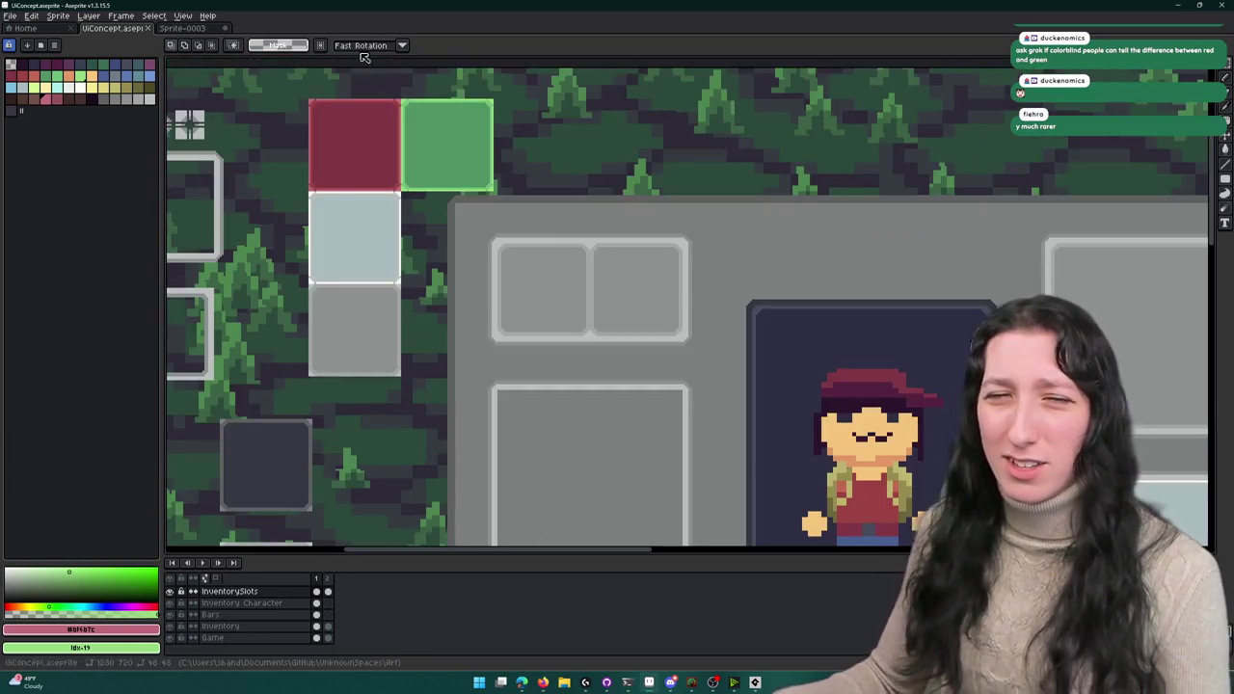
{"action": "key", "text": "alt+Tab"}
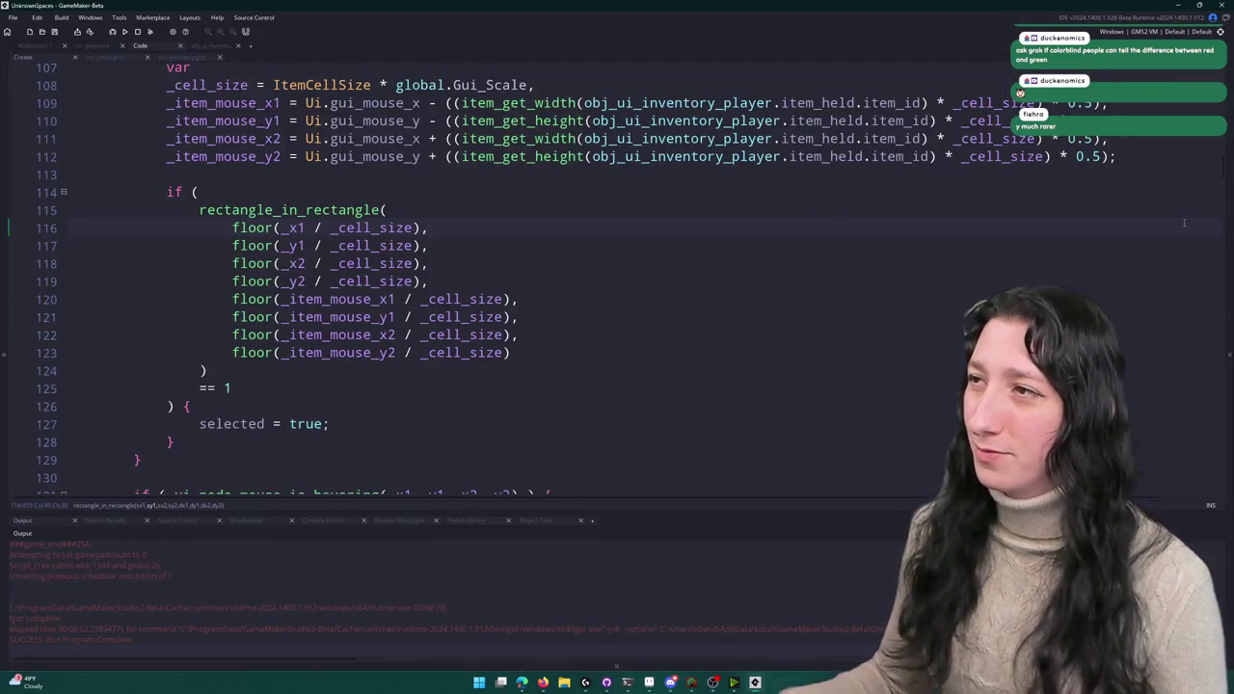
- Duplicate spr_ui_inventory_slot_1x1 in Sprites > UI > Inventory as spr_ui_inventory_slot_1x1_available and open it
{"action": "left_click", "coordinate": [1231, 213]}
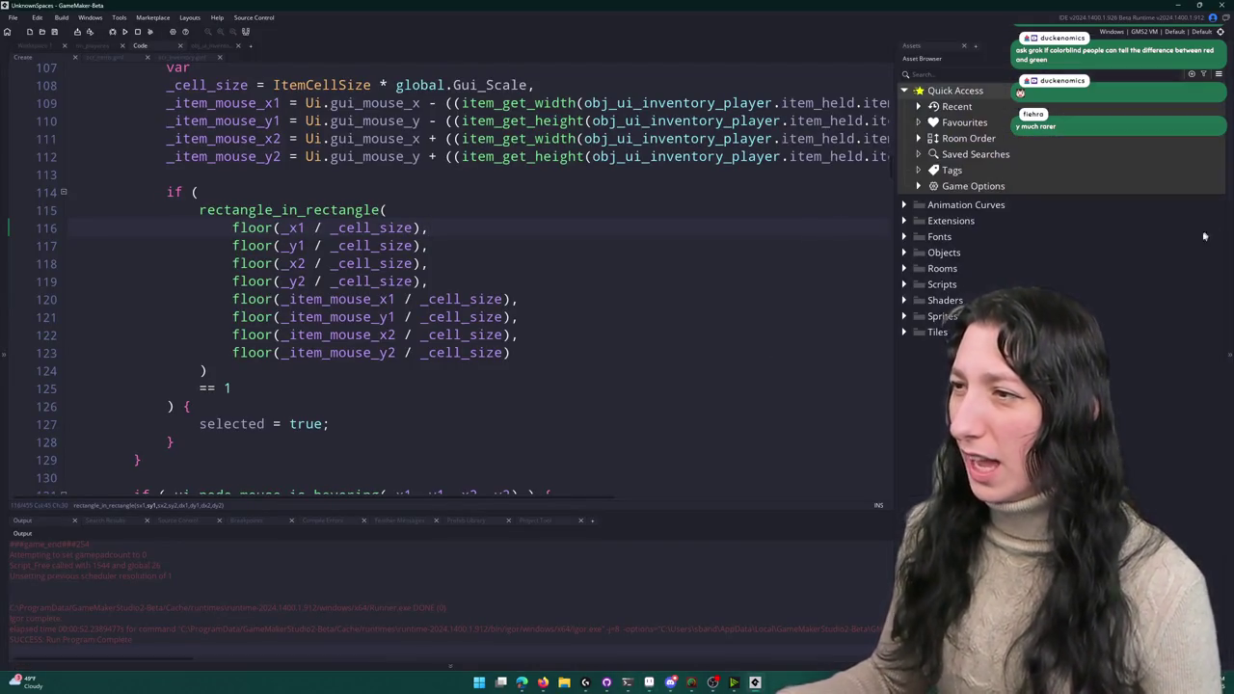
{"action": "left_click", "coordinate": [904, 316]}
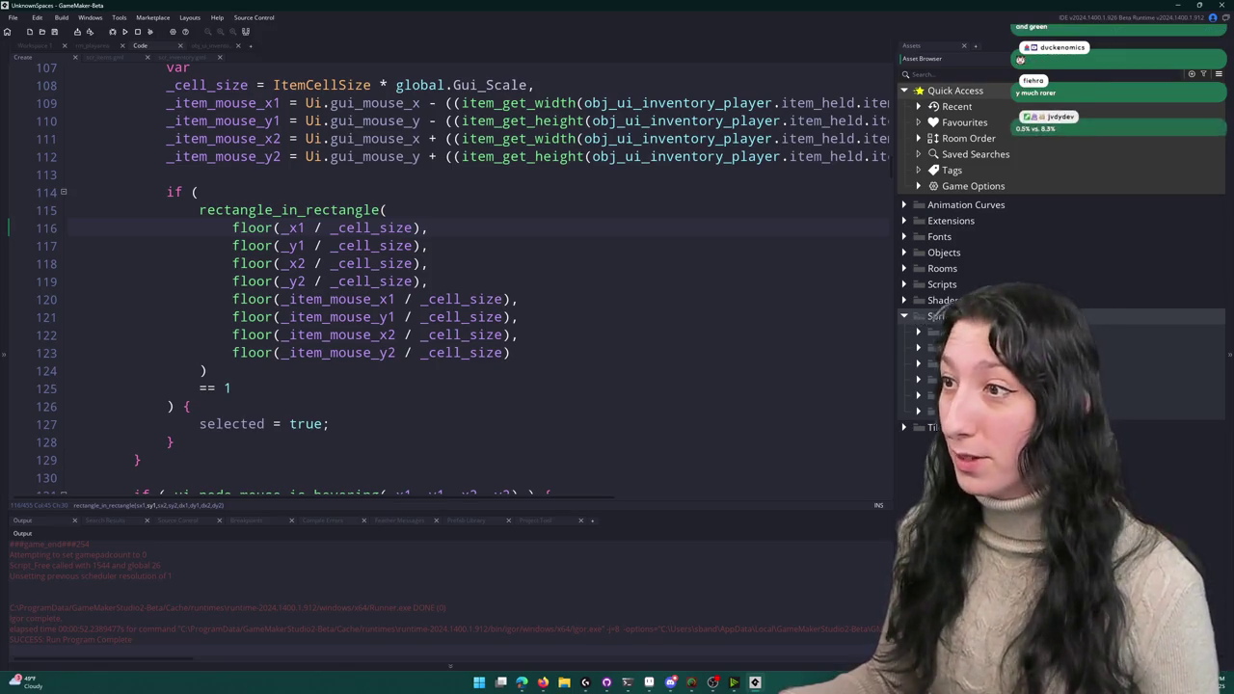
{"action": "left_click", "coordinate": [918, 411]}
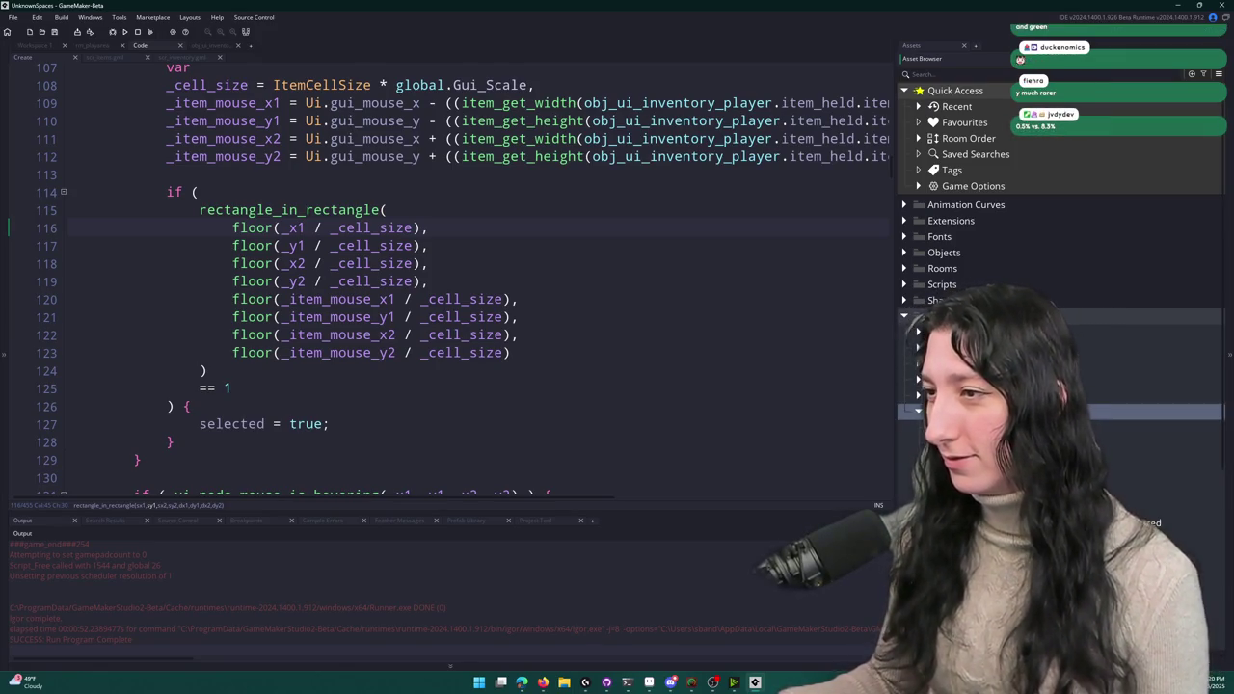
{"action": "scroll", "coordinate": [1060, 290], "scroll_direction": "down", "scroll_amount": 2}
{"action": "left_click", "coordinate": [976, 338]}
{"action": "scroll", "coordinate": [1060, 290], "scroll_direction": "down", "scroll_amount": 3}
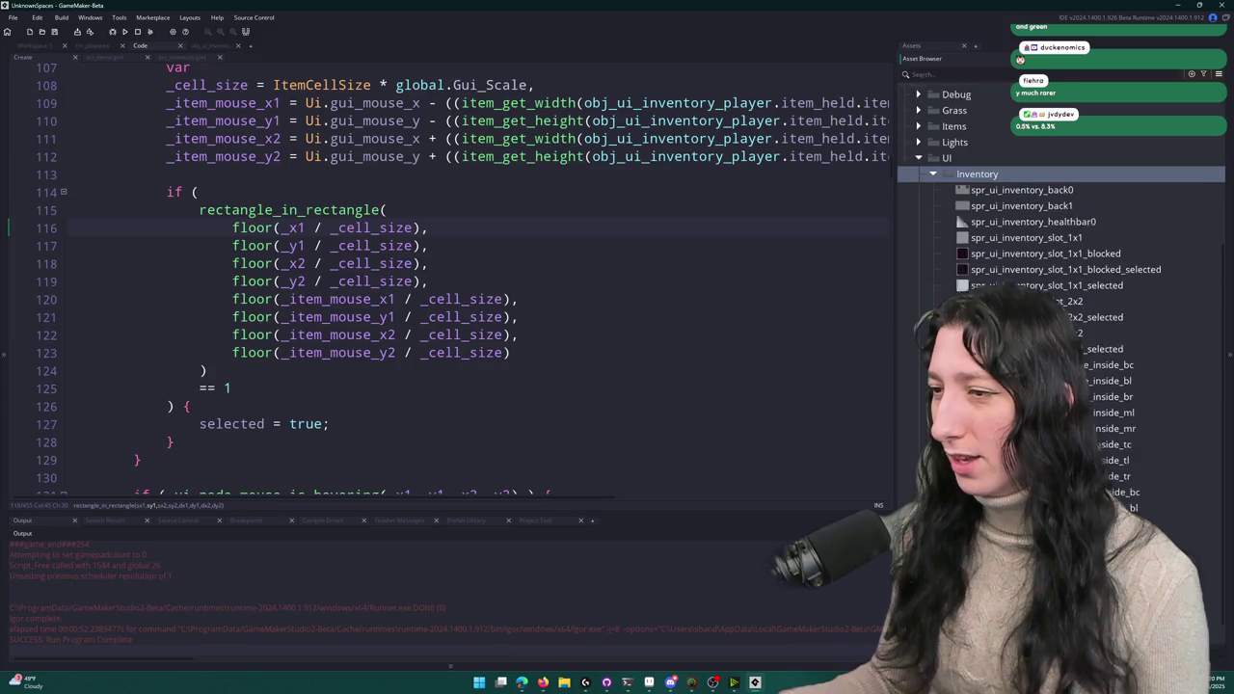
{"action": "left_click", "coordinate": [998, 229]}
{"action": "key", "text": "super"}
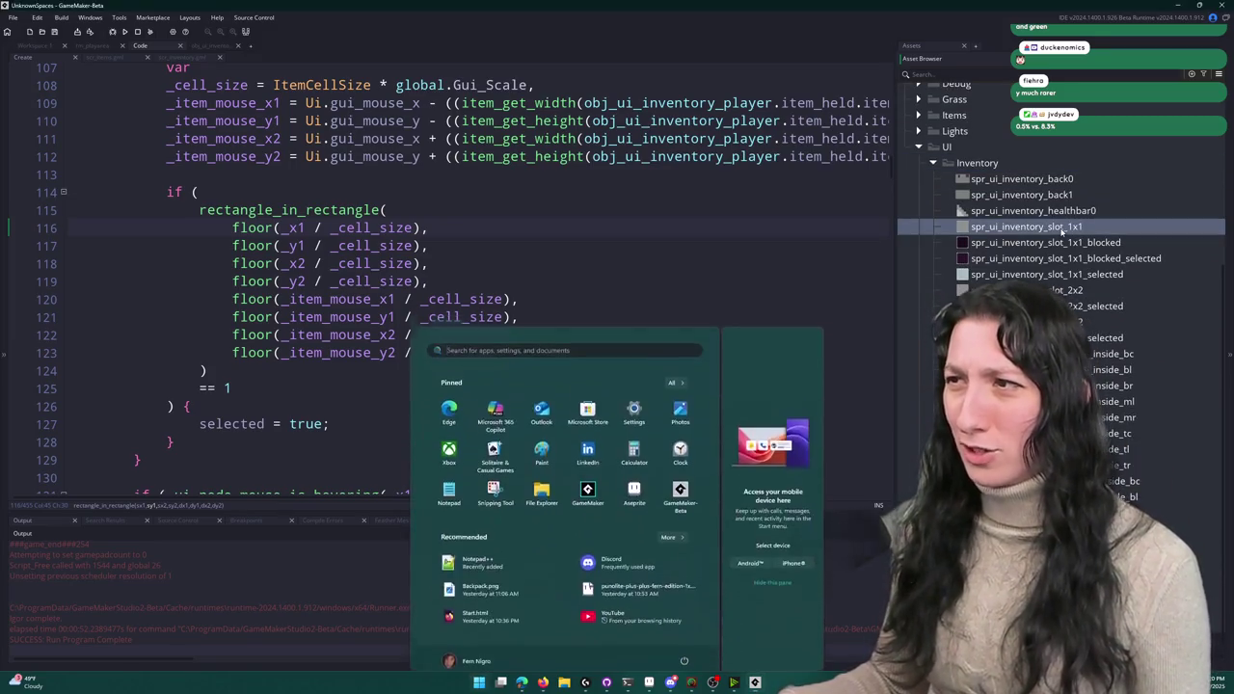
{"action": "key", "text": "Escape"}
{"action": "key", "text": "ctrl+d"}
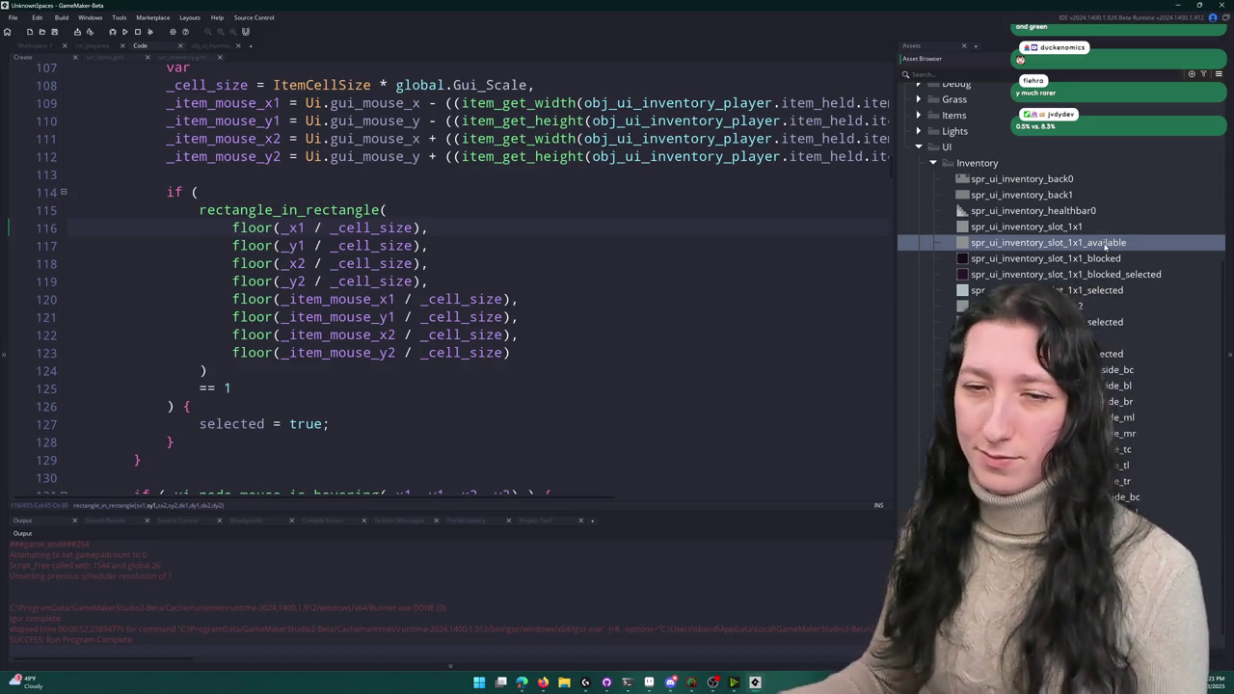
{"action": "double_click", "coordinate": [1106, 246]}
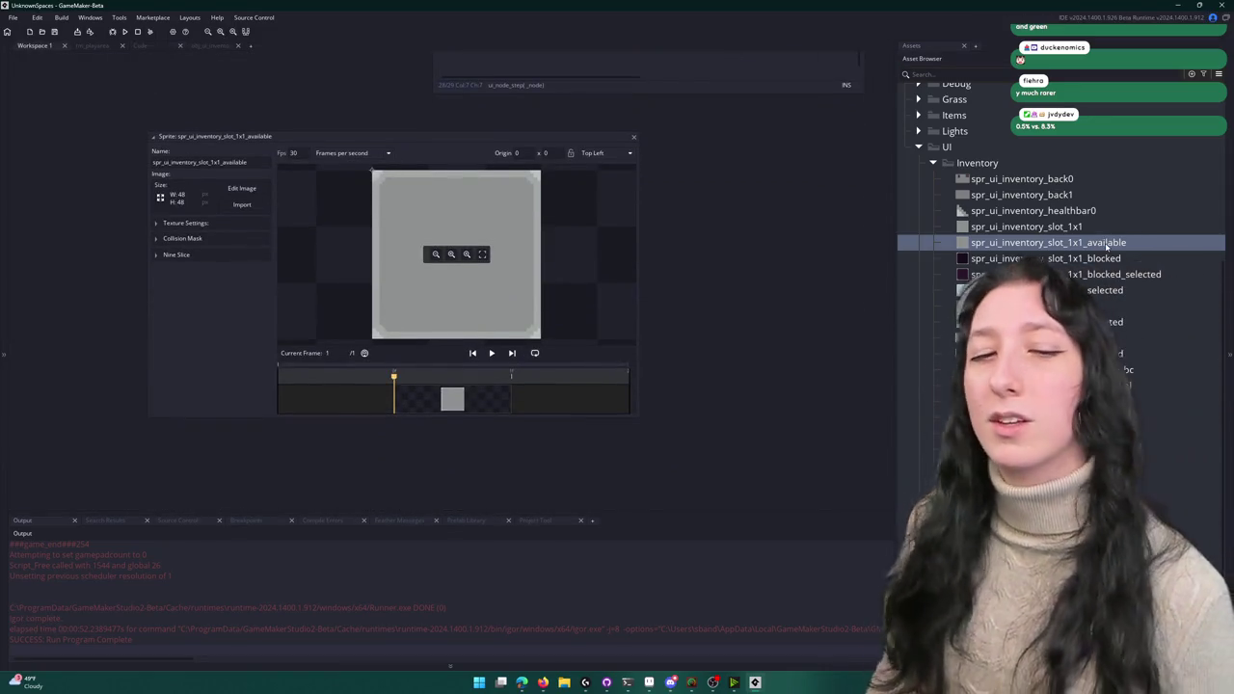
- Import the green slot image into spr_ui_inventory_slot_1x1_available
{"action": "left_click", "coordinate": [241, 205]}
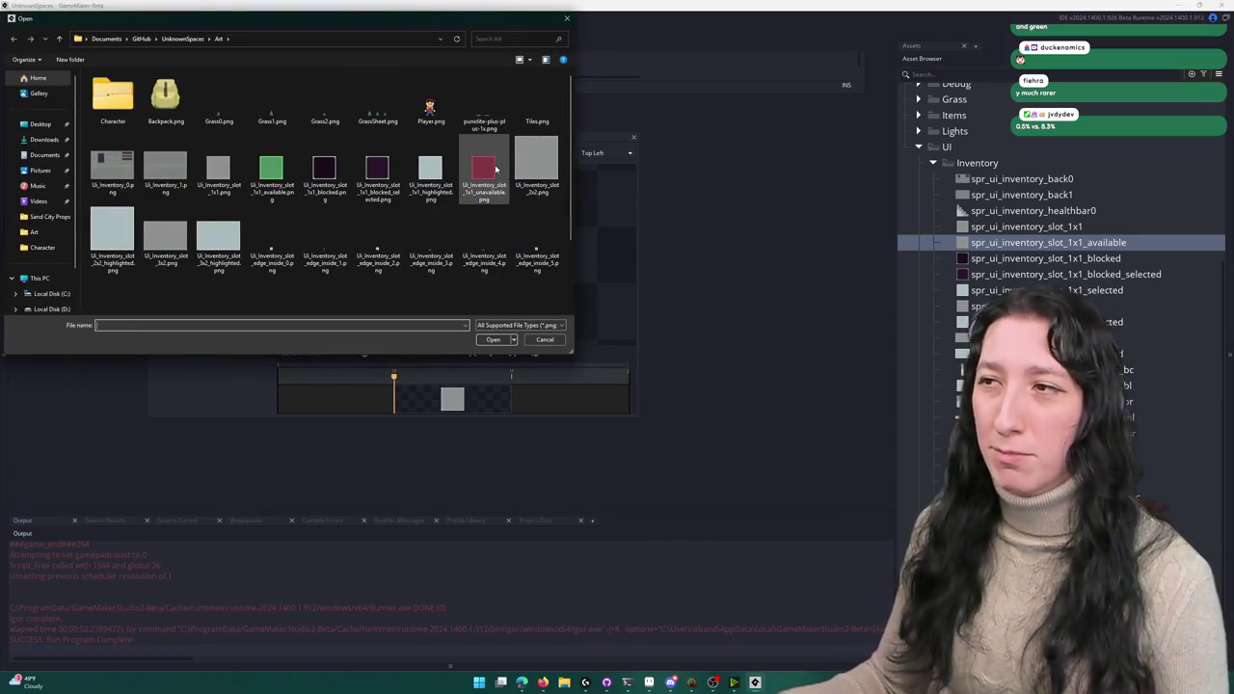
{"action": "double_click", "coordinate": [271, 171]}
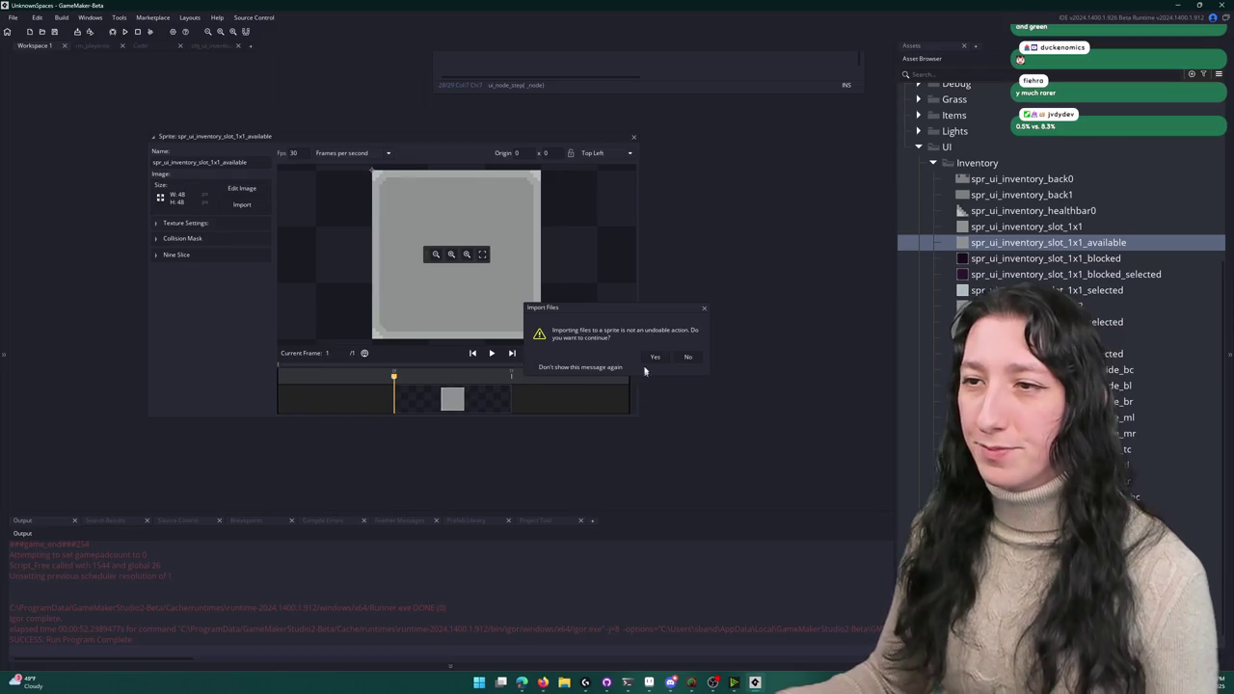
{"action": "left_click", "coordinate": [652, 357]}
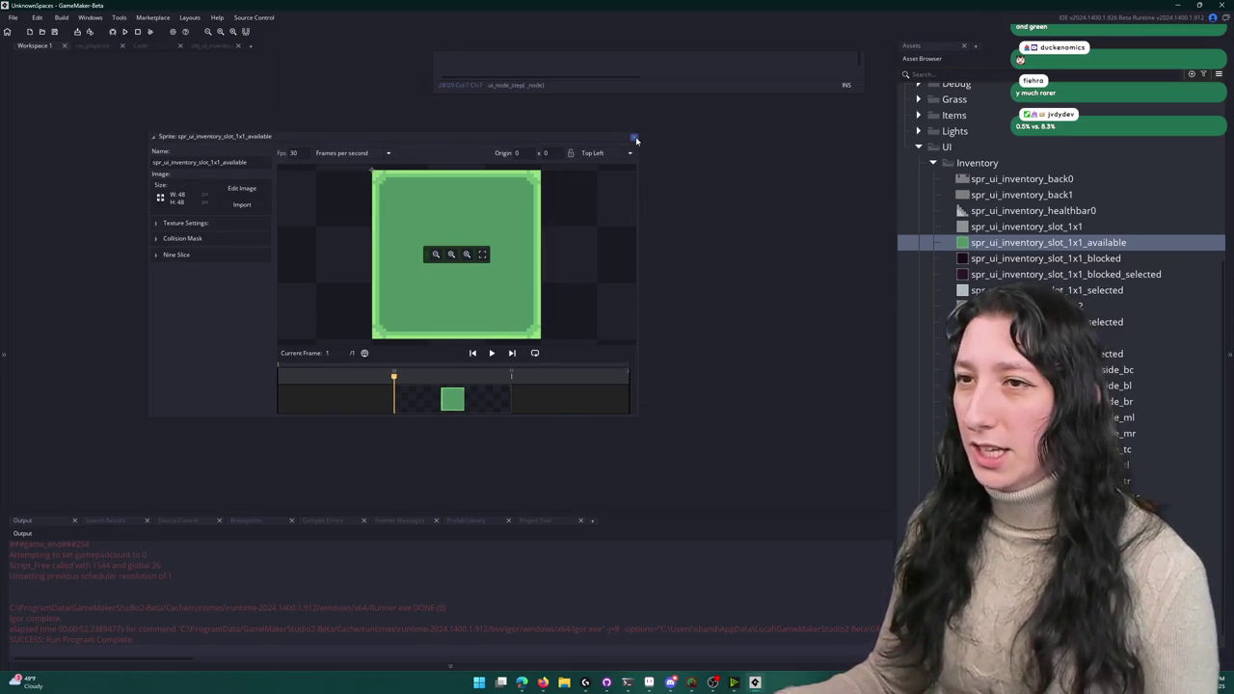
{"action": "left_click", "coordinate": [634, 140]}
- Duplicate the available sprite and rename the copy spr_ui_inventory_slot_1x1_unavailable
{"action": "key", "text": "ctrl+d"}
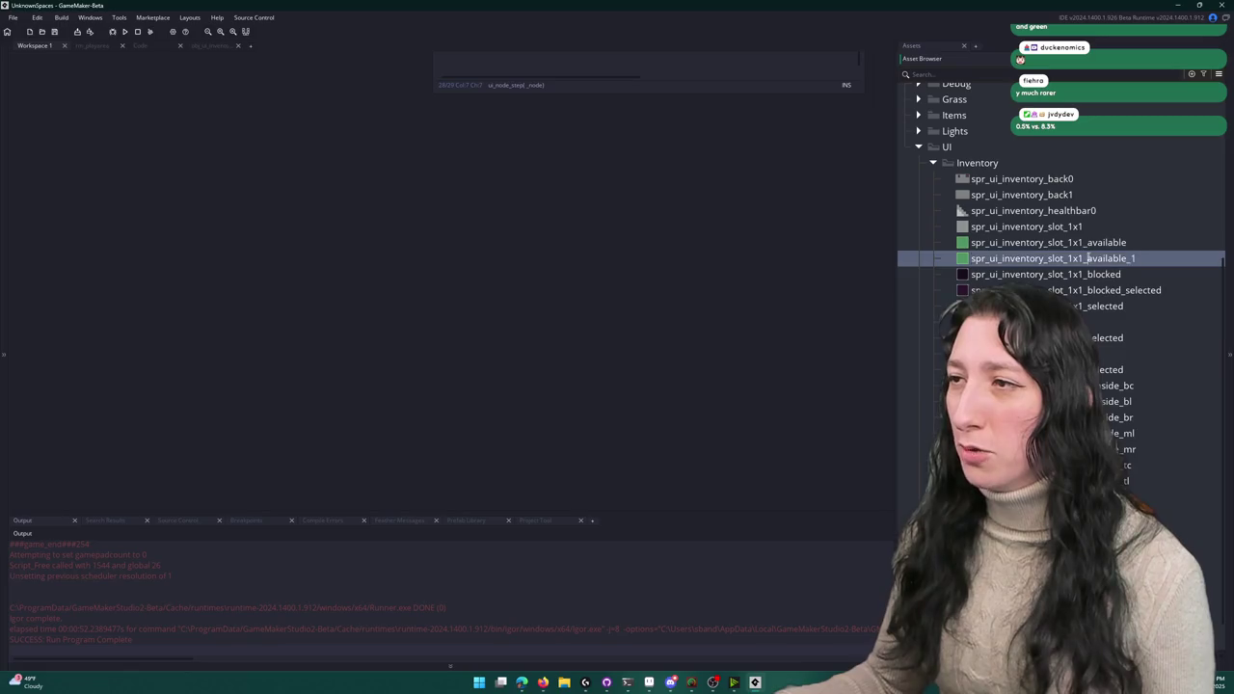
{"action": "left_click", "coordinate": [1089, 258]}
{"action": "type", "text": "un"}
{"action": "key", "text": "End"}
{"action": "key", "text": "BackSpace"}
{"action": "key", "text": "BackSpace"}
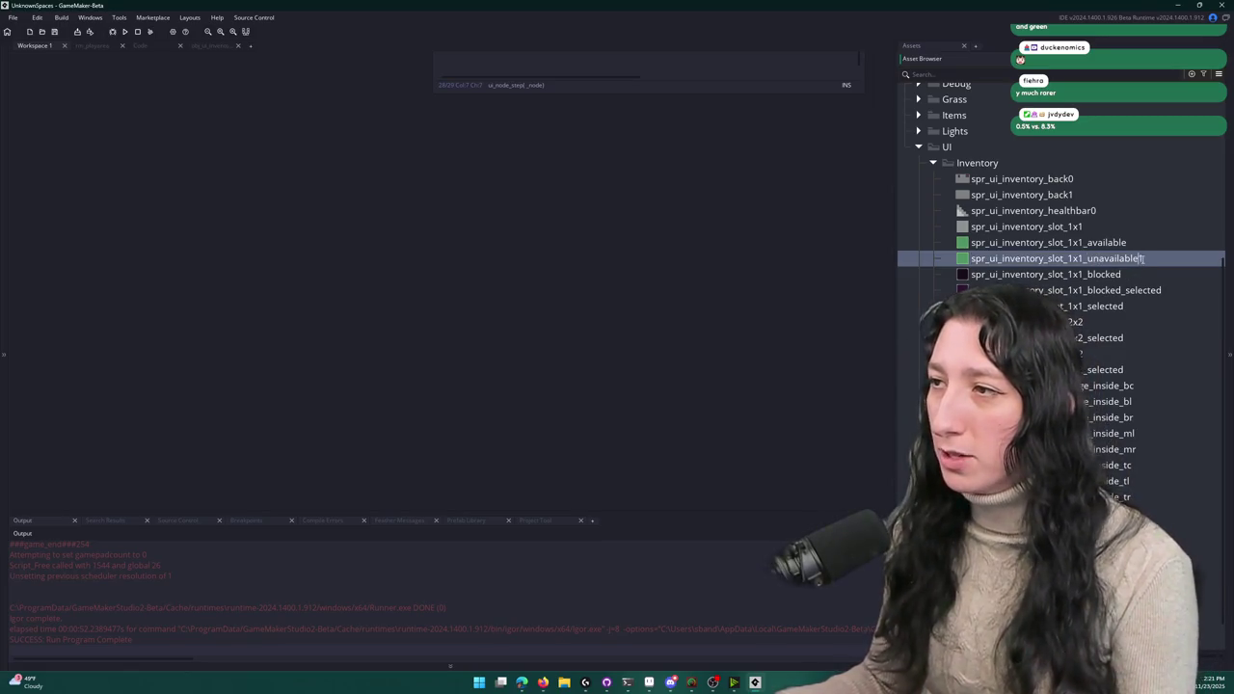
{"action": "key", "text": "Return"}
- Replace the unavailable sprite's image with the red slot image
{"action": "double_click", "coordinate": [1107, 306]}
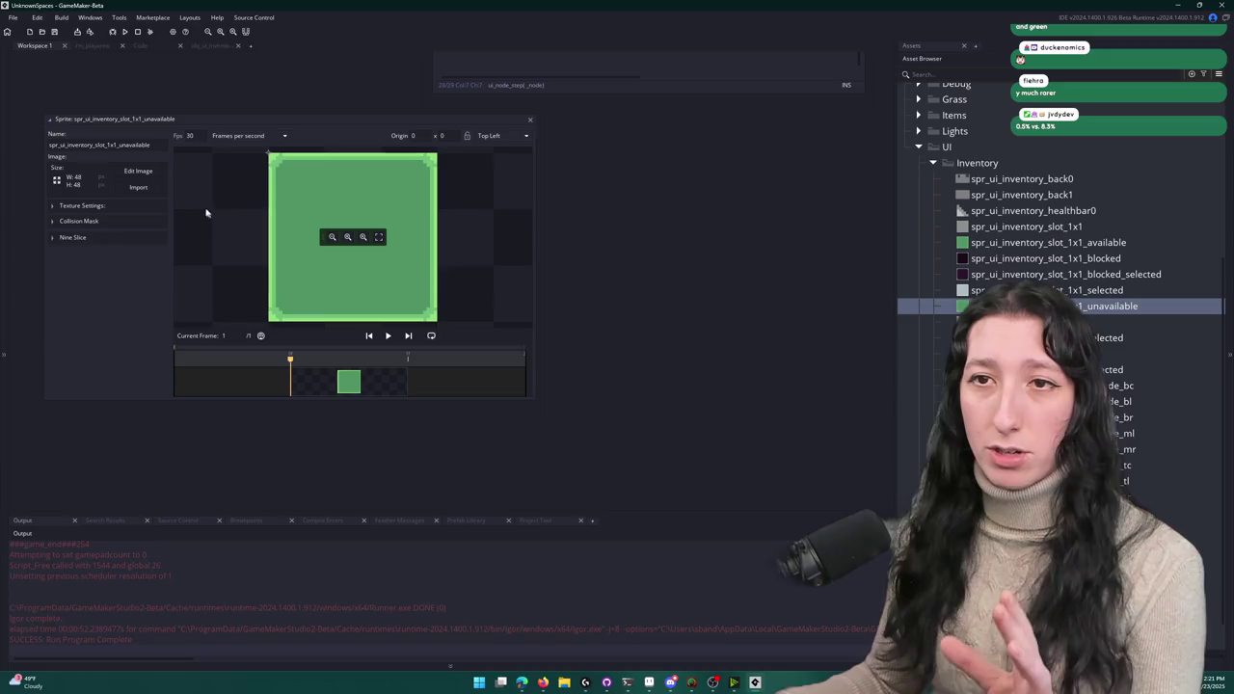
{"action": "left_click", "coordinate": [151, 187]}
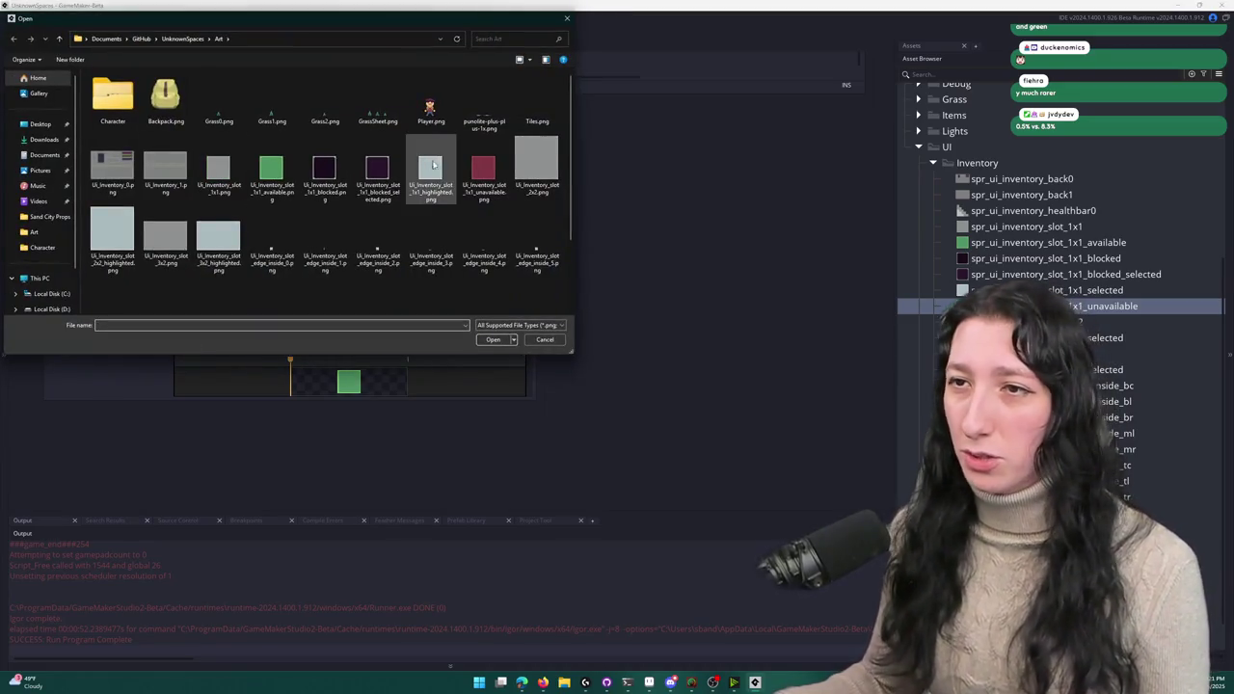
{"action": "double_click", "coordinate": [485, 165]}
{"action": "left_click", "coordinate": [655, 357]}
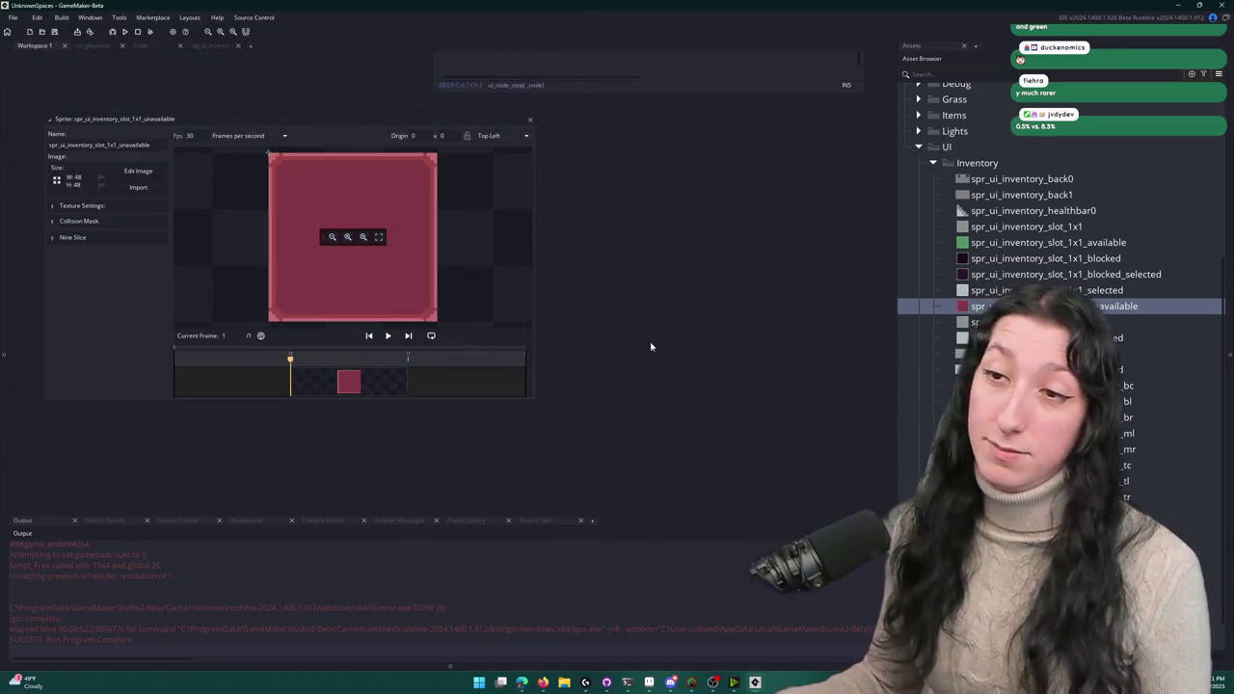
{"action": "left_click", "coordinate": [529, 119]}
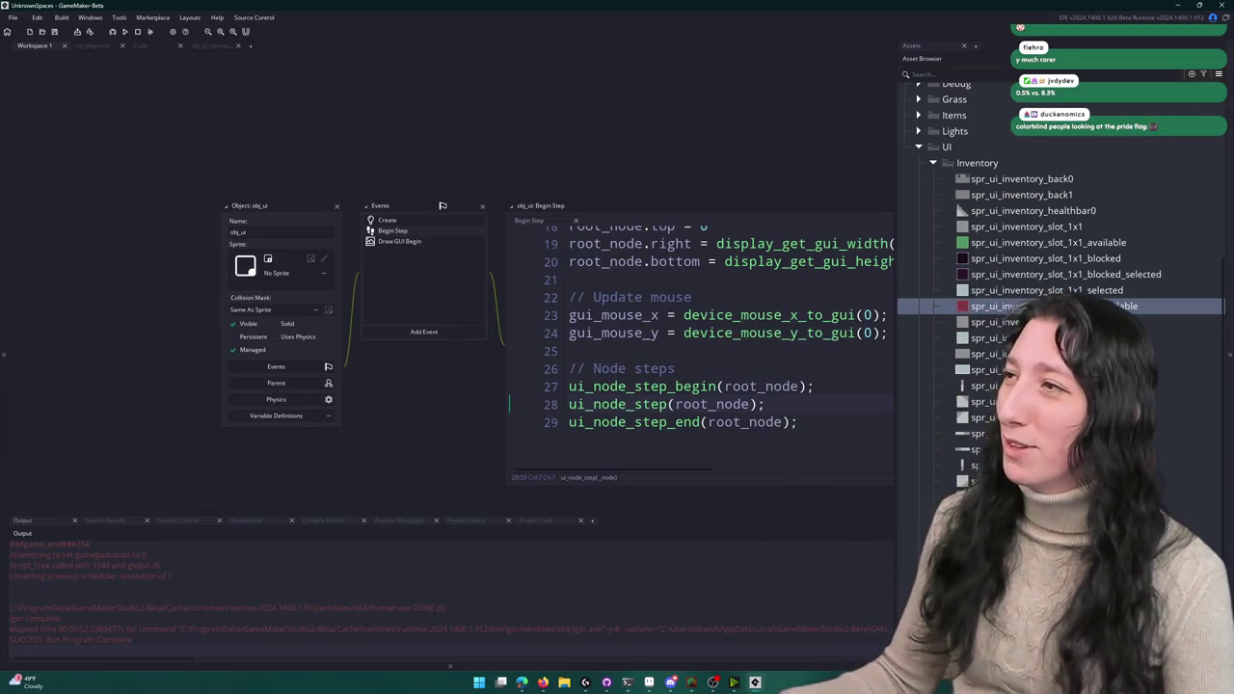
{"action": "key", "text": "alt+Tab"}
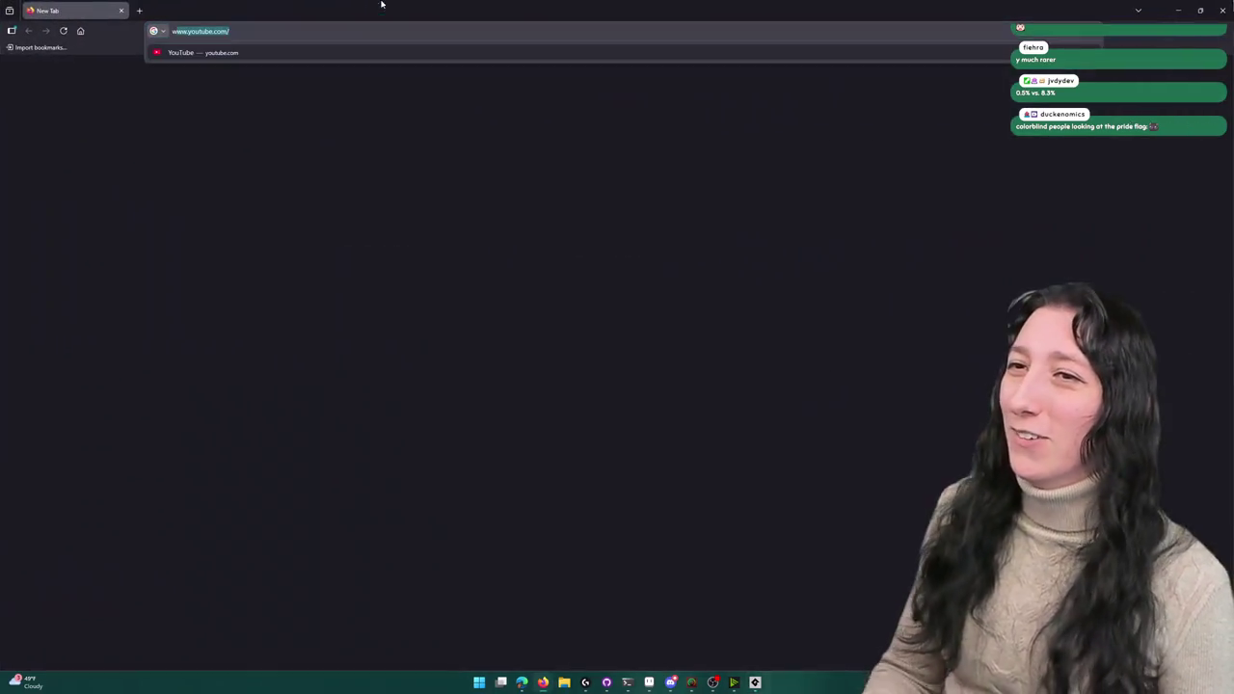
- Search 'what does the pride flag look like for color blind ppl' and preview the flag images
{"action": "type", "text": "what does the pride flag look like for color blind ppl"}
{"action": "key", "text": "Return"}
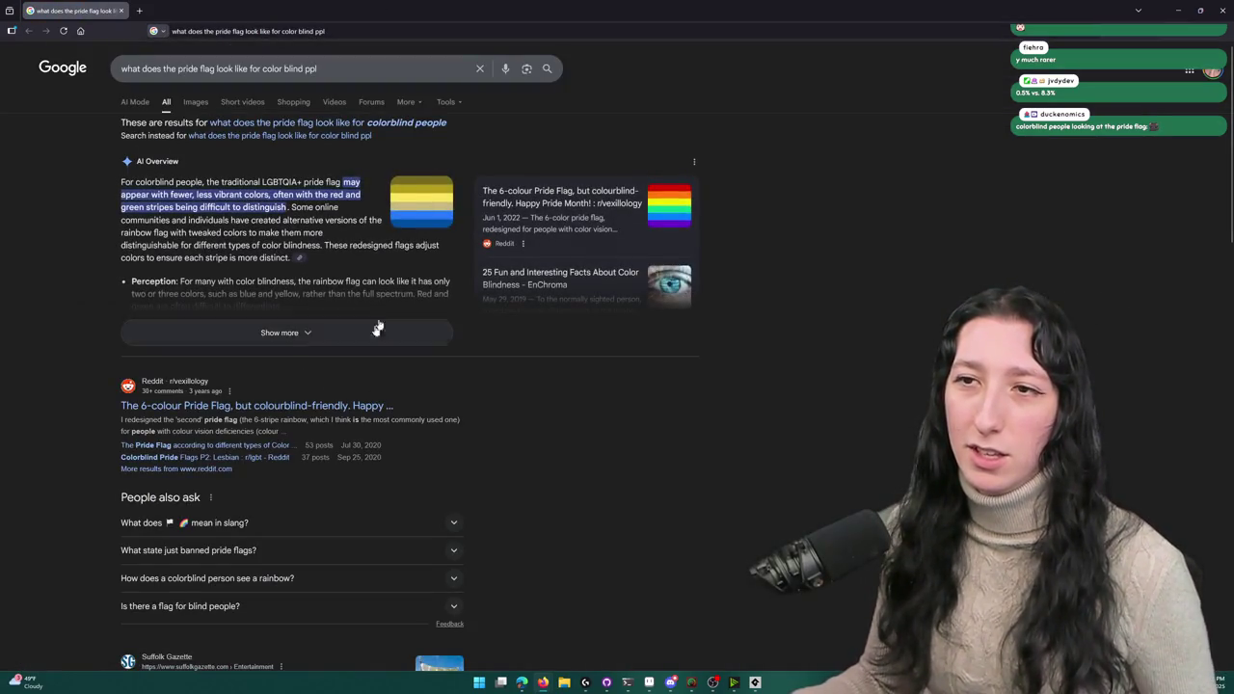
{"action": "left_click", "coordinate": [452, 208]}
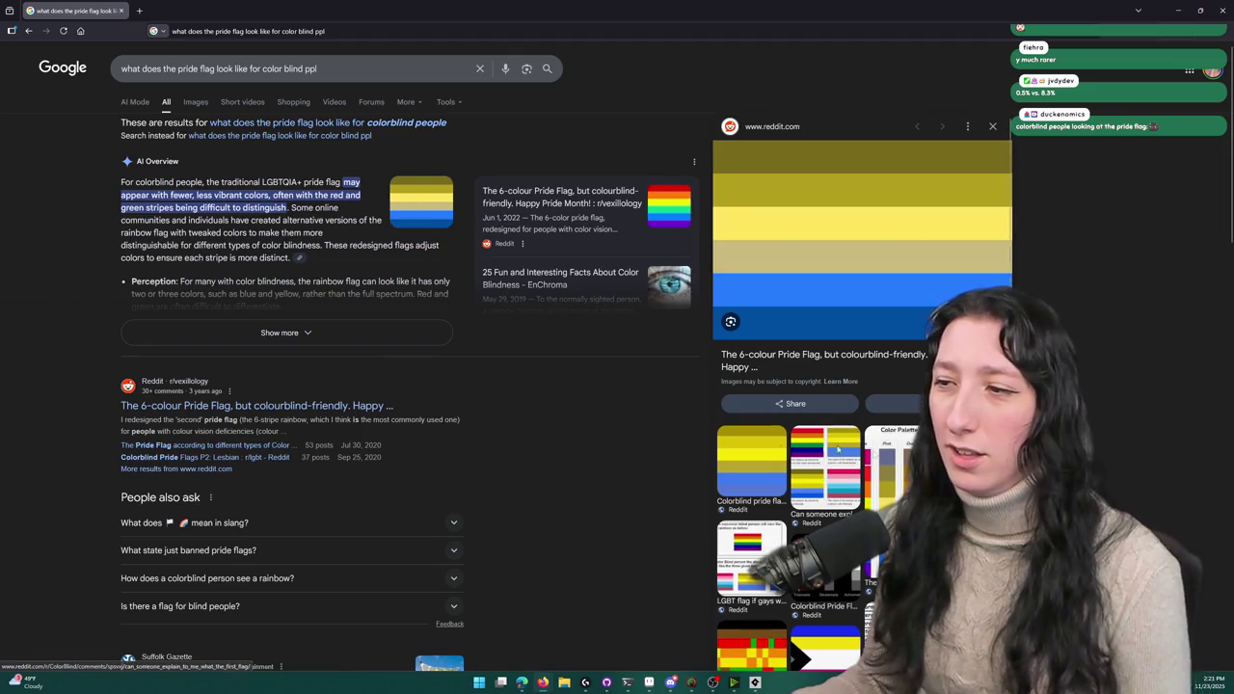
{"action": "scroll", "coordinate": [366, 299], "scroll_direction": "down", "scroll_amount": 3}
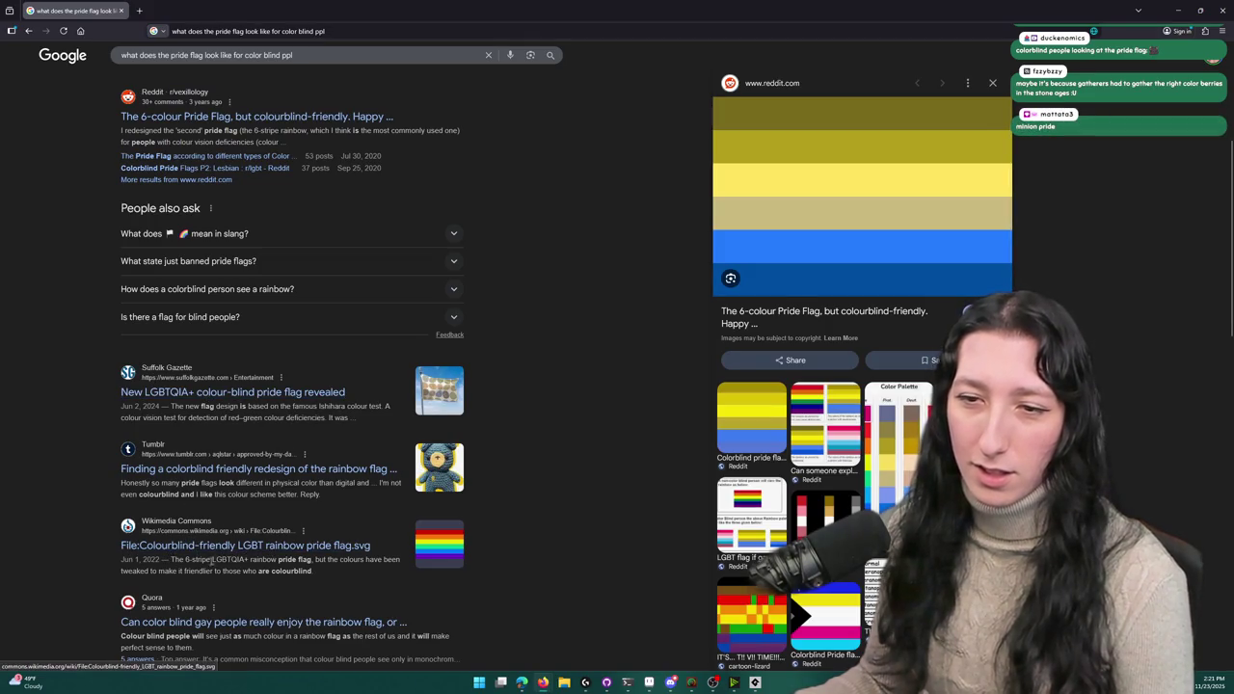
{"action": "scroll", "coordinate": [229, 553], "scroll_direction": "down", "scroll_amount": 5}
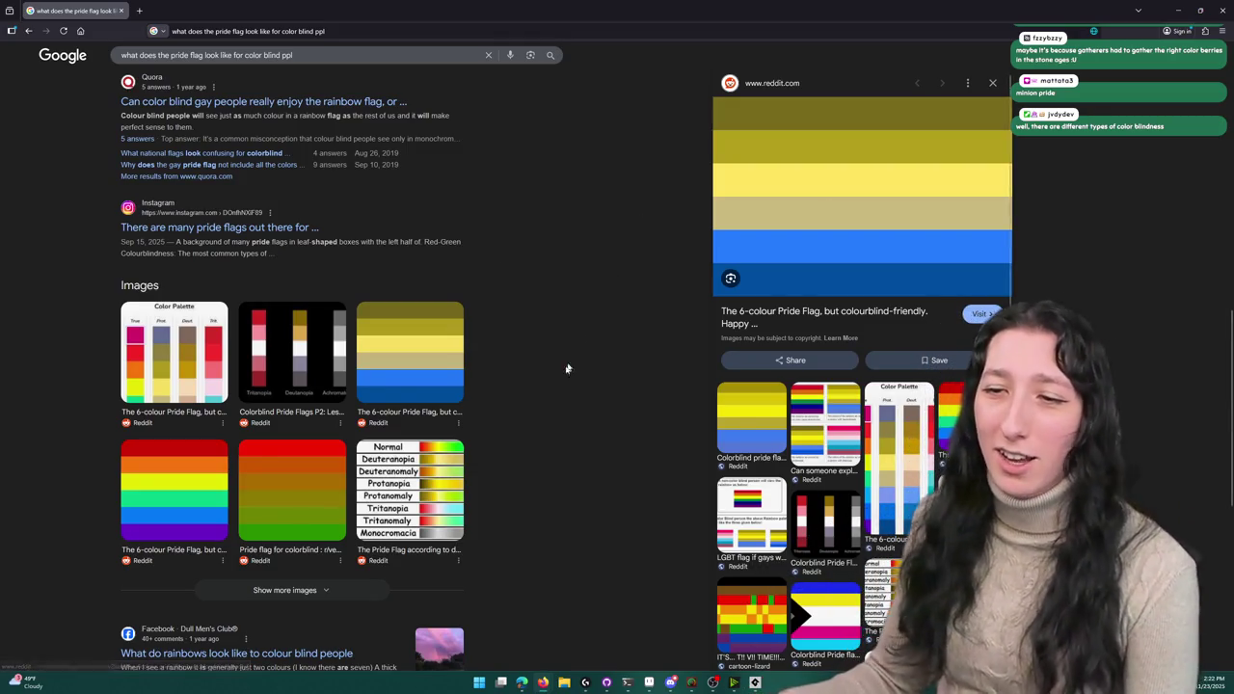
{"action": "left_click", "coordinate": [410, 502]}
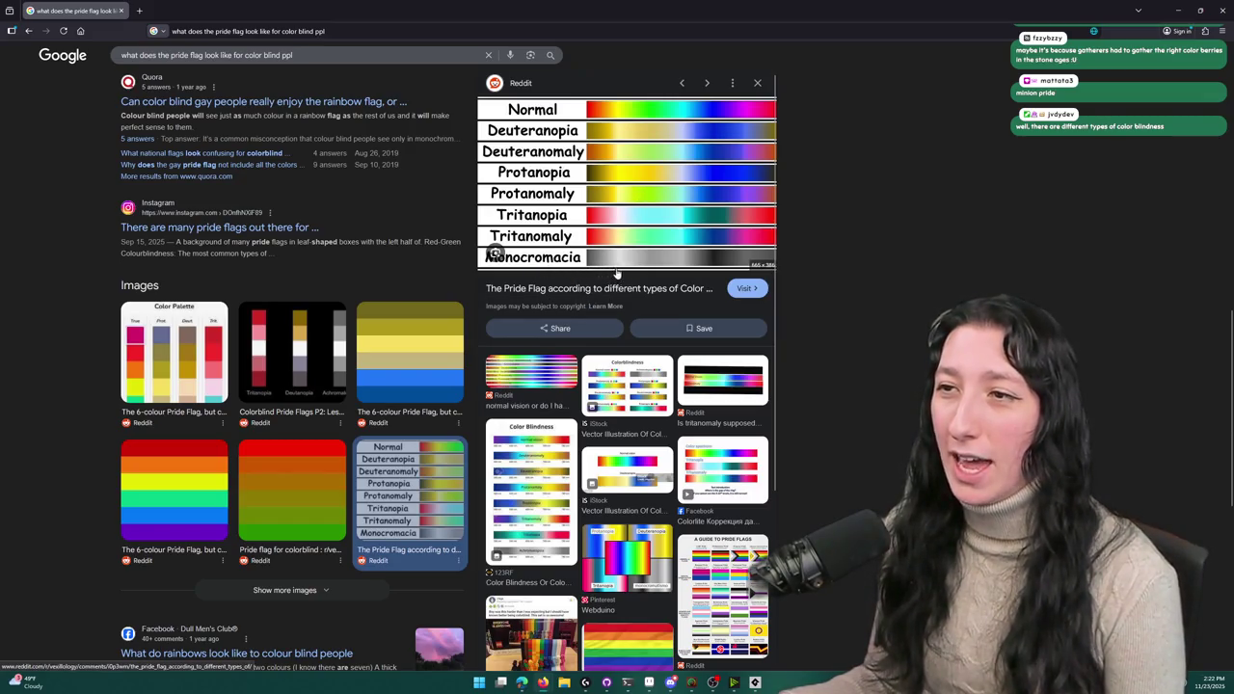
- Search how many people have monochromacy and read the expanded AI Overview
{"action": "left_click_drag", "start_coordinate": [306, 55], "coordinate": [82, 78]}
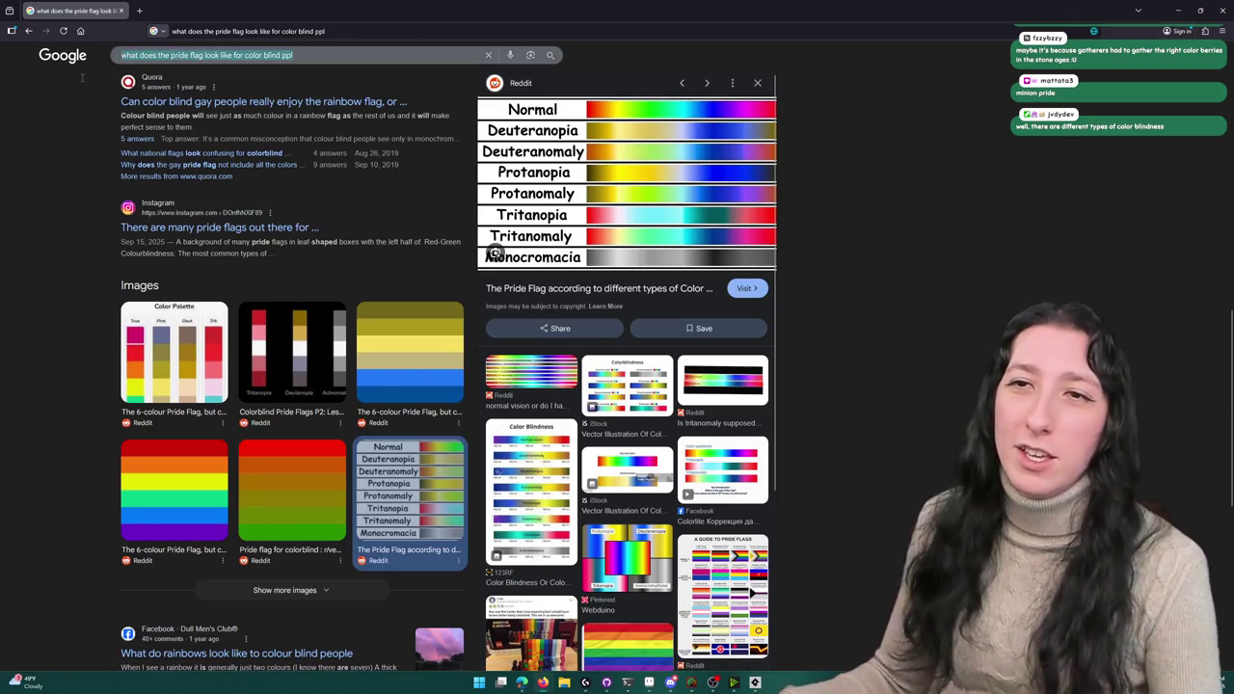
{"action": "type", "text": "khow"}
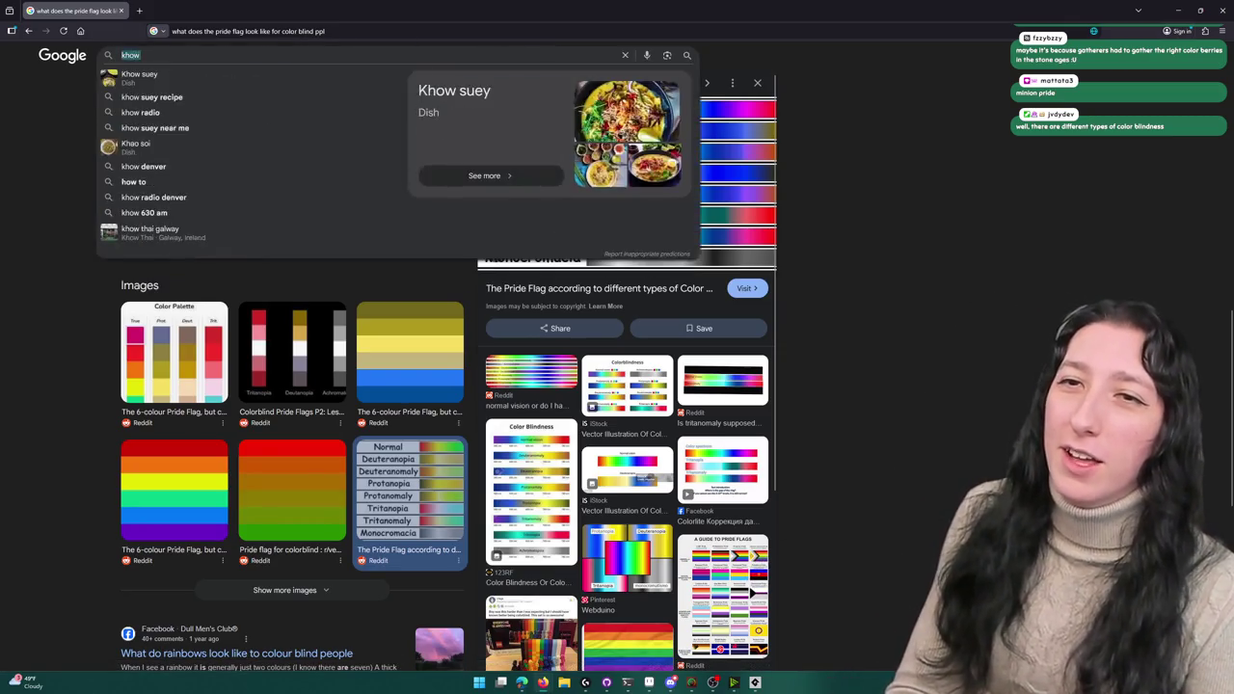
{"action": "type", "text": "how many ppl have monocromacia"}
{"action": "key", "text": "Return"}
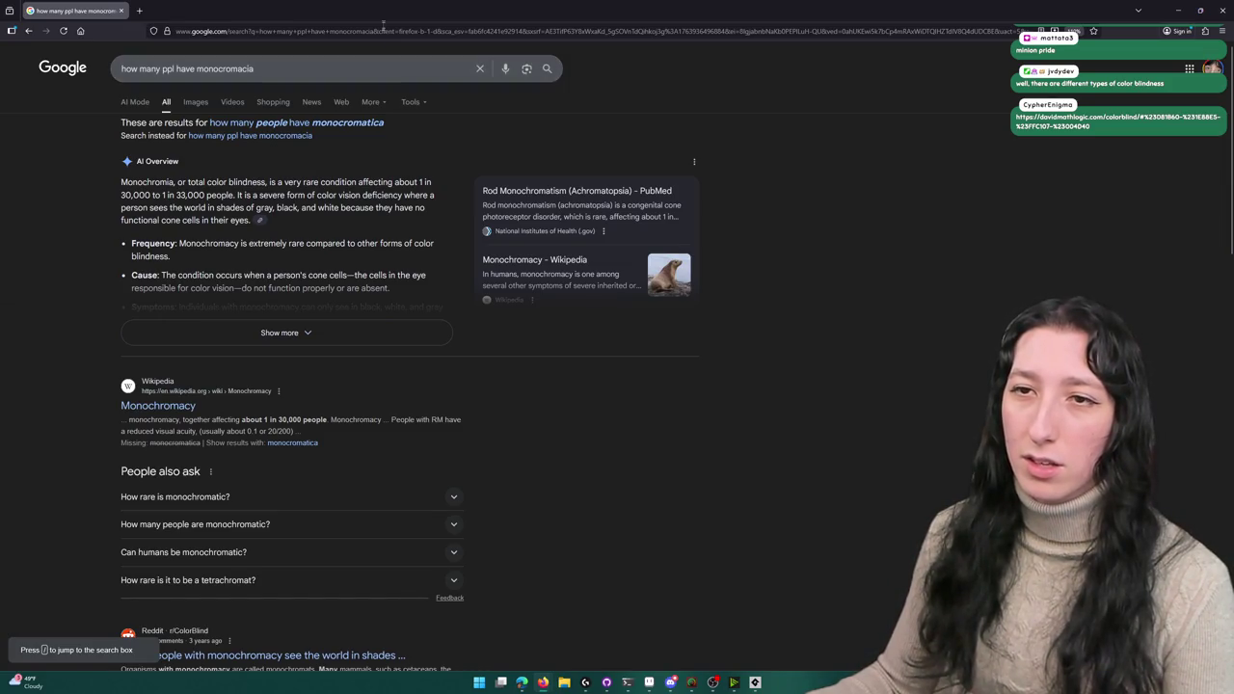
{"action": "left_click", "coordinate": [283, 334]}
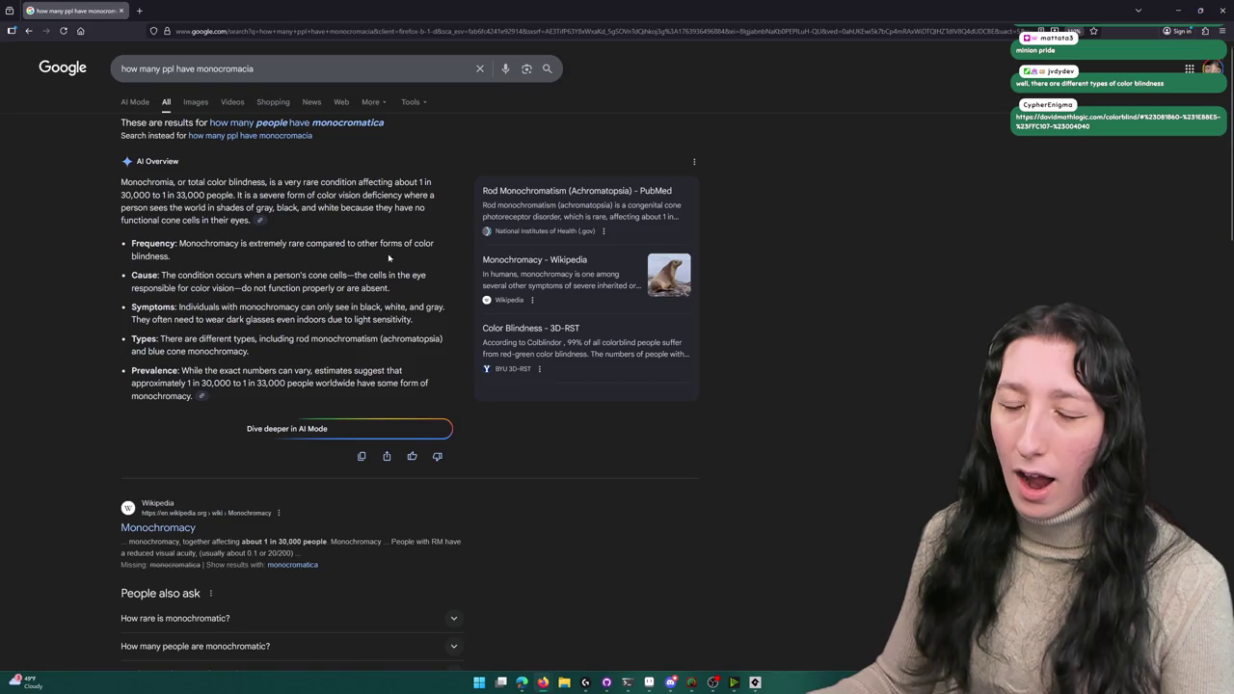
{"action": "scroll", "coordinate": [389, 258], "scroll_direction": "down", "scroll_amount": 5}
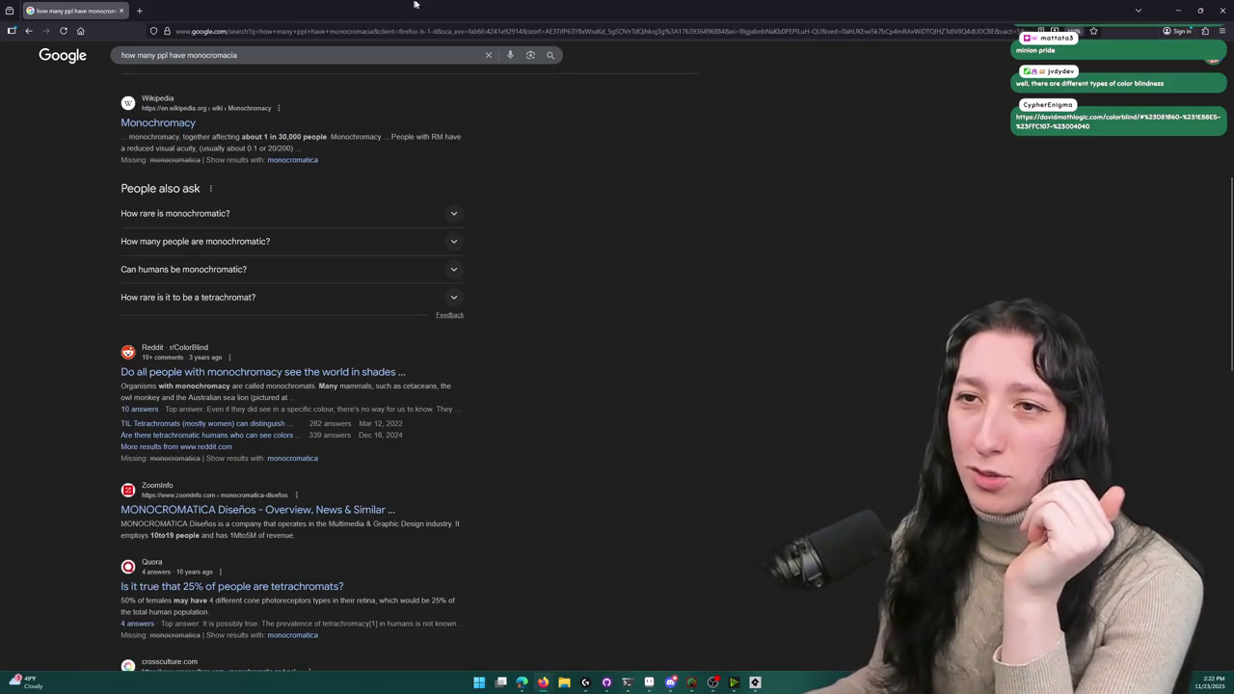
{"action": "scroll", "coordinate": [490, 180], "scroll_direction": "up", "scroll_amount": 5}
{"action": "key", "text": "alt+Tab"}
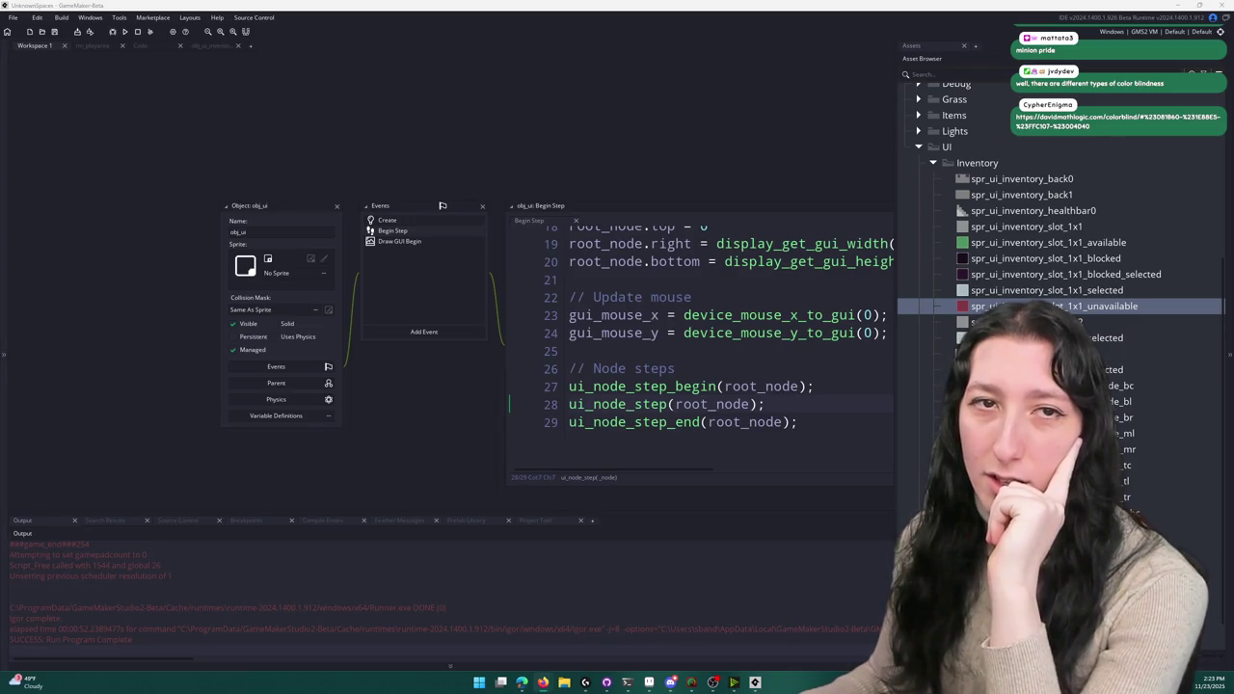
{"action": "key", "text": "alt+Tab"}
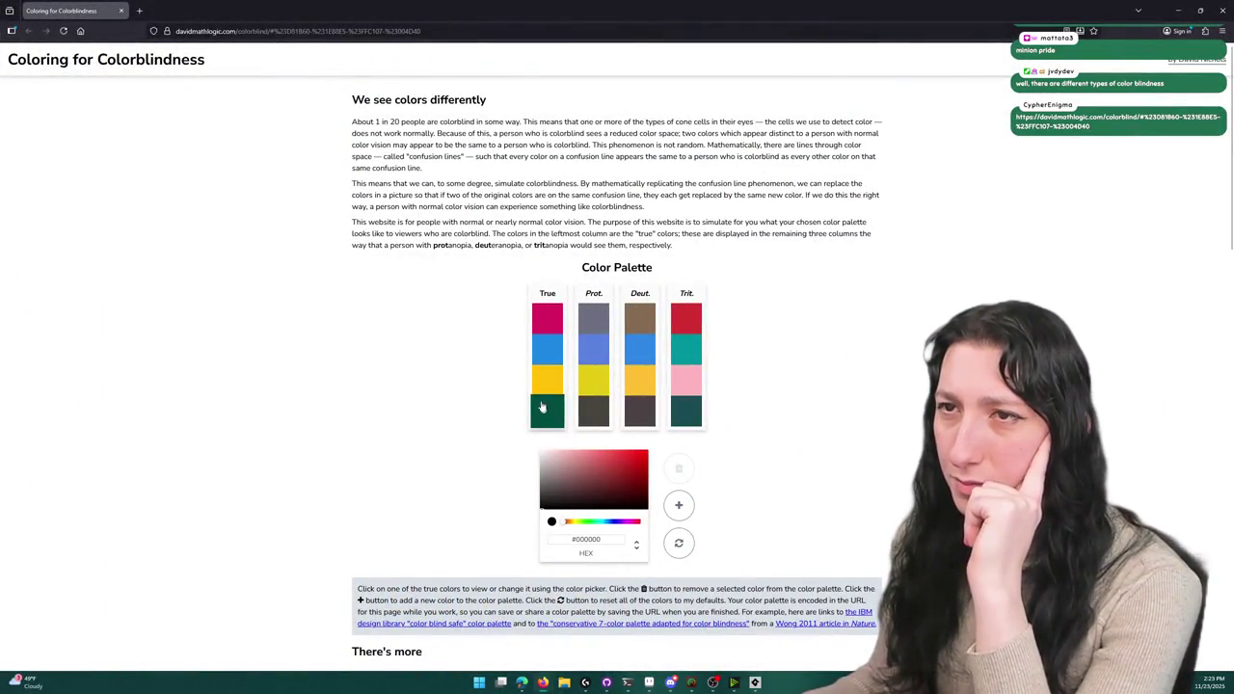
- Review the simulated palette and add a bright lime green colour to it
{"action": "scroll", "coordinate": [545, 410], "scroll_direction": "down", "scroll_amount": 3}
{"action": "scroll", "coordinate": [424, 332], "scroll_direction": "down", "scroll_amount": 10}
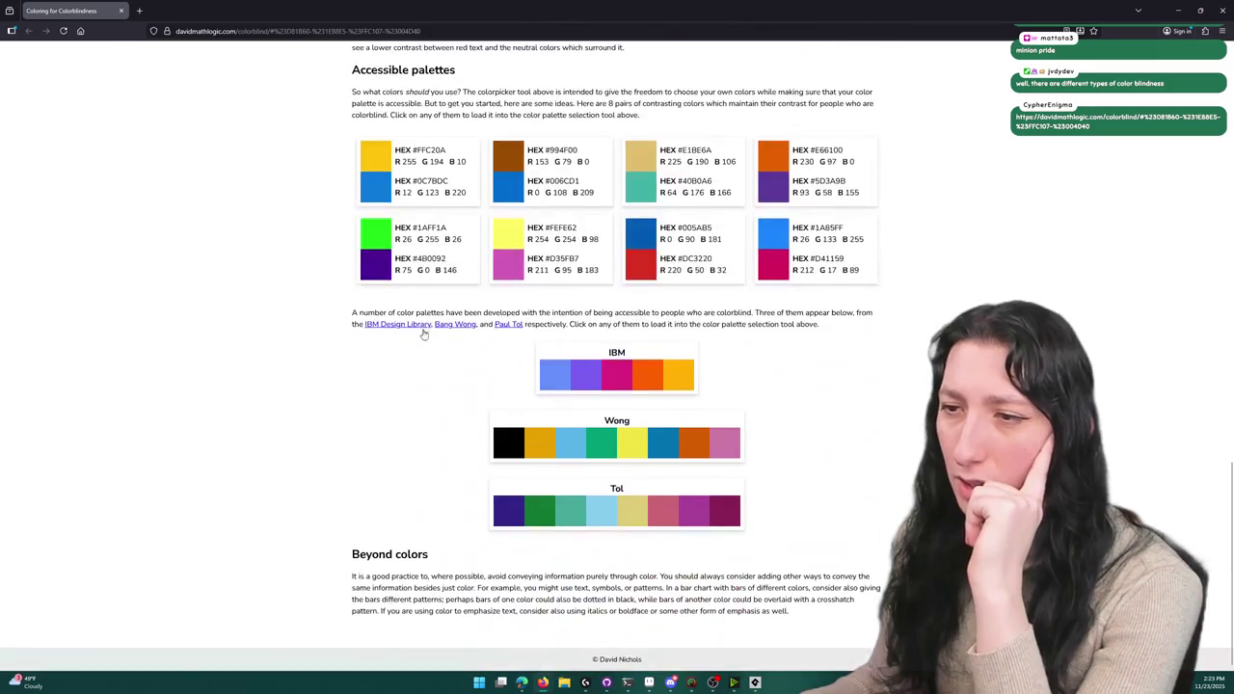
{"action": "scroll", "coordinate": [424, 332], "scroll_direction": "up", "scroll_amount": 10}
{"action": "scroll", "coordinate": [393, 314], "scroll_direction": "up", "scroll_amount": 3}
{"action": "scroll", "coordinate": [393, 315], "scroll_direction": "down", "scroll_amount": 15}
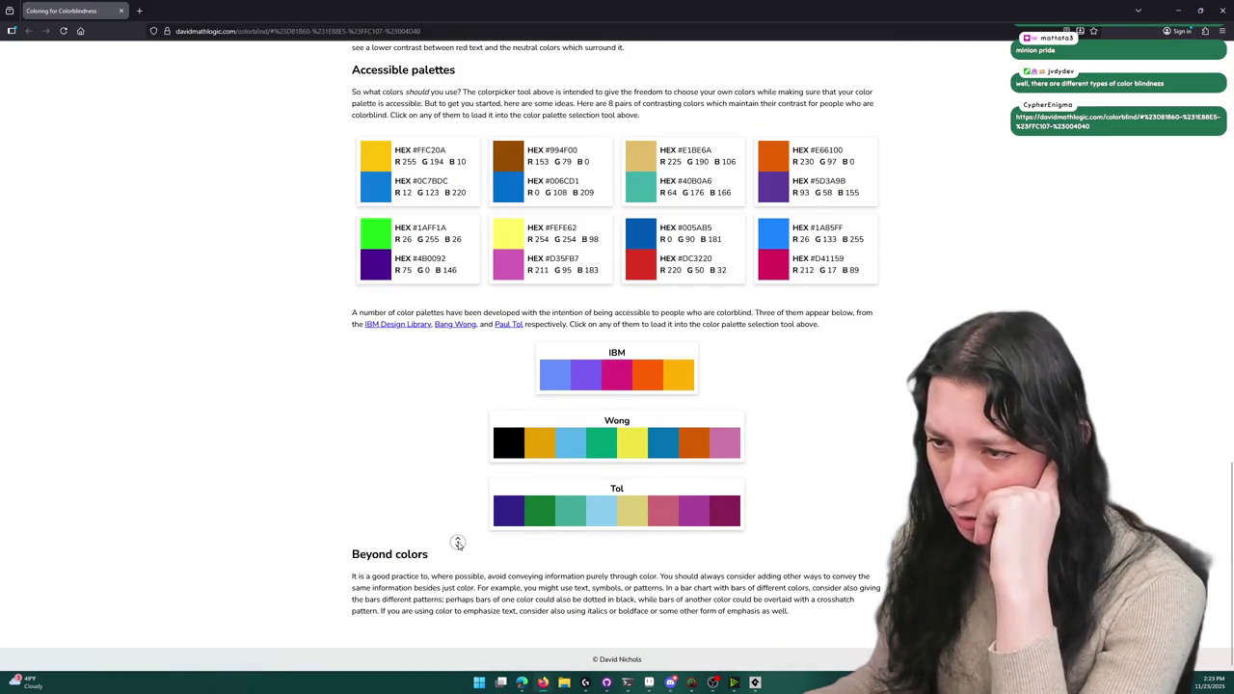
{"action": "scroll", "coordinate": [458, 543], "scroll_direction": "up", "scroll_amount": 20}
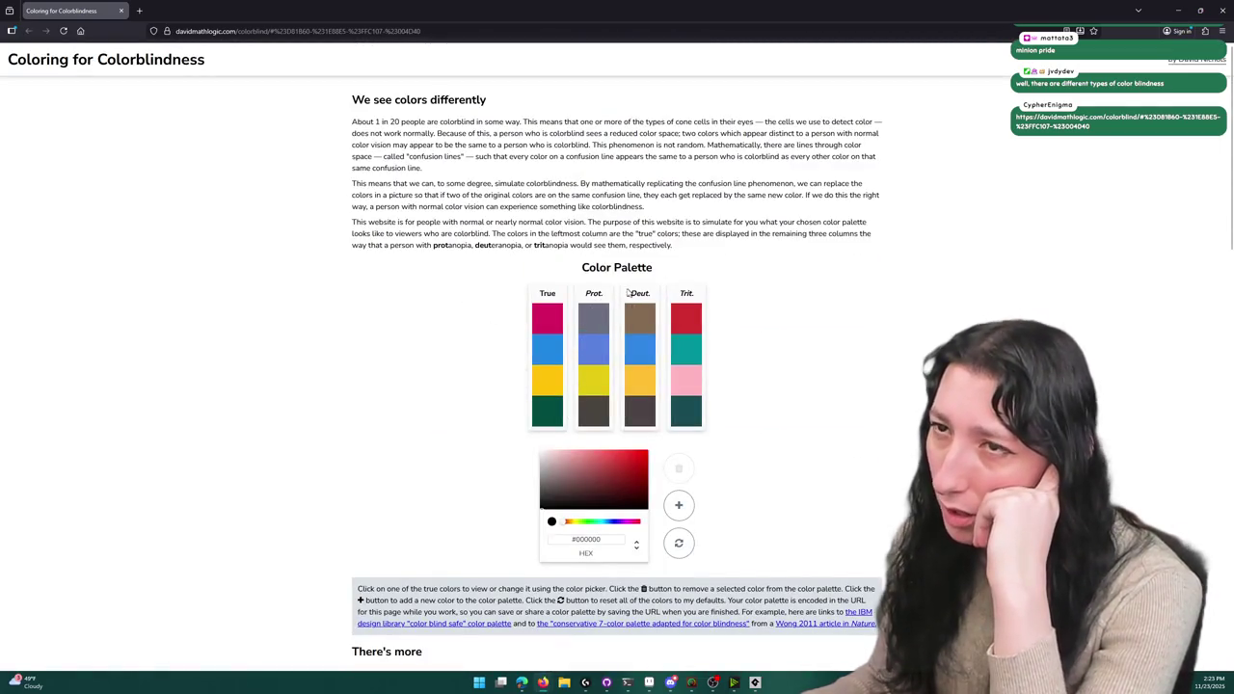
{"action": "scroll", "coordinate": [572, 280], "scroll_direction": "down", "scroll_amount": 5}
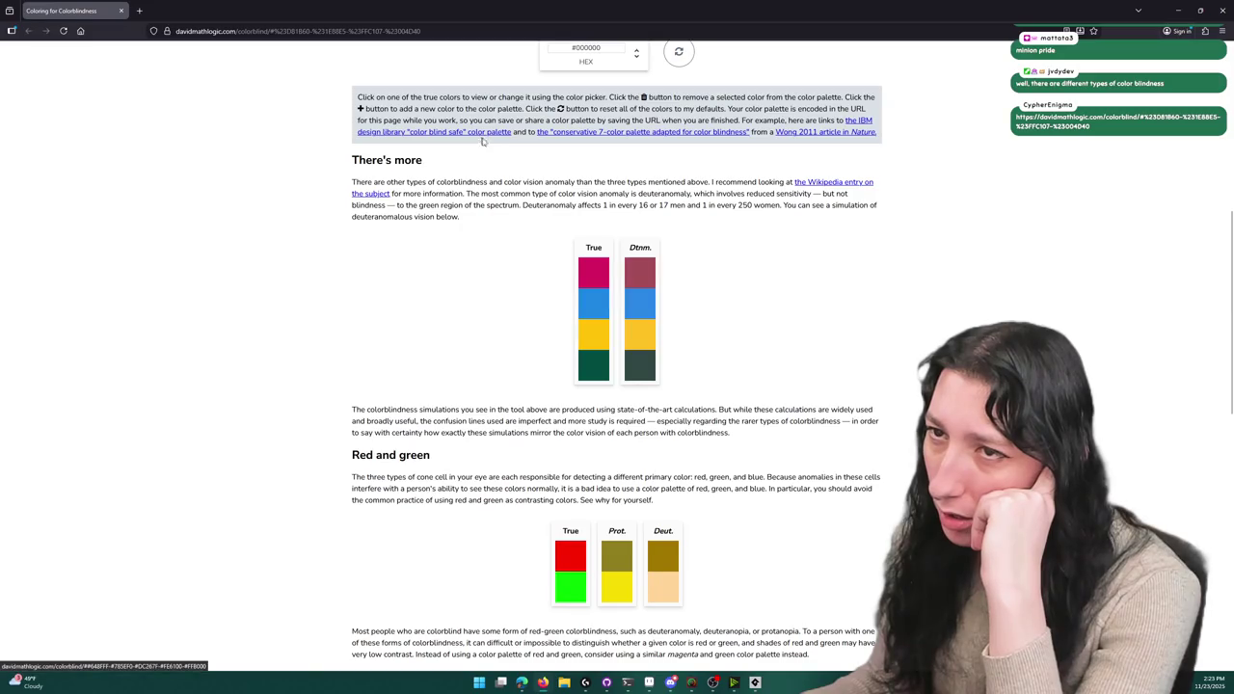
{"action": "scroll", "coordinate": [501, 157], "scroll_direction": "down", "scroll_amount": 4}
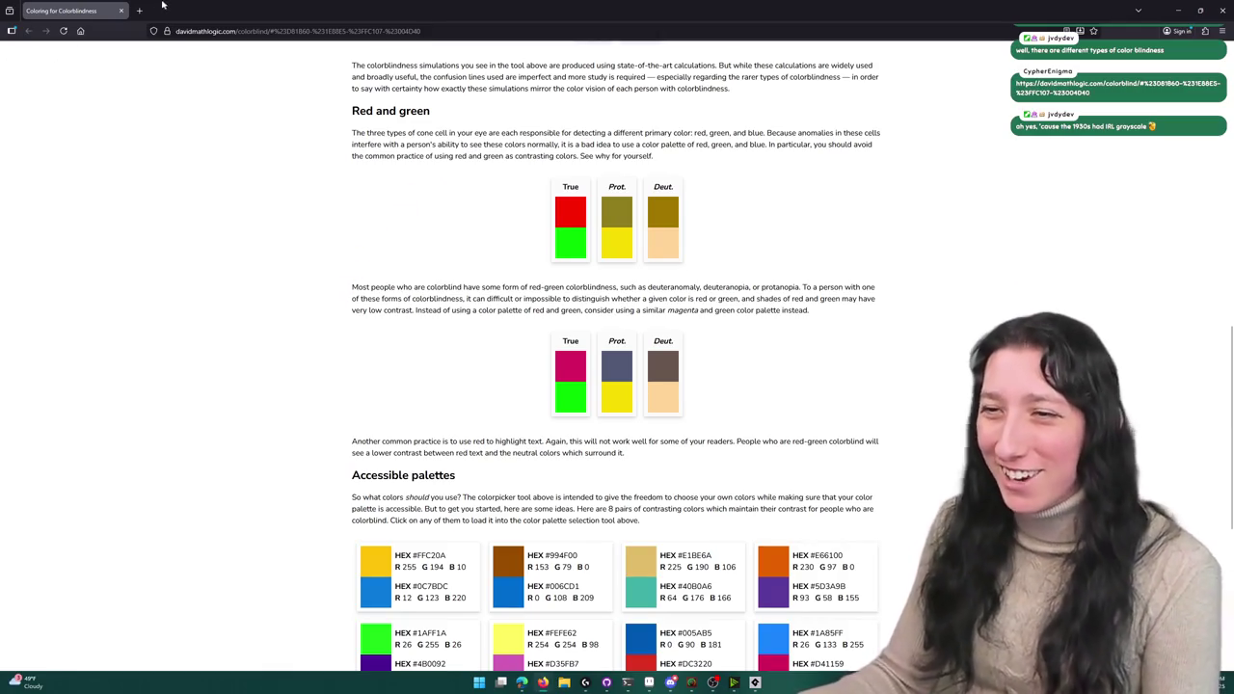
{"action": "scroll", "coordinate": [135, 308], "scroll_direction": "down", "scroll_amount": 3}
{"action": "scroll", "coordinate": [135, 309], "scroll_direction": "down", "scroll_amount": 2}
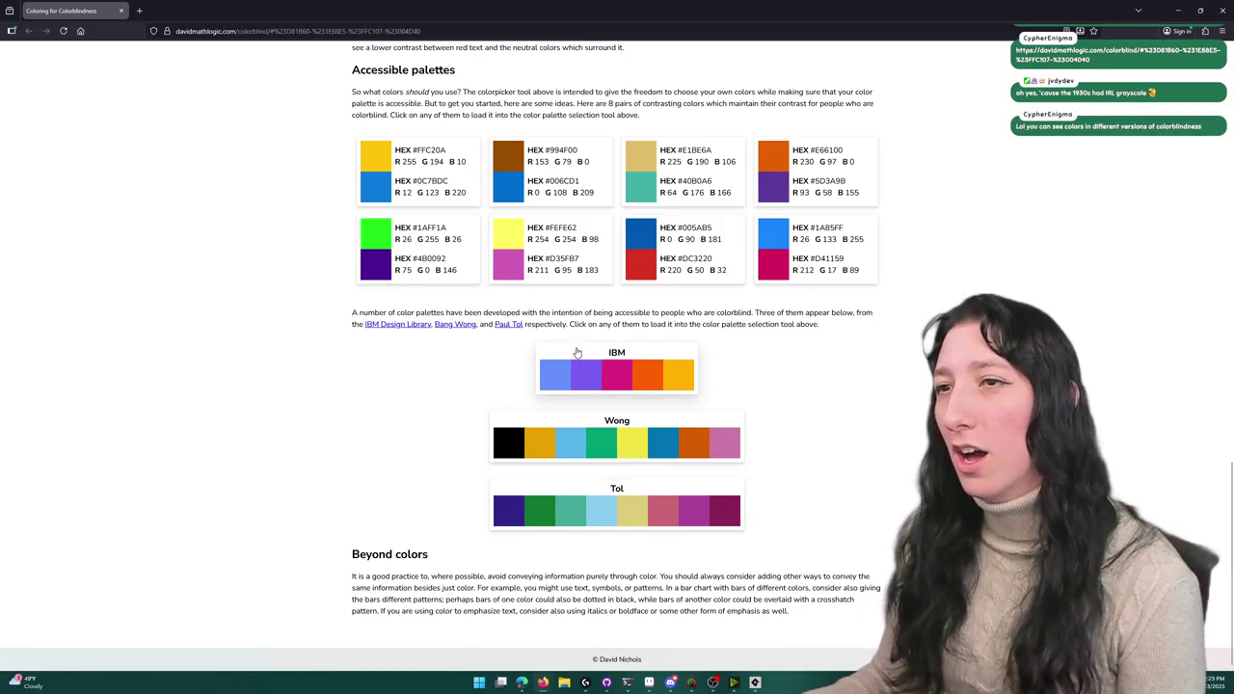
{"action": "scroll", "coordinate": [579, 376], "scroll_direction": "up", "scroll_amount": 10}
{"action": "scroll", "coordinate": [569, 530], "scroll_direction": "up", "scroll_amount": 3}
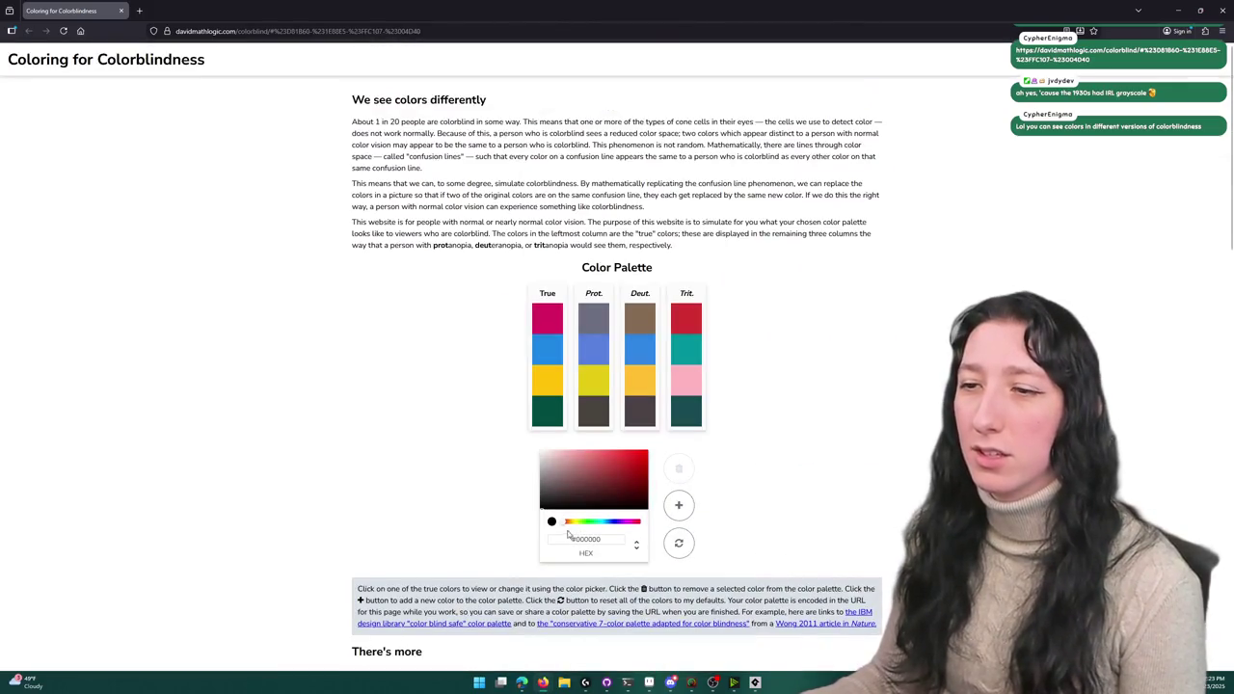
{"action": "left_click_drag", "start_coordinate": [569, 527], "coordinate": [590, 527]}
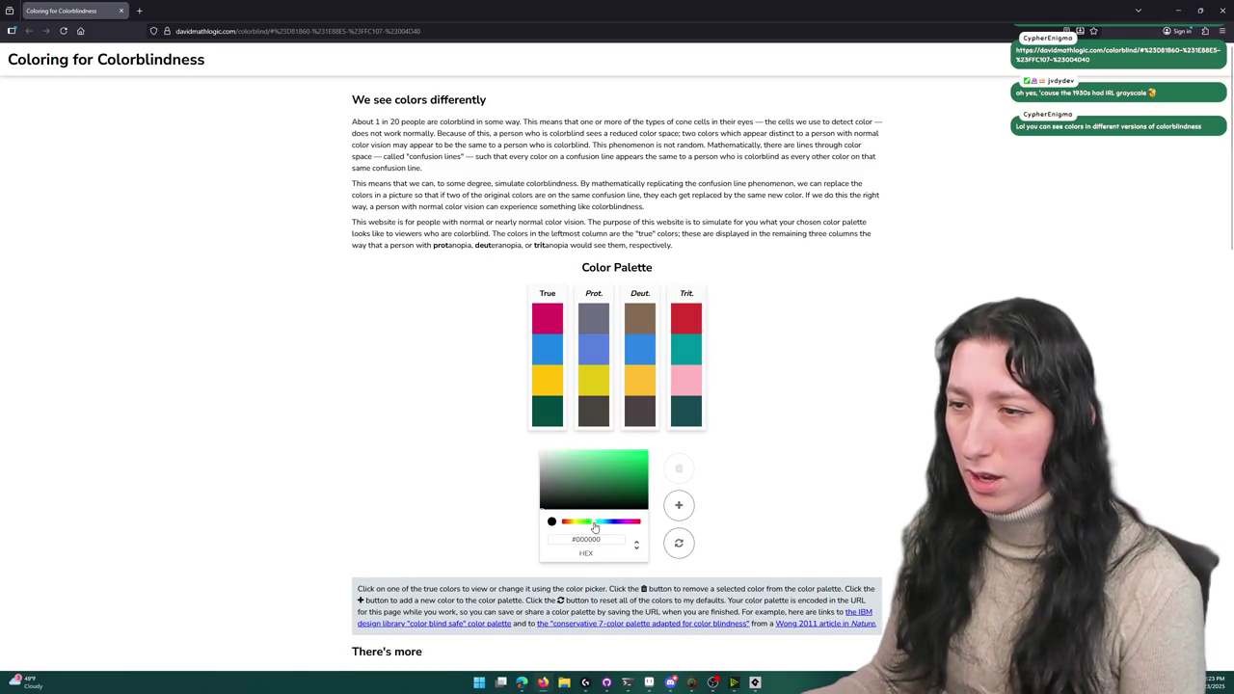
{"action": "left_click", "coordinate": [680, 509]}
{"action": "left_click_drag", "start_coordinate": [600, 503], "coordinate": [646, 482]}
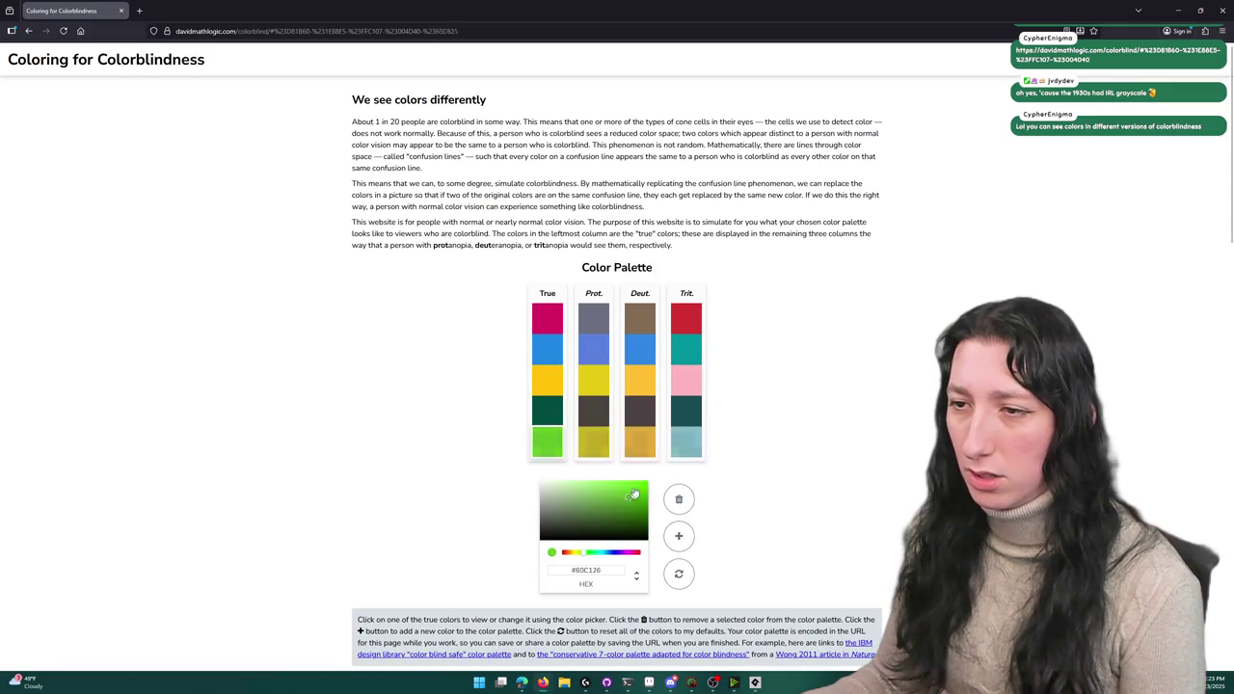
- Add red, bright blue and pink colours to the palette for comparison
{"action": "left_click", "coordinate": [679, 536]}
{"action": "left_click_drag", "start_coordinate": [613, 562], "coordinate": [647, 513]}
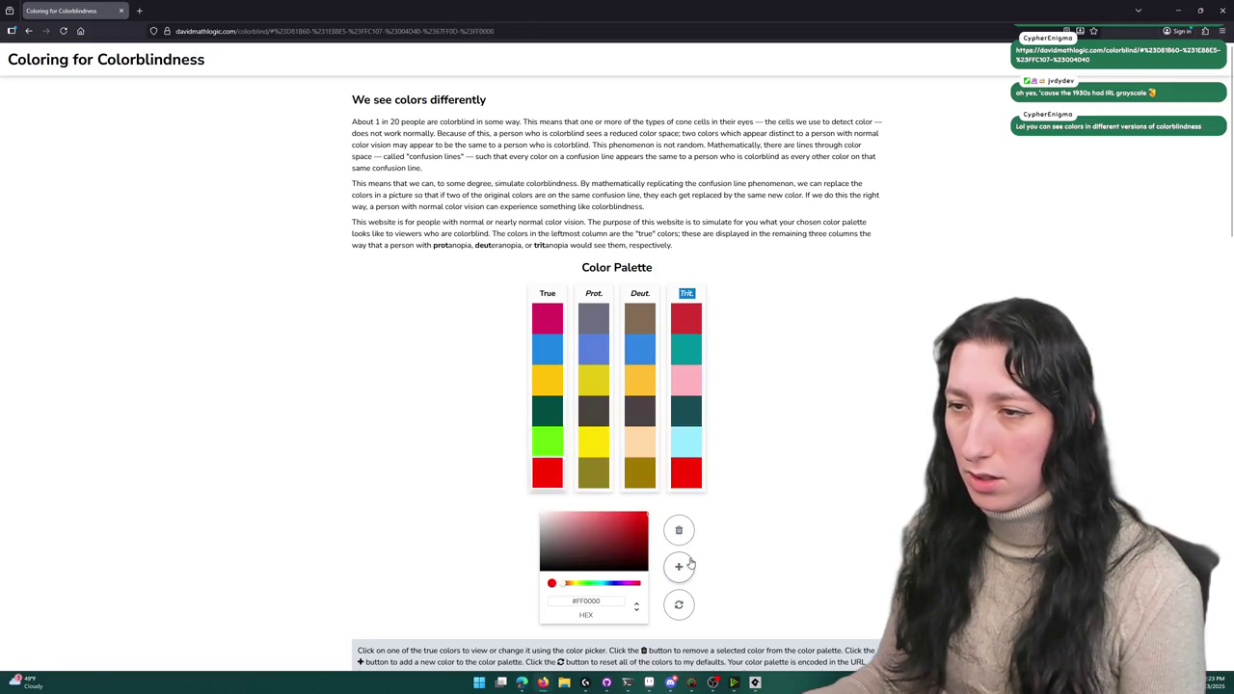
{"action": "left_click", "coordinate": [679, 567]}
{"action": "left_click_drag", "start_coordinate": [613, 555], "coordinate": [567, 533]}
{"action": "left_click_drag", "start_coordinate": [576, 614], "coordinate": [611, 614]}
{"action": "left_click_drag", "start_coordinate": [588, 559], "coordinate": [646, 544]}
{"action": "left_click", "coordinate": [679, 598]}
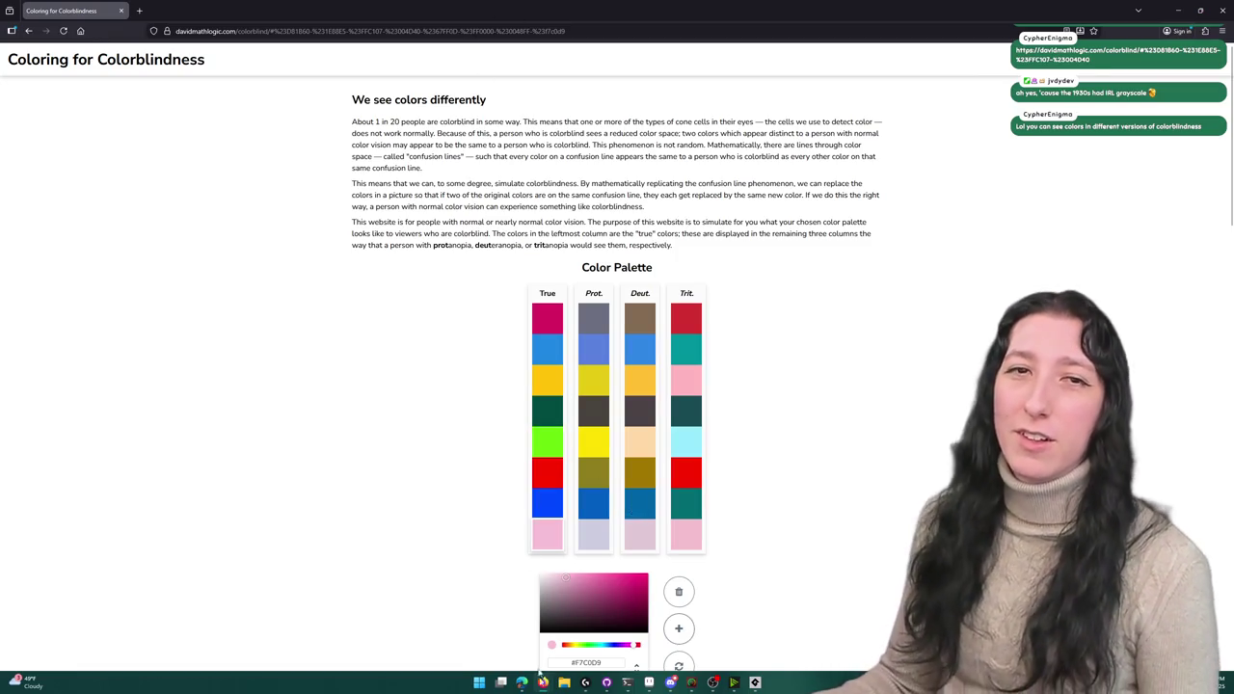
{"action": "key", "text": "ctrl+l"}
{"action": "key", "text": "alt+Tab"}
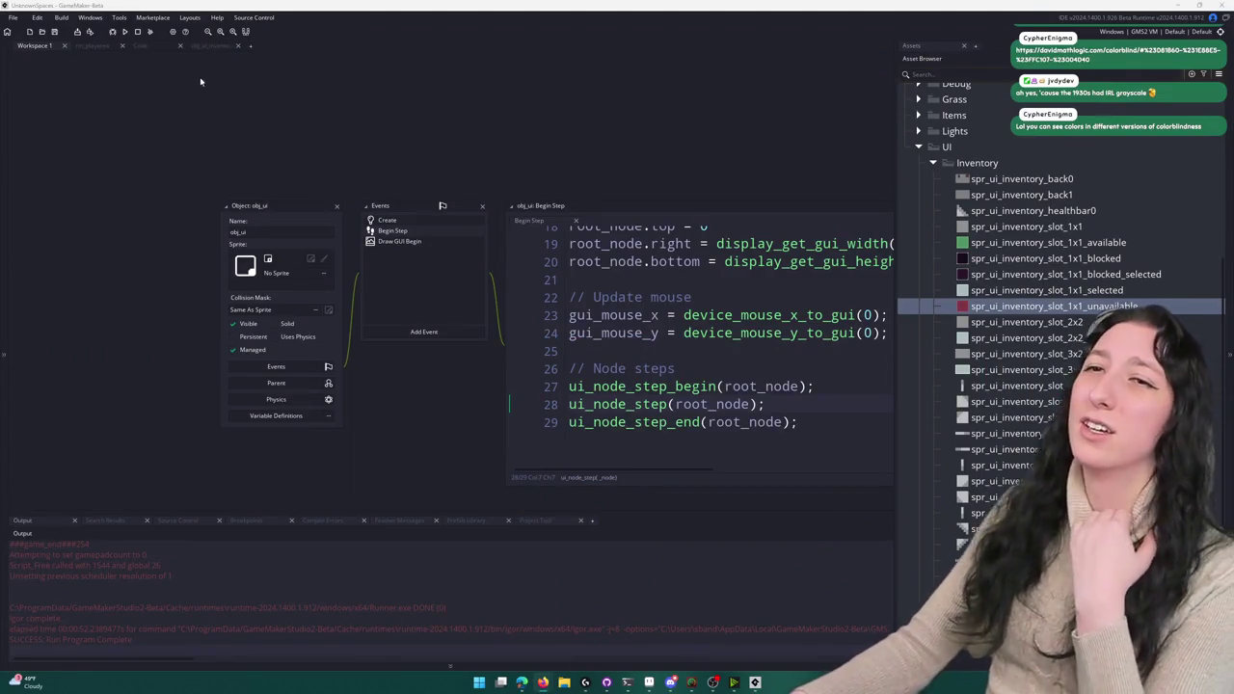
- Open the slot code's rectangle_in_rectangle check and join its condition onto the if line
{"action": "left_click", "coordinate": [199, 45]}
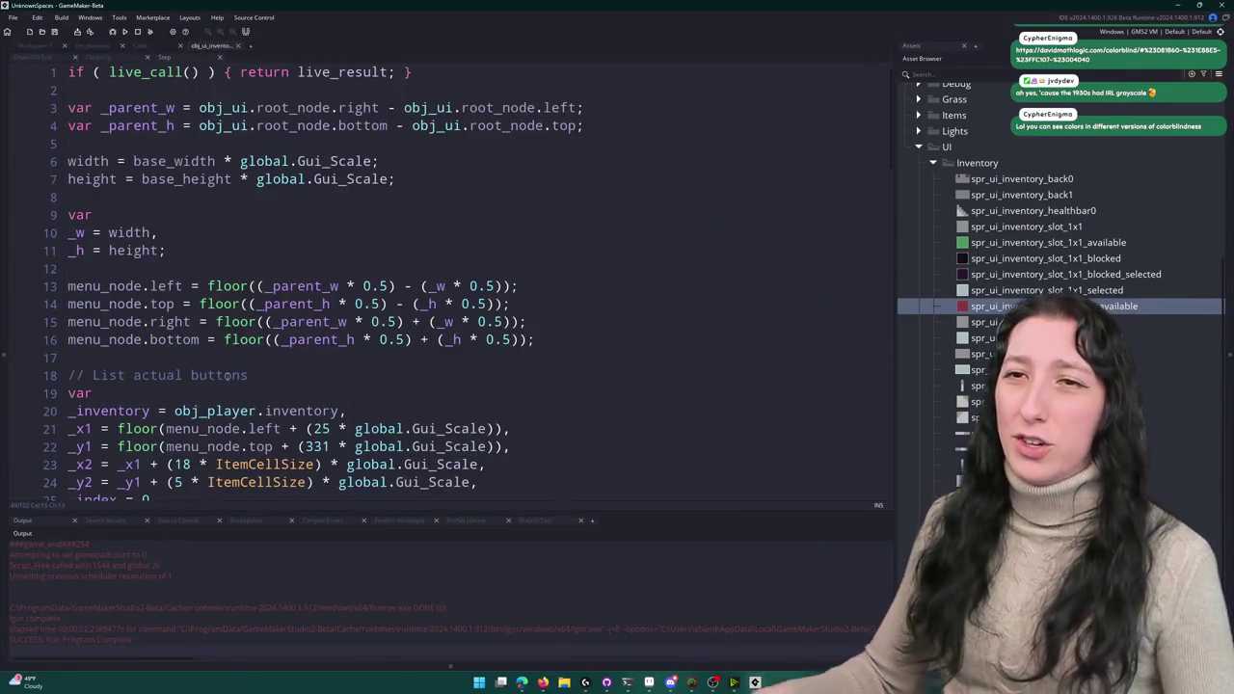
{"action": "left_click", "coordinate": [147, 57]}
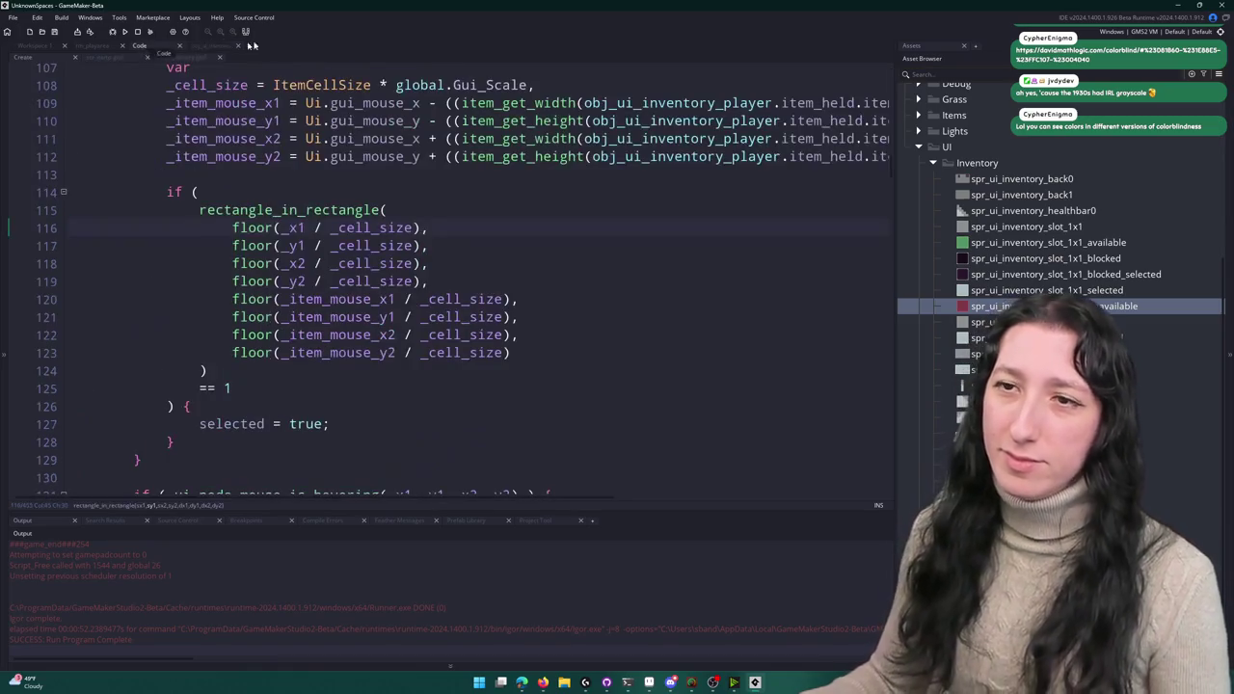
{"action": "scroll", "coordinate": [508, 215], "scroll_direction": "down", "scroll_amount": 3}
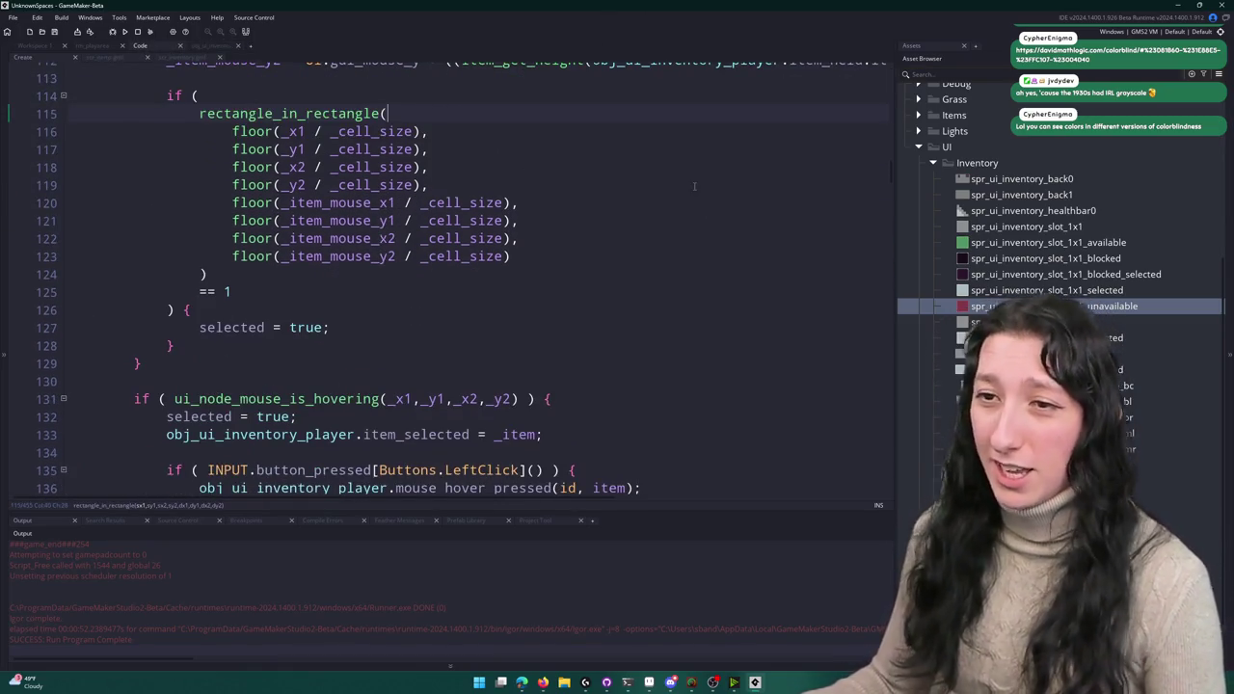
{"action": "scroll", "coordinate": [595, 207], "scroll_direction": "up", "scroll_amount": 3}
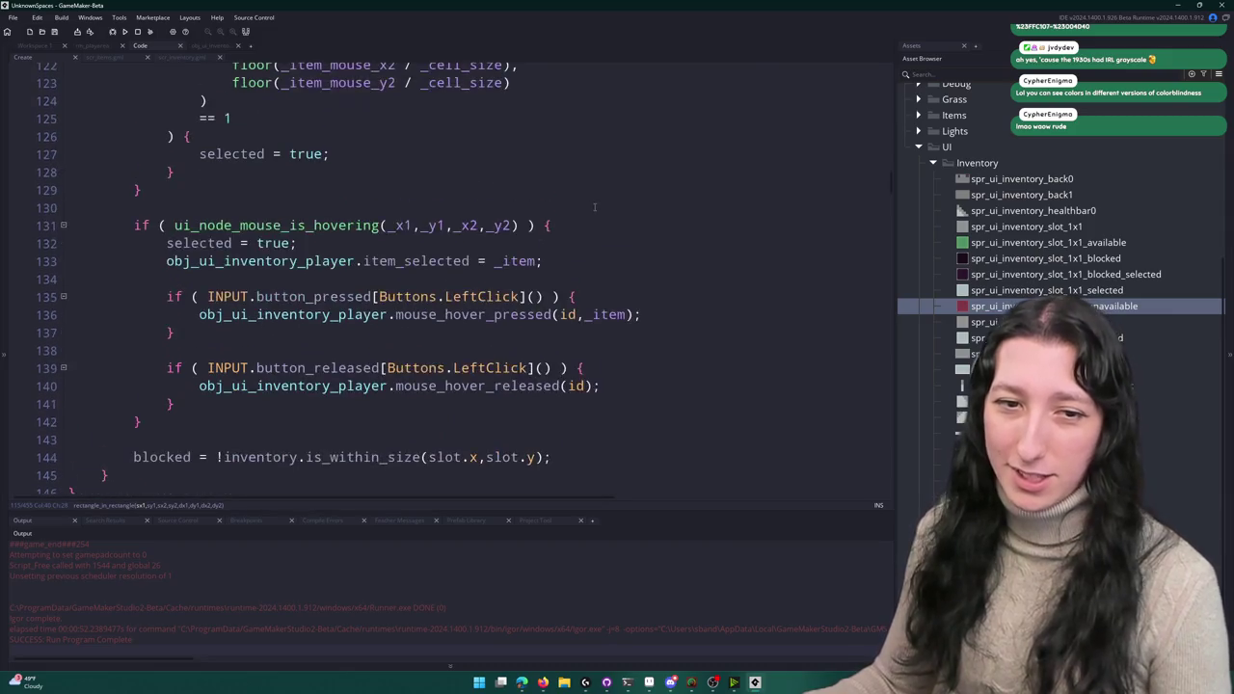
{"action": "left_click", "coordinate": [598, 166]}
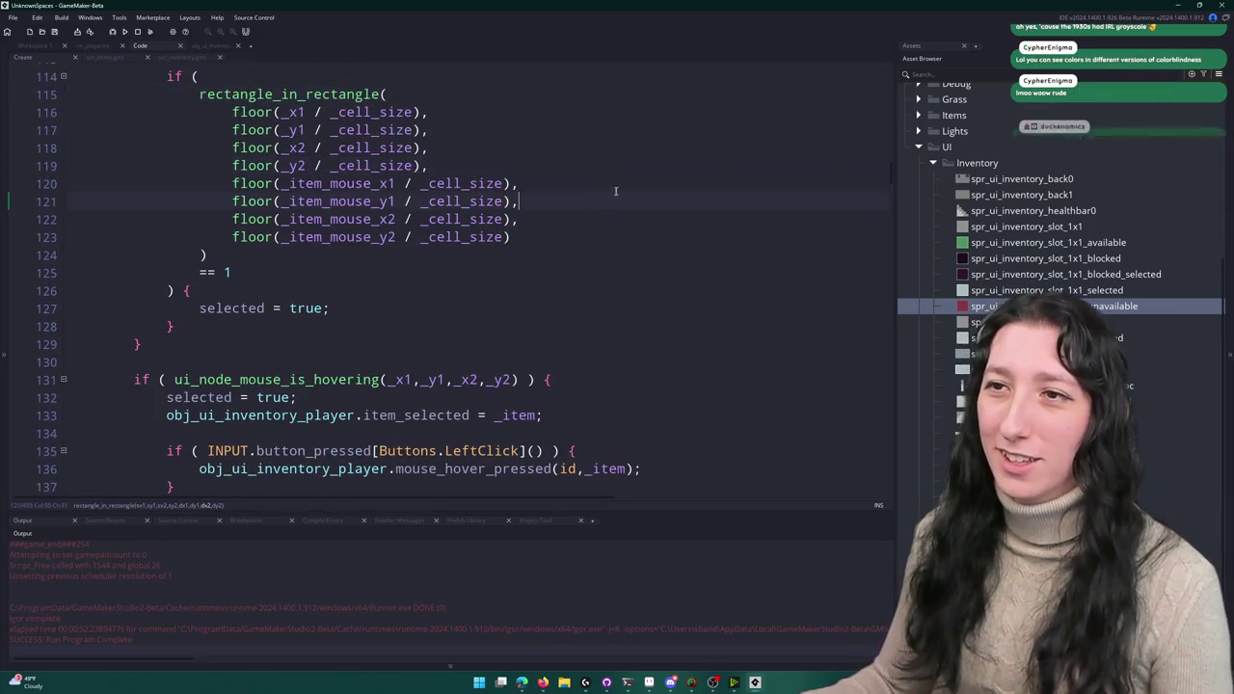
{"action": "left_click", "coordinate": [570, 155]}
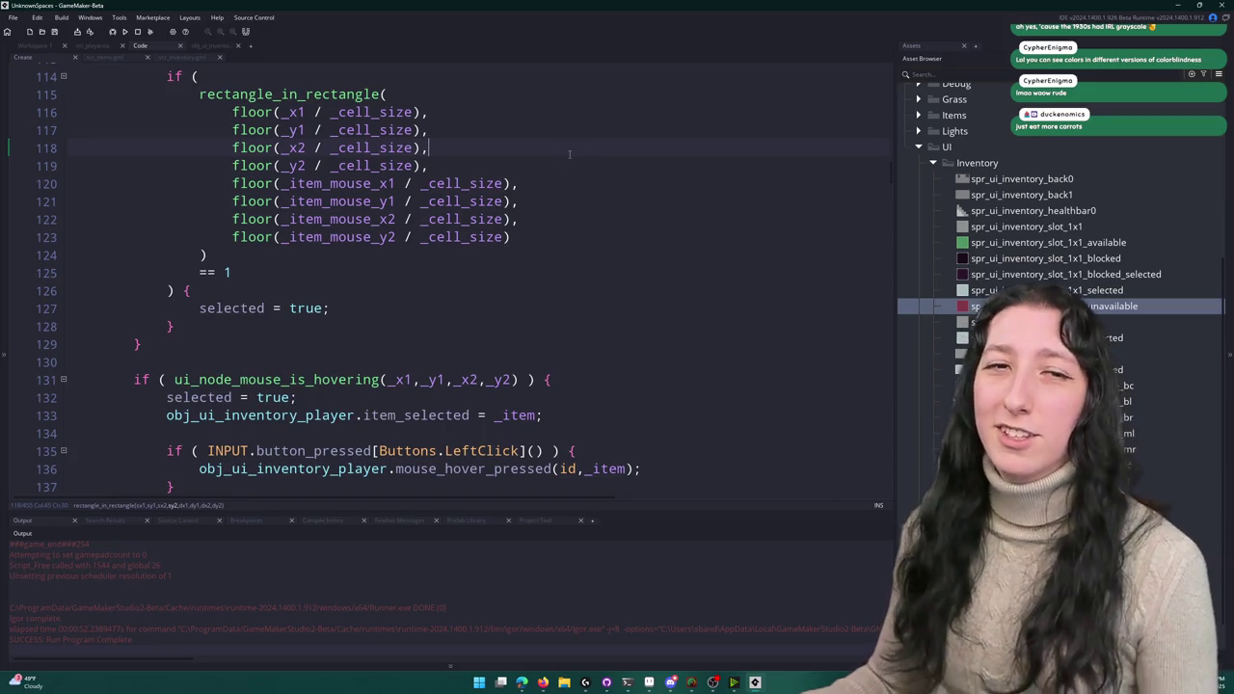
{"action": "left_click", "coordinate": [595, 167]}
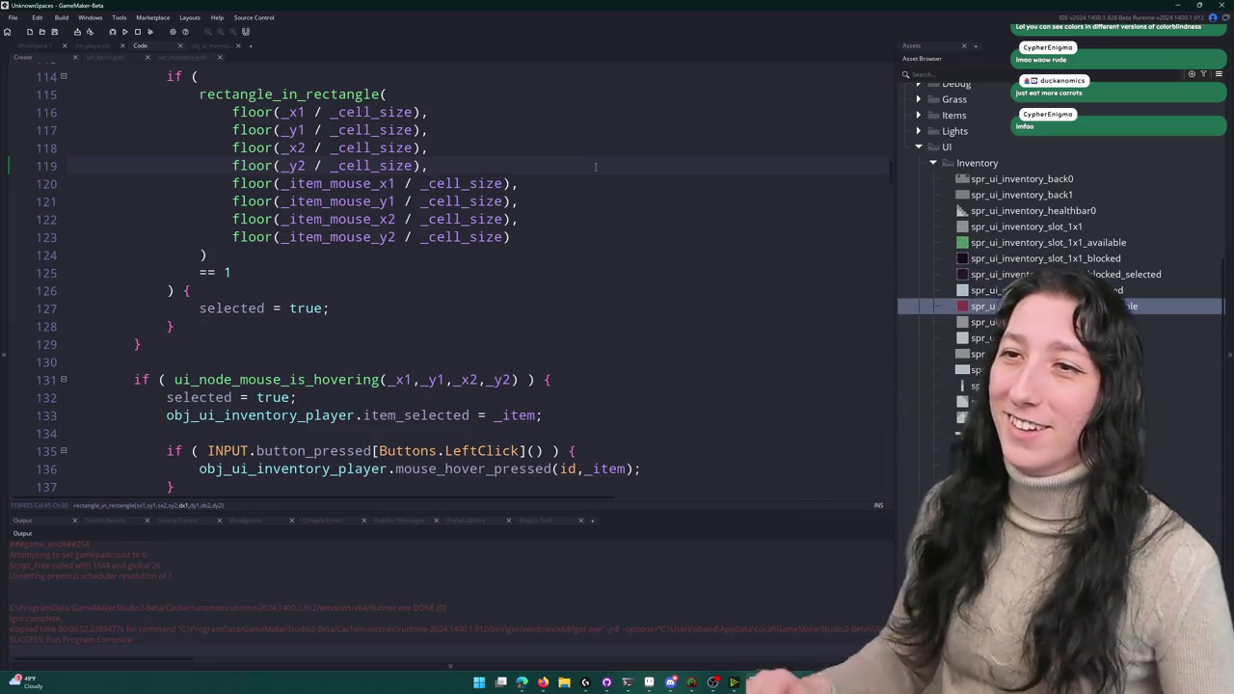
{"action": "scroll", "coordinate": [599, 166], "scroll_direction": "up", "scroll_amount": 1}
{"action": "scroll", "coordinate": [601, 167], "scroll_direction": "up", "scroll_amount": 2}
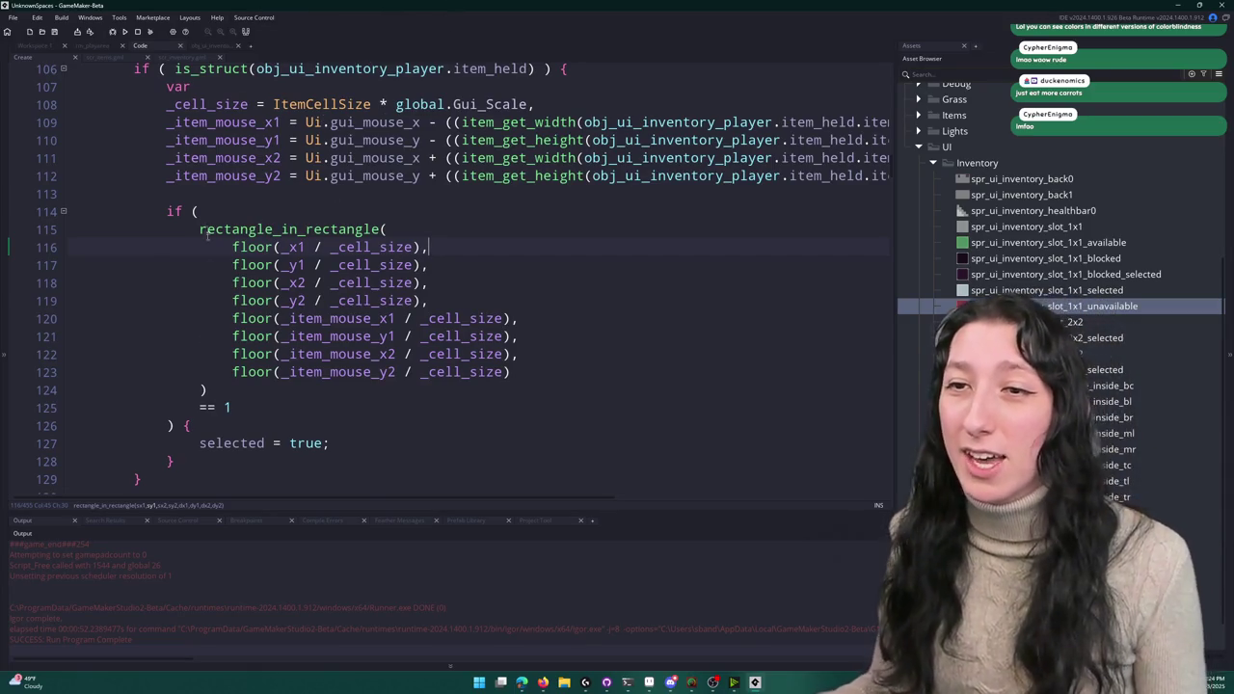
{"action": "left_click_drag", "start_coordinate": [199, 230], "coordinate": [75, 226]}
{"action": "key", "text": "BackSpace"}
{"action": "key", "text": "BackSpace"}
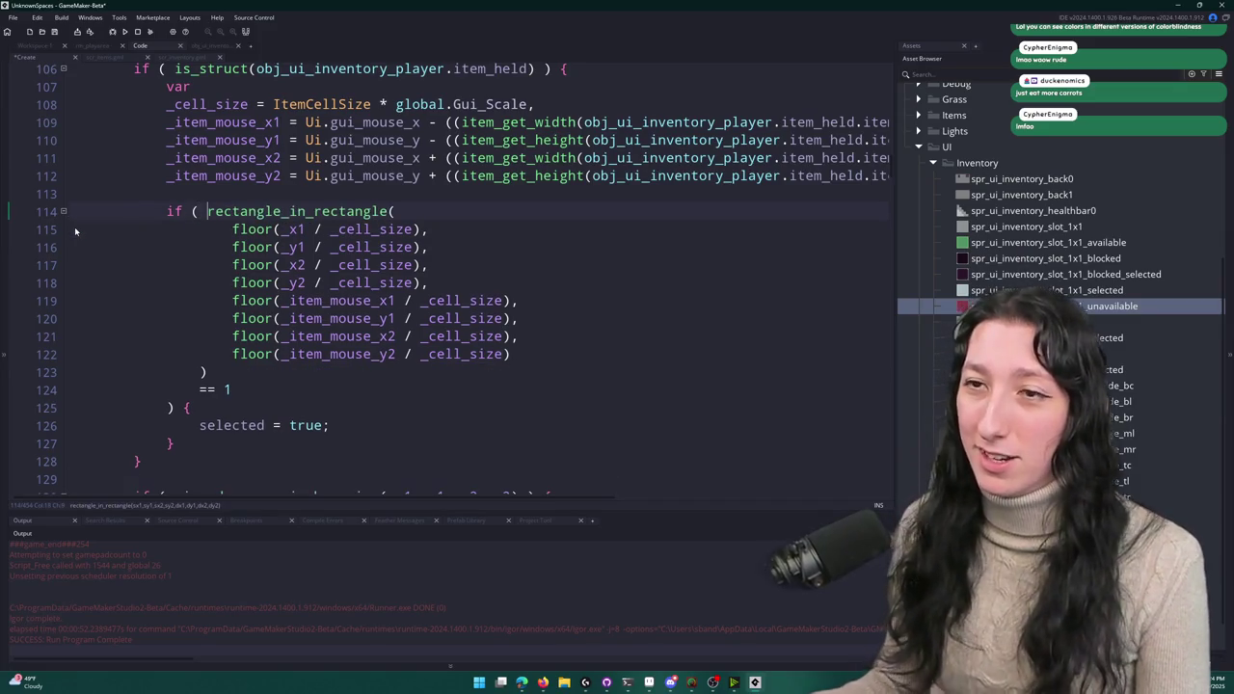
{"action": "key", "text": "ctrl+s"}
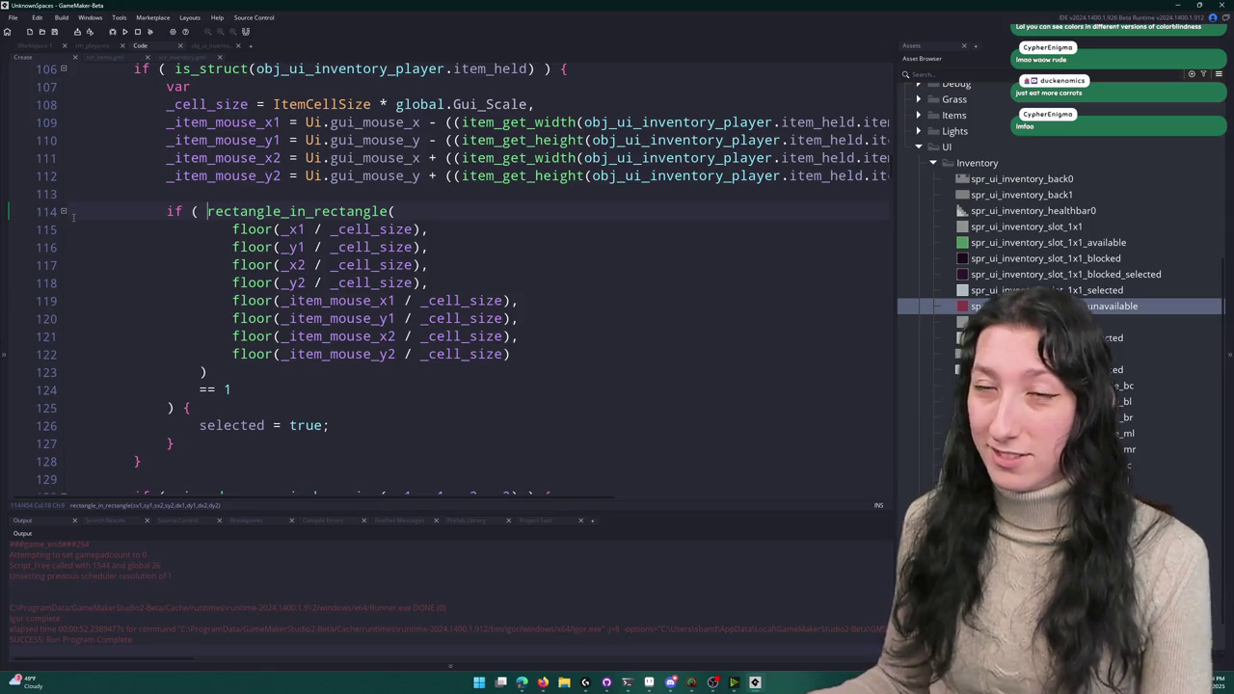
{"action": "key", "text": "BackSpace"}
{"action": "key", "text": "Return"}
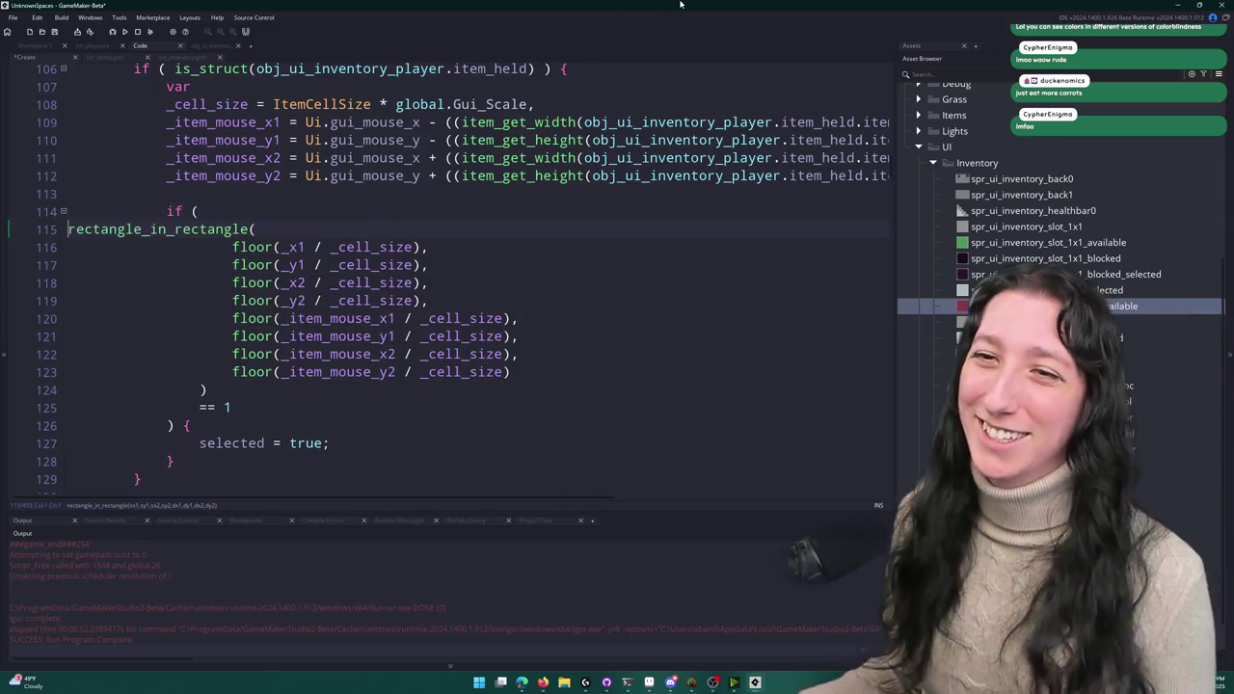
{"action": "key", "text": "Tab"}
{"action": "key", "text": "Tab"}
{"action": "key", "text": "Tab"}
{"action": "key", "text": "End"}
{"action": "scroll", "coordinate": [579, 241], "scroll_direction": "down", "scroll_amount": 1}
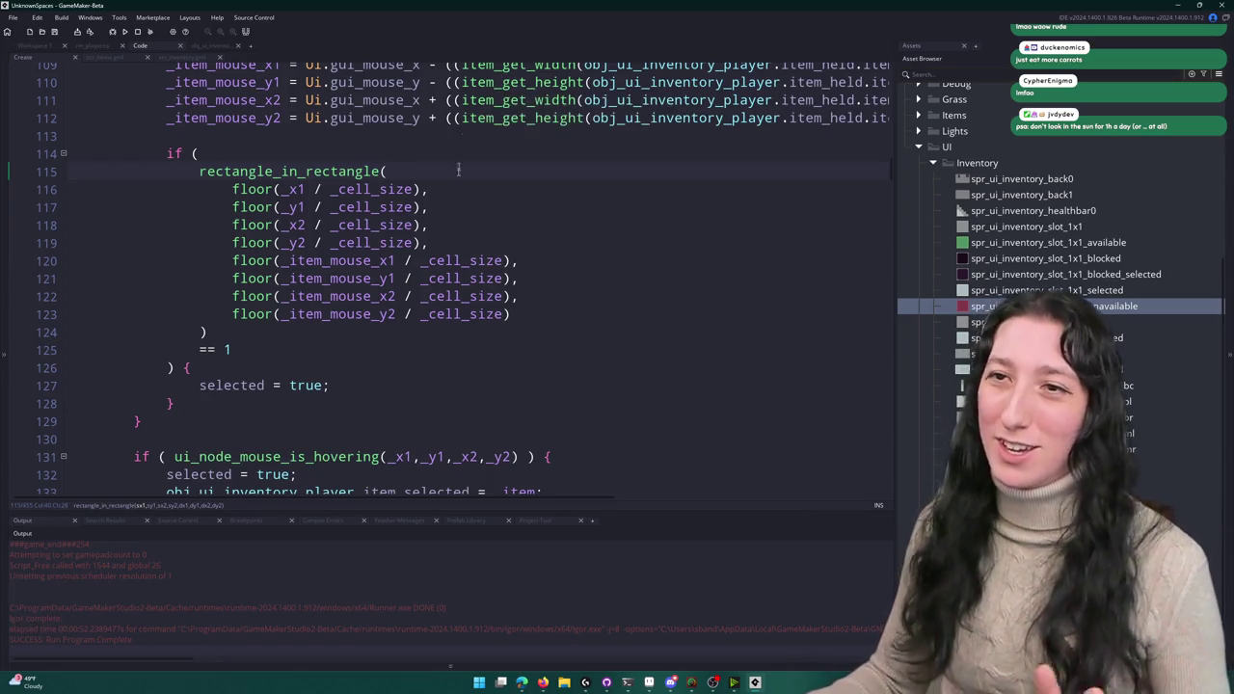
{"action": "left_click", "coordinate": [492, 192]}
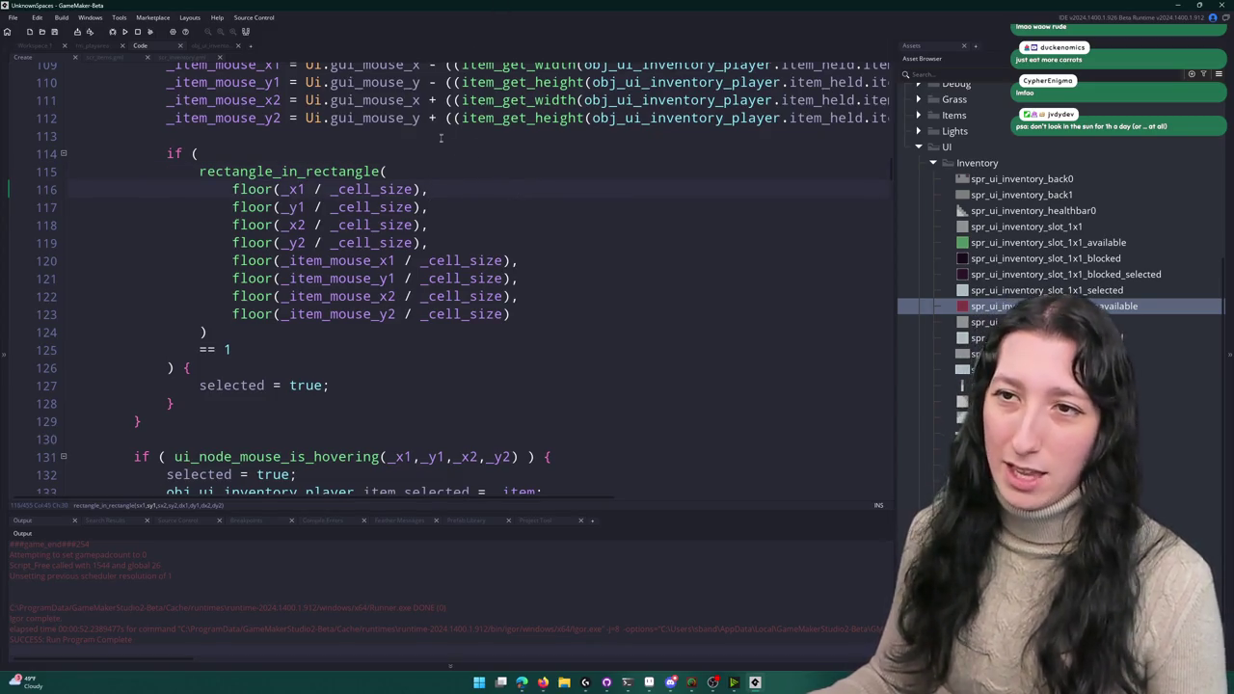
{"action": "scroll", "coordinate": [441, 138], "scroll_direction": "up", "scroll_amount": 1}
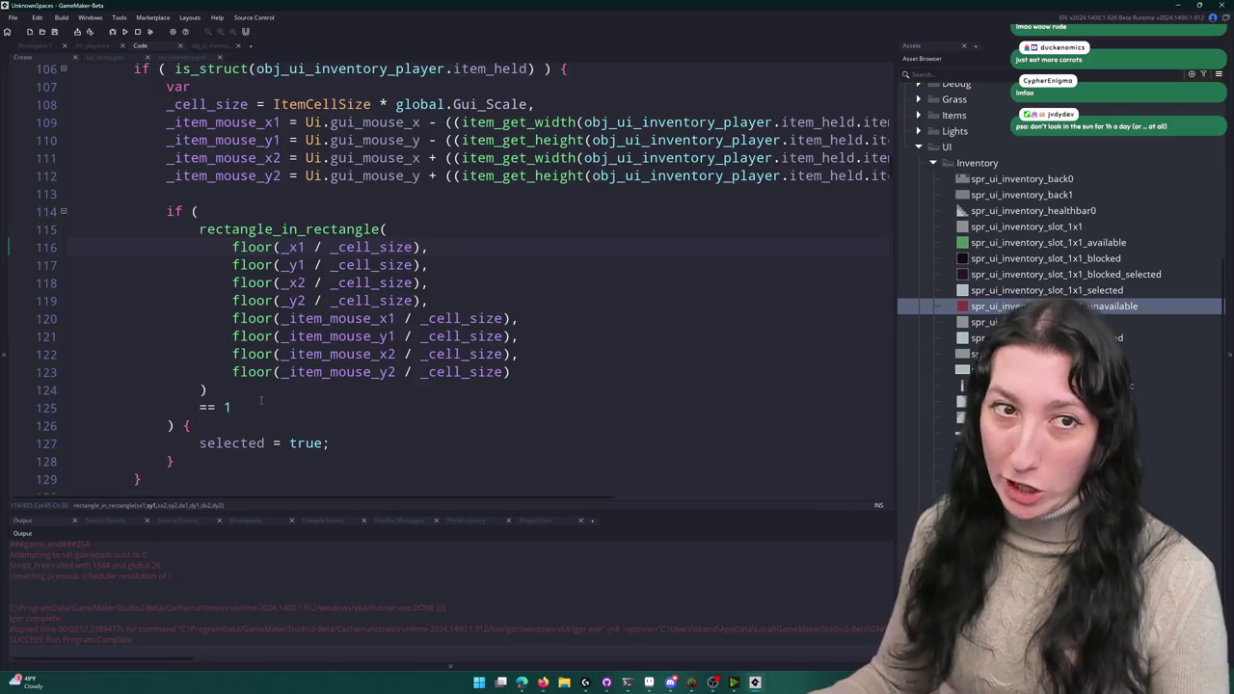
{"action": "scroll", "coordinate": [228, 392], "scroll_direction": "down", "scroll_amount": 1}
{"action": "scroll", "coordinate": [223, 340], "scroll_direction": "down", "scroll_amount": 1}
{"action": "scroll", "coordinate": [224, 339], "scroll_direction": "up", "scroll_amount": 2}
{"action": "left_click", "coordinate": [224, 337]}
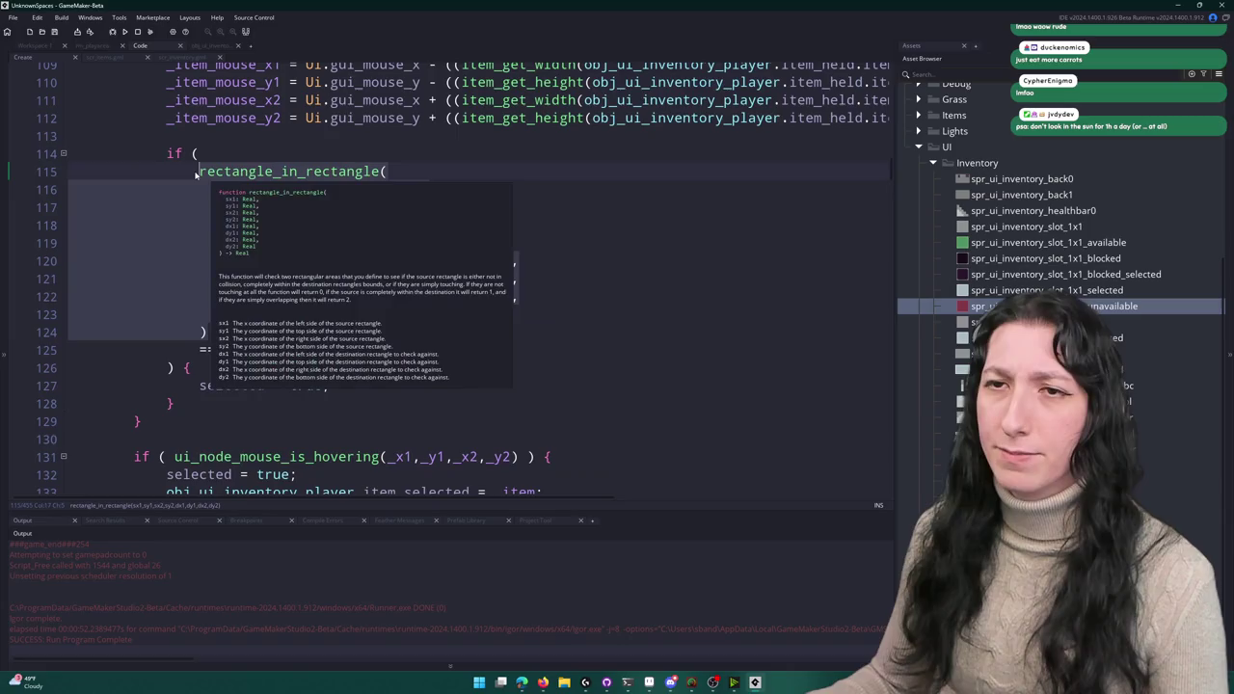
{"action": "scroll", "coordinate": [224, 339], "scroll_direction": "down", "scroll_amount": 5}
{"action": "left_click", "coordinate": [614, 310]}
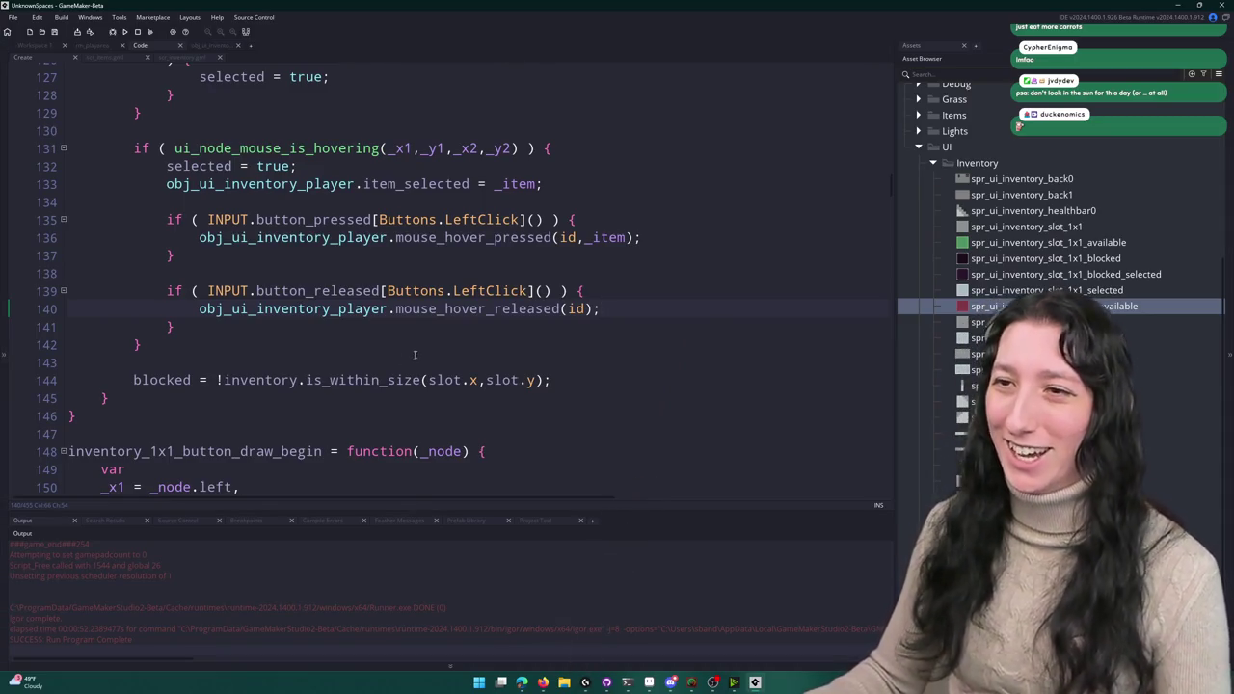
{"action": "scroll", "coordinate": [577, 395], "scroll_direction": "up", "scroll_amount": 2}
{"action": "left_click", "coordinate": [585, 368]}
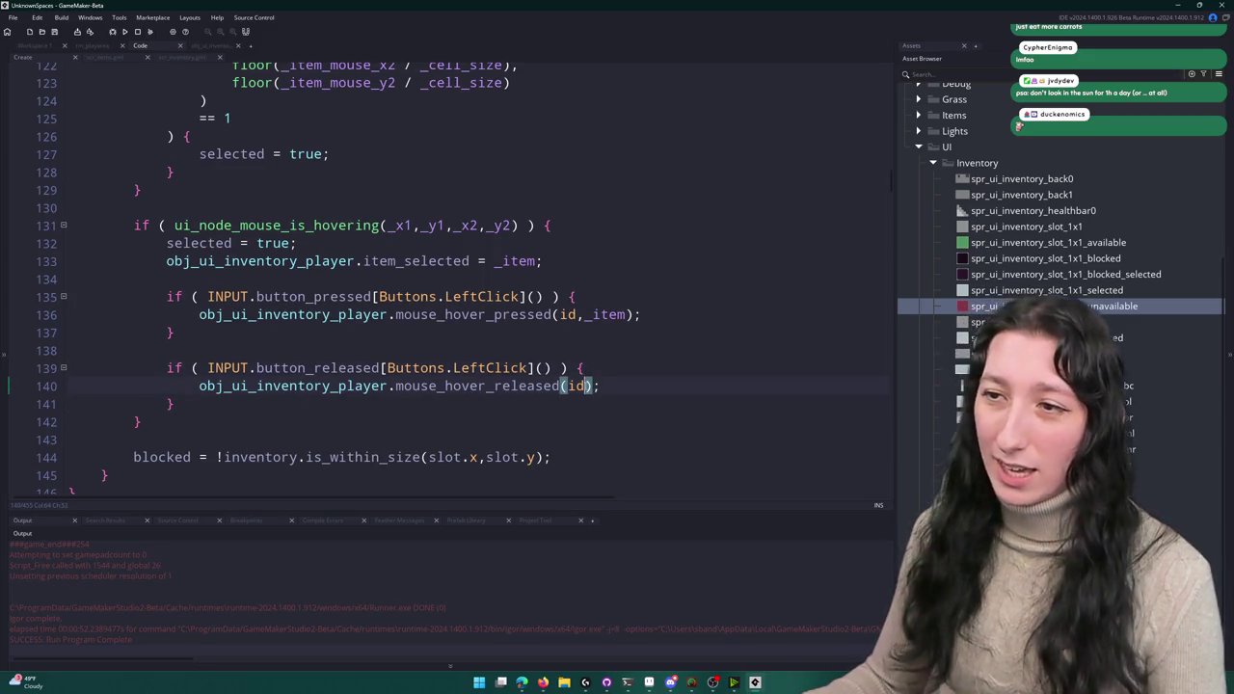
{"action": "scroll", "coordinate": [626, 68], "scroll_direction": "up", "scroll_amount": 4}
{"action": "scroll", "coordinate": [502, 283], "scroll_direction": "down", "scroll_amount": 4}
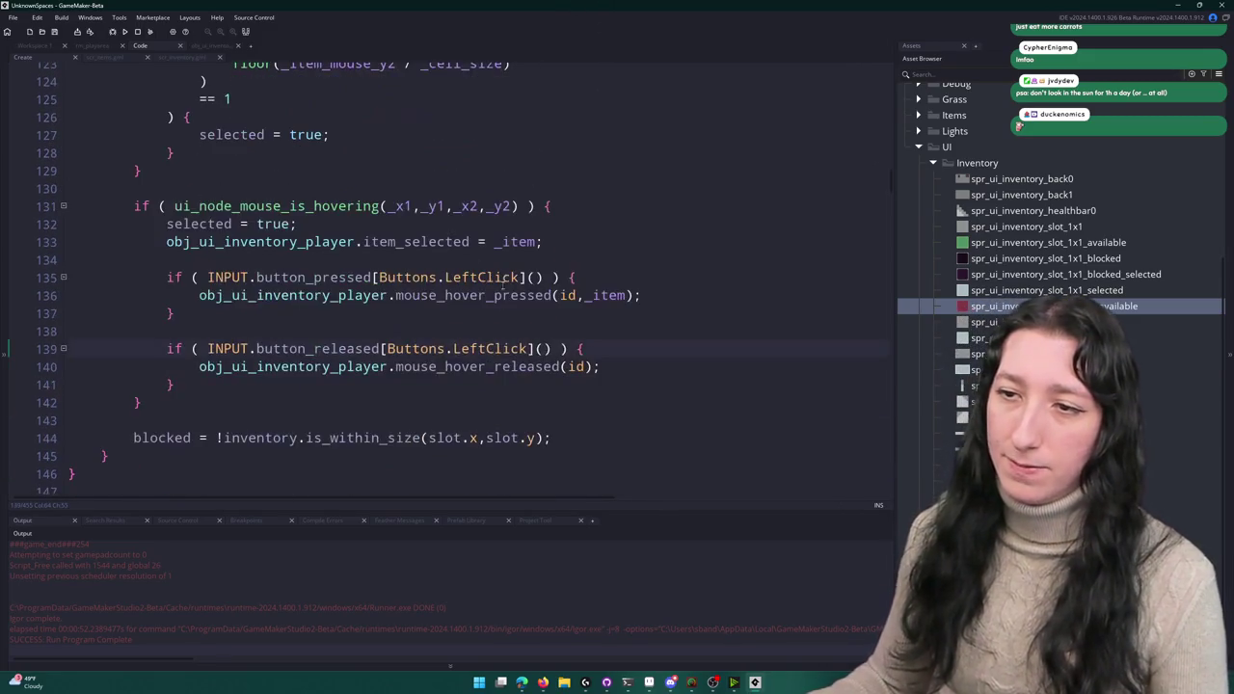
{"action": "left_click", "coordinate": [493, 367]}
{"action": "scroll", "coordinate": [472, 290], "scroll_direction": "up", "scroll_amount": 2}
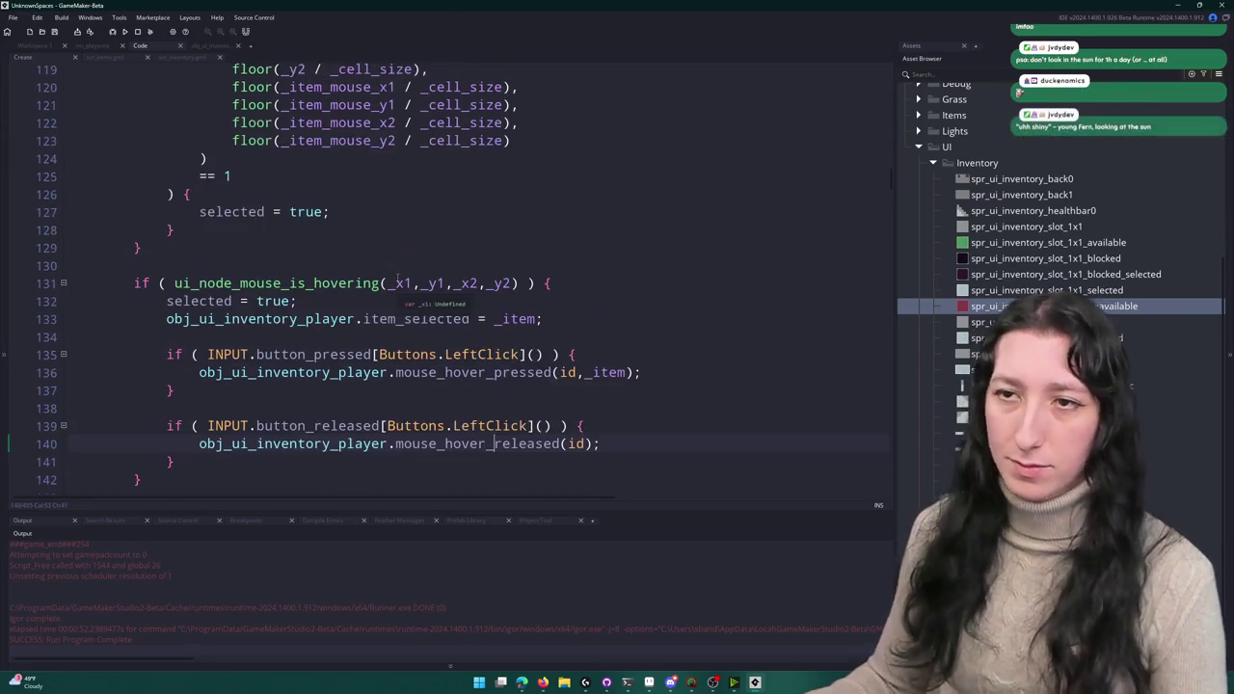
{"action": "scroll", "coordinate": [427, 267], "scroll_direction": "up", "scroll_amount": 1}
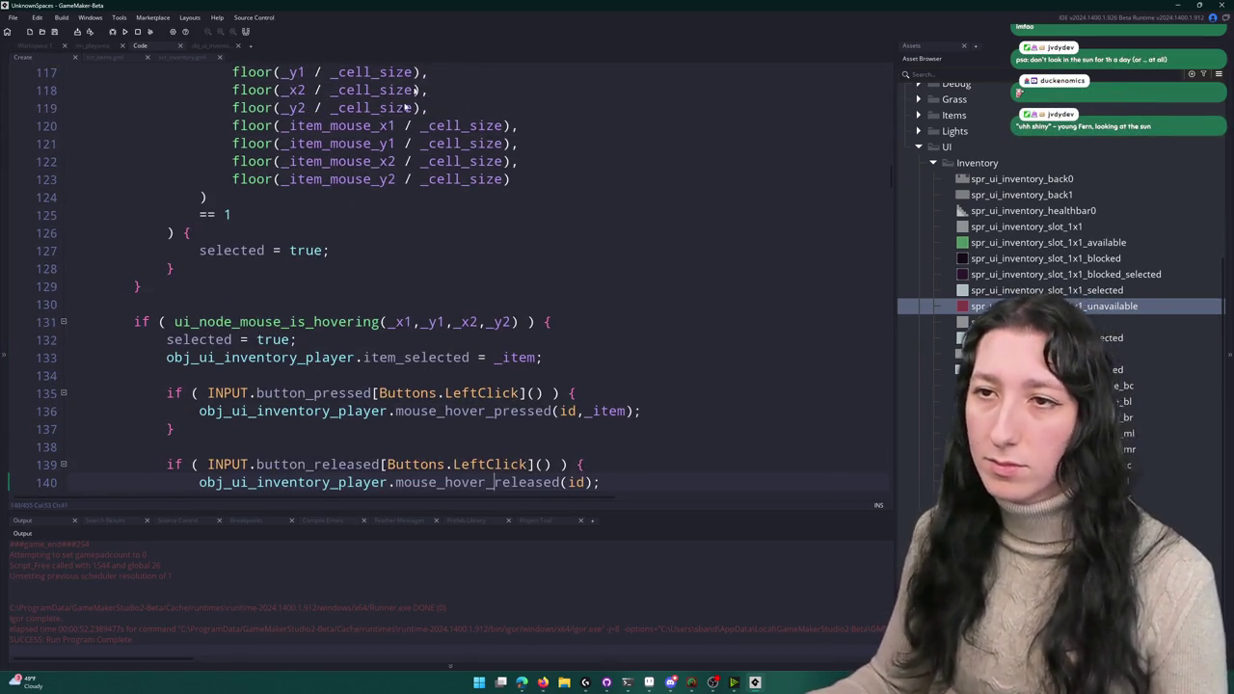
{"action": "scroll", "coordinate": [303, 298], "scroll_direction": "down", "scroll_amount": 3}
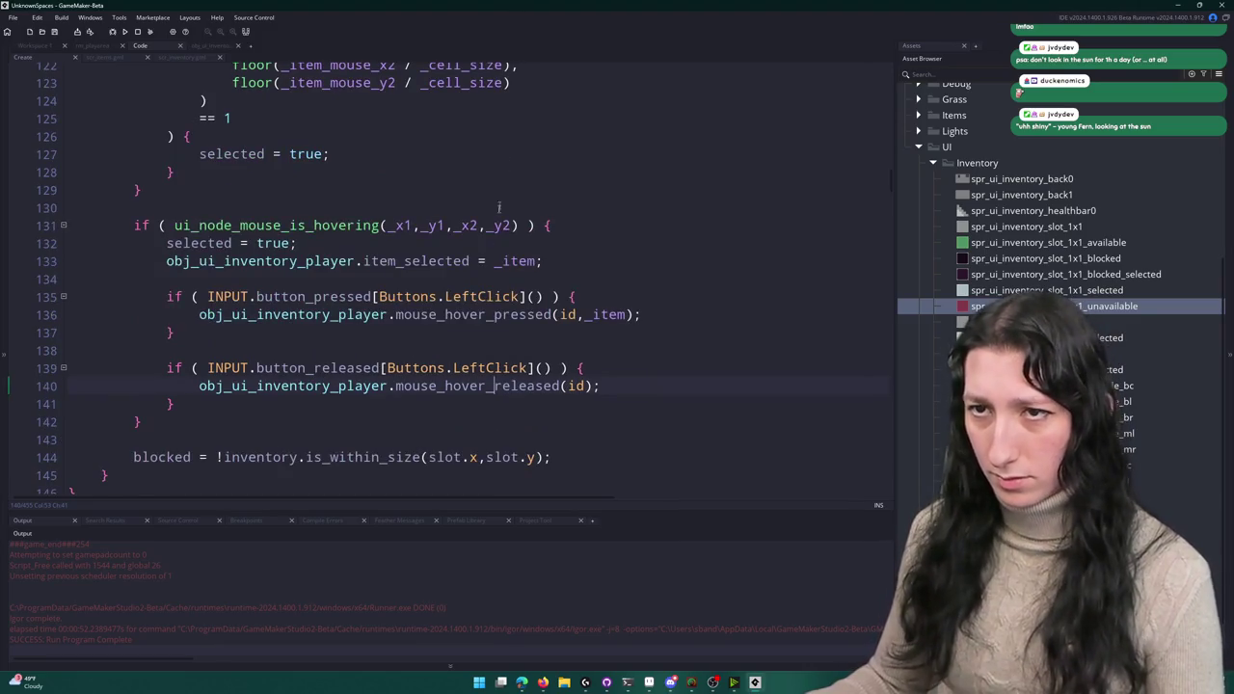
{"action": "scroll", "coordinate": [345, 282], "scroll_direction": "up", "scroll_amount": 2}
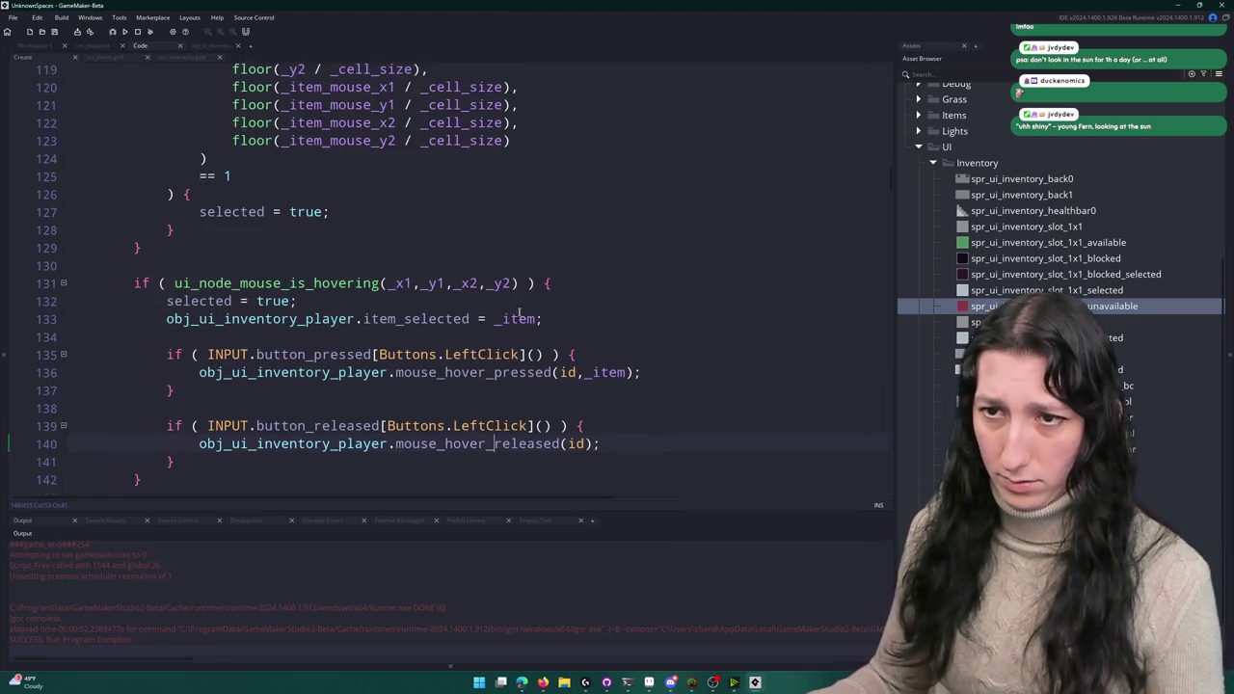
{"action": "scroll", "coordinate": [290, 367], "scroll_direction": "down", "scroll_amount": 1}
{"action": "left_click", "coordinate": [240, 406]}
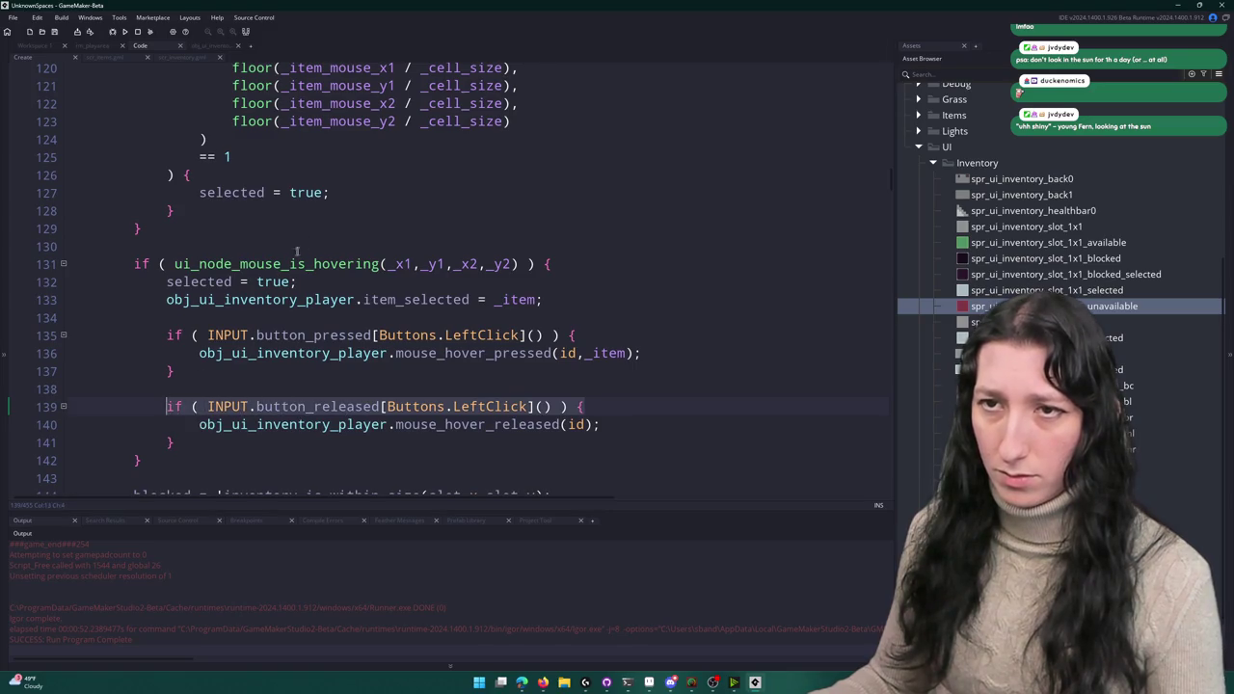
{"action": "left_click", "coordinate": [370, 193]}
{"action": "key", "text": "Return"}
- Paste a button-release check into the overlap branch, then delete it again
{"action": "key", "text": "ctrl+v"}
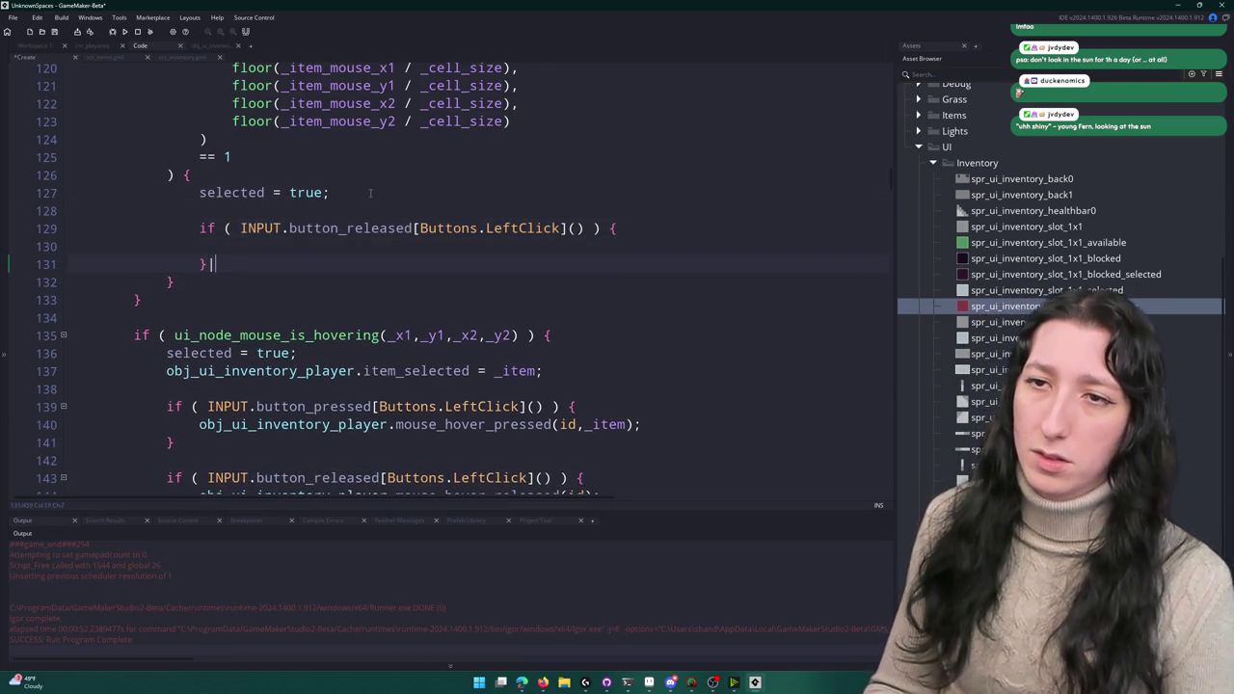
{"action": "scroll", "coordinate": [370, 193], "scroll_direction": "up", "scroll_amount": 3}
{"action": "left_click", "coordinate": [350, 384]}
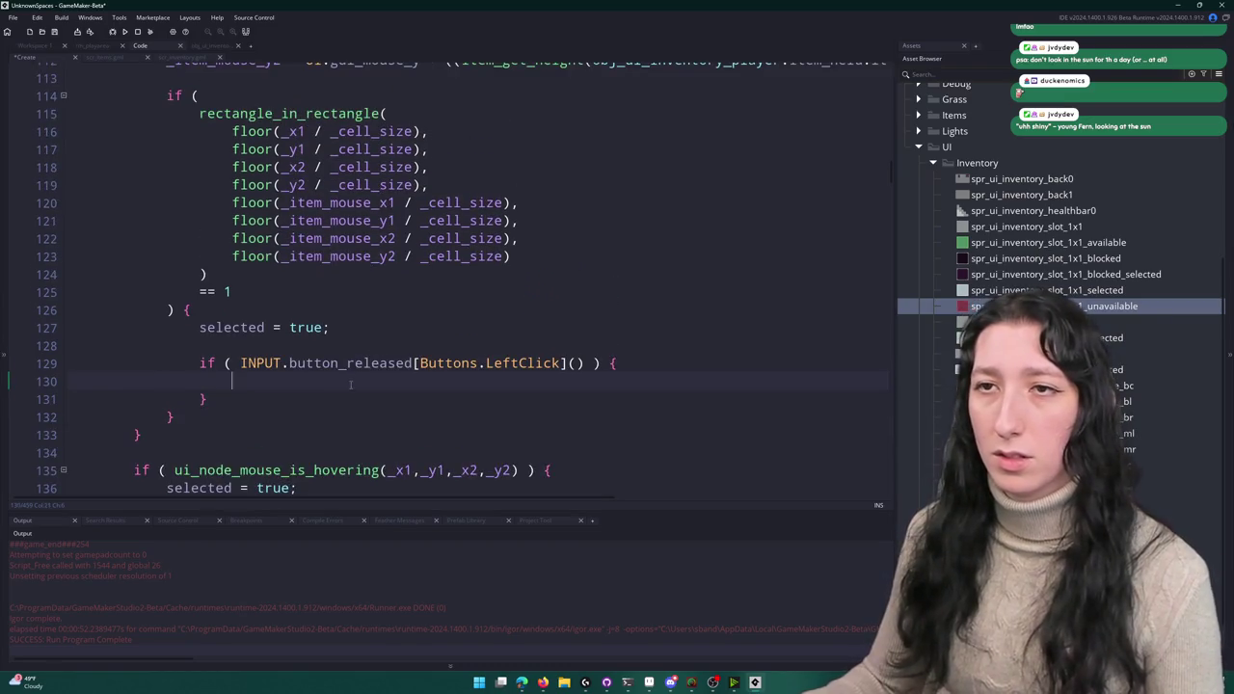
{"action": "left_click_drag", "start_coordinate": [232, 403], "coordinate": [111, 343]}
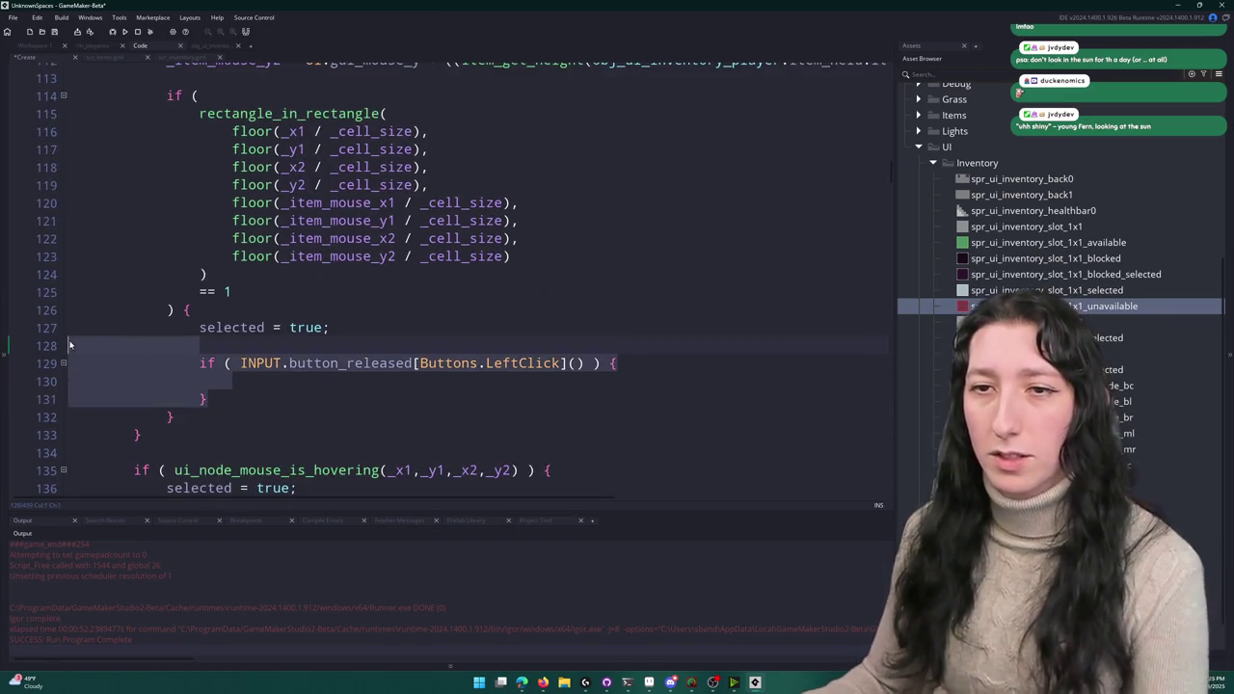
{"action": "key", "text": "BackSpace"}
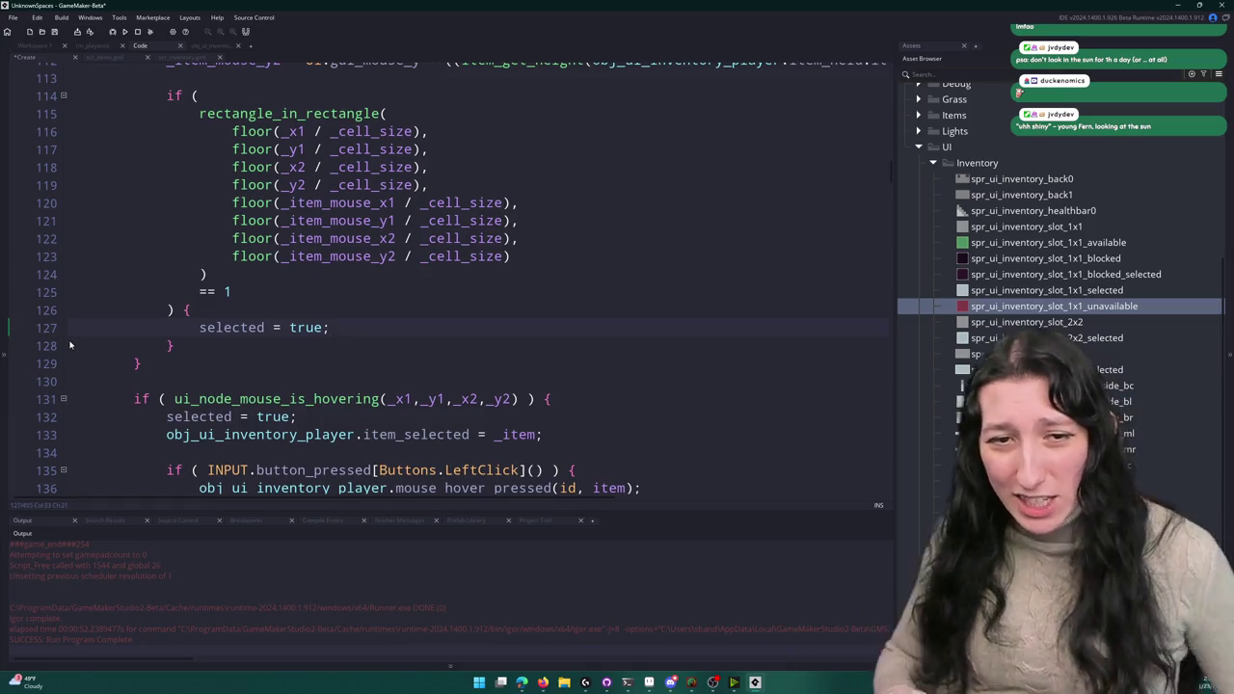
- Review the code around the rectangle_in_rectangle overlap check
{"action": "left_click", "coordinate": [606, 118]}
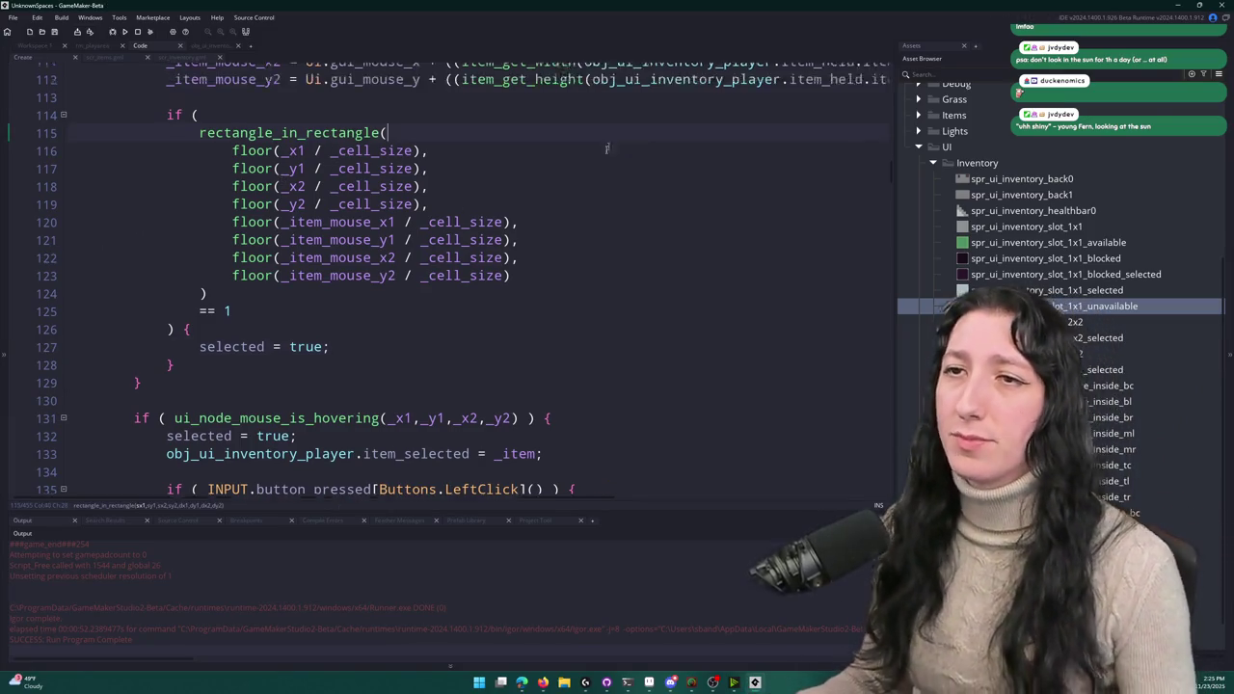
{"action": "scroll", "coordinate": [606, 147], "scroll_direction": "up", "scroll_amount": 4}
{"action": "scroll", "coordinate": [569, 202], "scroll_direction": "down", "scroll_amount": 2}
{"action": "scroll", "coordinate": [531, 263], "scroll_direction": "down", "scroll_amount": 1}
{"action": "scroll", "coordinate": [531, 264], "scroll_direction": "down", "scroll_amount": 8}
{"action": "scroll", "coordinate": [500, 274], "scroll_direction": "down", "scroll_amount": 5}
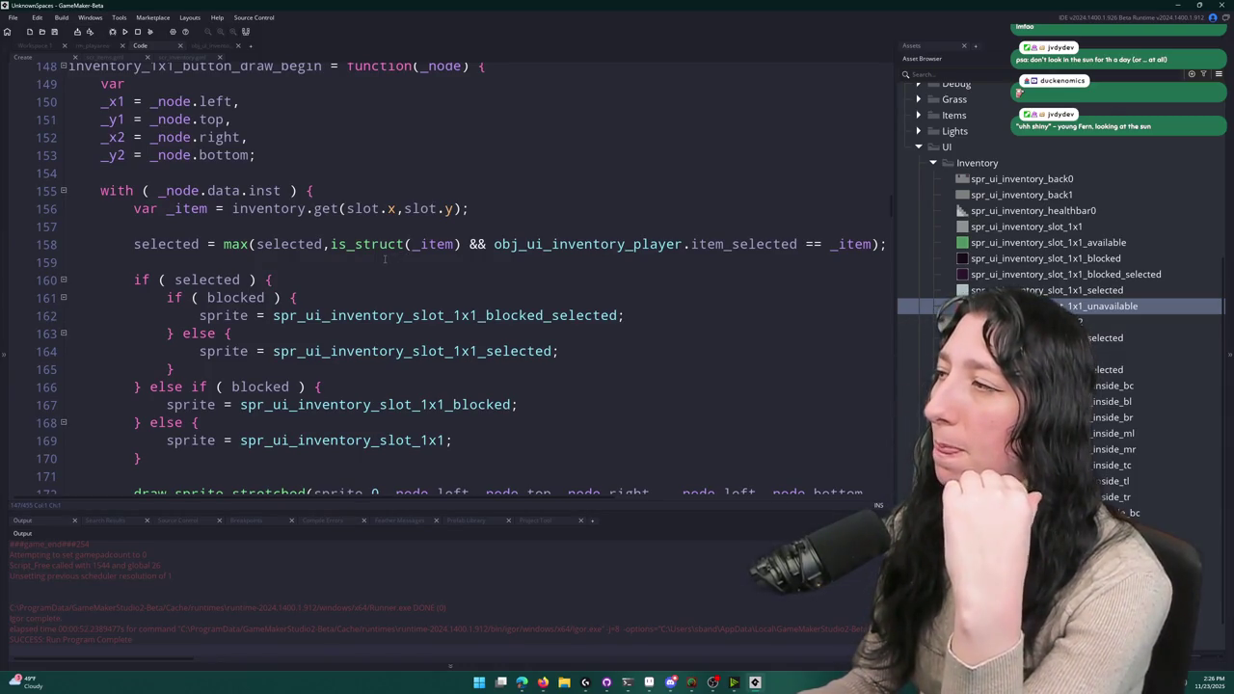
{"action": "scroll", "coordinate": [385, 258], "scroll_direction": "up", "scroll_amount": 13}
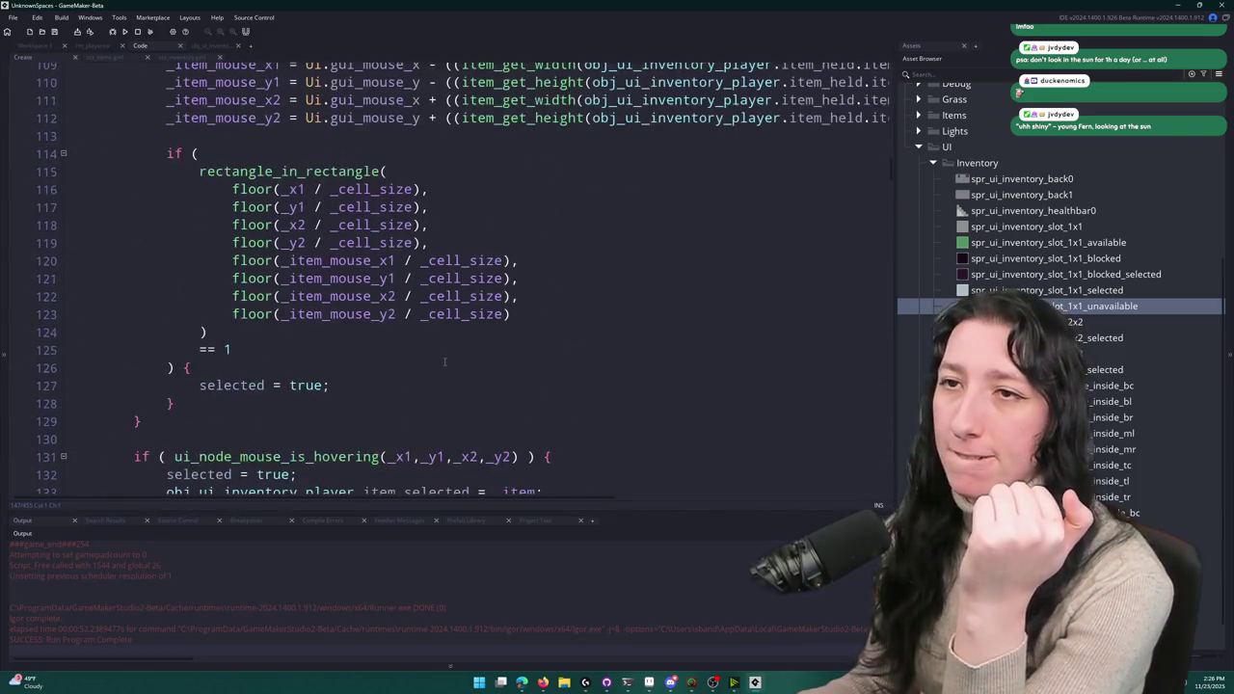
{"action": "scroll", "coordinate": [445, 361], "scroll_direction": "up", "scroll_amount": 2}
{"action": "scroll", "coordinate": [445, 349], "scroll_direction": "down", "scroll_amount": 2}
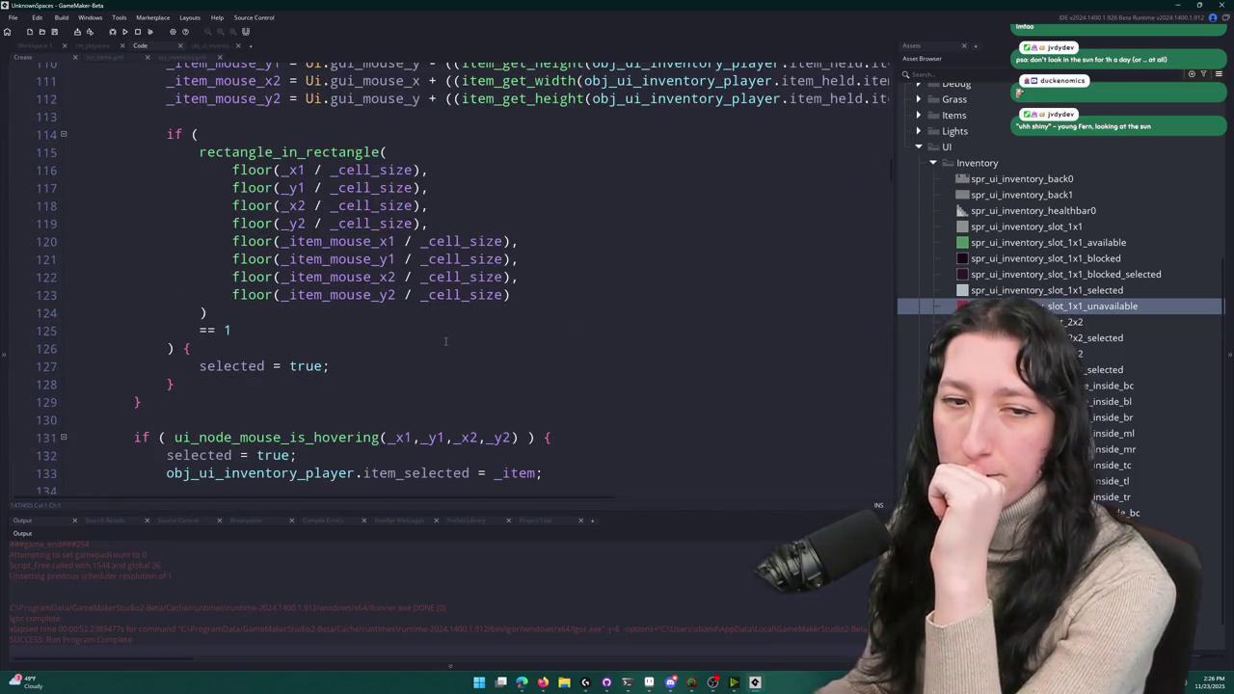
- Open obj_ui_inventory_player via Ctrl+T and view its Step event code
{"action": "left_click", "coordinate": [50, 44]}
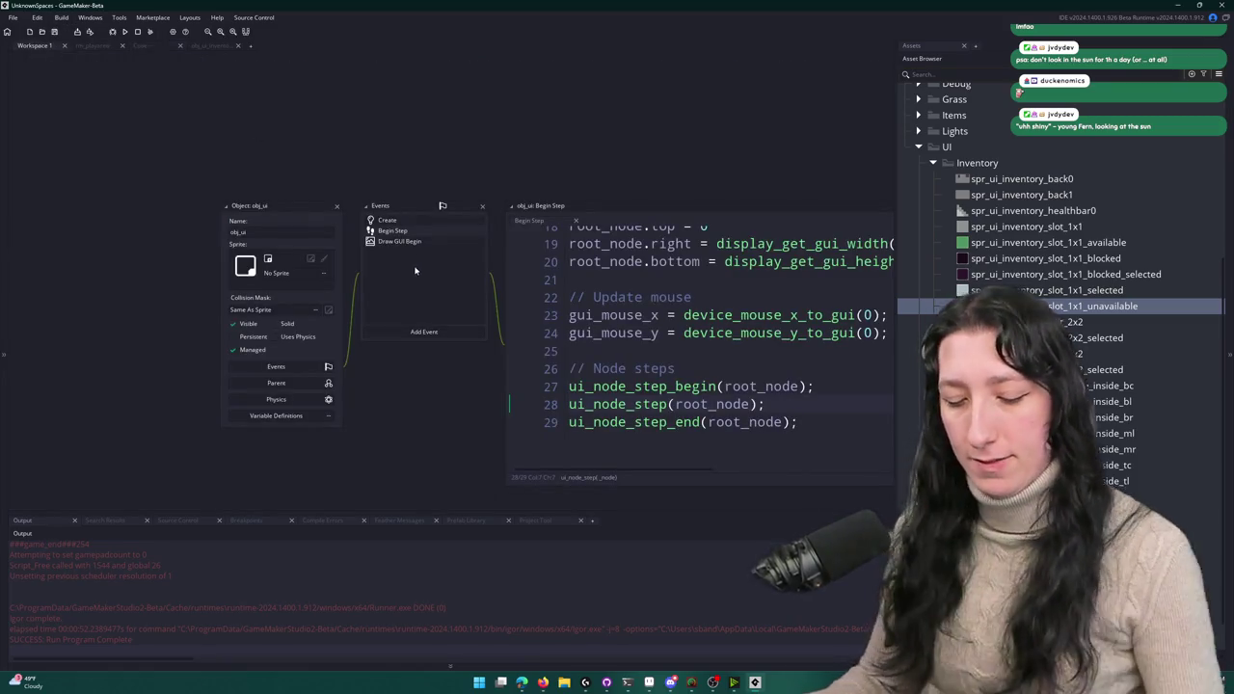
{"action": "key", "text": "ctrl+t"}
{"action": "type", "text": "obj"}
{"action": "key", "text": "BackSpace"}
{"action": "key", "text": "BackSpace"}
{"action": "key", "text": "BackSpace"}
{"action": "type", "text": "ui_"}
{"action": "key", "text": "Down"}
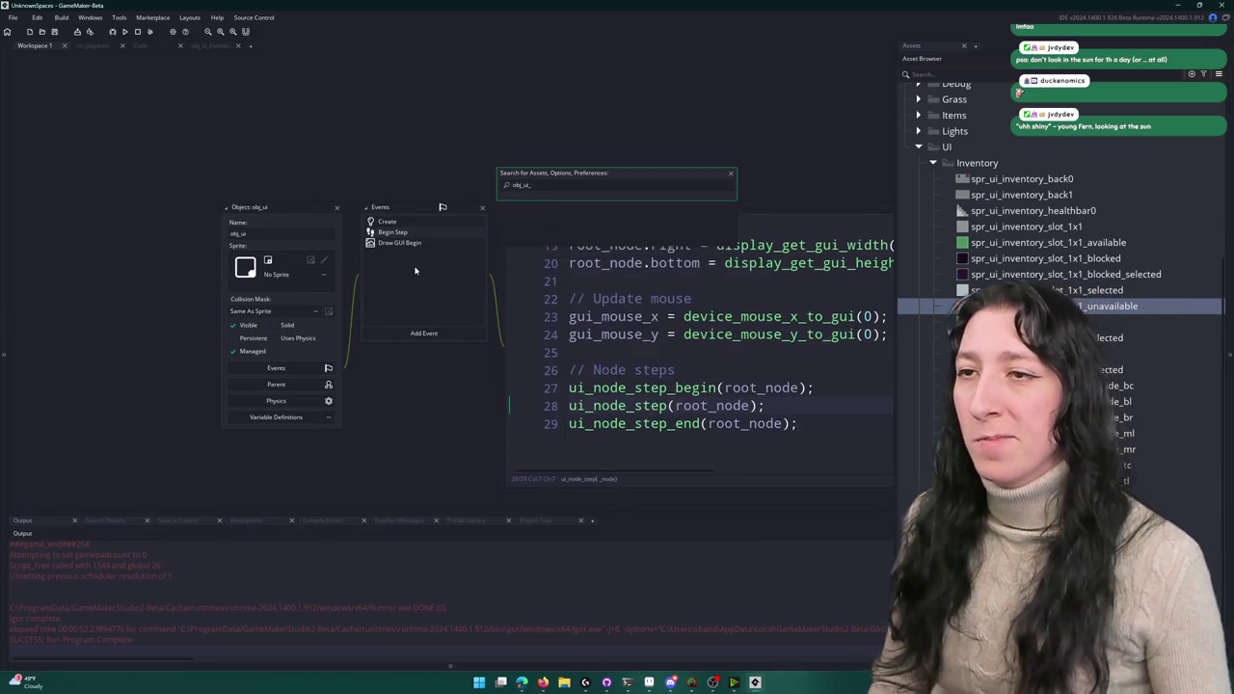
{"action": "key", "text": "Return"}
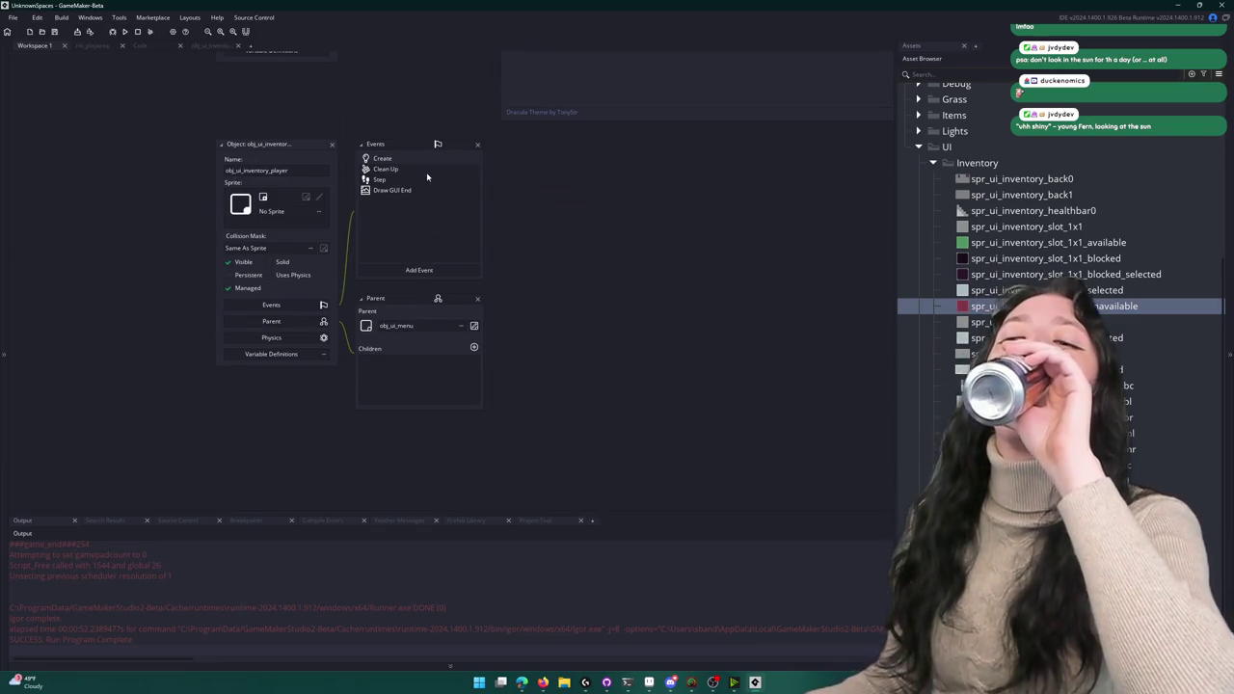
{"action": "double_click", "coordinate": [419, 182]}
{"action": "scroll", "coordinate": [431, 330], "scroll_direction": "down", "scroll_amount": 20}
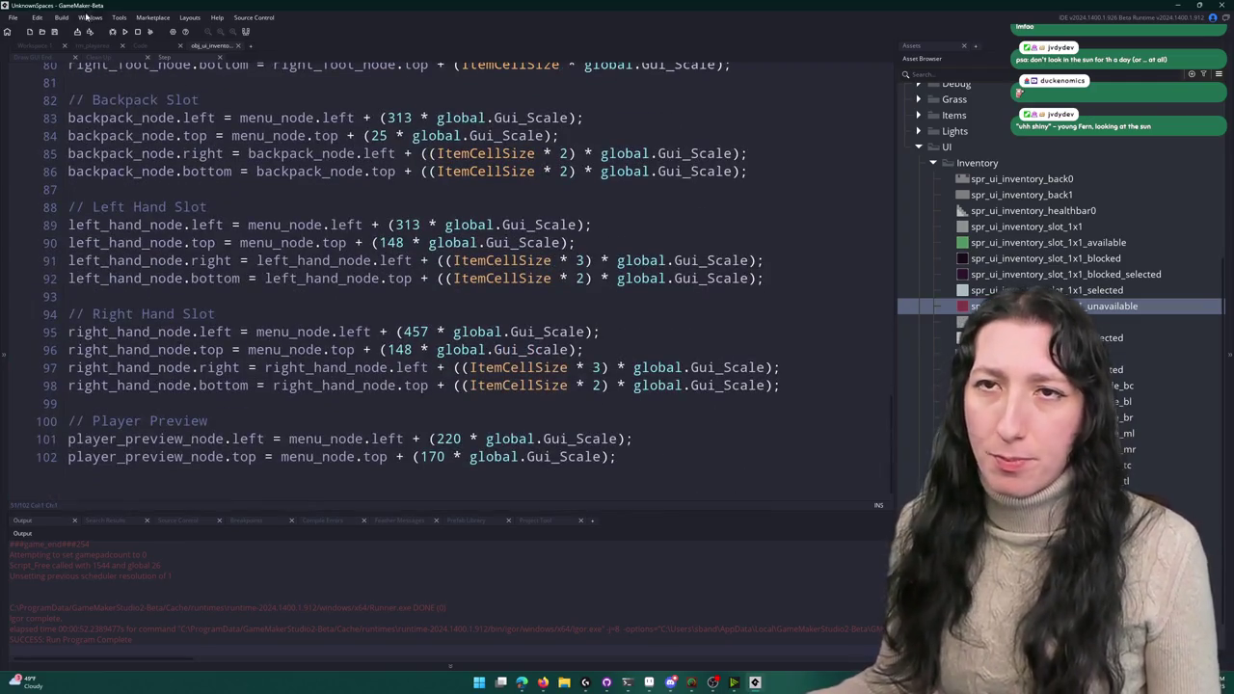
- Start a new 'if' line inside the Draw GUI End left-click release block
{"action": "left_click", "coordinate": [51, 46]}
{"action": "double_click", "coordinate": [382, 193]}
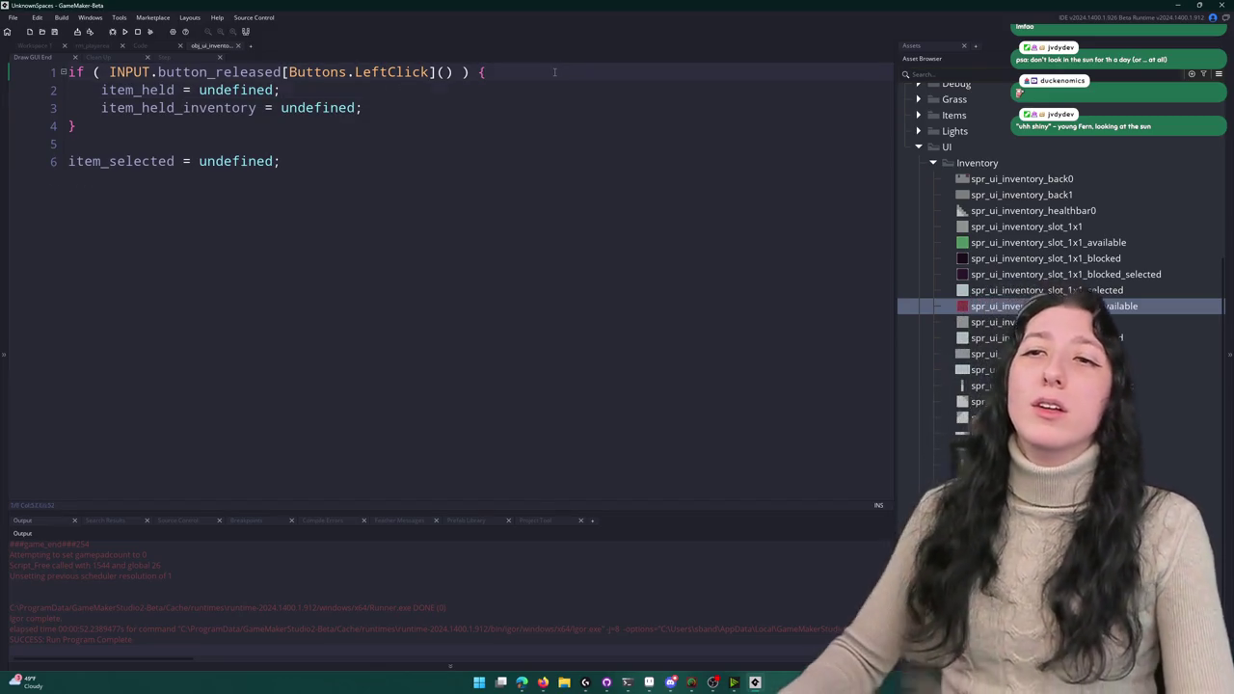
{"action": "key", "text": "Return"}
{"action": "key", "text": "Return"}
{"action": "key", "text": "Up"}
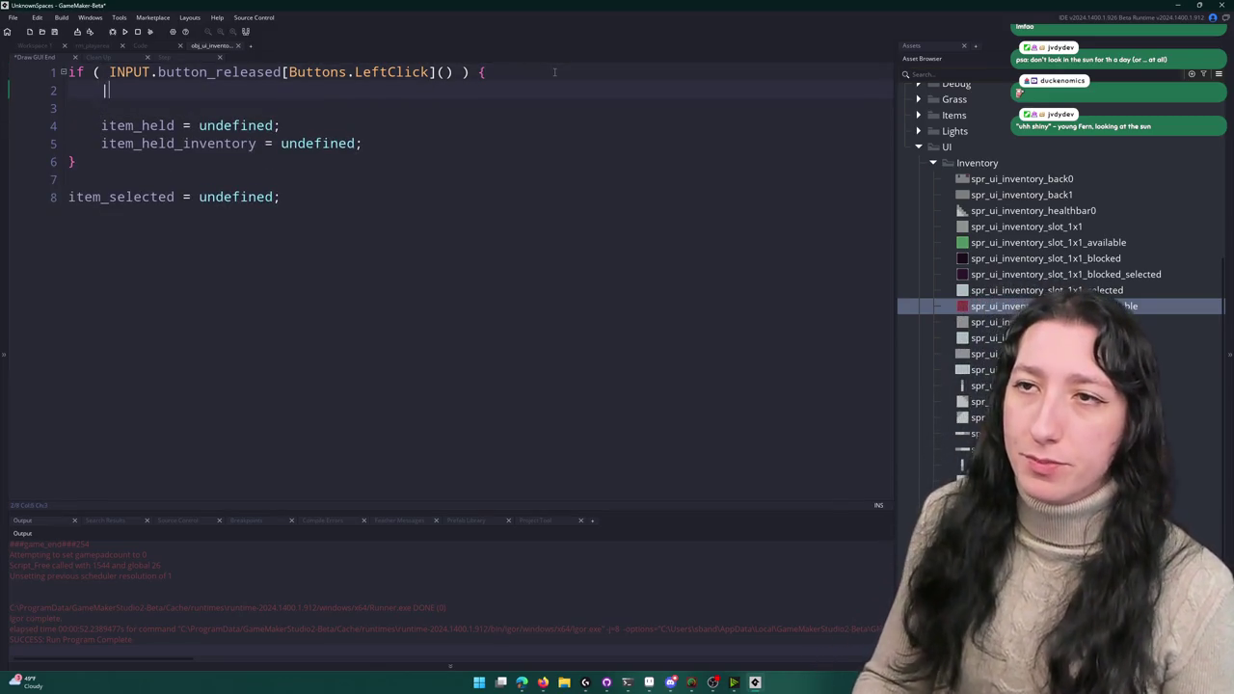
{"action": "type", "text": "if"}
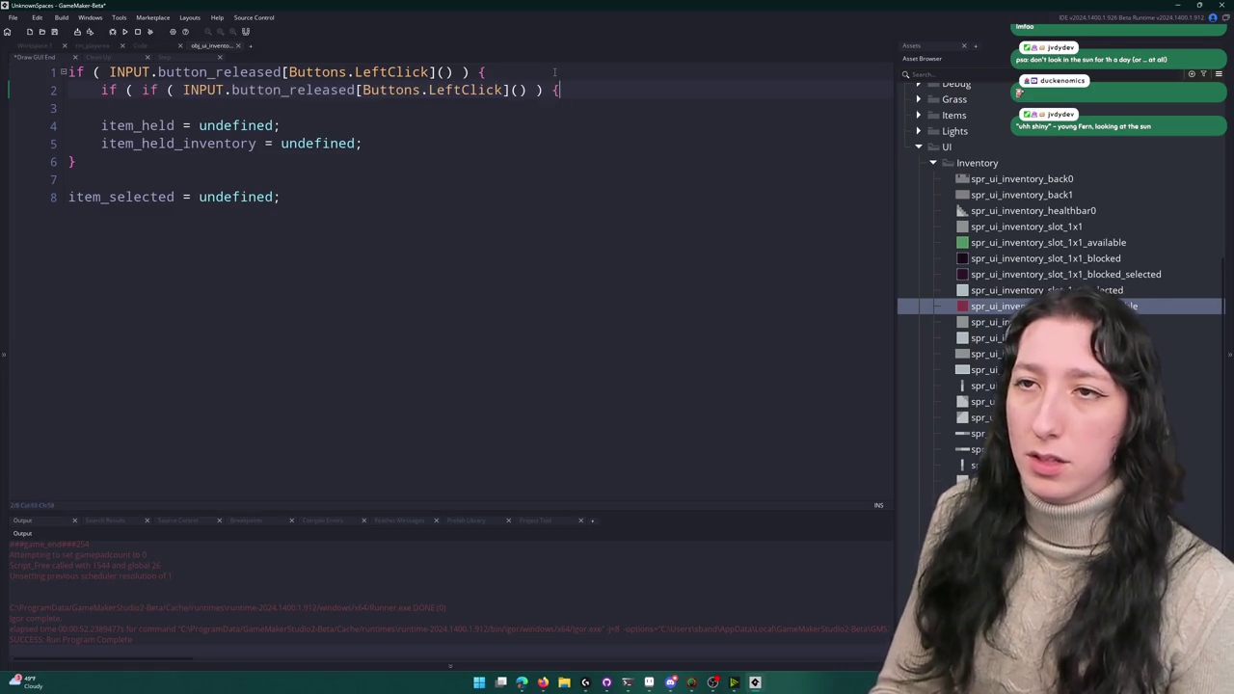
{"action": "left_click", "coordinate": [187, 55]}
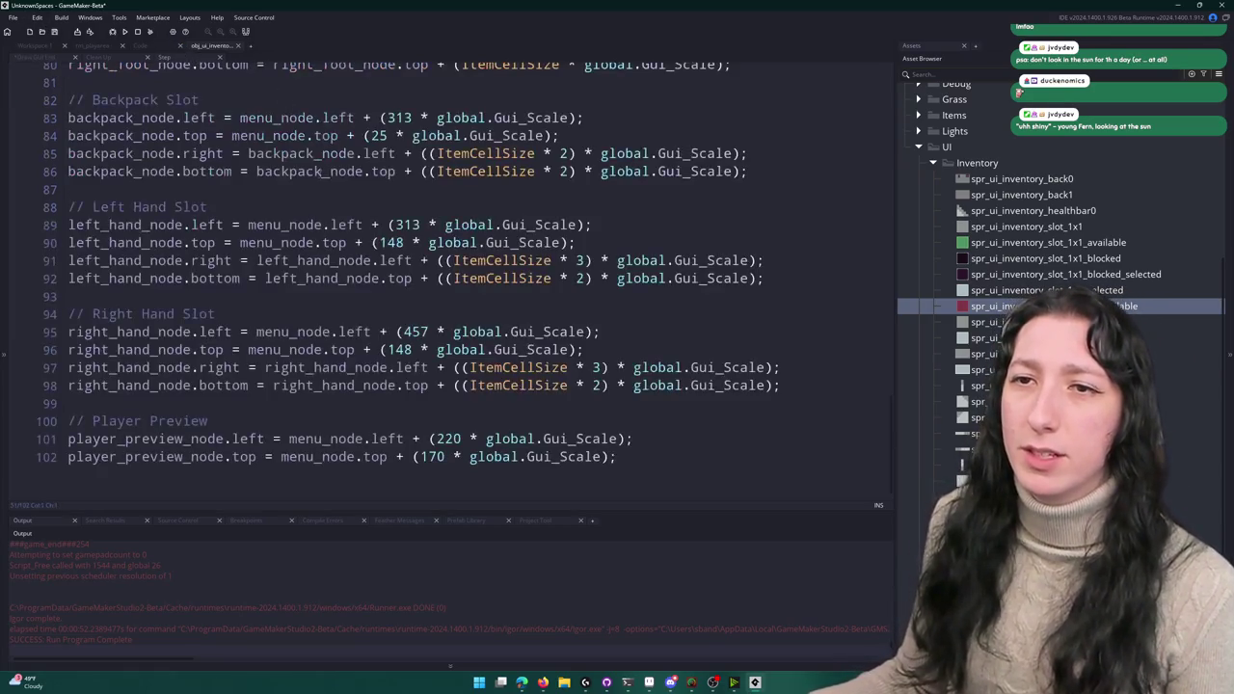
- Review the overlap-check branch of the inventory_1x1_button_step function
{"action": "left_click", "coordinate": [168, 46]}
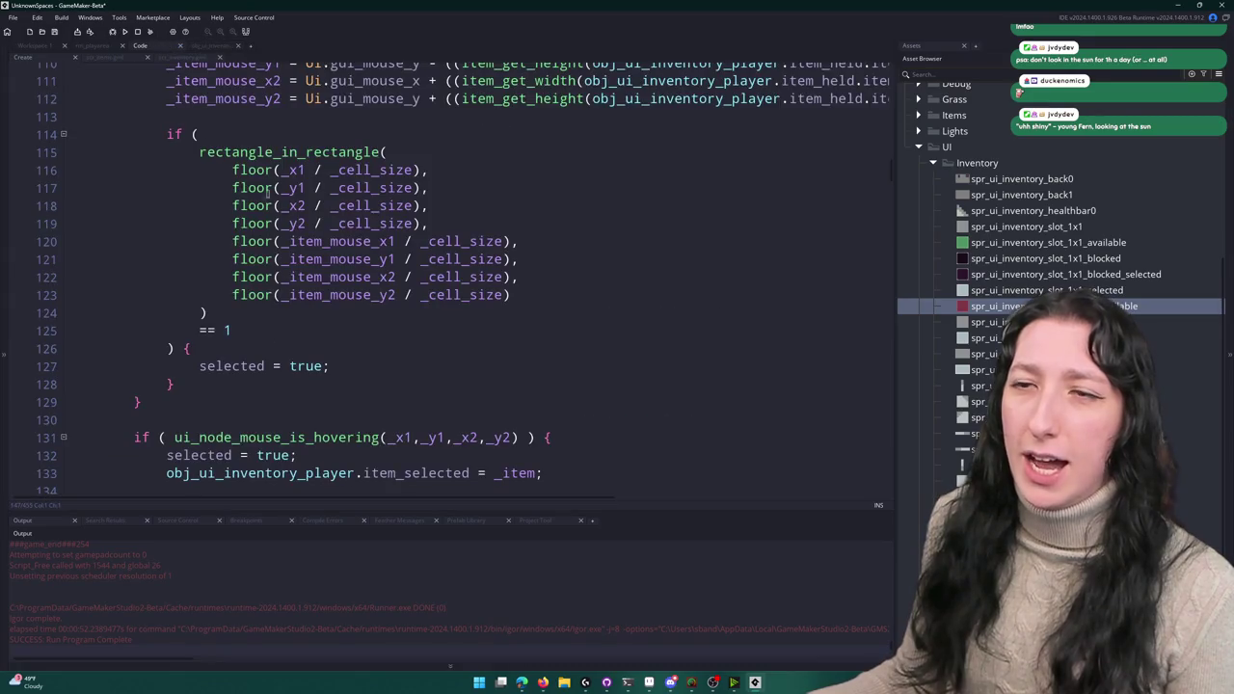
{"action": "scroll", "coordinate": [221, 309], "scroll_direction": "up", "scroll_amount": 5}
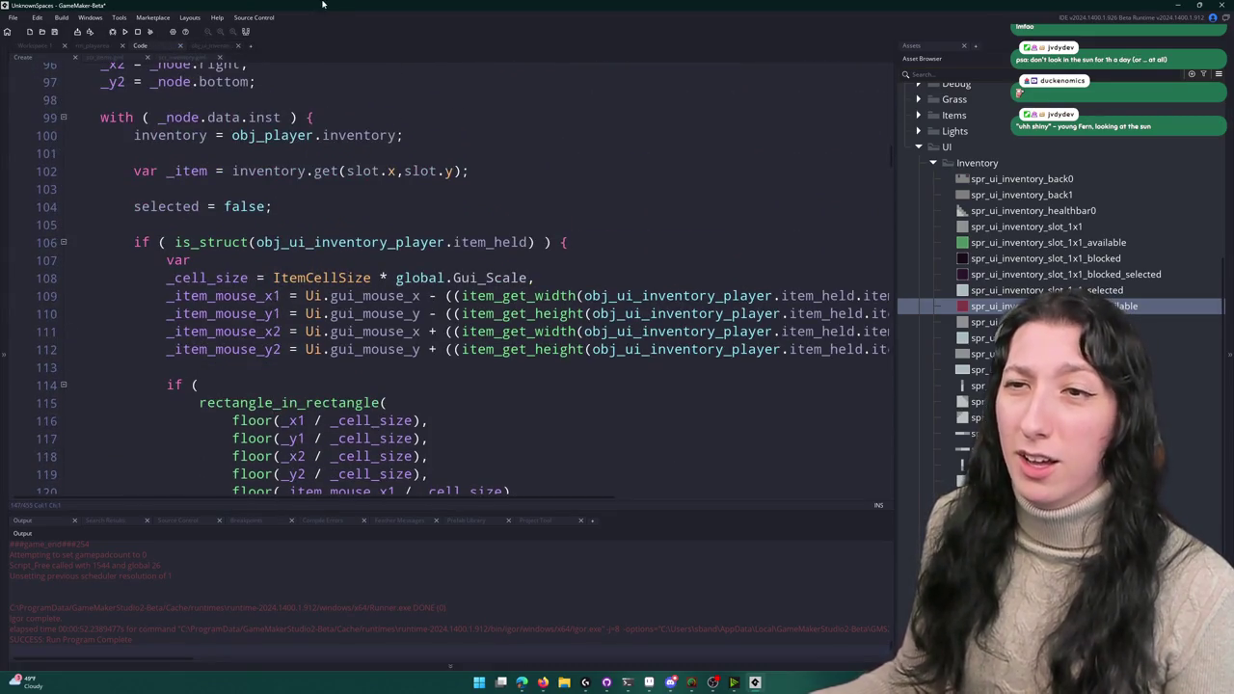
{"action": "scroll", "coordinate": [505, 180], "scroll_direction": "down", "scroll_amount": 4}
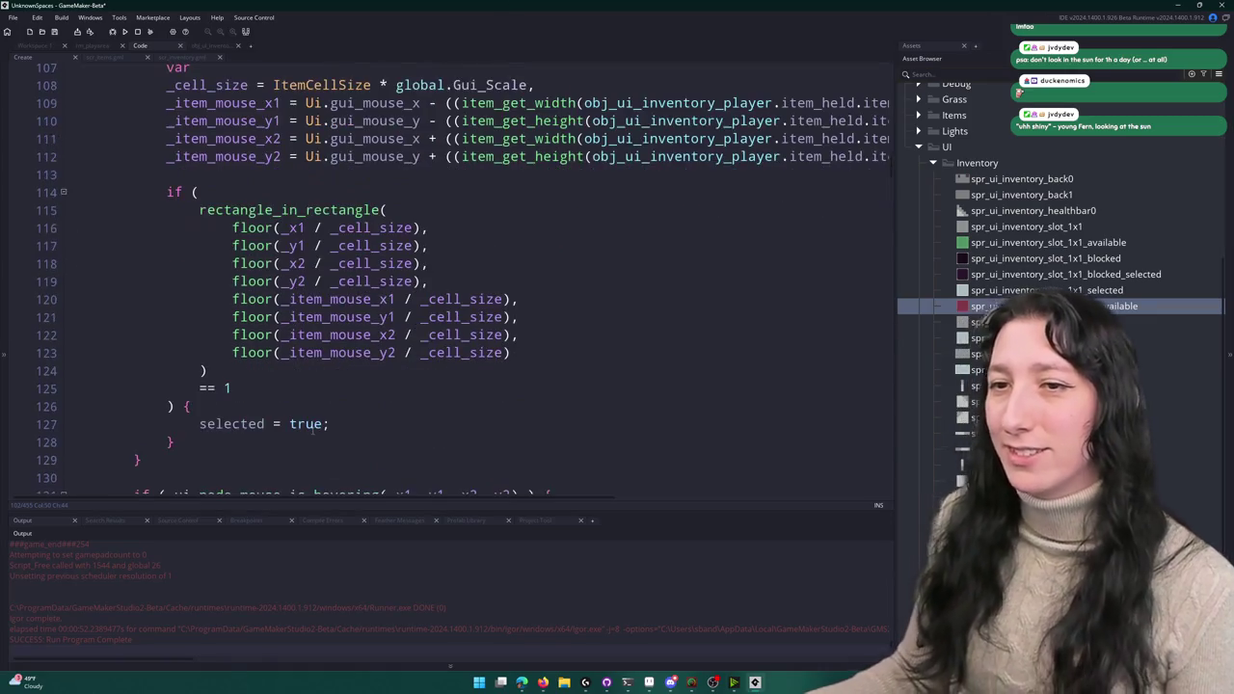
{"action": "scroll", "coordinate": [244, 67], "scroll_direction": "down", "scroll_amount": 3}
{"action": "left_click", "coordinate": [224, 253]}
{"action": "double_click", "coordinate": [226, 270]}
{"action": "scroll", "coordinate": [224, 232], "scroll_direction": "up", "scroll_amount": 3}
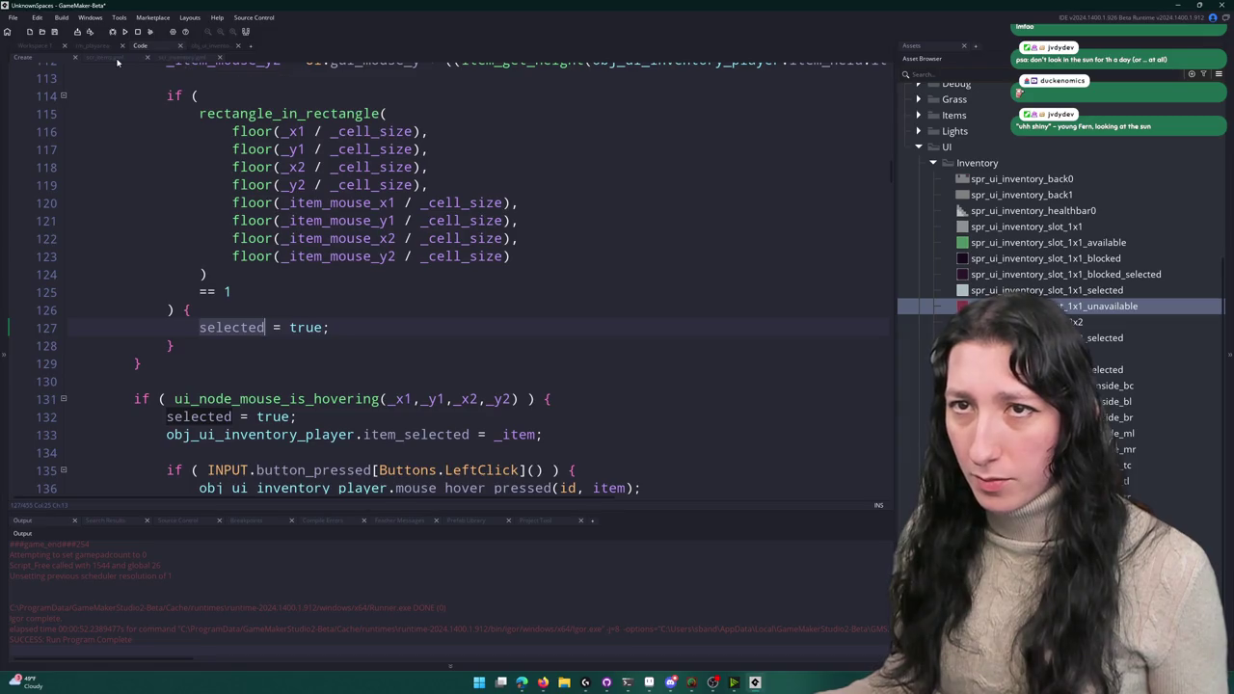
- Glance at the Items data functions script, then scroll back through the slot code
{"action": "left_click", "coordinate": [118, 58]}
{"action": "left_click", "coordinate": [183, 57]}
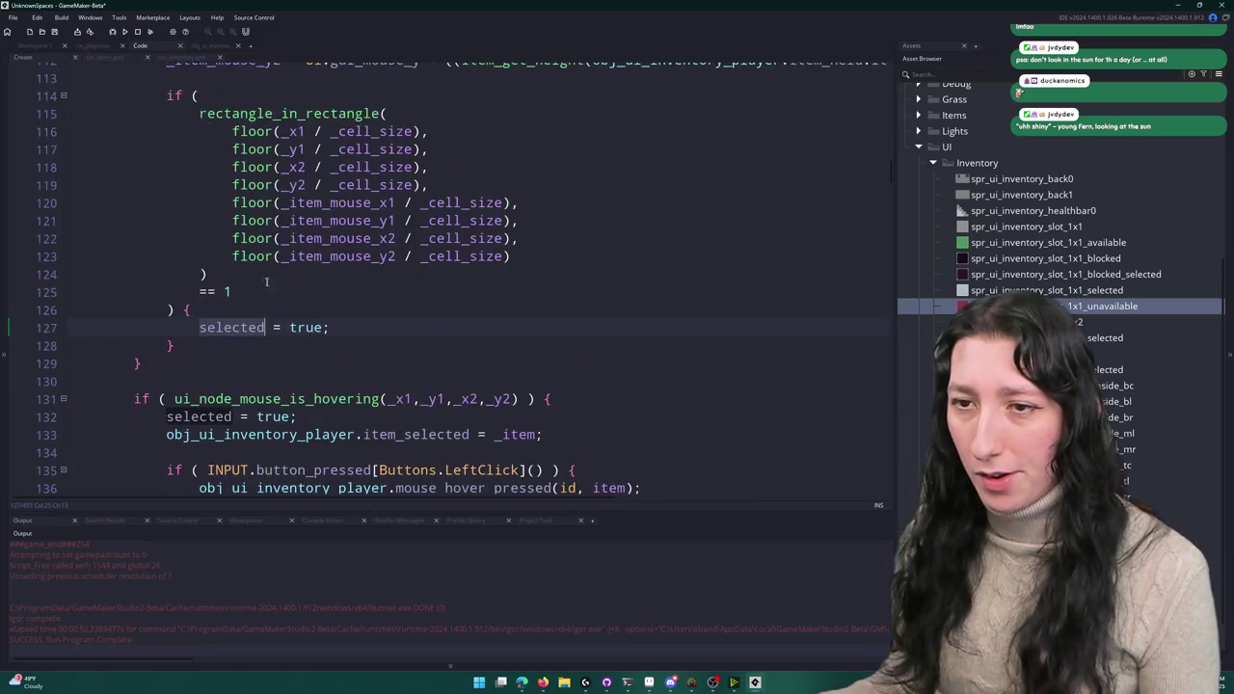
{"action": "scroll", "coordinate": [267, 282], "scroll_direction": "down", "scroll_amount": 2}
{"action": "scroll", "coordinate": [266, 282], "scroll_direction": "up", "scroll_amount": 11}
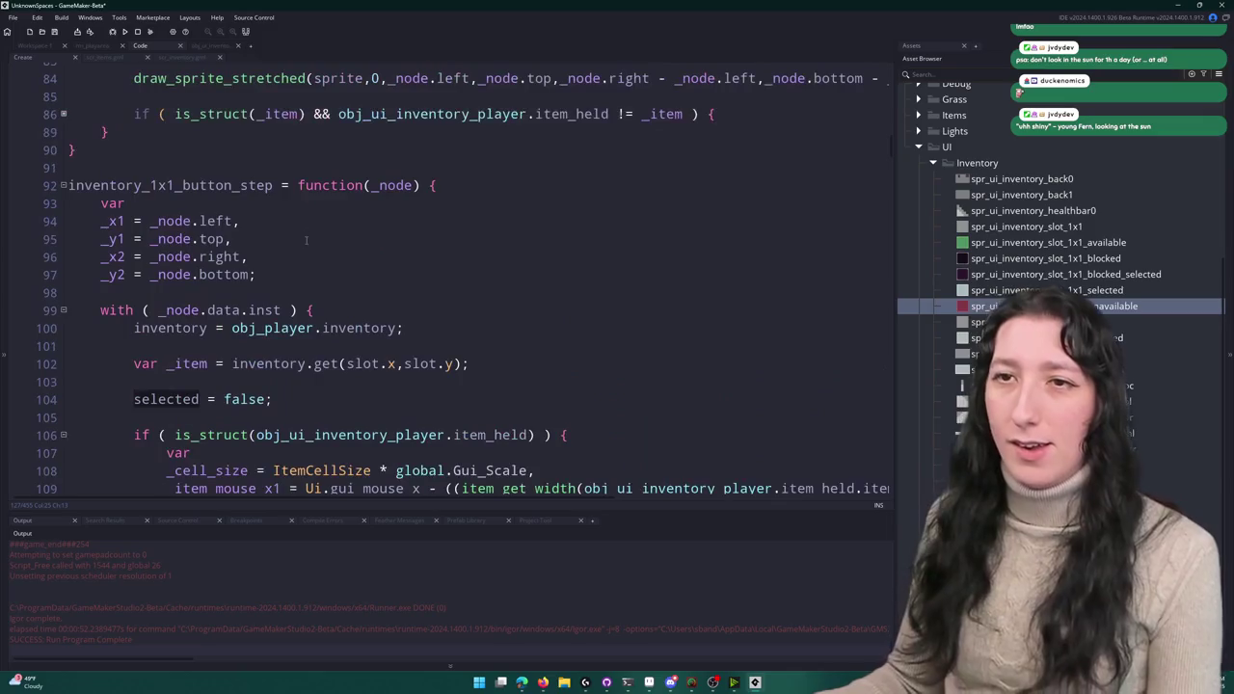
{"action": "scroll", "coordinate": [486, 363], "scroll_direction": "up", "scroll_amount": 3}
{"action": "scroll", "coordinate": [486, 363], "scroll_direction": "down", "scroll_amount": 8}
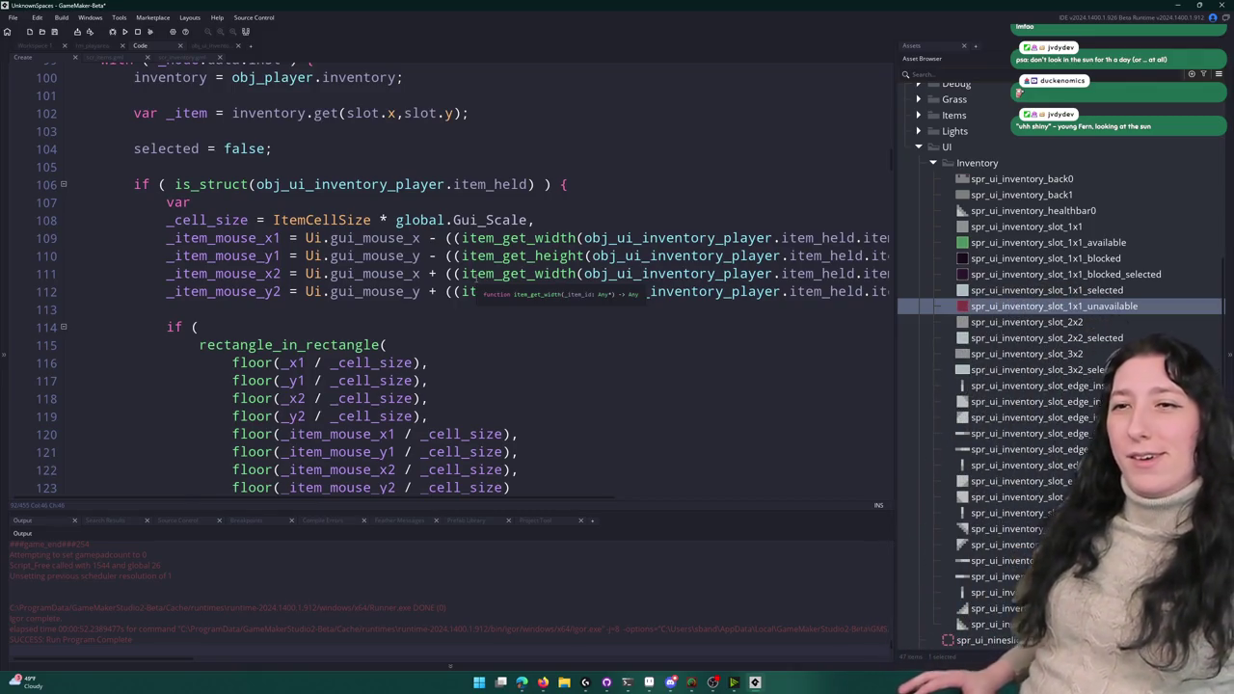
{"action": "scroll", "coordinate": [473, 279], "scroll_direction": "down", "scroll_amount": 6}
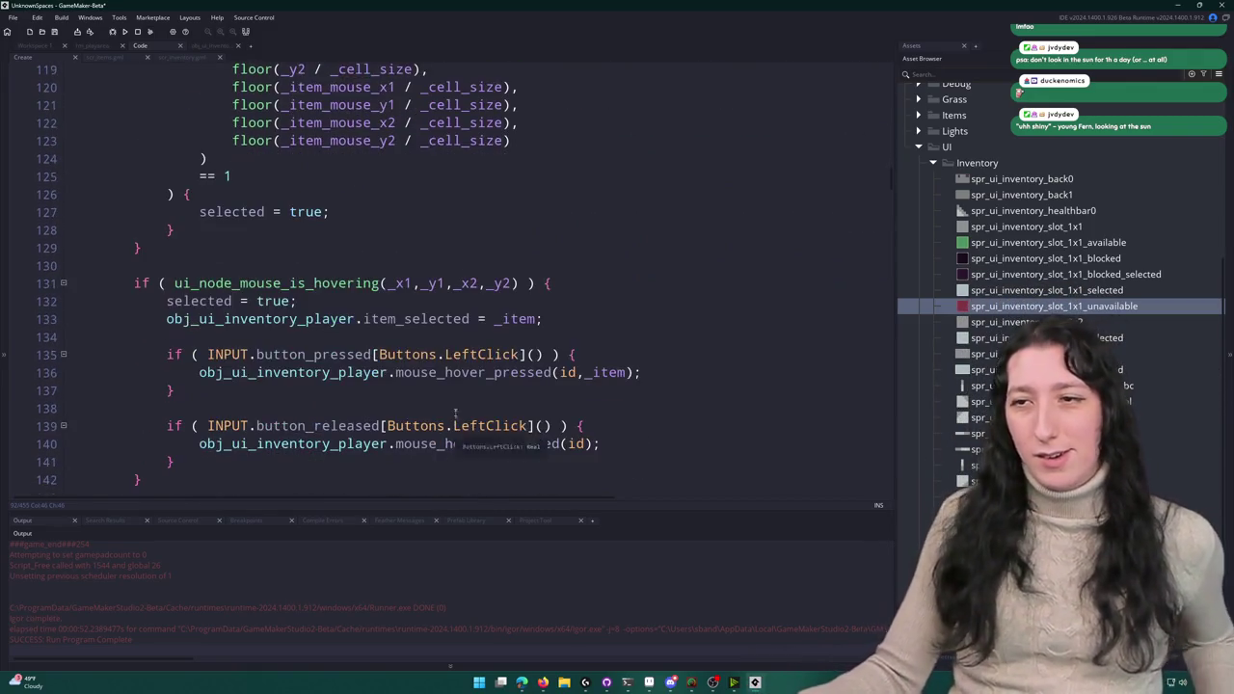
- Locate the mouse_hover_released definition with Ctrl+F, then close the search
{"action": "double_click", "coordinate": [482, 444]}
{"action": "key", "text": "ctrl+f"}
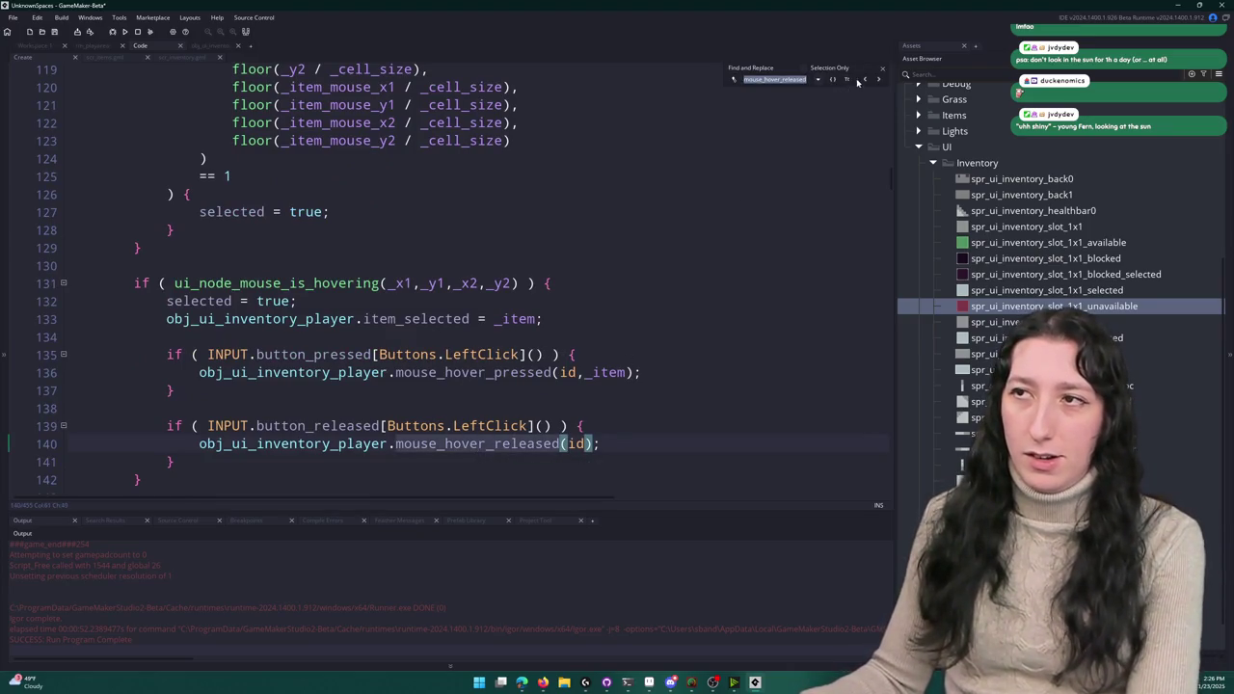
{"action": "left_click", "coordinate": [864, 81]}
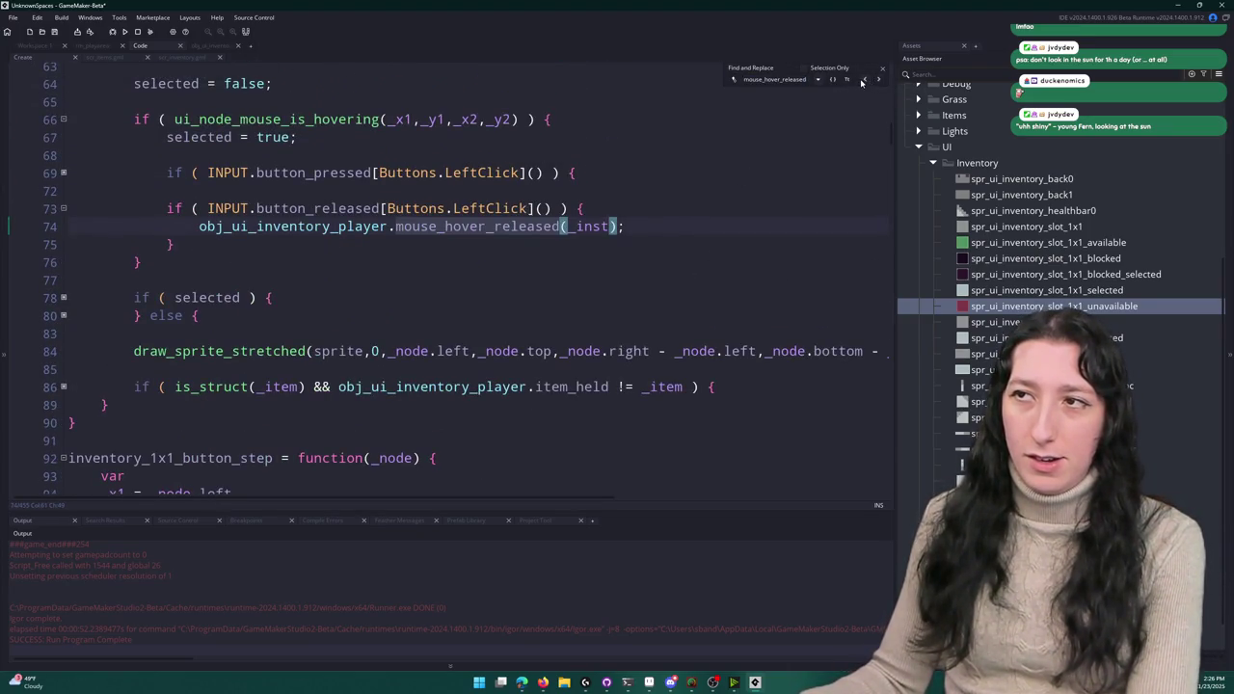
{"action": "left_click", "coordinate": [863, 81]}
{"action": "left_click", "coordinate": [438, 72]}
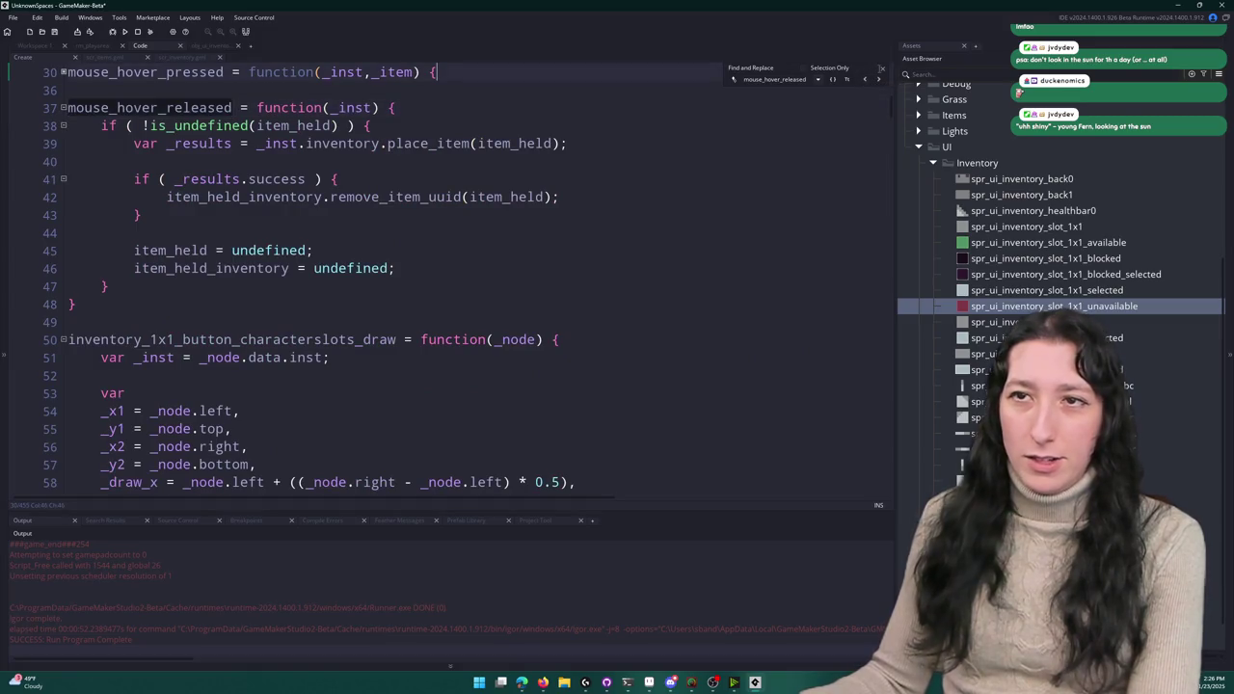
{"action": "left_click", "coordinate": [881, 71]}
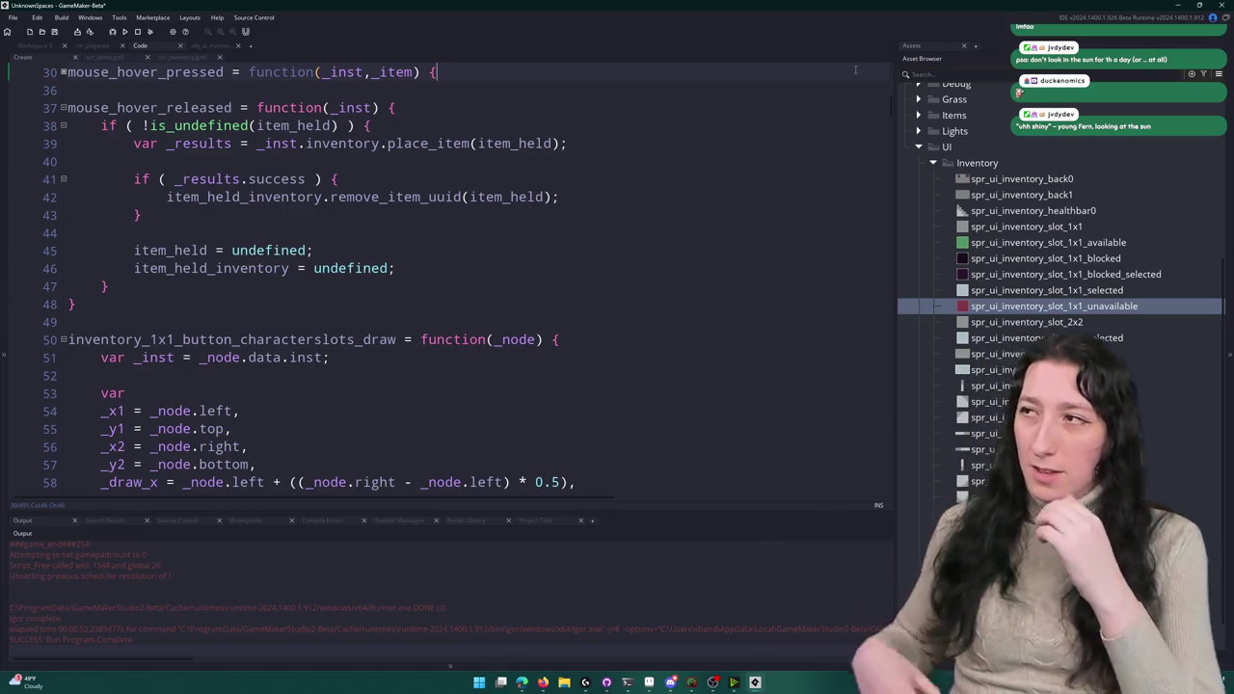
- Copy the item_selected assignment under selected = true in the rectangle_in_rectangle branch
{"action": "key", "text": "ctrl+Tab"}
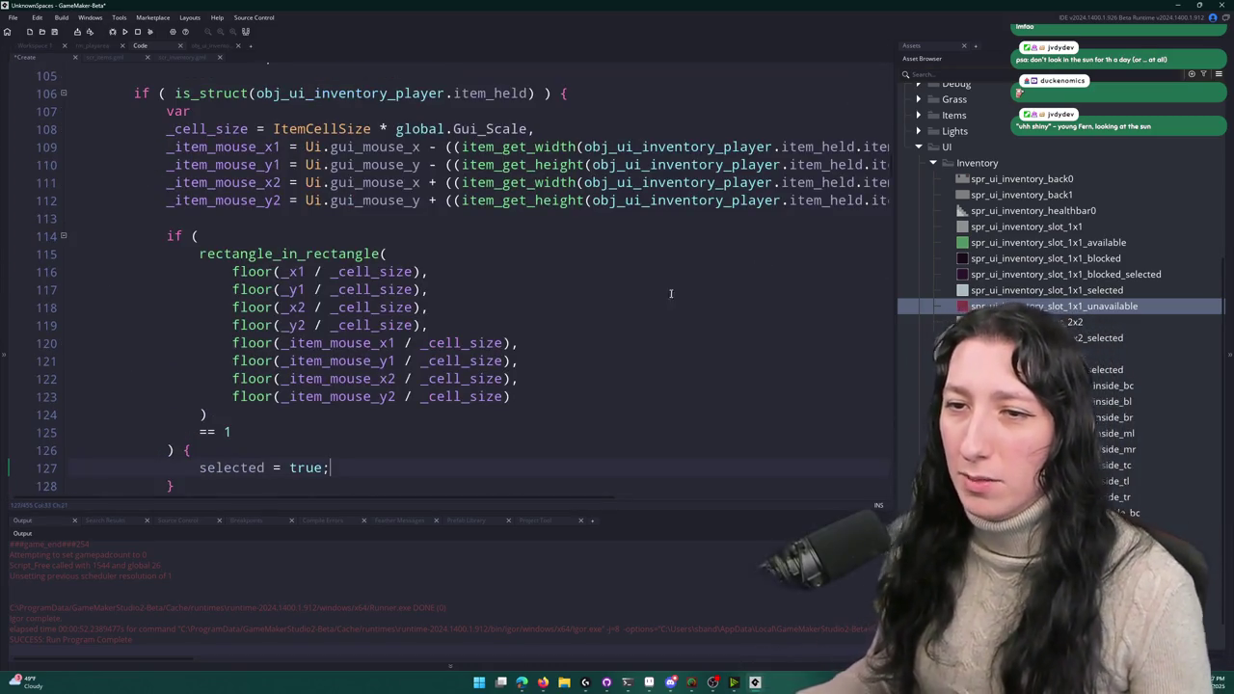
{"action": "scroll", "coordinate": [766, 259], "scroll_direction": "down", "scroll_amount": 5}
{"action": "scroll", "coordinate": [332, 231], "scroll_direction": "down", "scroll_amount": 2}
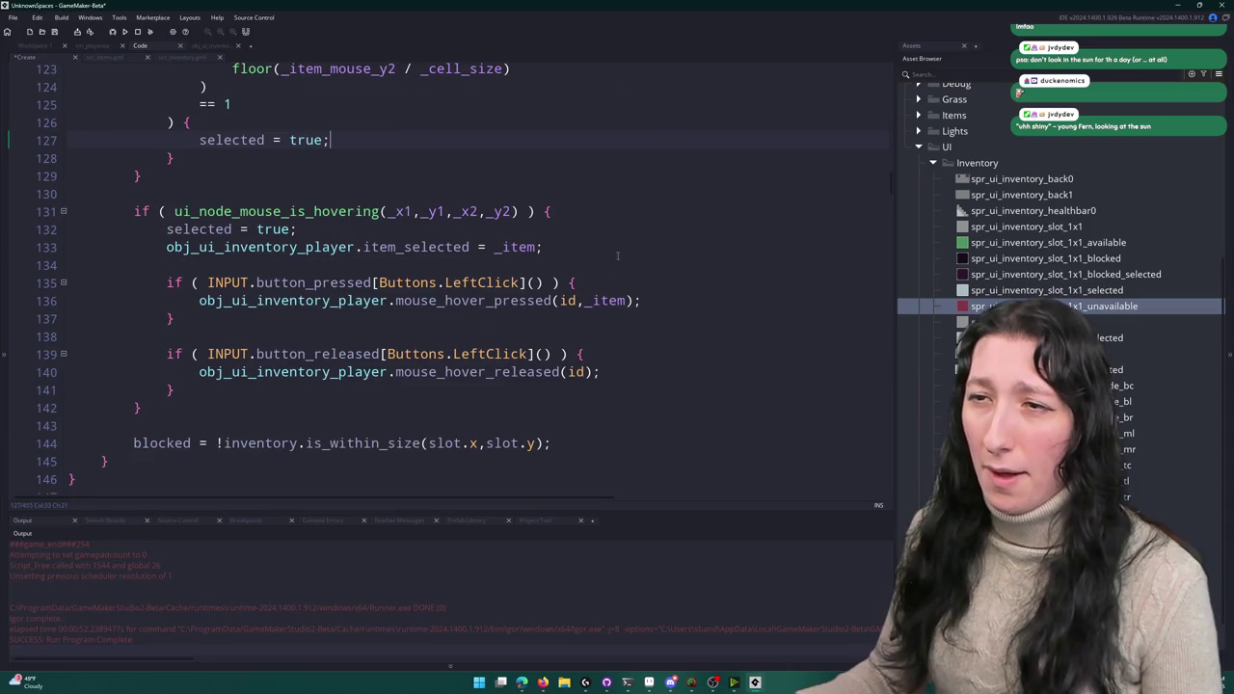
{"action": "scroll", "coordinate": [258, 347], "scroll_direction": "up", "scroll_amount": 1}
{"action": "left_click", "coordinate": [258, 358]}
{"action": "left_click", "coordinate": [614, 298]}
{"action": "left_click", "coordinate": [166, 305]}
{"action": "key", "text": "ctrl+c"}
{"action": "left_click", "coordinate": [395, 198]}
{"action": "key", "text": "Return"}
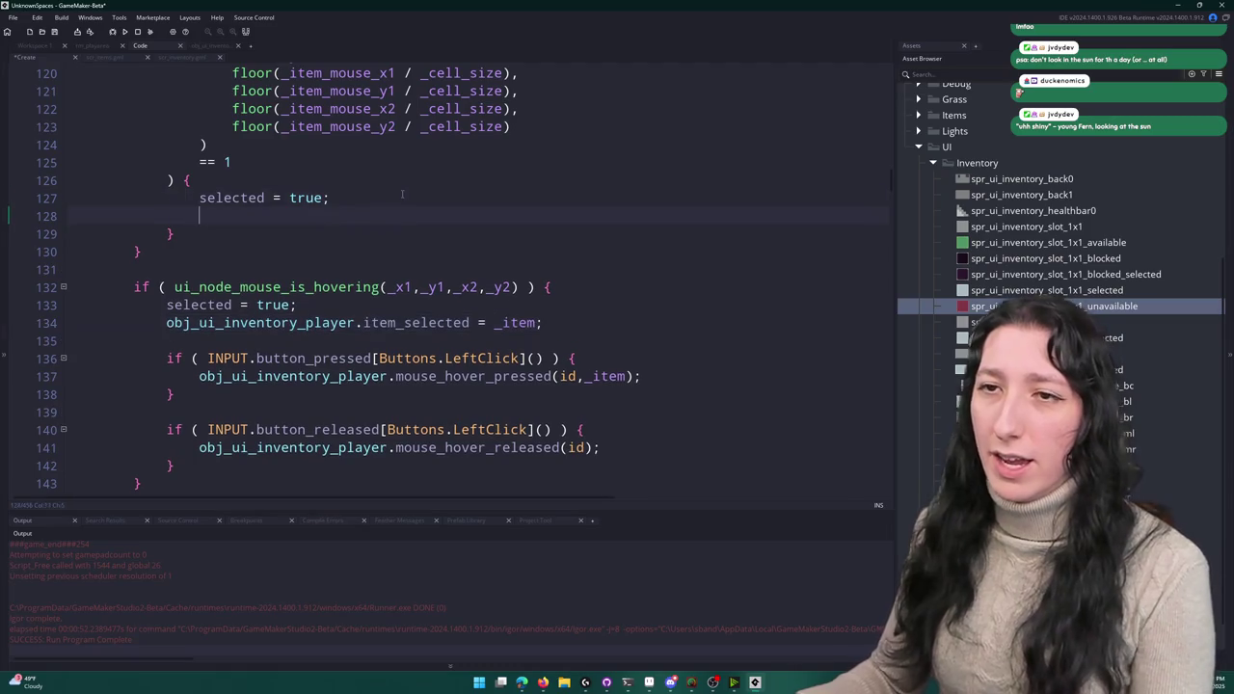
{"action": "key", "text": "ctrl+v"}
- Delete the extra selection lines from the hover block and add blank lines in the overlap branch
{"action": "left_click_drag", "start_coordinate": [547, 325], "coordinate": [17, 314]}
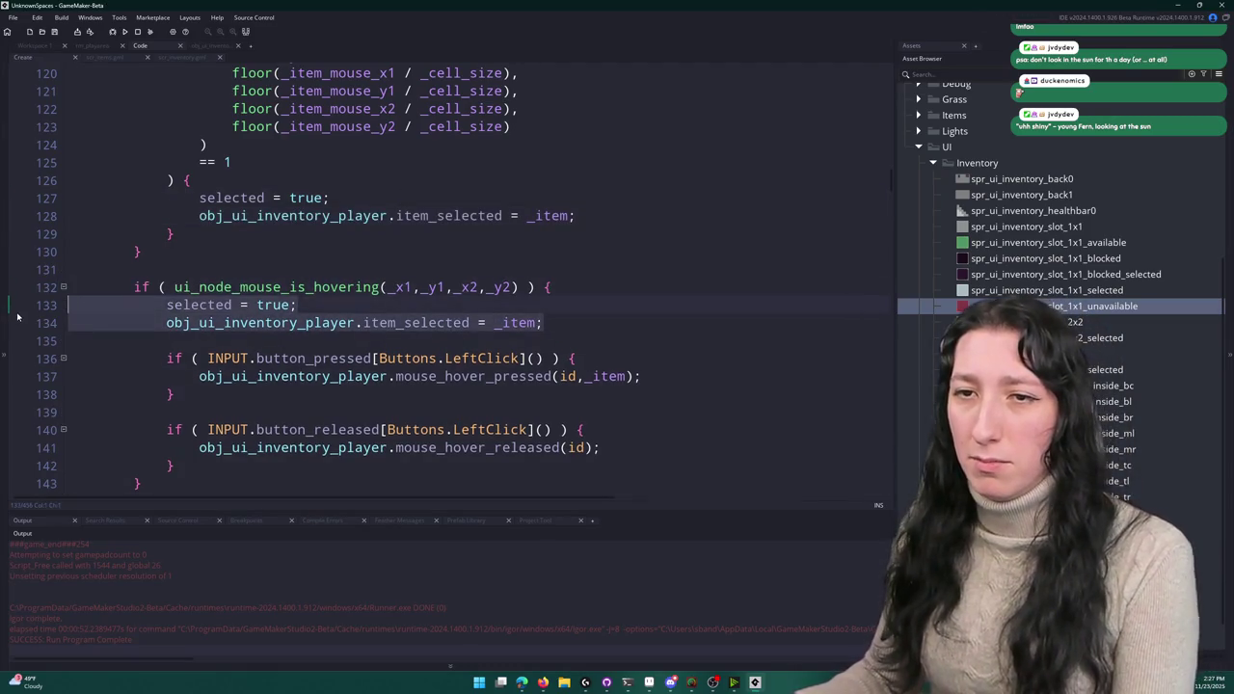
{"action": "key", "text": "BackSpace"}
{"action": "key", "text": "BackSpace"}
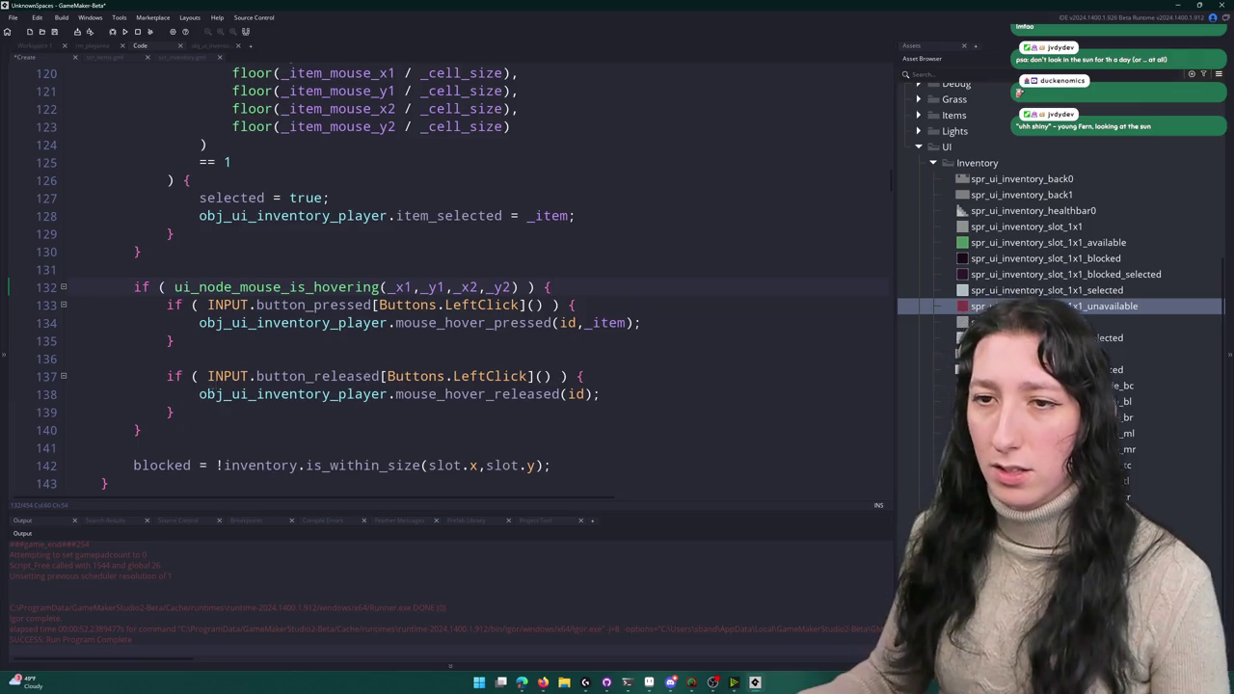
{"action": "mouse_move", "coordinate": [200, 413]}
{"action": "left_mouse_down"}
{"action": "mouse_move", "coordinate": [166, 358]}
{"action": "mouse_move", "coordinate": [166, 305]}
{"action": "left_mouse_up"}
{"action": "scroll", "coordinate": [639, 292], "scroll_direction": "up", "scroll_amount": 1}
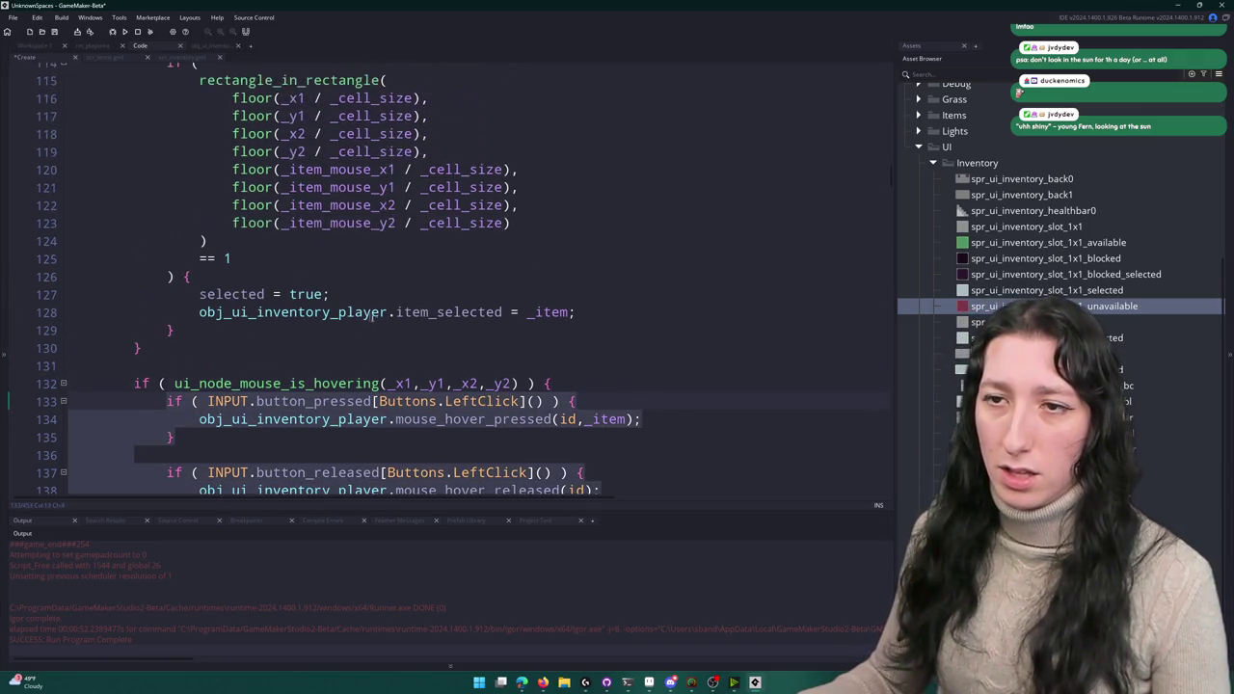
{"action": "left_click", "coordinate": [656, 232]}
{"action": "key", "text": "Return"}
{"action": "key", "text": "Return"}
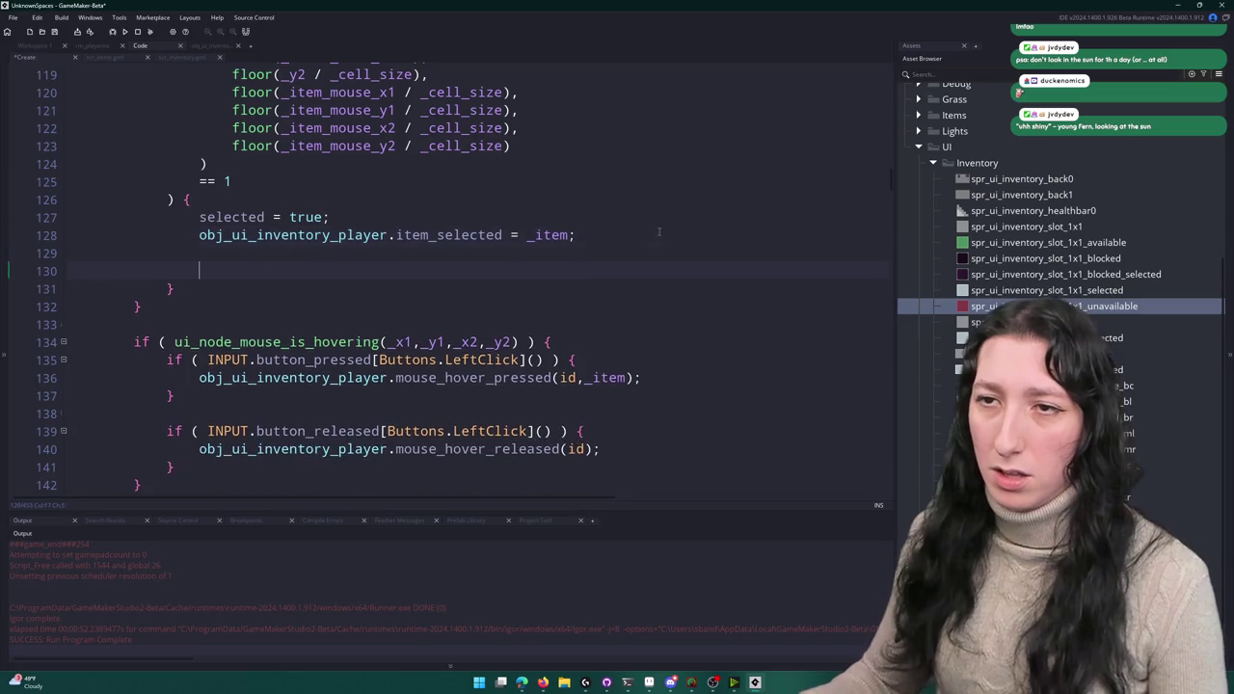
- Join the overlap block's closing brace to the hover check as an else if, then run the game
{"action": "scroll", "coordinate": [659, 232], "scroll_direction": "up", "scroll_amount": 1}
{"action": "scroll", "coordinate": [650, 5], "scroll_direction": "up", "scroll_amount": 5}
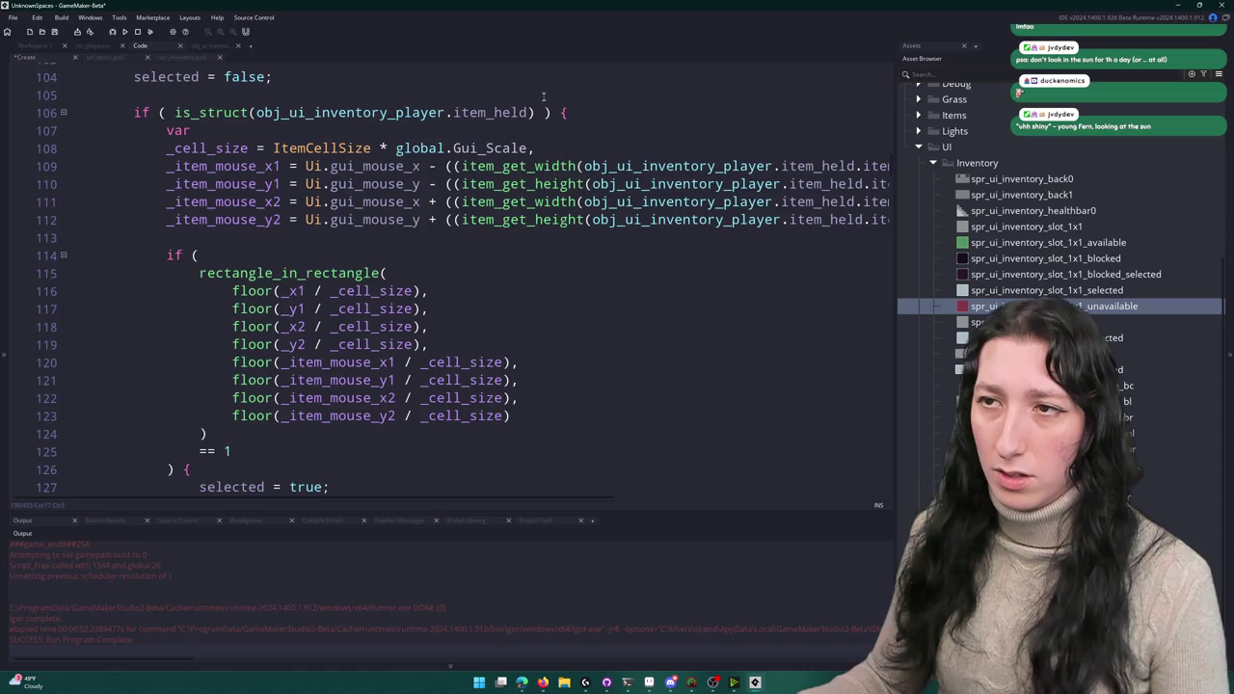
{"action": "scroll", "coordinate": [542, 97], "scroll_direction": "down", "scroll_amount": 3}
{"action": "scroll", "coordinate": [508, 4], "scroll_direction": "up", "scroll_amount": 3}
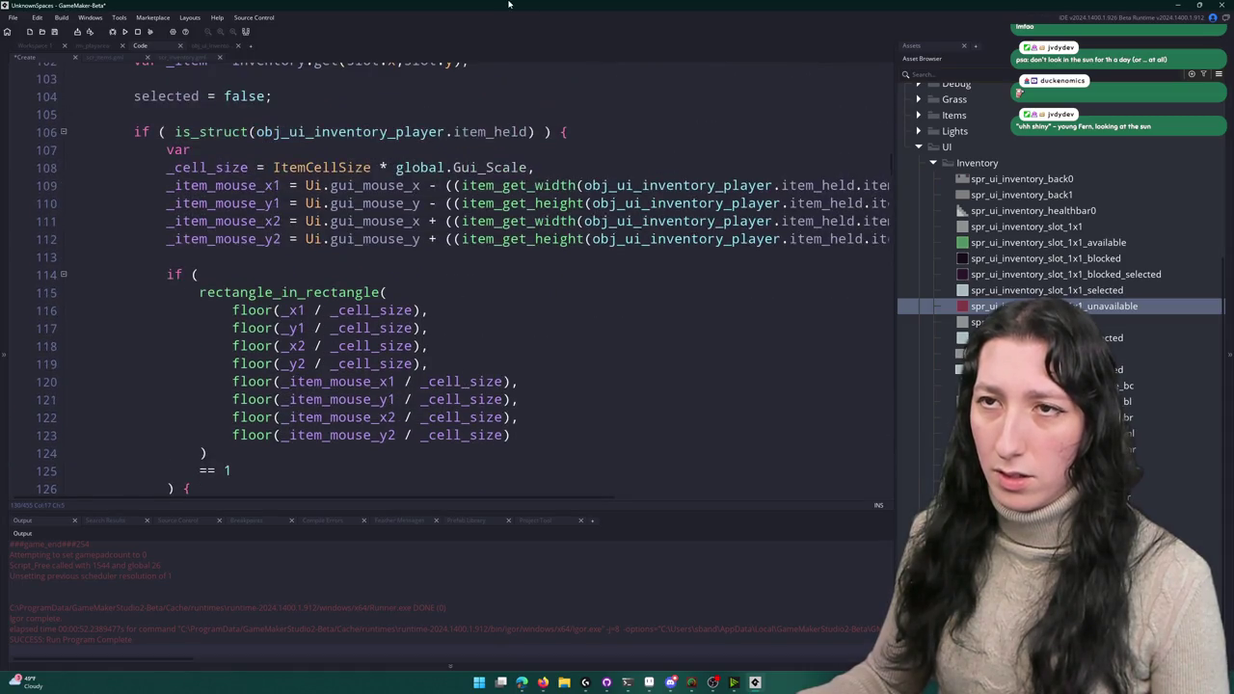
{"action": "scroll", "coordinate": [460, 132], "scroll_direction": "down", "scroll_amount": 5}
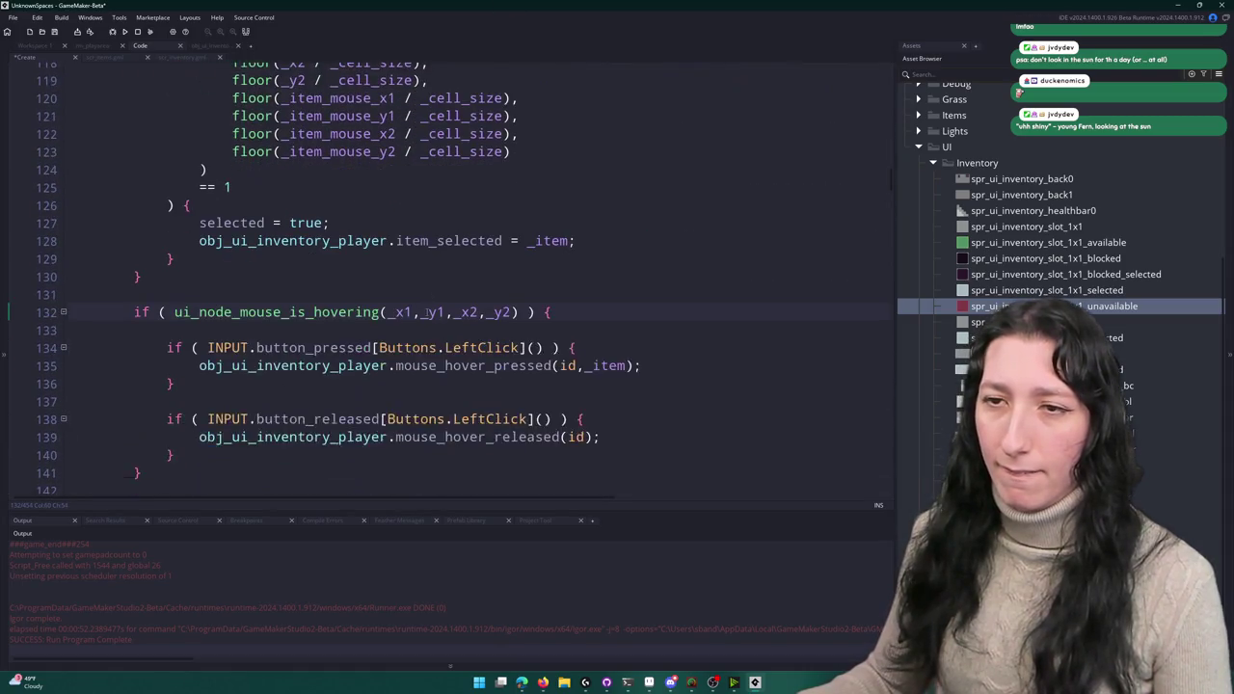
{"action": "left_click_drag", "start_coordinate": [544, 348], "coordinate": [68, 330]}
{"action": "left_click", "coordinate": [327, 294]}
{"action": "left_click_drag", "start_coordinate": [135, 311], "coordinate": [143, 276]}
{"action": "key", "text": "Delete"}
{"action": "type", "text": "else"}
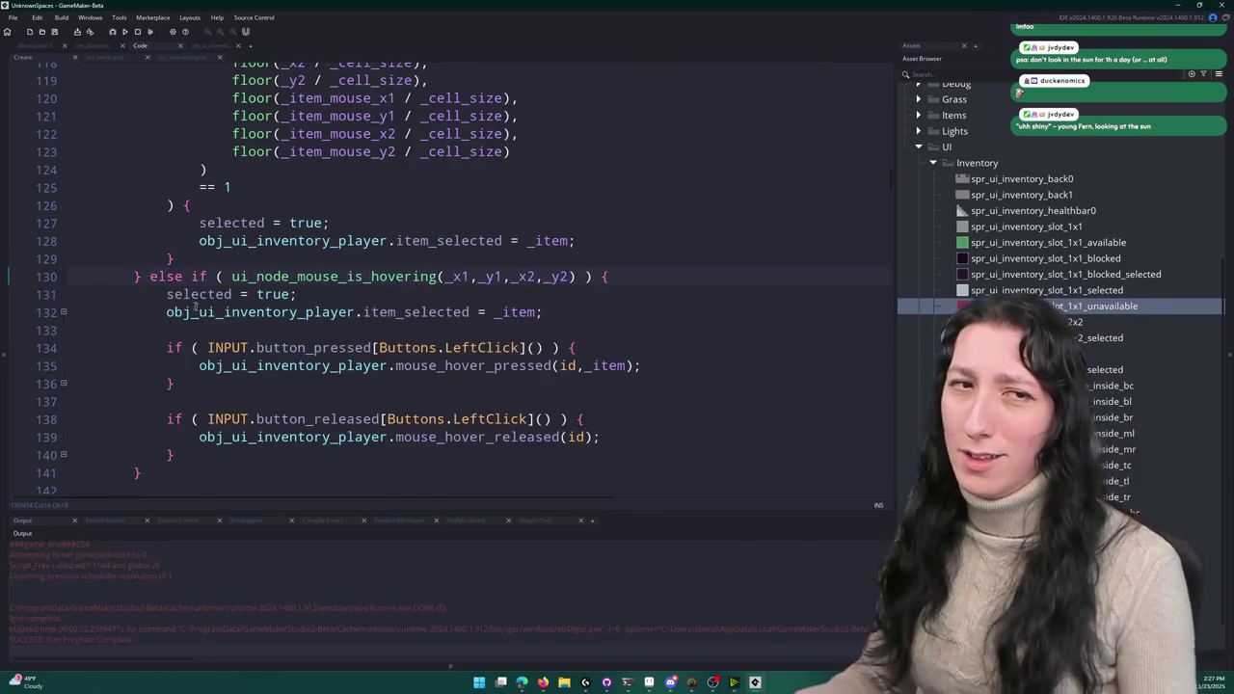
{"action": "scroll", "coordinate": [247, 326], "scroll_direction": "down", "scroll_amount": 2}
{"action": "key", "text": "F5"}
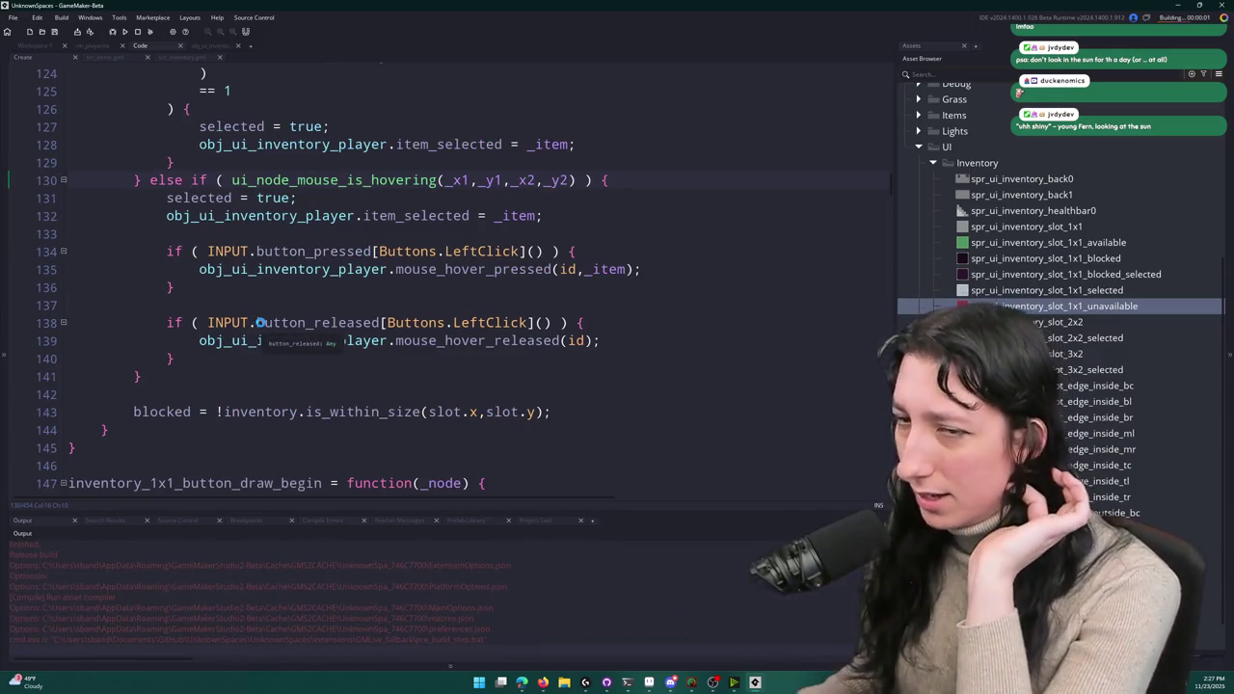
- Jump to the compile error and delete the stray if statement in Draw GUI End
{"action": "scroll", "coordinate": [99, 448], "scroll_direction": "up", "scroll_amount": 2}
{"action": "scroll", "coordinate": [98, 448], "scroll_direction": "down", "scroll_amount": 1}
{"action": "scroll", "coordinate": [99, 448], "scroll_direction": "up", "scroll_amount": 2}
{"action": "scroll", "coordinate": [99, 448], "scroll_direction": "up", "scroll_amount": 6}
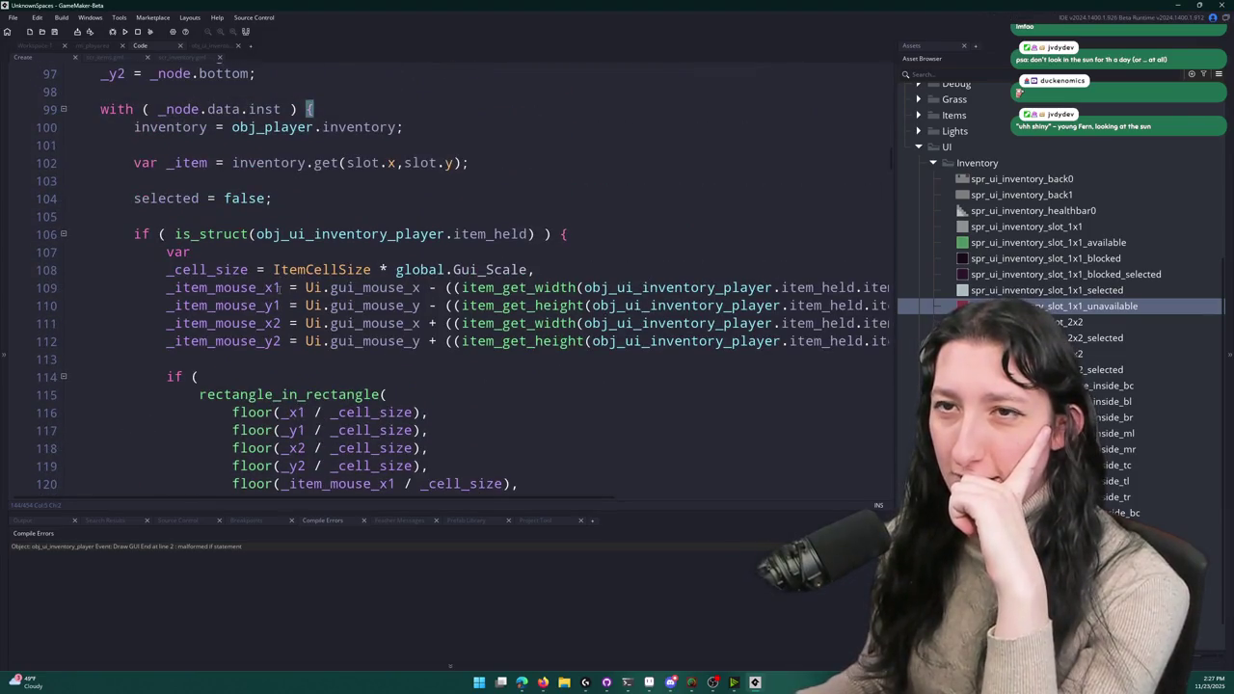
{"action": "scroll", "coordinate": [104, 467], "scroll_direction": "down", "scroll_amount": 8}
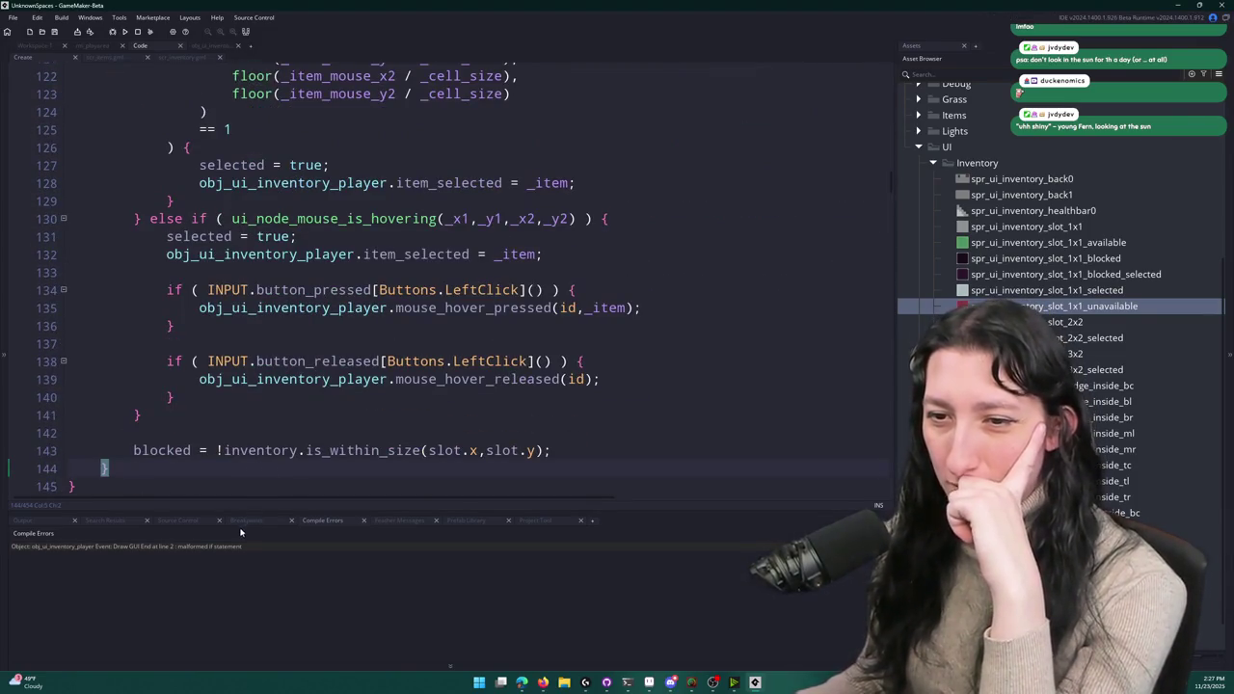
{"action": "scroll", "coordinate": [104, 468], "scroll_direction": "up", "scroll_amount": 2}
{"action": "left_click", "coordinate": [593, 315]}
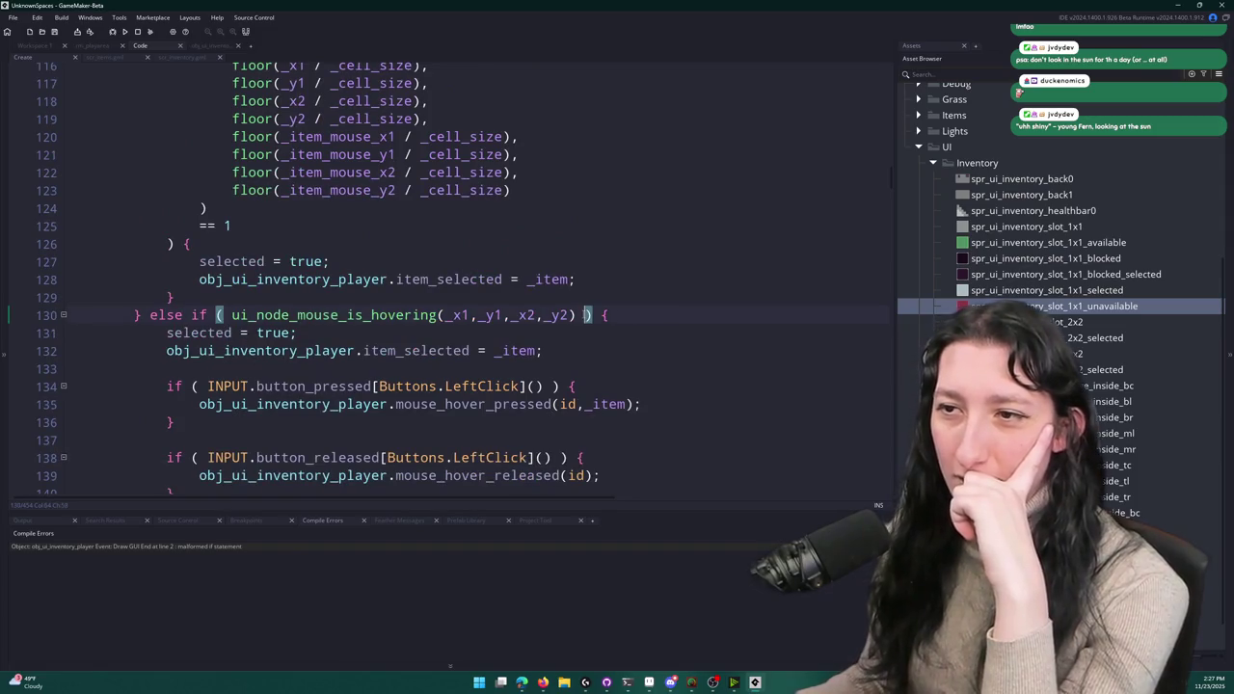
{"action": "left_click", "coordinate": [172, 297]}
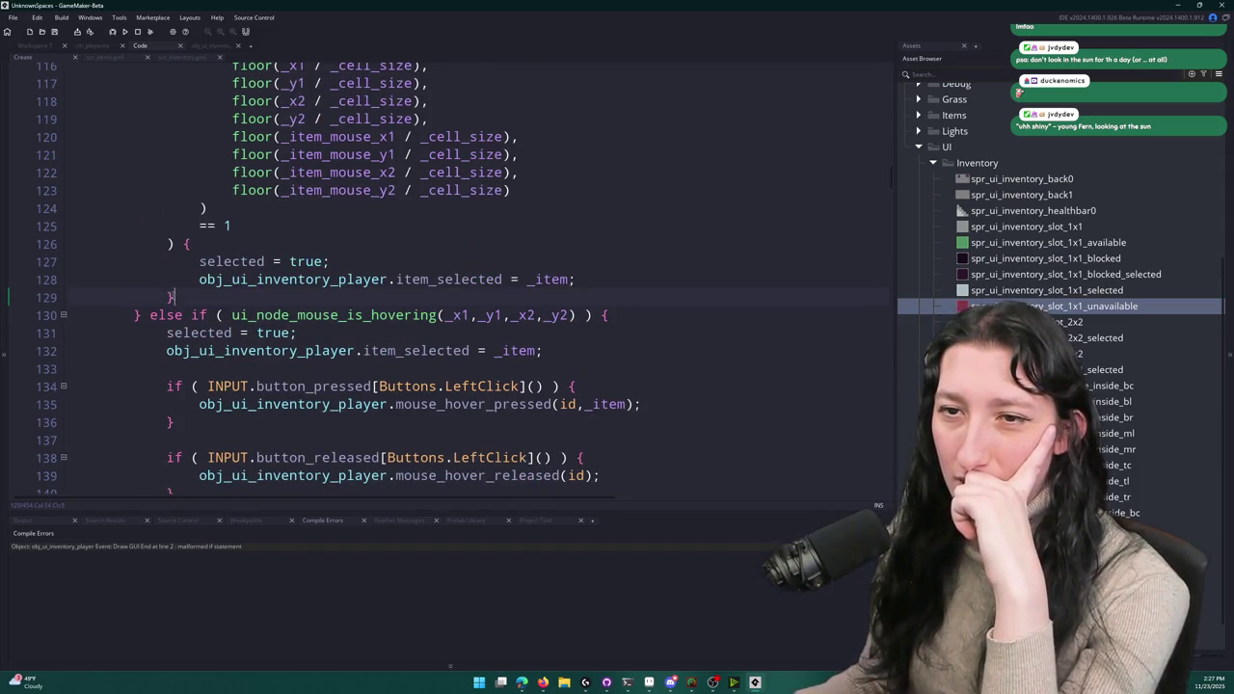
{"action": "scroll", "coordinate": [154, 304], "scroll_direction": "up", "scroll_amount": 4}
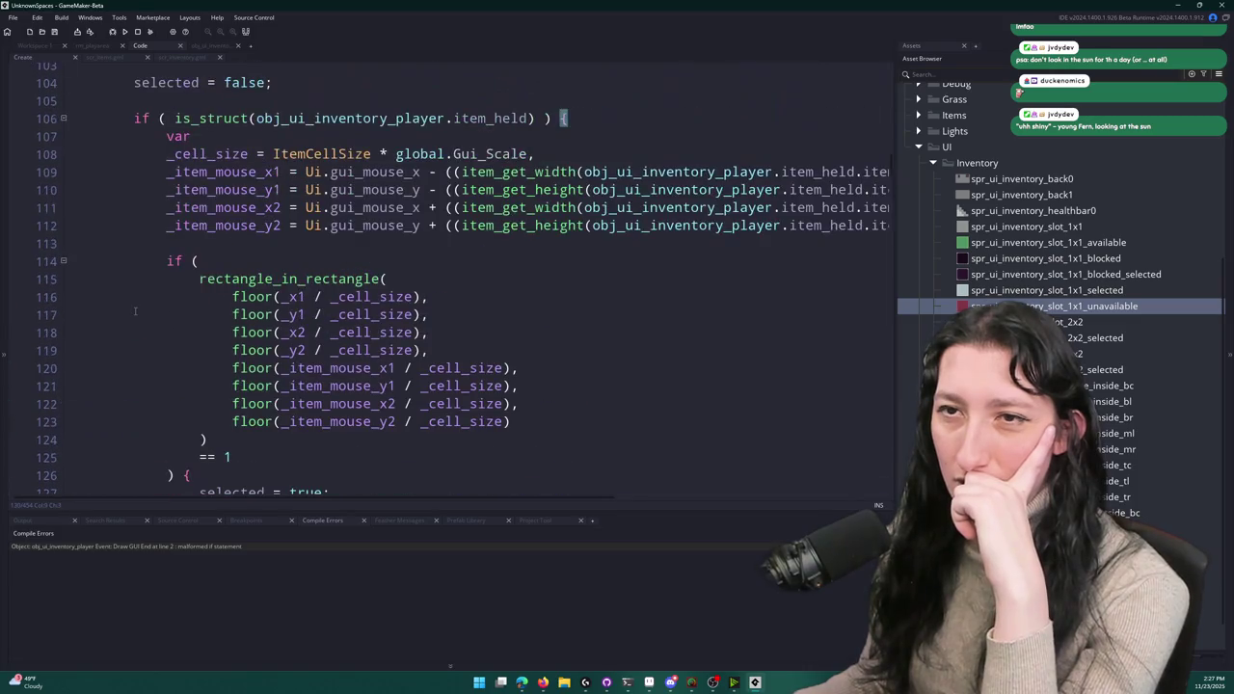
{"action": "double_click", "coordinate": [152, 546]}
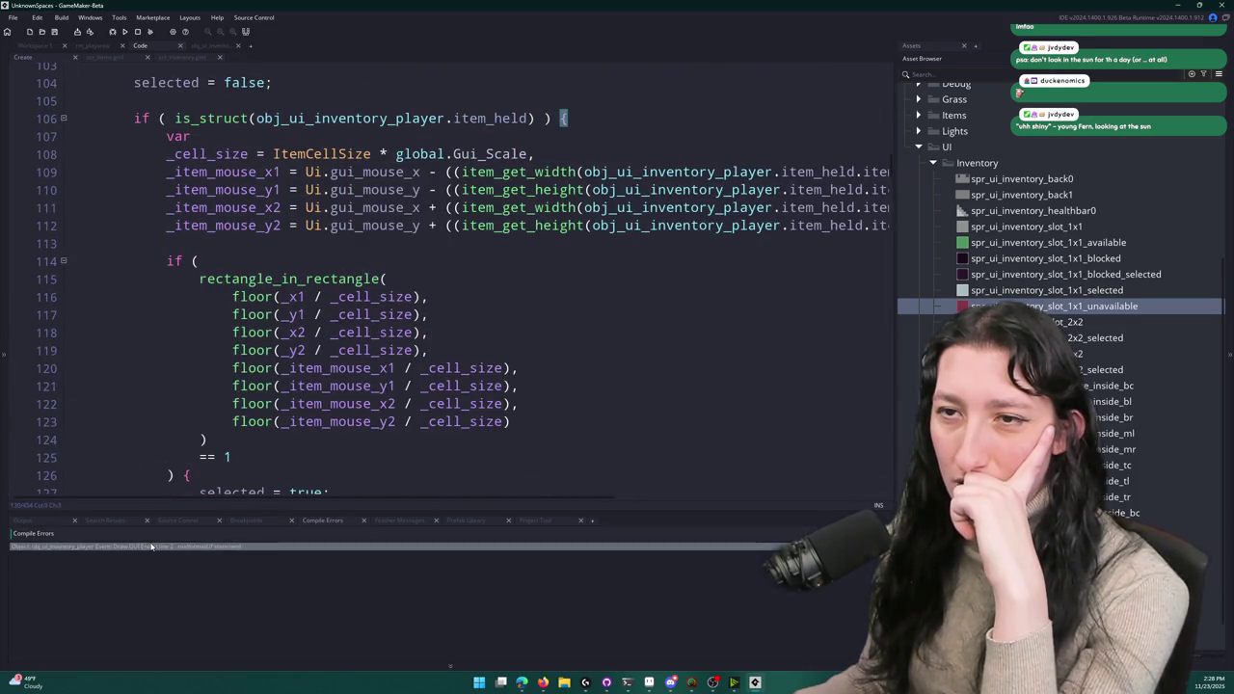
{"action": "mouse_move", "coordinate": [101, 108]}
{"action": "left_mouse_down"}
{"action": "mouse_move", "coordinate": [39, 108]}
{"action": "mouse_move", "coordinate": [32, 91]}
{"action": "left_mouse_up"}
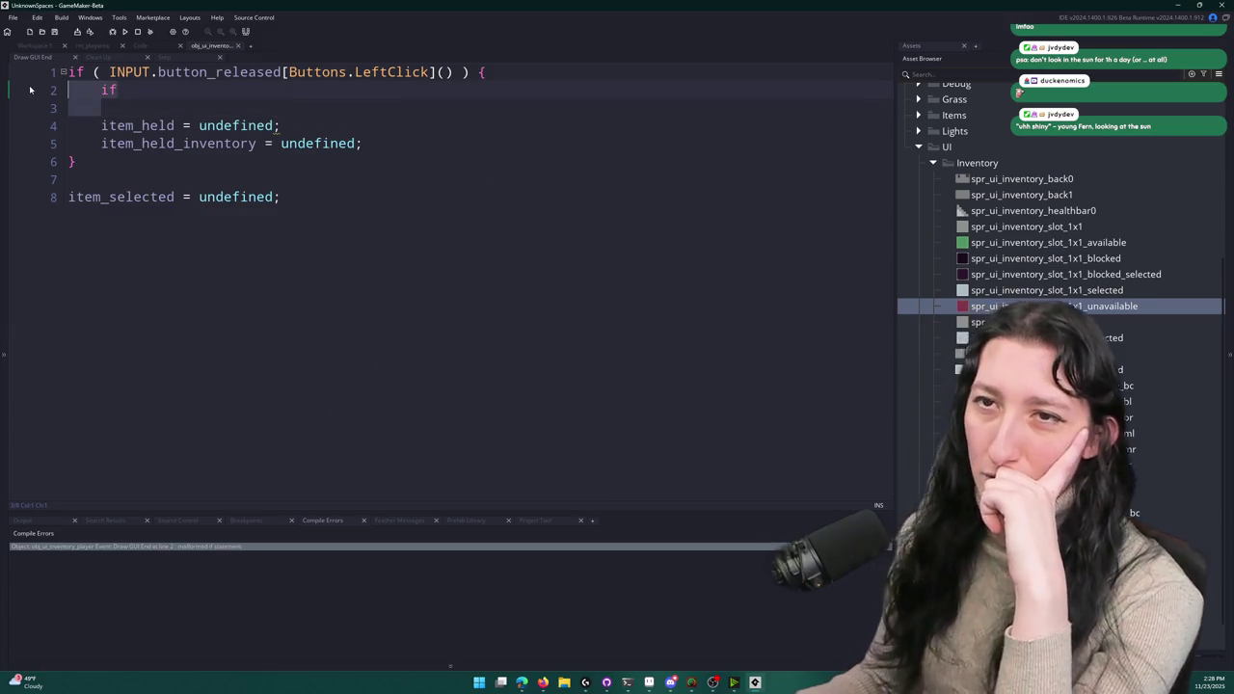
{"action": "key", "text": "BackSpace"}
{"action": "key", "text": "BackSpace"}
- Run the game full screen, drag the backpack across the inventory, then close it
{"action": "key", "text": "F5"}
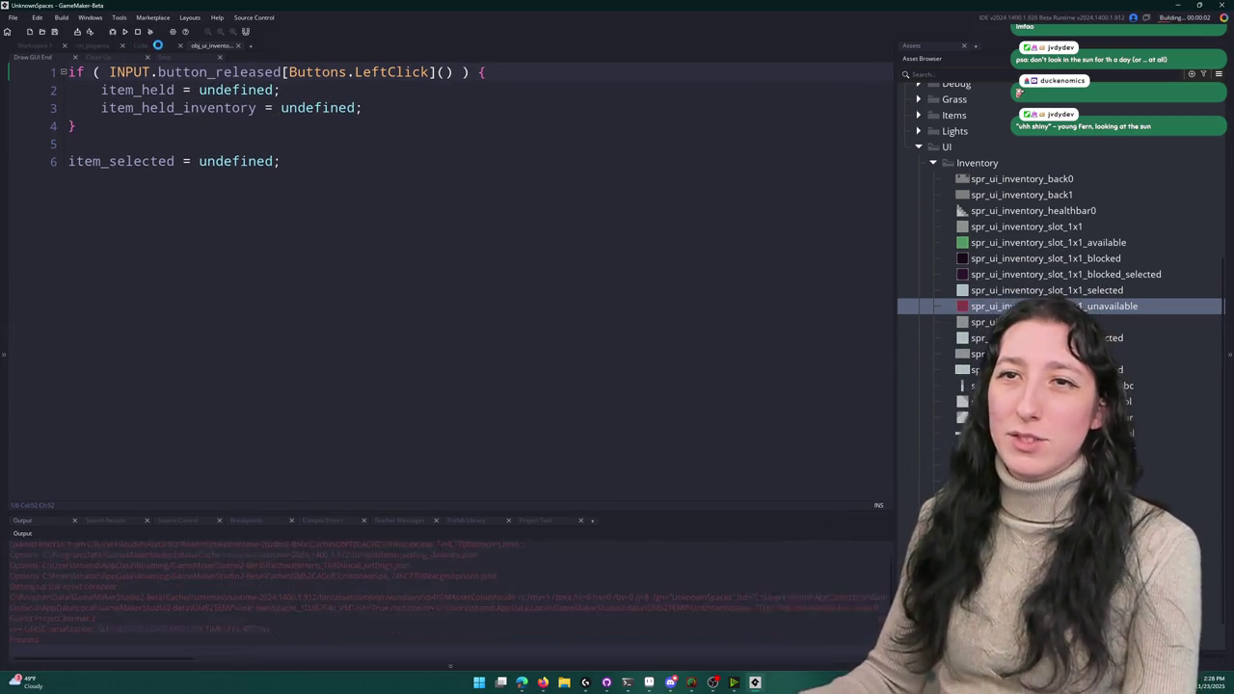
{"action": "left_click", "coordinate": [140, 46]}
{"action": "scroll", "coordinate": [541, 322], "scroll_direction": "down", "scroll_amount": 2}
{"action": "scroll", "coordinate": [541, 322], "scroll_direction": "down", "scroll_amount": 4}
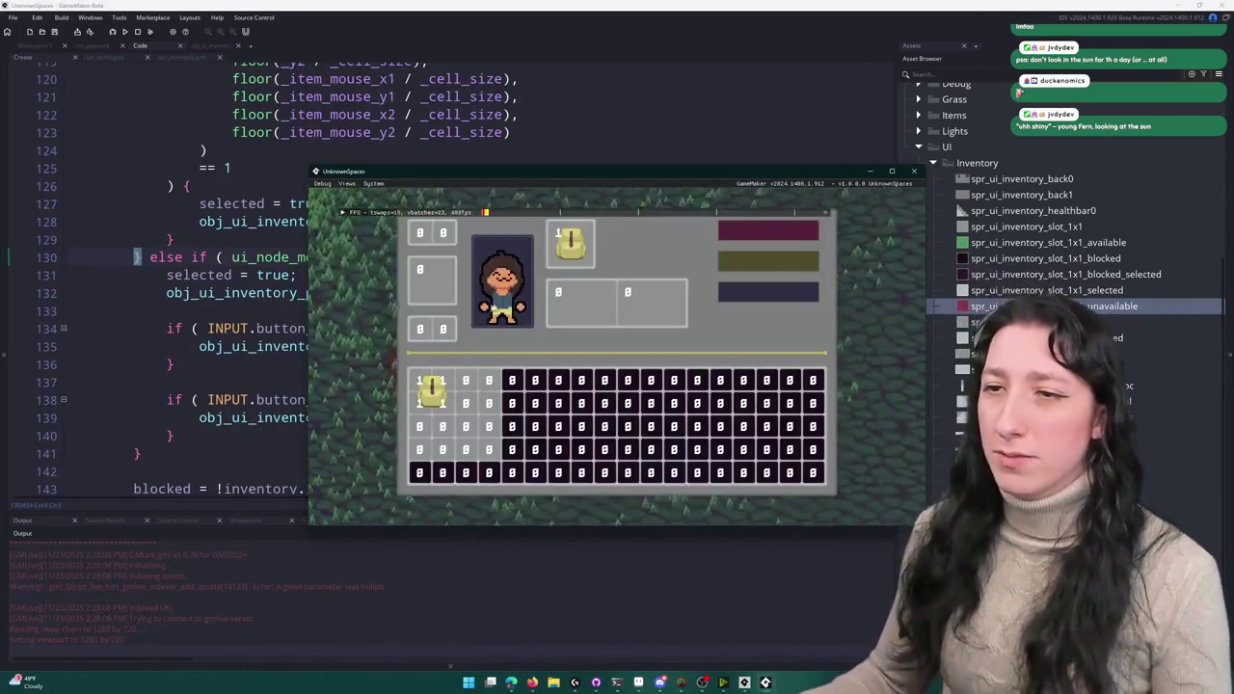
{"action": "double_click", "coordinate": [519, 171]}
{"action": "mouse_move", "coordinate": [246, 417]}
{"action": "left_mouse_down"}
{"action": "mouse_move", "coordinate": [307, 415]}
{"action": "mouse_move", "coordinate": [352, 475]}
{"action": "mouse_move", "coordinate": [266, 501]}
{"action": "mouse_move", "coordinate": [257, 414]}
{"action": "mouse_move", "coordinate": [268, 431]}
{"action": "mouse_move", "coordinate": [247, 416]}
{"action": "mouse_move", "coordinate": [341, 415]}
{"action": "mouse_move", "coordinate": [248, 415]}
{"action": "left_mouse_up"}
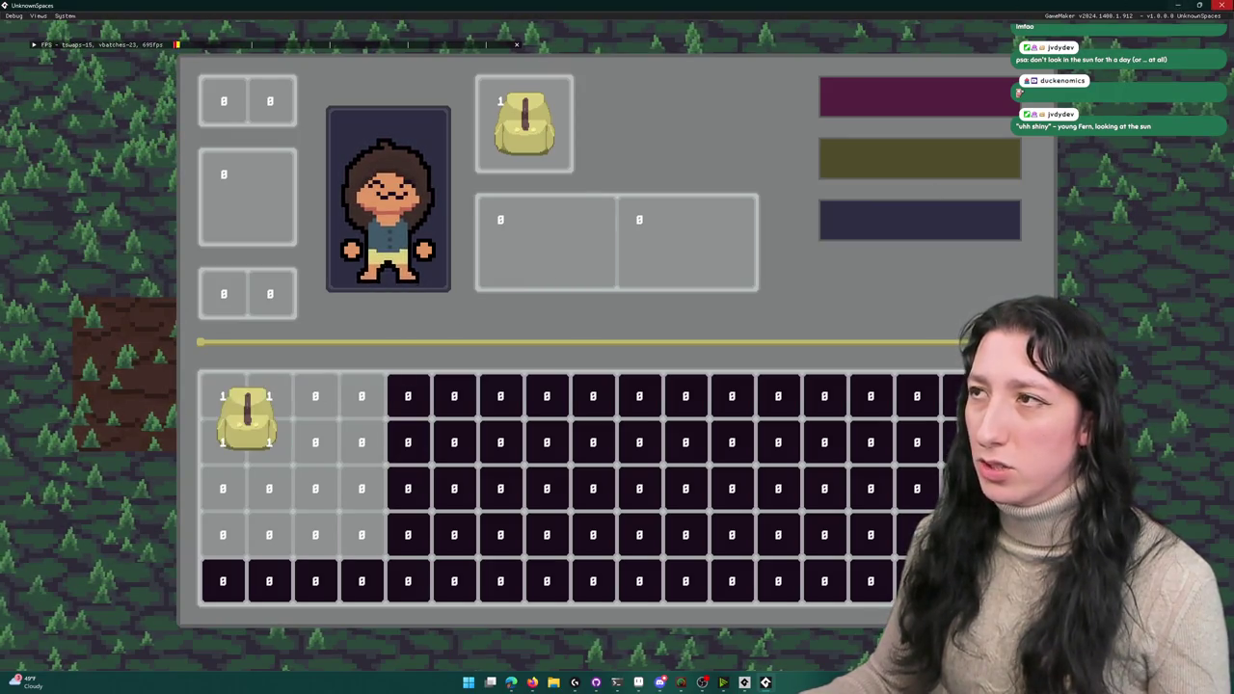
{"action": "key", "text": "alt+F4"}
- Paste the copied click-handling if-blocks after line 128 in the overlap branch
{"action": "left_click", "coordinate": [571, 303]}
{"action": "scroll", "coordinate": [643, 255], "scroll_direction": "up", "scroll_amount": 5}
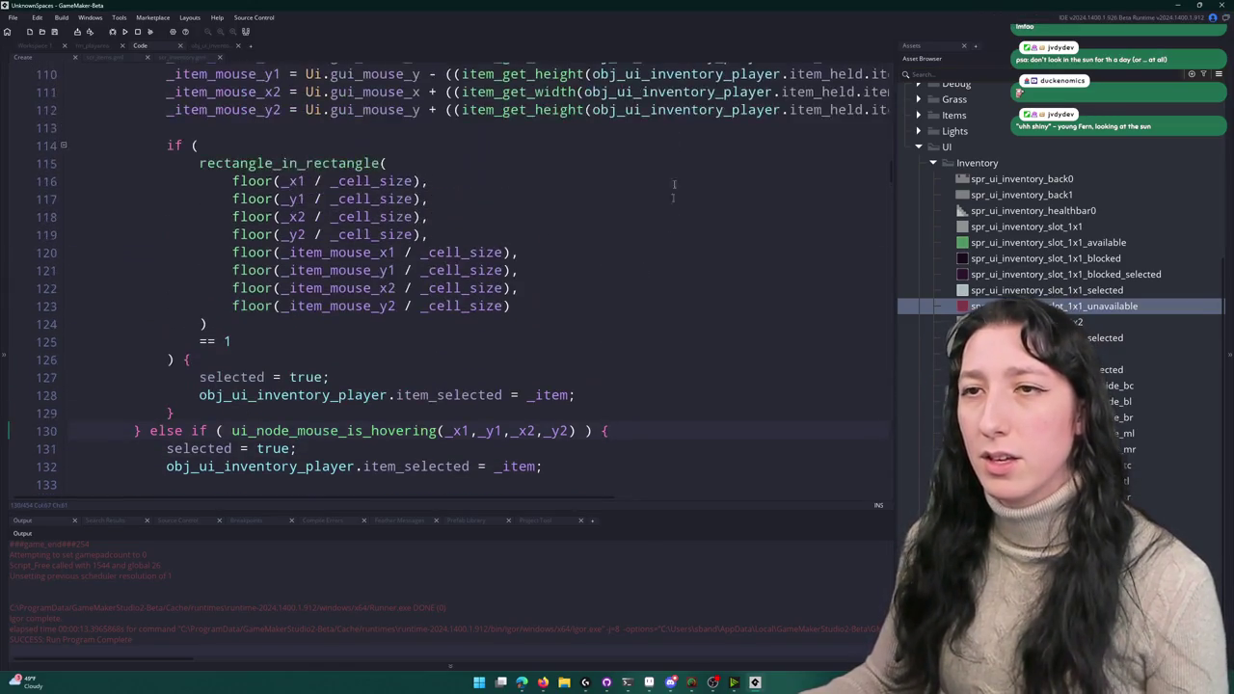
{"action": "scroll", "coordinate": [445, 397], "scroll_direction": "down", "scroll_amount": 5}
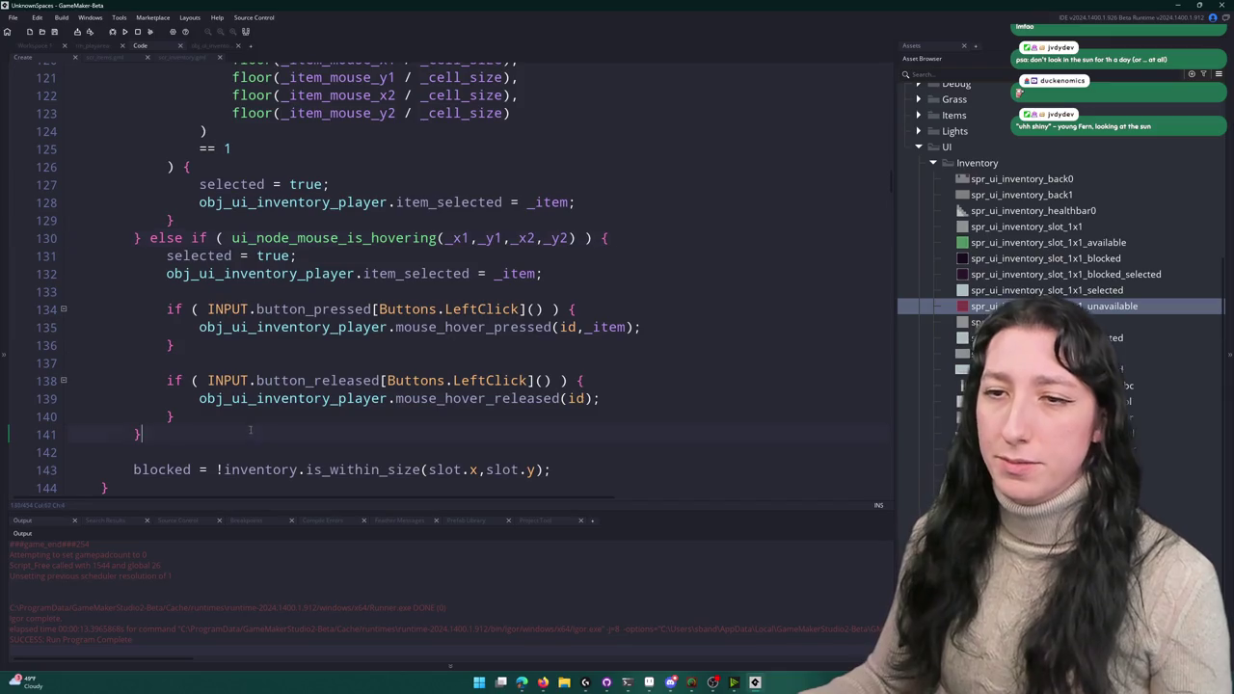
{"action": "left_click_drag", "start_coordinate": [227, 413], "coordinate": [143, 310]}
{"action": "key", "text": "ctrl+c"}
{"action": "scroll", "coordinate": [424, 286], "scroll_direction": "up", "scroll_amount": 2}
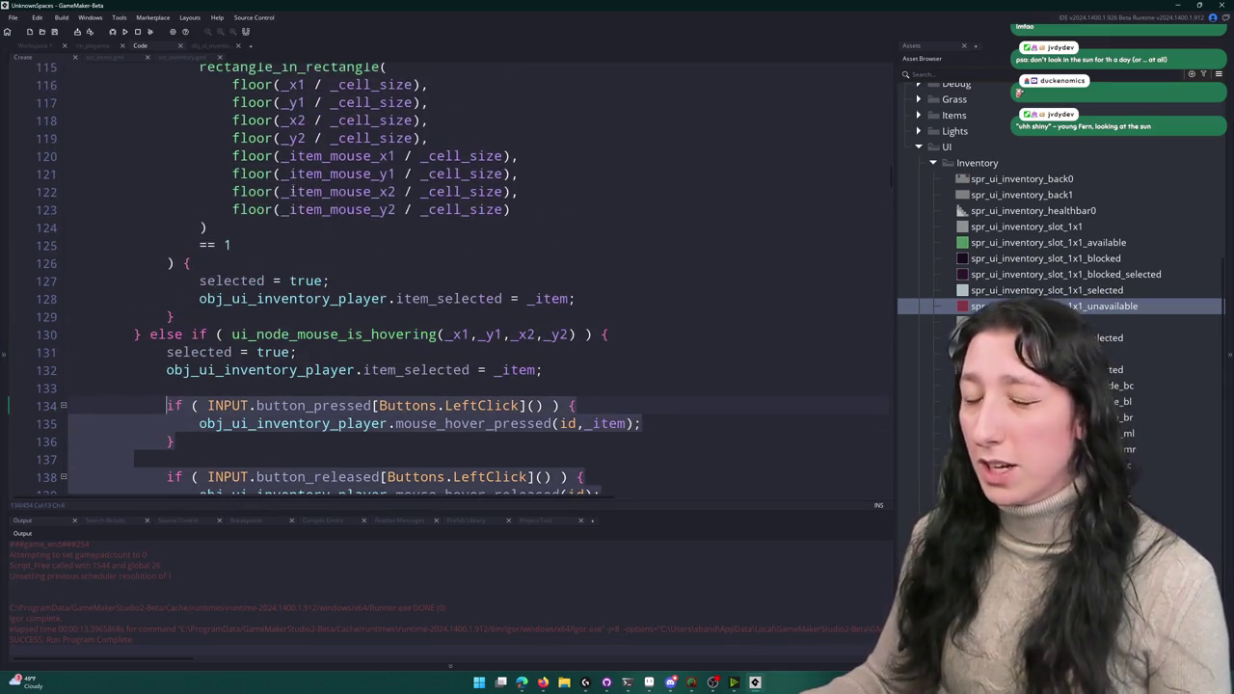
{"action": "scroll", "coordinate": [425, 286], "scroll_direction": "down", "scroll_amount": 1}
{"action": "left_click", "coordinate": [607, 260]}
{"action": "key", "text": "ctrl+v"}
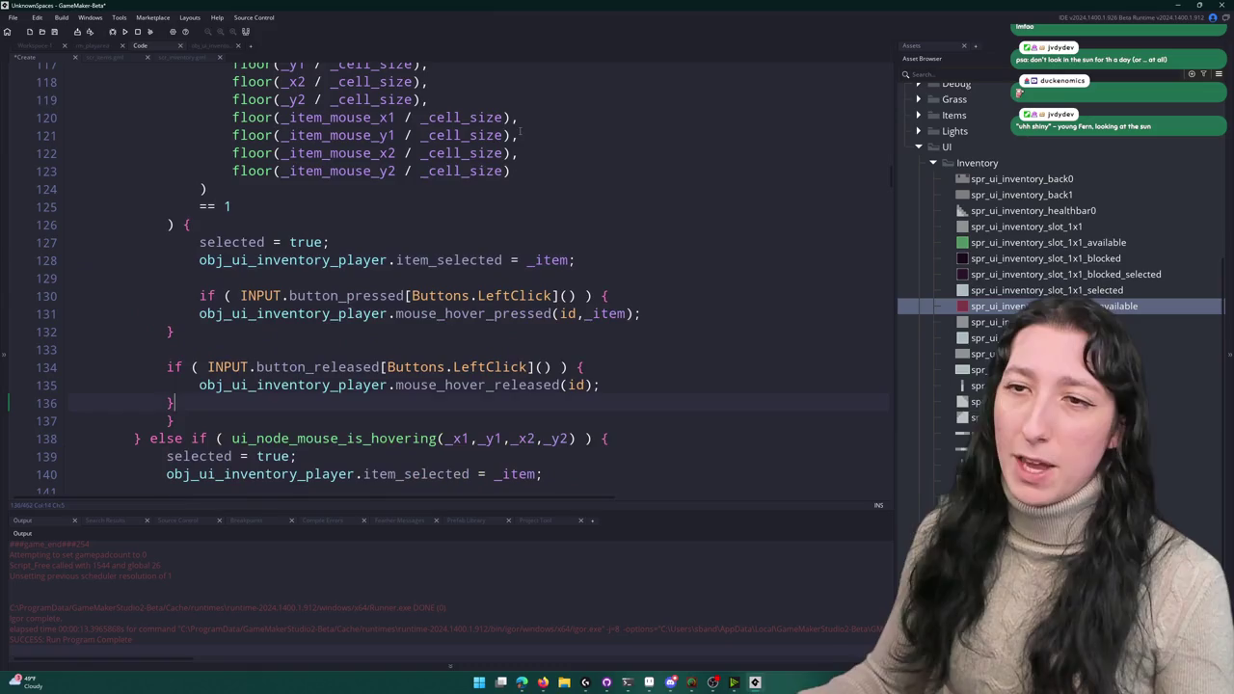
- Indent the pasted blocks one level and delete the pasted button_pressed block
{"action": "scroll", "coordinate": [355, 333], "scroll_direction": "down", "scroll_amount": 2}
{"action": "left_click_drag", "start_coordinate": [213, 329], "coordinate": [186, 234]}
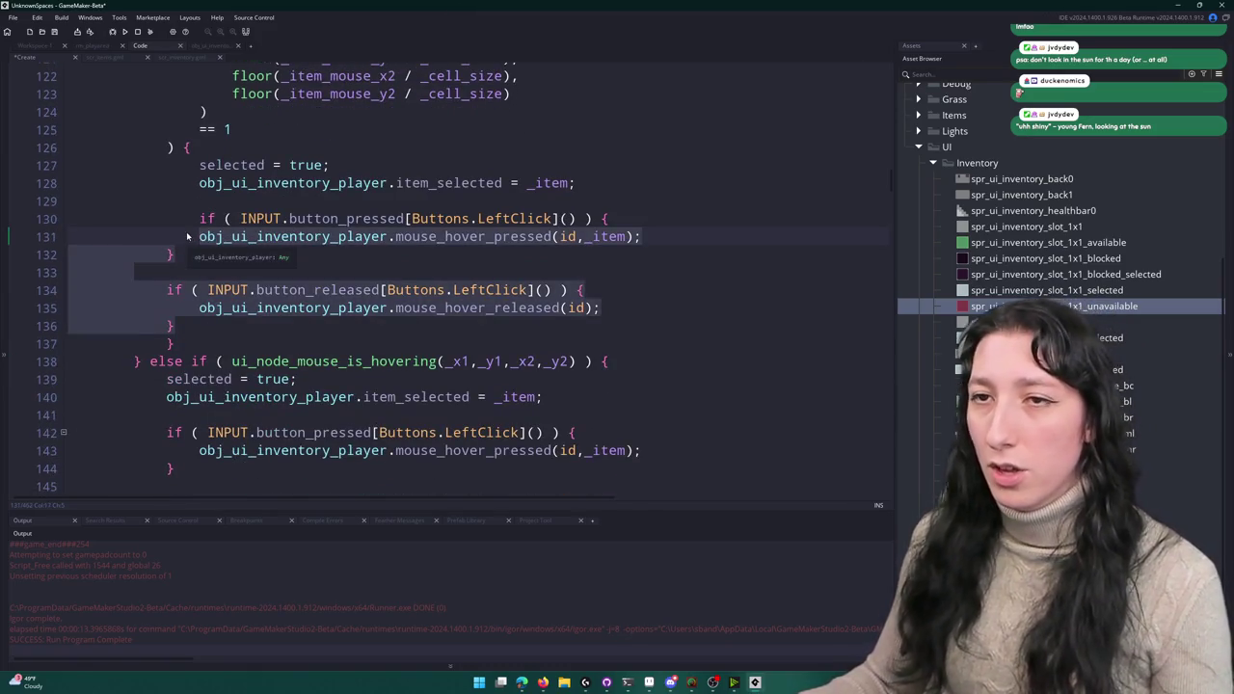
{"action": "key", "text": "Tab"}
{"action": "left_click", "coordinate": [313, 256]}
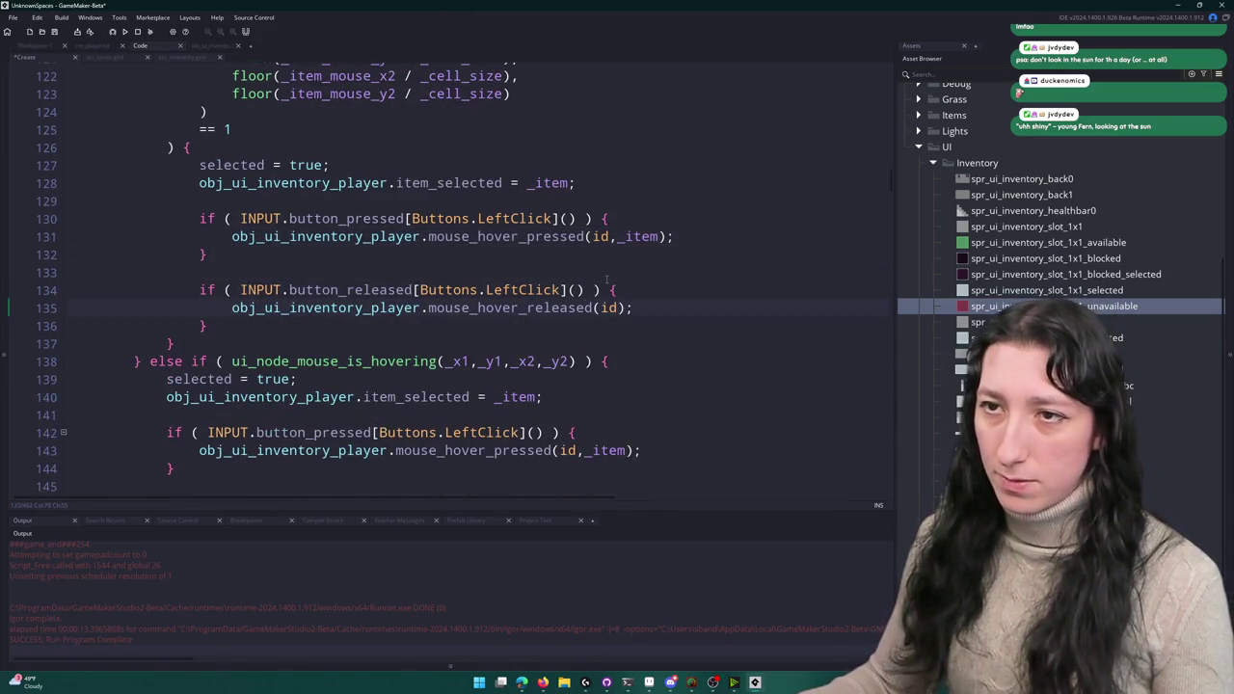
{"action": "left_click_drag", "start_coordinate": [639, 266], "coordinate": [60, 220]}
{"action": "key", "text": "BackSpace"}
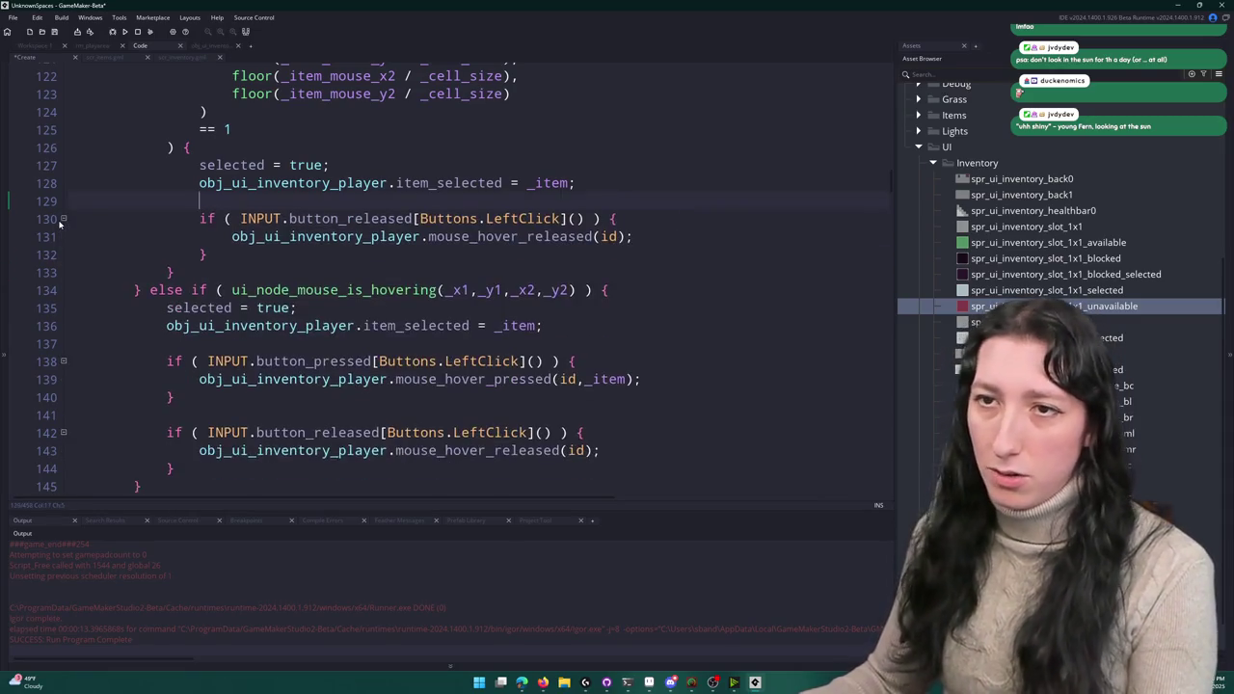
- Search for mouse_hover_released and step through its matches to the function definition
{"action": "double_click", "coordinate": [464, 236]}
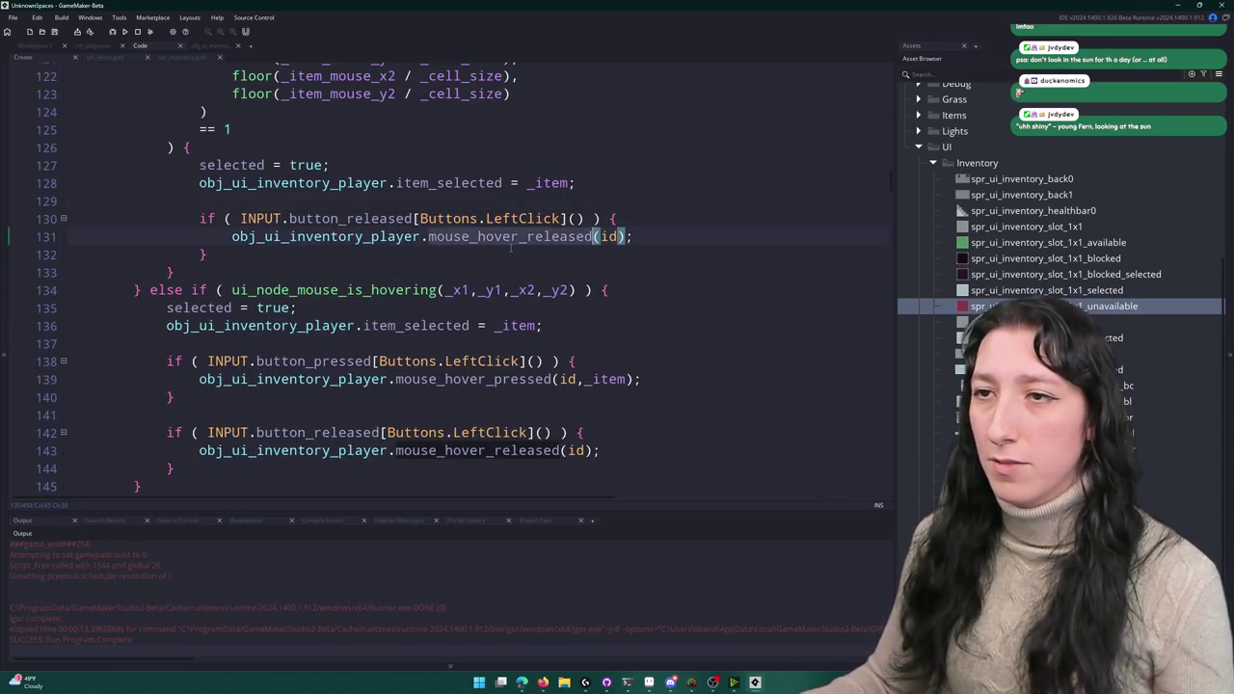
{"action": "key", "text": "ctrl+f"}
{"action": "scroll", "coordinate": [730, 130], "scroll_direction": "up", "scroll_amount": 3}
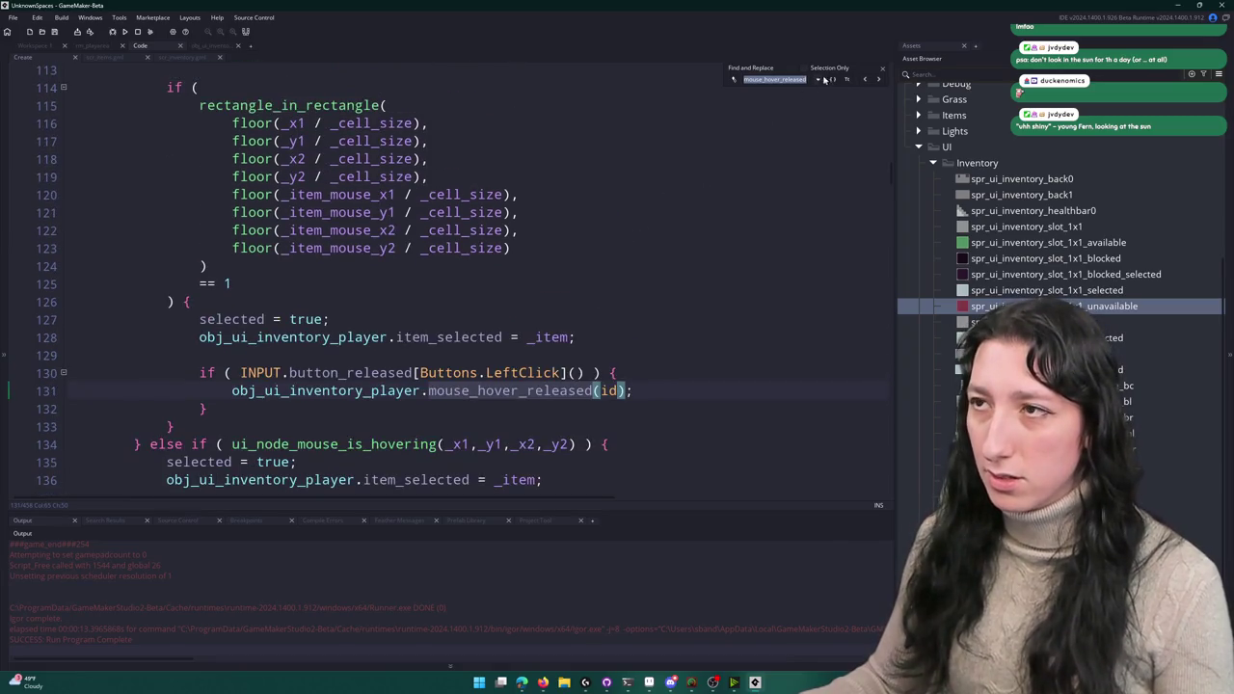
{"action": "left_click", "coordinate": [865, 80]}
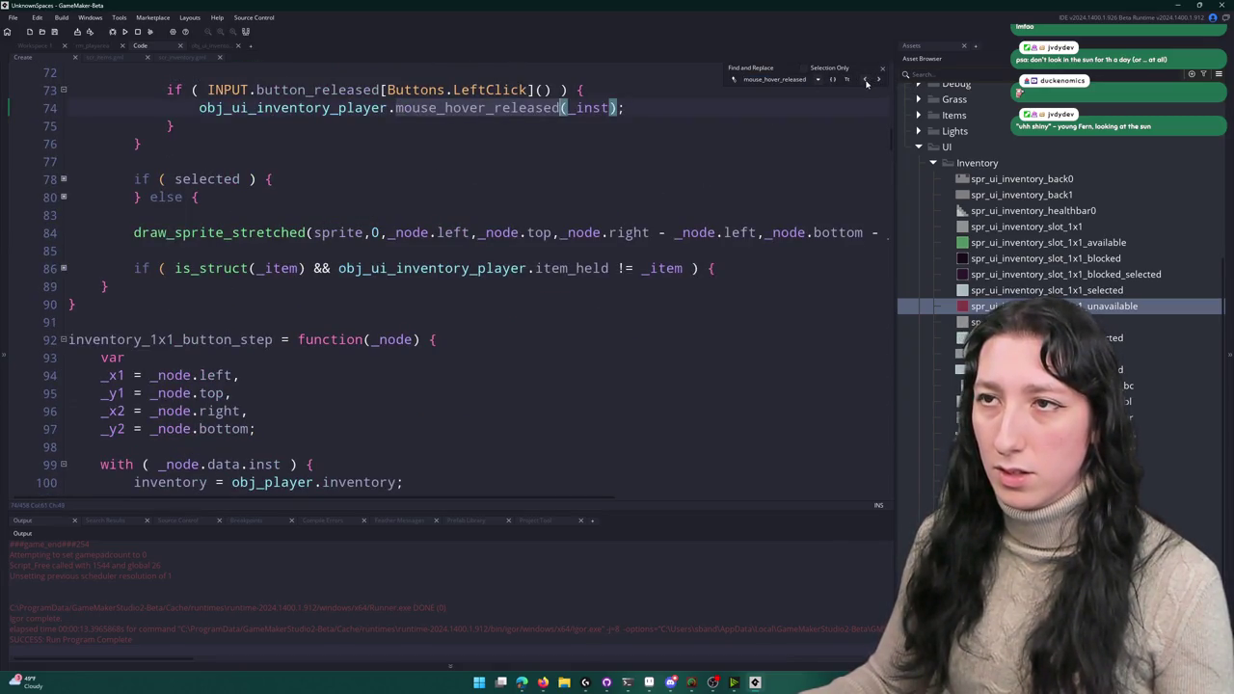
{"action": "left_click", "coordinate": [865, 81]}
{"action": "left_click", "coordinate": [881, 71]}
{"action": "left_click", "coordinate": [437, 157]}
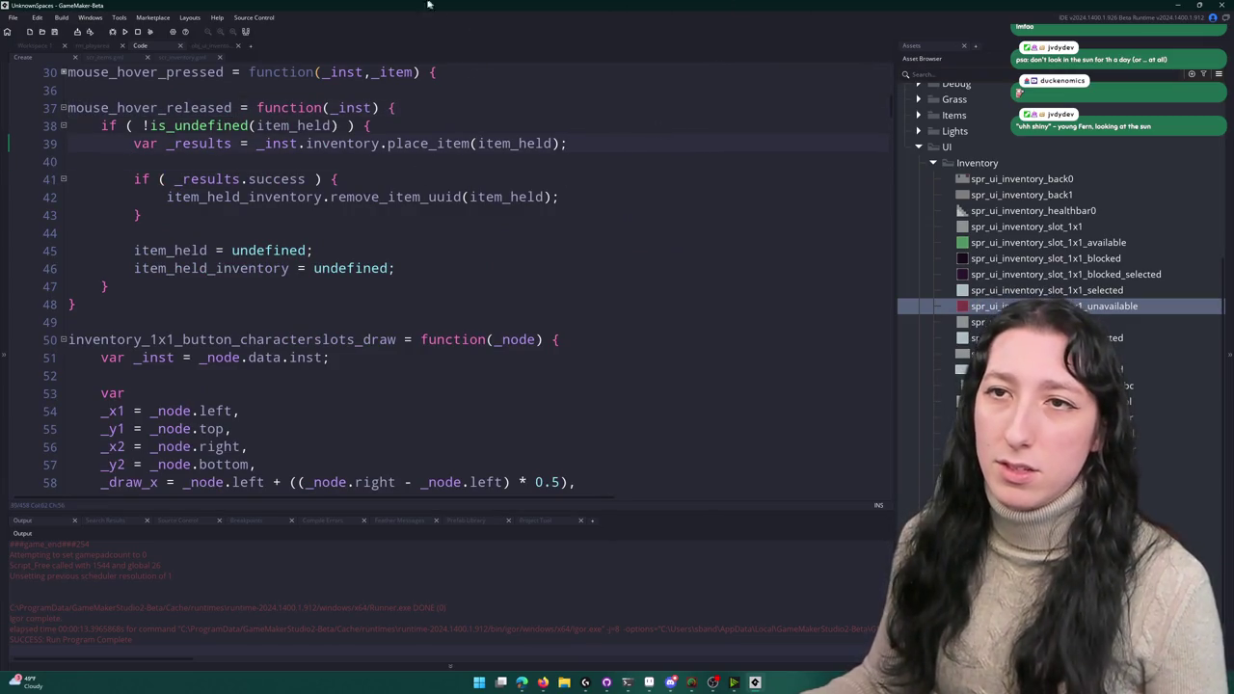
{"action": "scroll", "coordinate": [477, 182], "scroll_direction": "up", "scroll_amount": 1}
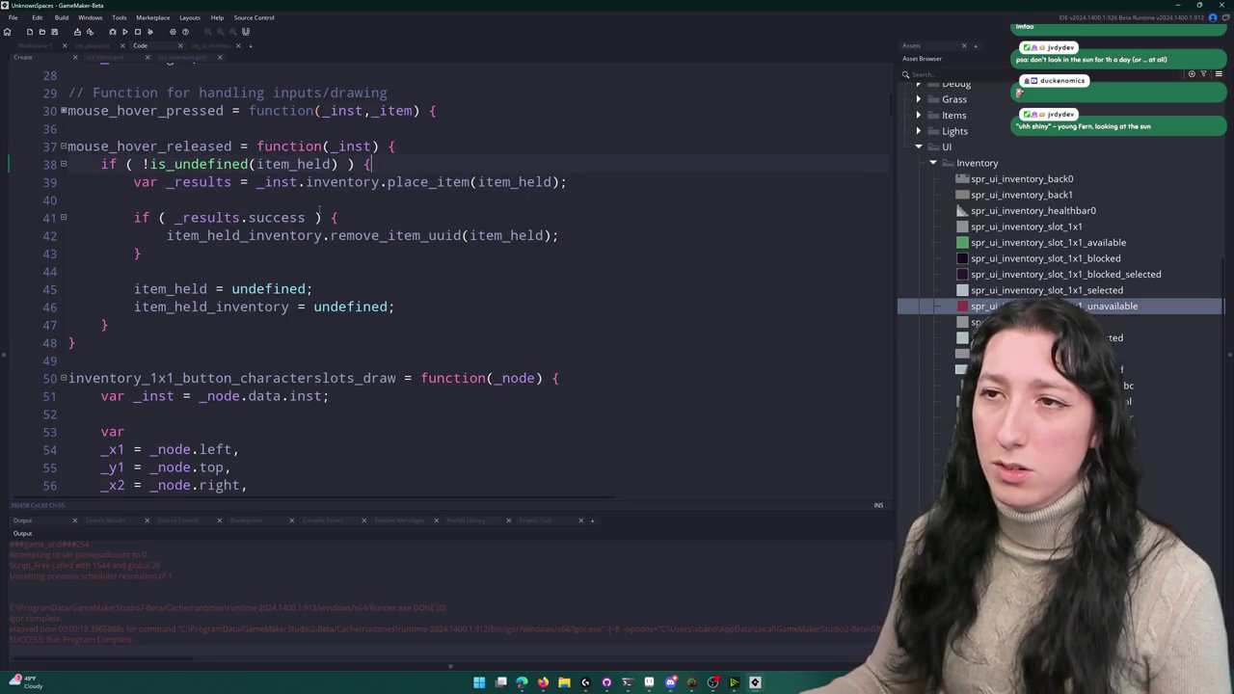
{"action": "double_click", "coordinate": [194, 146]}
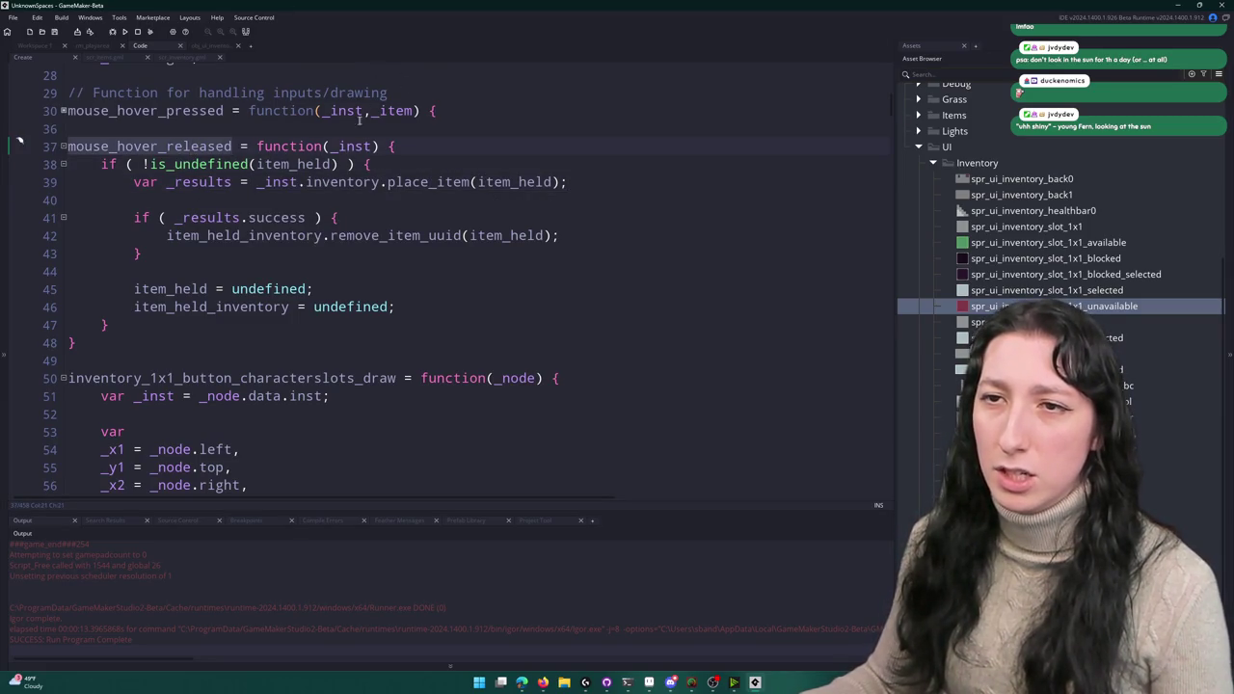
{"action": "left_click", "coordinate": [374, 145]}
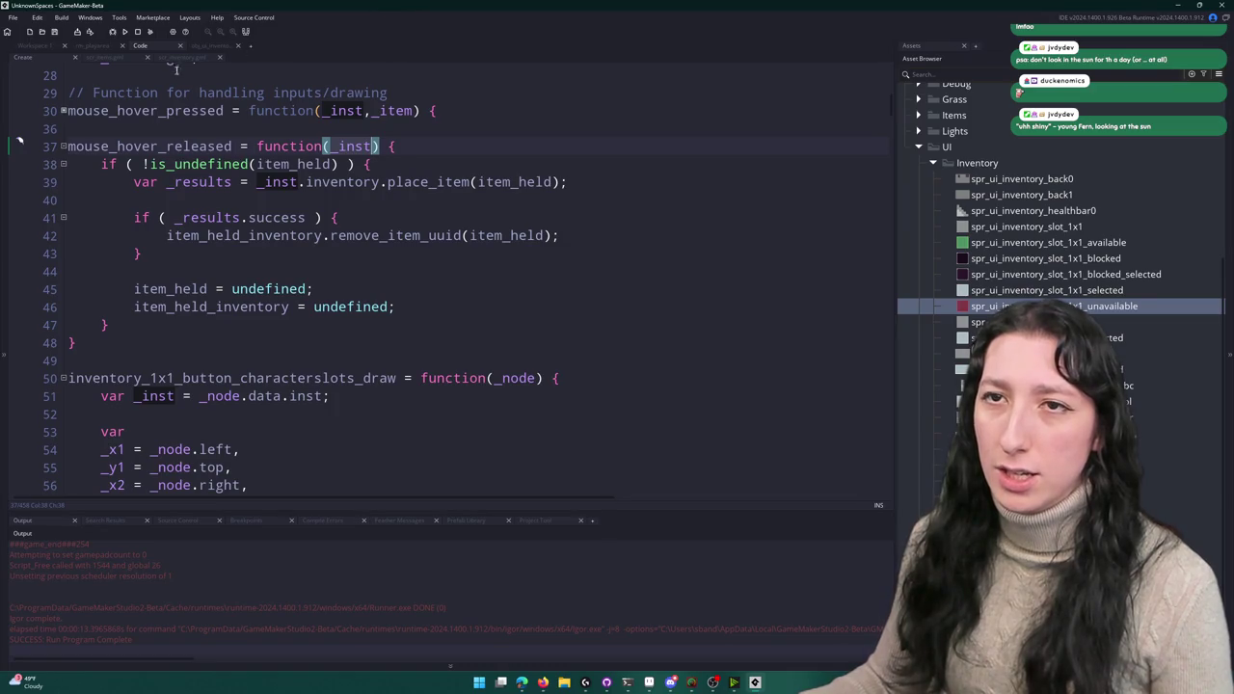
- Return to the slot code, review the held-item overlap check, then bring up the Create event
{"action": "key", "text": "alt+Left"}
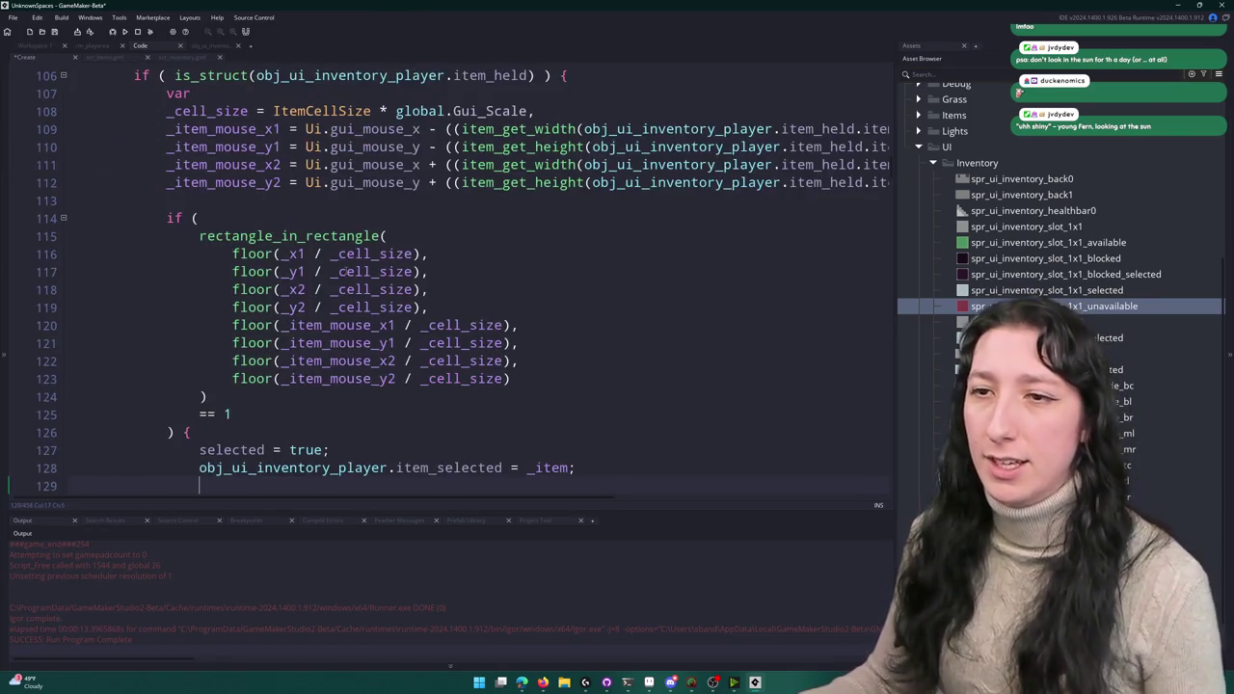
{"action": "mouse_move", "coordinate": [220, 431]}
{"action": "left_mouse_down"}
{"action": "mouse_move", "coordinate": [178, 128]}
{"action": "mouse_move", "coordinate": [191, 93]}
{"action": "left_mouse_up"}
{"action": "scroll", "coordinate": [456, 286], "scroll_direction": "down", "scroll_amount": 2}
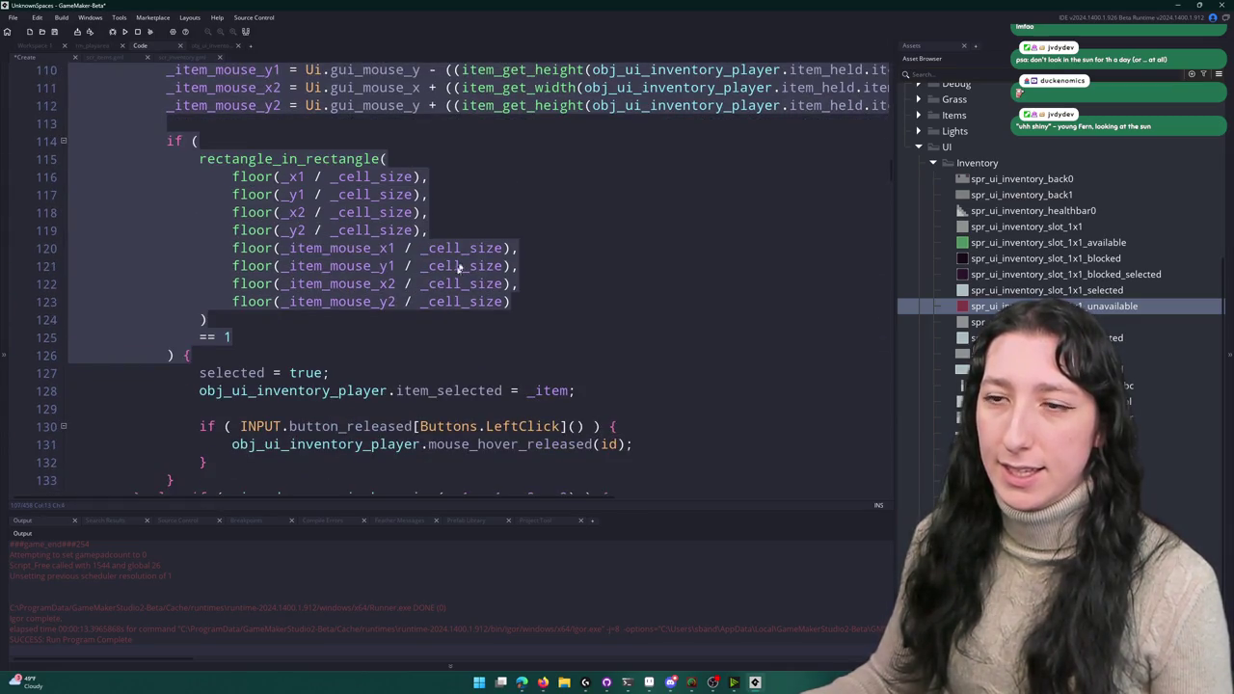
{"action": "left_click", "coordinate": [528, 213]}
{"action": "scroll", "coordinate": [465, 238], "scroll_direction": "up", "scroll_amount": 6}
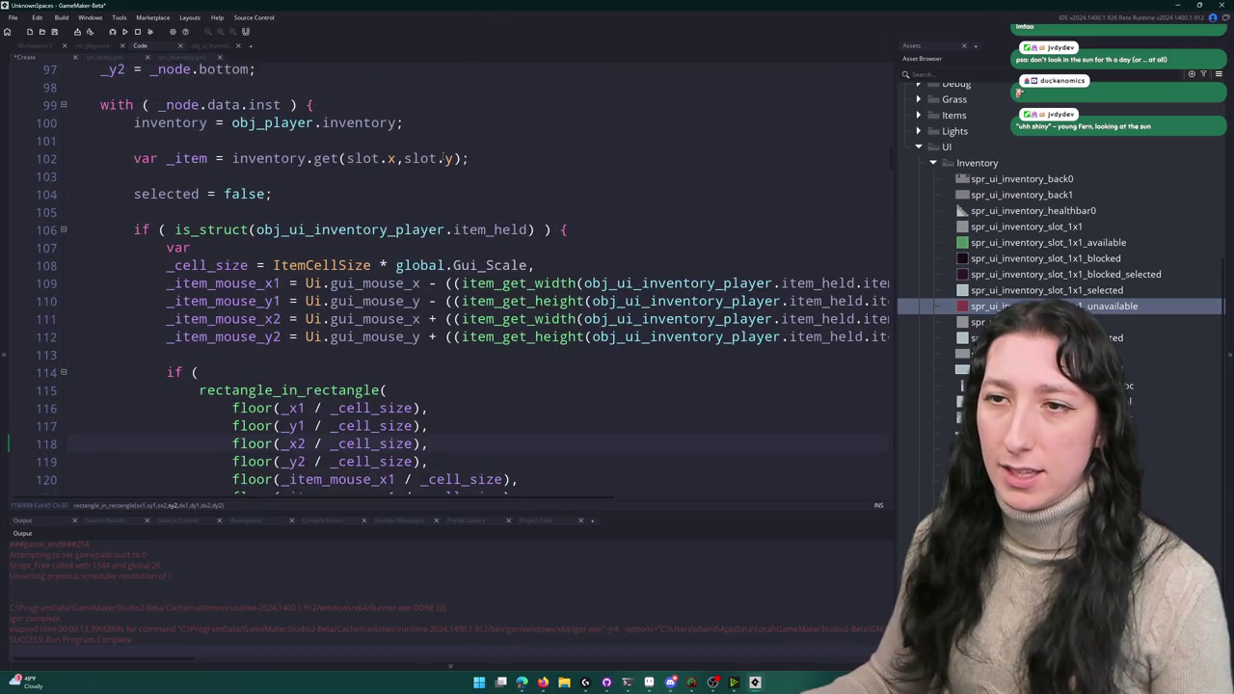
{"action": "scroll", "coordinate": [404, 334], "scroll_direction": "down", "scroll_amount": 7}
{"action": "scroll", "coordinate": [404, 334], "scroll_direction": "up", "scroll_amount": 1}
{"action": "scroll", "coordinate": [404, 334], "scroll_direction": "down", "scroll_amount": 2}
{"action": "key", "text": "ctrl+Tab"}
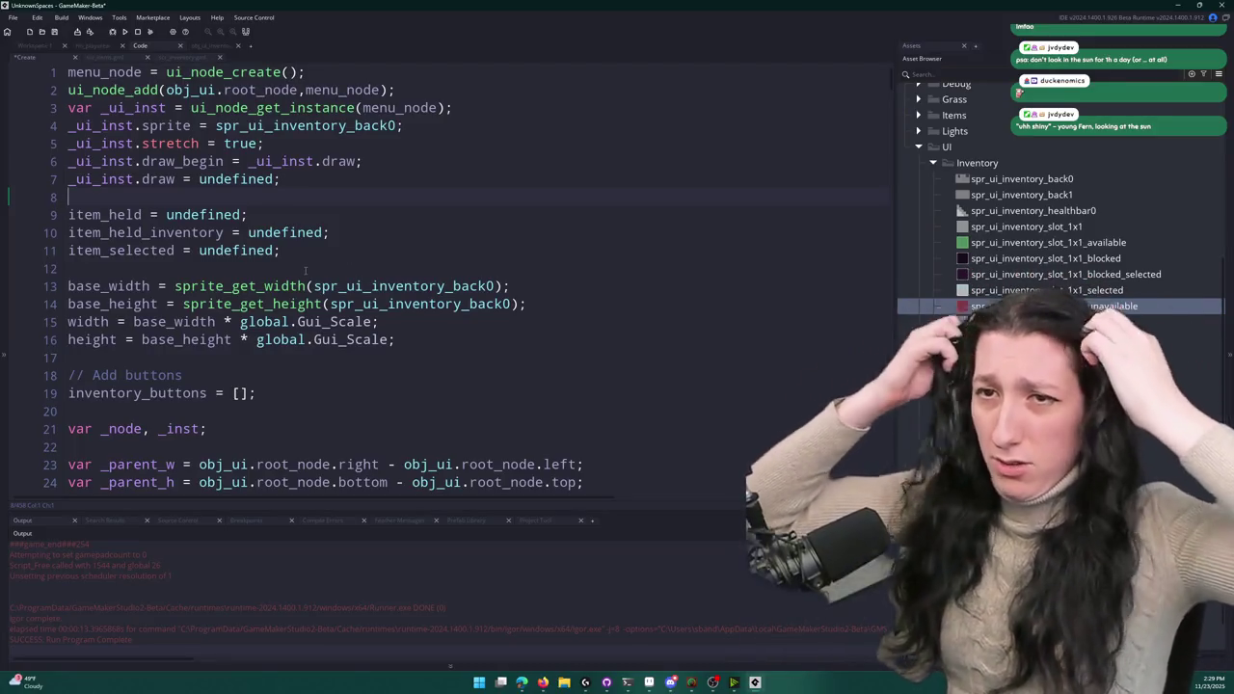
- Add item_can_be_placed_here = false; after item_selected = undefined in the Create code
{"action": "left_click", "coordinate": [335, 252]}
{"action": "key", "text": "Return"}
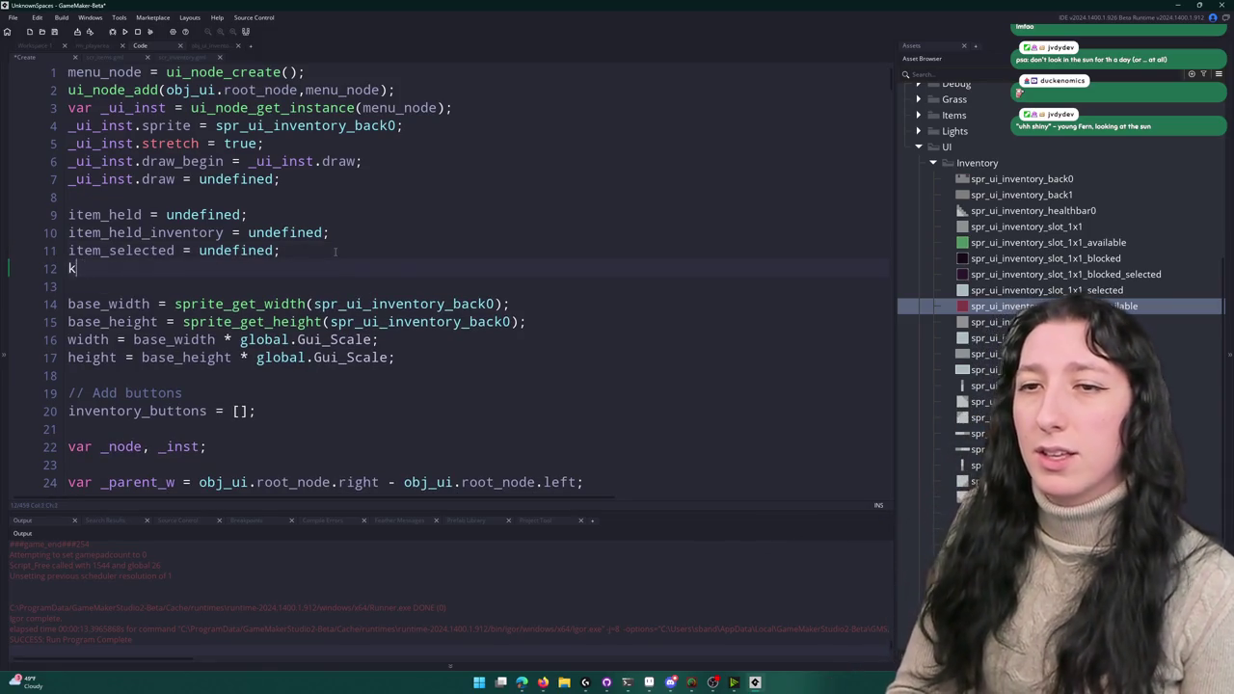
{"action": "key", "text": "BackSpace"}
{"action": "type", "text": "callb"}
{"action": "key", "text": "BackSpace"}
{"action": "key", "text": "BackSpace"}
{"action": "key", "text": "BackSpace"}
{"action": "type", "text": "item_can_be_placed_here = false"}
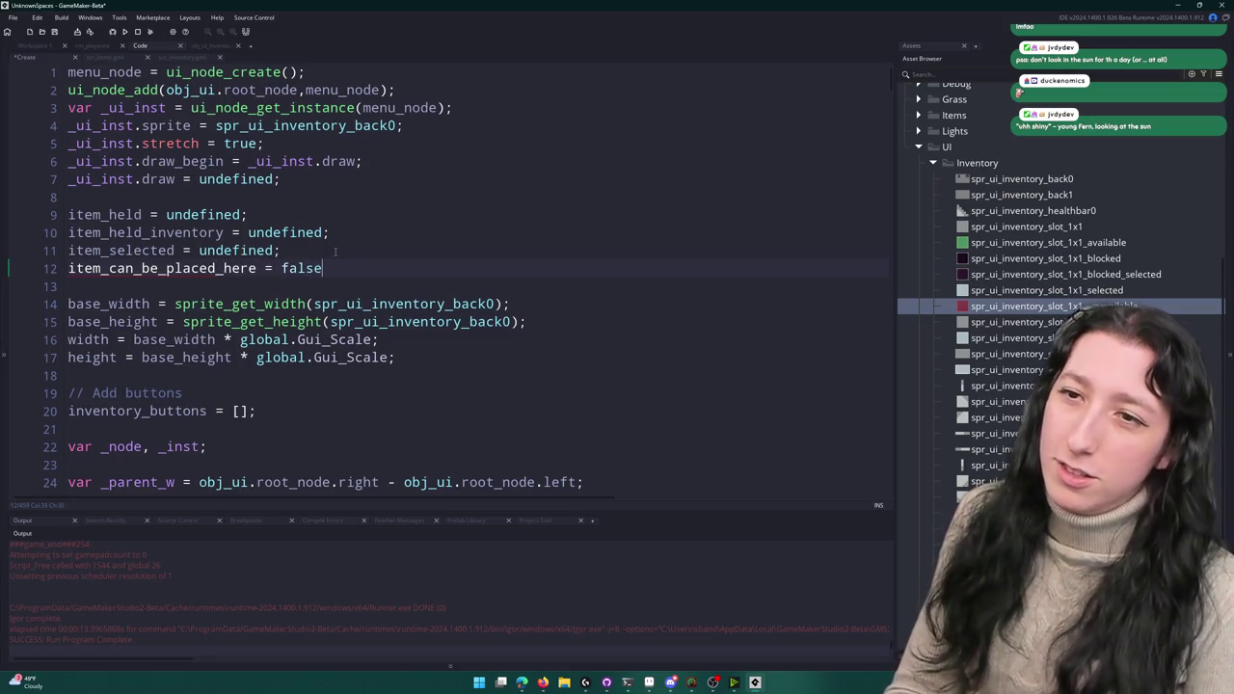
{"action": "type", "text": ";"}
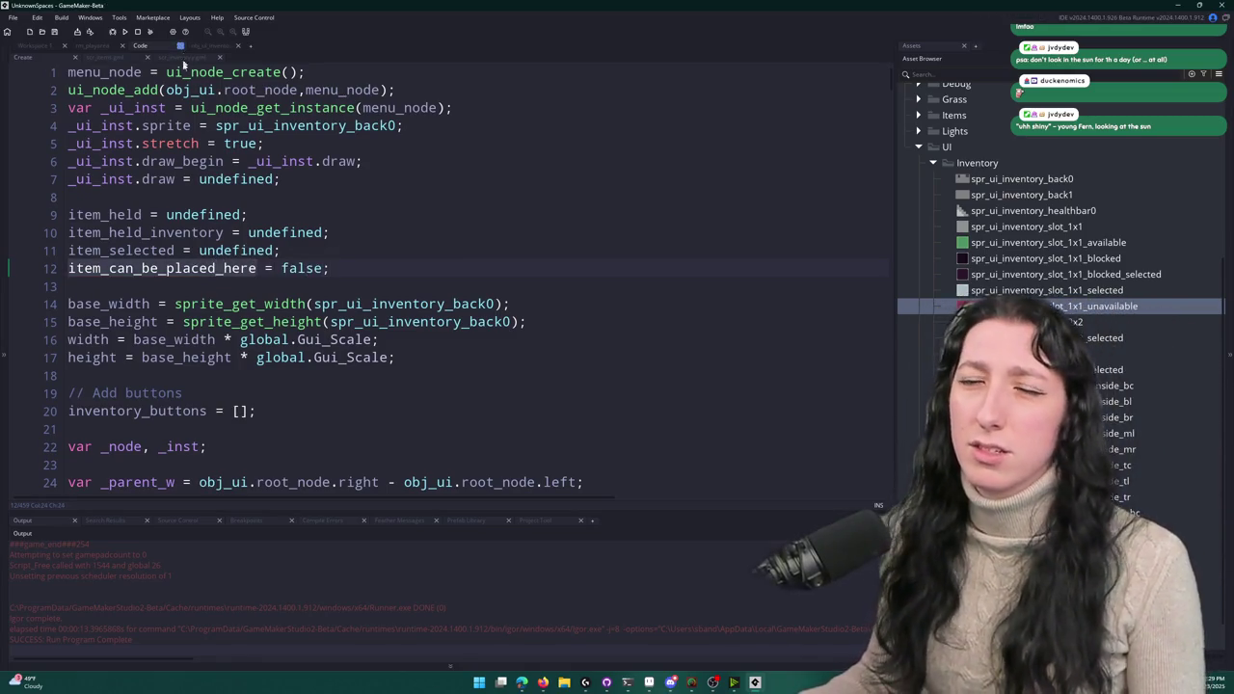
- Add item_can_be_placed_here after selected = false and set it true in the overlap branch
{"action": "scroll", "coordinate": [191, 268], "scroll_direction": "down", "scroll_amount": 8}
{"action": "scroll", "coordinate": [437, 279], "scroll_direction": "down", "scroll_amount": 15}
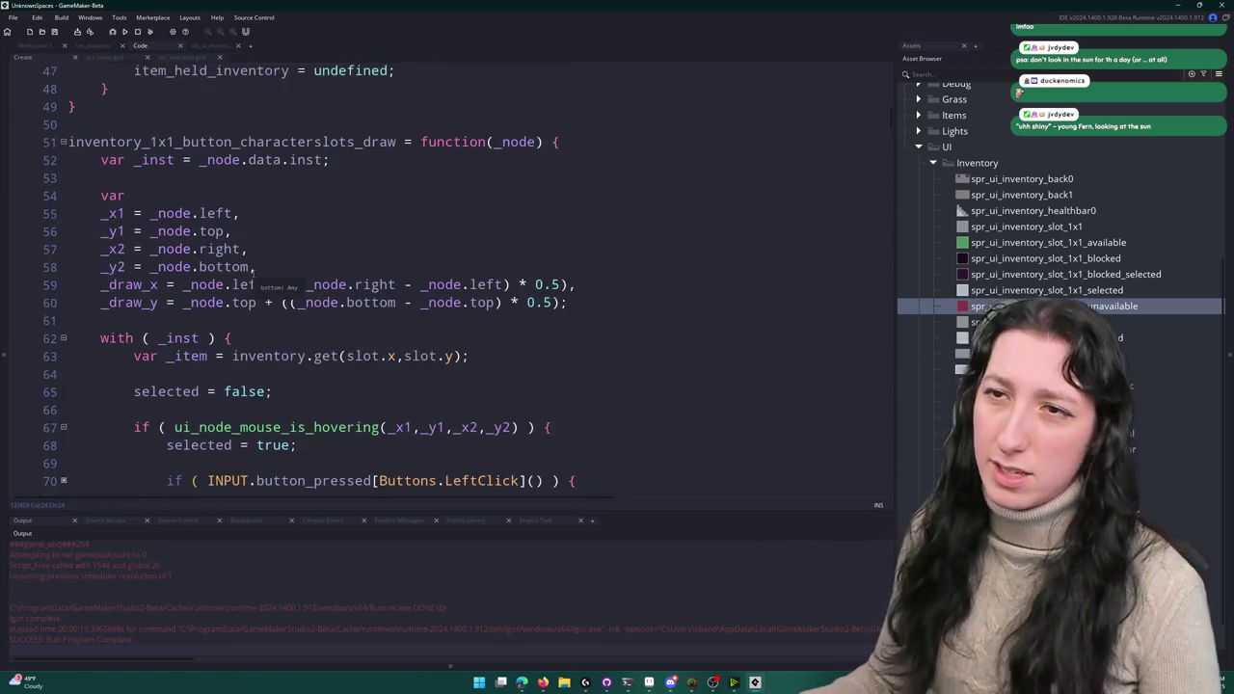
{"action": "scroll", "coordinate": [363, 160], "scroll_direction": "down", "scroll_amount": 9}
{"action": "scroll", "coordinate": [363, 160], "scroll_direction": "up", "scroll_amount": 5}
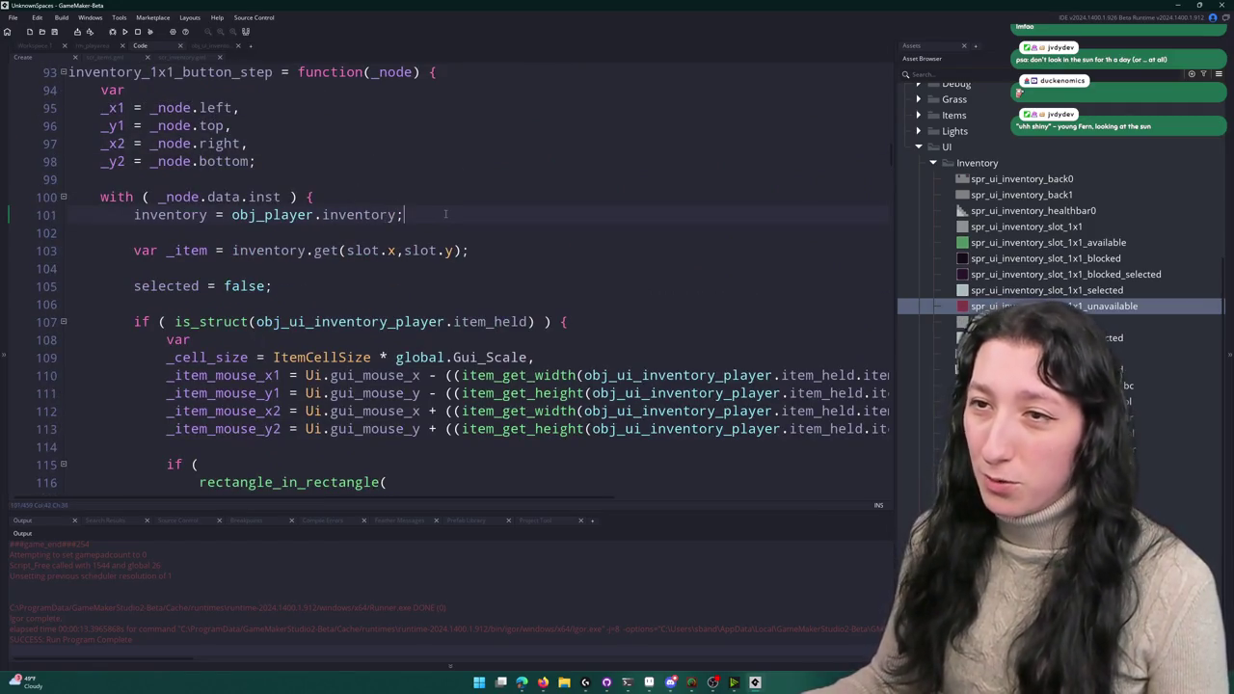
{"action": "key", "text": "Return"}
{"action": "type", "text": "item_can_be_placed_here = false;"}
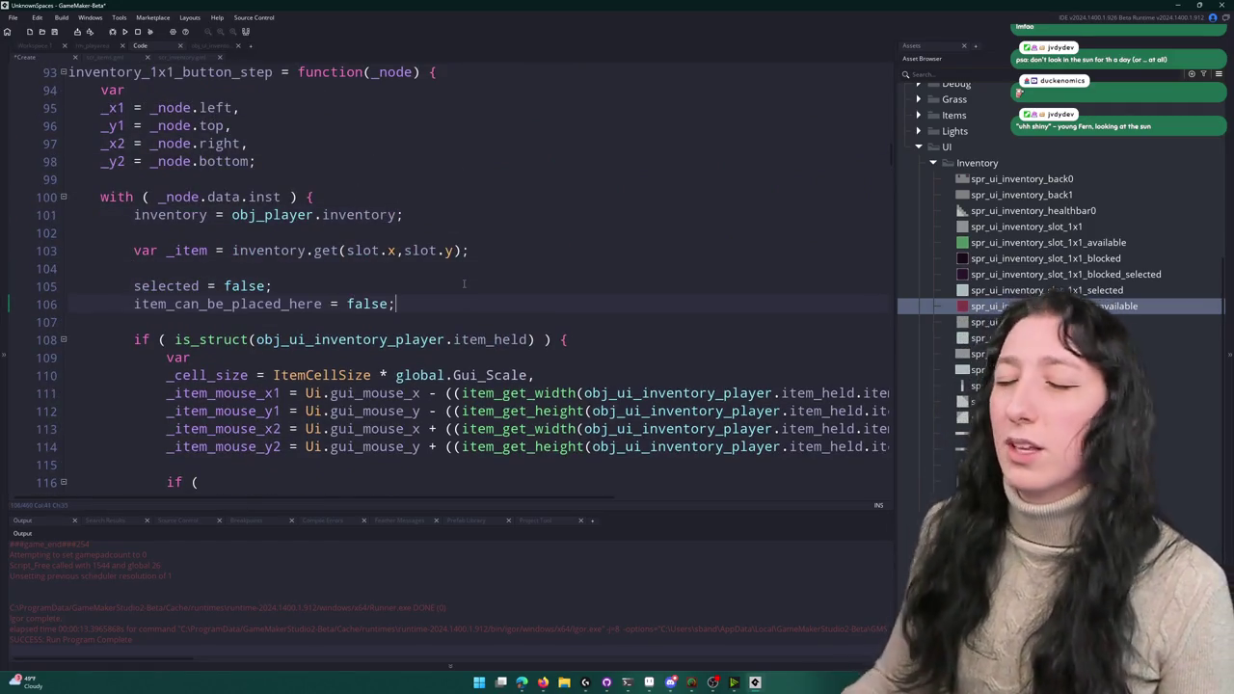
{"action": "scroll", "coordinate": [464, 283], "scroll_direction": "down", "scroll_amount": 6}
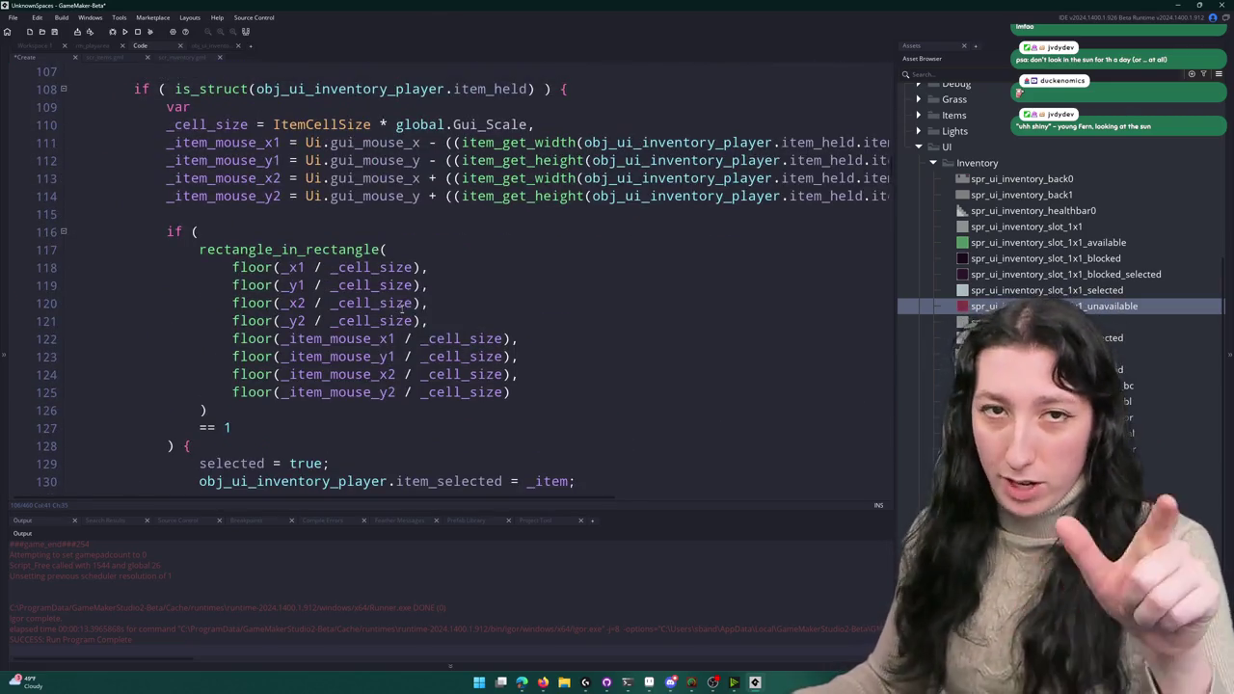
{"action": "scroll", "coordinate": [399, 319], "scroll_direction": "down", "scroll_amount": 2}
{"action": "key", "text": "Return"}
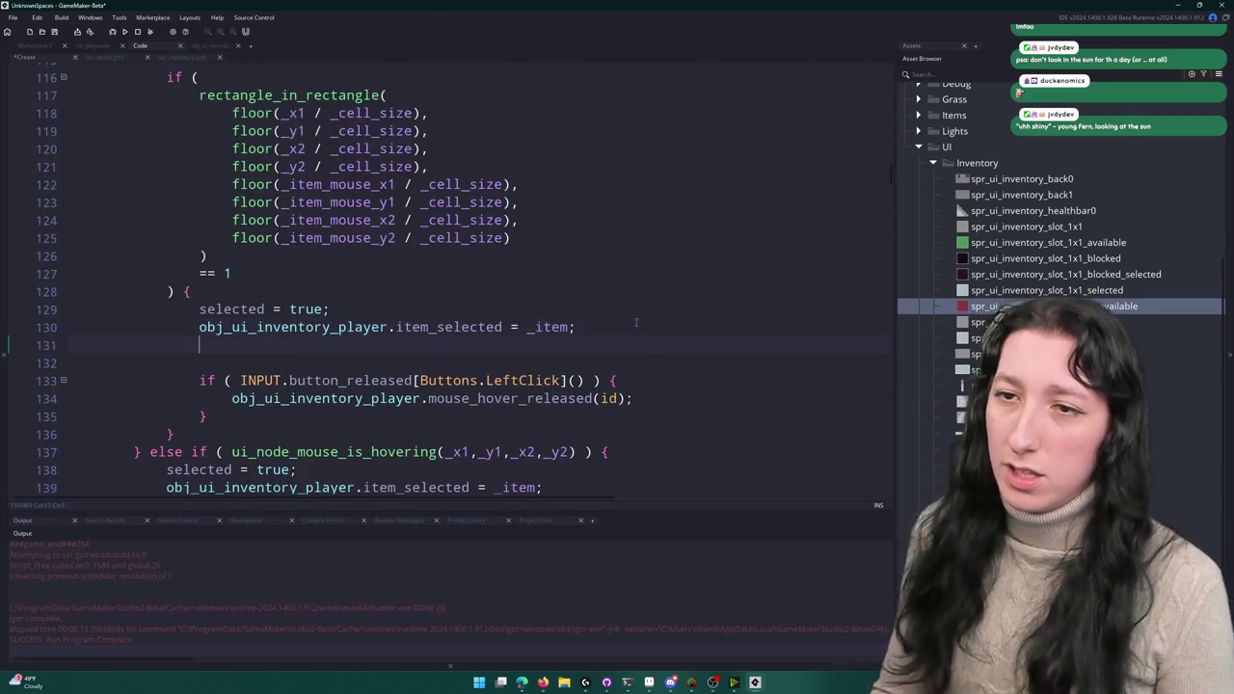
{"action": "type", "text": "item_can_be_placed_here = true;"}
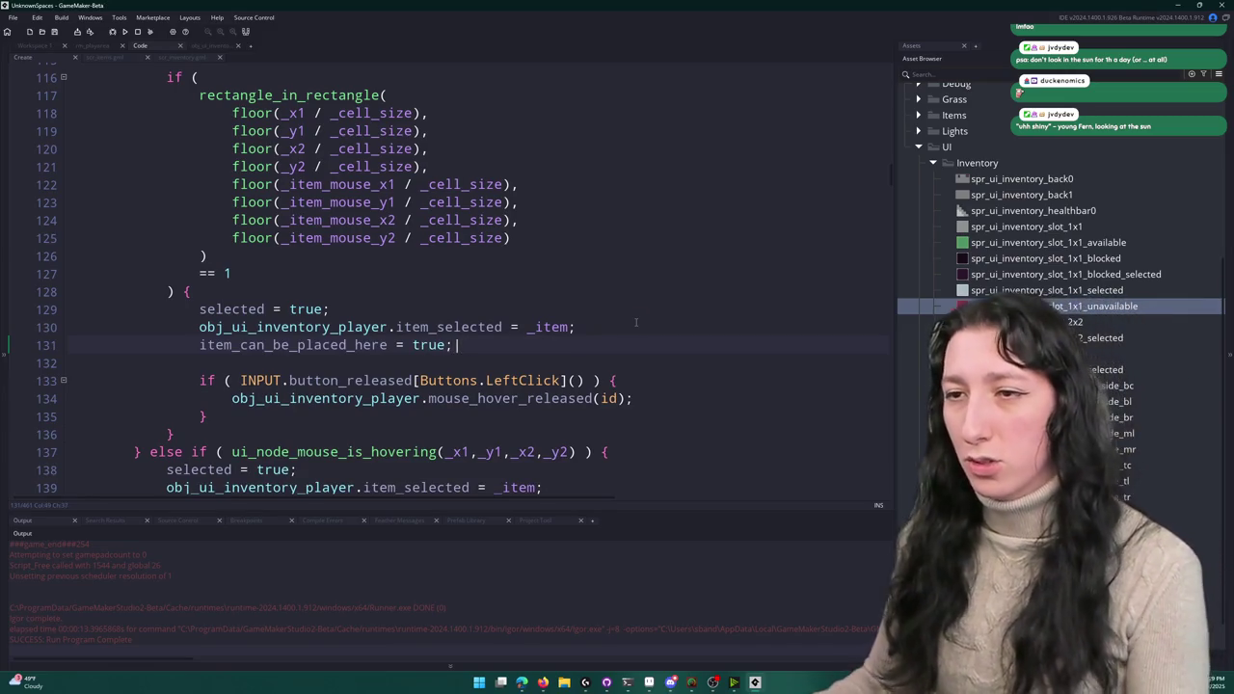
- Delete the left-click release block from the overlap branch
{"action": "scroll", "coordinate": [635, 322], "scroll_direction": "down", "scroll_amount": 1}
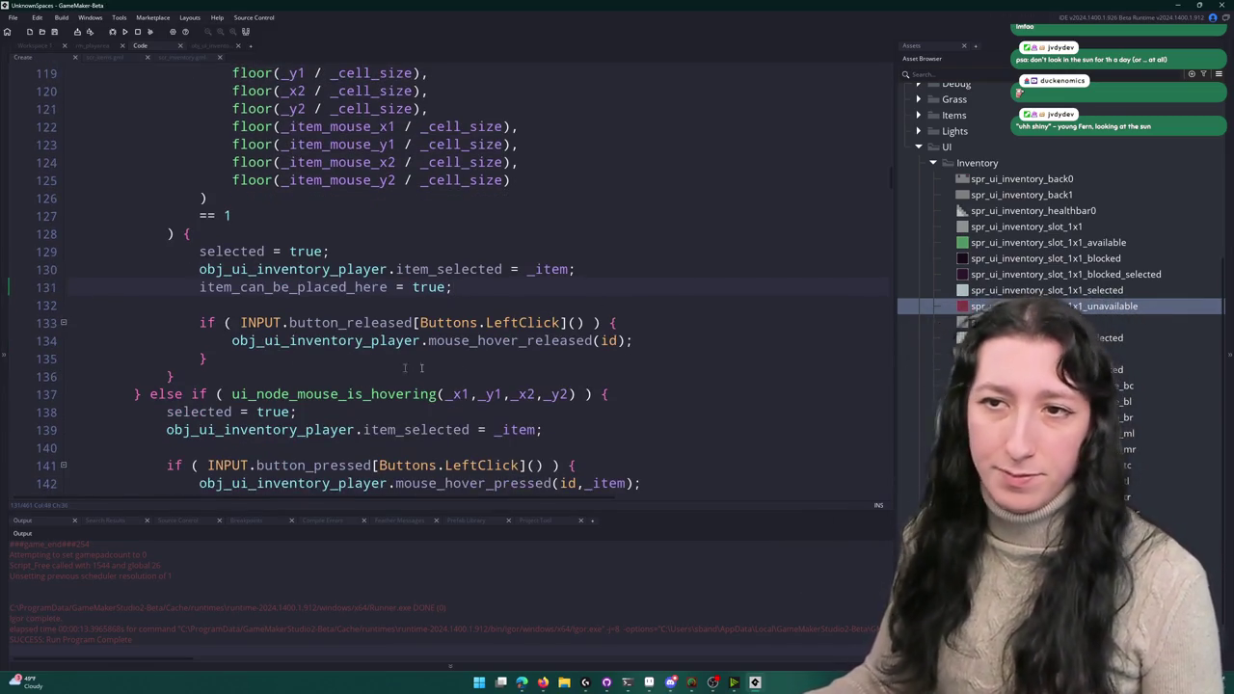
{"action": "left_click_drag", "start_coordinate": [231, 363], "coordinate": [199, 323]}
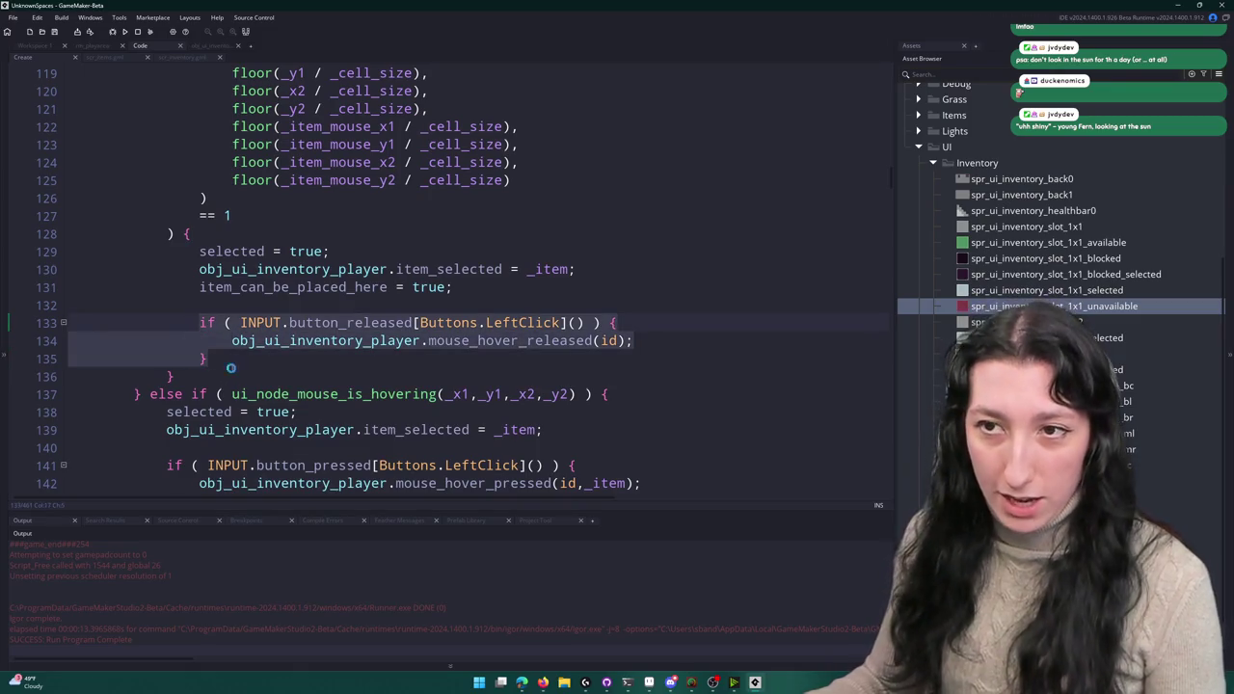
{"action": "mouse_move", "coordinate": [232, 363]}
{"action": "left_mouse_down"}
{"action": "mouse_move", "coordinate": [117, 307]}
{"action": "mouse_move", "coordinate": [75, 304]}
{"action": "left_mouse_up"}
{"action": "key", "text": "ctrl+c"}
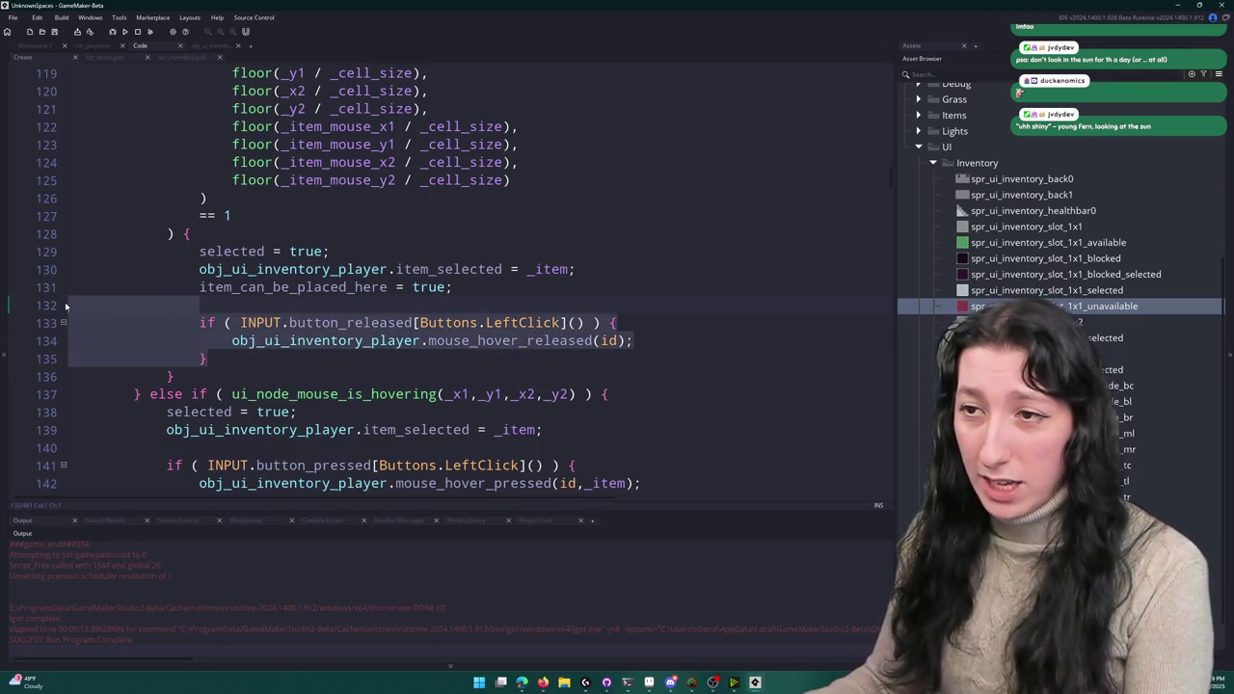
{"action": "key", "text": "BackSpace"}
{"action": "key", "text": "ctrl+Tab"}
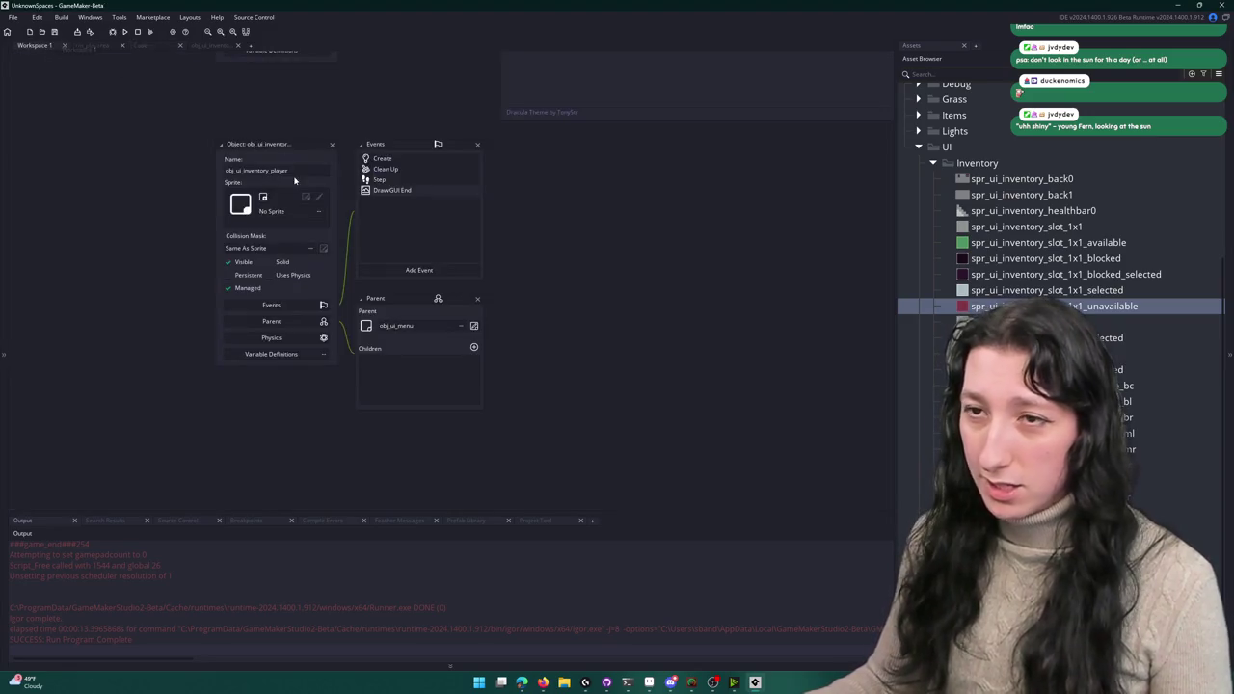
- Leave an empty line inside the Draw GUI End left-click release check
{"action": "left_click_drag", "start_coordinate": [323, 136], "coordinate": [329, 304]}
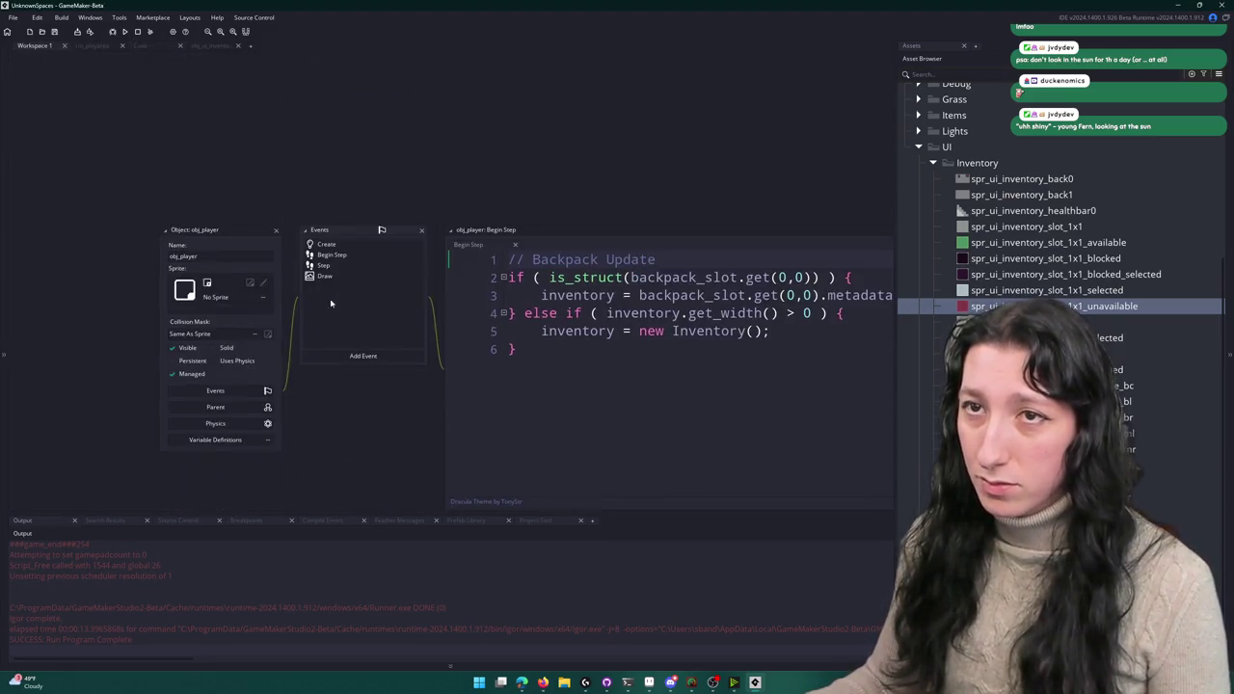
{"action": "left_click", "coordinate": [218, 46]}
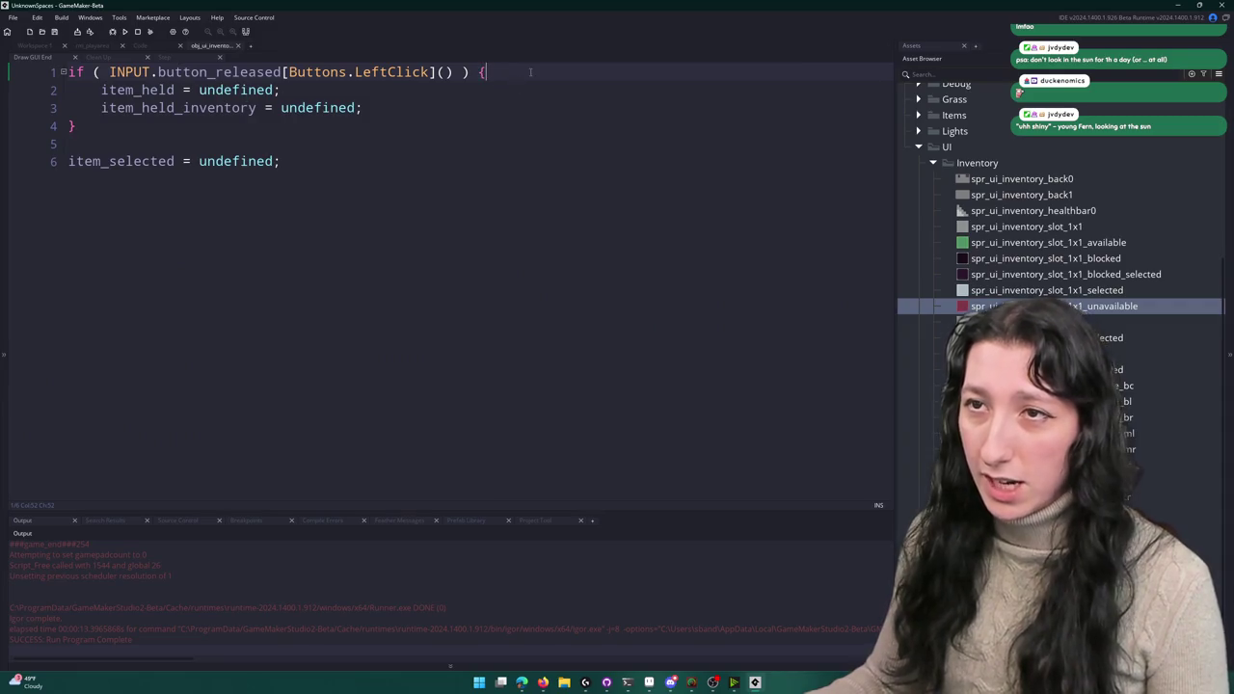
{"action": "key", "text": "ctrl+v"}
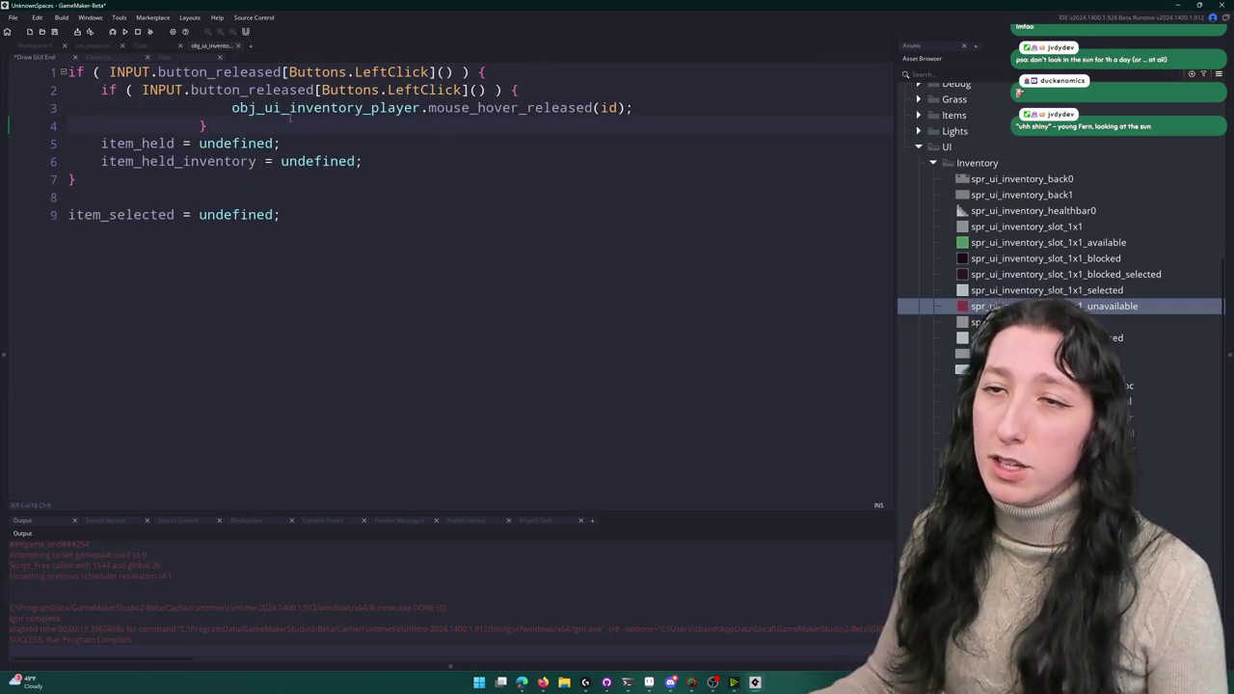
{"action": "key", "text": "ctrl+z"}
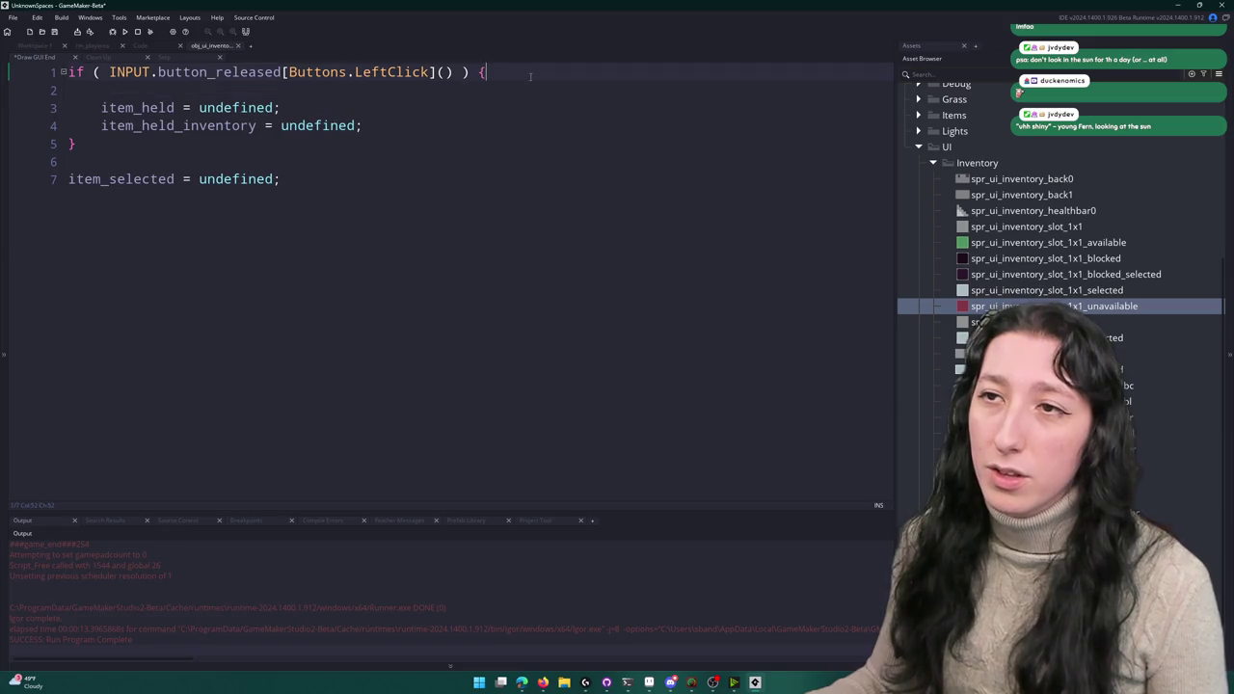
{"action": "key", "text": "Return"}
{"action": "type", "text": "ke"}
{"action": "key", "text": "BackSpace"}
{"action": "key", "text": "BackSpace"}
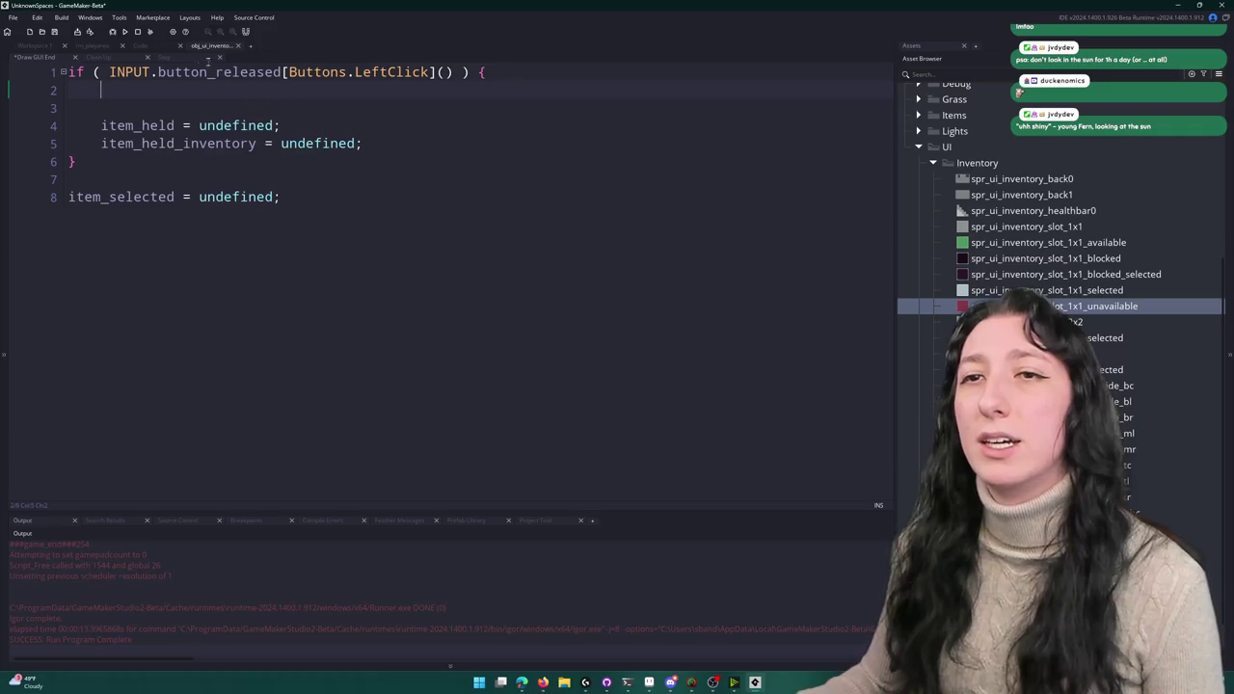
- Go back to the inventory slot script code and start a new build of the game
{"action": "left_click", "coordinate": [179, 57]}
{"action": "left_click", "coordinate": [162, 44]}
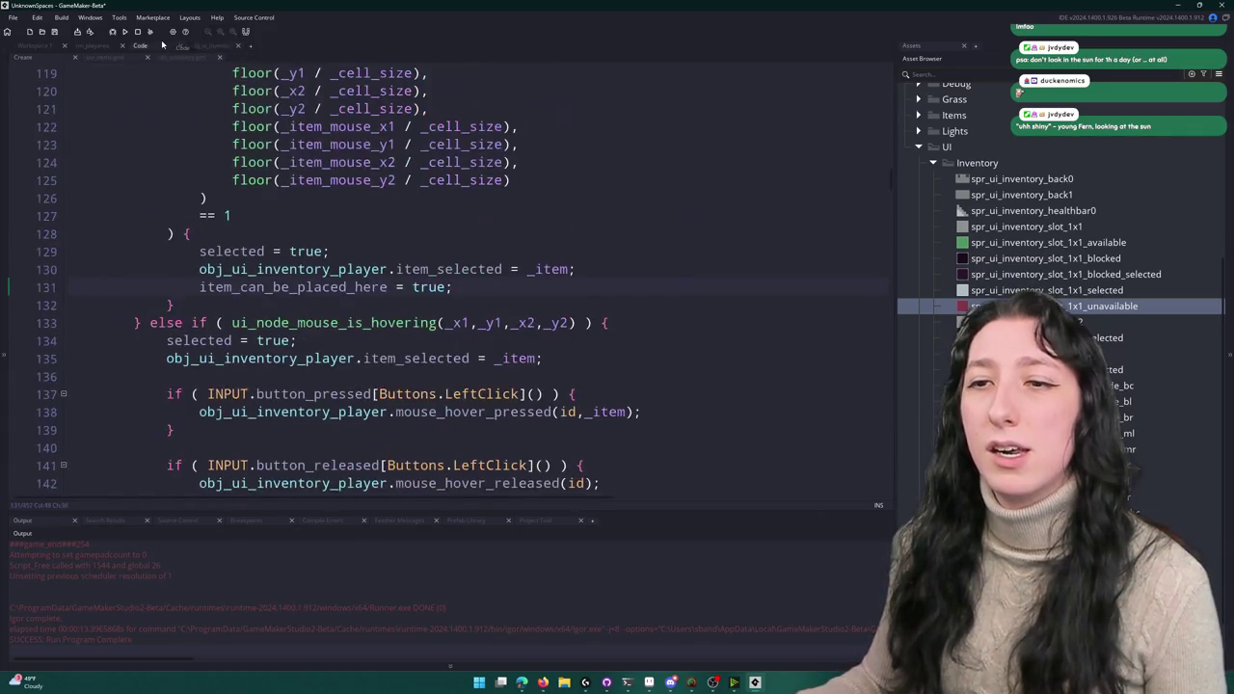
{"action": "scroll", "coordinate": [313, 304], "scroll_direction": "down", "scroll_amount": 2}
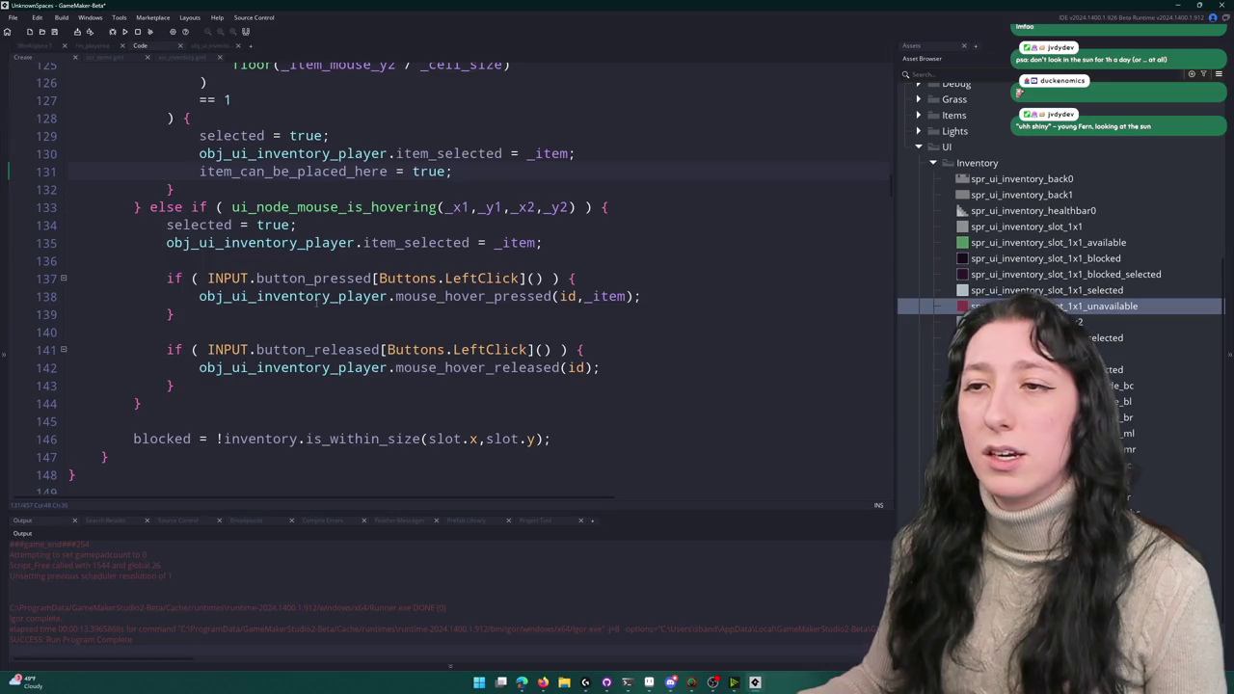
{"action": "scroll", "coordinate": [316, 301], "scroll_direction": "down", "scroll_amount": 2}
{"action": "scroll", "coordinate": [335, 356], "scroll_direction": "down", "scroll_amount": 15}
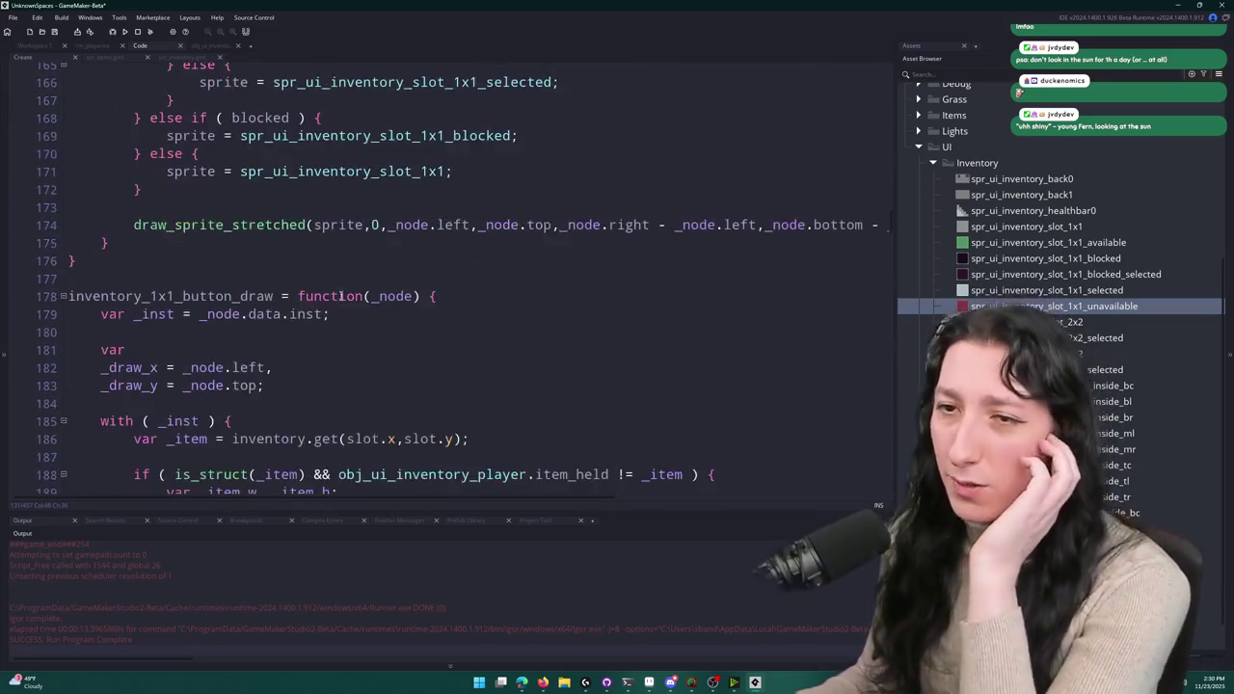
{"action": "scroll", "coordinate": [245, 200], "scroll_direction": "down", "scroll_amount": 2}
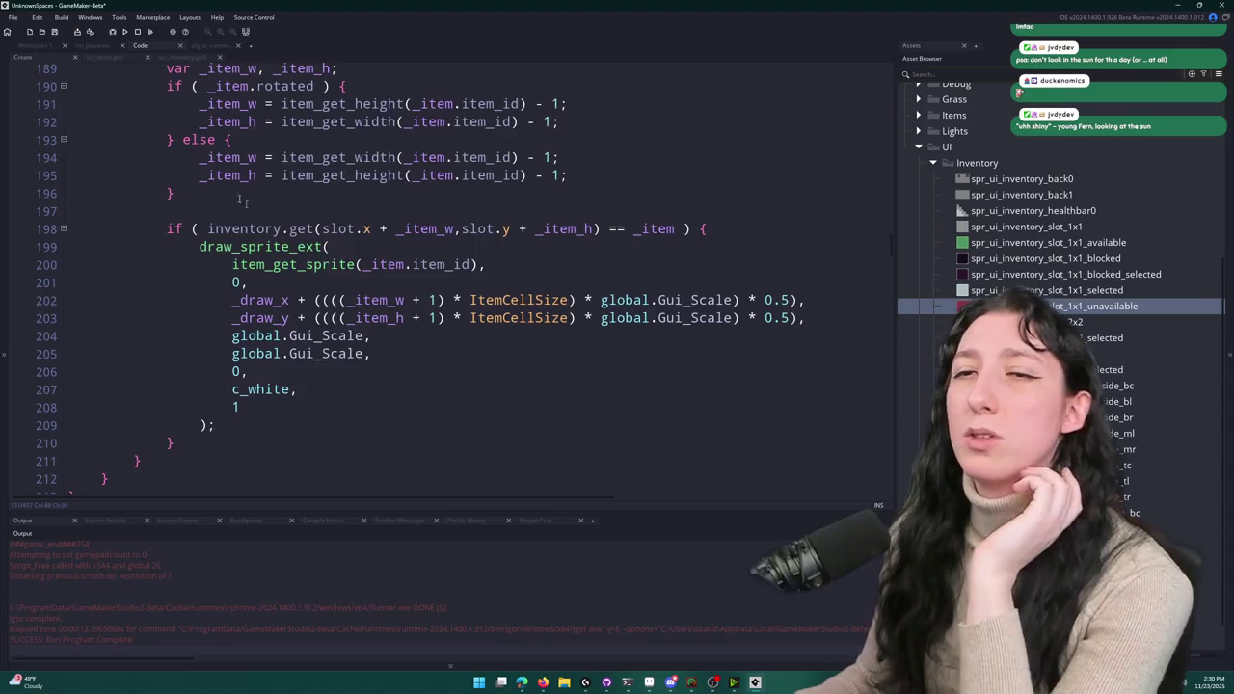
{"action": "left_click", "coordinate": [124, 32]}
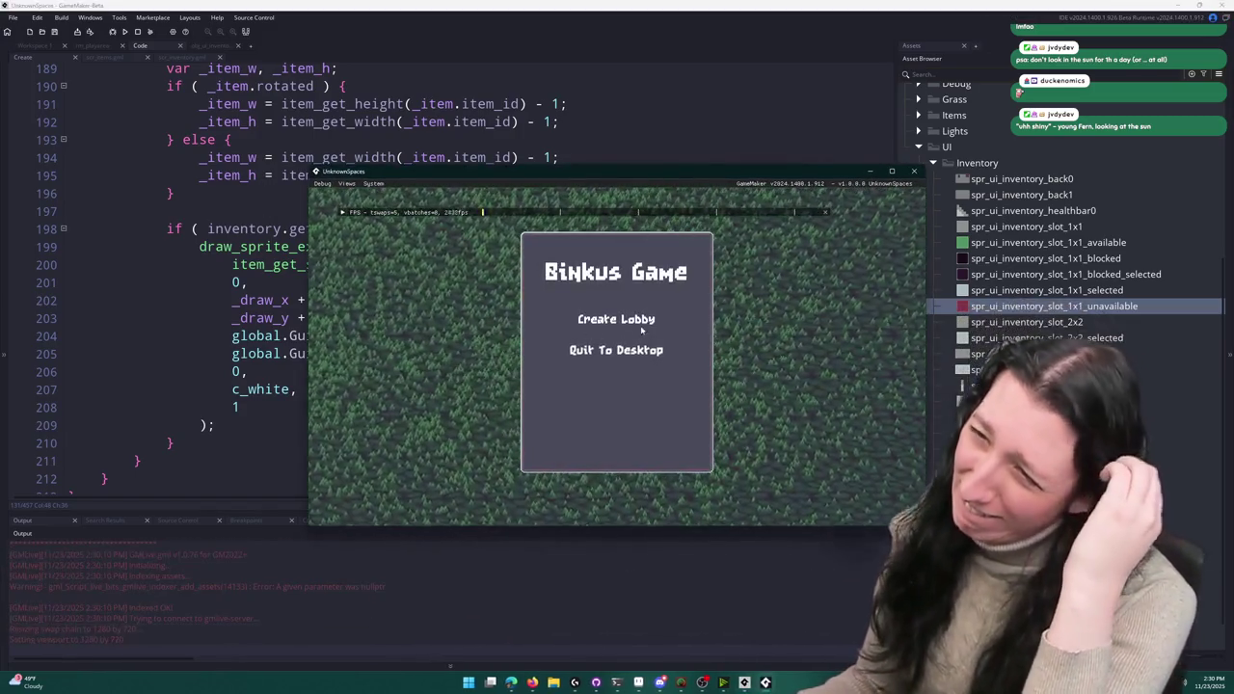
- Create a lobby, open the inventory with I, and move the yellow item between slots
{"action": "left_click", "coordinate": [623, 320]}
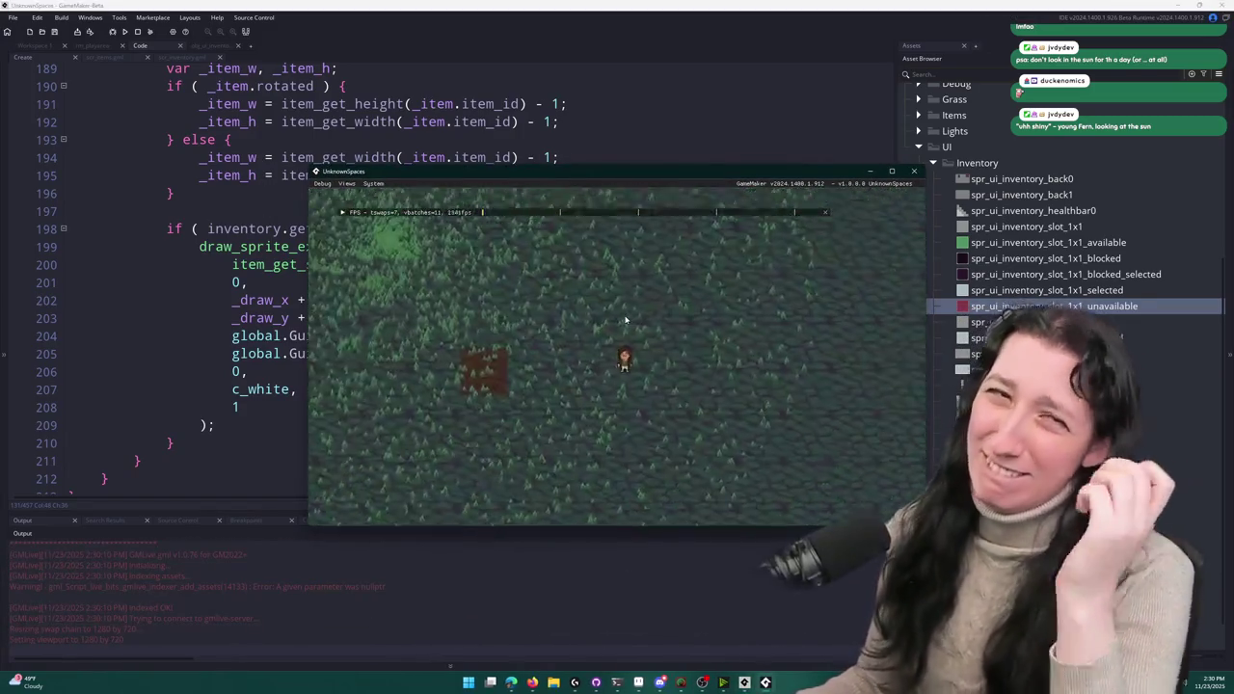
{"action": "key", "text": "i"}
{"action": "mouse_move", "coordinate": [578, 305]}
{"action": "left_mouse_down"}
{"action": "mouse_move", "coordinate": [641, 300]}
{"action": "mouse_move", "coordinate": [581, 237]}
{"action": "mouse_move", "coordinate": [581, 301]}
{"action": "mouse_move", "coordinate": [620, 311]}
{"action": "mouse_move", "coordinate": [604, 307]}
{"action": "mouse_move", "coordinate": [577, 246]}
{"action": "left_mouse_up"}
{"action": "mouse_move", "coordinate": [430, 390]}
{"action": "left_mouse_down"}
{"action": "mouse_move", "coordinate": [469, 380]}
{"action": "mouse_move", "coordinate": [438, 386]}
{"action": "left_mouse_up"}
{"action": "left_click", "coordinate": [914, 171]}
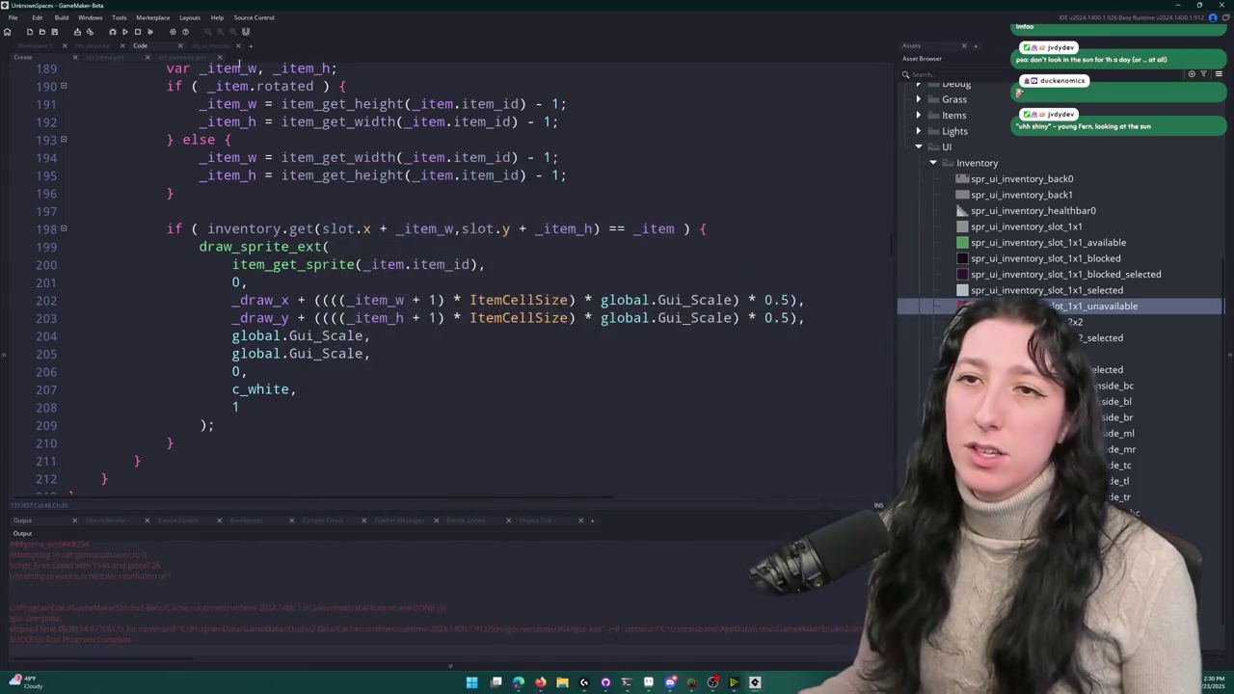
- Reopen obj_ui_inventory_player's Draw GUI End event code
{"action": "left_click", "coordinate": [210, 45]}
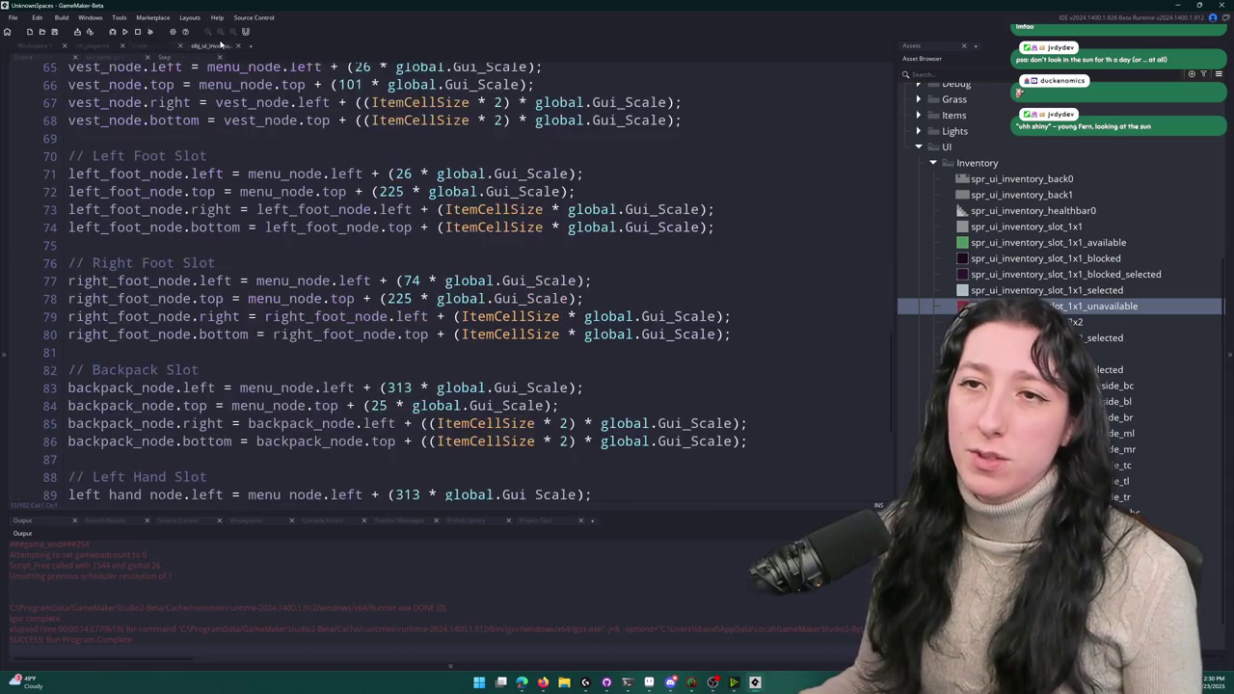
{"action": "left_click", "coordinate": [165, 50]}
{"action": "scroll", "coordinate": [256, 210], "scroll_direction": "up", "scroll_amount": 1}
{"action": "scroll", "coordinate": [255, 210], "scroll_direction": "up", "scroll_amount": 2}
{"action": "left_click", "coordinate": [105, 57]}
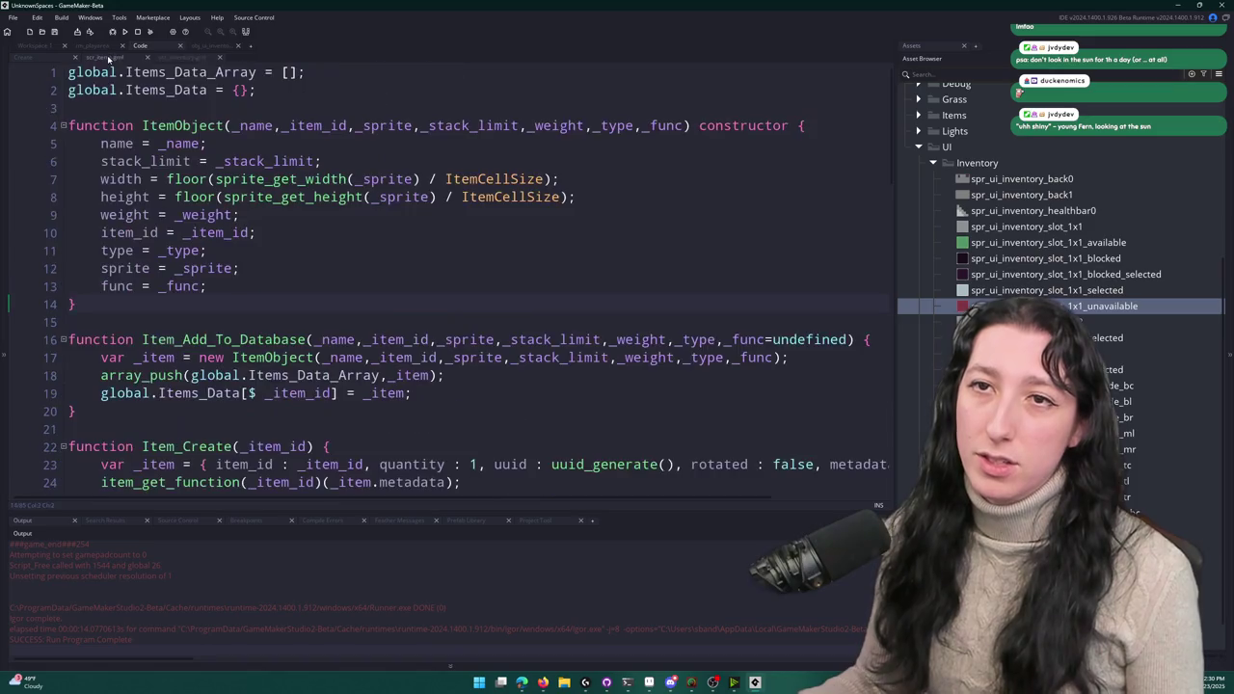
{"action": "left_click", "coordinate": [30, 57]}
{"action": "left_click", "coordinate": [39, 47]}
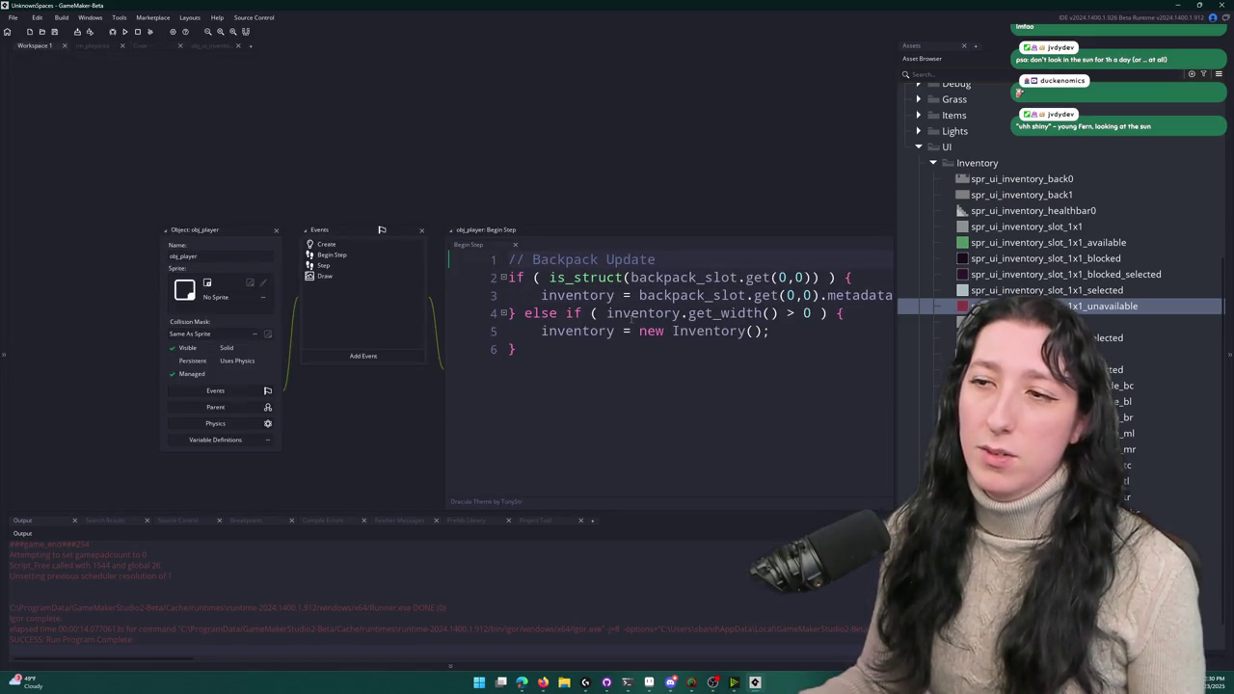
{"action": "left_click", "coordinate": [229, 48]}
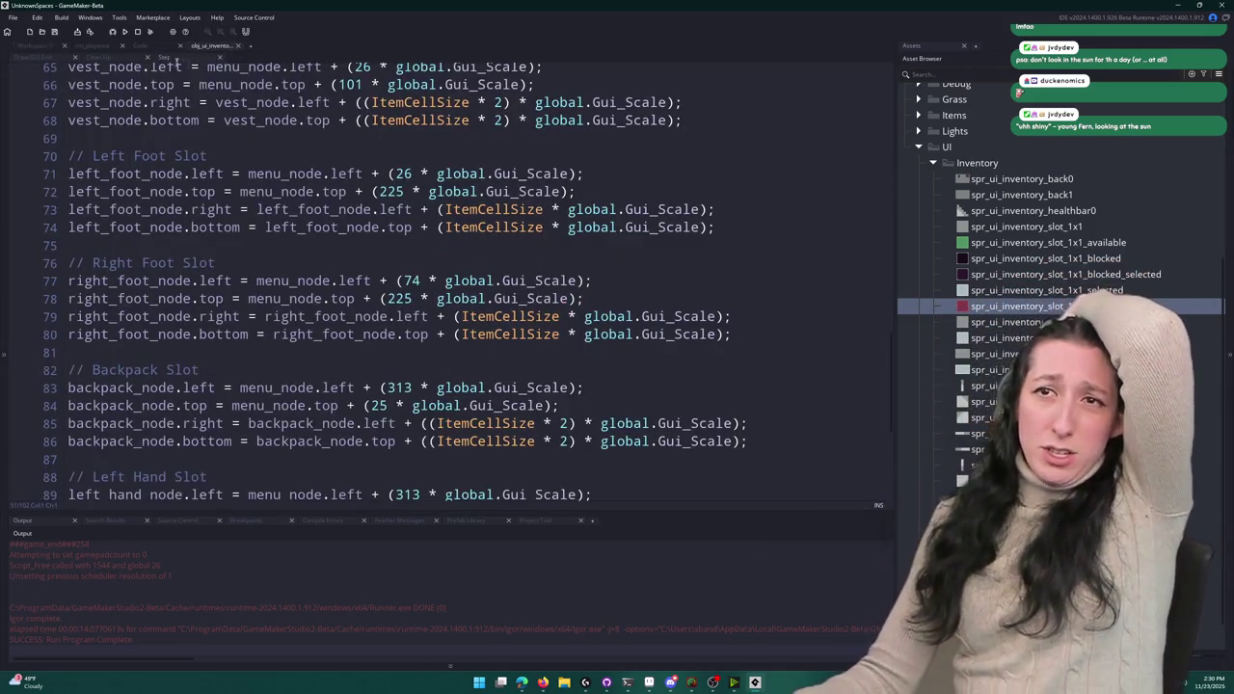
{"action": "left_click", "coordinate": [41, 46]}
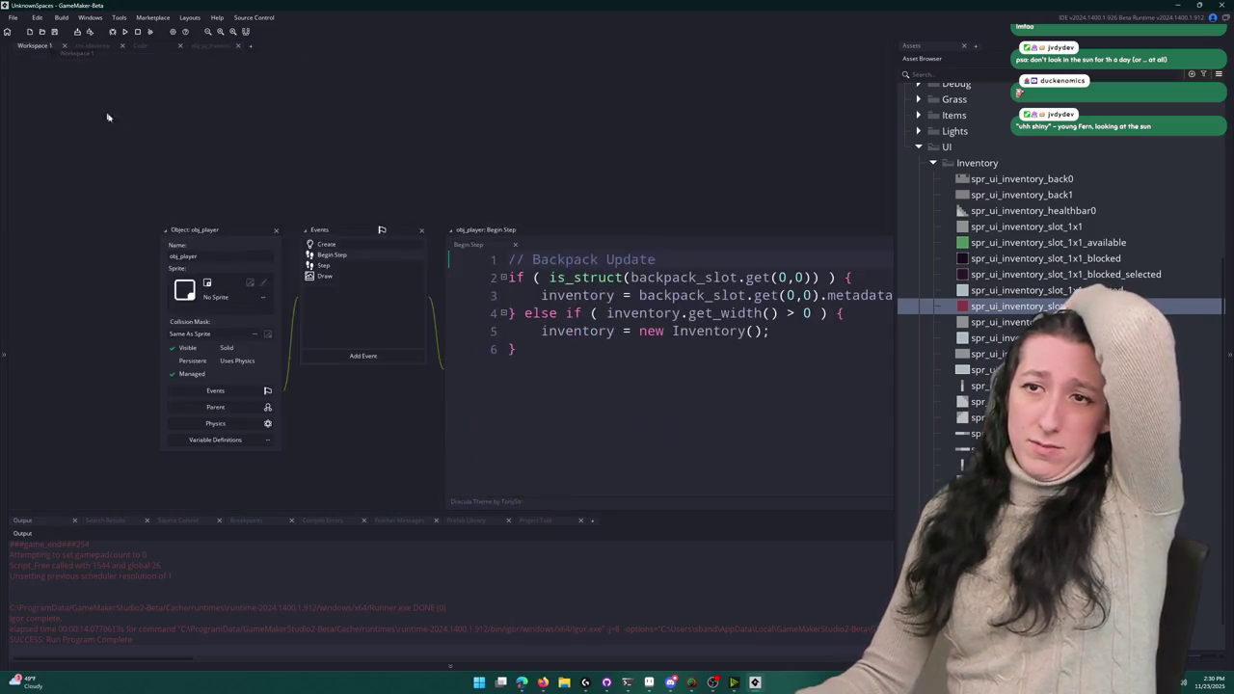
{"action": "scroll", "coordinate": [343, 195], "scroll_direction": "down", "scroll_amount": 3}
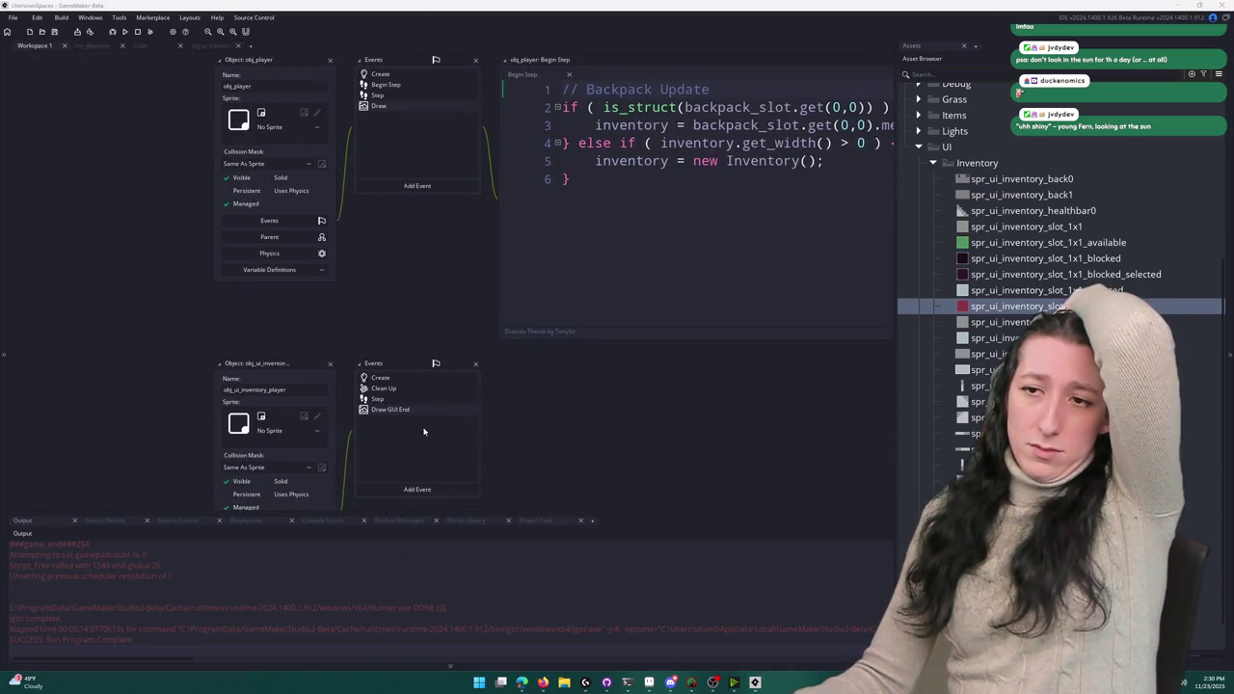
{"action": "double_click", "coordinate": [418, 363]}
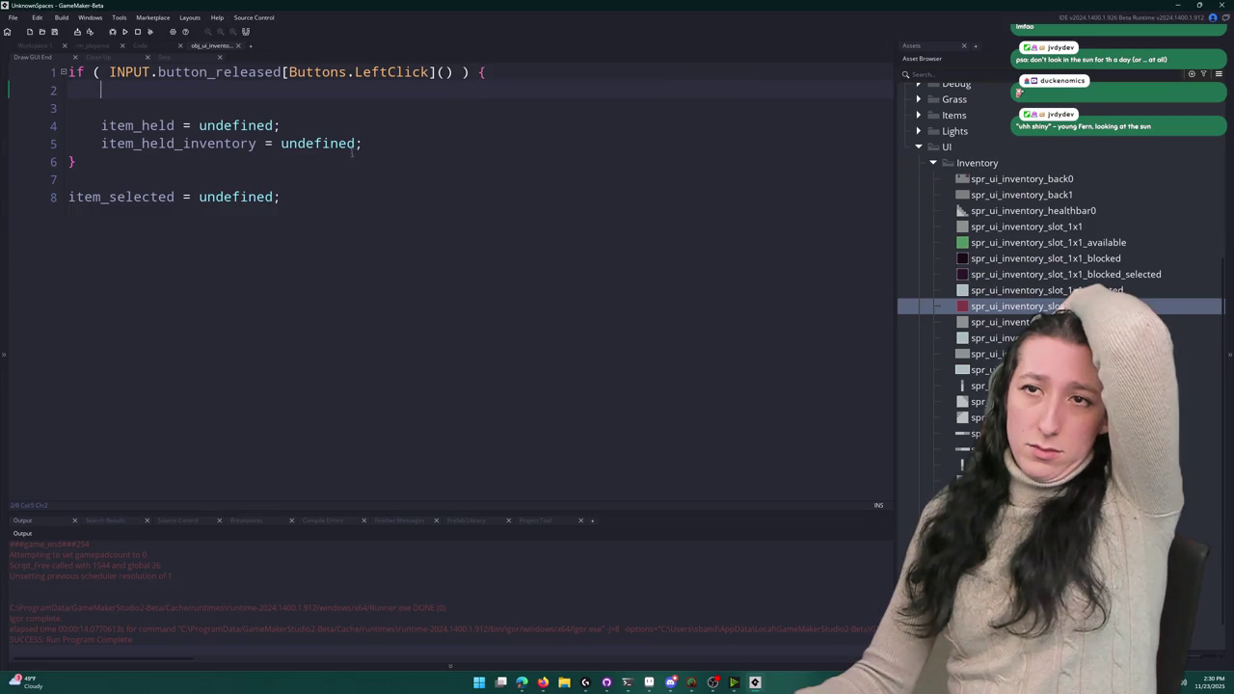
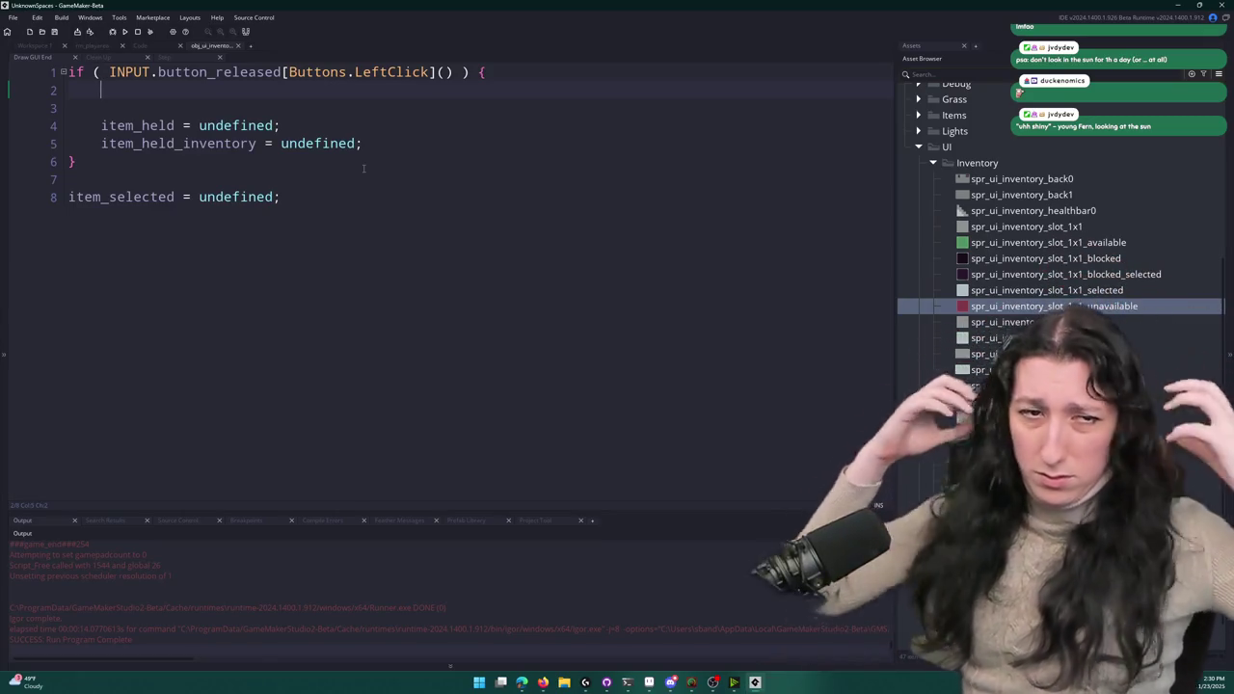
- Delete the blank lines in the left-click release block so both undefined assignments follow the if
{"action": "key", "text": "Delete"}
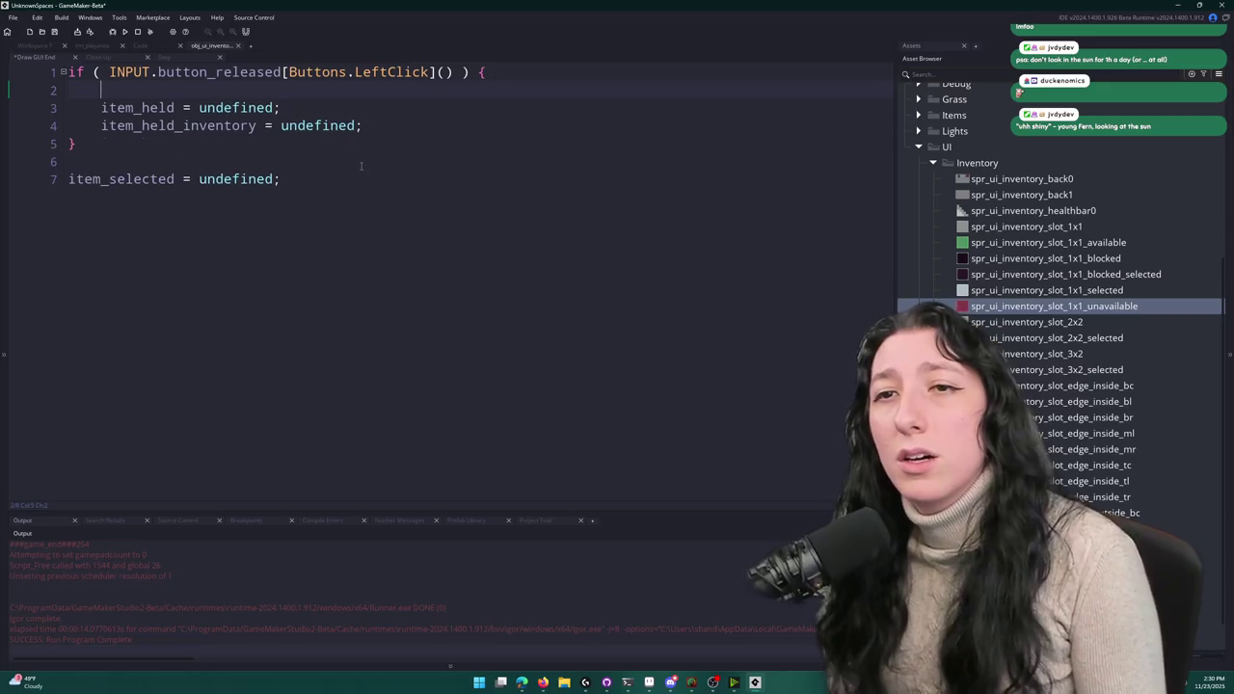
{"action": "key", "text": "Home"}
{"action": "key", "text": "Insert"}
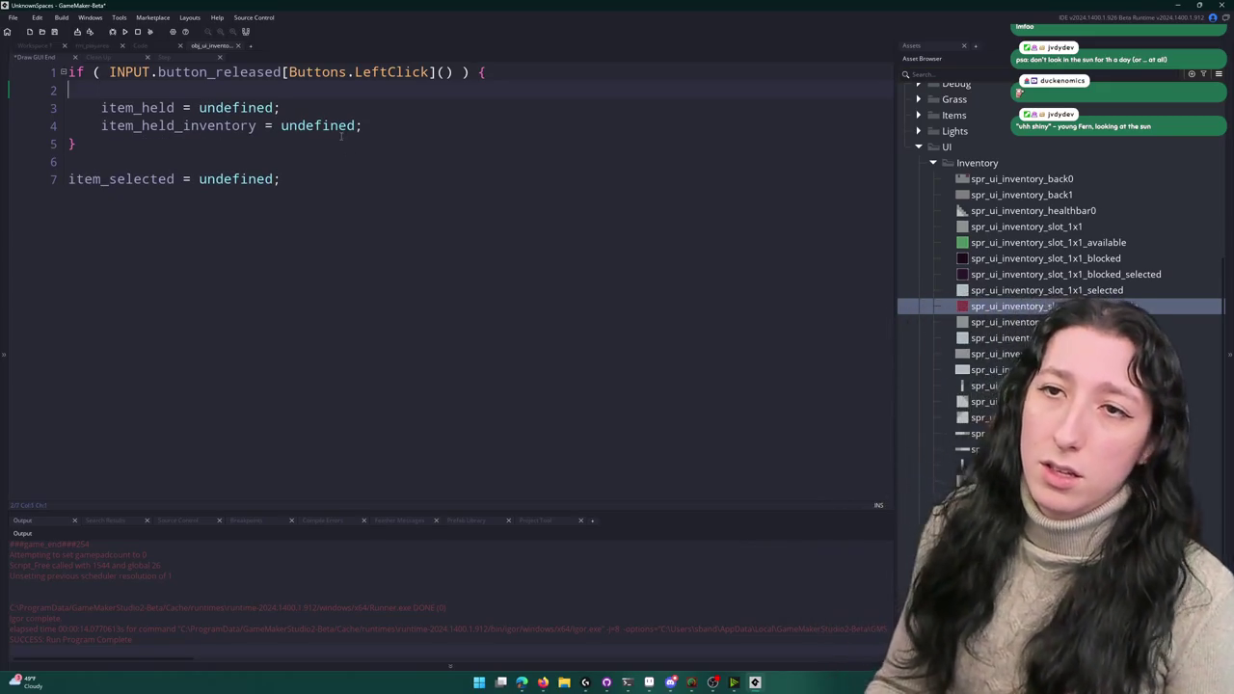
{"action": "key", "text": "BackSpace"}
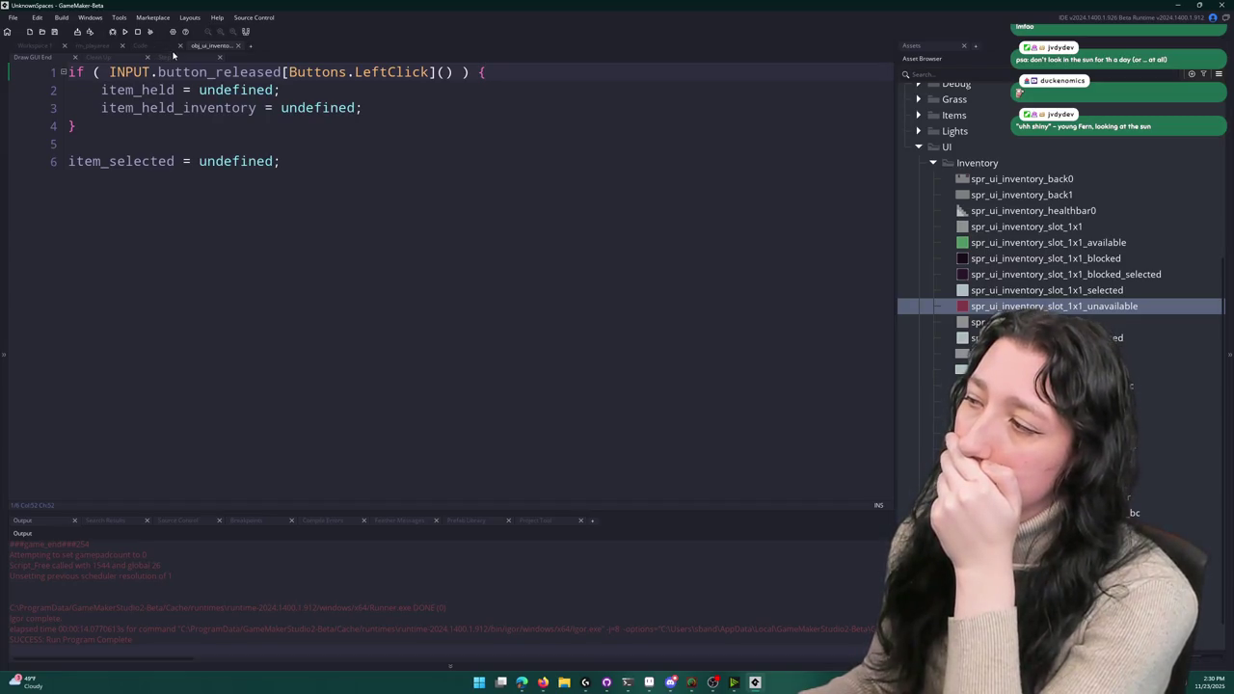
{"action": "left_click", "coordinate": [139, 45]}
- Enlarge the Code script editor by lowering the Output splitter and hiding the docked panels with F12
{"action": "scroll", "coordinate": [289, 204], "scroll_direction": "down", "scroll_amount": 20}
{"action": "scroll", "coordinate": [289, 205], "scroll_direction": "up", "scroll_amount": 2}
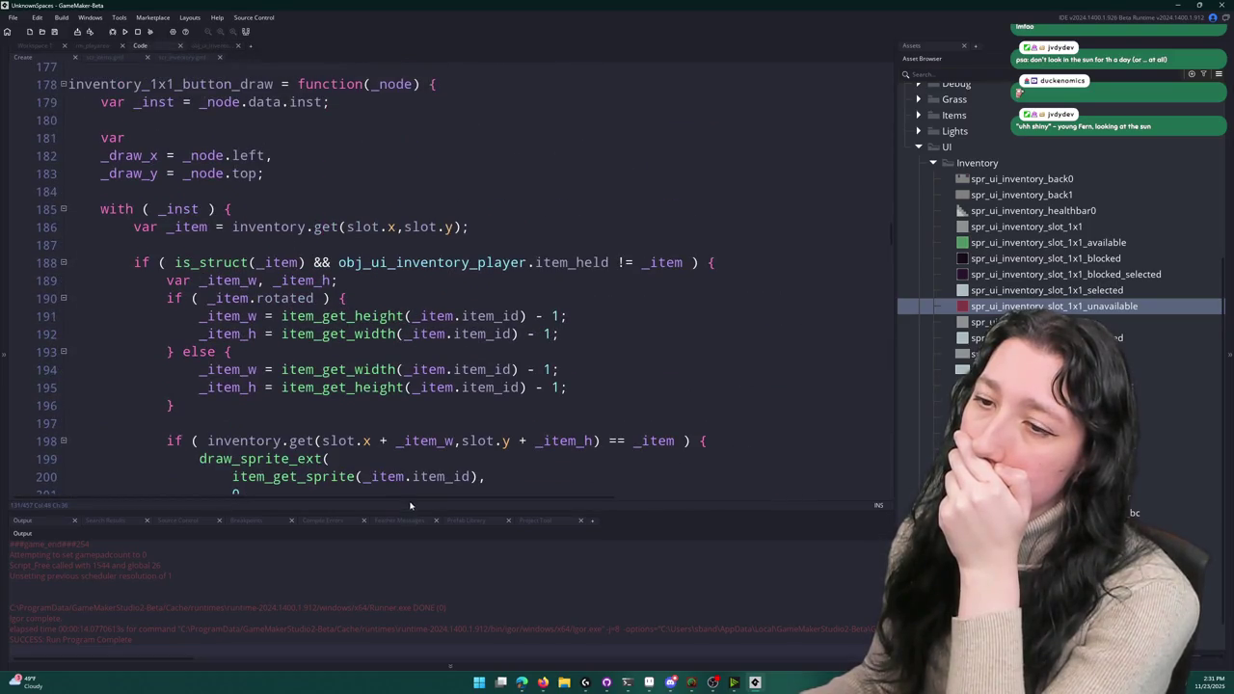
{"action": "left_click_drag", "start_coordinate": [419, 511], "coordinate": [424, 591]}
{"action": "key", "text": "F12"}
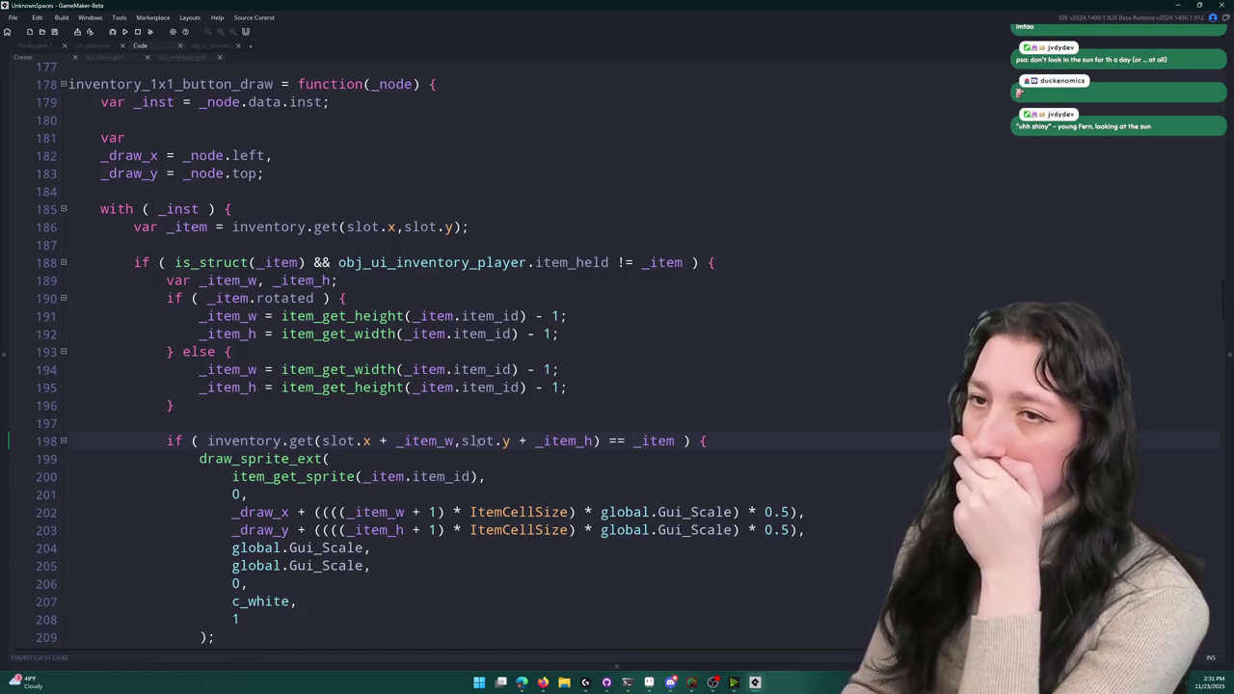
- Locate inventory_1x1_button_step and select the whole function from its end upward
{"action": "scroll", "coordinate": [477, 443], "scroll_direction": "up", "scroll_amount": 12}
{"action": "scroll", "coordinate": [478, 443], "scroll_direction": "up", "scroll_amount": 8}
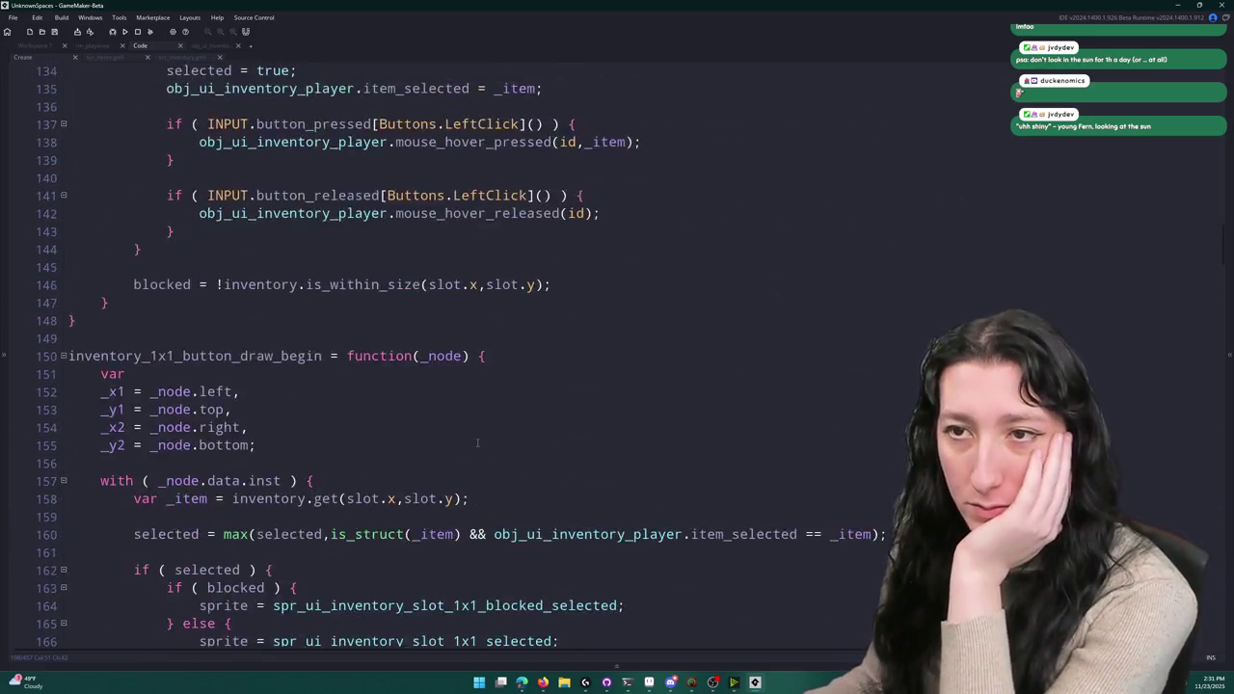
{"action": "scroll", "coordinate": [462, 461], "scroll_direction": "up", "scroll_amount": 7}
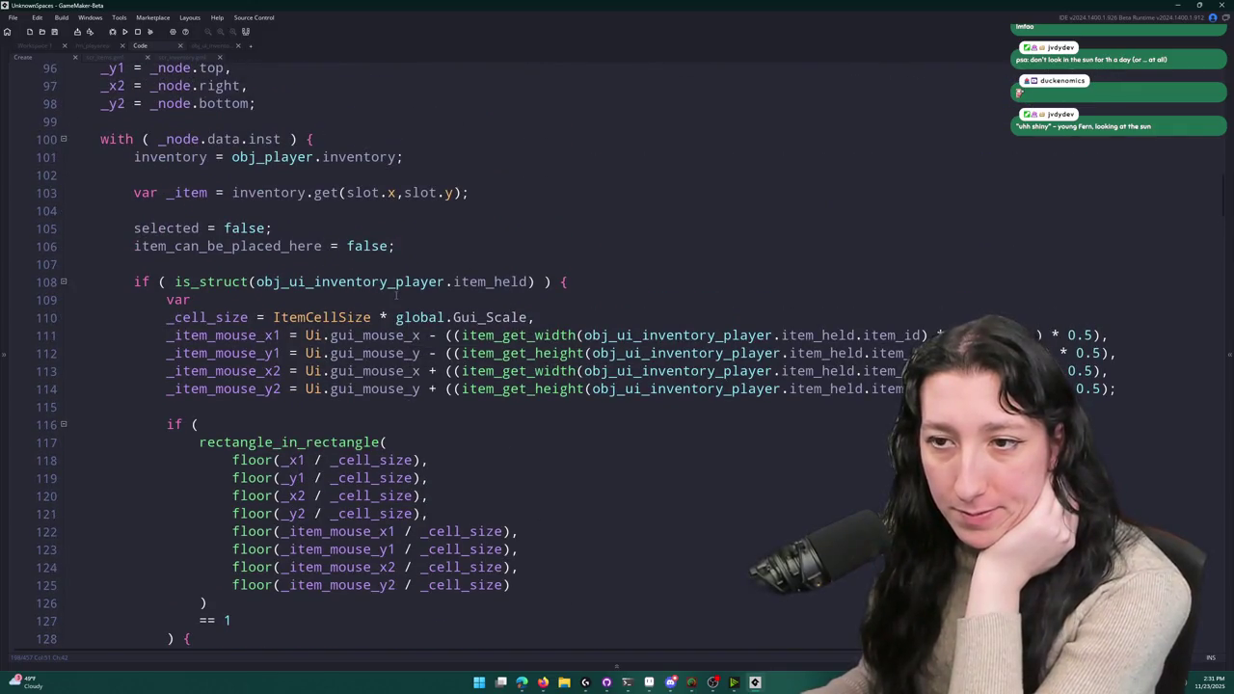
{"action": "scroll", "coordinate": [366, 83], "scroll_direction": "down", "scroll_amount": 4}
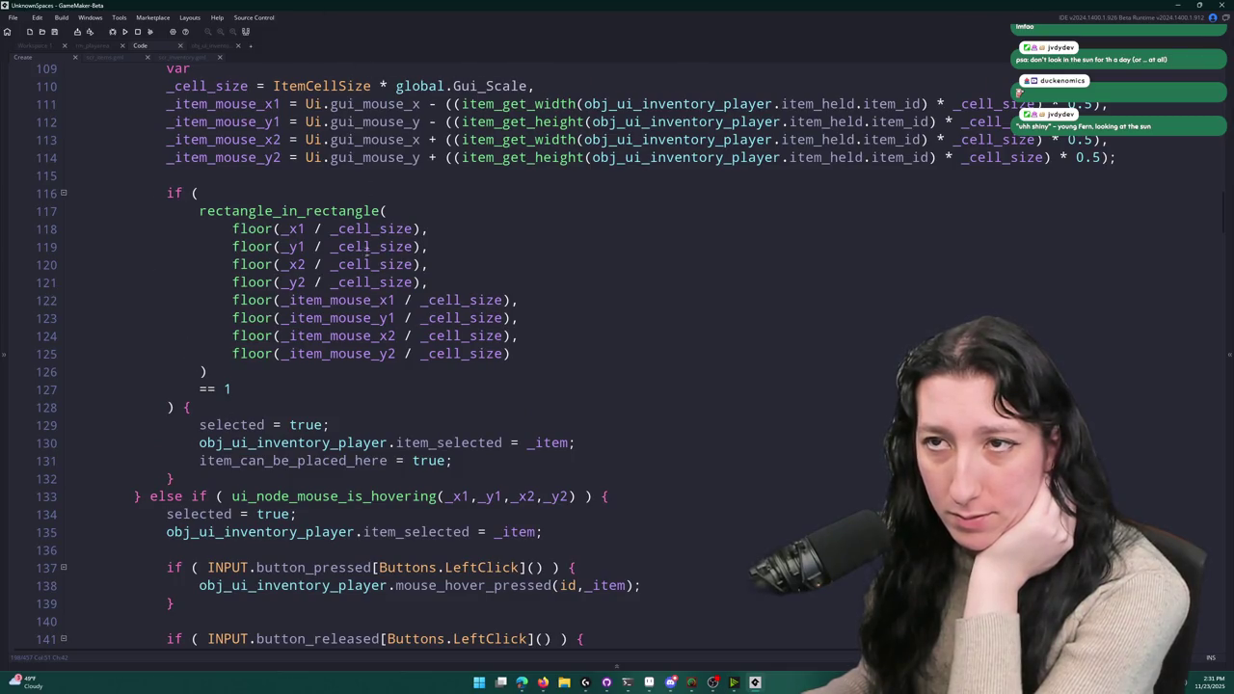
{"action": "scroll", "coordinate": [383, 143], "scroll_direction": "up", "scroll_amount": 1}
{"action": "scroll", "coordinate": [375, 308], "scroll_direction": "down", "scroll_amount": 2}
{"action": "scroll", "coordinate": [366, 337], "scroll_direction": "up", "scroll_amount": 2}
{"action": "scroll", "coordinate": [360, 369], "scroll_direction": "down", "scroll_amount": 3}
{"action": "scroll", "coordinate": [359, 370], "scroll_direction": "down", "scroll_amount": 2}
{"action": "scroll", "coordinate": [352, 347], "scroll_direction": "up", "scroll_amount": 7}
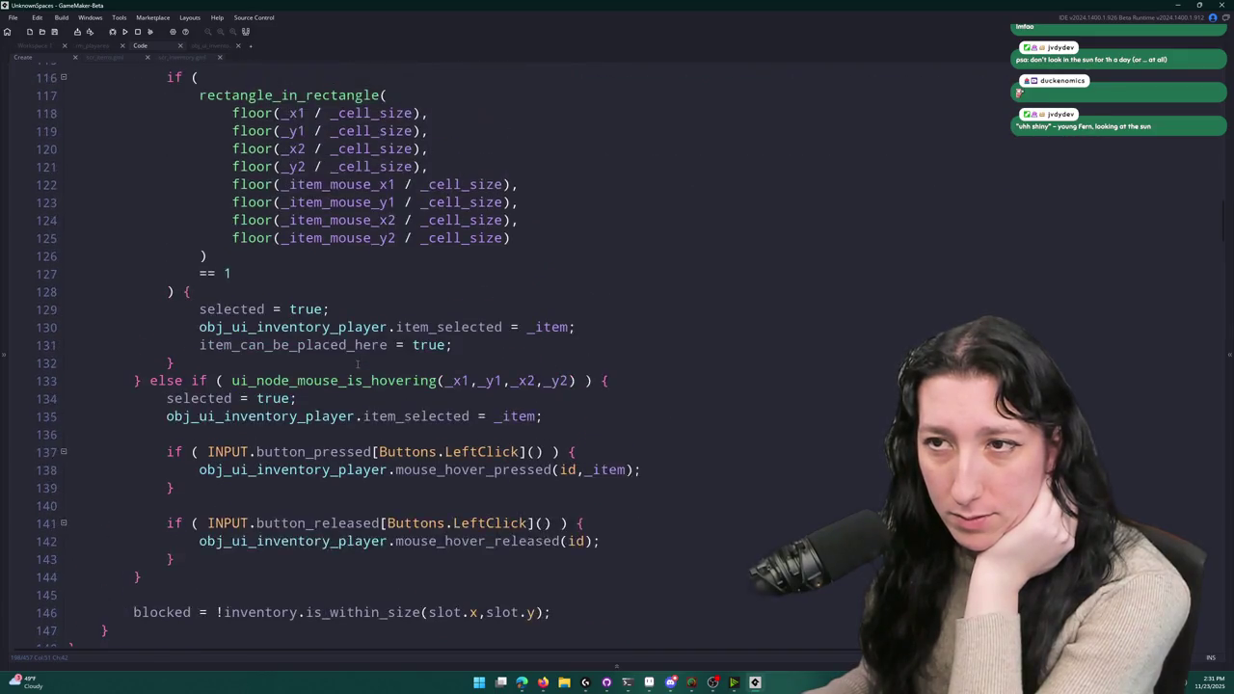
{"action": "scroll", "coordinate": [350, 341], "scroll_direction": "up", "scroll_amount": 5}
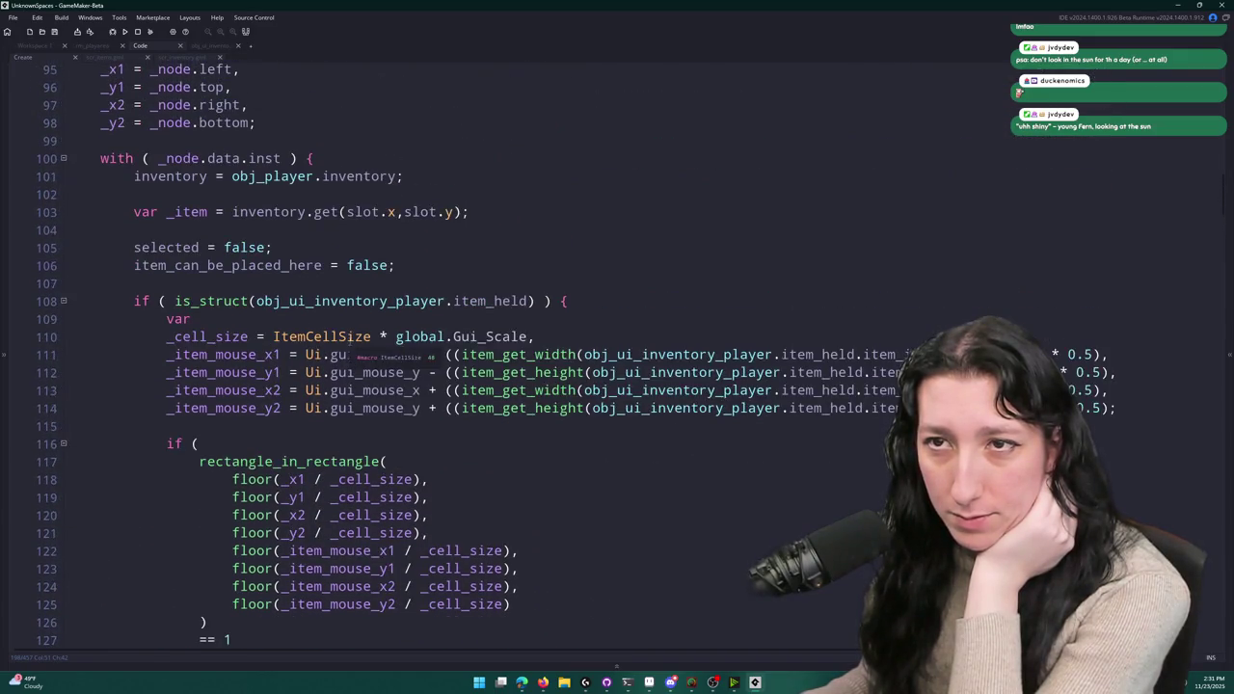
{"action": "scroll", "coordinate": [293, 370], "scroll_direction": "down", "scroll_amount": 7}
{"action": "scroll", "coordinate": [294, 367], "scroll_direction": "down", "scroll_amount": 2}
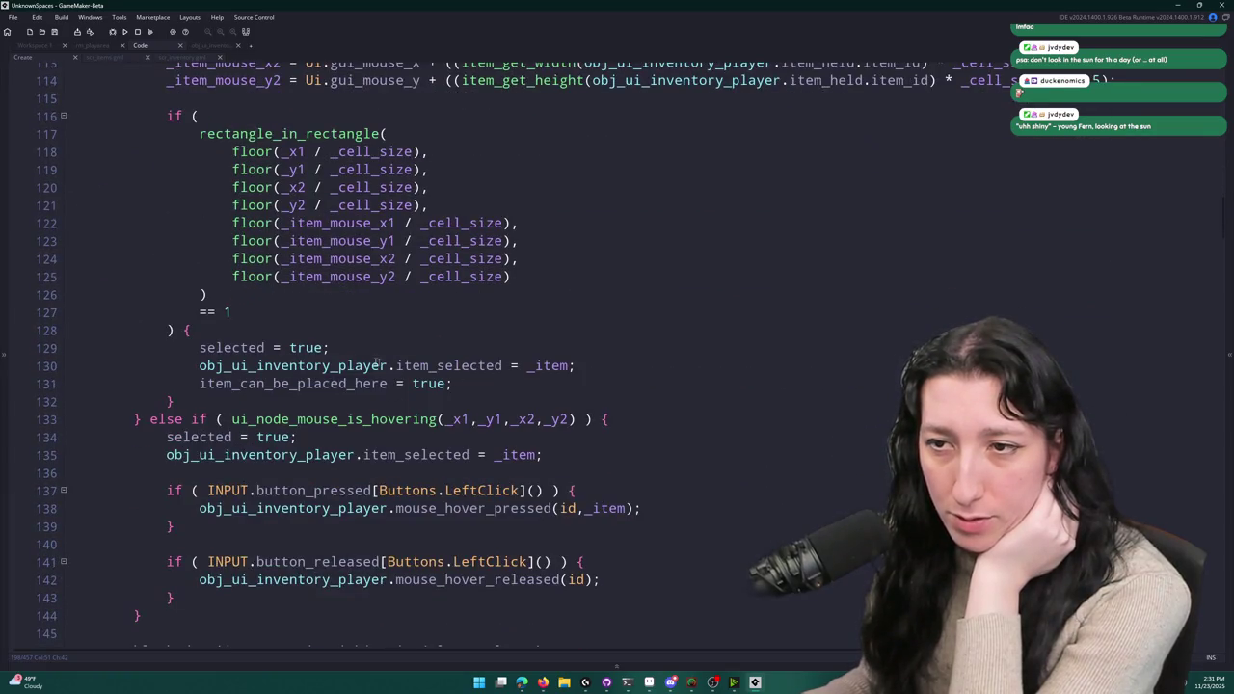
{"action": "scroll", "coordinate": [294, 367], "scroll_direction": "down", "scroll_amount": 2}
{"action": "double_click", "coordinate": [275, 326]}
{"action": "scroll", "coordinate": [274, 326], "scroll_direction": "down", "scroll_amount": 2}
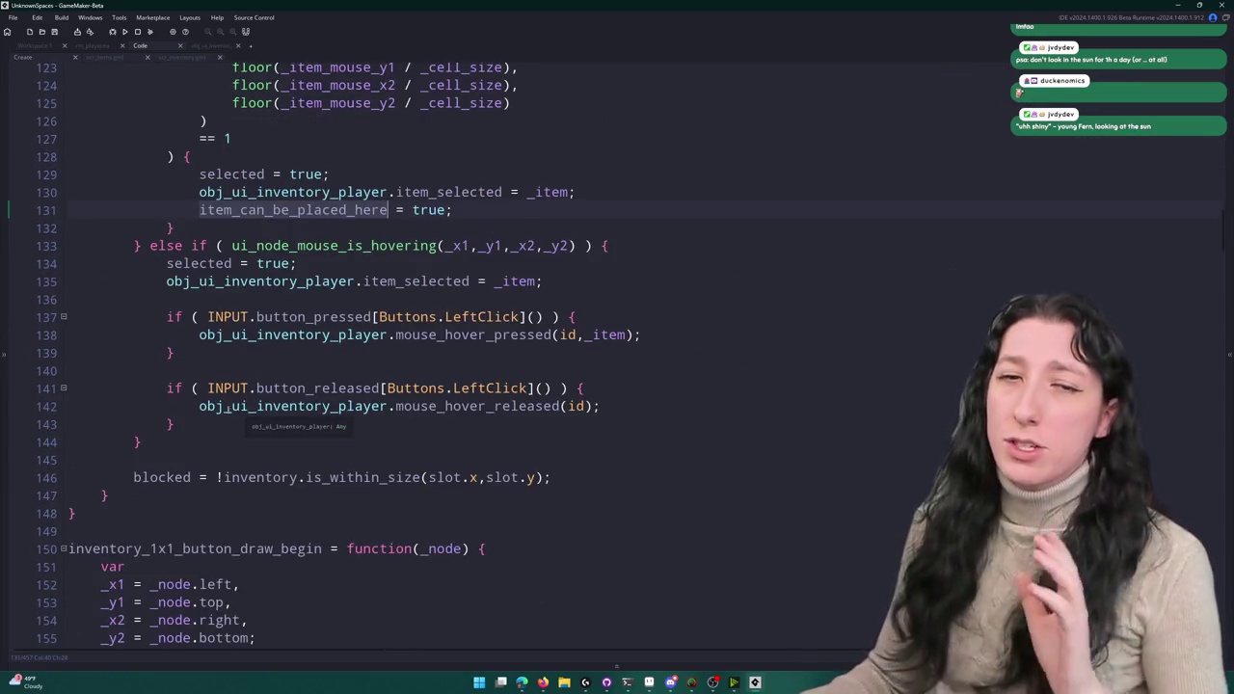
{"action": "left_click", "coordinate": [139, 499]}
{"action": "left_click_drag", "start_coordinate": [138, 499], "coordinate": [147, 161]}
- Duplicate the step function and rename the copy inventory_1x1_button_step_END
{"action": "key", "text": "ctrl+d"}
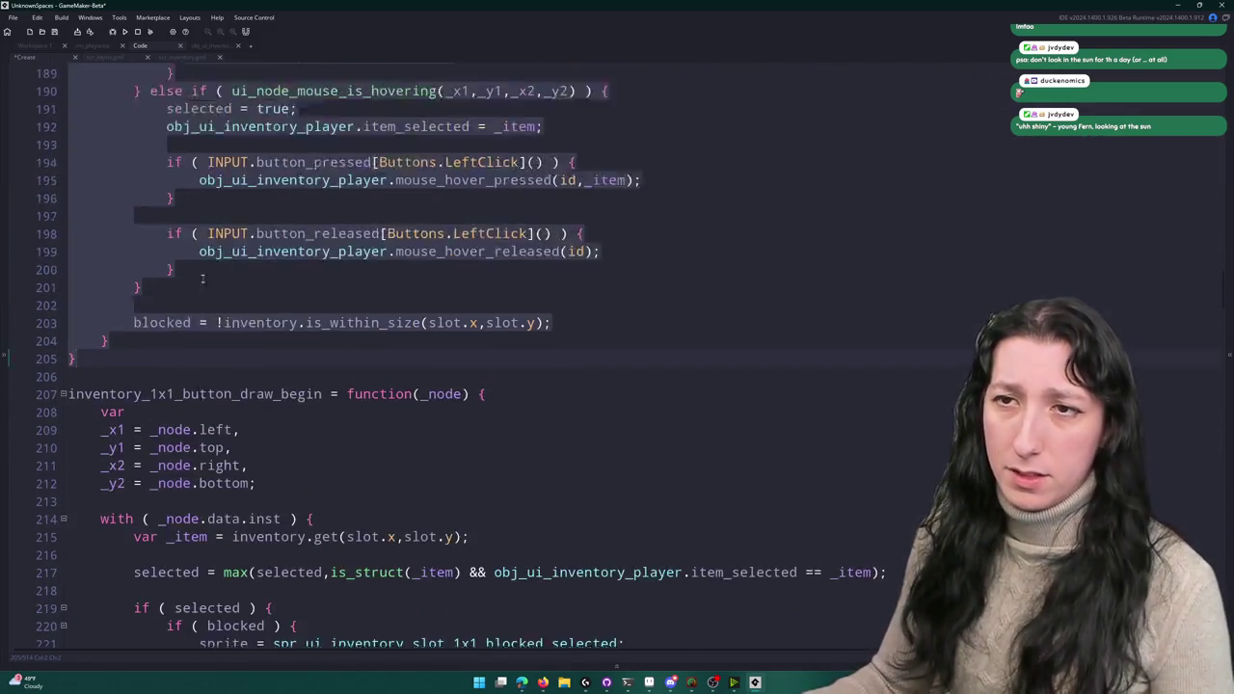
{"action": "scroll", "coordinate": [203, 310], "scroll_direction": "up", "scroll_amount": 10}
{"action": "left_click", "coordinate": [274, 169]}
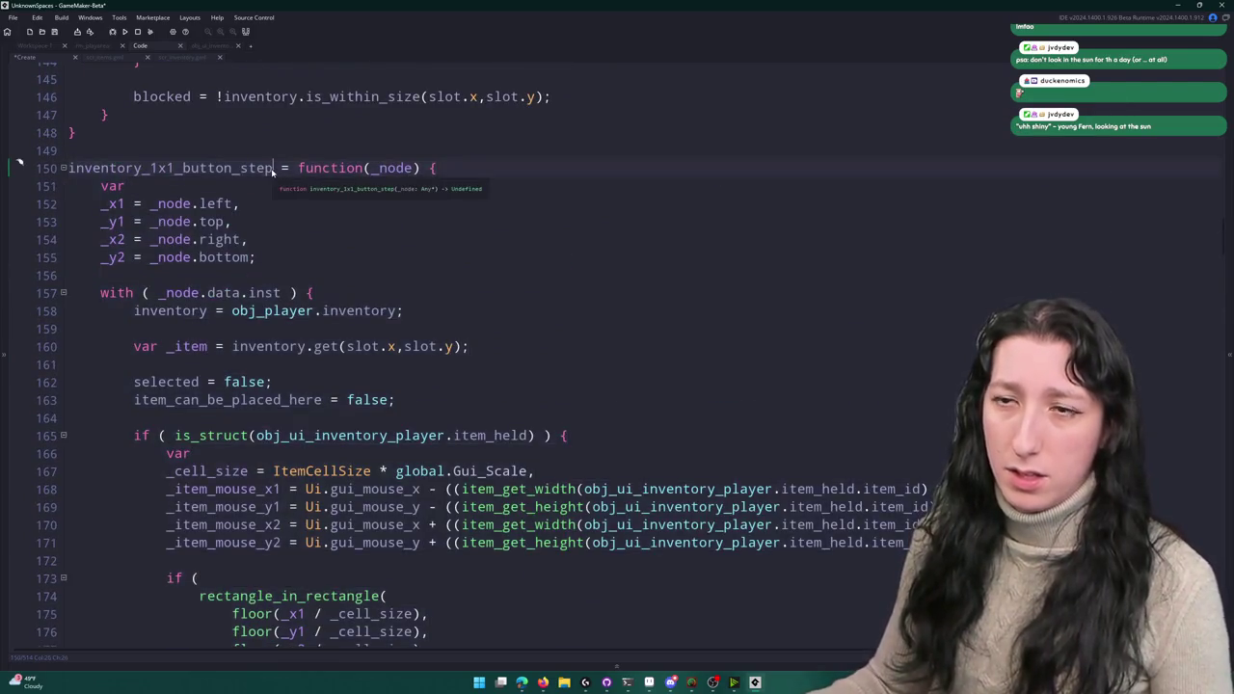
{"action": "type", "text": "_END"}
{"action": "scroll", "coordinate": [397, 446], "scroll_direction": "down", "scroll_amount": 7}
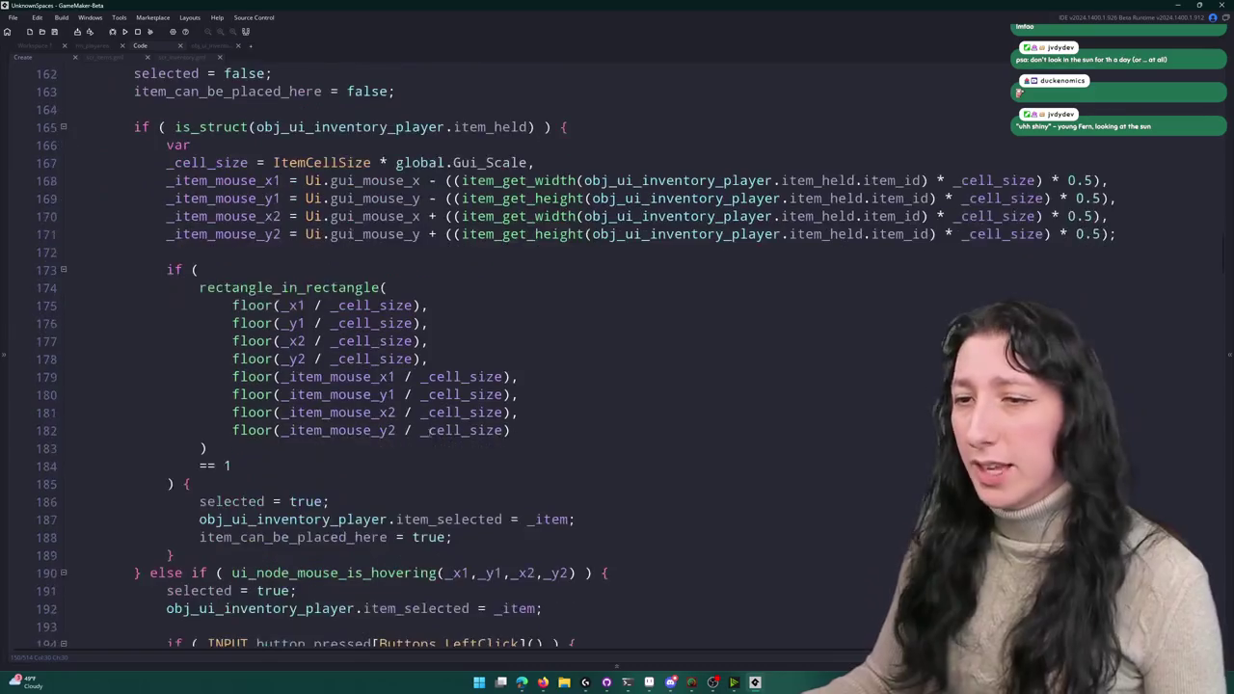
{"action": "scroll", "coordinate": [397, 445], "scroll_direction": "down", "scroll_amount": 2}
- Search for mouse_hover_released and select its full function definition
{"action": "double_click", "coordinate": [472, 470]}
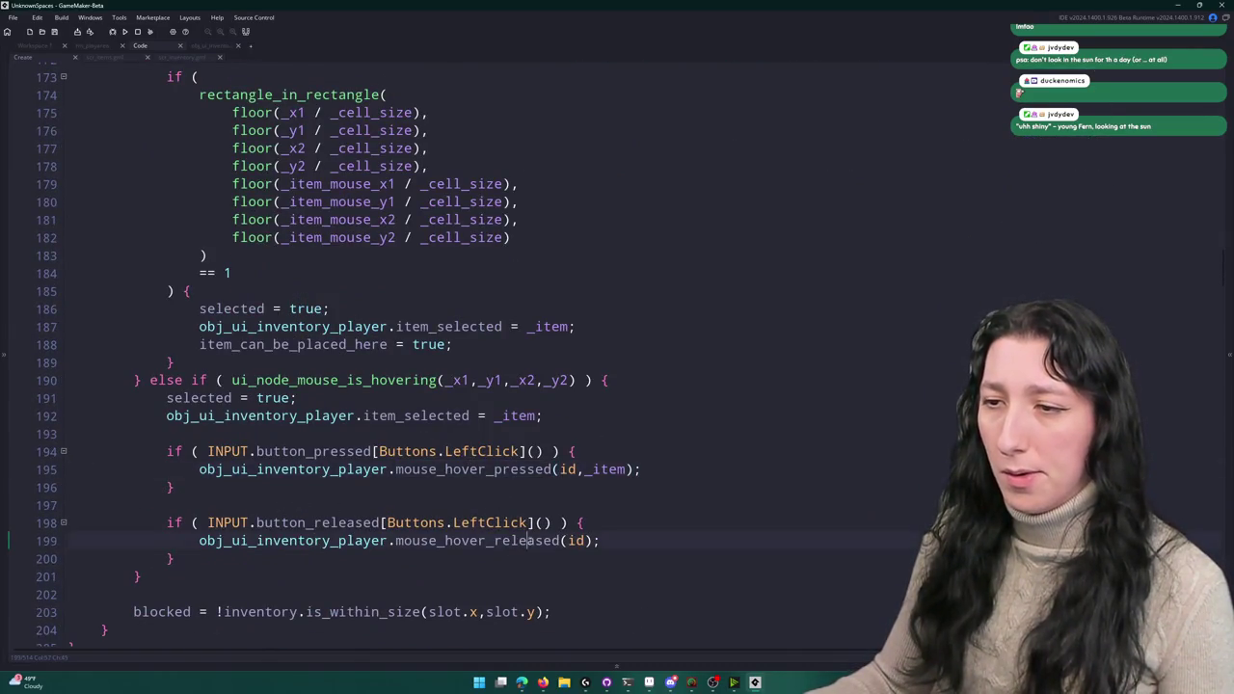
{"action": "double_click", "coordinate": [477, 541]}
{"action": "key", "text": "ctrl+f"}
{"action": "key", "text": "Return"}
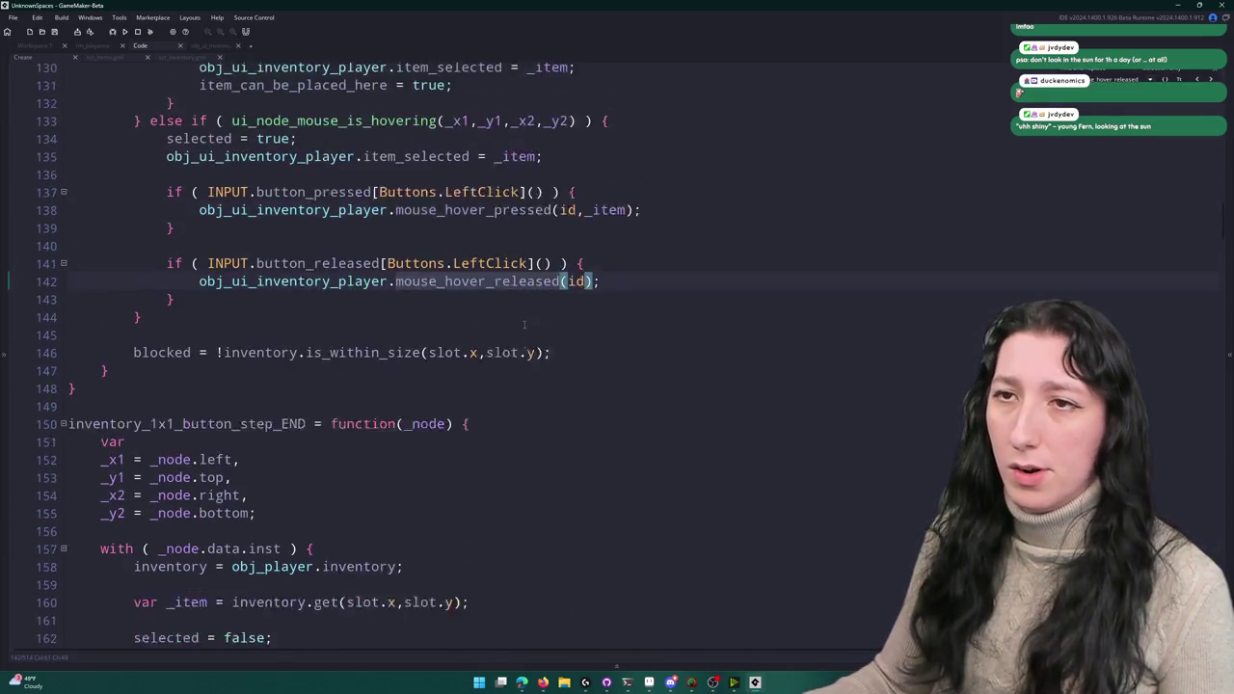
{"action": "key", "text": "shift+Return"}
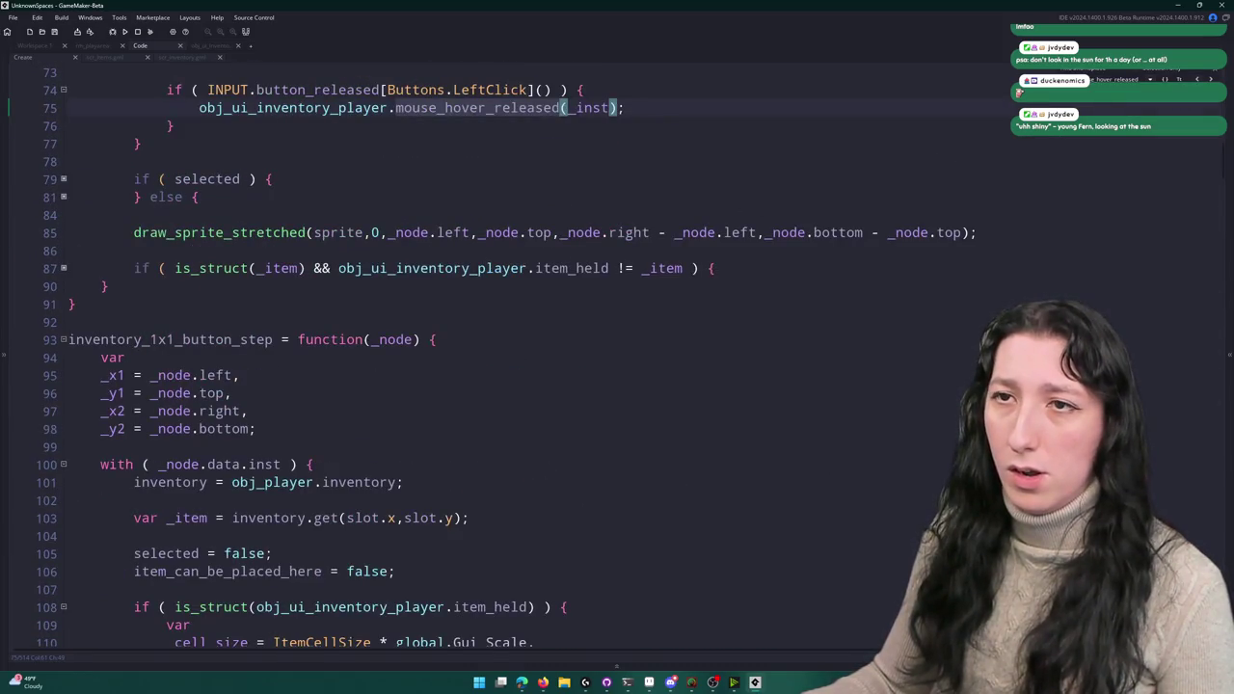
{"action": "key", "text": "shift+Return"}
{"action": "left_click", "coordinate": [177, 285]}
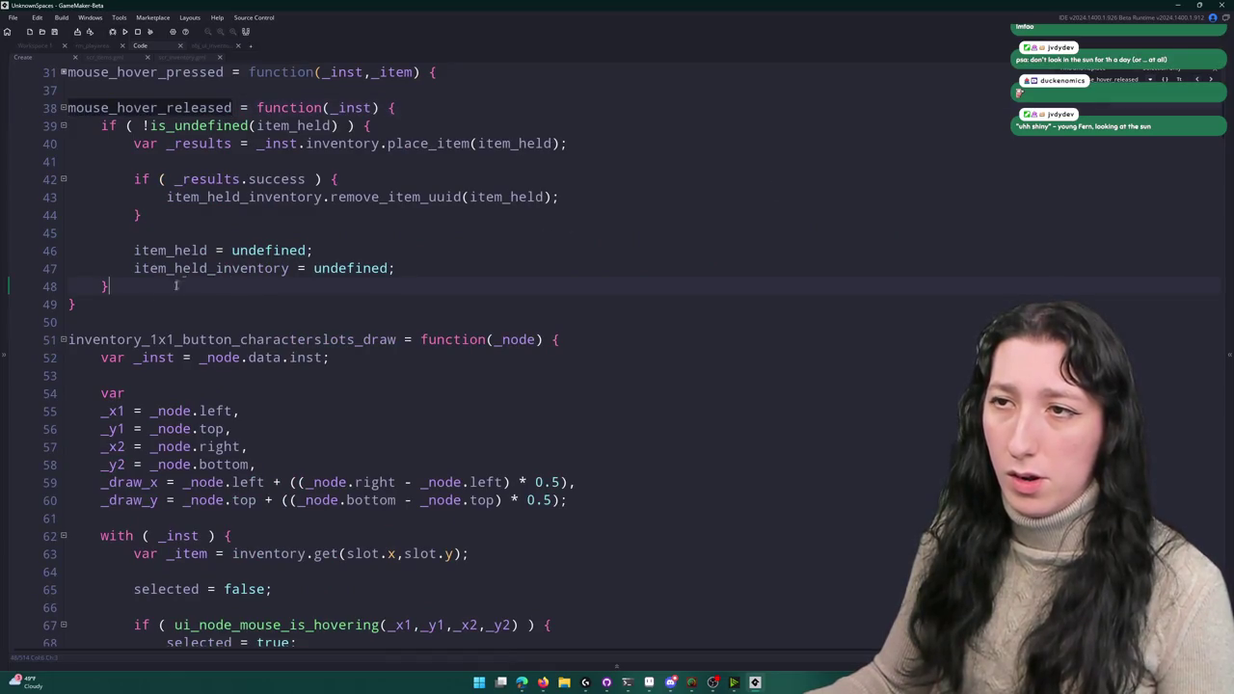
{"action": "left_click_drag", "start_coordinate": [120, 307], "coordinate": [101, 90]}
- Duplicate the mouse_hover_released function and name the copy mouse_hover_released_1x1
{"action": "key", "text": "ctrl+d"}
{"action": "left_click", "coordinate": [224, 107]}
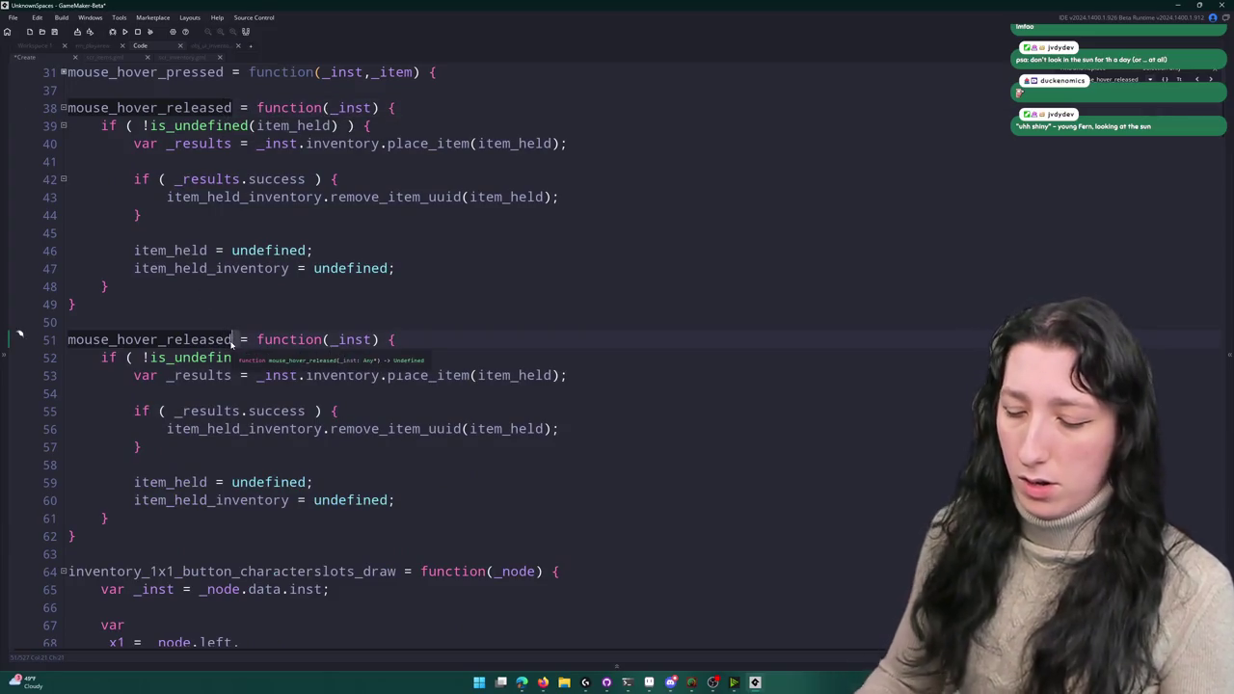
{"action": "key", "text": "Right"}
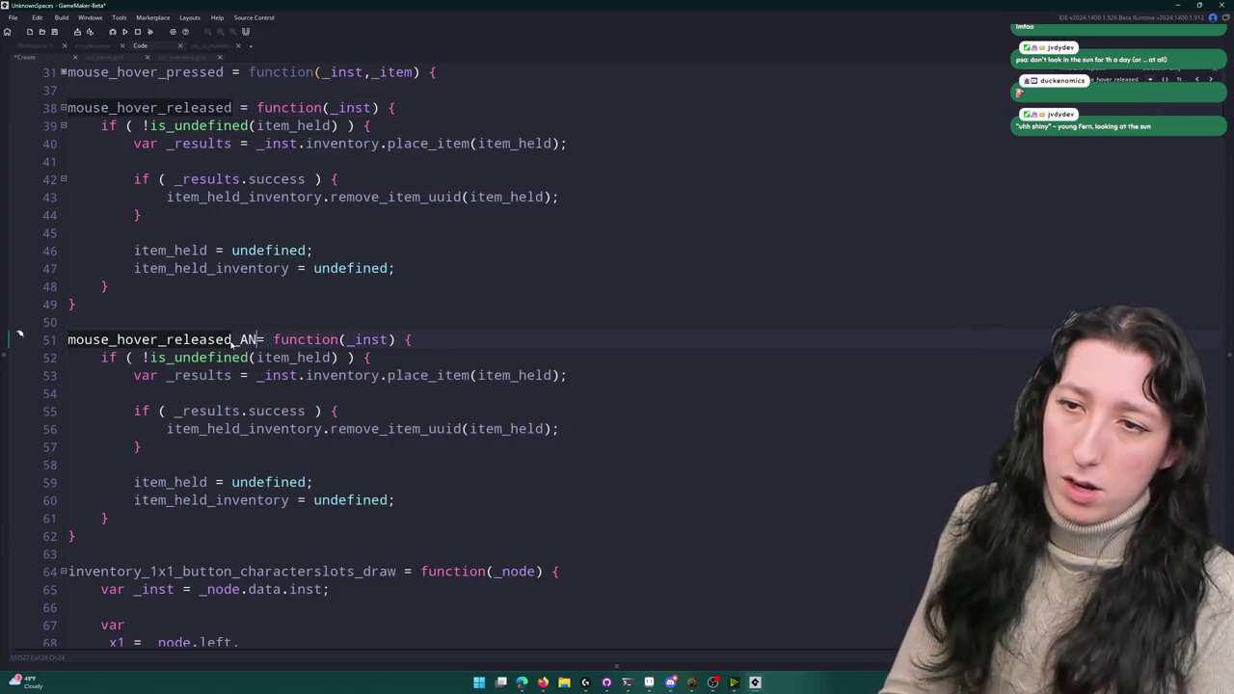
{"action": "key", "text": "BackSpace"}
{"action": "key", "text": "BackSpace"}
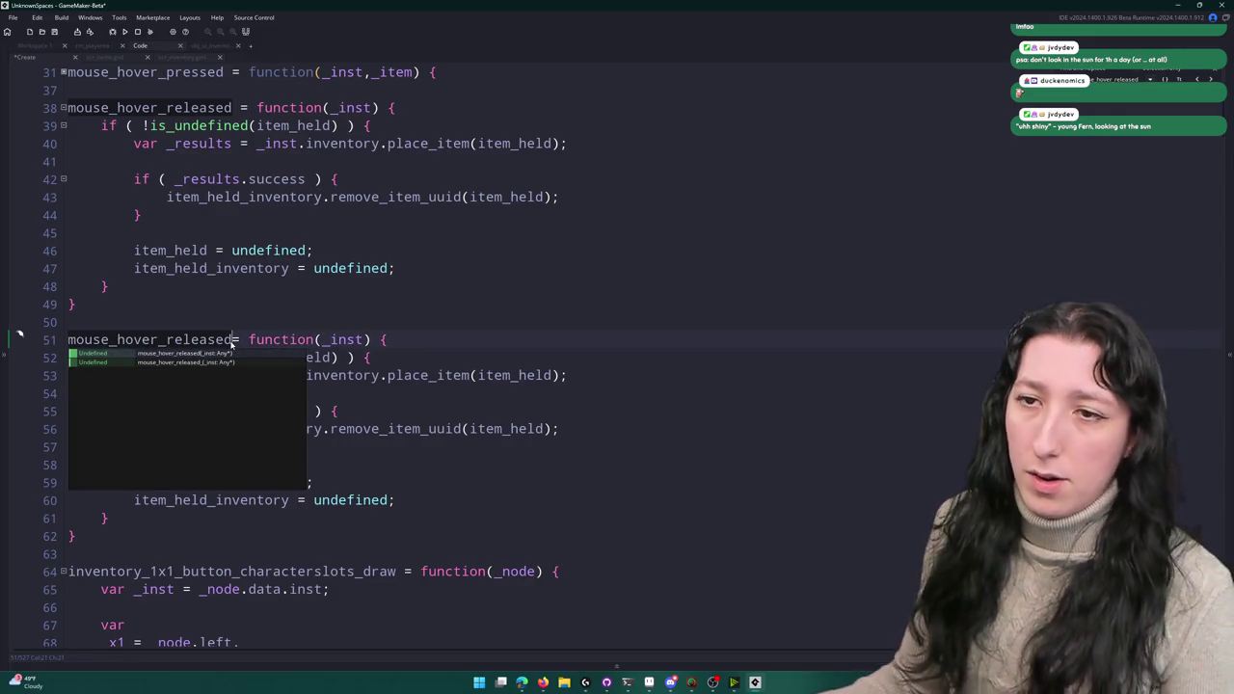
{"action": "type", "text": "_ext"}
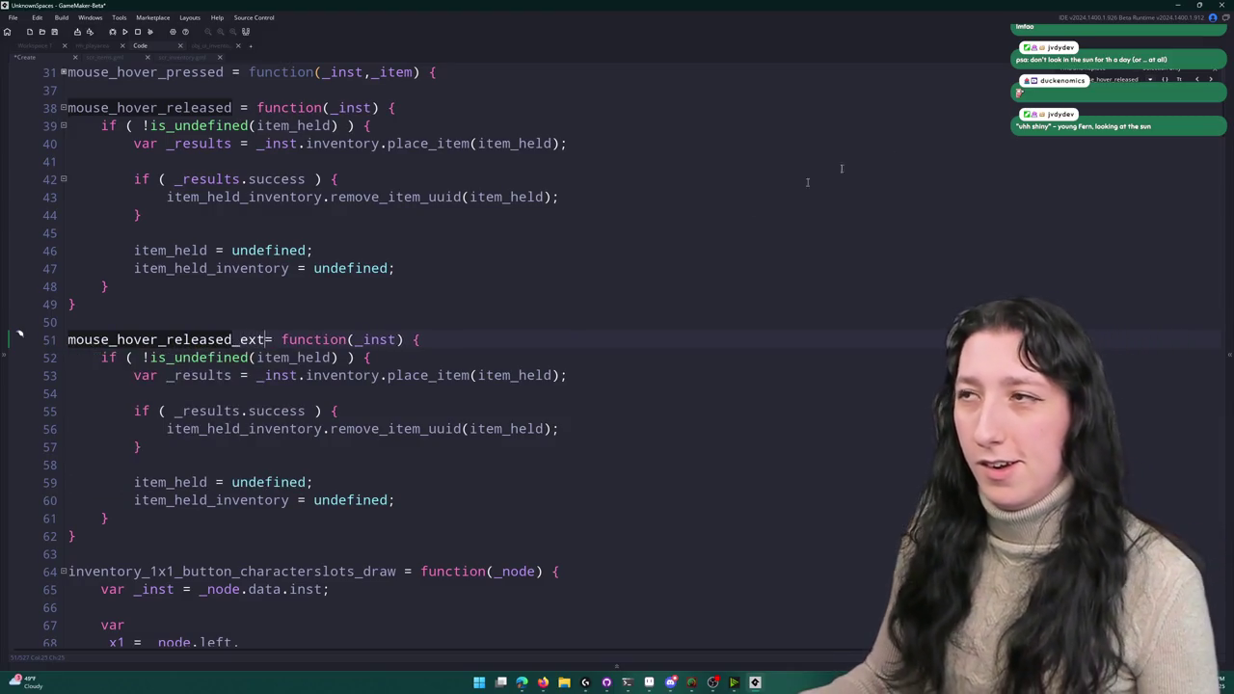
{"action": "key", "text": "End"}
{"action": "key", "text": "Left"}
{"action": "key", "text": "Left"}
{"action": "key", "text": "Left"}
{"action": "left_click", "coordinate": [251, 339]}
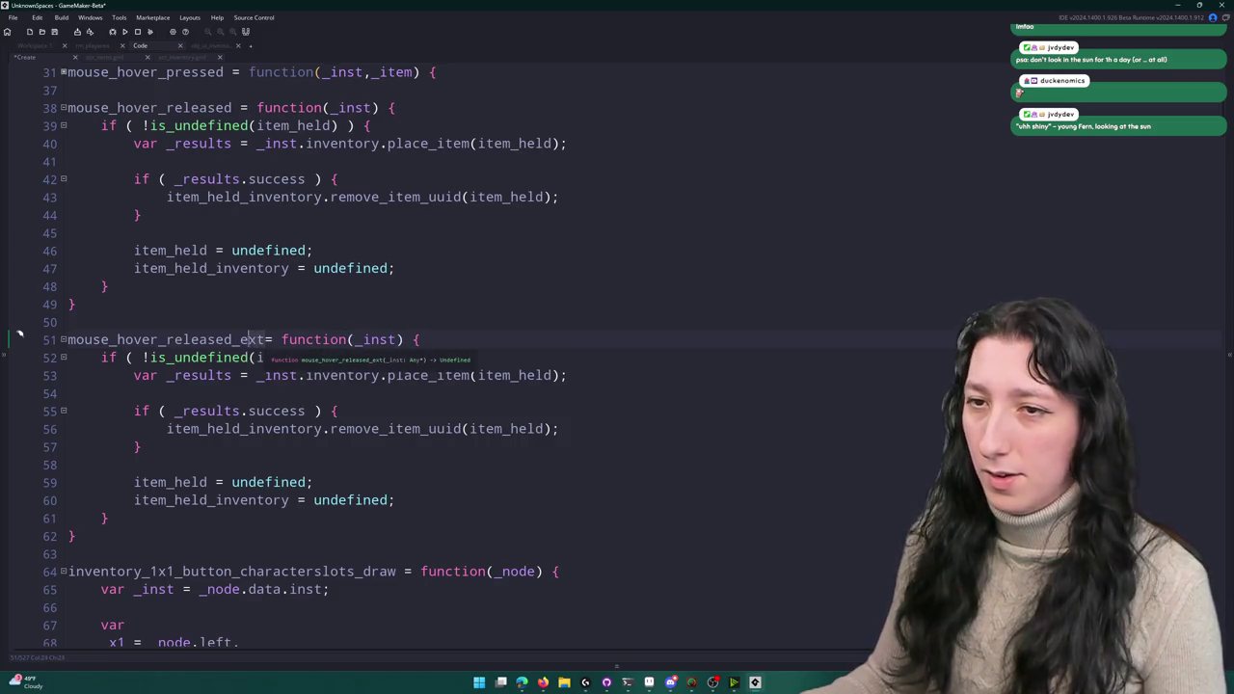
{"action": "key", "text": "Delete"}
{"action": "key", "text": "Delete"}
{"action": "key", "text": "Delete"}
{"action": "type", "text": "1x1"}
{"action": "key", "text": "Left"}
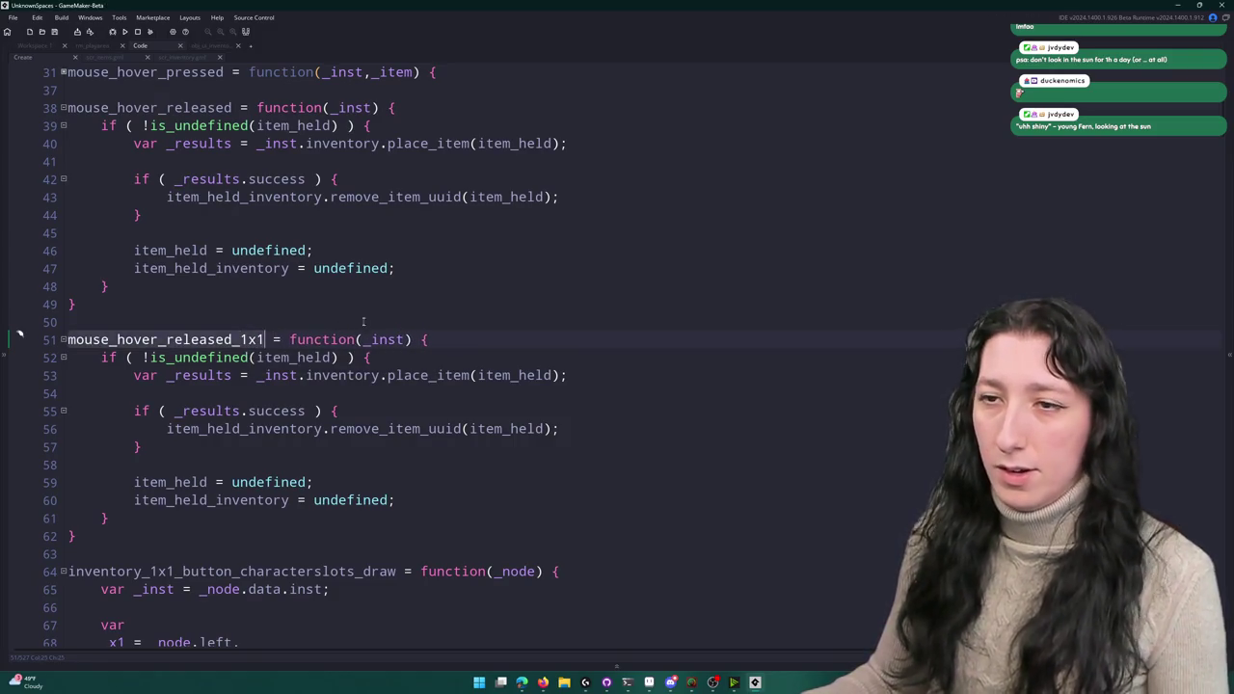
- Search the script for uses of mouse_hover_released_1x1
{"action": "scroll", "coordinate": [289, 357], "scroll_direction": "down", "scroll_amount": 2}
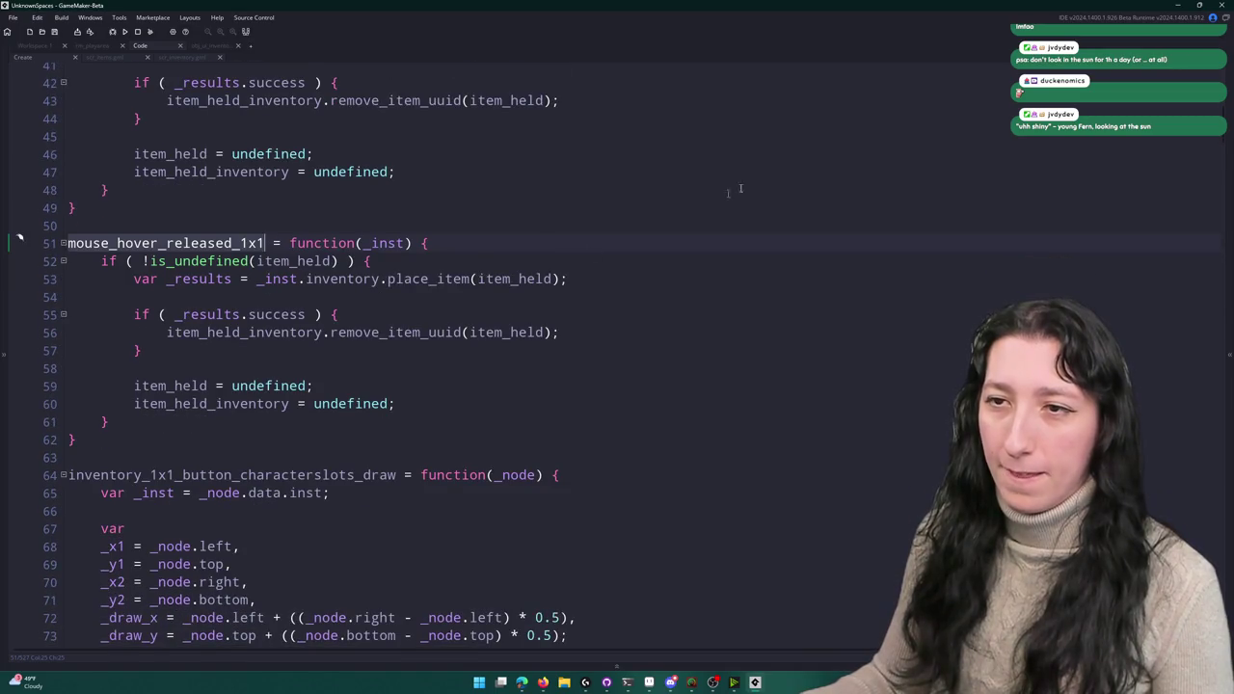
{"action": "key", "text": "ctrl+f"}
{"action": "key", "text": "Escape"}
{"action": "scroll", "coordinate": [857, 313], "scroll_direction": "down", "scroll_amount": 6}
{"action": "scroll", "coordinate": [858, 312], "scroll_direction": "down", "scroll_amount": 20}
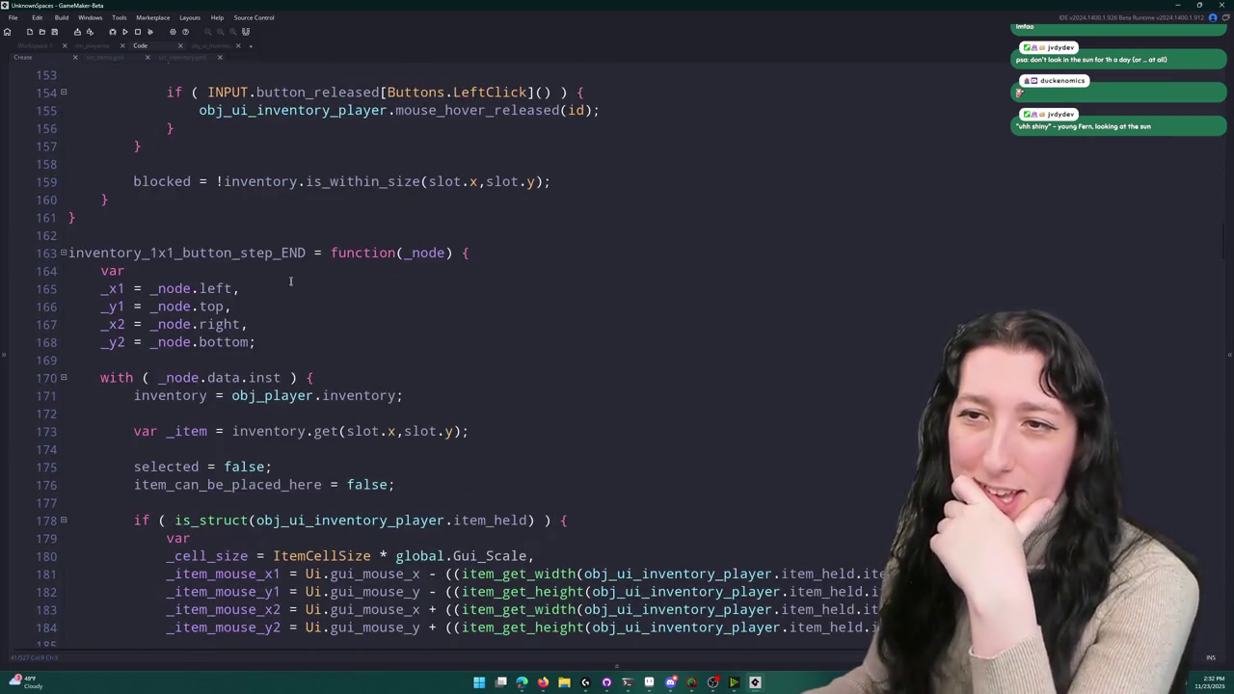
- Rename the copy inventory_1x1_button_step_end and add a step_end = inventory_1x1_button_step_end assignment to the slot node
{"action": "key", "text": "BackSpace"}
{"action": "key", "text": "BackSpace"}
{"action": "key", "text": "BackSpace"}
{"action": "type", "text": "end"}
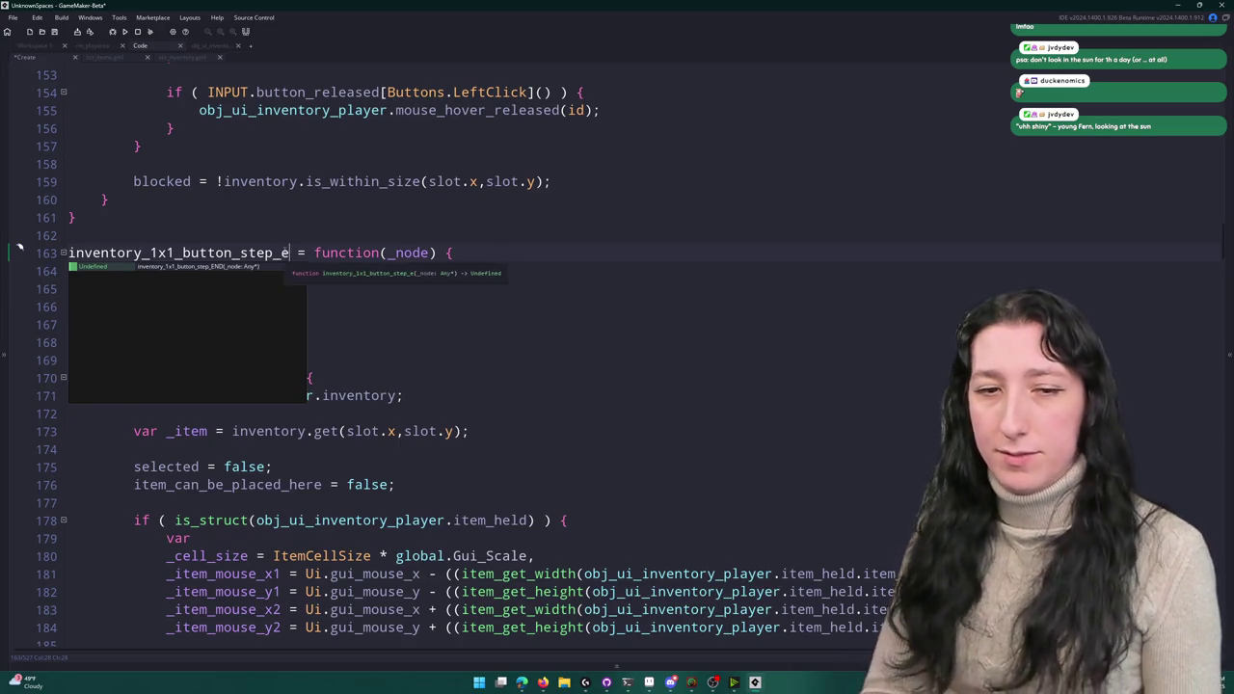
{"action": "scroll", "coordinate": [452, 364], "scroll_direction": "down", "scroll_amount": 20}
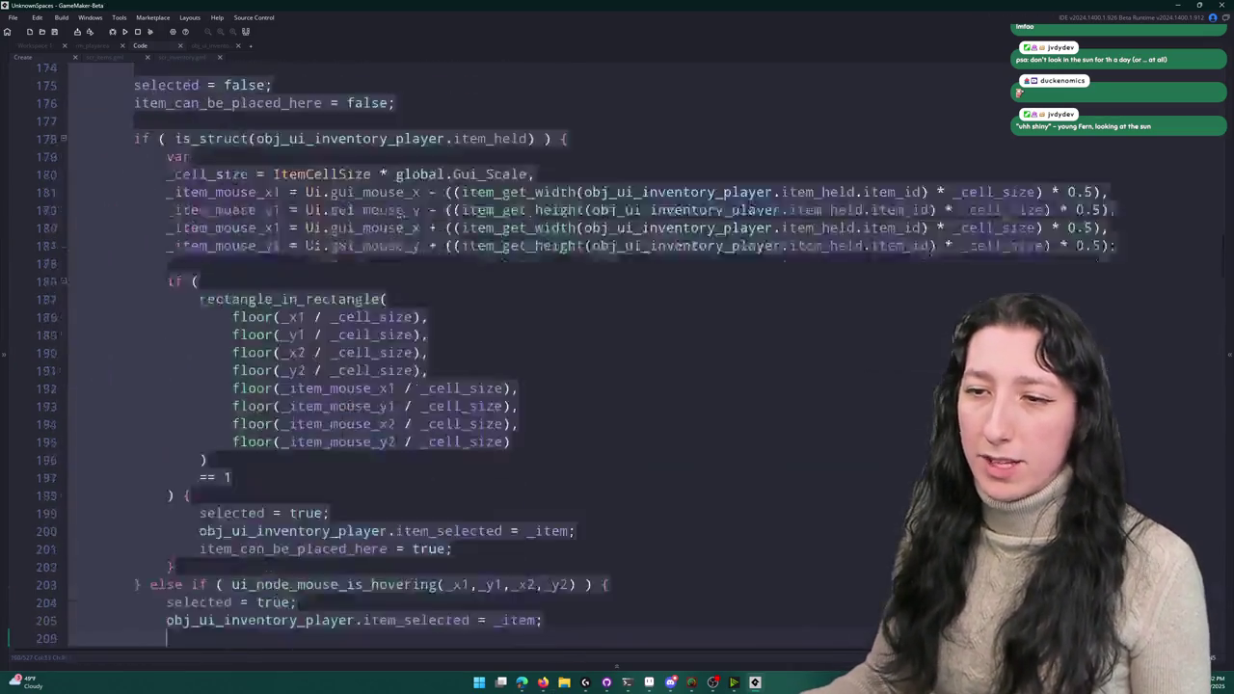
{"action": "scroll", "coordinate": [452, 364], "scroll_direction": "down", "scroll_amount": 20}
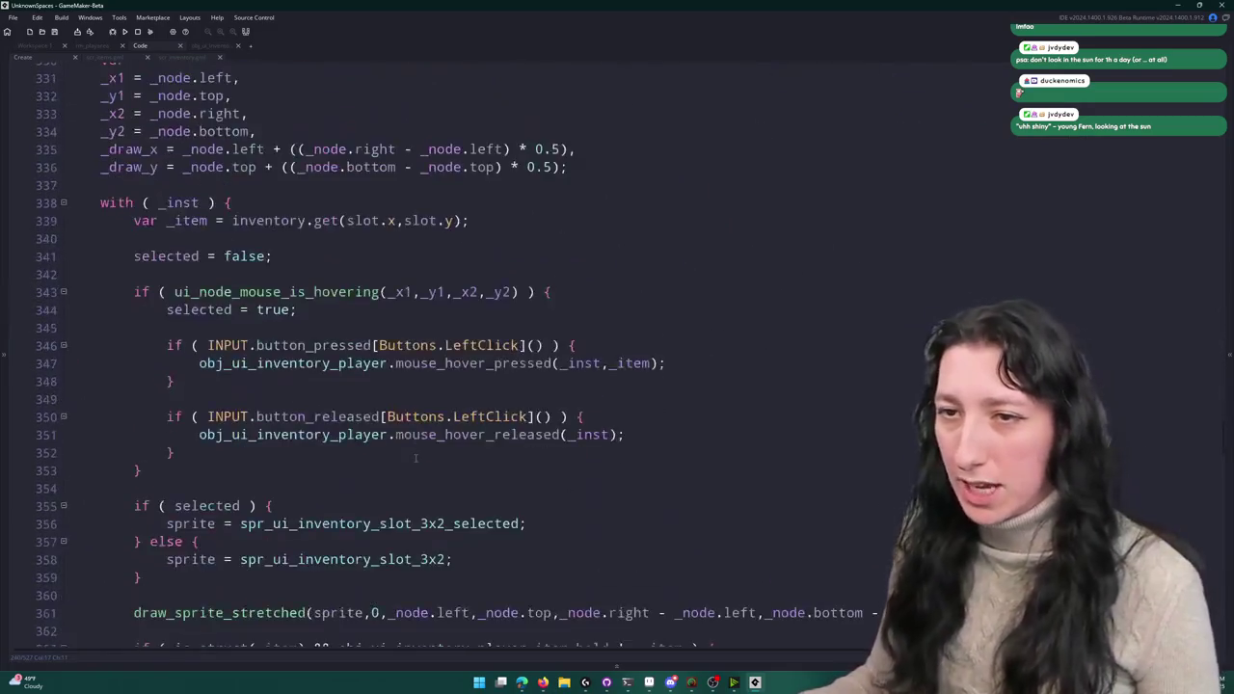
{"action": "scroll", "coordinate": [335, 340], "scroll_direction": "down", "scroll_amount": 6}
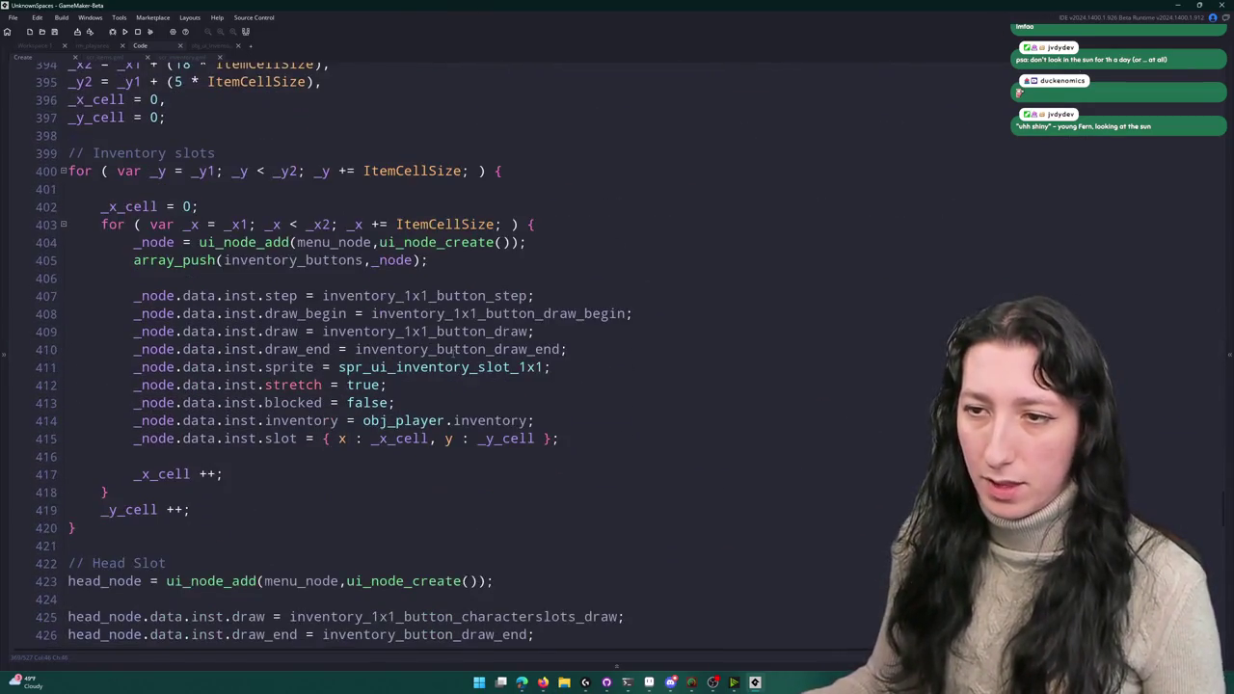
{"action": "left_click", "coordinate": [528, 296]}
{"action": "key", "text": "ctrl+d"}
{"action": "type", "text": "_end"}
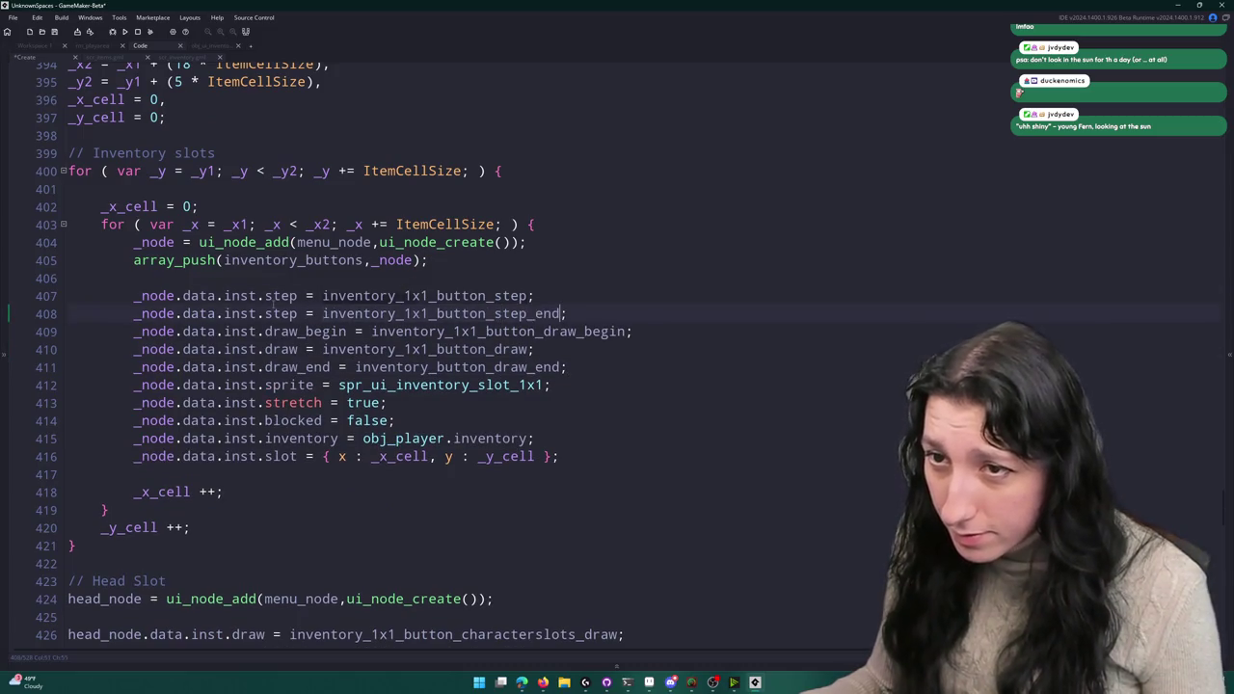
{"action": "type", "text": "_end"}
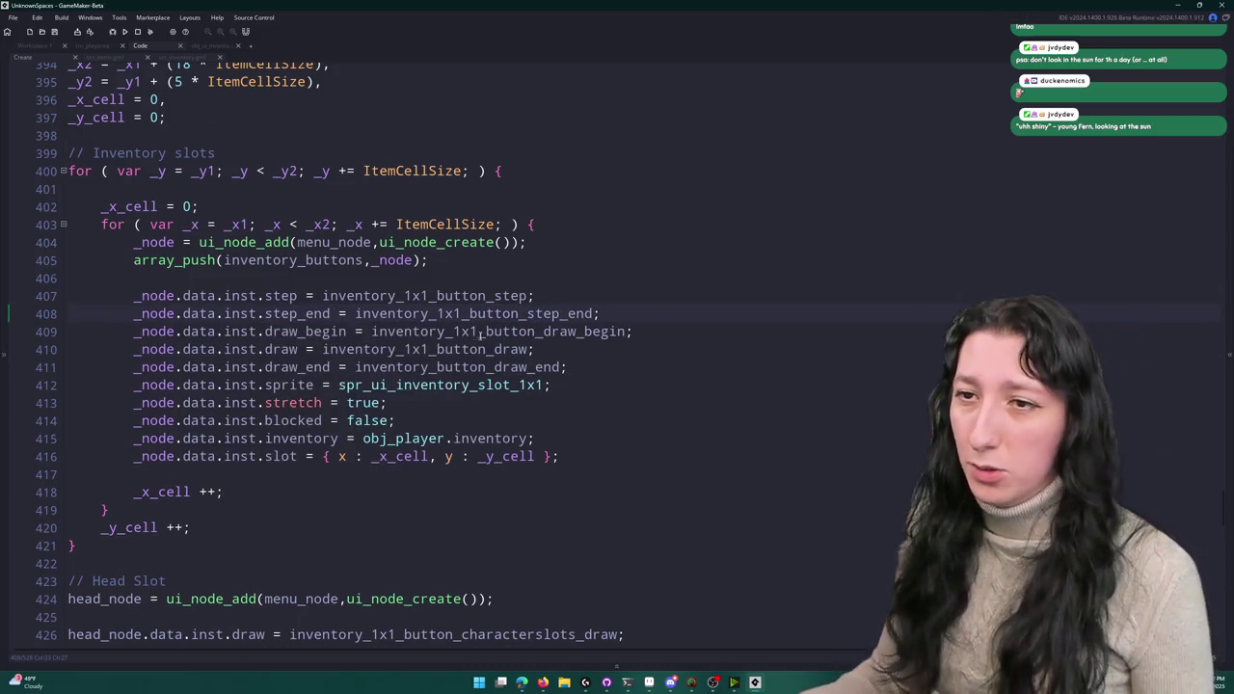
- Jump to the inventory_1x1_button_step_end definition at line 163 and review its press/release calls
{"action": "double_click", "coordinate": [496, 314]}
{"action": "key", "text": "ctrl+f"}
{"action": "key", "text": "Return"}
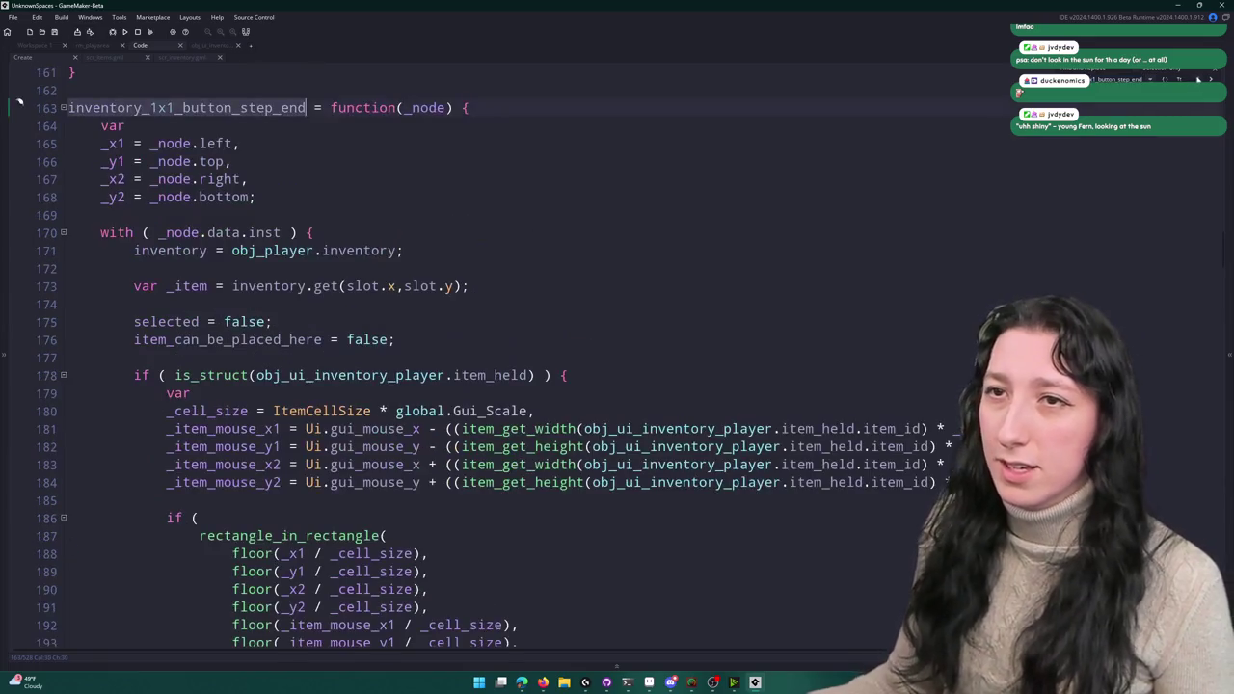
{"action": "left_click", "coordinate": [1212, 73]}
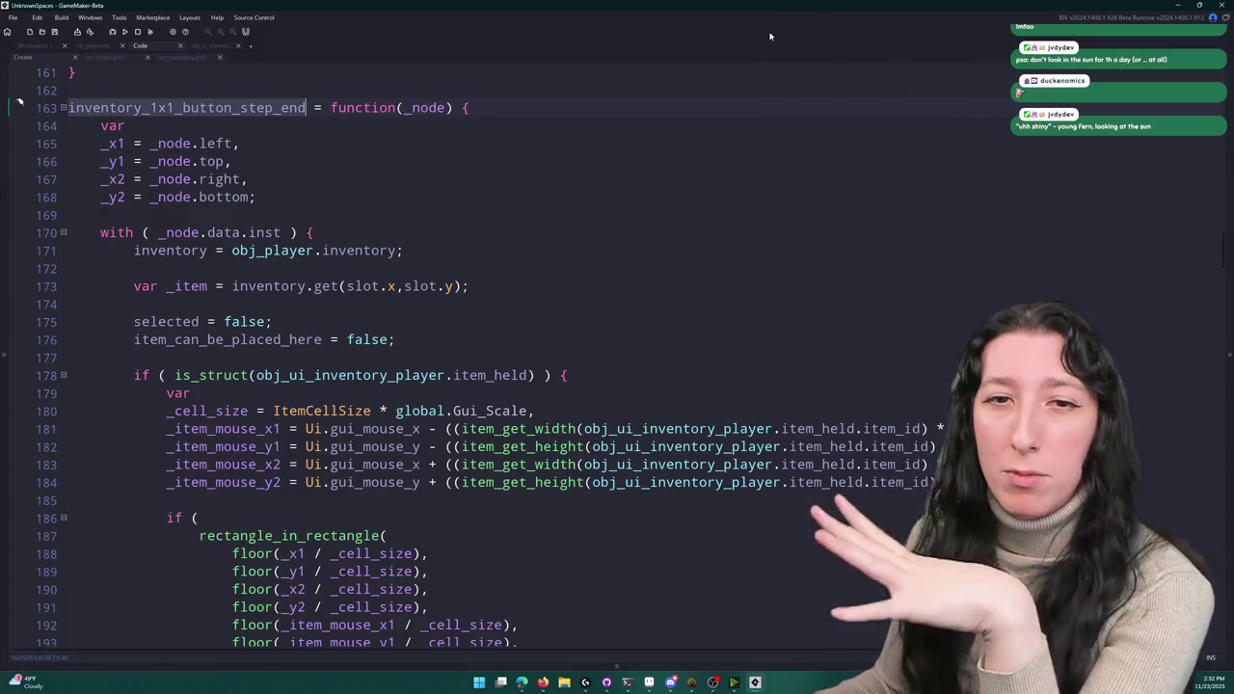
{"action": "scroll", "coordinate": [614, 232], "scroll_direction": "down", "scroll_amount": 2}
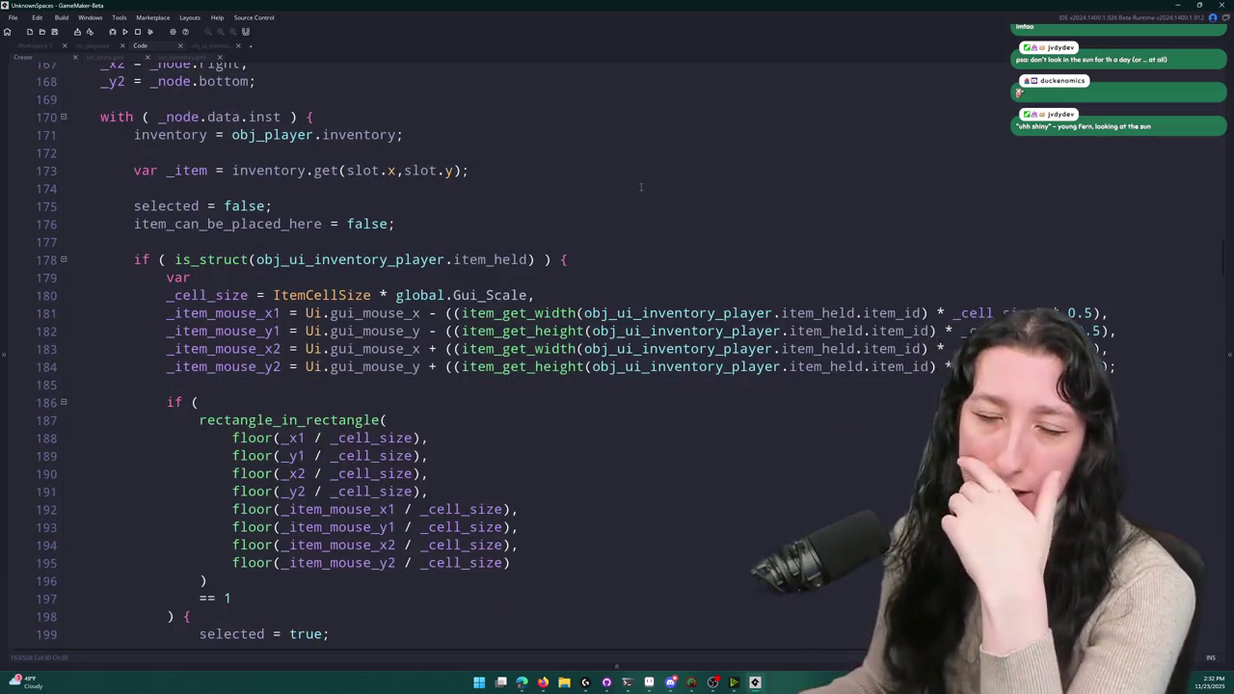
{"action": "scroll", "coordinate": [636, 186], "scroll_direction": "up", "scroll_amount": 1}
{"action": "scroll", "coordinate": [575, 232], "scroll_direction": "up", "scroll_amount": 3}
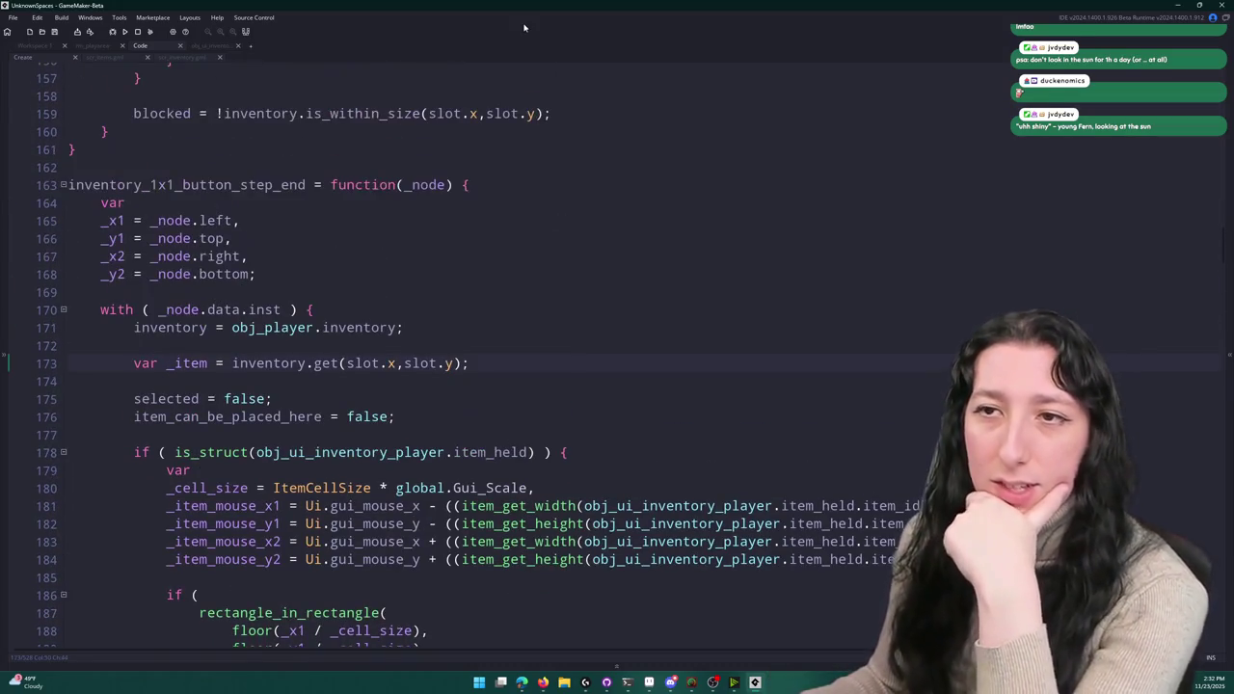
{"action": "scroll", "coordinate": [665, 439], "scroll_direction": "down", "scroll_amount": 7}
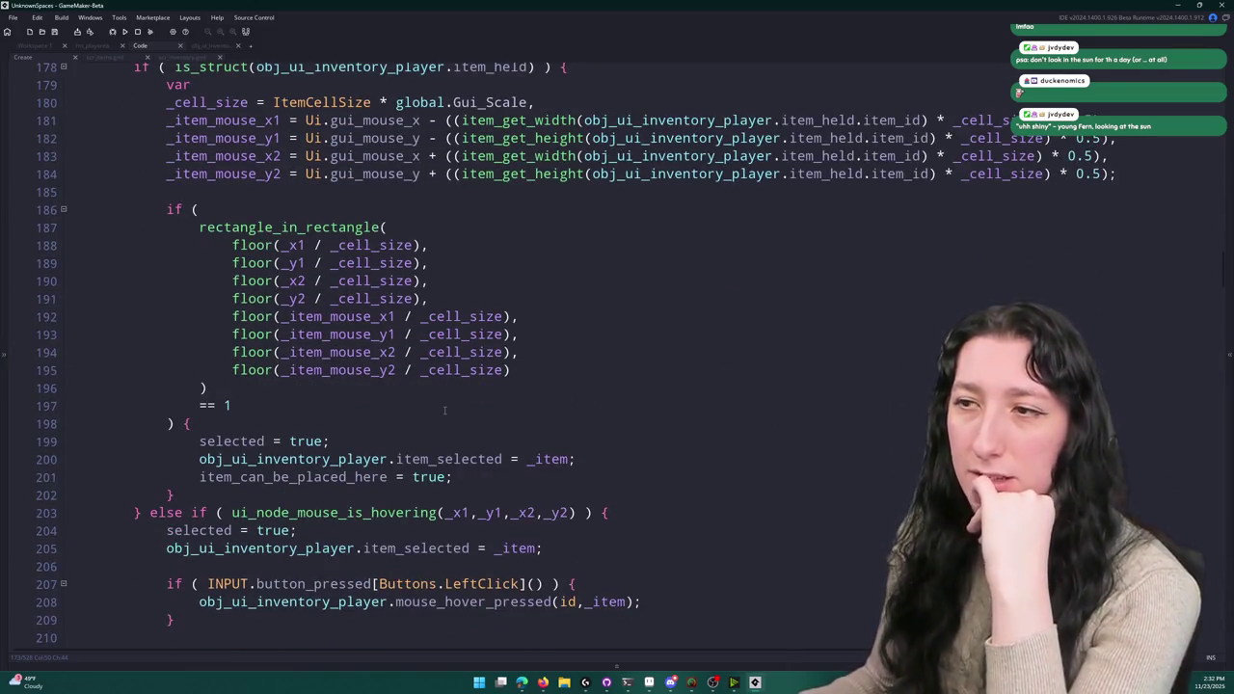
{"action": "scroll", "coordinate": [390, 431], "scroll_direction": "up", "scroll_amount": 1}
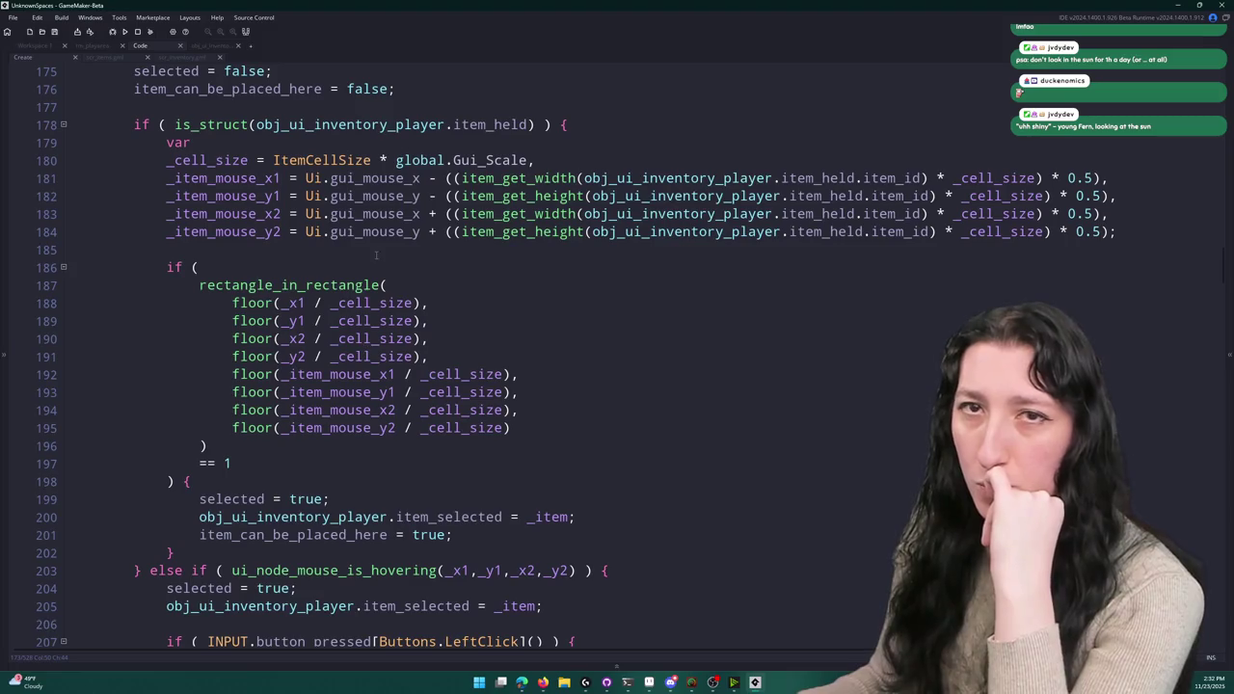
{"action": "scroll", "coordinate": [365, 179], "scroll_direction": "down", "scroll_amount": 1}
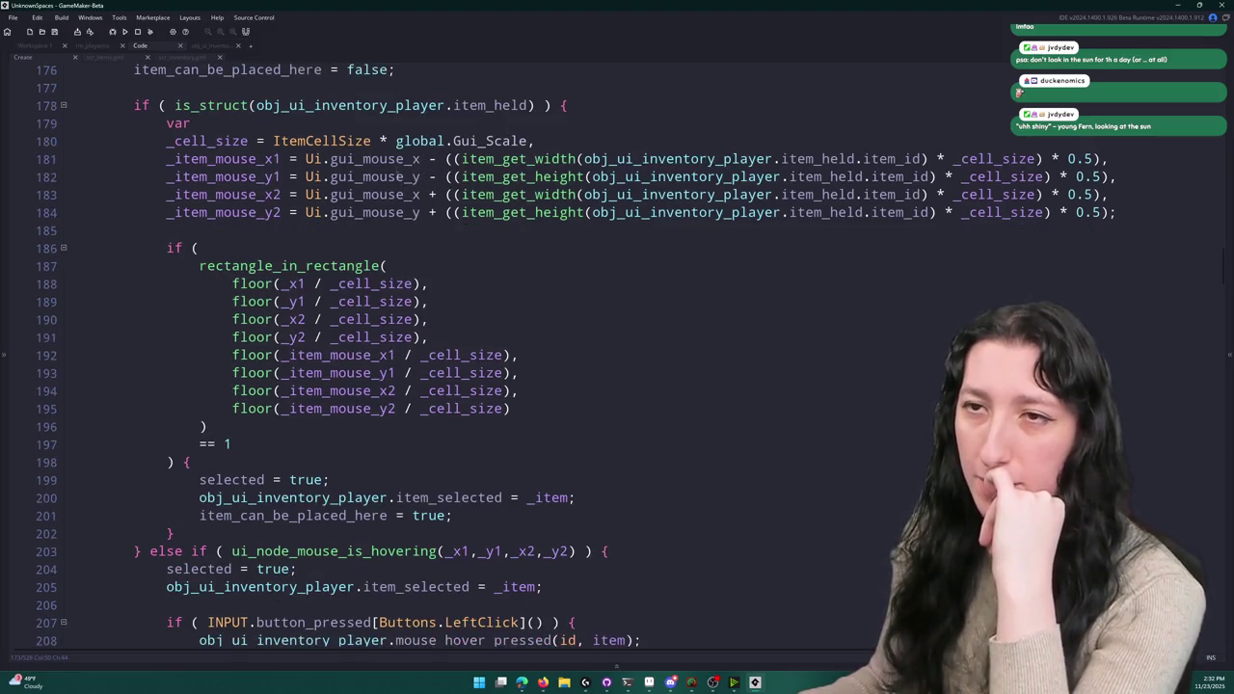
{"action": "scroll", "coordinate": [316, 157], "scroll_direction": "up", "scroll_amount": 1}
{"action": "scroll", "coordinate": [316, 157], "scroll_direction": "down", "scroll_amount": 1}
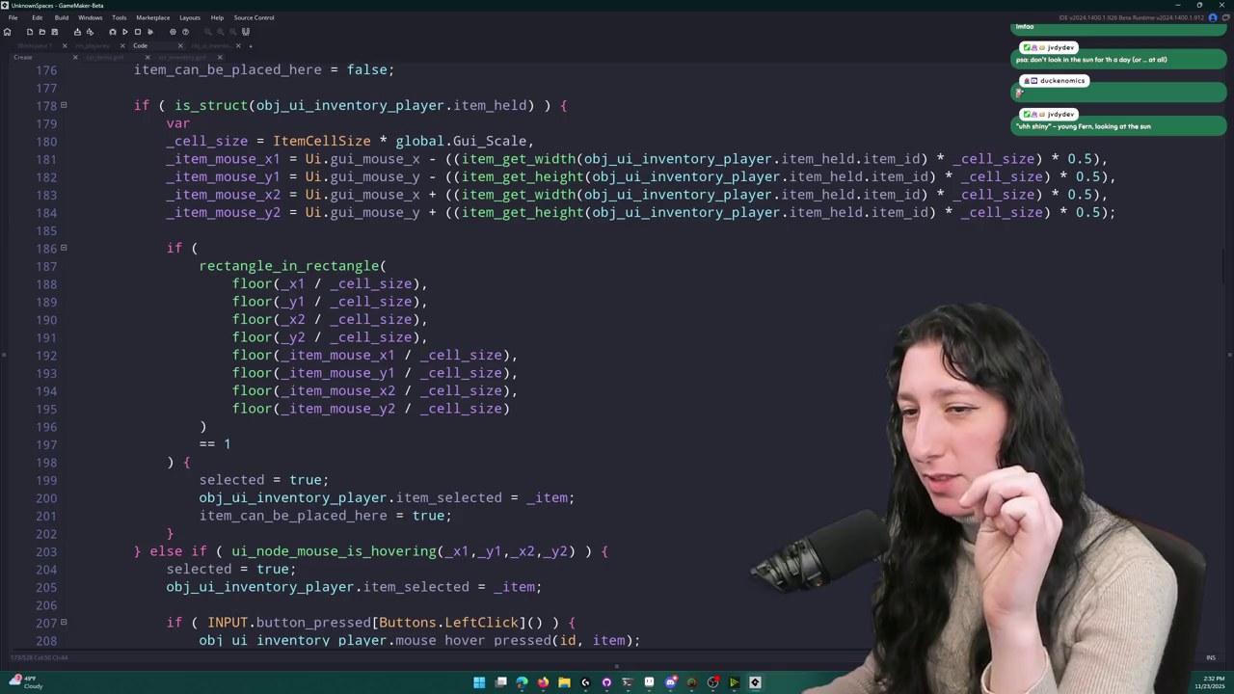
{"action": "scroll", "coordinate": [480, 369], "scroll_direction": "down", "scroll_amount": 2}
{"action": "scroll", "coordinate": [480, 370], "scroll_direction": "down", "scroll_amount": 1}
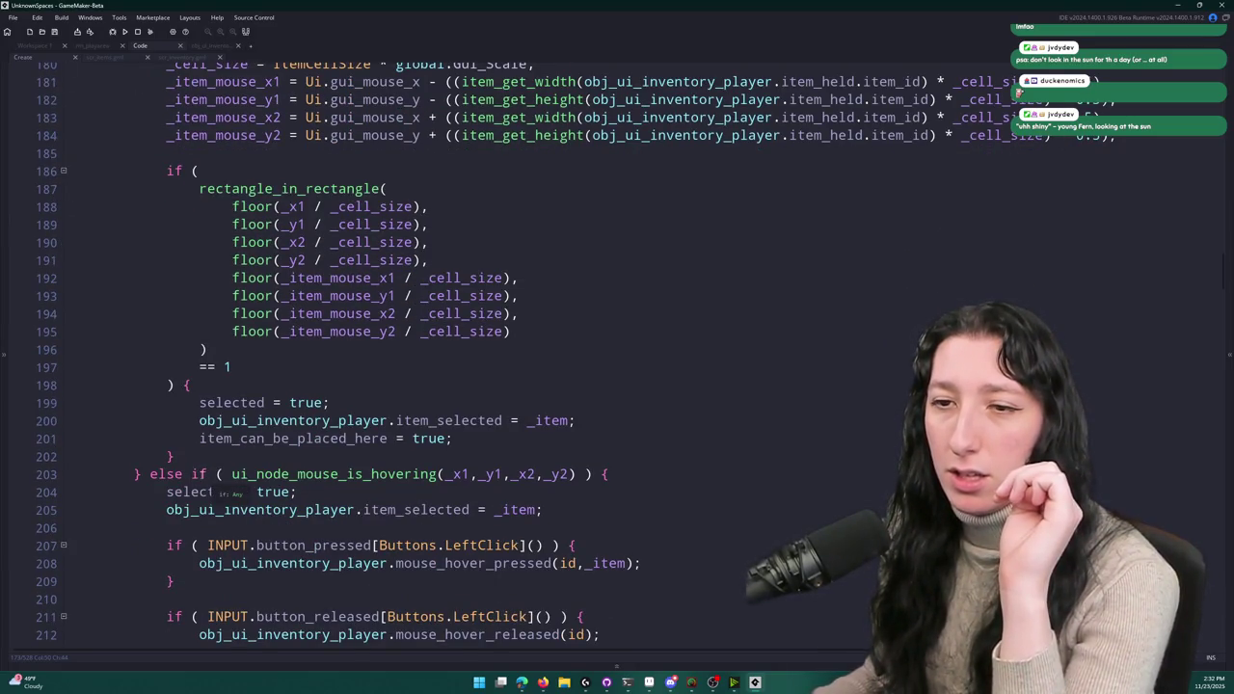
- Replace the selected/item_can_be_placed_here setup lines with an if ( item_can_be_placed_here ) { block
{"action": "mouse_move", "coordinate": [196, 473]}
{"action": "left_mouse_down"}
{"action": "mouse_move", "coordinate": [151, 280]}
{"action": "mouse_move", "coordinate": [171, 160]}
{"action": "mouse_move", "coordinate": [132, 126]}
{"action": "mouse_move", "coordinate": [133, 163]}
{"action": "left_mouse_up"}
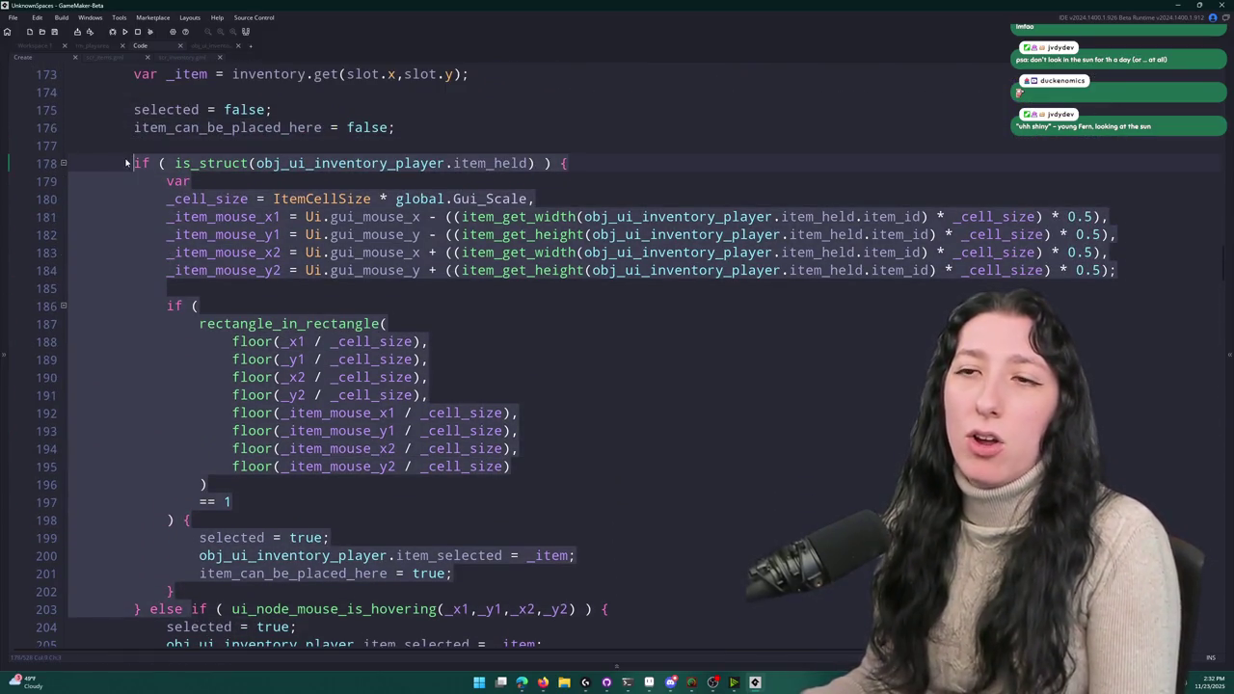
{"action": "double_click", "coordinate": [224, 127]}
{"action": "scroll", "coordinate": [225, 128], "scroll_direction": "up", "scroll_amount": 2}
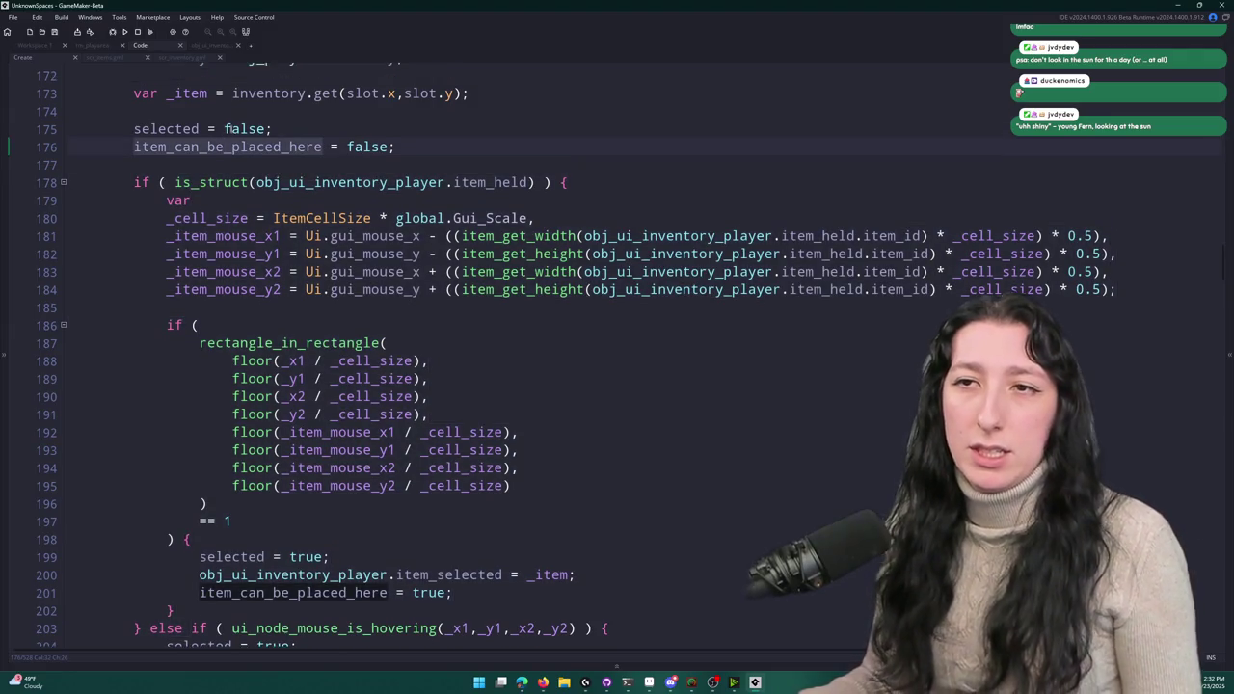
{"action": "mouse_move", "coordinate": [443, 227]}
{"action": "left_mouse_down"}
{"action": "mouse_move", "coordinate": [205, 180]}
{"action": "mouse_move", "coordinate": [132, 178]}
{"action": "mouse_move", "coordinate": [128, 206]}
{"action": "left_mouse_up"}
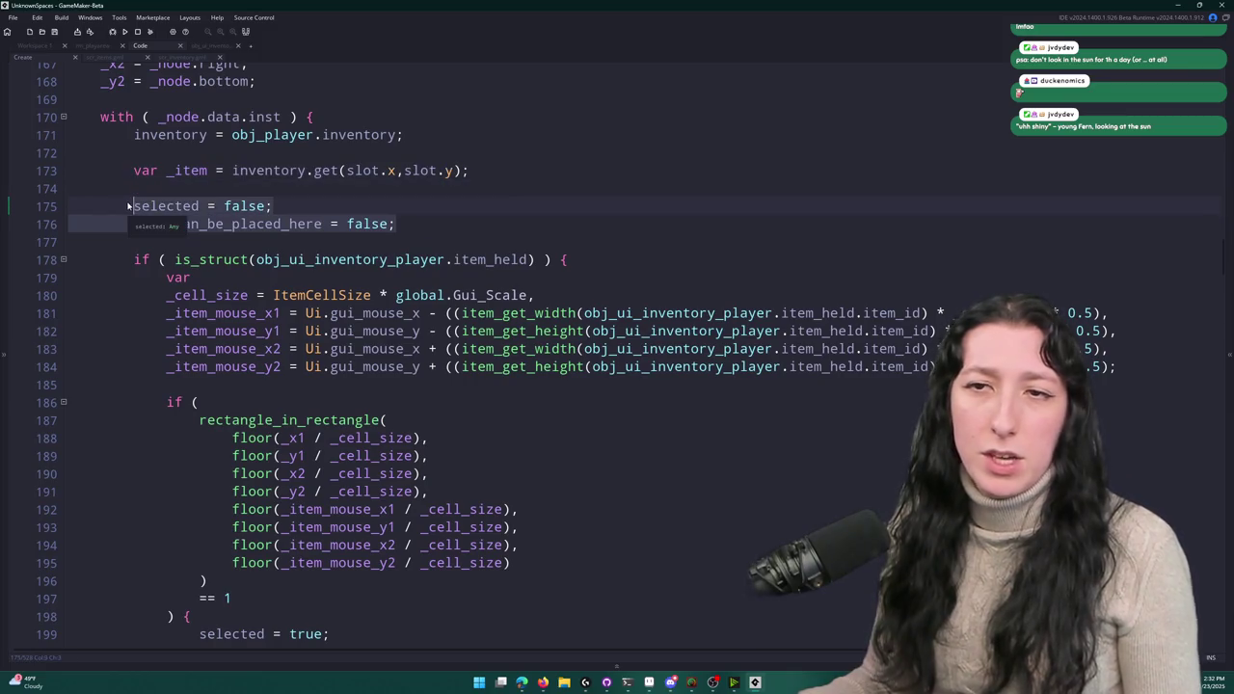
{"action": "type", "text": "if "}
{"action": "type", "text": "( item_can_be_placed_here ) {"}
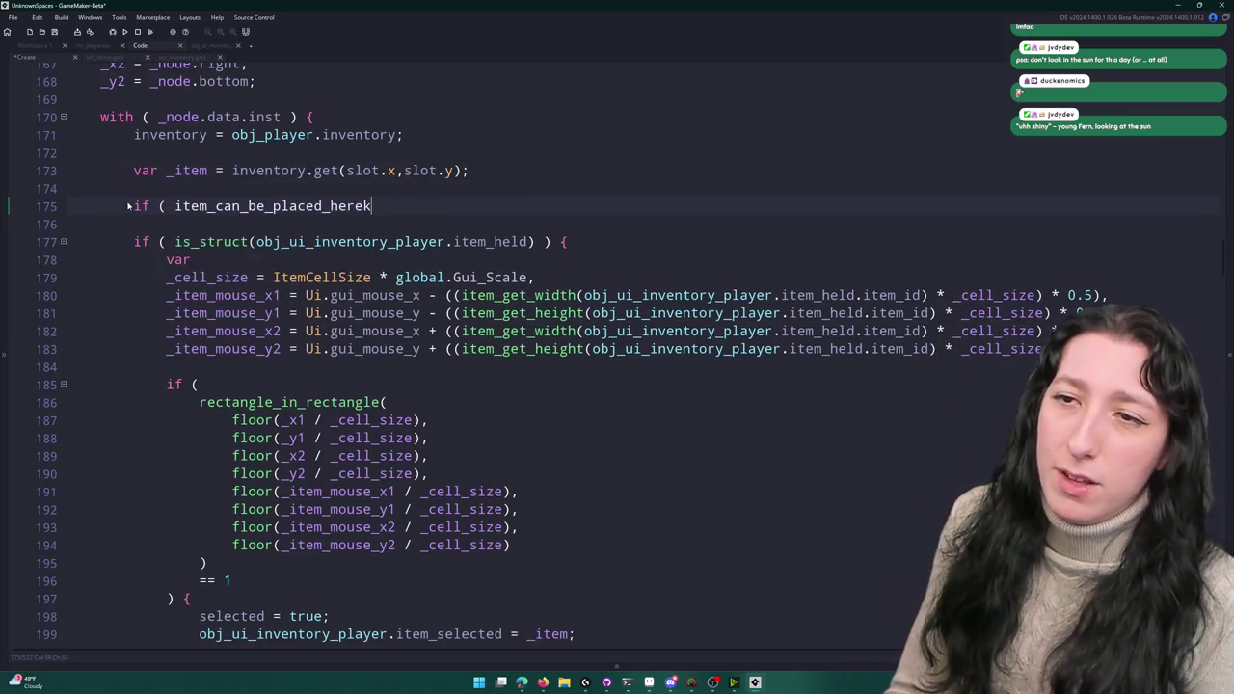
{"action": "key", "text": "Return"}
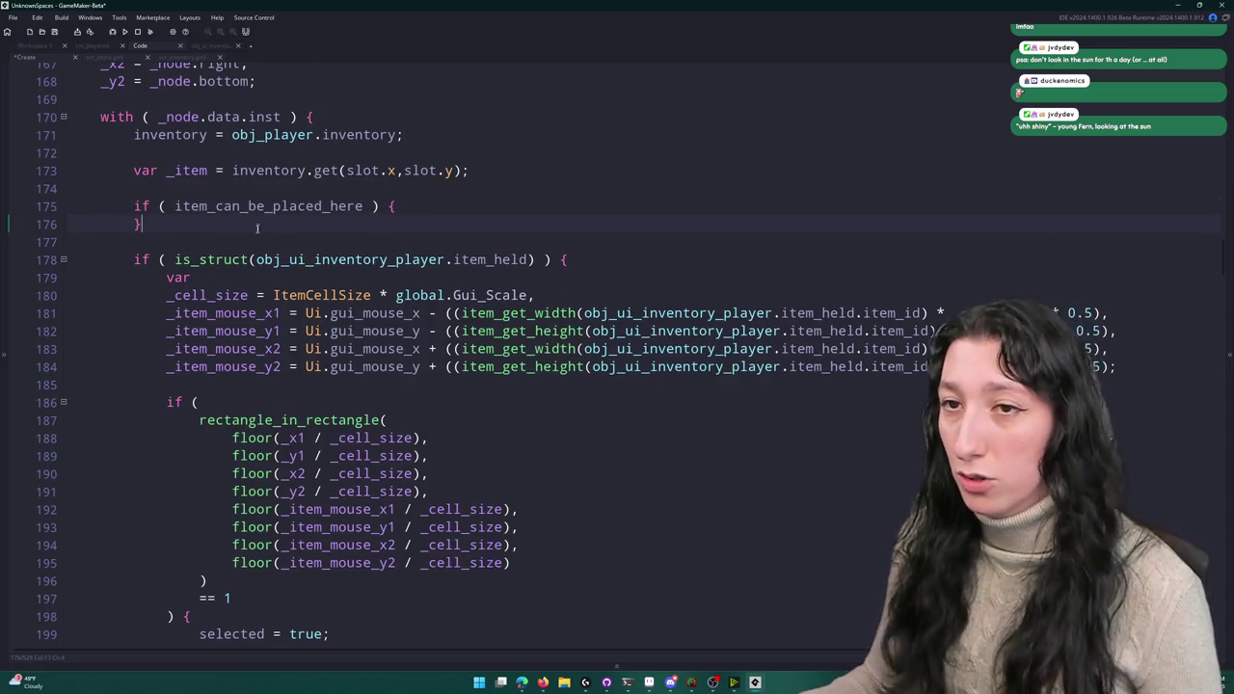
- Delete the old hover logic and paste the left-click release check inside the if
{"action": "scroll", "coordinate": [209, 239], "scroll_direction": "down", "scroll_amount": 8}
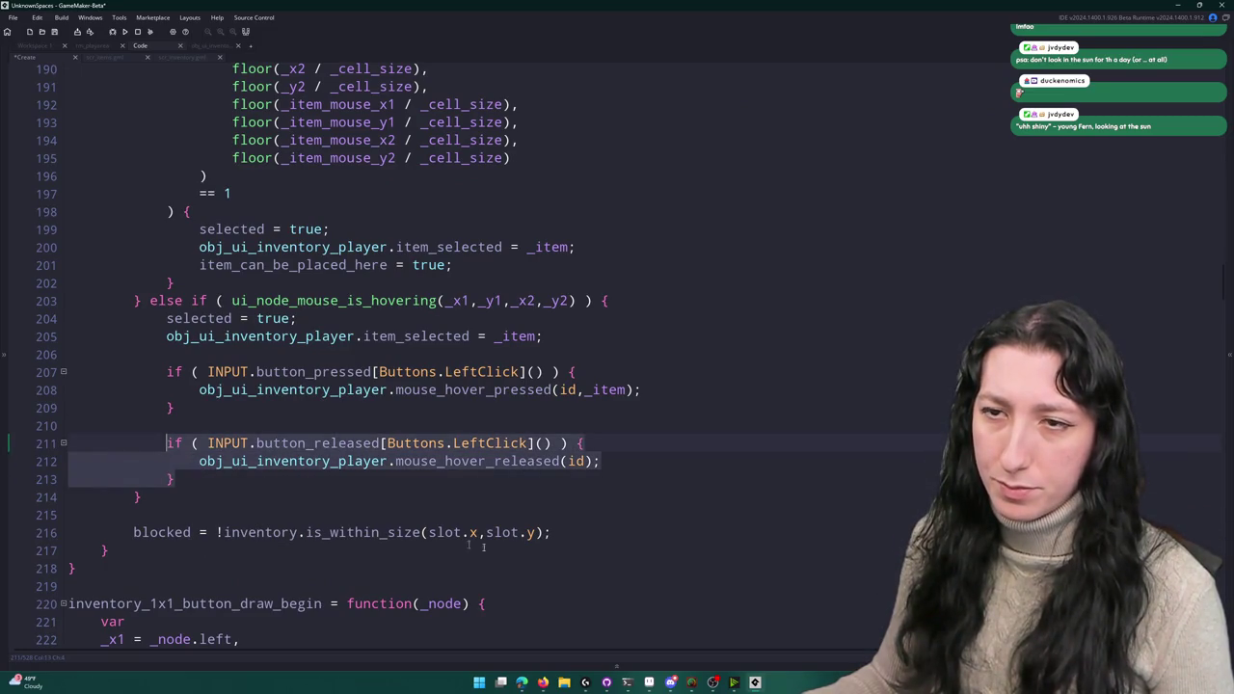
{"action": "left_click", "coordinate": [588, 538]}
{"action": "scroll", "coordinate": [583, 500], "scroll_direction": "up", "scroll_amount": 2}
{"action": "left_click", "coordinate": [584, 500], "text": "shift"}
{"action": "mouse_move", "coordinate": [583, 500]}
{"action": "left_mouse_down"}
{"action": "mouse_move", "coordinate": [193, 405]}
{"action": "mouse_move", "coordinate": [36, 220]}
{"action": "mouse_move", "coordinate": [360, 245]}
{"action": "left_mouse_up"}
{"action": "key", "text": "BackSpace"}
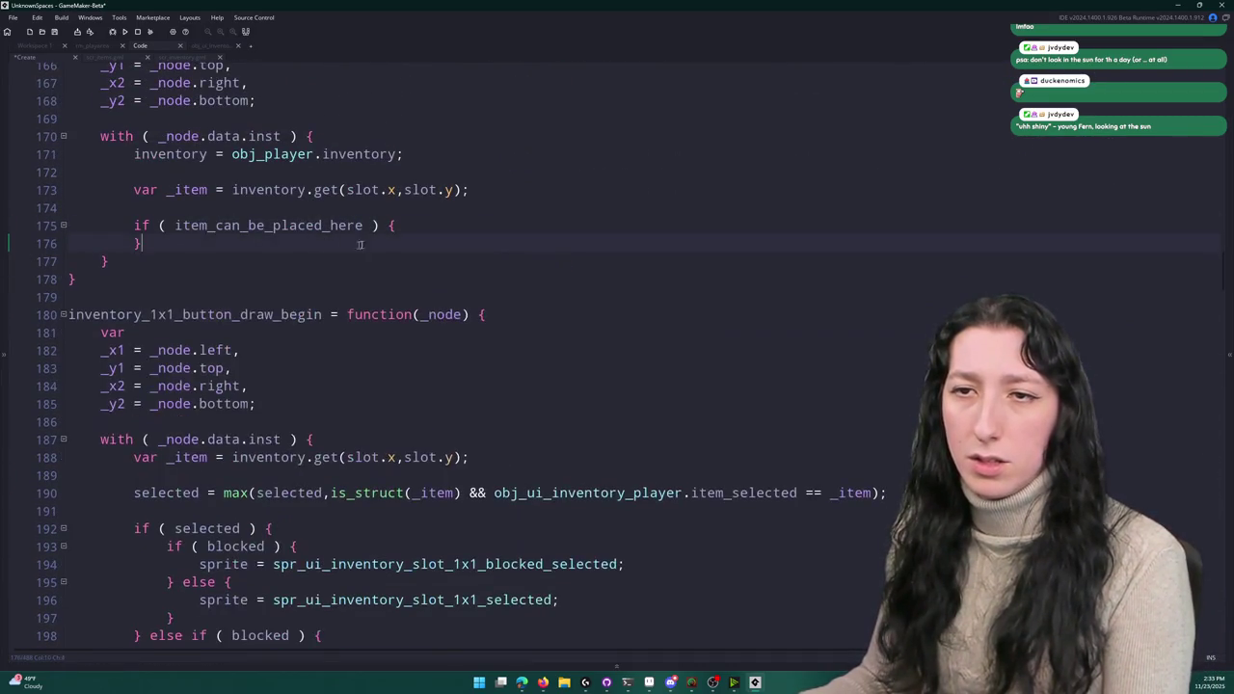
{"action": "type", "text": "if ( INPUT.button_released[Buttons.LeftClick]() ) { \t\t\t\tobj_ui_inventory_player.mouse_hover_released(id); \t\t\t}"}
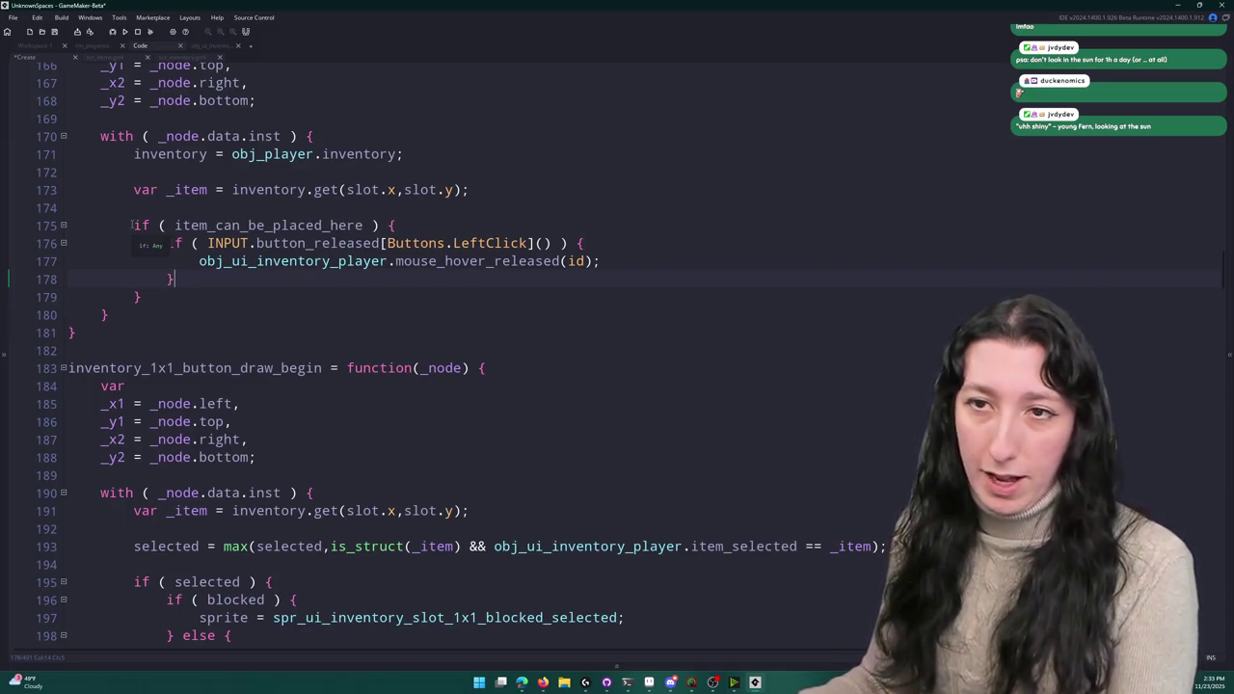
- Delete the unused var _item lines and change the call to mouse_hover_released_1x1
{"action": "left_click_drag", "start_coordinate": [132, 225], "coordinate": [135, 190]}
{"action": "key", "text": "Delete"}
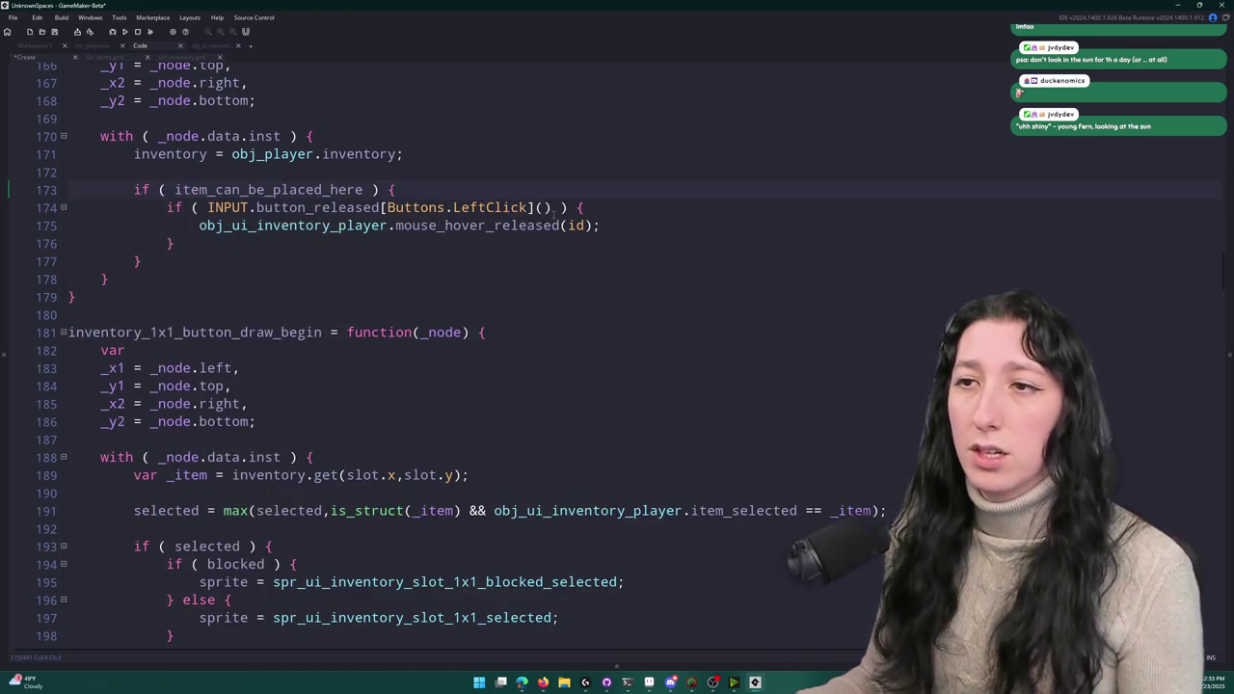
{"action": "key", "text": "Down"}
{"action": "key", "text": "Down"}
{"action": "key", "text": "End"}
{"action": "key", "text": "Left"}
{"action": "key", "text": "Left"}
{"action": "type", "text": "_1x1"}
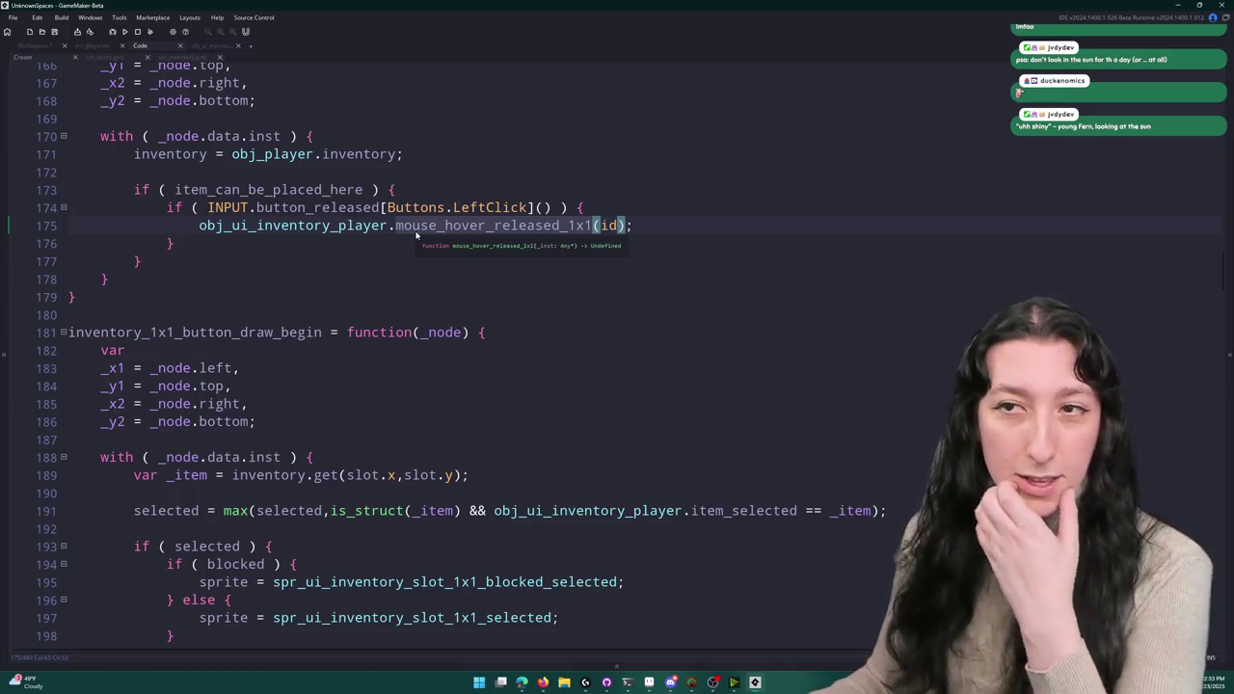
{"action": "scroll", "coordinate": [417, 235], "scroll_direction": "up", "scroll_amount": 1}
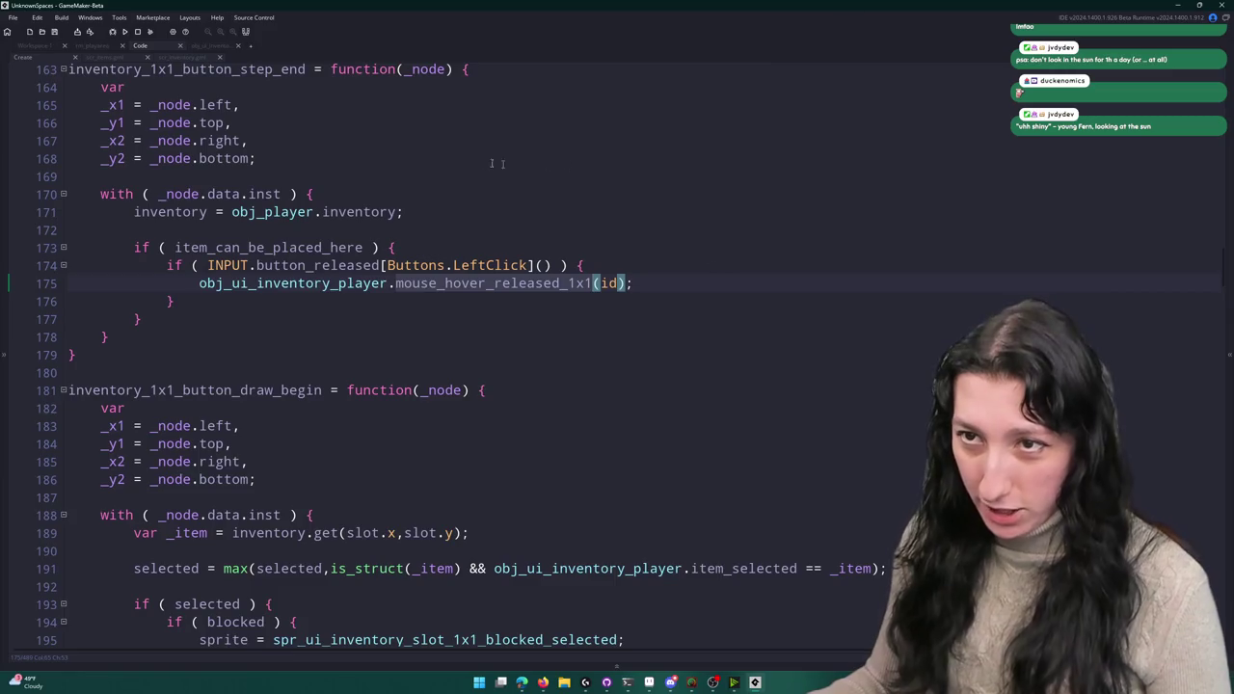
{"action": "scroll", "coordinate": [432, 324], "scroll_direction": "up", "scroll_amount": 2}
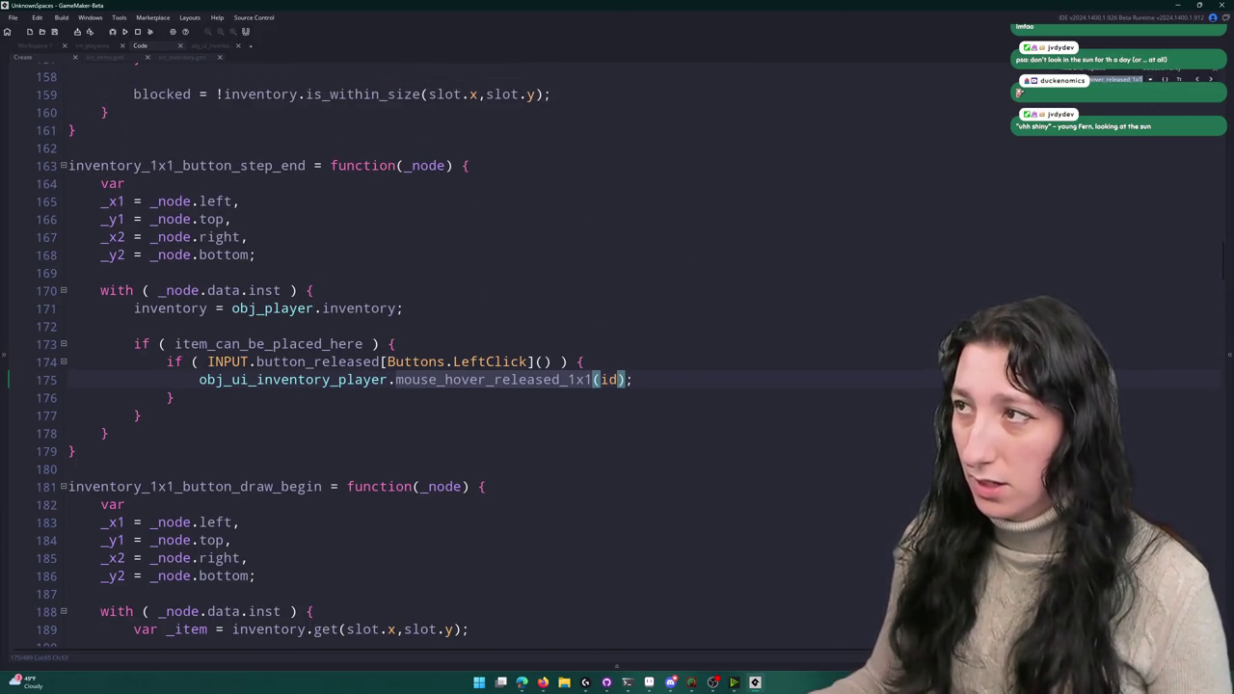
- In the mouse_hover_released_1x1 definition, change place_item to place_item_ext
{"action": "key", "text": "F12"}
{"action": "scroll", "coordinate": [301, 334], "scroll_direction": "up", "scroll_amount": 4}
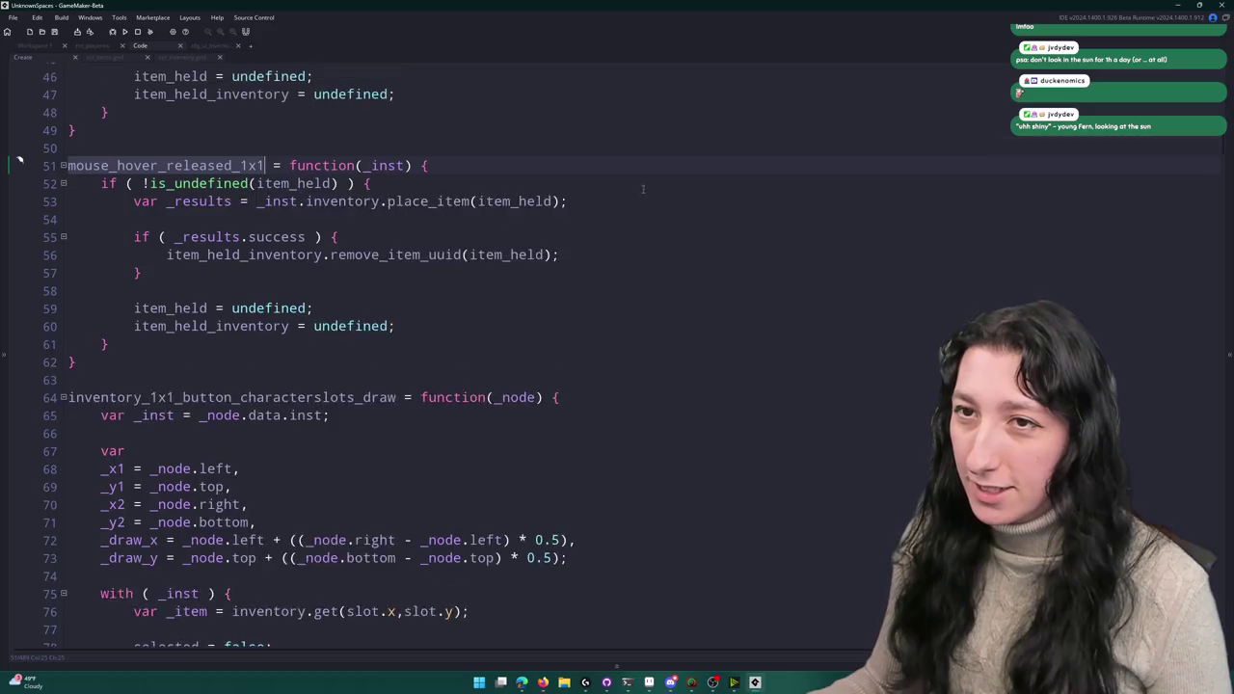
{"action": "scroll", "coordinate": [282, 231], "scroll_direction": "up", "scroll_amount": 1}
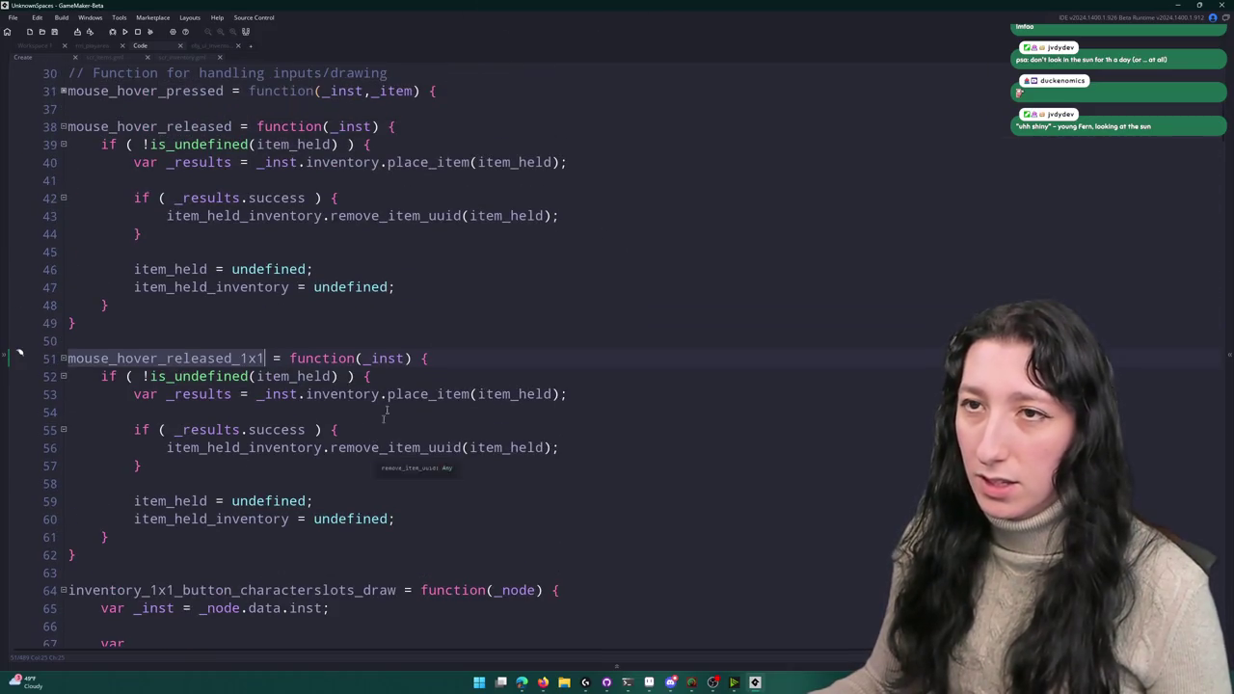
{"action": "left_click", "coordinate": [470, 394]}
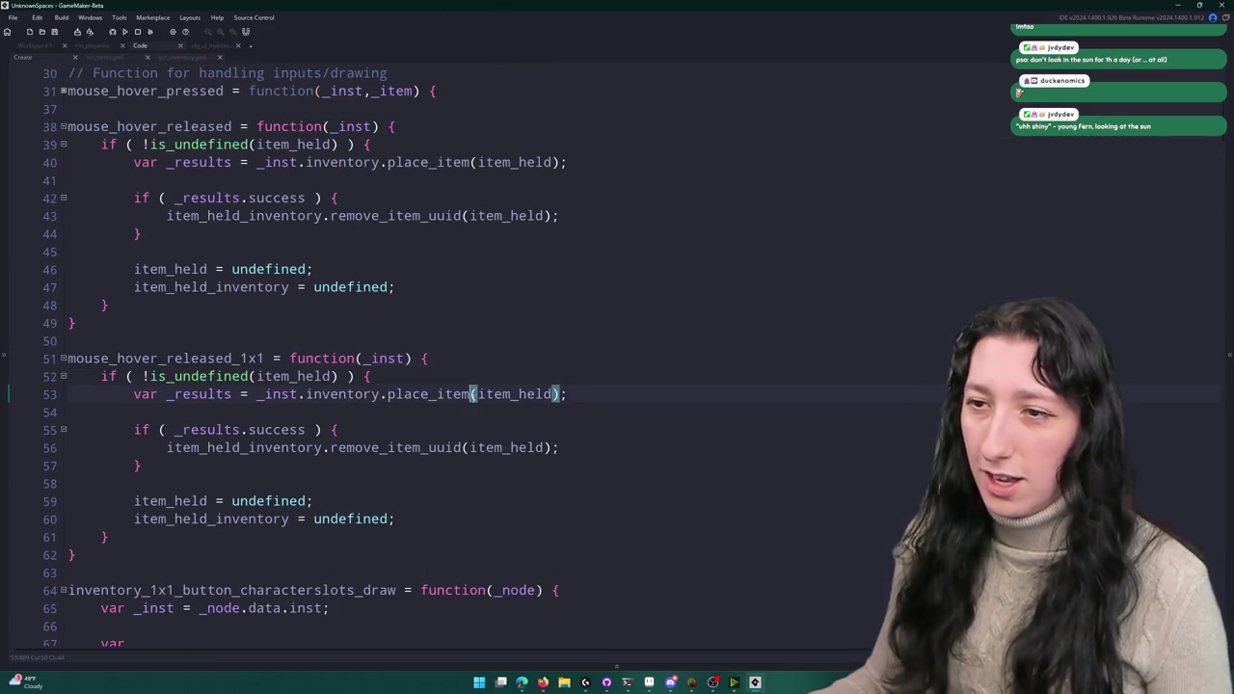
{"action": "type", "text": "_ext"}
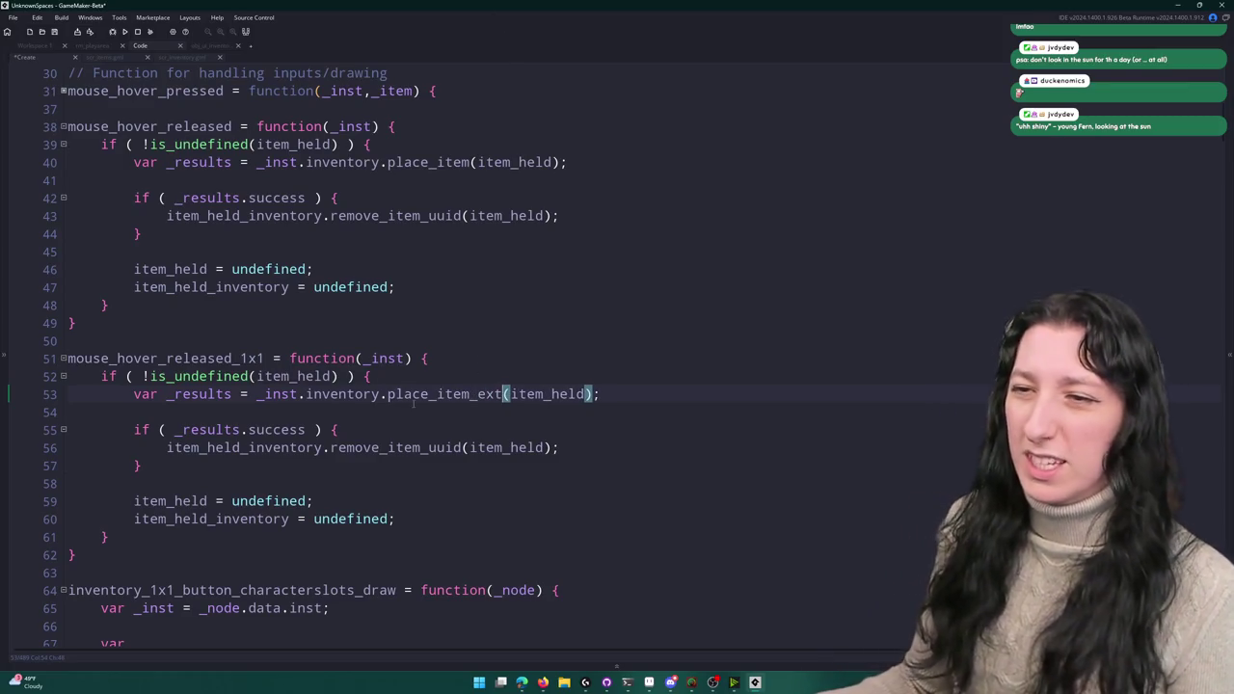
{"action": "scroll", "coordinate": [415, 403], "scroll_direction": "down", "scroll_amount": 1}
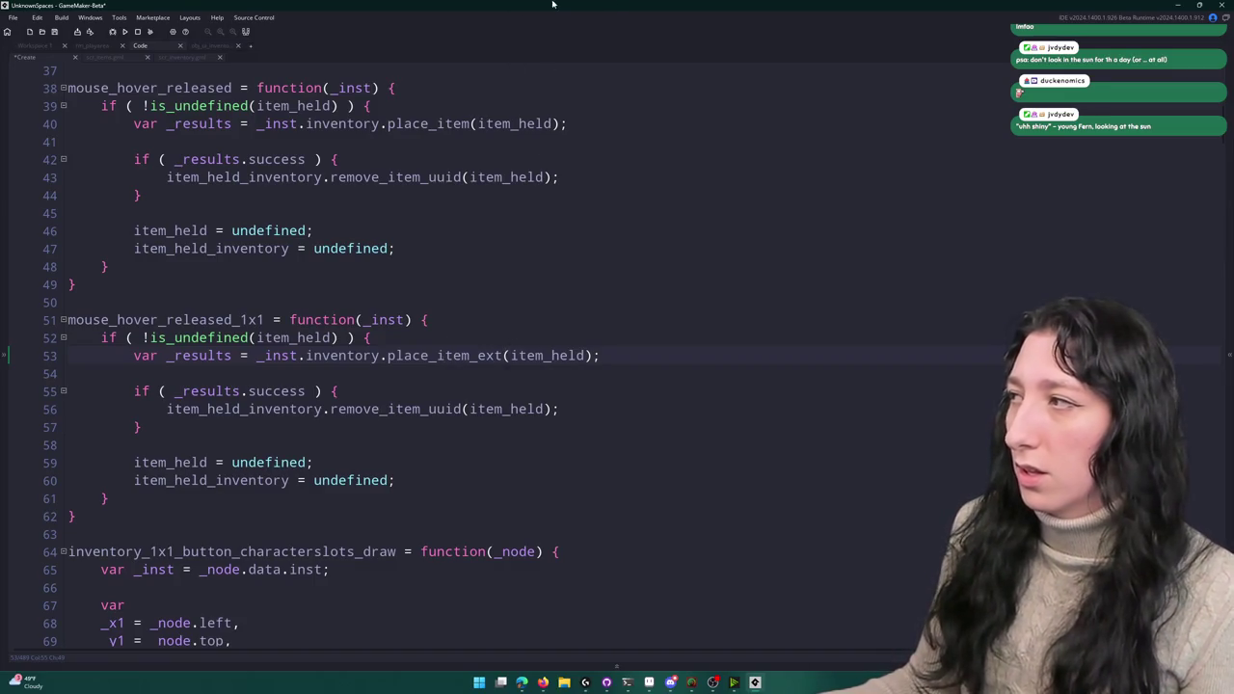
- Review the held-item check and header of mouse_hover_released_1x1
{"action": "scroll", "coordinate": [436, 304], "scroll_direction": "down", "scroll_amount": 7}
{"action": "scroll", "coordinate": [437, 305], "scroll_direction": "down", "scroll_amount": 12}
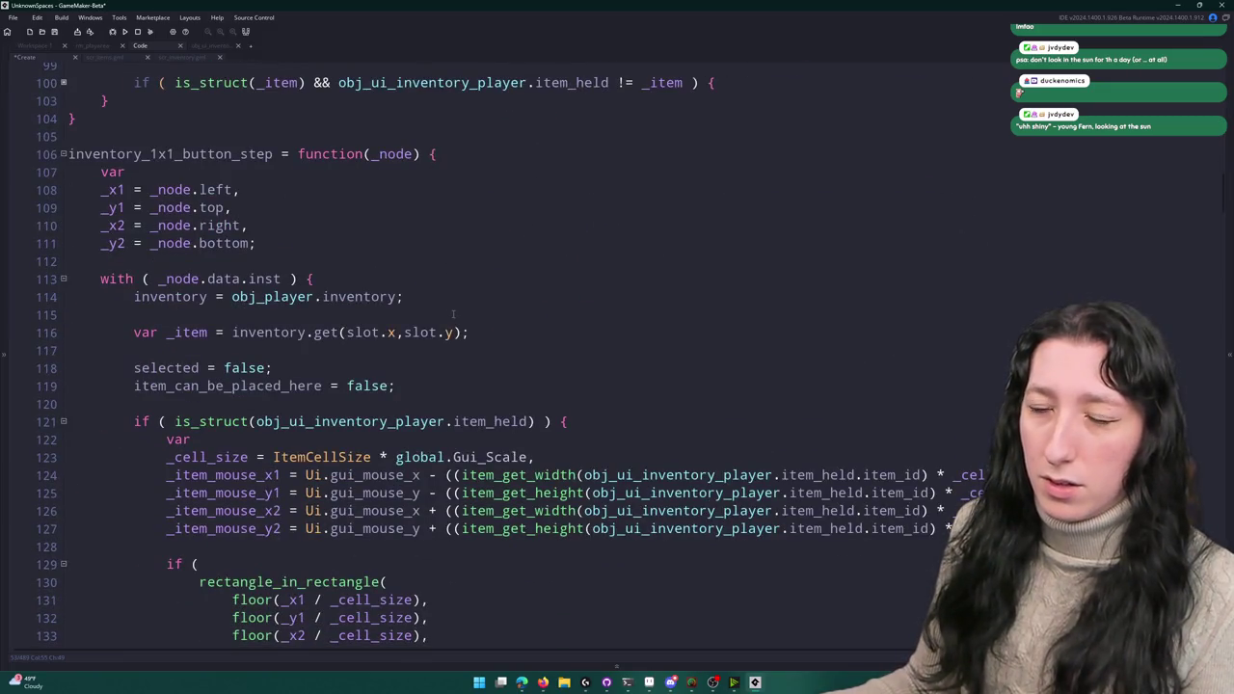
{"action": "scroll", "coordinate": [452, 314], "scroll_direction": "down", "scroll_amount": 2}
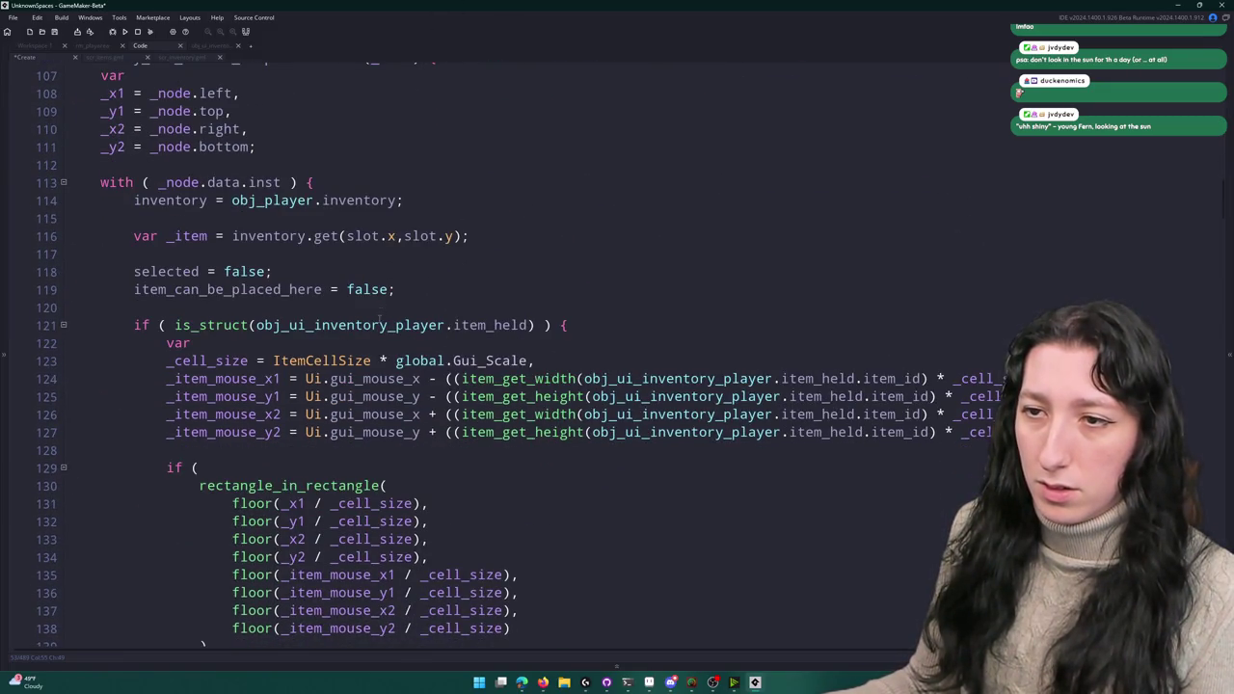
{"action": "scroll", "coordinate": [380, 320], "scroll_direction": "up", "scroll_amount": 2}
{"action": "scroll", "coordinate": [221, 450], "scroll_direction": "down", "scroll_amount": 4}
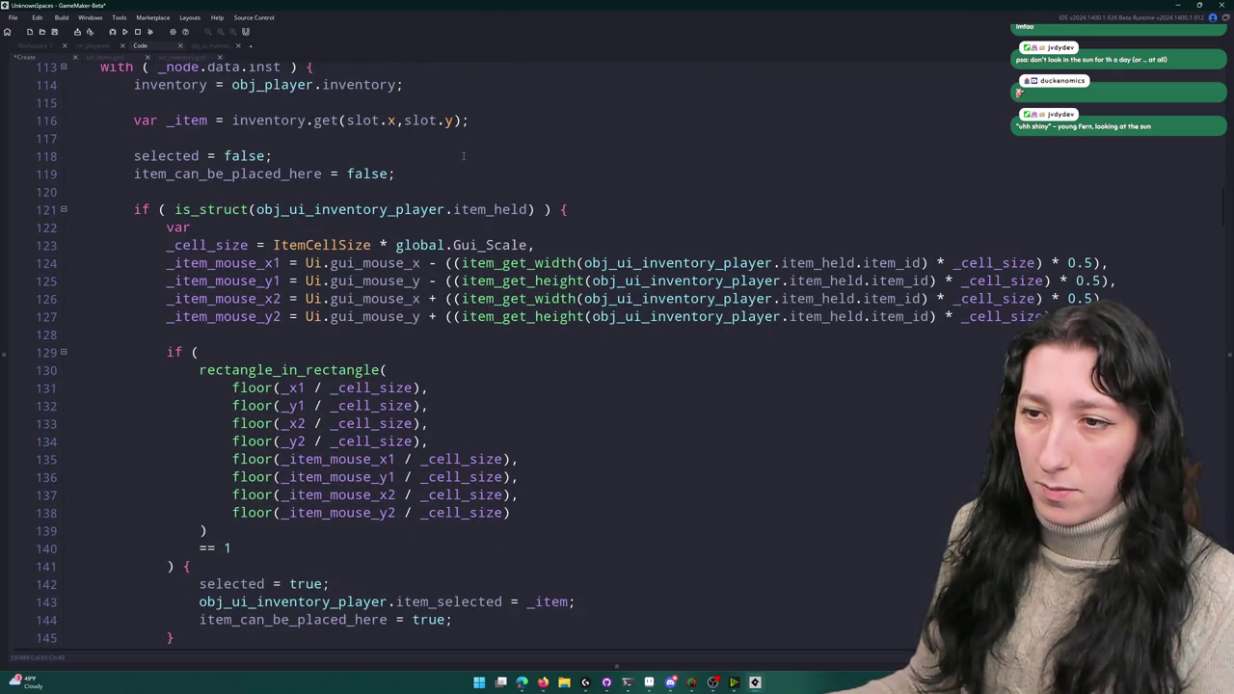
{"action": "scroll", "coordinate": [442, 325], "scroll_direction": "down", "scroll_amount": 2}
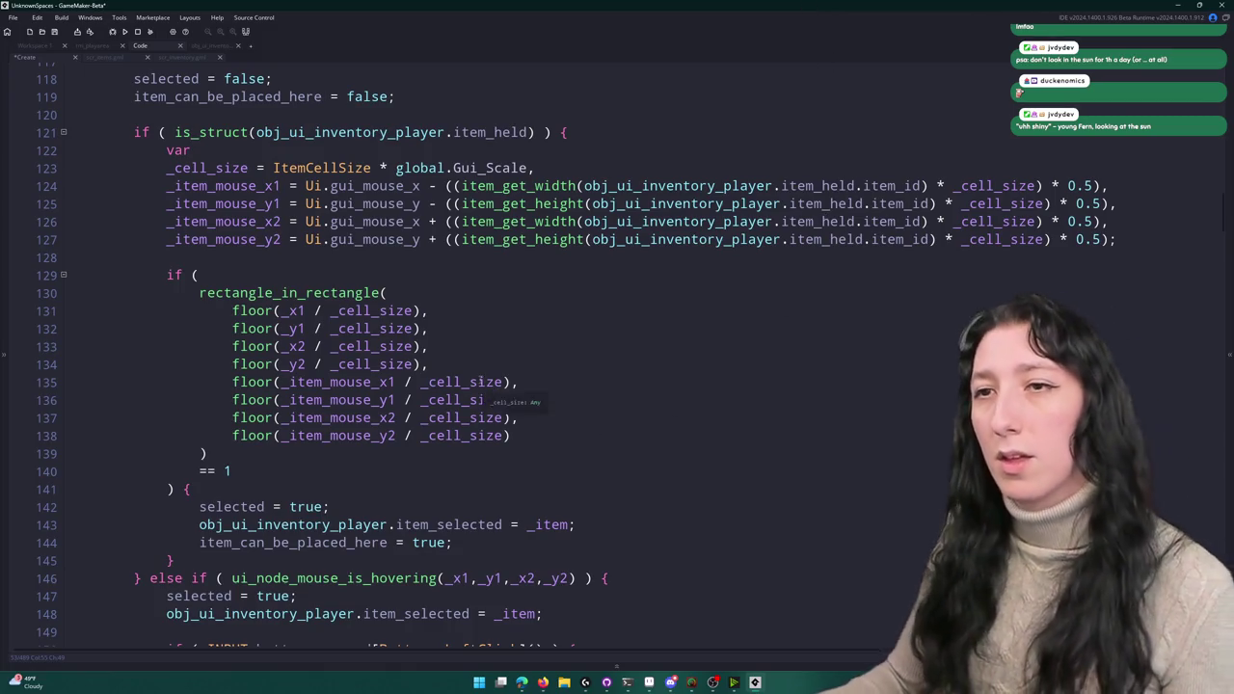
{"action": "scroll", "coordinate": [405, 386], "scroll_direction": "up", "scroll_amount": 3}
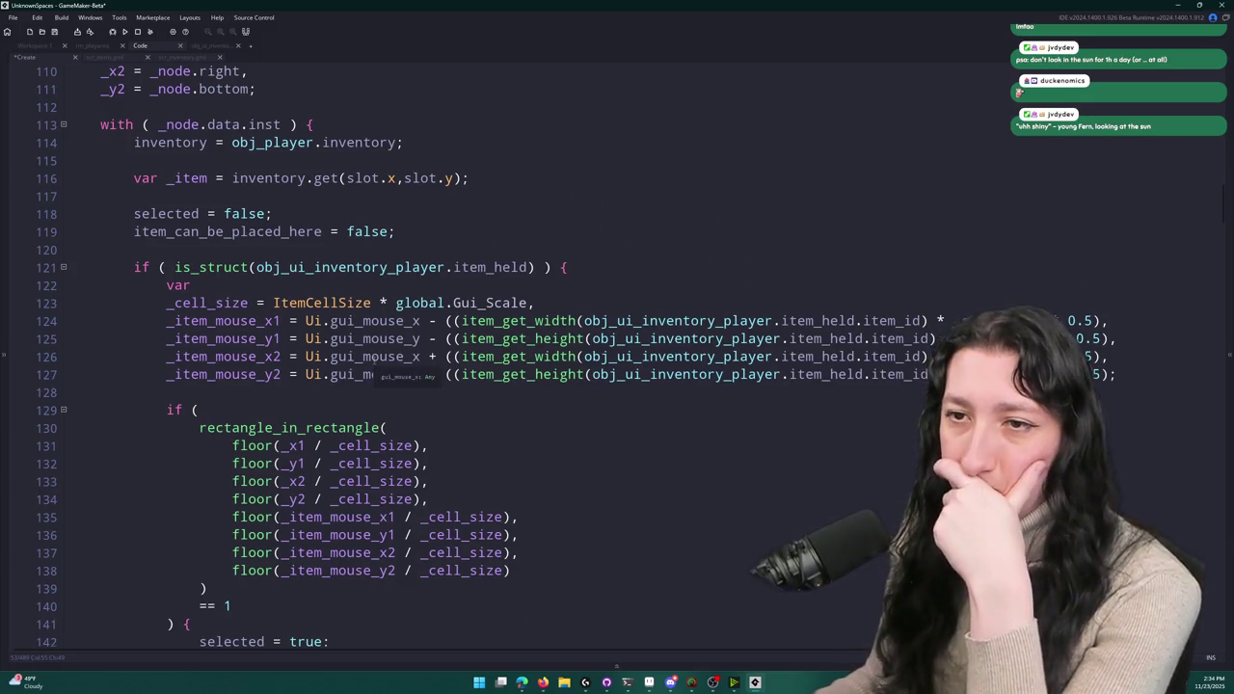
{"action": "scroll", "coordinate": [368, 341], "scroll_direction": "up", "scroll_amount": 5}
{"action": "scroll", "coordinate": [368, 341], "scroll_direction": "up", "scroll_amount": 15}
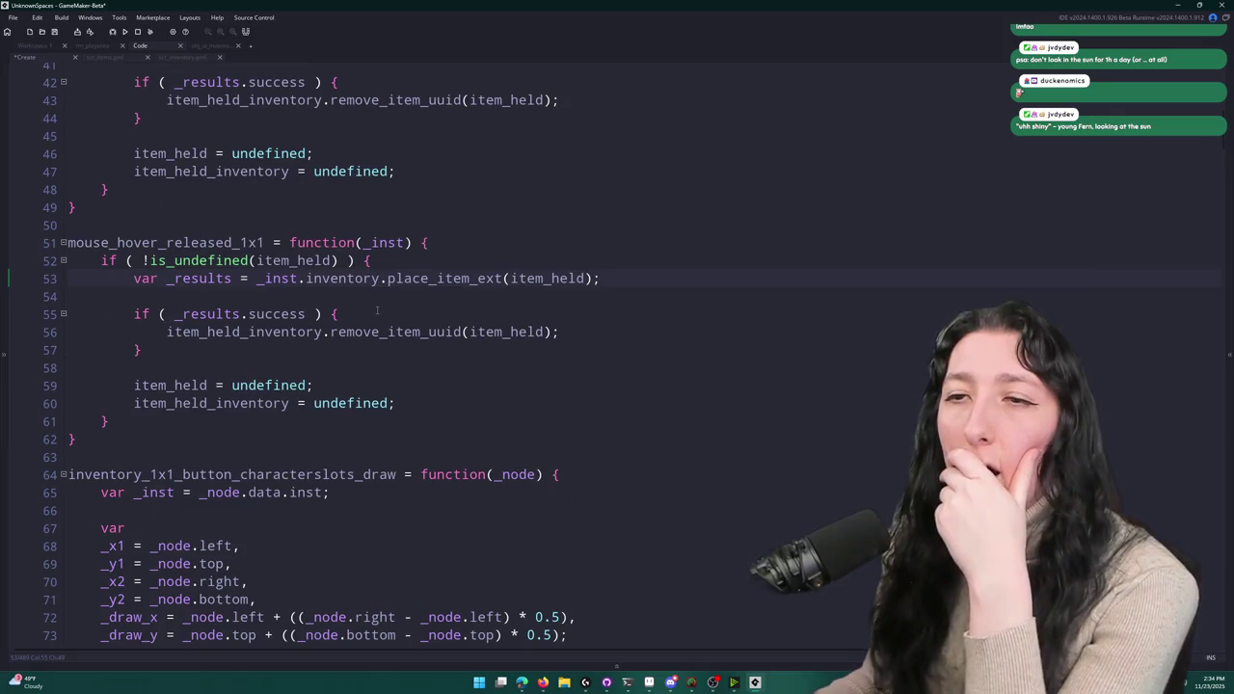
{"action": "scroll", "coordinate": [377, 305], "scroll_direction": "up", "scroll_amount": 1}
{"action": "left_click", "coordinate": [388, 339]}
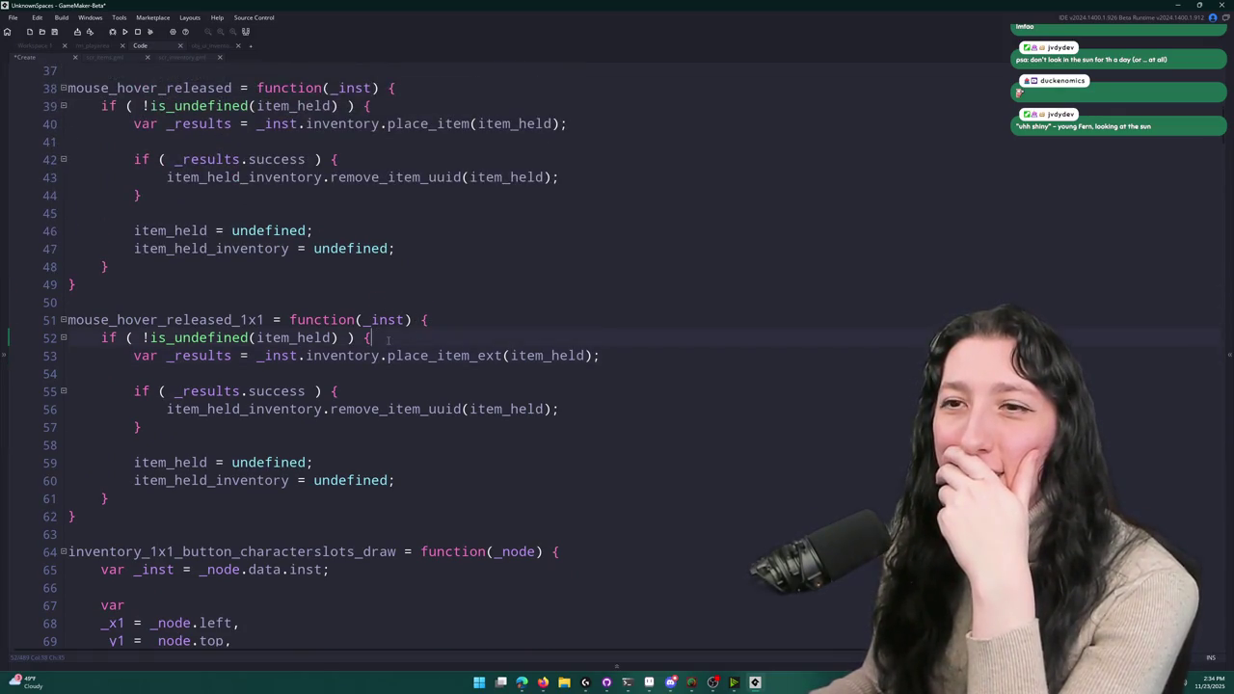
{"action": "left_click", "coordinate": [473, 315]}
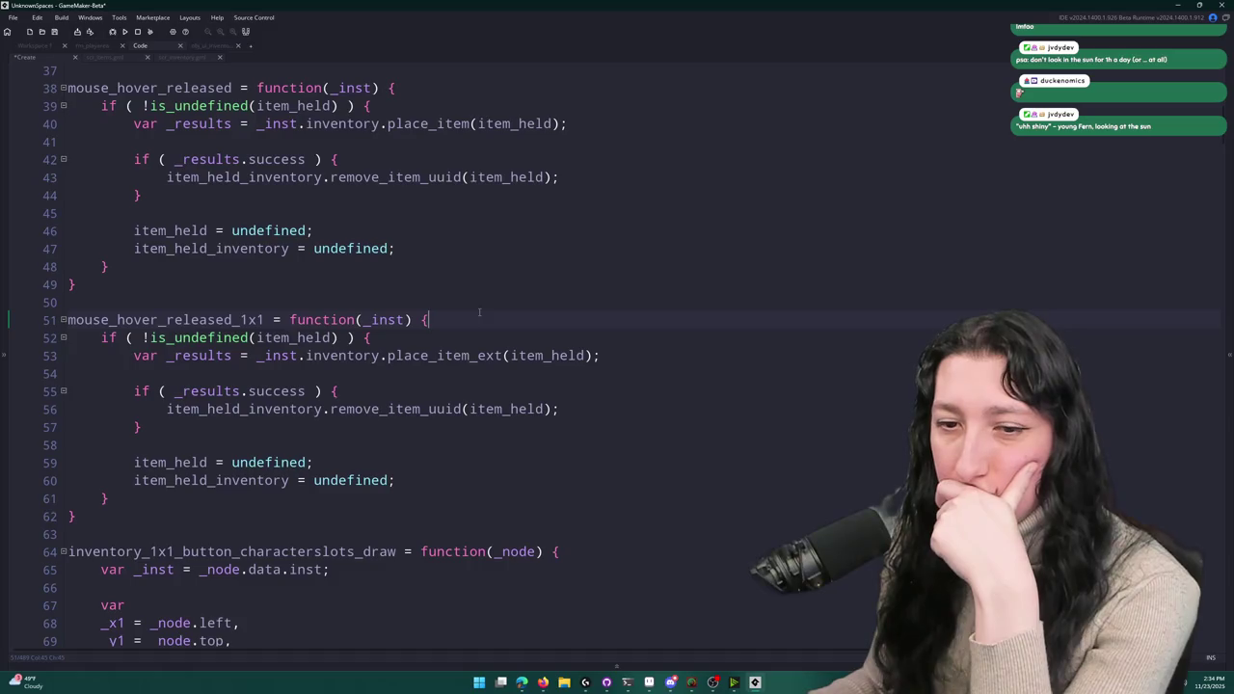
- Select lines 122–127, var _cell_size through _item_mouse_y2, in inventory_1x1_button_step
{"action": "scroll", "coordinate": [478, 312], "scroll_direction": "down", "scroll_amount": 11}
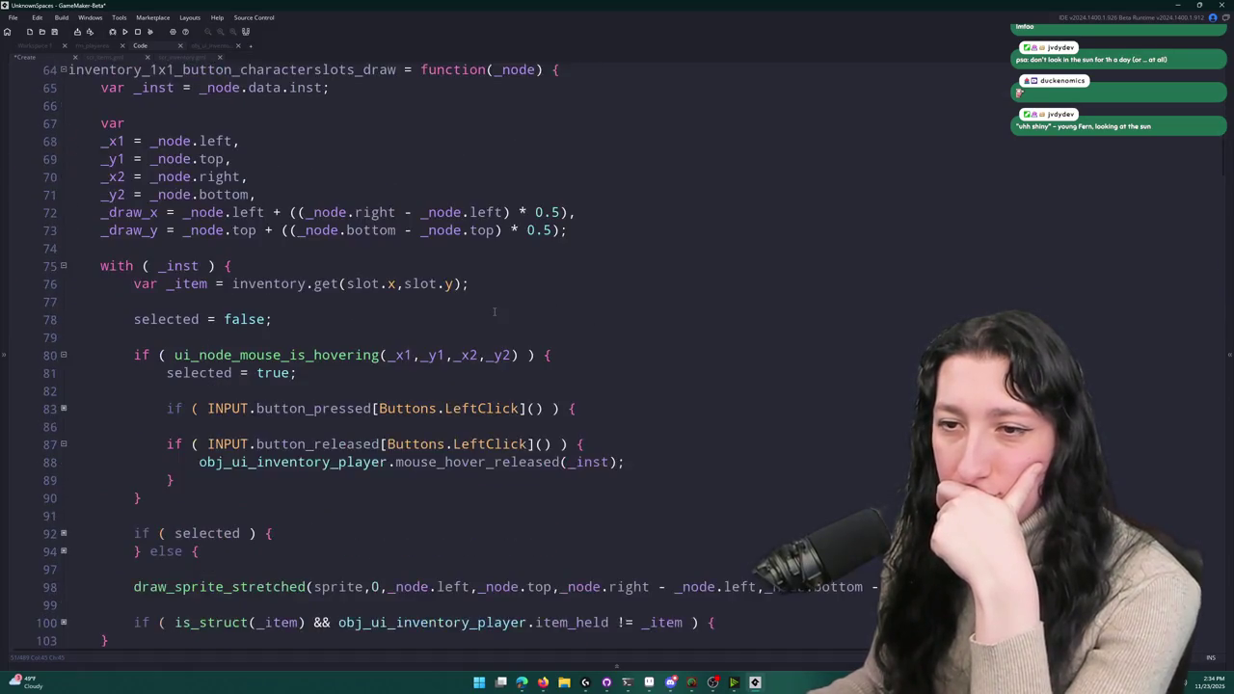
{"action": "scroll", "coordinate": [491, 312], "scroll_direction": "up", "scroll_amount": 5}
{"action": "scroll", "coordinate": [477, 289], "scroll_direction": "down", "scroll_amount": 18}
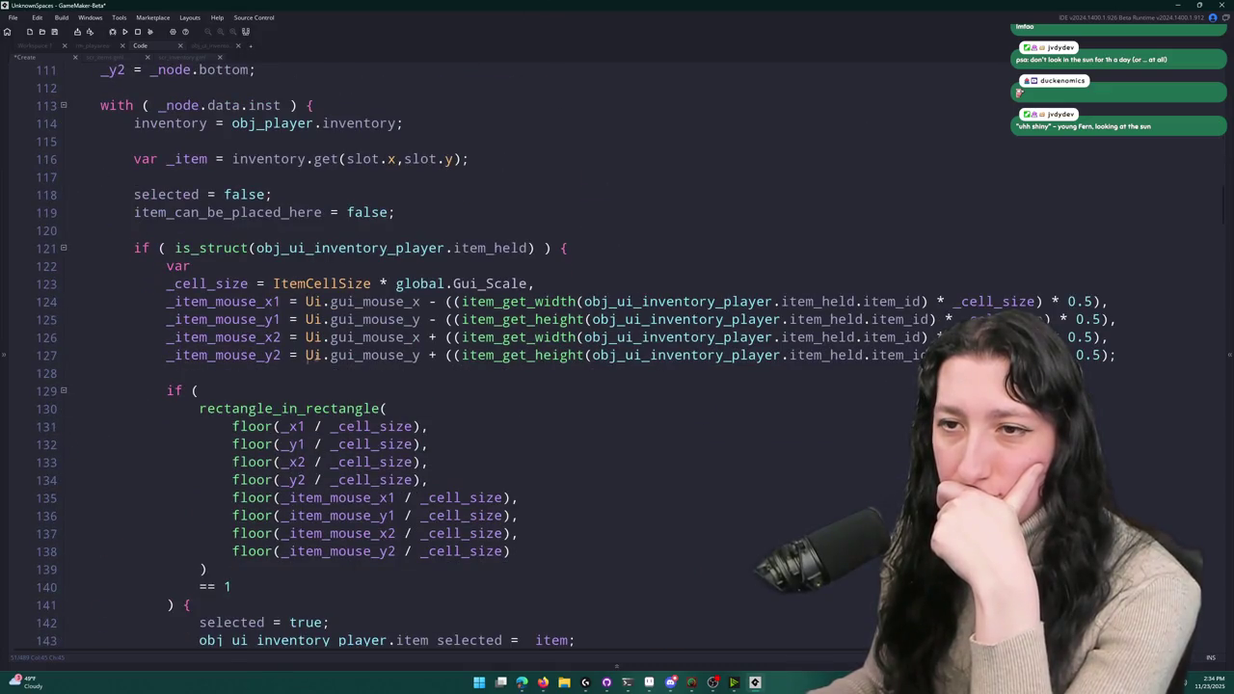
{"action": "mouse_move", "coordinate": [1150, 350]}
{"action": "left_mouse_down"}
{"action": "mouse_move", "coordinate": [155, 301]}
{"action": "mouse_move", "coordinate": [135, 252]}
{"action": "mouse_move", "coordinate": [145, 307]}
{"action": "mouse_move", "coordinate": [171, 323]}
{"action": "mouse_move", "coordinate": [125, 287]}
{"action": "mouse_move", "coordinate": [100, 185]}
{"action": "mouse_move", "coordinate": [146, 325]}
{"action": "mouse_move", "coordinate": [132, 324]}
{"action": "mouse_move", "coordinate": [135, 342]}
{"action": "left_mouse_up"}
{"action": "scroll", "coordinate": [154, 338], "scroll_direction": "up", "scroll_amount": 15}
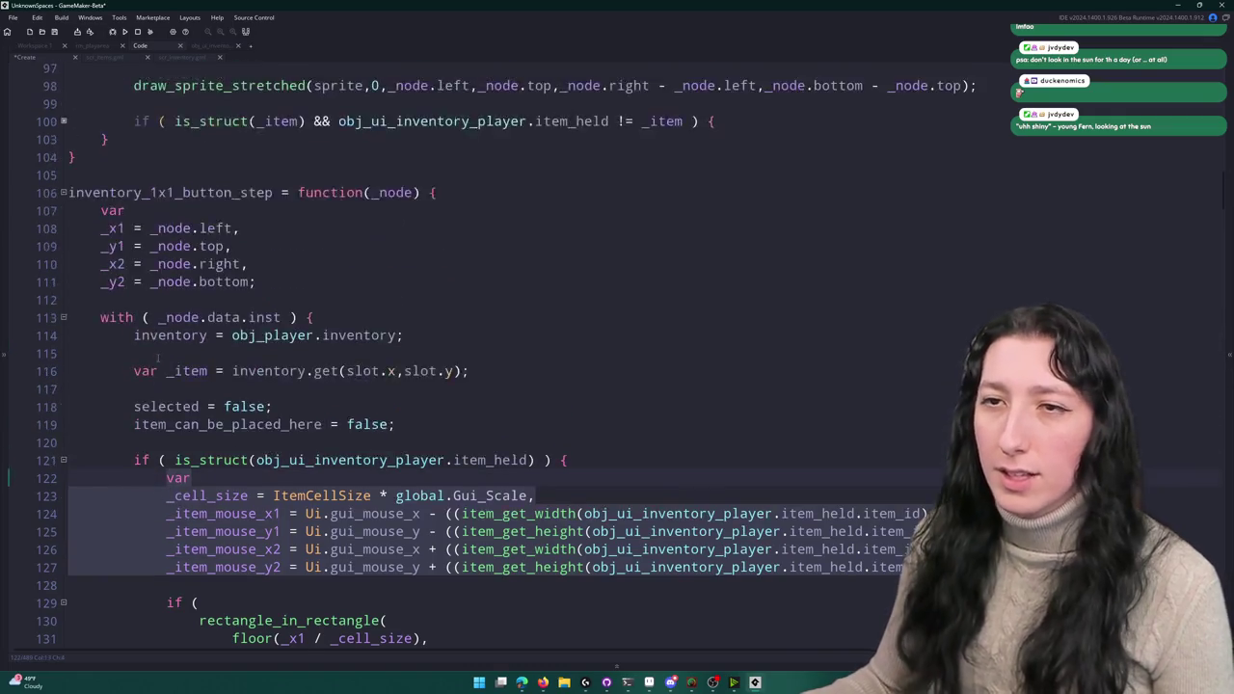
{"action": "scroll", "coordinate": [353, 122], "scroll_direction": "up", "scroll_amount": 8}
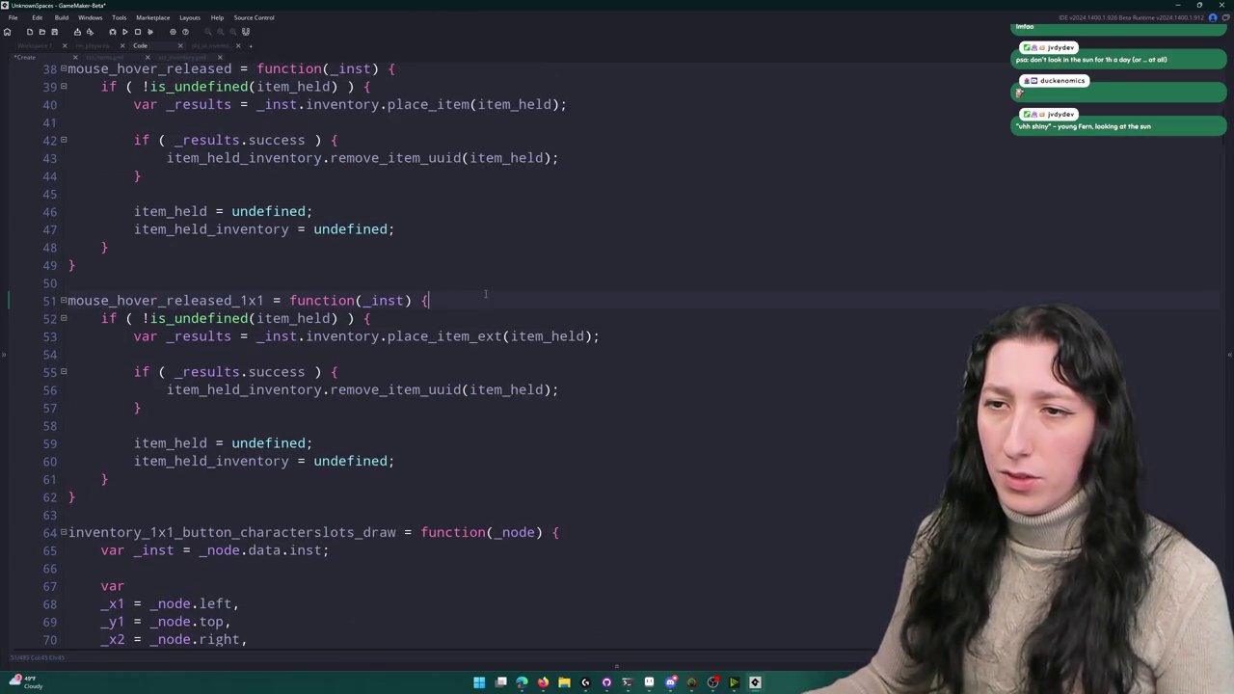
{"action": "key", "text": "Return"}
{"action": "key", "text": "ctrl+v"}
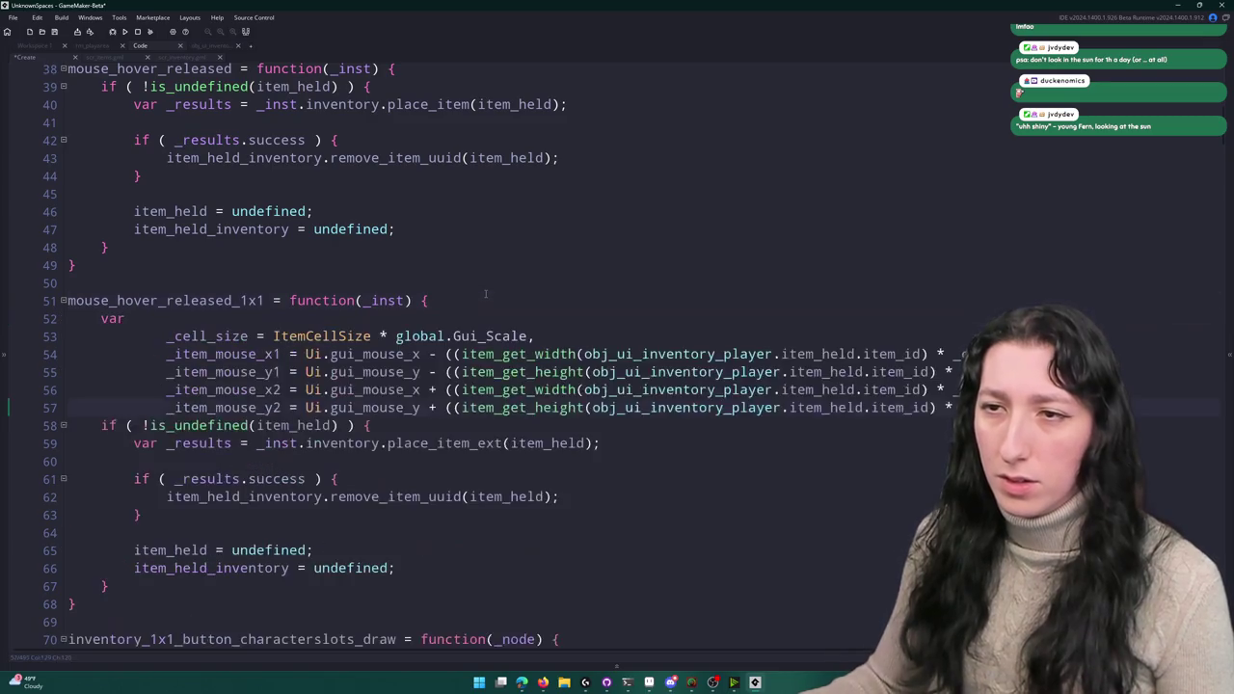
{"action": "left_click_drag", "start_coordinate": [191, 406], "coordinate": [166, 336]}
{"action": "key", "text": "shift+Tab"}
{"action": "key", "text": "shift+Tab"}
{"action": "key", "text": "shift+Tab"}
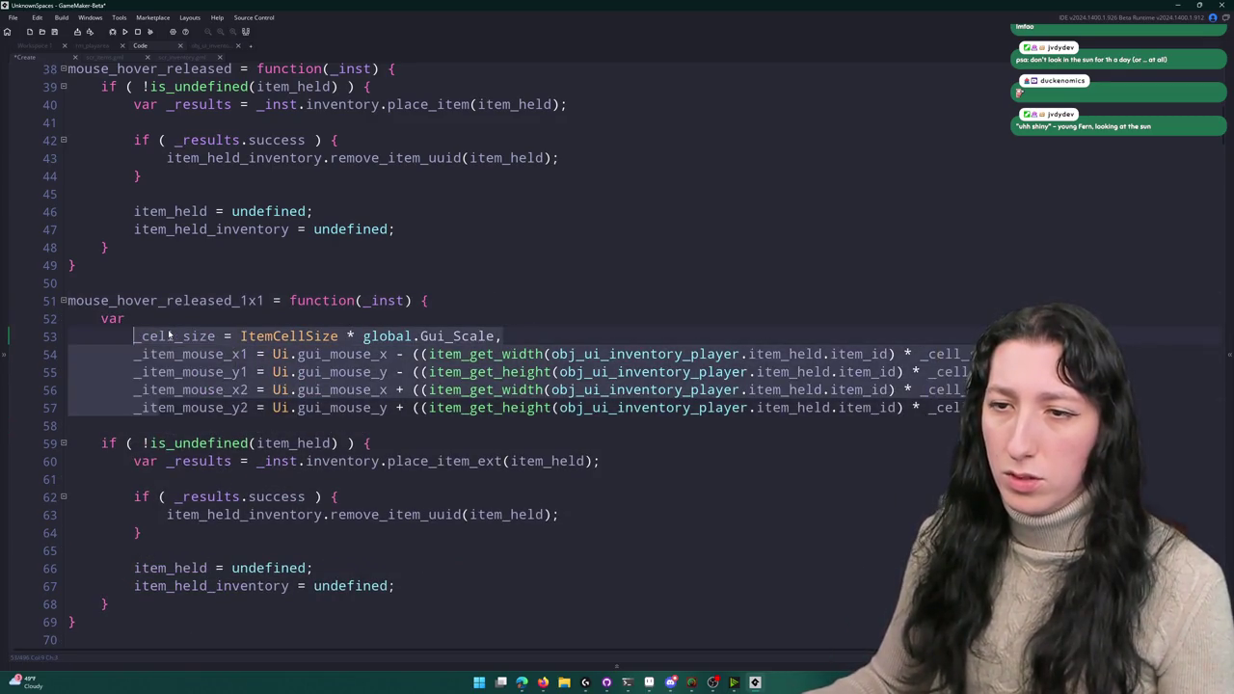
{"action": "key", "text": "Tab"}
{"action": "scroll", "coordinate": [843, 277], "scroll_direction": "down", "scroll_amount": 1}
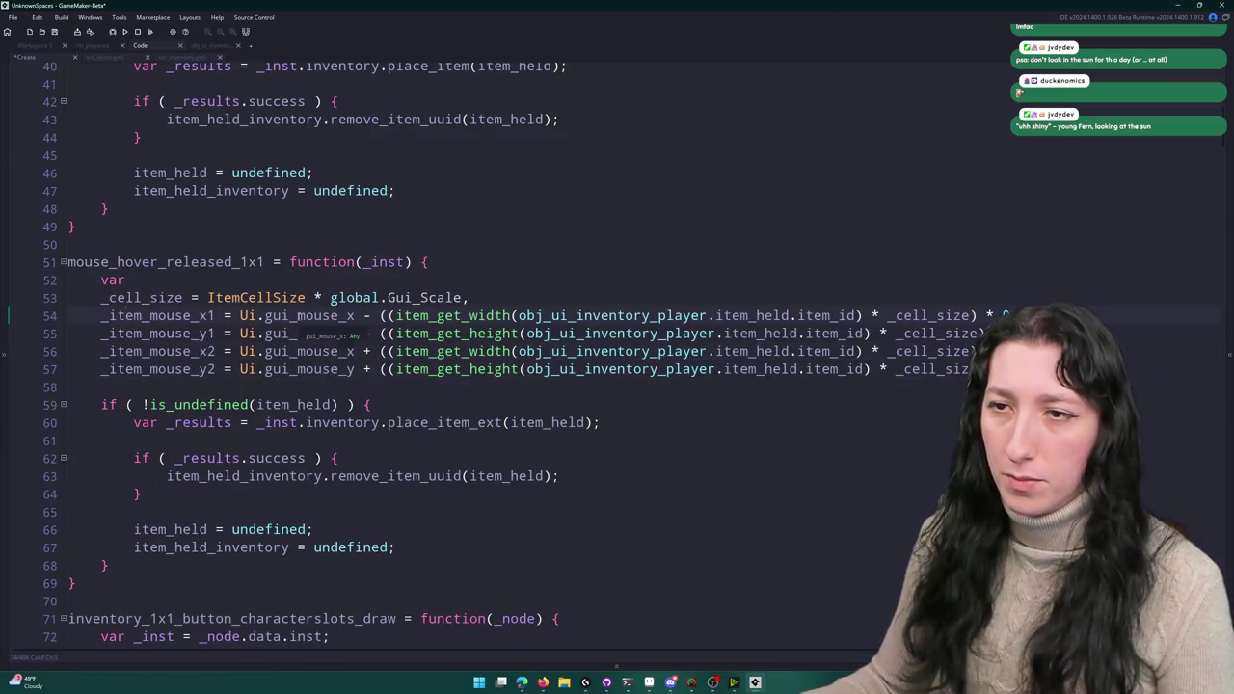
{"action": "scroll", "coordinate": [255, 318], "scroll_direction": "down", "scroll_amount": 1}
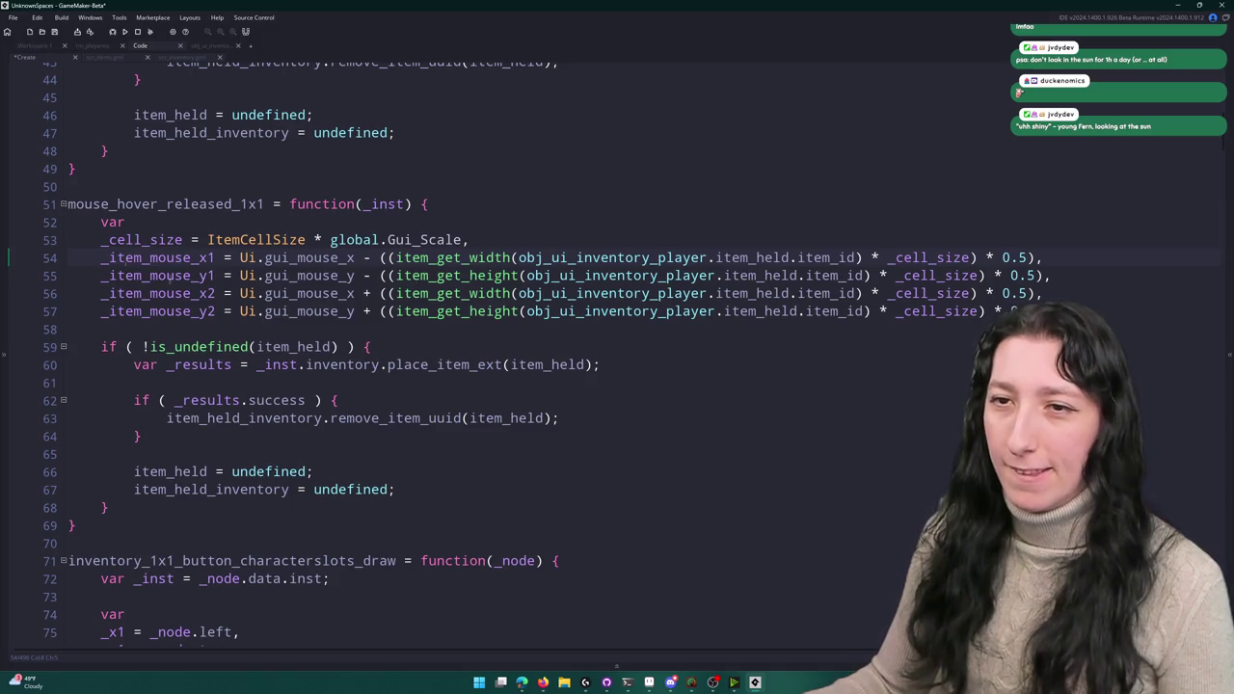
{"action": "double_click", "coordinate": [159, 257]}
{"action": "left_click", "coordinate": [182, 239]}
{"action": "left_click", "coordinate": [185, 239]}
{"action": "double_click", "coordinate": [181, 257]}
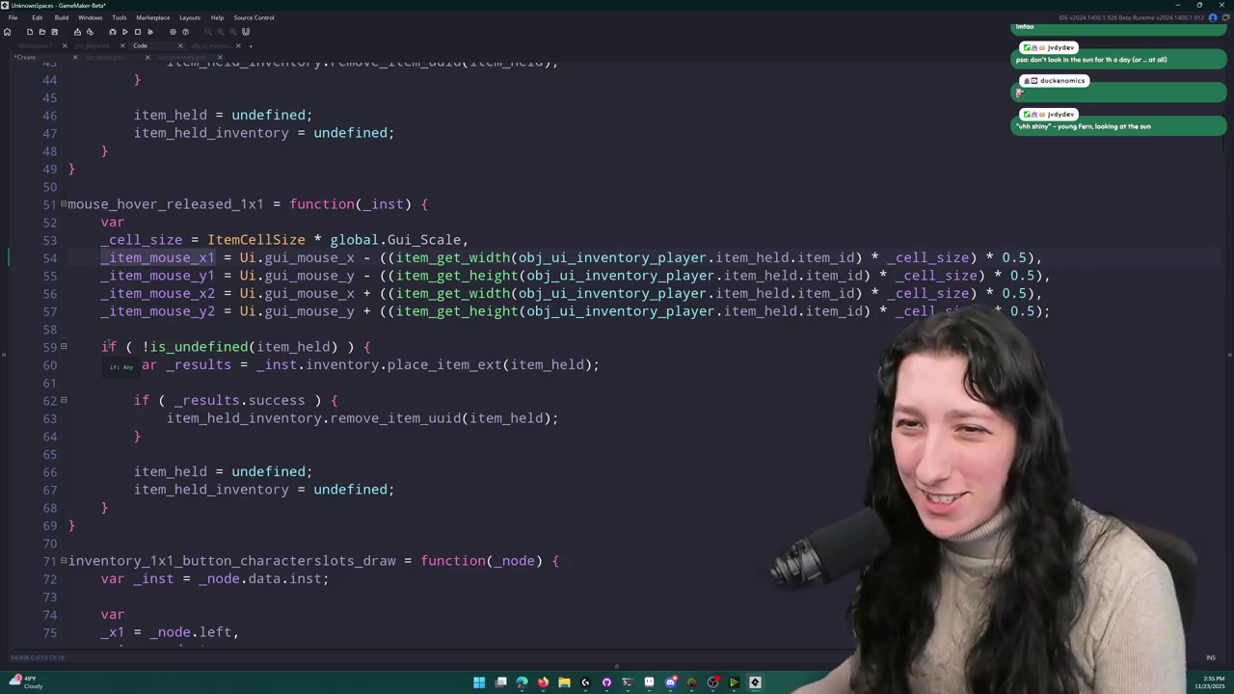
{"action": "left_click_drag", "start_coordinate": [103, 347], "coordinate": [101, 222]}
{"action": "key", "text": "BackSpace"}
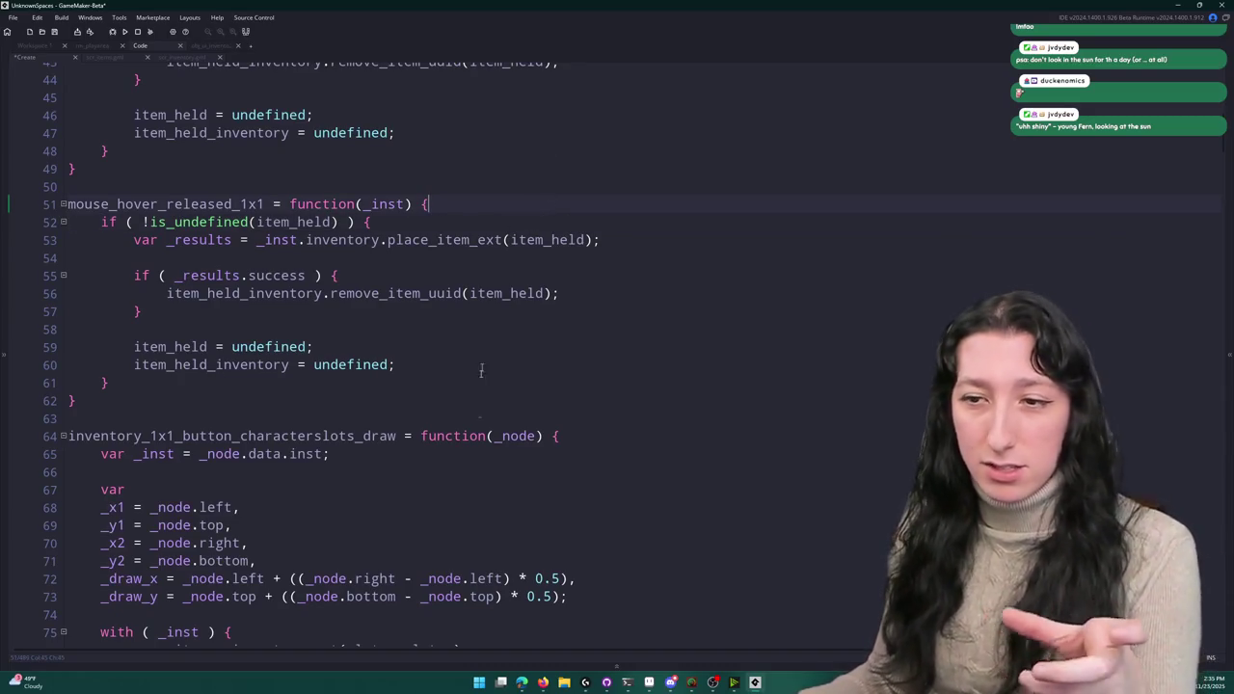
- In the Aseprite UI mock-up, scribble trial strokes over the inventory slot grid and undo them
{"action": "left_click", "coordinate": [649, 682]}
{"action": "scroll", "coordinate": [607, 391], "scroll_direction": "up", "scroll_amount": 2}
{"action": "scroll", "coordinate": [529, 144], "scroll_direction": "down", "scroll_amount": 3}
{"action": "scroll", "coordinate": [404, 298], "scroll_direction": "up", "scroll_amount": 3}
{"action": "scroll", "coordinate": [404, 298], "scroll_direction": "down", "scroll_amount": 3}
{"action": "left_click_drag", "start_coordinate": [534, 193], "coordinate": [472, 193]}
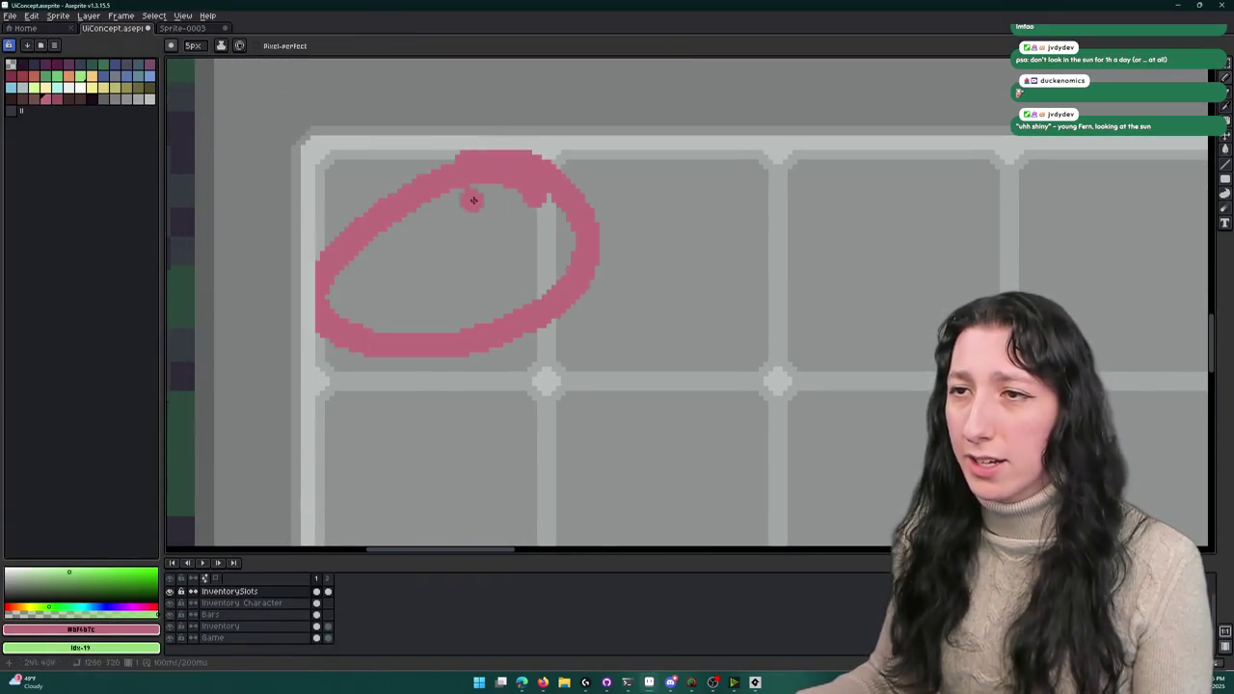
{"action": "left_click_drag", "start_coordinate": [639, 187], "coordinate": [763, 199]}
{"action": "left_click_drag", "start_coordinate": [675, 314], "coordinate": [630, 455]}
{"action": "key", "text": "ctrl+z"}
{"action": "left_click_drag", "start_coordinate": [697, 212], "coordinate": [512, 251]}
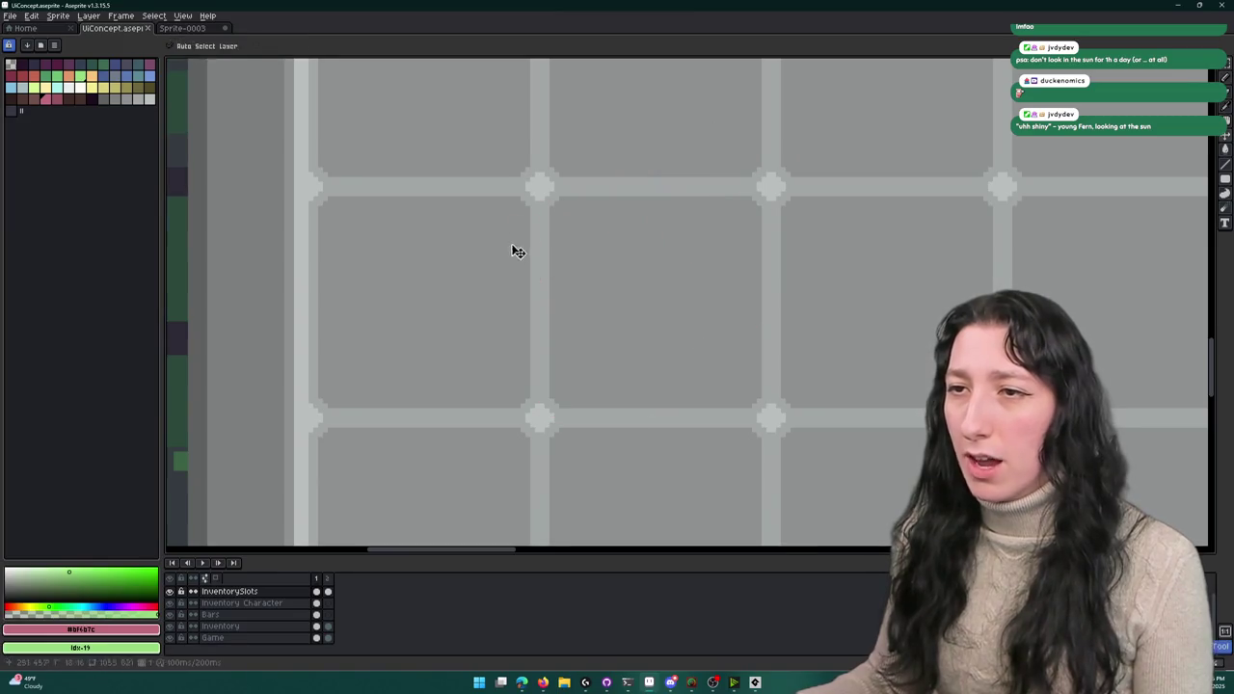
{"action": "left_click_drag", "start_coordinate": [523, 151], "coordinate": [449, 298]}
{"action": "key", "text": "ctrl+z"}
- Sketch a pink dot and a 3 in a top inventory slot, then return to GameMaker
{"action": "scroll", "coordinate": [588, 310], "scroll_direction": "down", "scroll_amount": 3}
{"action": "scroll", "coordinate": [588, 309], "scroll_direction": "up", "scroll_amount": 4}
{"action": "scroll", "coordinate": [620, 325], "scroll_direction": "down", "scroll_amount": 1}
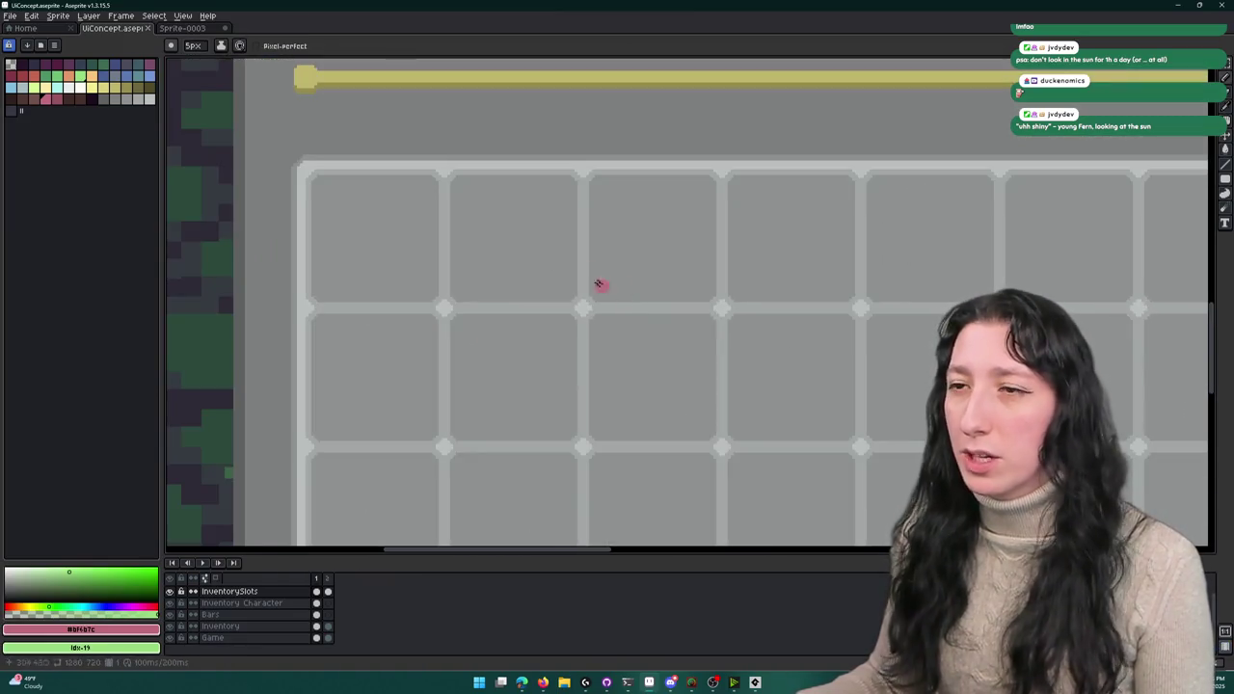
{"action": "mouse_move", "coordinate": [666, 195]}
{"action": "left_mouse_down"}
{"action": "mouse_move", "coordinate": [600, 210]}
{"action": "mouse_move", "coordinate": [639, 228]}
{"action": "mouse_move", "coordinate": [675, 196]}
{"action": "mouse_move", "coordinate": [780, 212]}
{"action": "mouse_move", "coordinate": [738, 232]}
{"action": "left_mouse_up"}
{"action": "key", "text": "ctrl+z"}
{"action": "key", "text": "ctrl+z"}
{"action": "key", "text": "ctrl+z"}
{"action": "key", "text": "ctrl+z"}
{"action": "left_click", "coordinate": [754, 193]}
{"action": "left_click", "coordinate": [780, 240]}
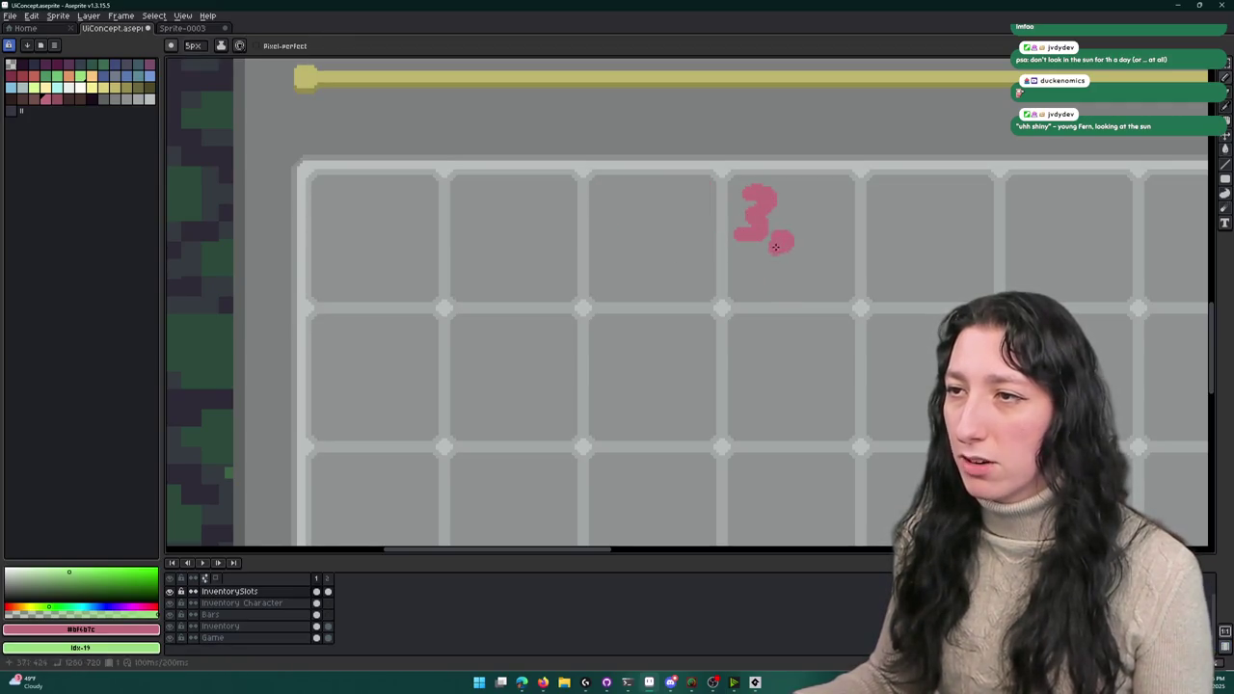
{"action": "left_click_drag", "start_coordinate": [814, 193], "coordinate": [808, 201]}
{"action": "scroll", "coordinate": [831, 255], "scroll_direction": "down", "scroll_amount": 3}
{"action": "scroll", "coordinate": [820, 241], "scroll_direction": "up", "scroll_amount": 3}
{"action": "key", "text": "alt+Tab"}
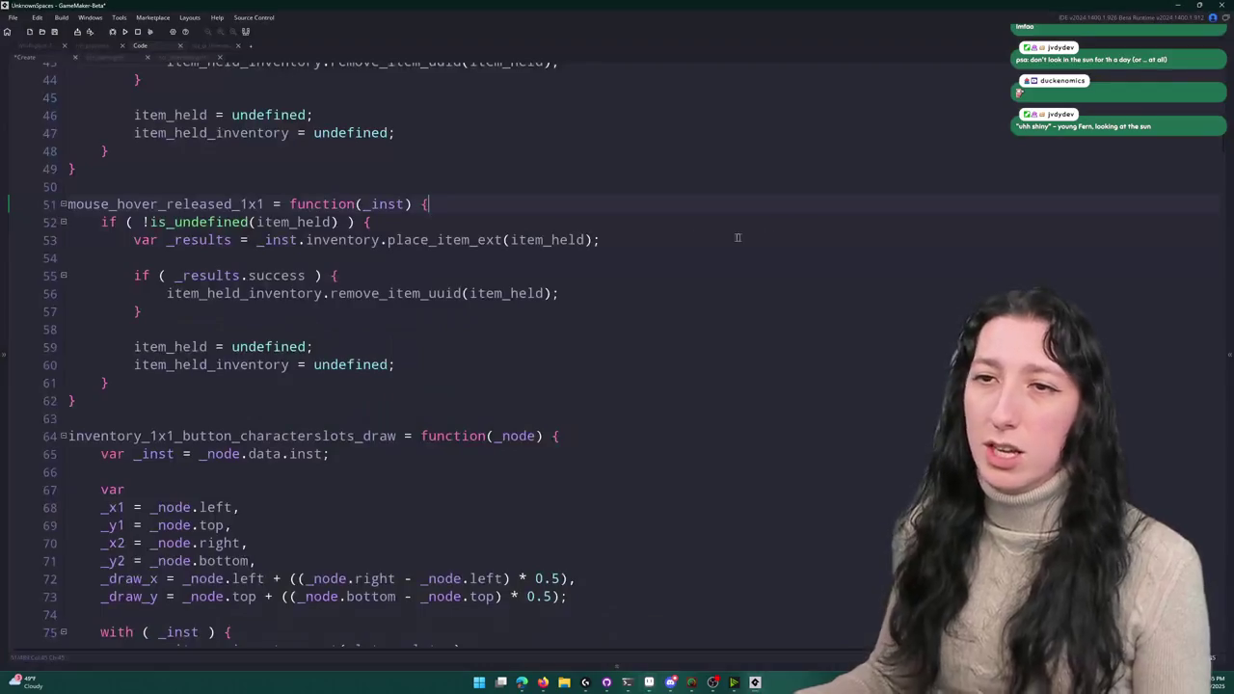
- At the top of mouse_hover_released_1x1, add a for loop over array_length(buttons) containing item_can_be_placed_here
{"action": "left_click", "coordinate": [354, 240]}
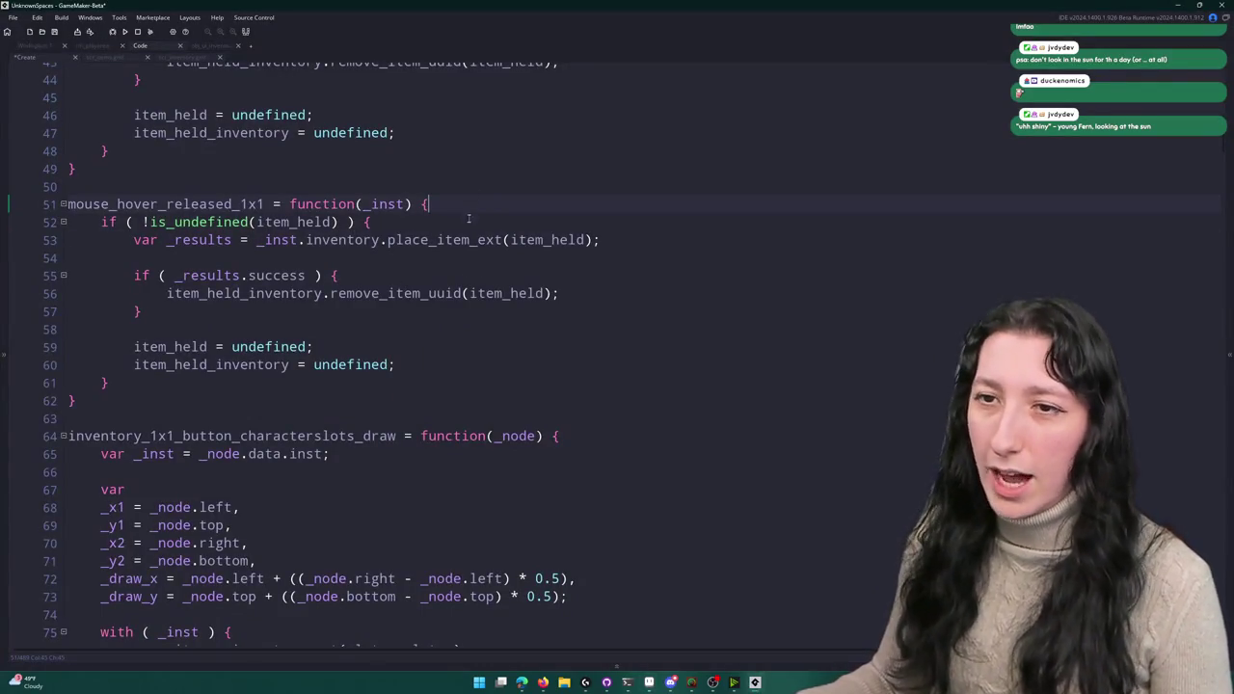
{"action": "scroll", "coordinate": [469, 220], "scroll_direction": "down", "scroll_amount": 15}
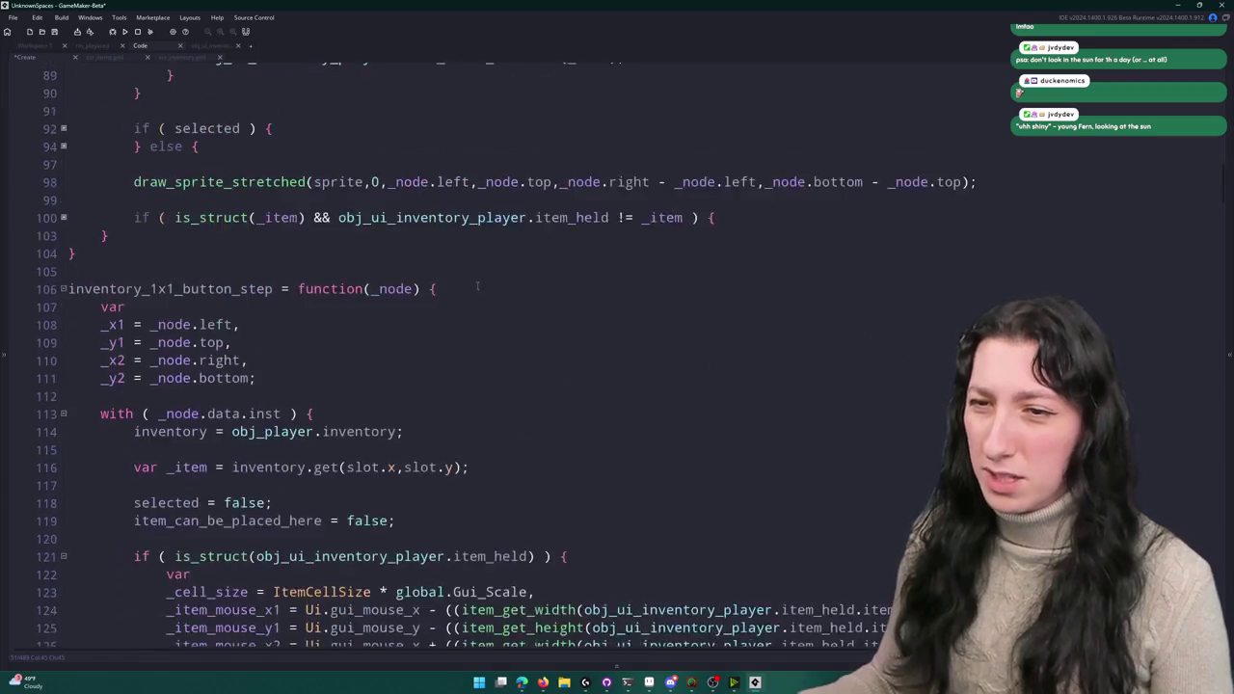
{"action": "scroll", "coordinate": [477, 285], "scroll_direction": "down", "scroll_amount": 5}
{"action": "double_click", "coordinate": [294, 328]}
{"action": "scroll", "coordinate": [404, 313], "scroll_direction": "up", "scroll_amount": 20}
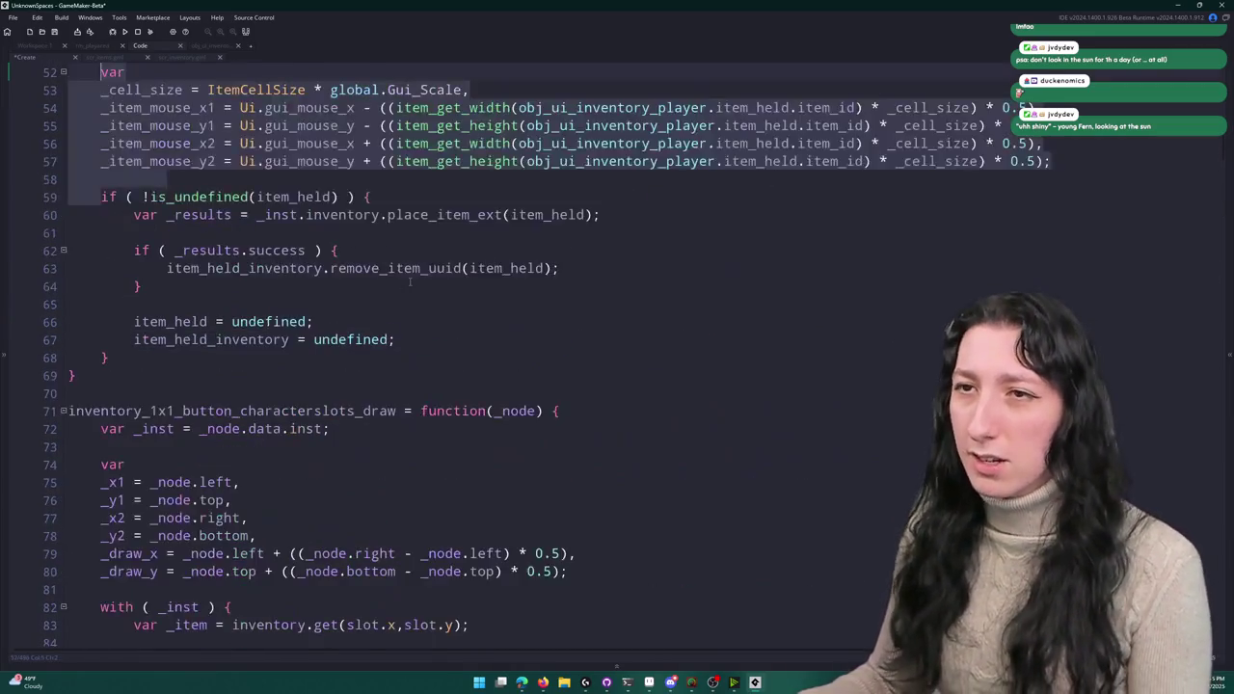
{"action": "key", "text": "Return"}
{"action": "key", "text": "Return"}
{"action": "key", "text": "Up"}
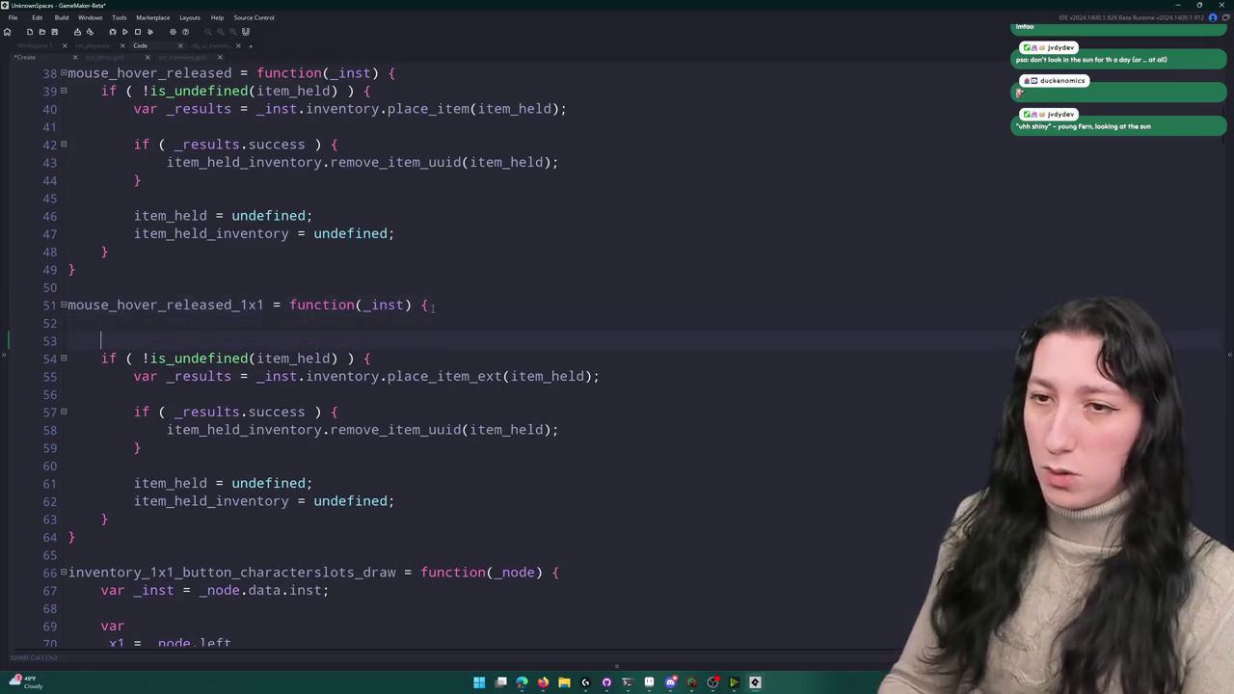
{"action": "type", "text": "for ( var _i = 0; _i < ar"}
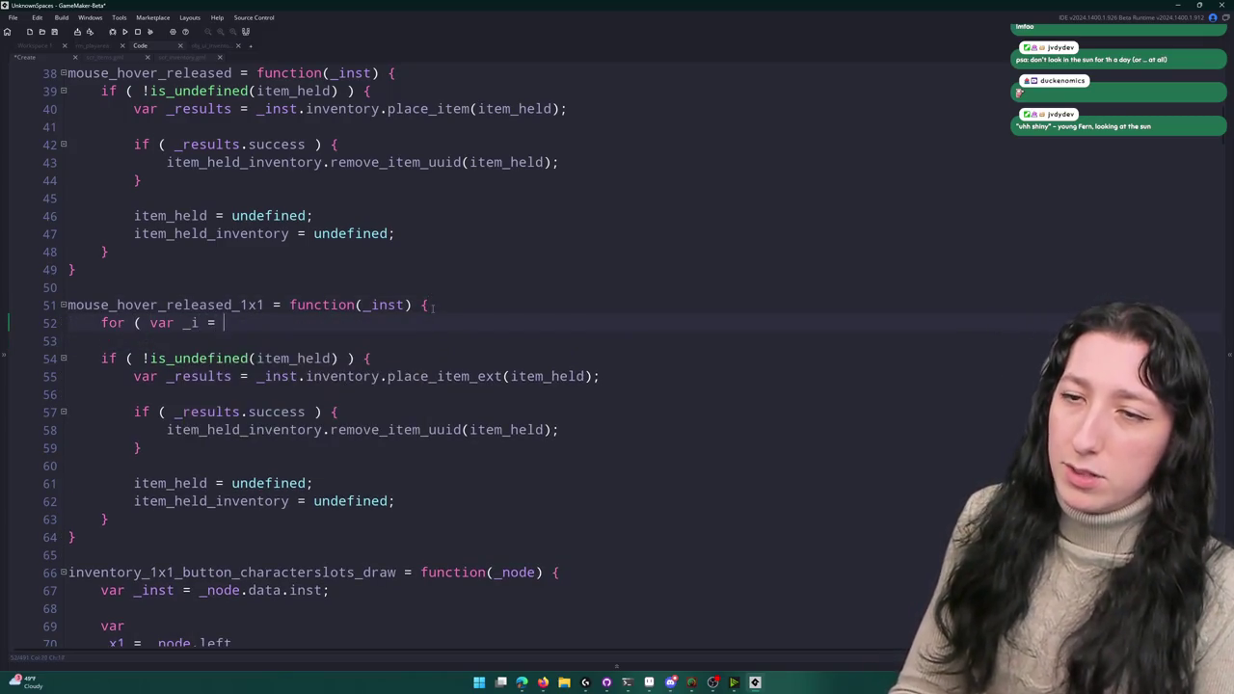
{"action": "type", "text": "ray_"}
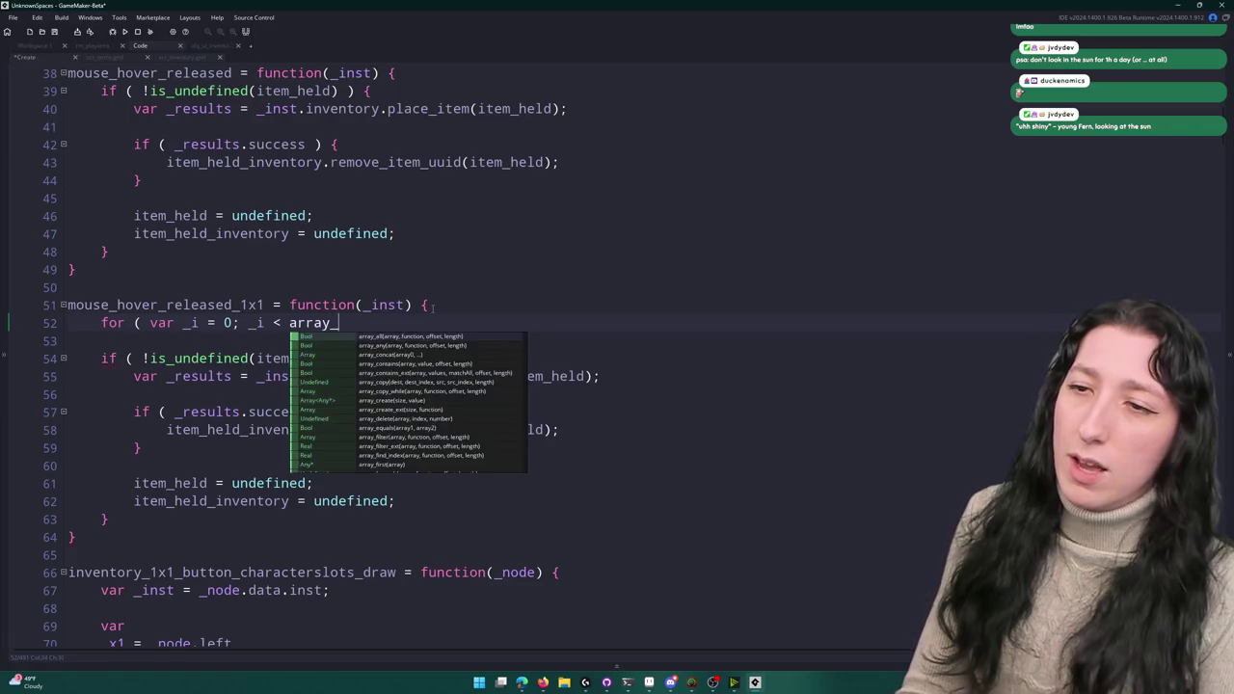
{"action": "type", "text": "length(buttons"}
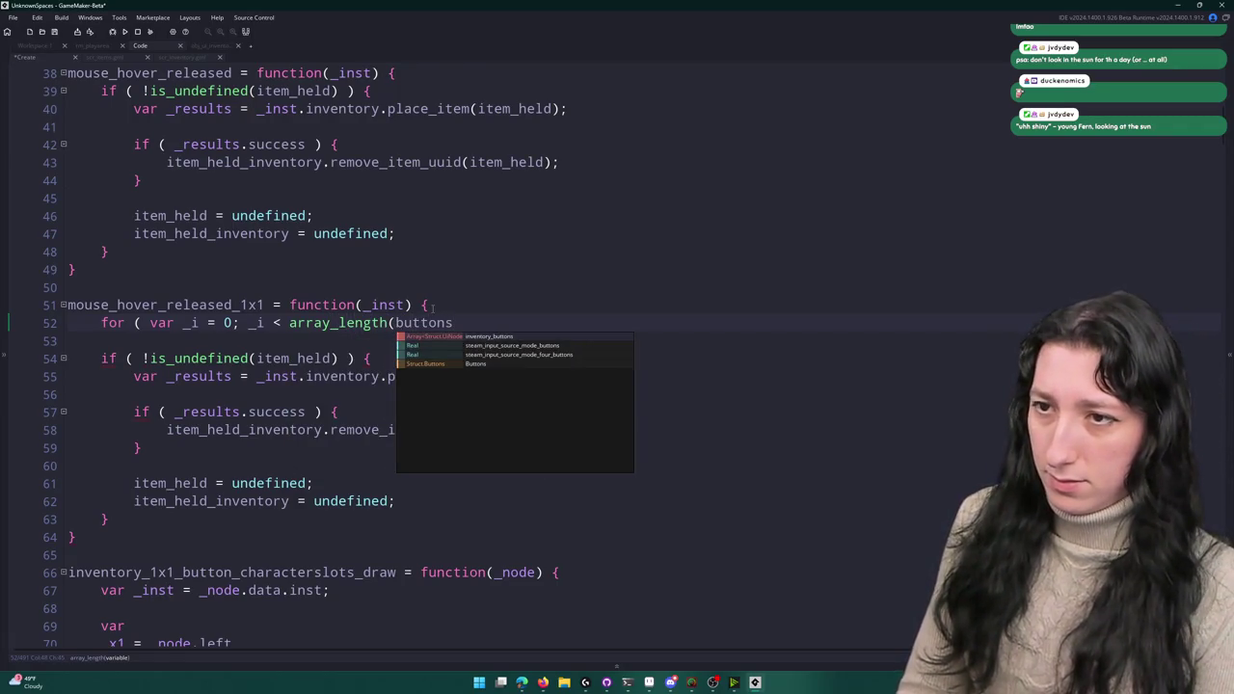
{"action": "type", "text": "); ++ _i; ) {"}
{"action": "key", "text": "Return"}
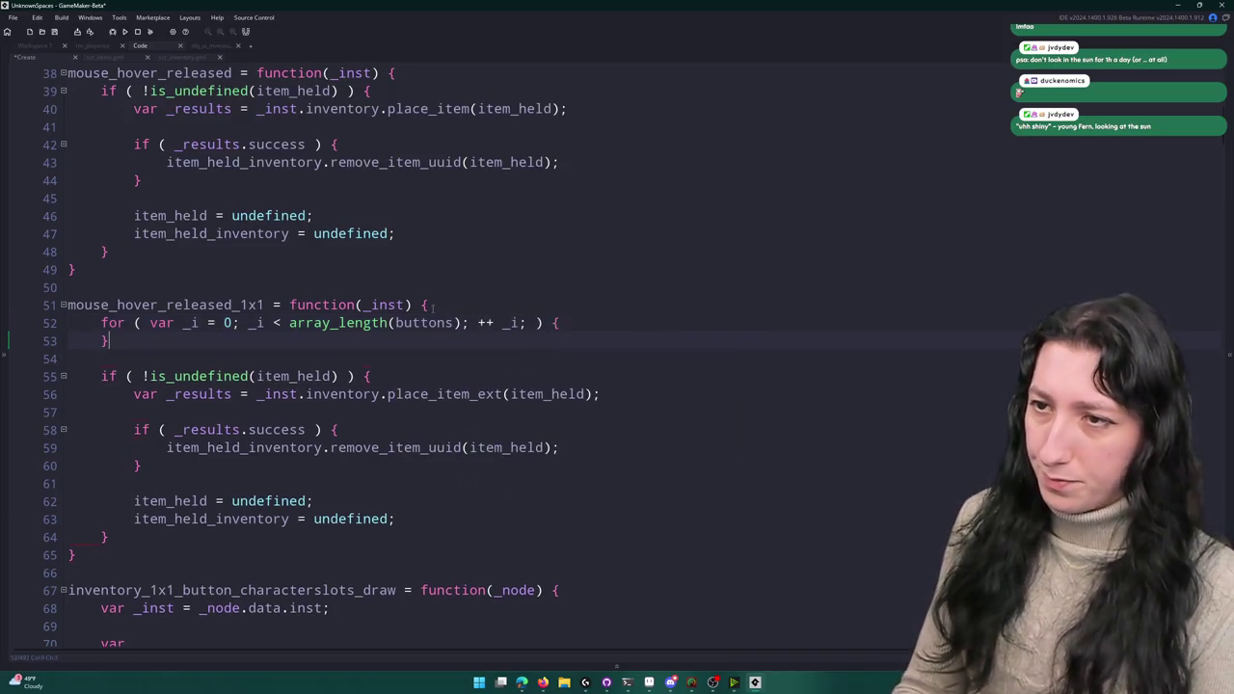
{"action": "type", "text": "item_can_be_placed_here"}
- Search for inventory_buttons to review the Create event's slot node setup, then jump back to the loop
{"action": "scroll", "coordinate": [446, 307], "scroll_direction": "up", "scroll_amount": 2}
{"action": "scroll", "coordinate": [446, 307], "scroll_direction": "up", "scroll_amount": 8}
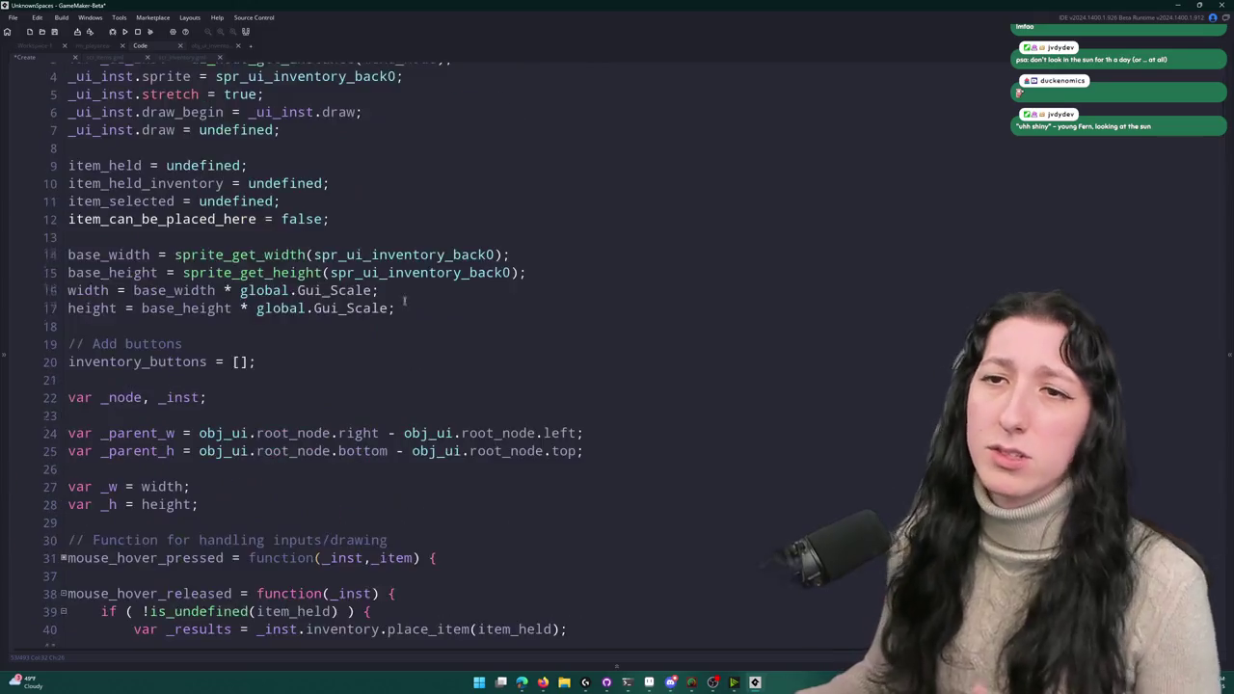
{"action": "key", "text": "ctrl+f"}
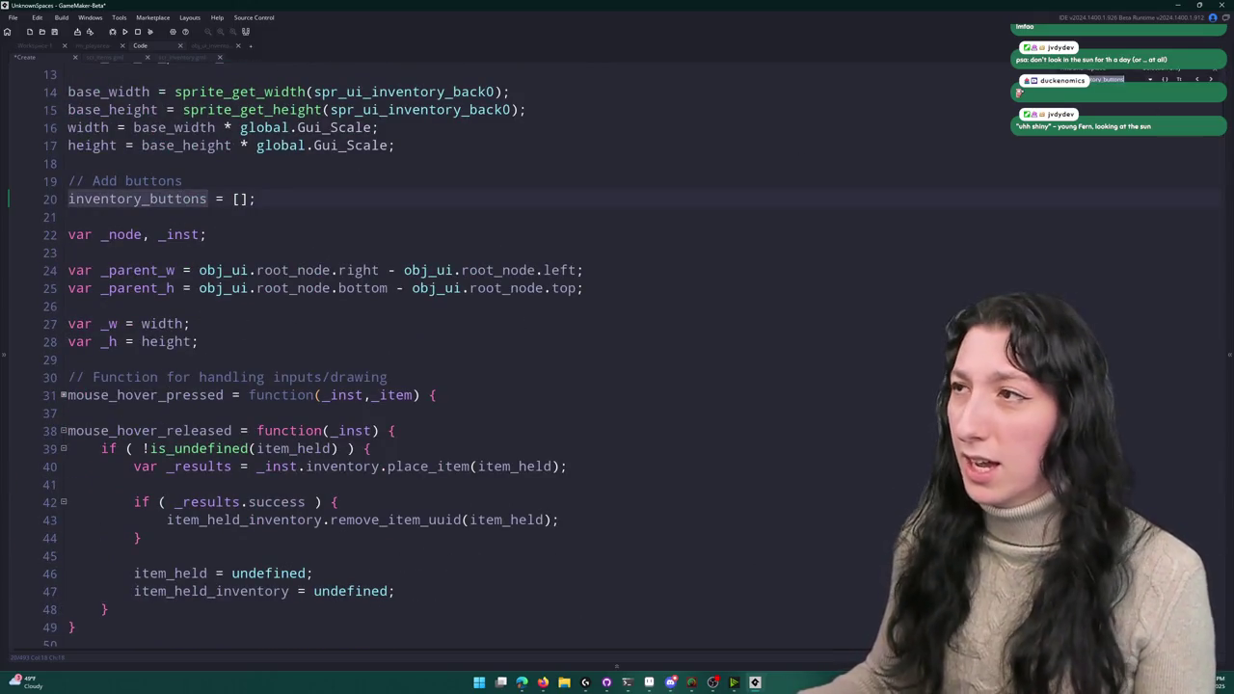
{"action": "key", "text": "Return"}
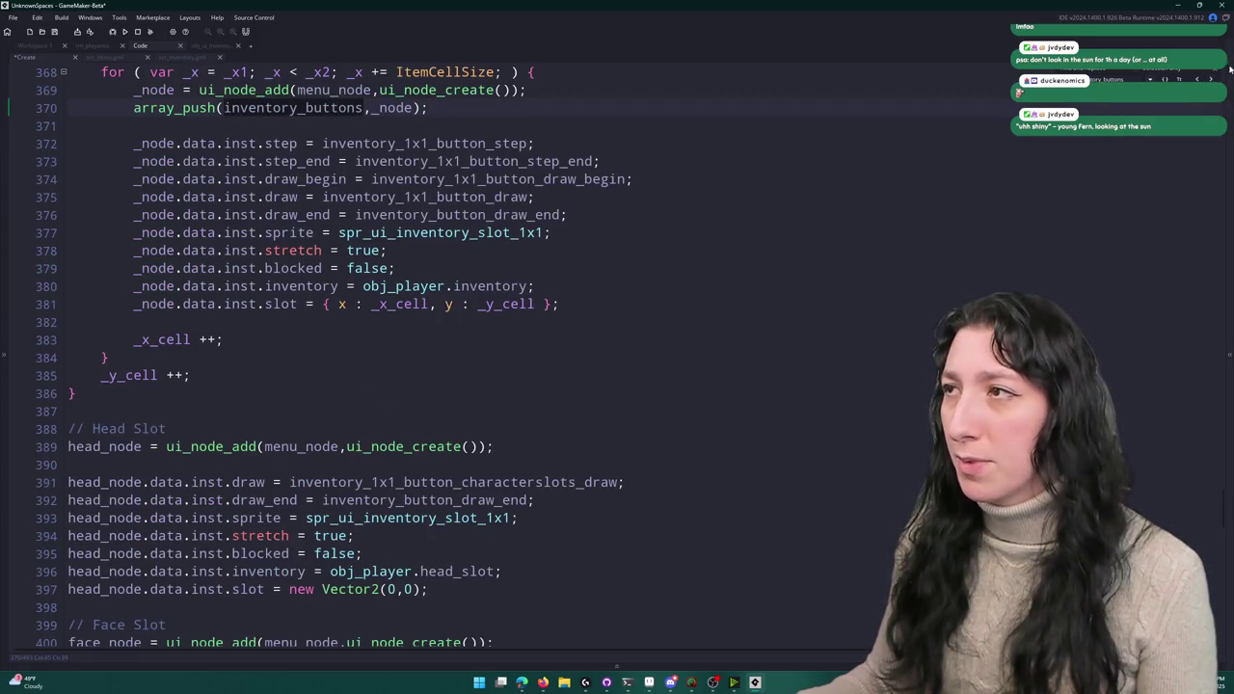
{"action": "scroll", "coordinate": [385, 356], "scroll_direction": "up", "scroll_amount": 4}
{"action": "left_click", "coordinate": [294, 282]}
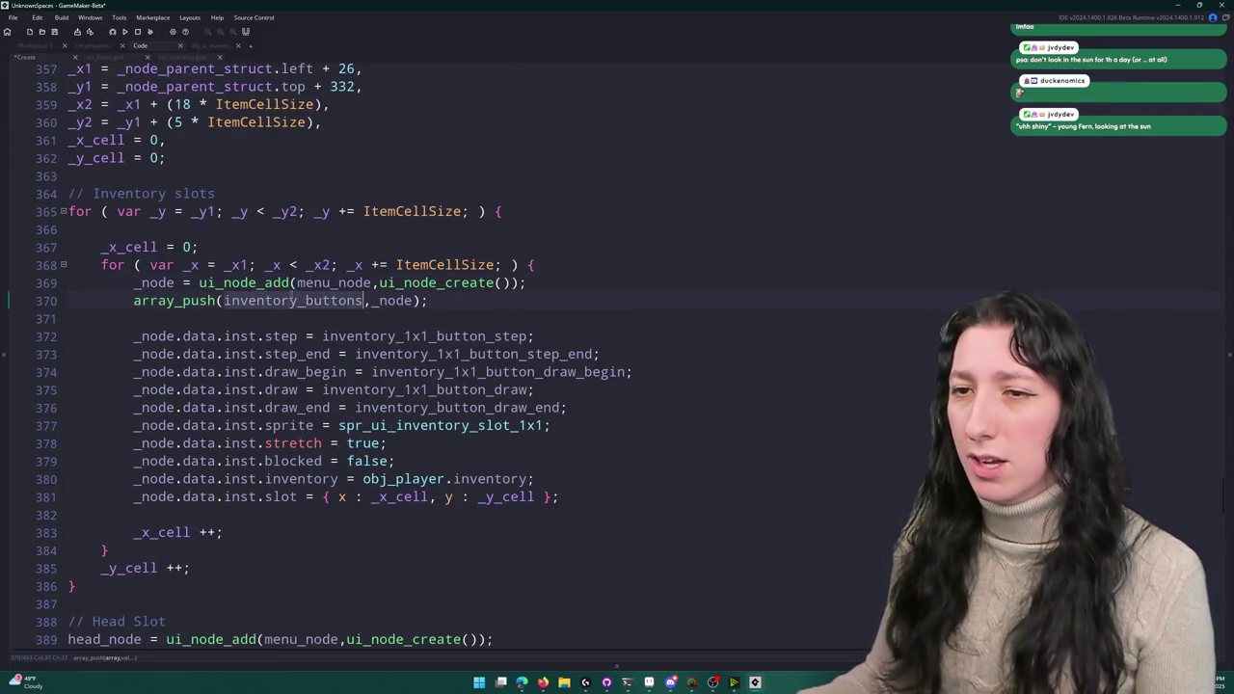
{"action": "key", "text": "alt+Left"}
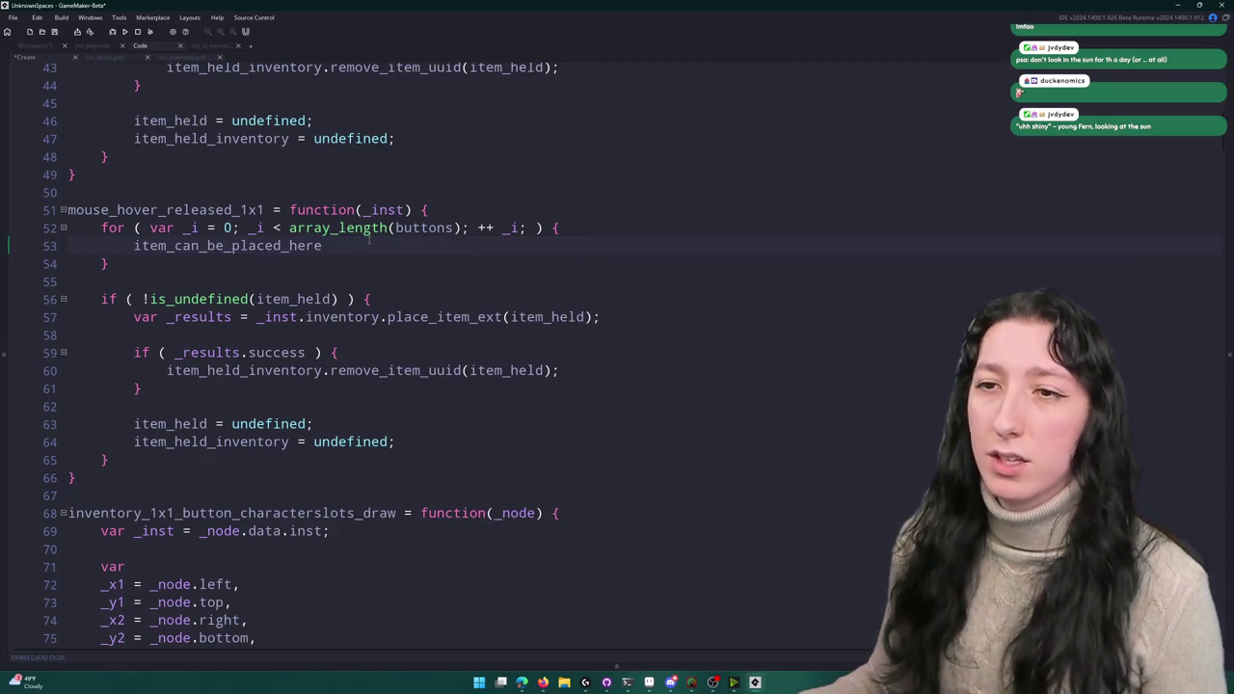
- Begin an if on line 53 with buttons[_i]. before item_can_be_placed_here
{"action": "type", "text": "if ("}
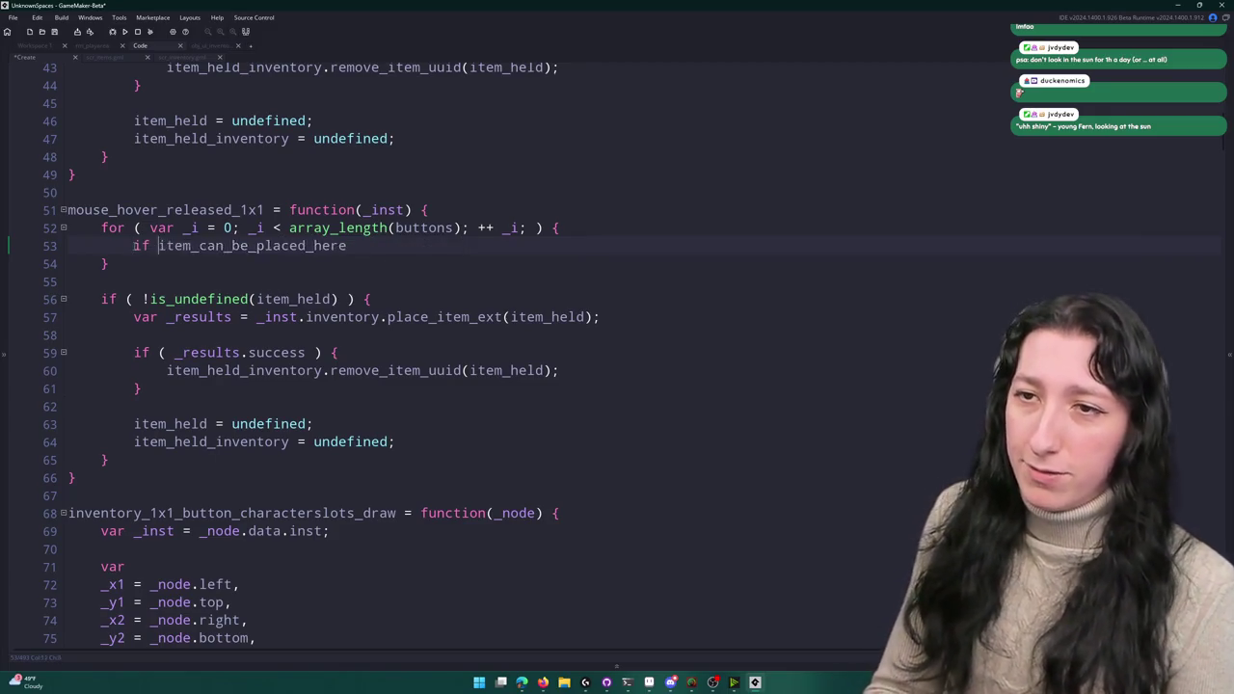
{"action": "key", "text": "End"}
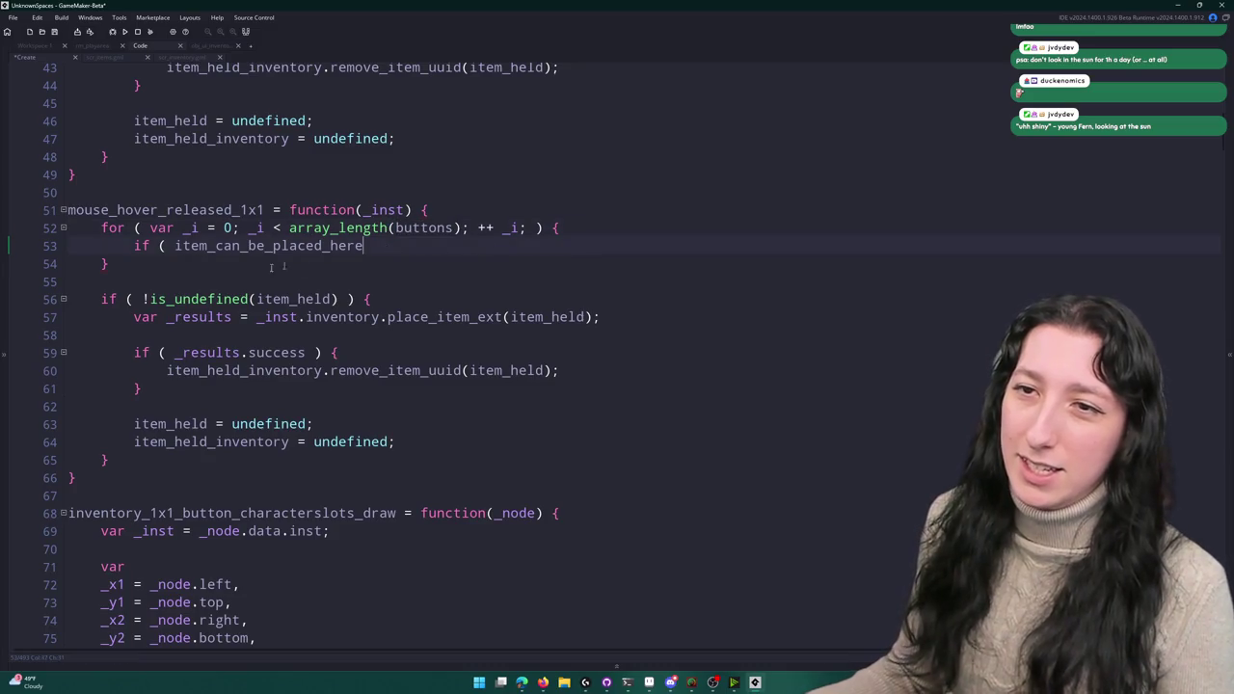
{"action": "left_click", "coordinate": [169, 246]}
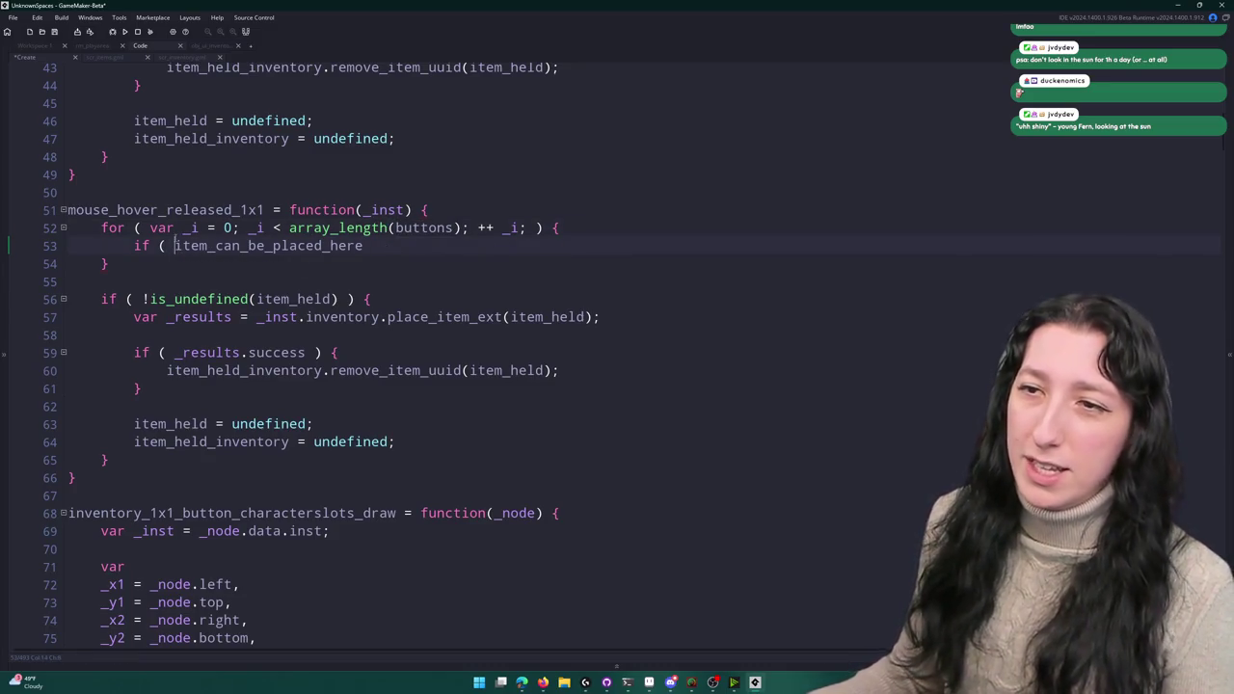
{"action": "type", "text": "buttons[_i]."}
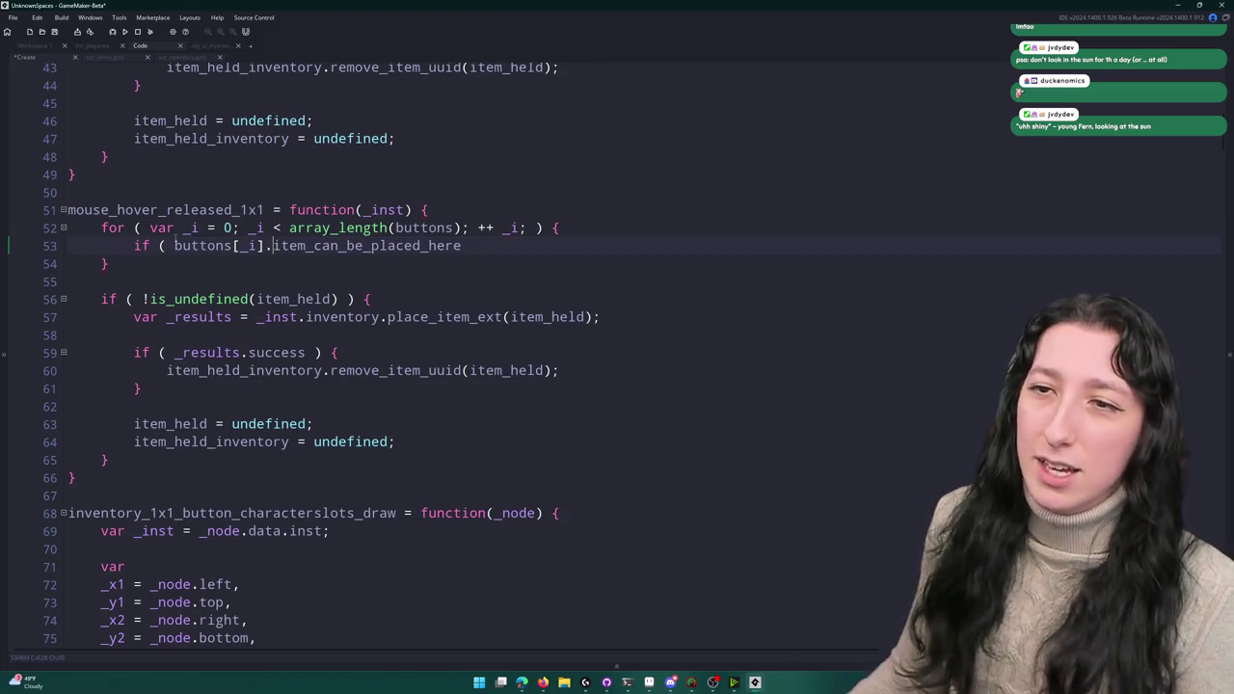
- Inspect where inventory_buttons is defined to check the node's data field
{"action": "left_click", "coordinate": [233, 246]}
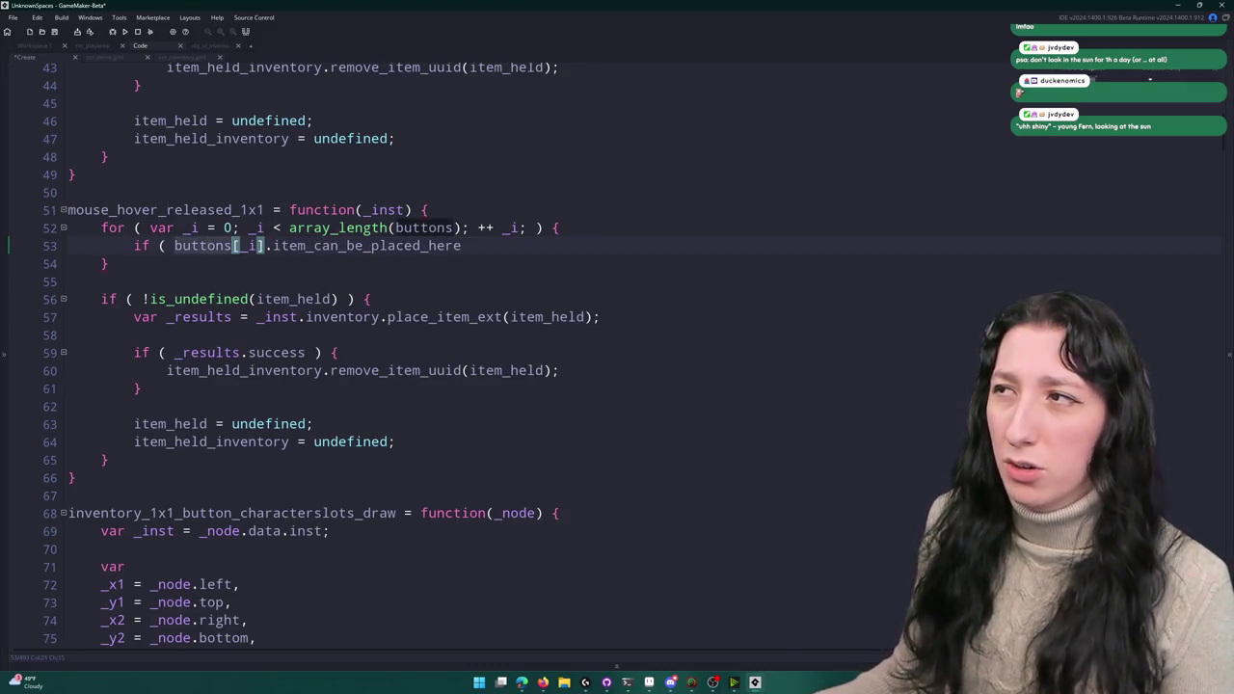
{"action": "left_click", "coordinate": [437, 107]}
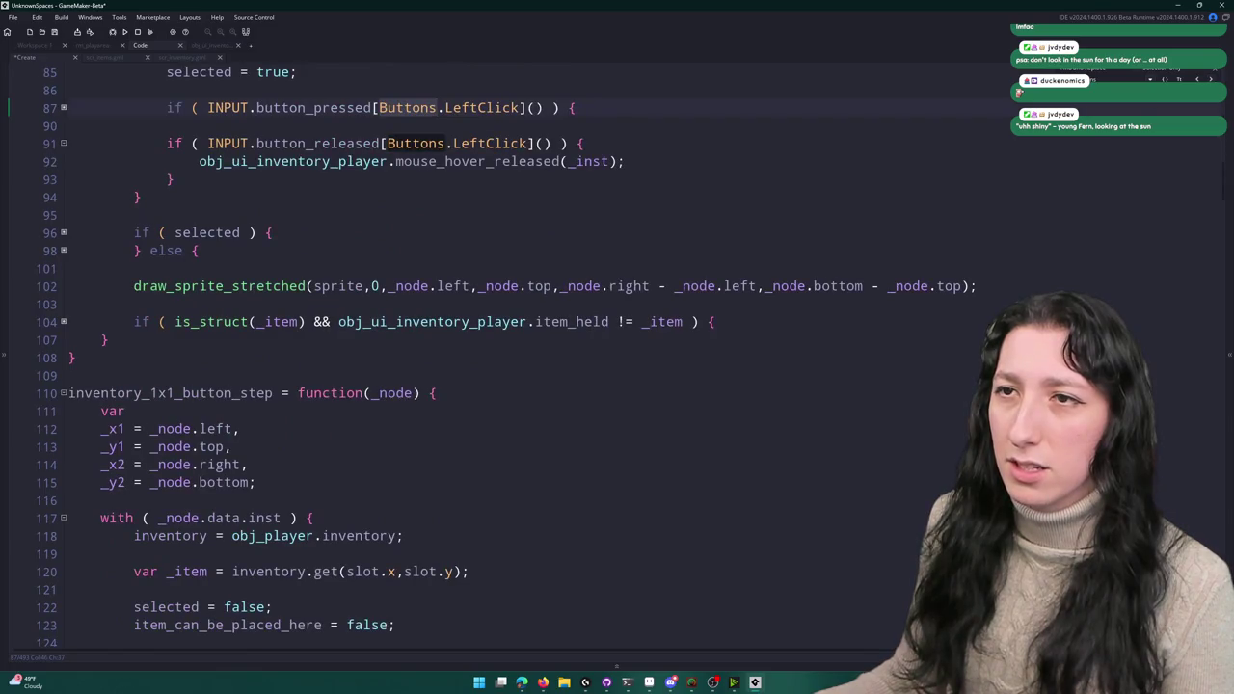
{"action": "scroll", "coordinate": [434, 356], "scroll_direction": "up", "scroll_amount": 9}
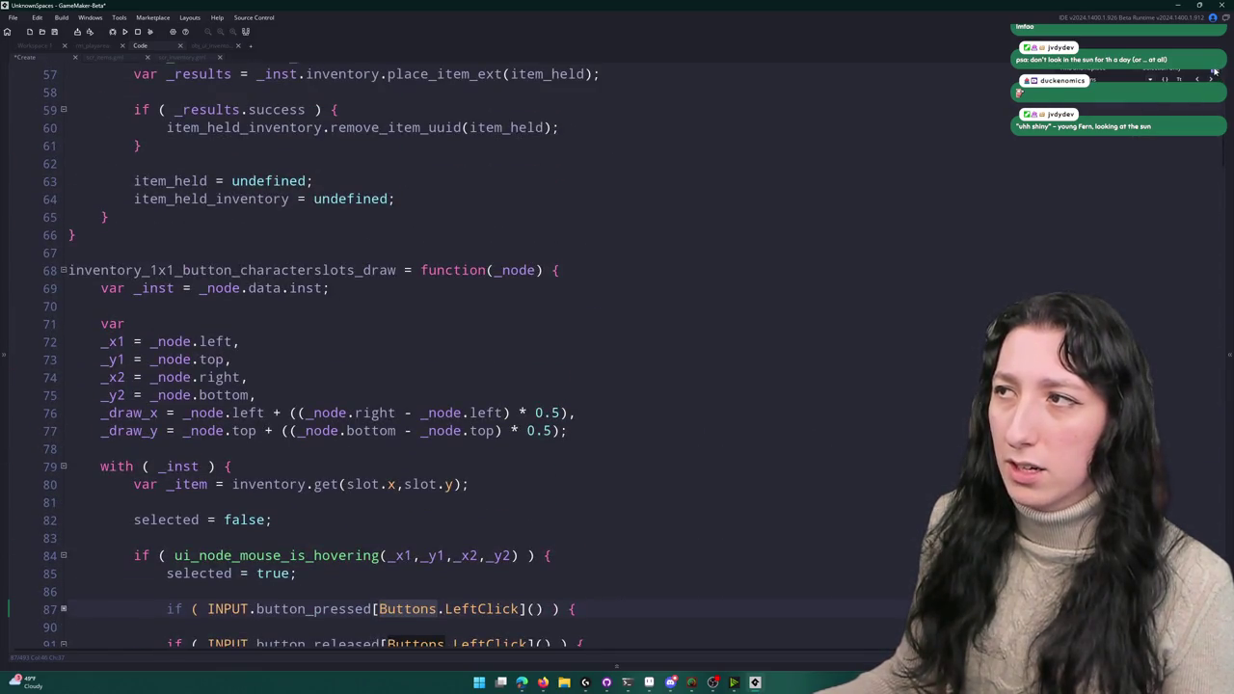
{"action": "scroll", "coordinate": [679, 317], "scroll_direction": "down", "scroll_amount": 20}
{"action": "left_click", "coordinate": [678, 317]}
{"action": "scroll", "coordinate": [678, 316], "scroll_direction": "down", "scroll_amount": 20}
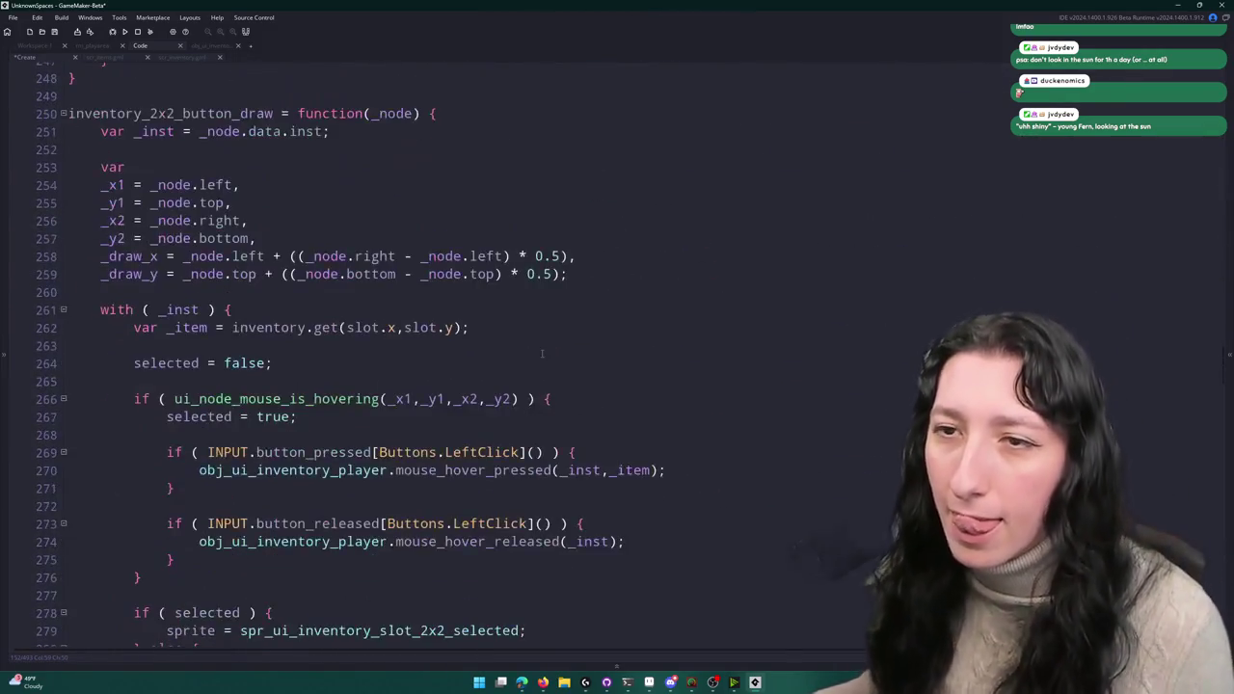
{"action": "scroll", "coordinate": [542, 354], "scroll_direction": "down", "scroll_amount": 20}
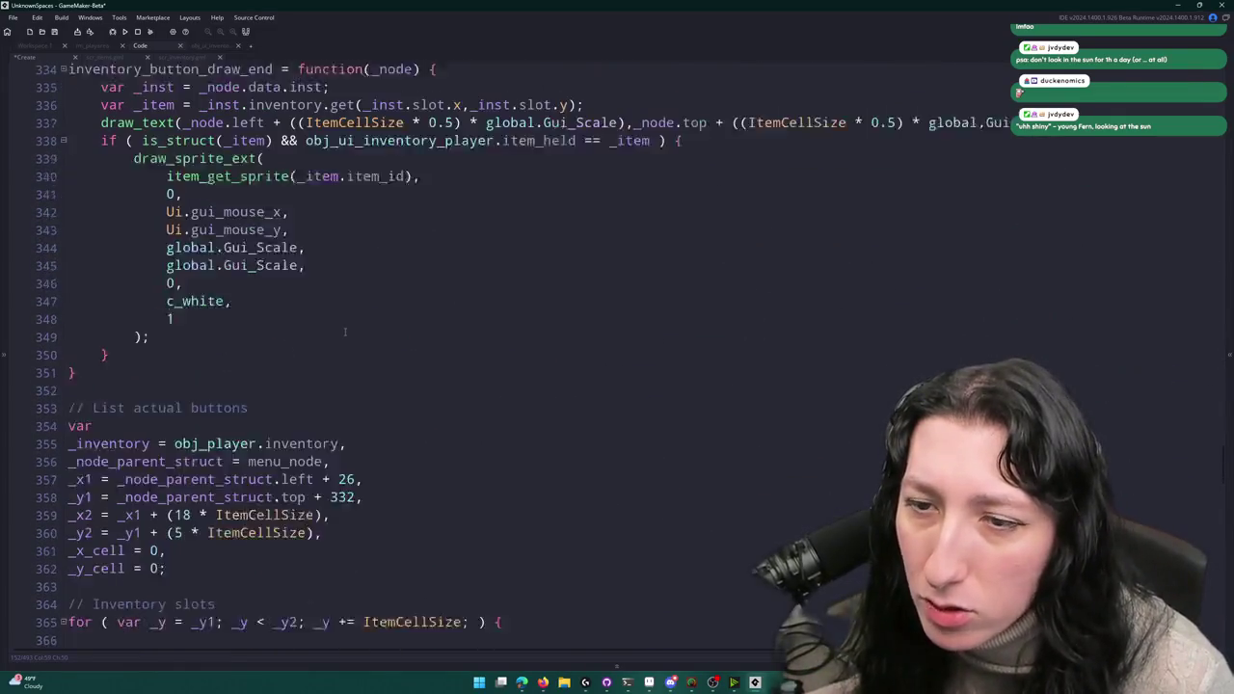
{"action": "scroll", "coordinate": [344, 333], "scroll_direction": "down", "scroll_amount": 7}
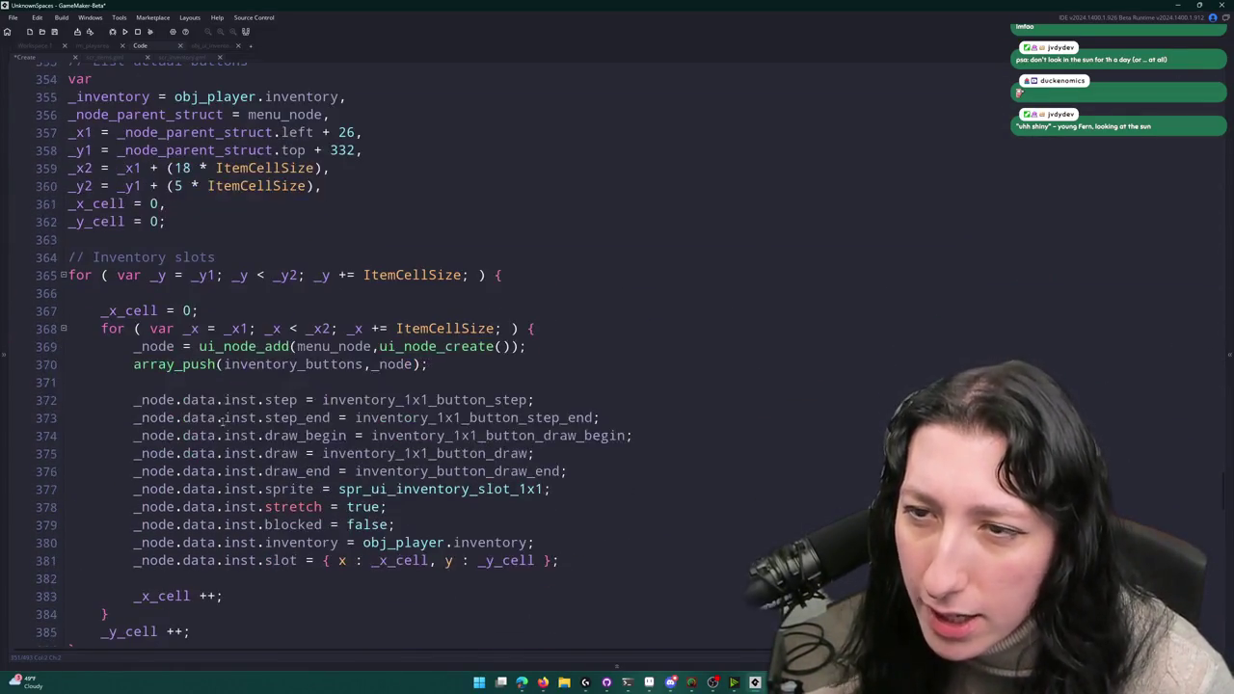
{"action": "left_click", "coordinate": [366, 365]}
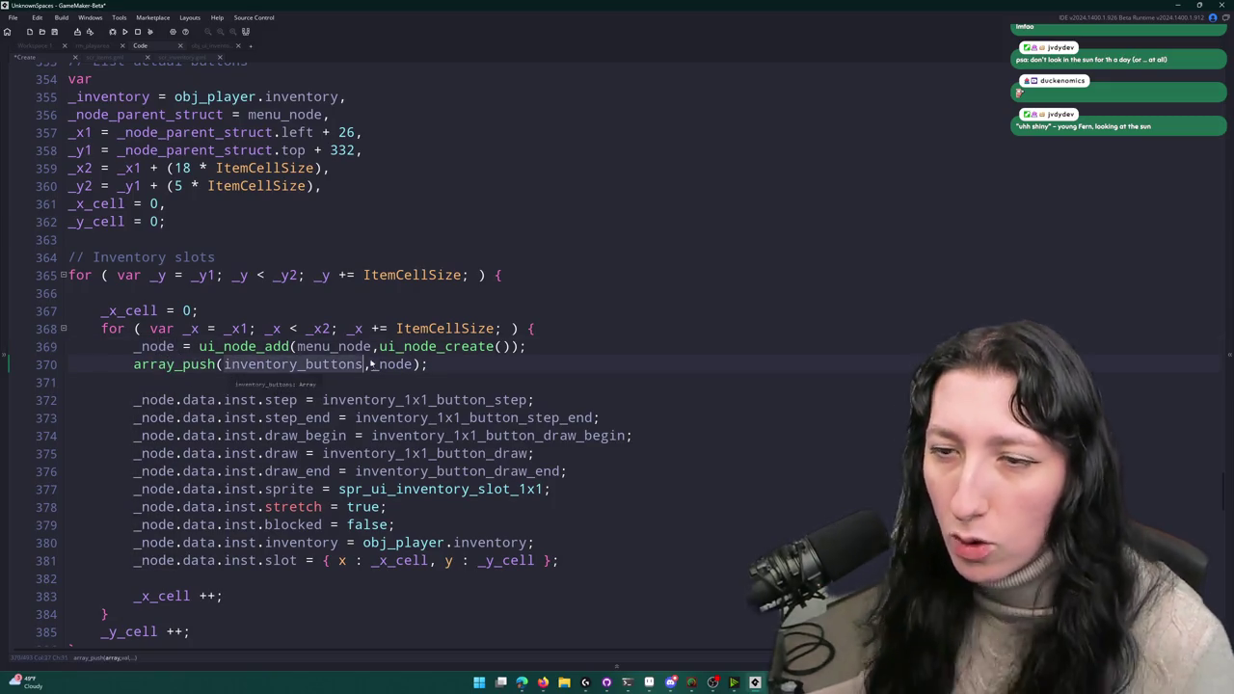
{"action": "left_click", "coordinate": [187, 401]}
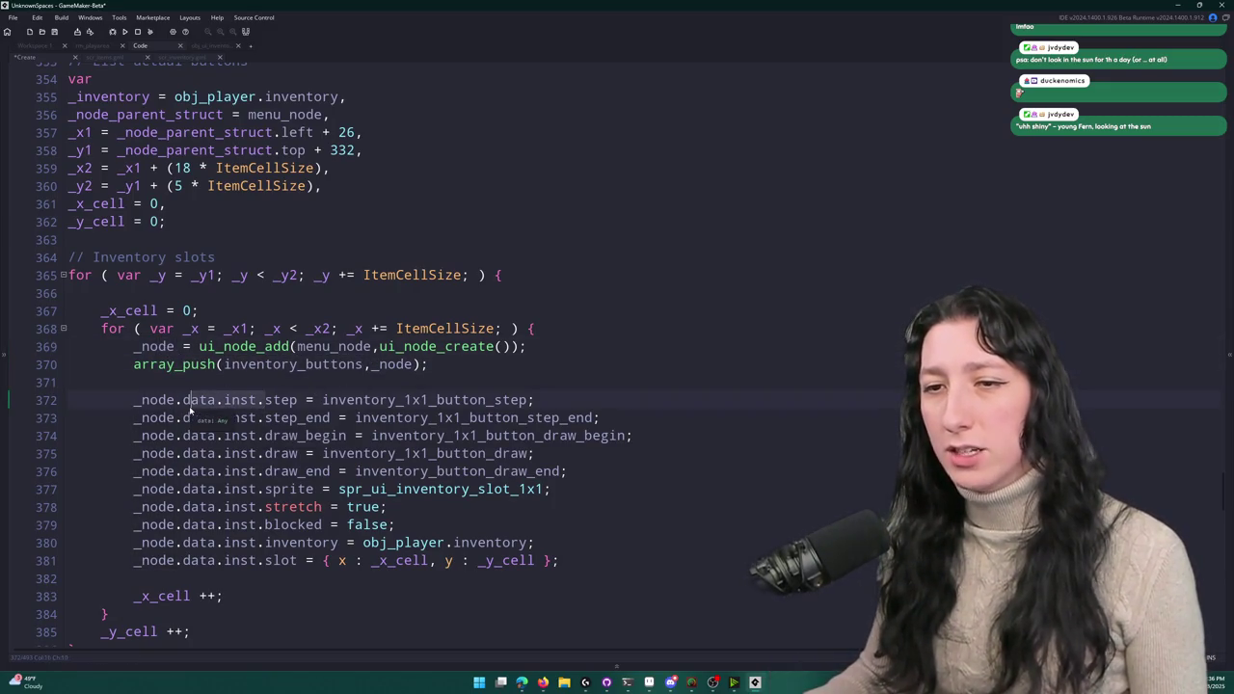
{"action": "key", "text": "F12"}
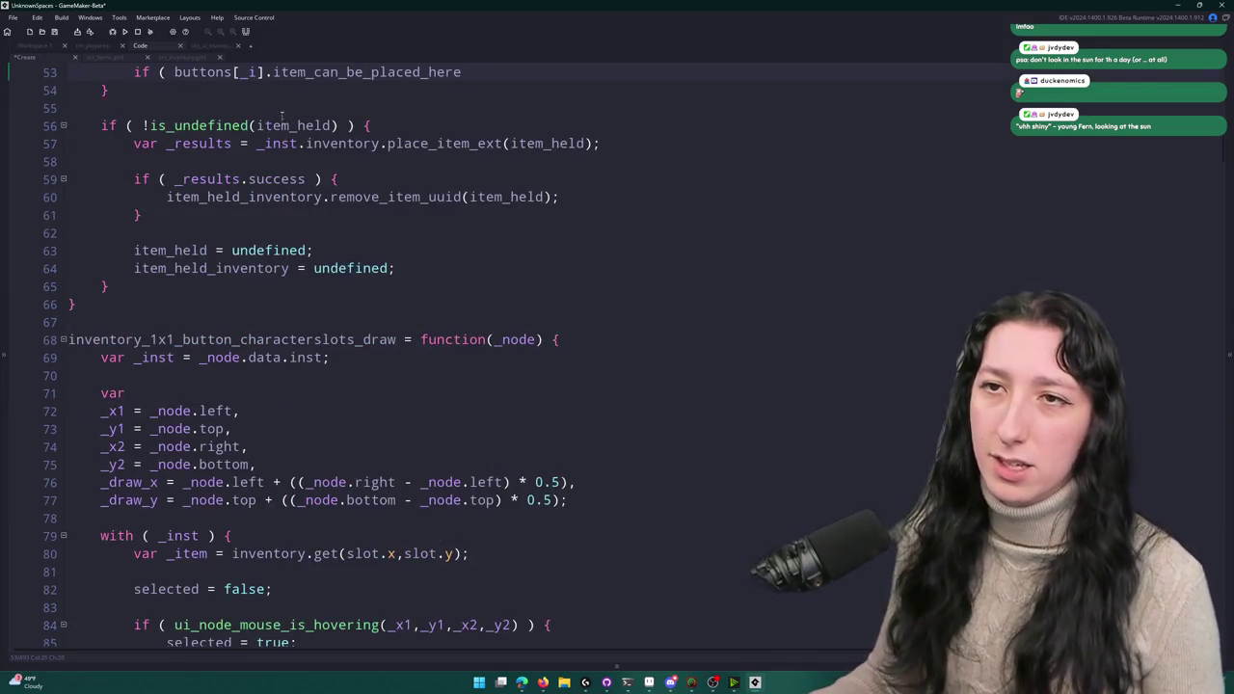
- Insert data.inst. into the condition, close it with ') {', and add a line at the function top
{"action": "type", "text": "data.inst."}
{"action": "scroll", "coordinate": [595, 192], "scroll_direction": "up", "scroll_amount": 2}
{"action": "left_click", "coordinate": [596, 190]}
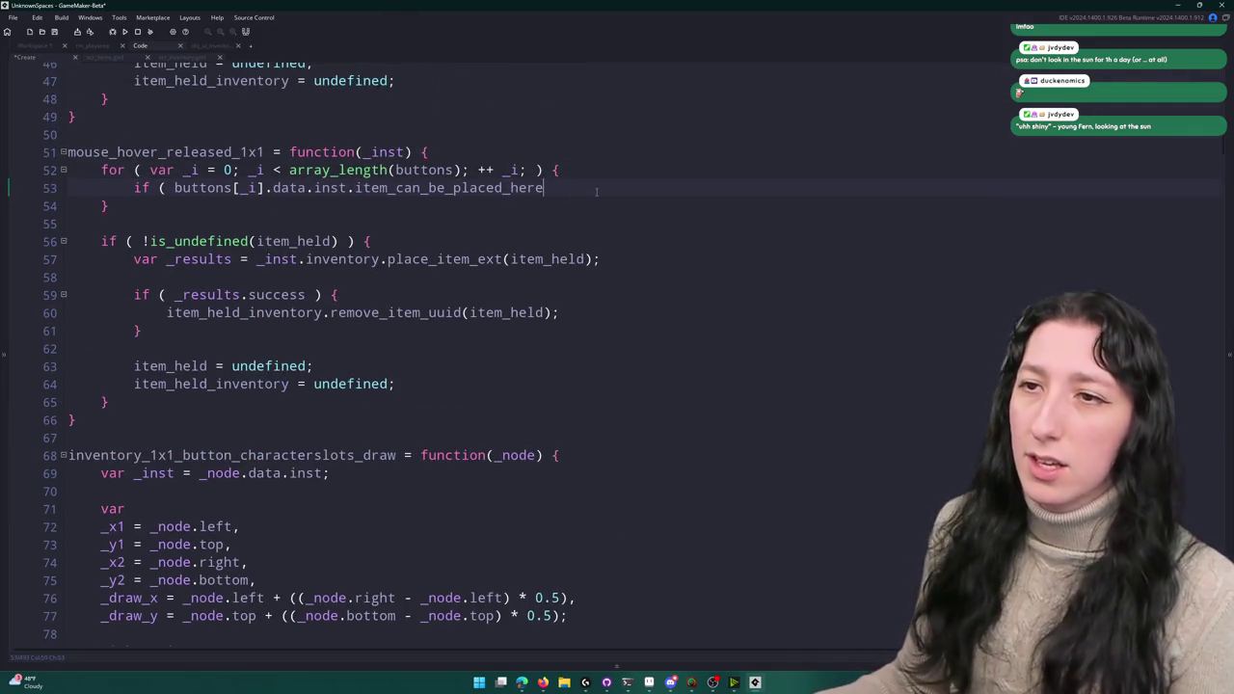
{"action": "type", "text": " ) {"}
{"action": "key", "text": "Return"}
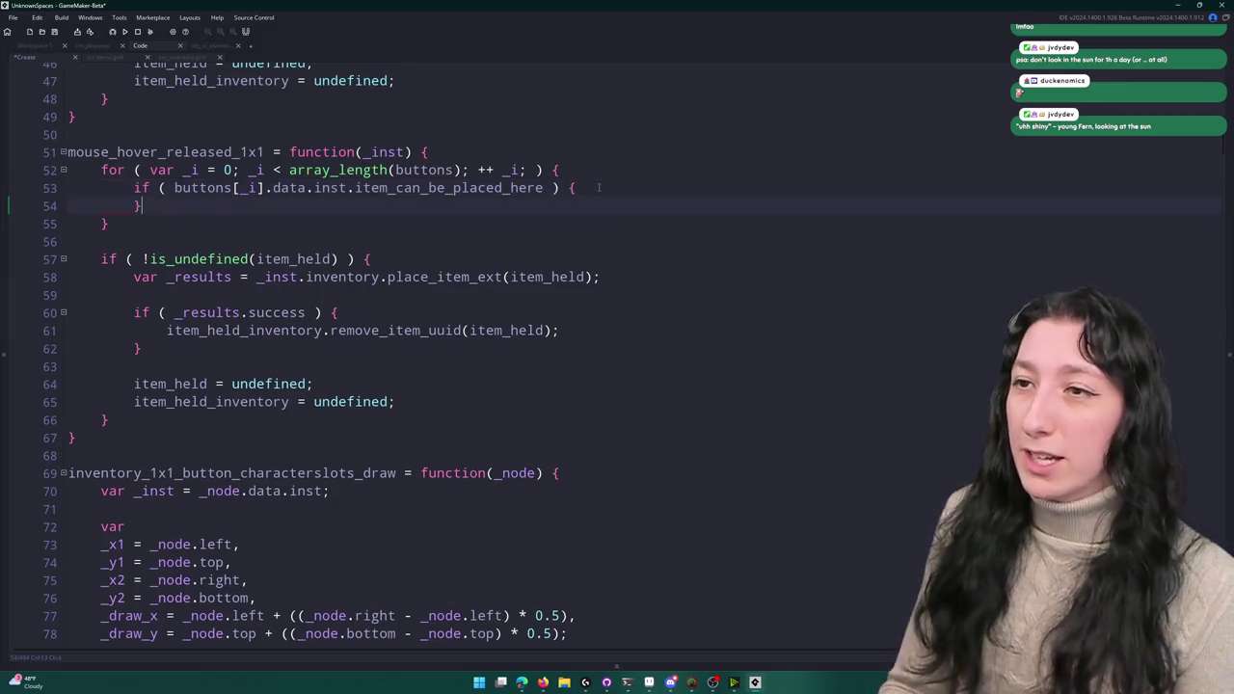
{"action": "scroll", "coordinate": [593, 193], "scroll_direction": "up", "scroll_amount": 1}
{"action": "left_click", "coordinate": [577, 211]}
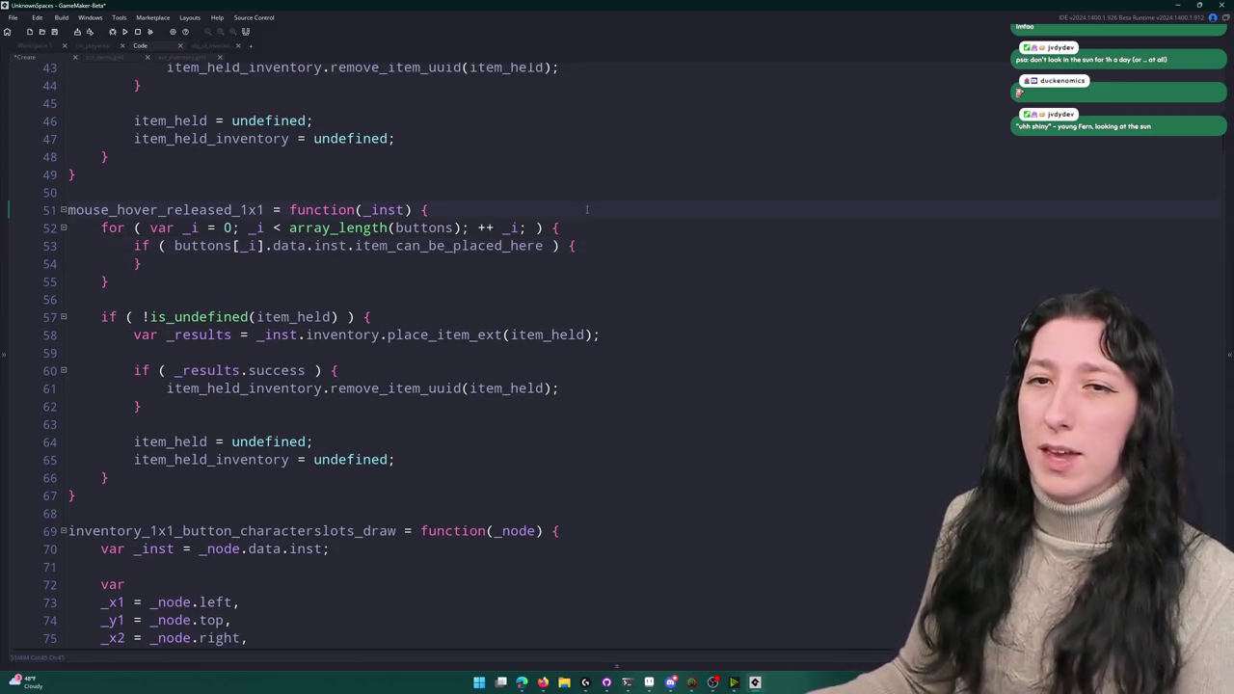
{"action": "type", "text": "var"}
{"action": "key", "text": "BackSpace"}
{"action": "key", "text": "BackSpace"}
{"action": "key", "text": "BackSpace"}
{"action": "key", "text": "Return"}
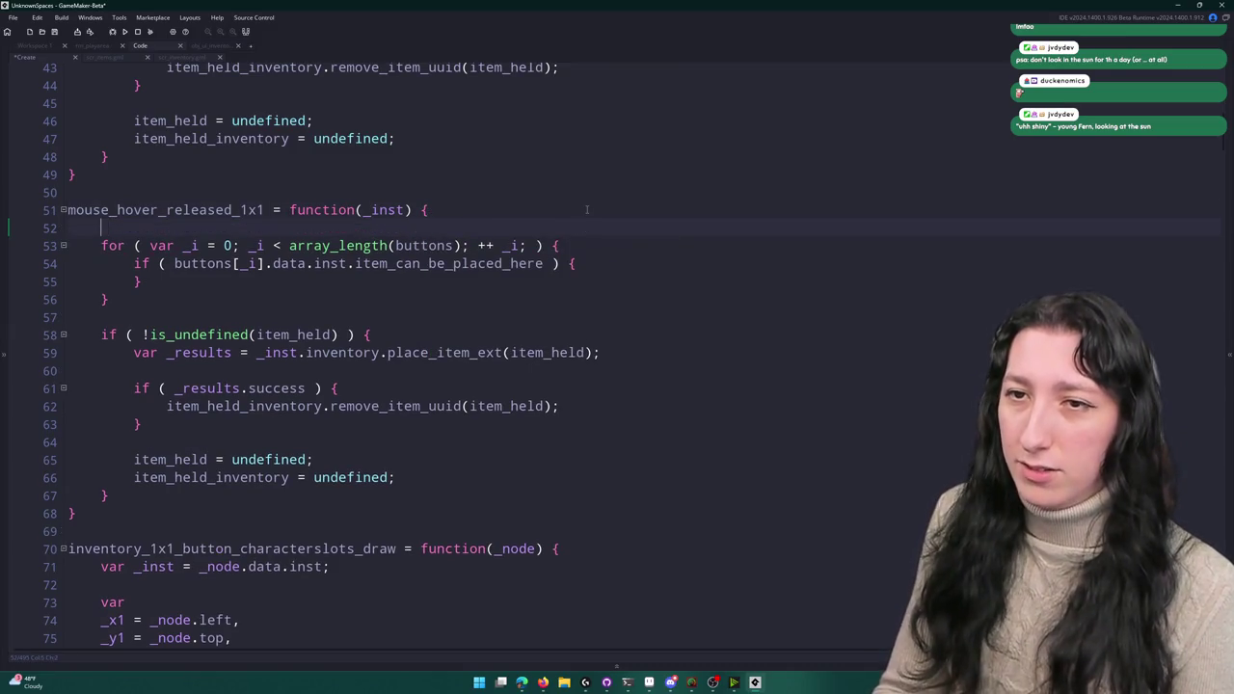
- Declare var _array = []; at the start of mouse_hover_released_1x1
{"action": "key", "text": "BackSpace"}
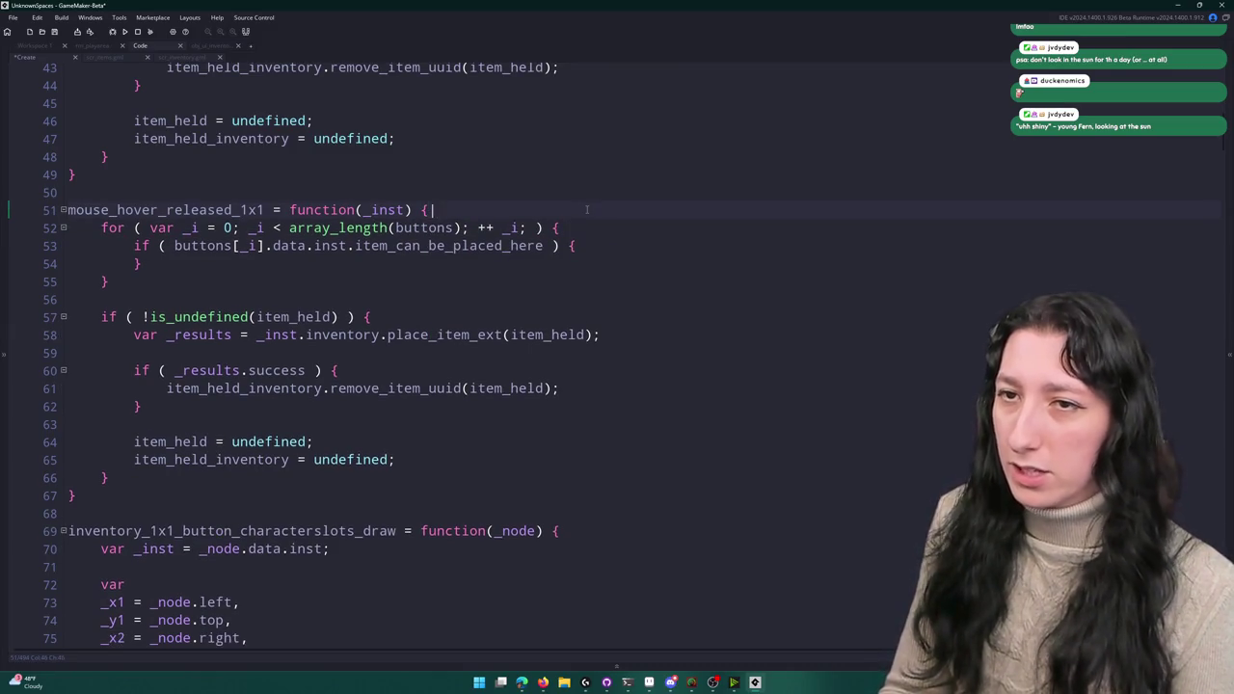
{"action": "type", "text": "'"}
{"action": "key", "text": "Return"}
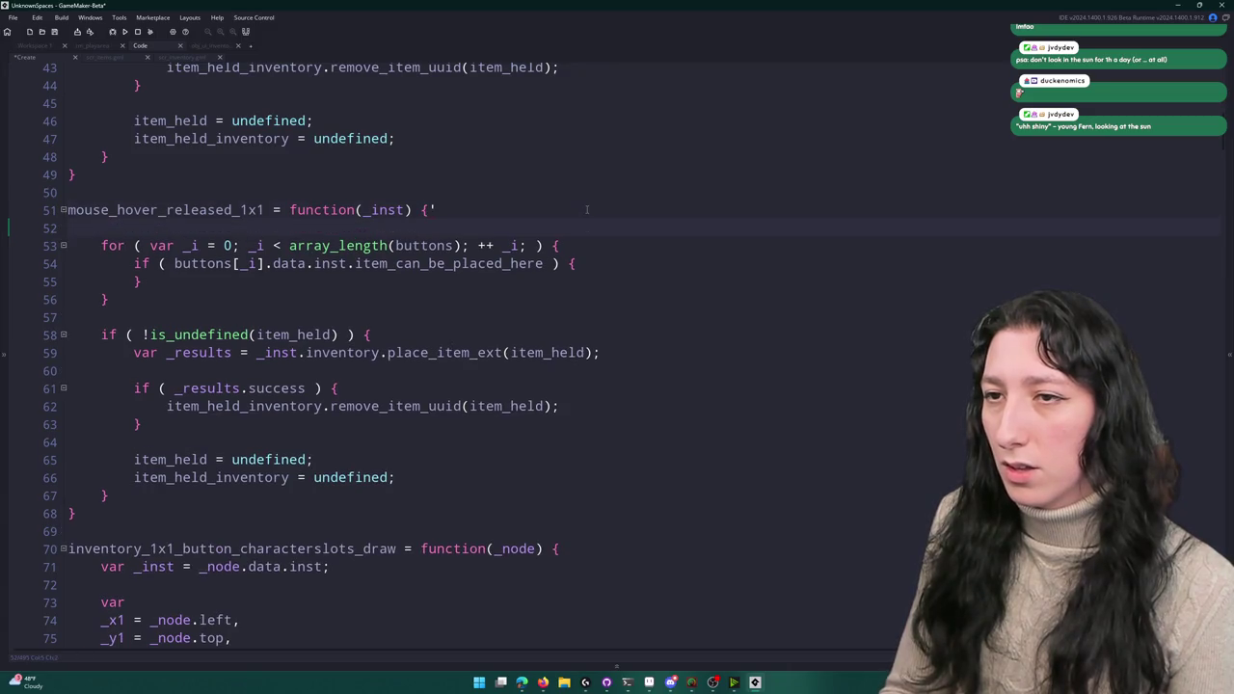
{"action": "type", "text": "var _array = [];"}
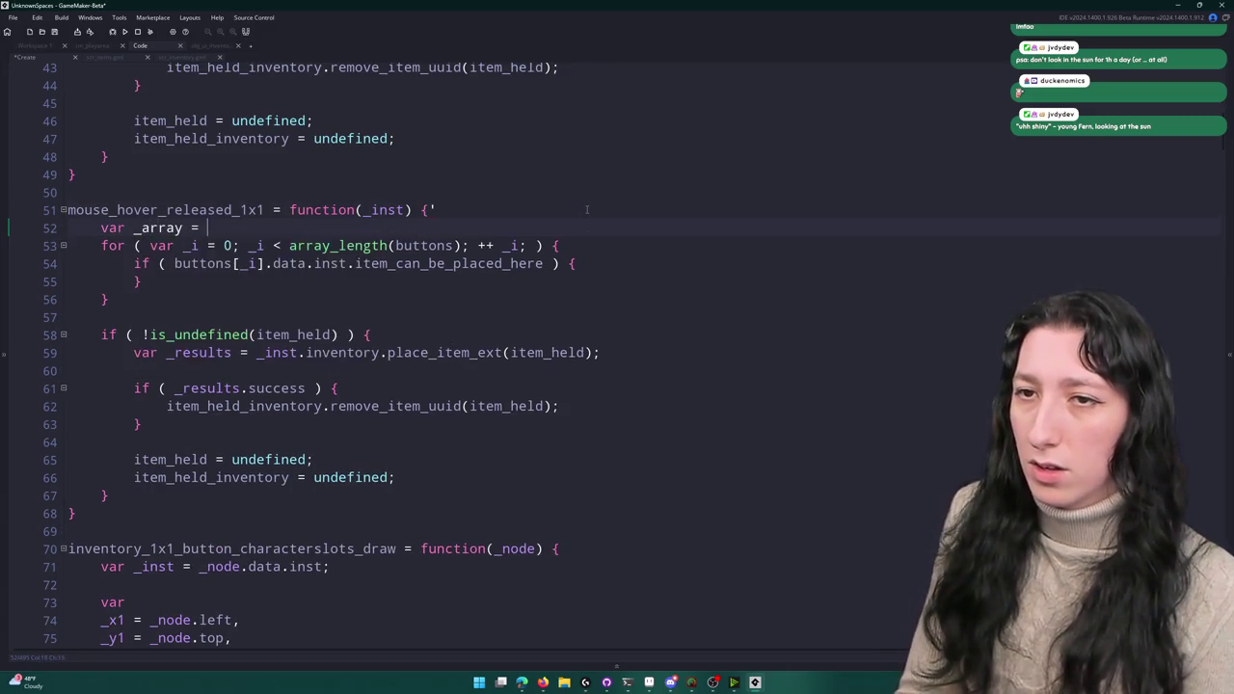
- Inside the if, push a struct with x and y from each button's slot_x and slot.y into _array
{"action": "left_click", "coordinate": [618, 263]}
{"action": "key", "text": "Return"}
{"action": "type", "text": "_array"}
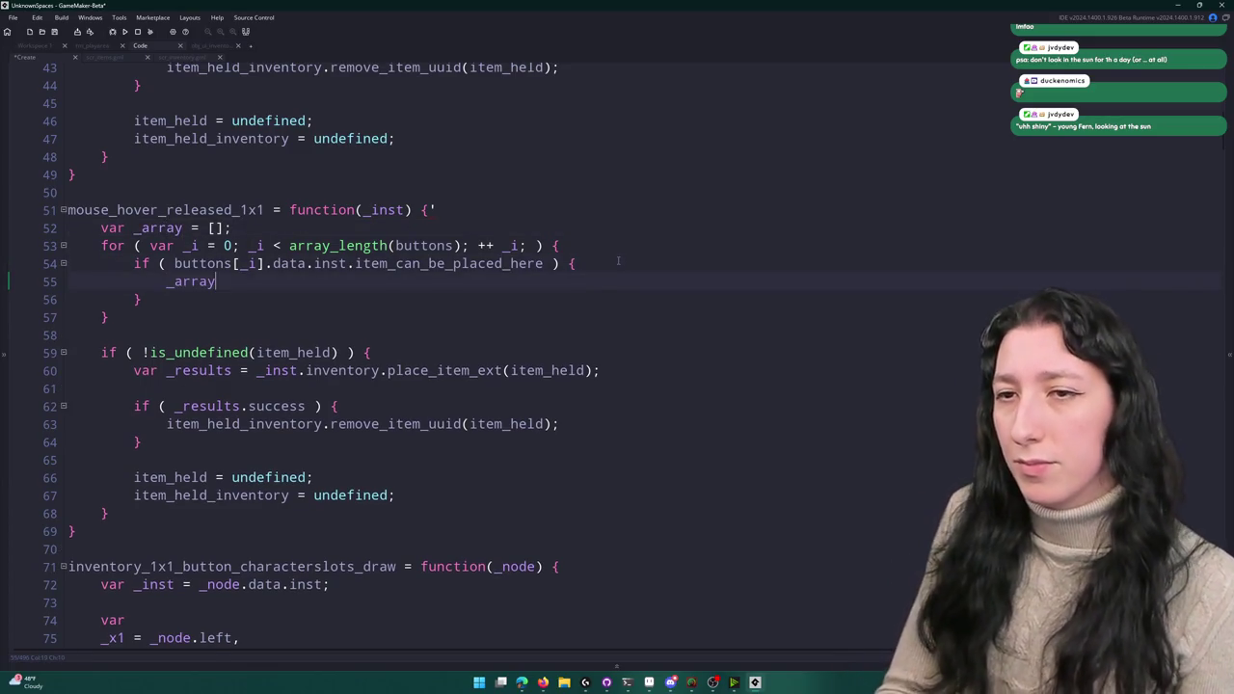
{"action": "key", "text": "BackSpace"}
{"action": "key", "text": "BackSpace"}
{"action": "key", "text": "BackSpace"}
{"action": "type", "text": "array_push("}
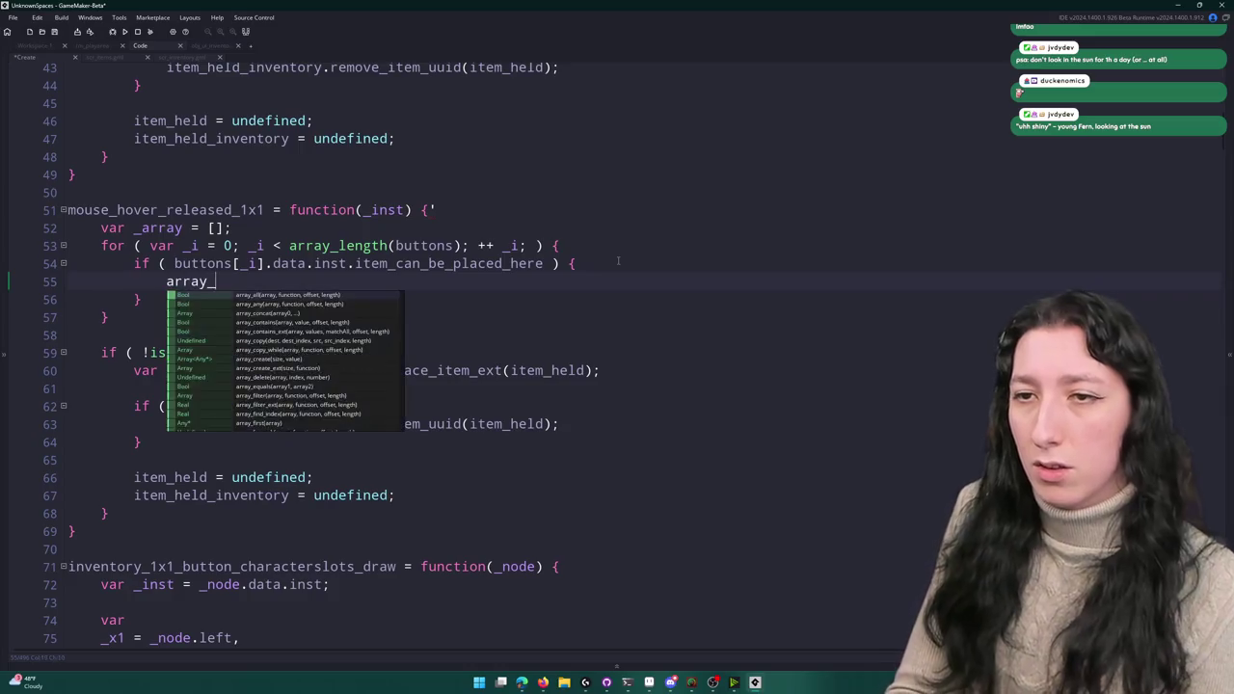
{"action": "key", "text": "Escape"}
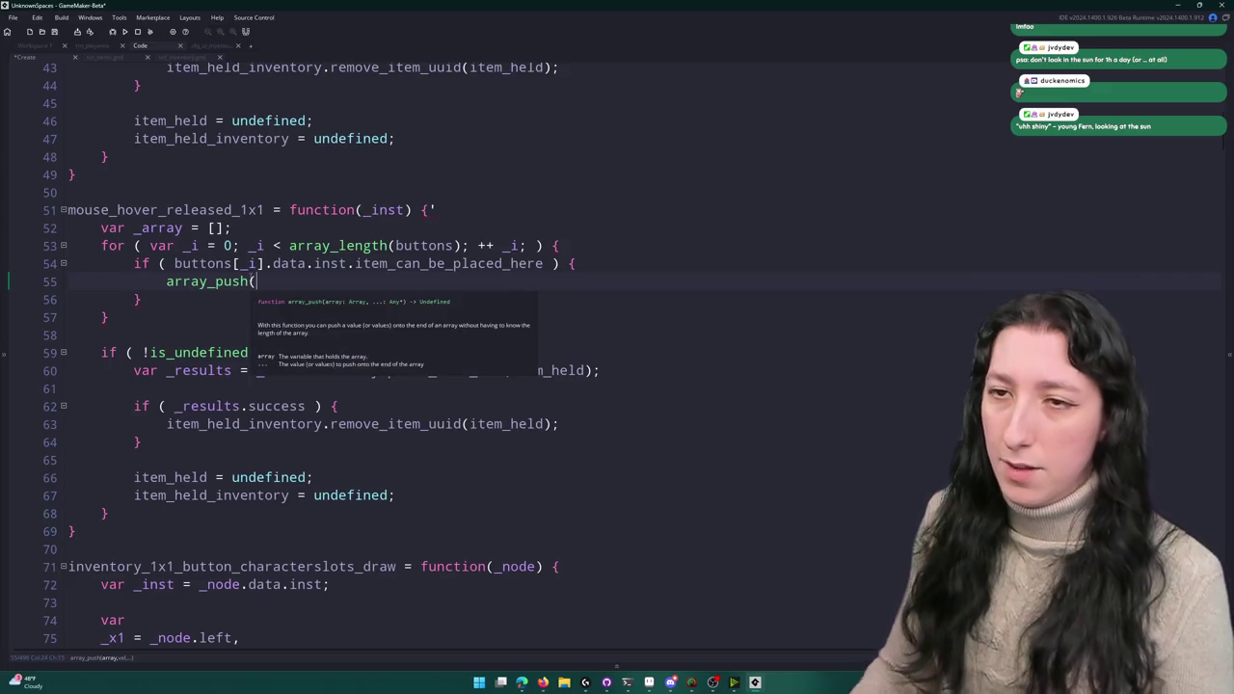
{"action": "type", "text": "_arr"}
{"action": "key", "text": "BackSpace"}
{"action": "key", "text": "BackSpace"}
{"action": "key", "text": "BackSpace"}
{"action": "type", "text": "array"}
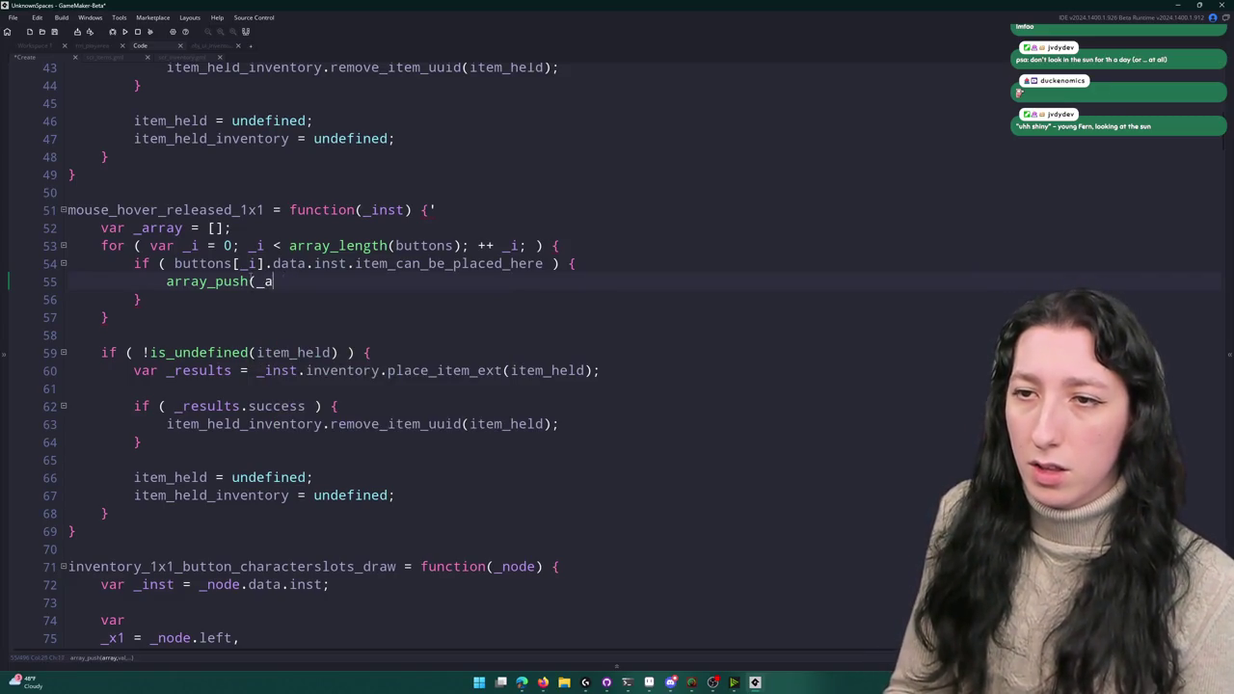
{"action": "type", "text": ",{"}
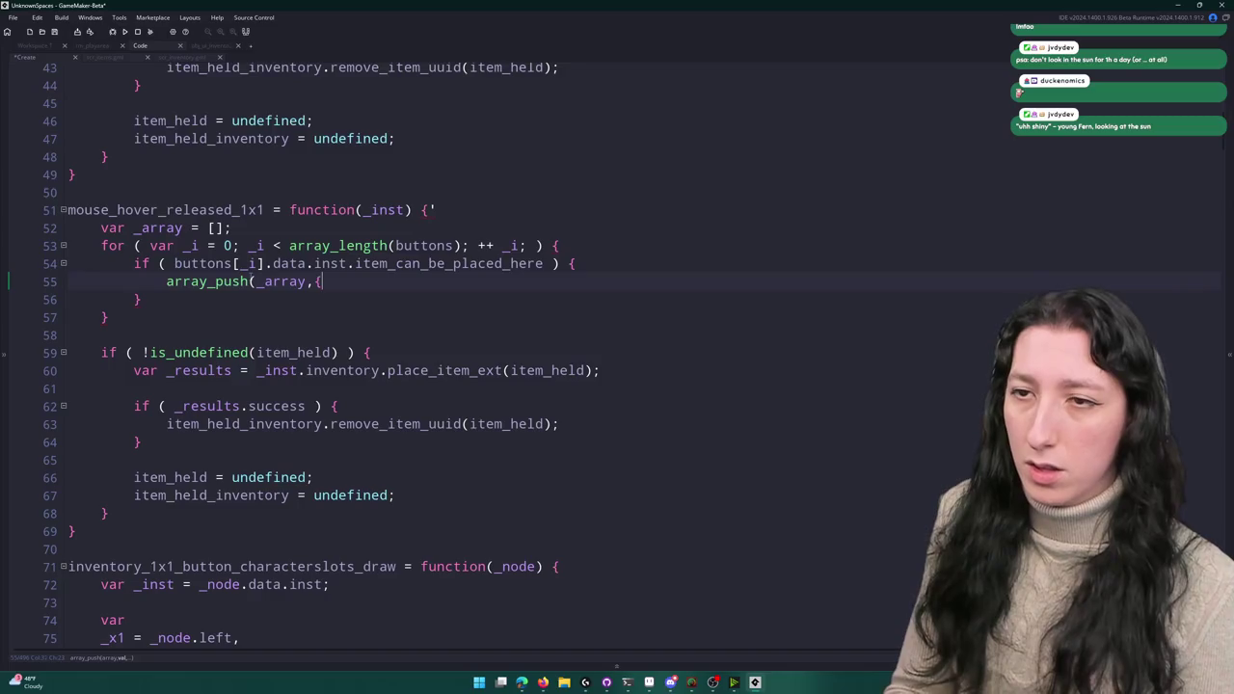
{"action": "type", "text": "buttons[_i].data.inst.slot_"}
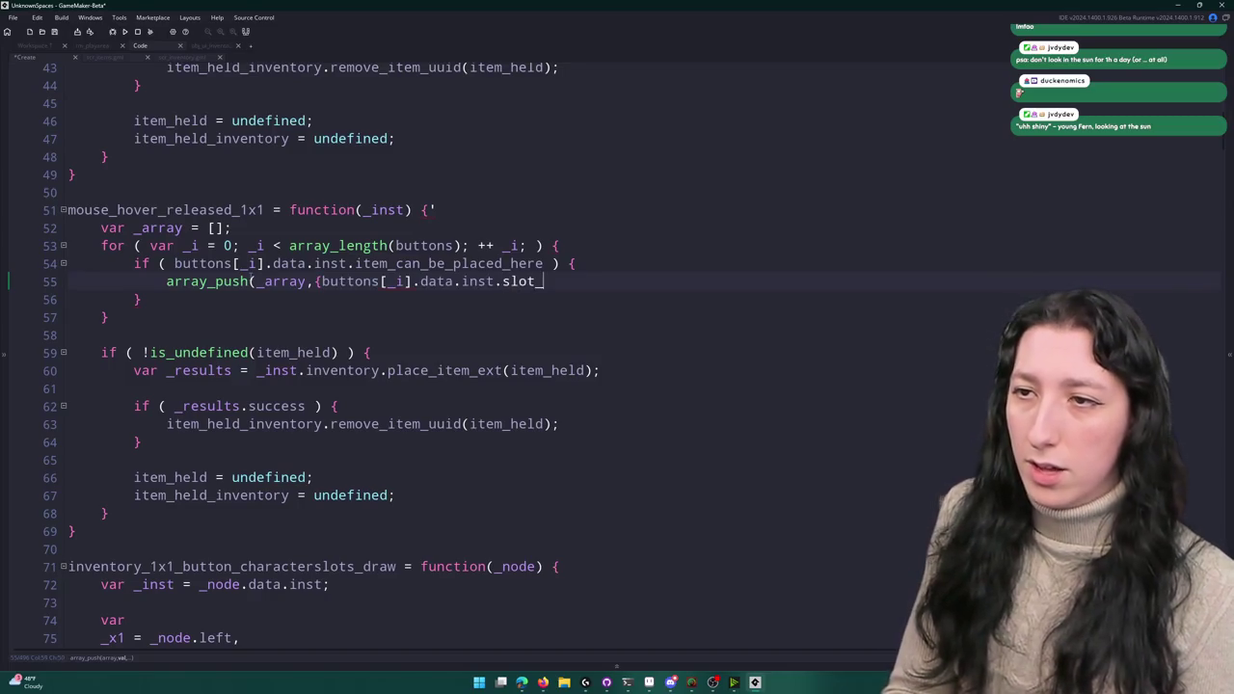
{"action": "type", "text": "x,buttons[_i].data.inst.sl"}
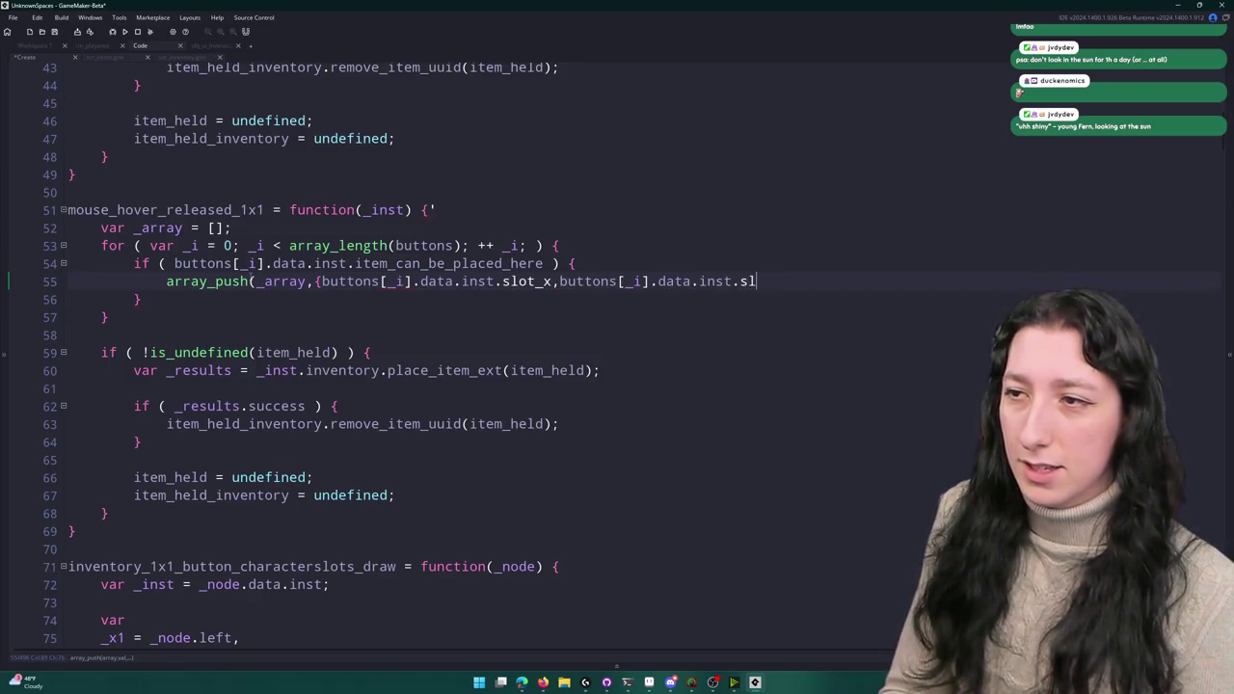
{"action": "type", "text": "ot.y]);"}
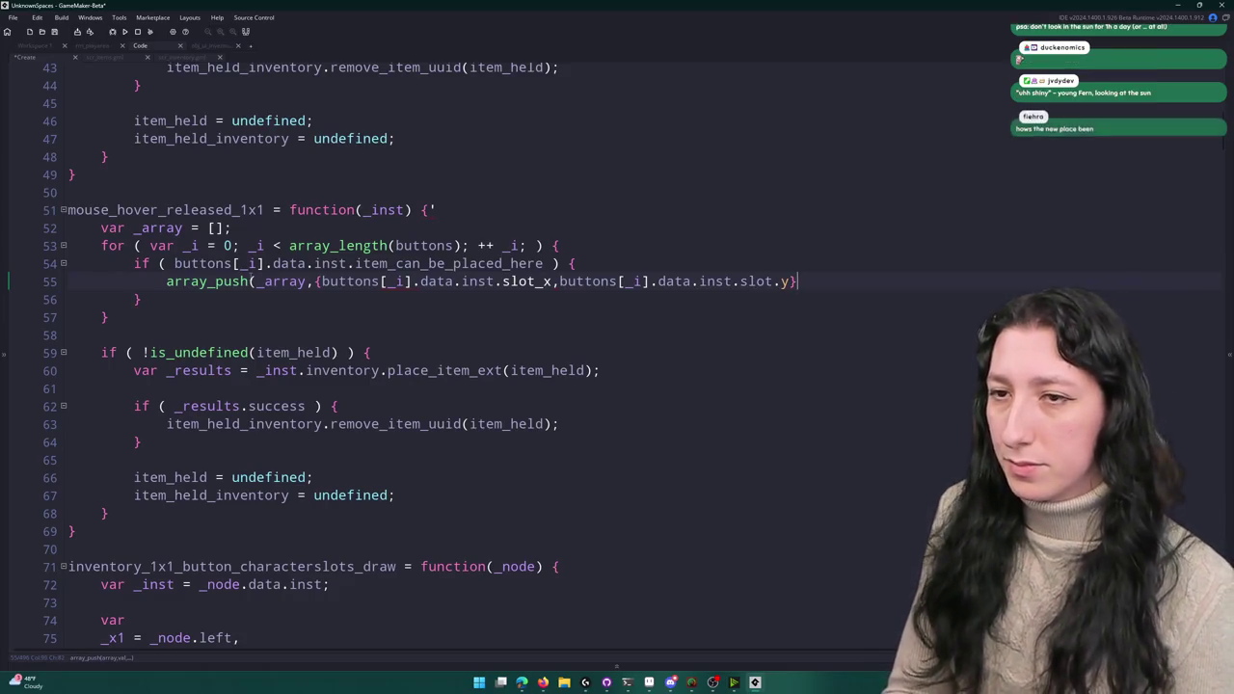
{"action": "key", "text": "Left"}
{"action": "key", "text": "Left"}
{"action": "key", "text": "Left"}
{"action": "left_click", "coordinate": [322, 281]}
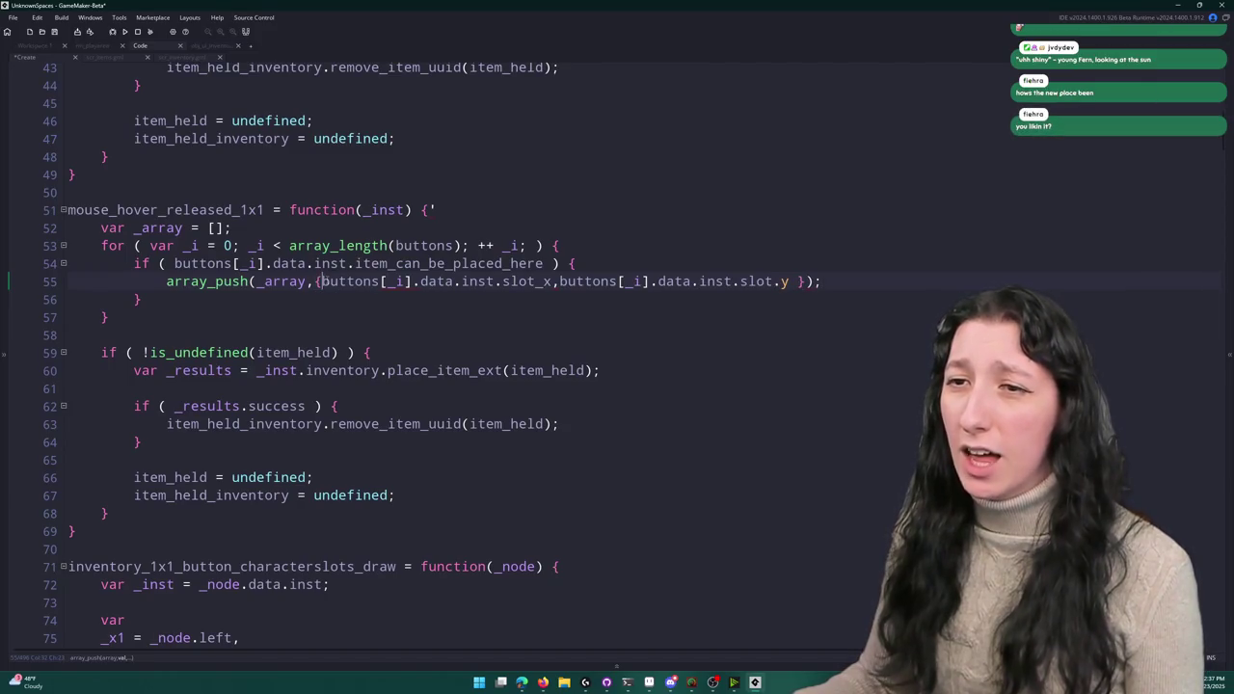
{"action": "type", "text": "x:"}
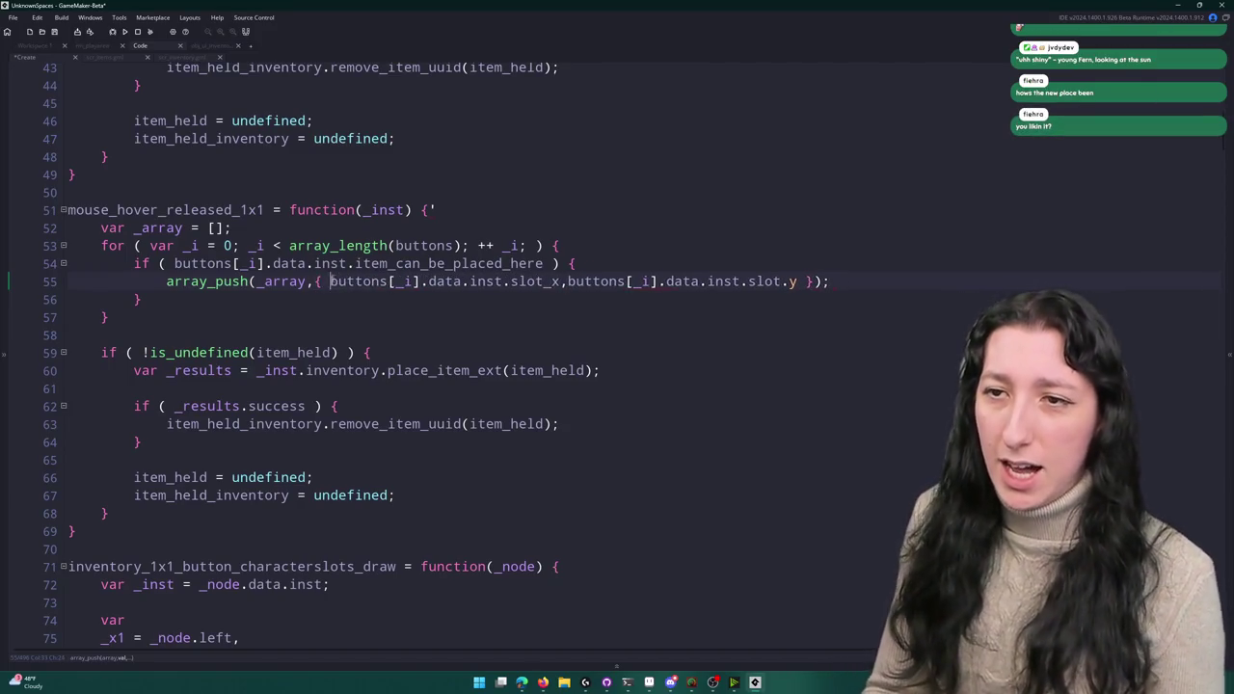
{"action": "key", "text": "BackSpace"}
{"action": "type", "text": ": "}
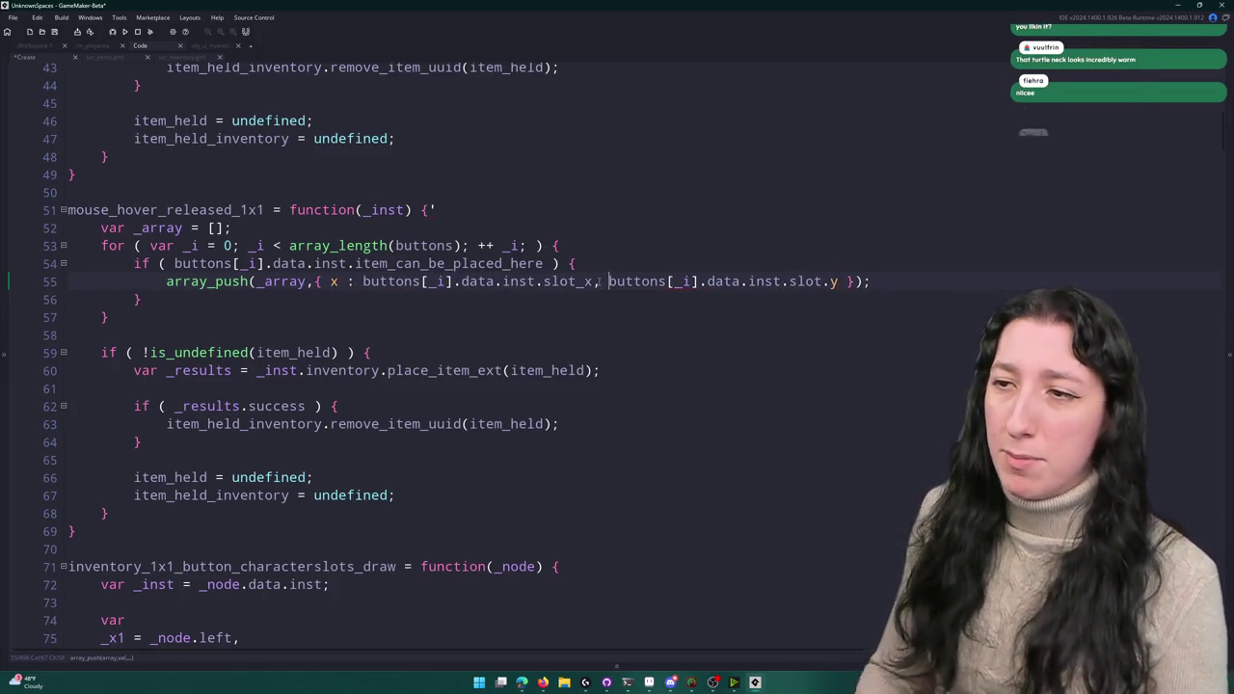
{"action": "type", "text": " y :"}
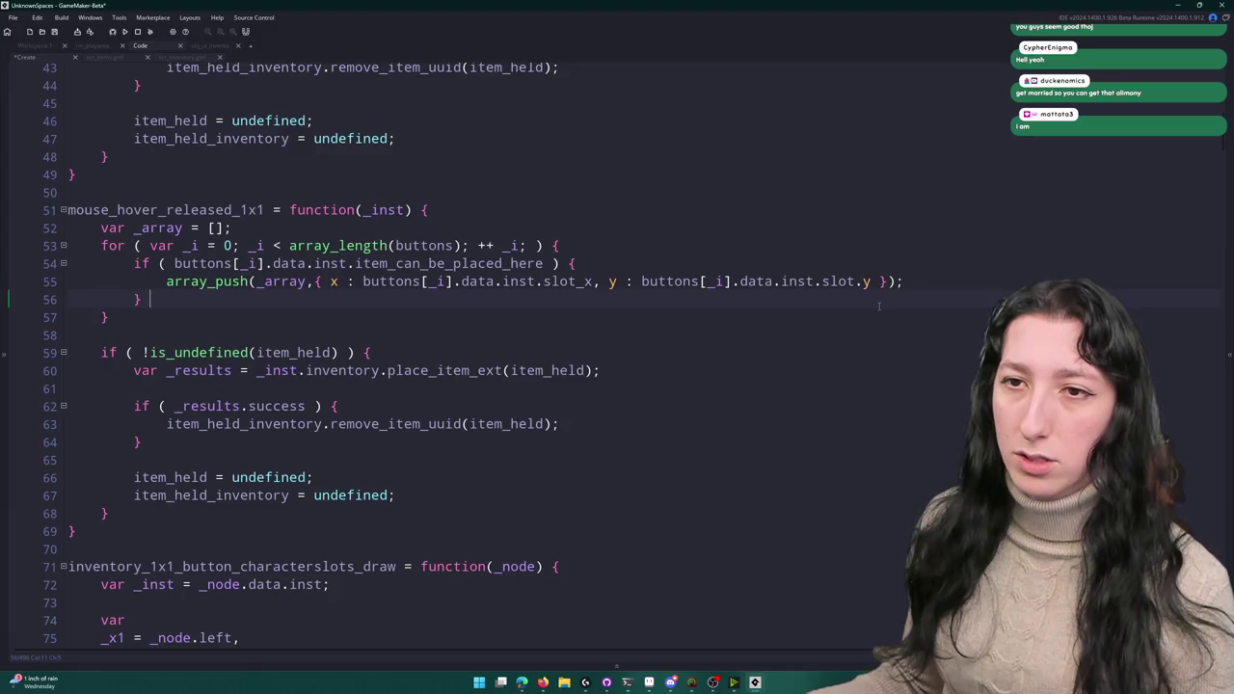
- Copy the if ( !is_undefined(item_held) ) check and paste it as an empty block after the loop
{"action": "key", "text": "Return"}
{"action": "key", "text": "Return"}
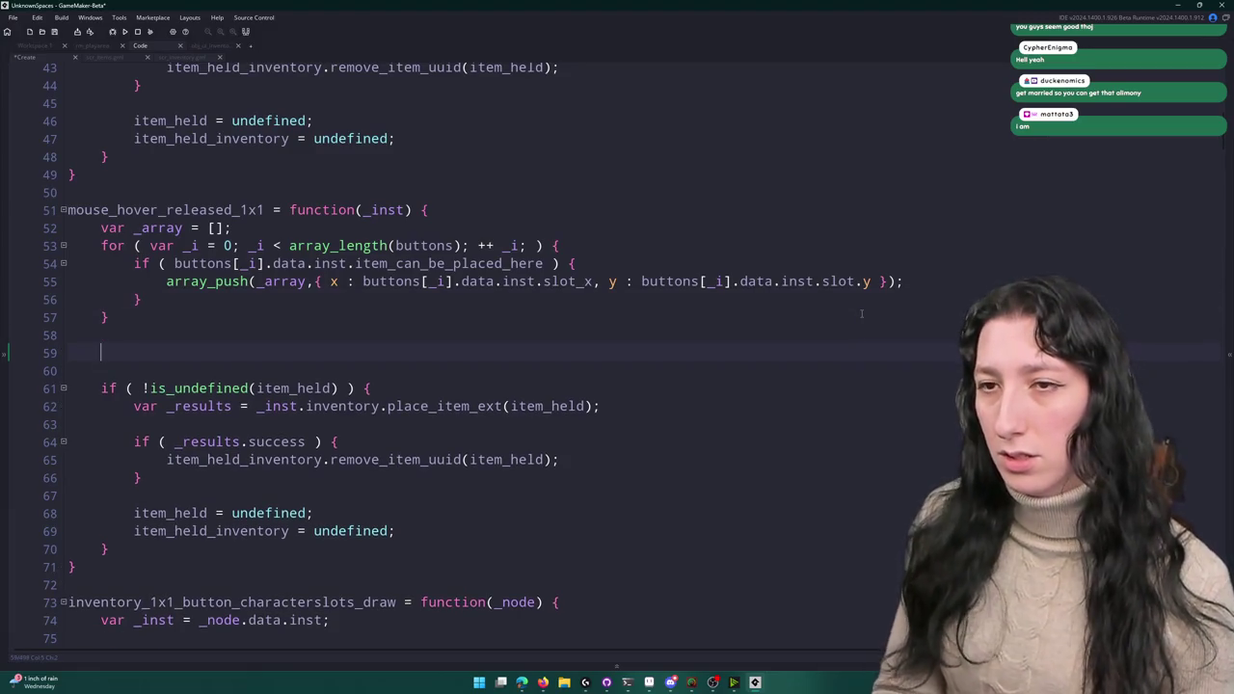
{"action": "type", "text": "if ("}
{"action": "key", "text": "ctrl+z"}
{"action": "left_click_drag", "start_coordinate": [373, 387], "coordinate": [101, 388]}
{"action": "key", "text": "ctrl+c"}
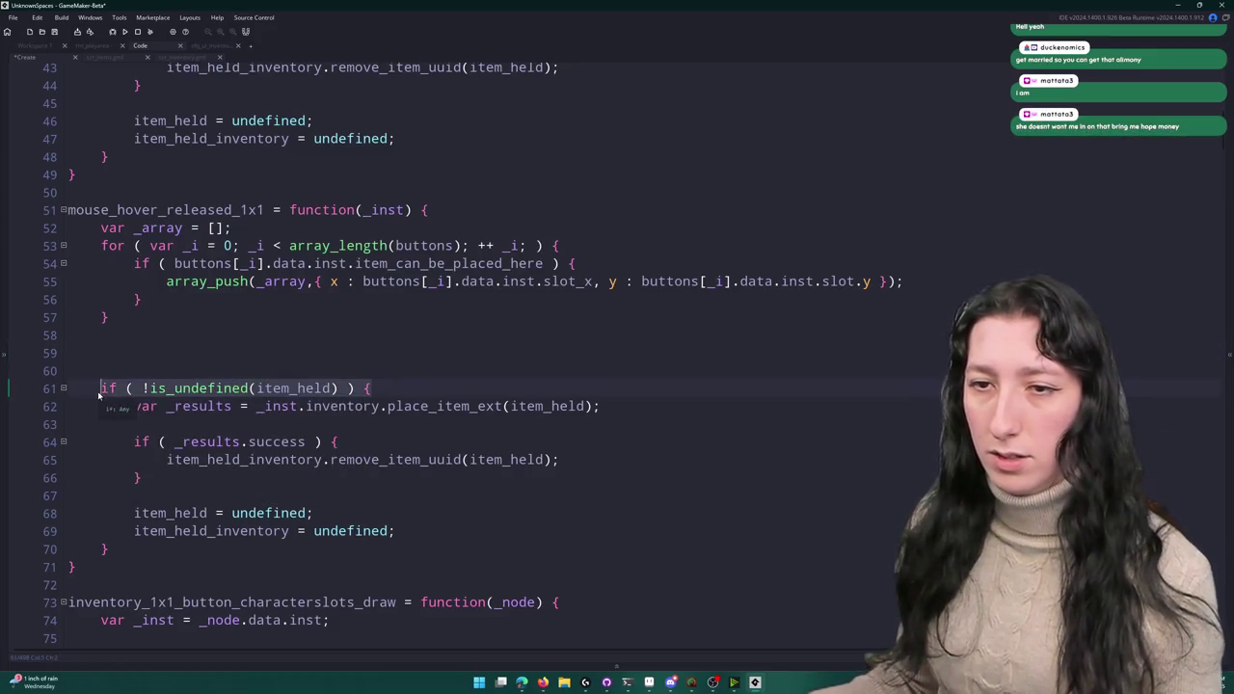
{"action": "left_click", "coordinate": [124, 352]}
{"action": "key", "text": "ctrl+v"}
{"action": "key", "text": "Return"}
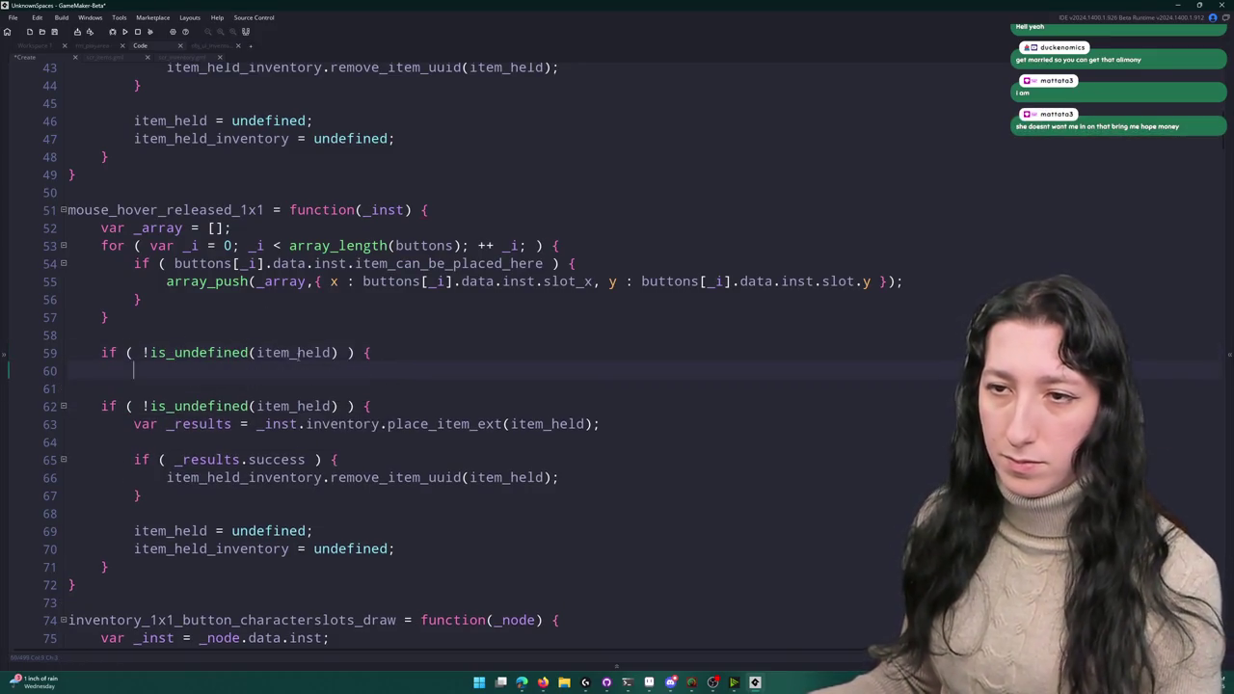
{"action": "key", "text": "Return"}
{"action": "type", "text": "}"}
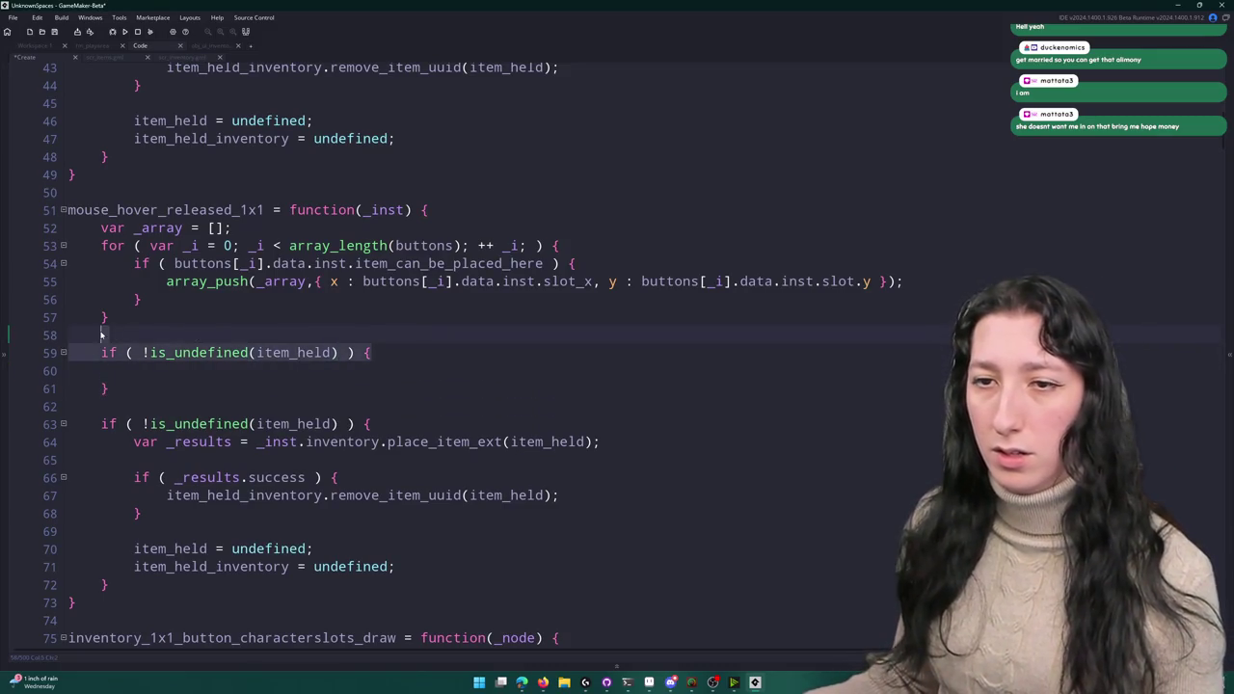
- Move the held-item check to the function start, indent _array and the loop under it, and remove the duplicate
{"action": "key", "text": "Up"}
{"action": "key", "text": "Up"}
{"action": "key", "text": "Up"}
{"action": "key", "text": "End"}
{"action": "key", "text": "Return"}
{"action": "key", "text": "ctrl+v"}
{"action": "left_click", "coordinate": [141, 318]}
{"action": "mouse_move", "coordinate": [111, 336]}
{"action": "left_mouse_down"}
{"action": "mouse_move", "coordinate": [70, 318]}
{"action": "mouse_move", "coordinate": [99, 247]}
{"action": "left_mouse_up"}
{"action": "key", "text": "Tab"}
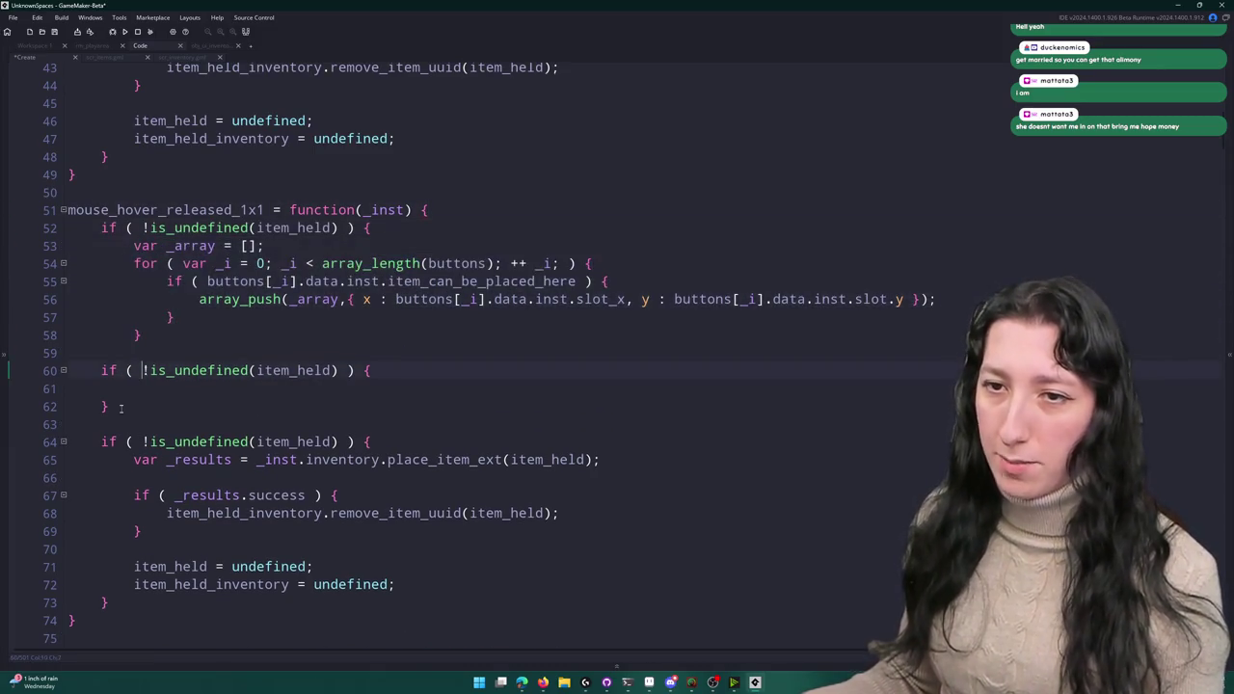
{"action": "left_click", "coordinate": [106, 389]}
{"action": "key", "text": "BackSpace"}
{"action": "key", "text": "shift+Up"}
{"action": "key", "text": "BackSpace"}
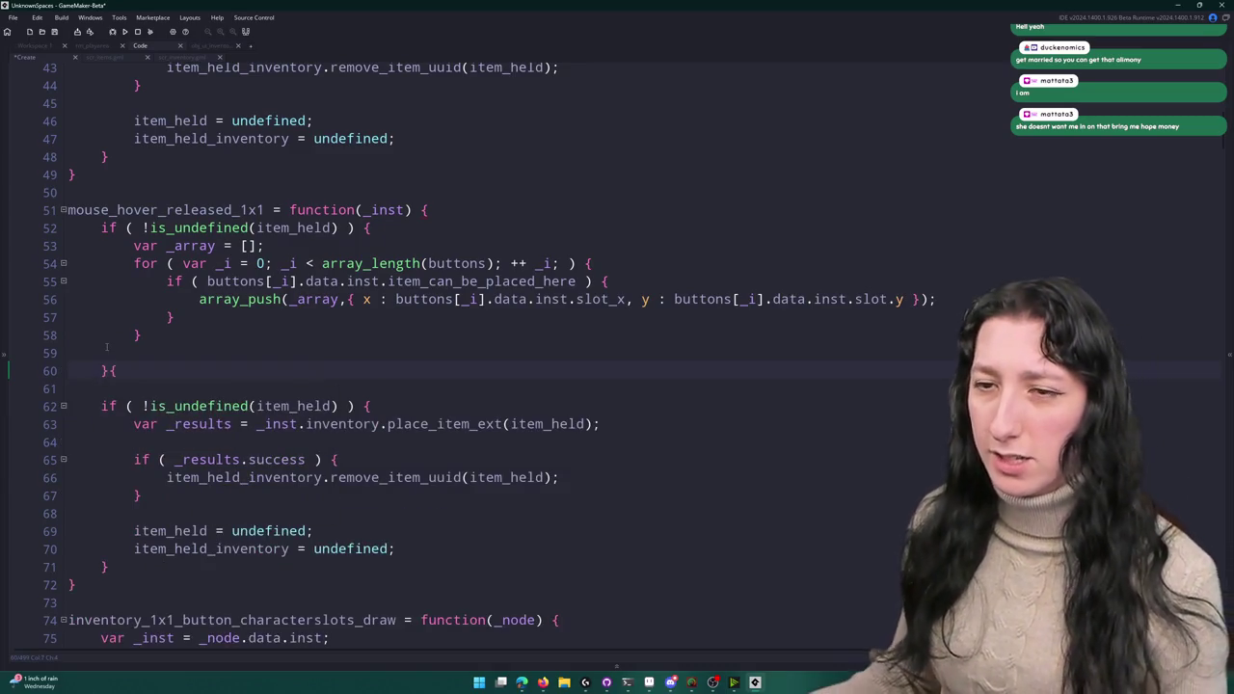
{"action": "key", "text": "Return"}
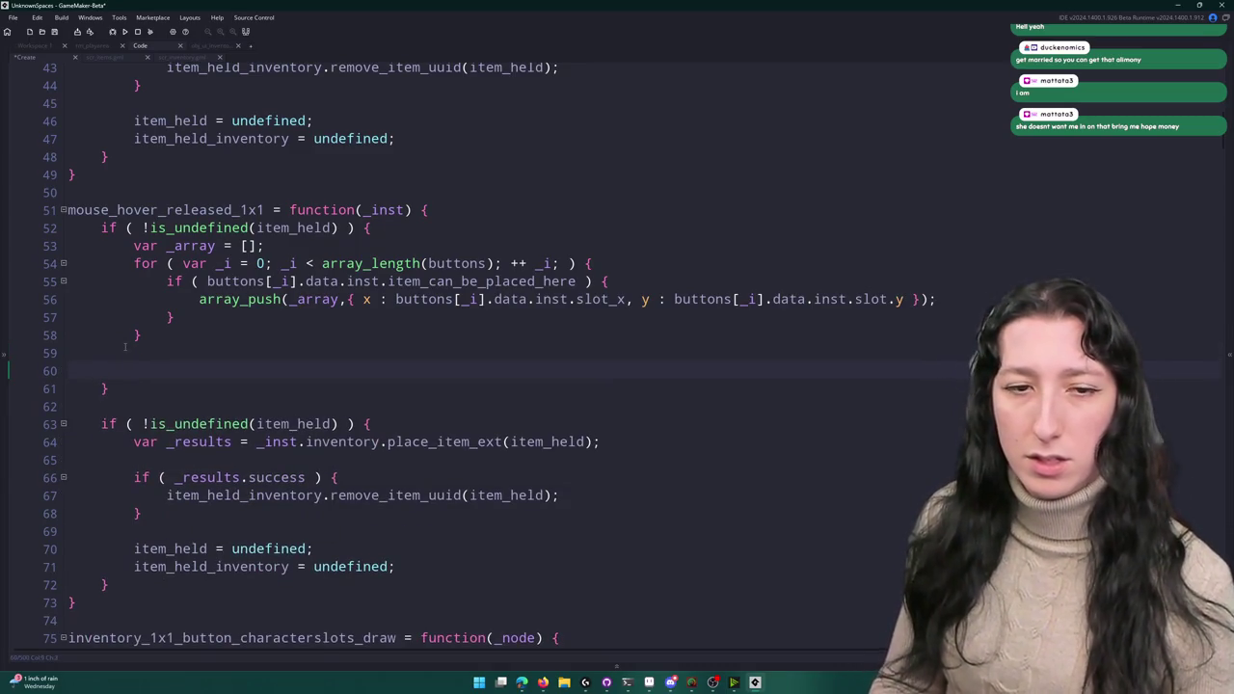
- Start an if comparing item_get_width times item_get_height of the held item after the loop
{"action": "scroll", "coordinate": [126, 349], "scroll_direction": "down", "scroll_amount": 1}
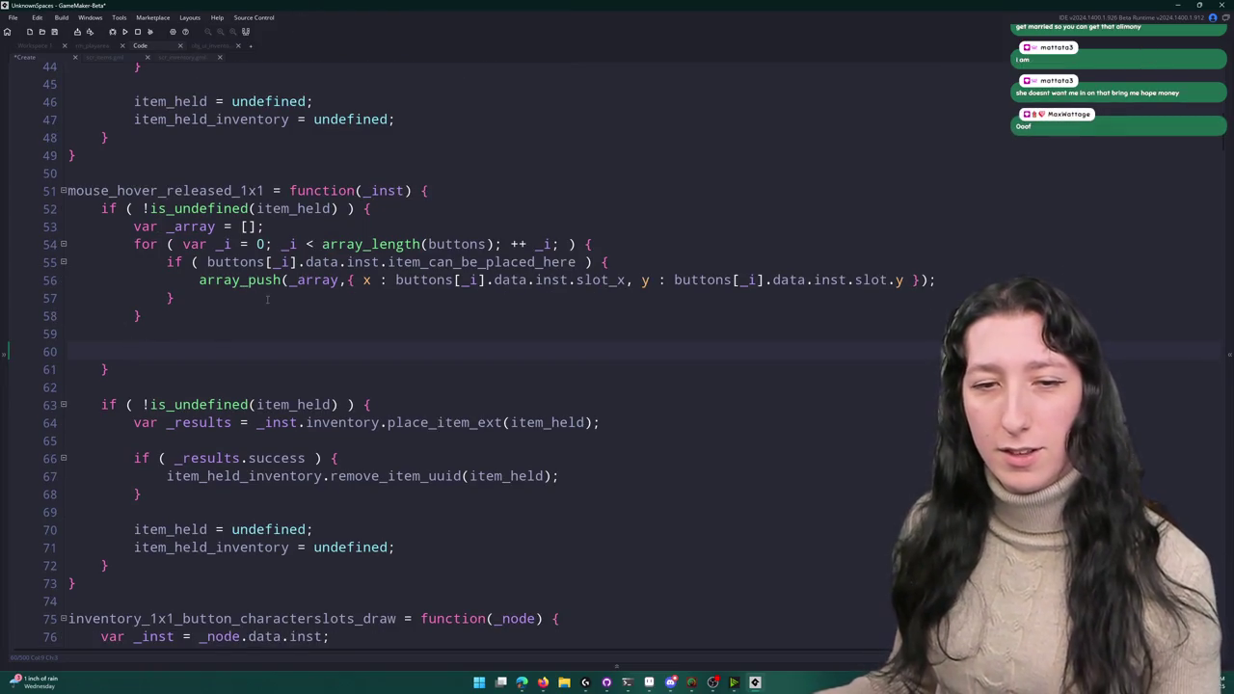
{"action": "scroll", "coordinate": [195, 350], "scroll_direction": "down", "scroll_amount": 1}
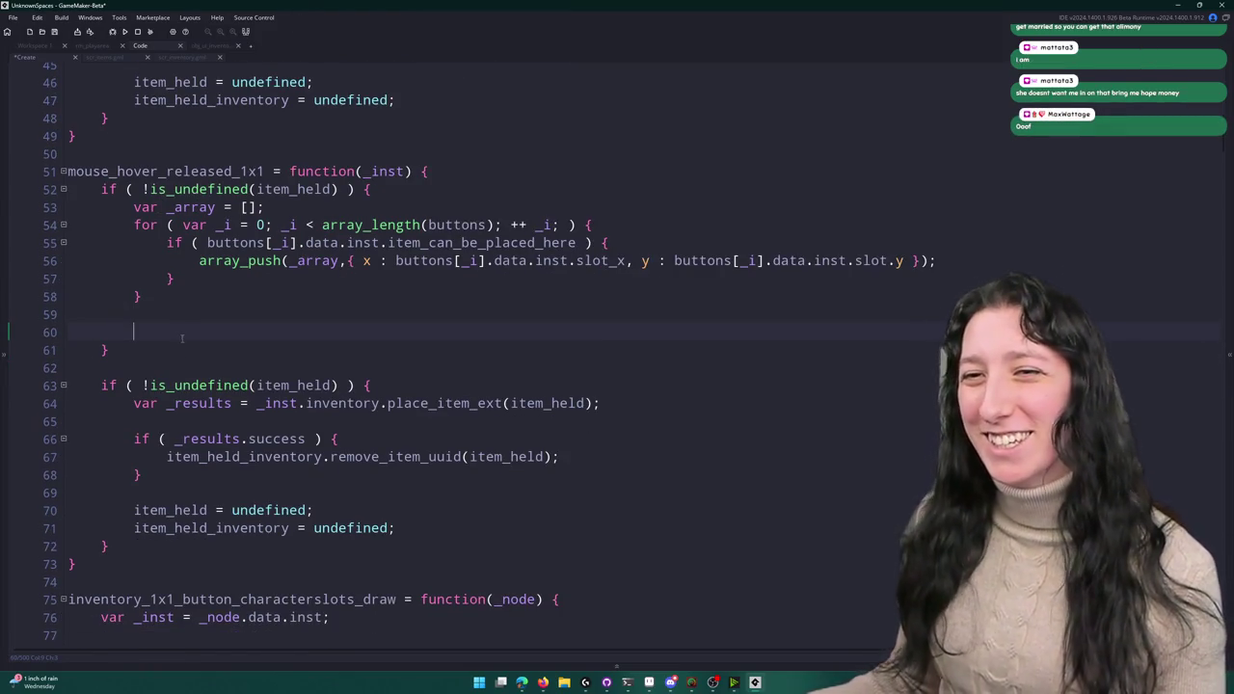
{"action": "right_click", "coordinate": [230, 330]}
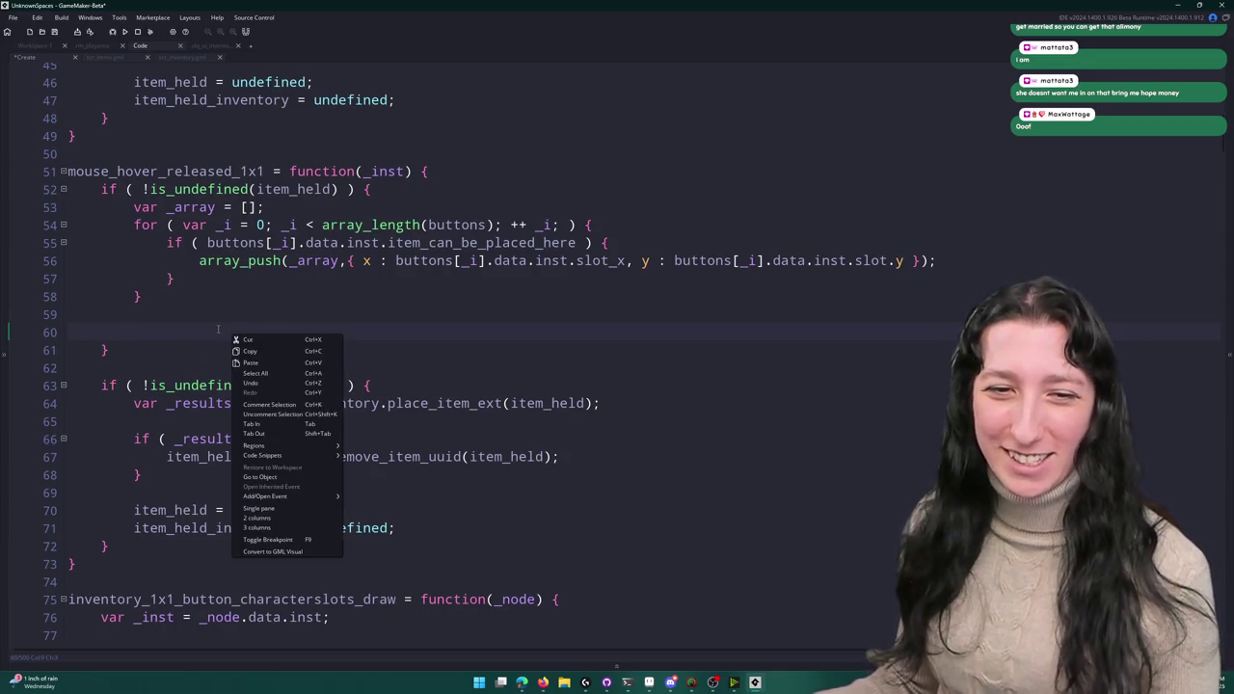
{"action": "left_click", "coordinate": [218, 329]}
{"action": "scroll", "coordinate": [218, 330], "scroll_direction": "down", "scroll_amount": 2}
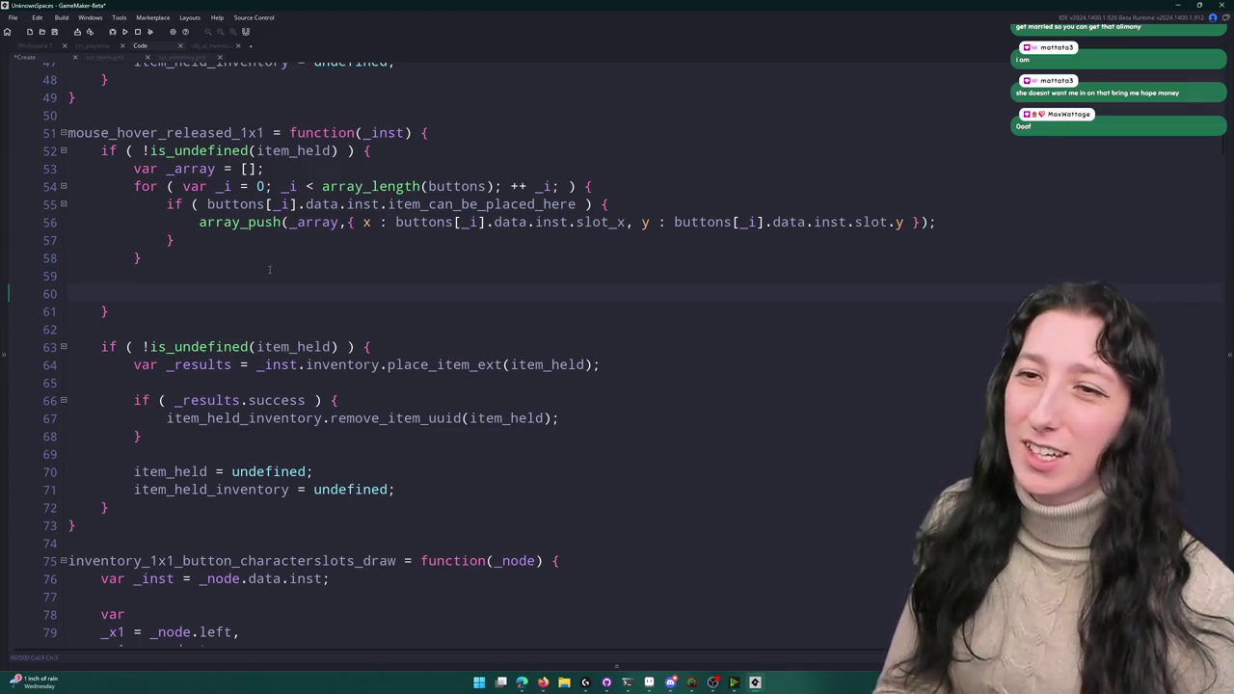
{"action": "type", "text": "if ( i"}
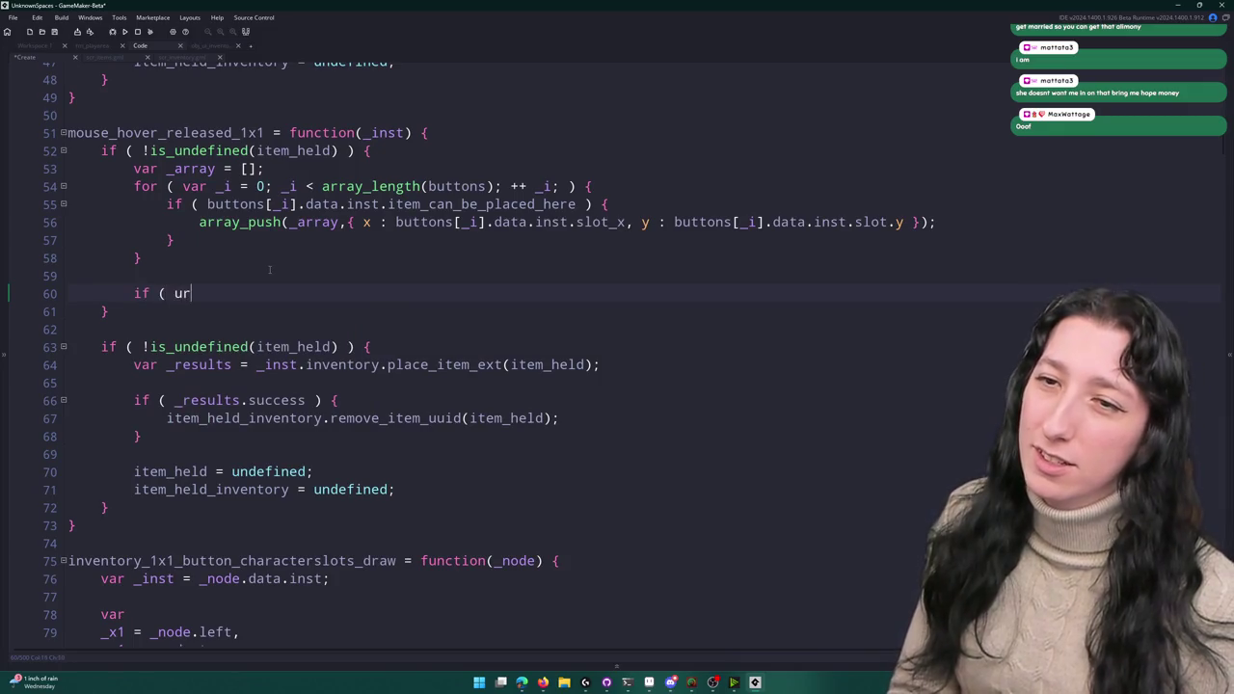
{"action": "type", "text": "tem_get_width("}
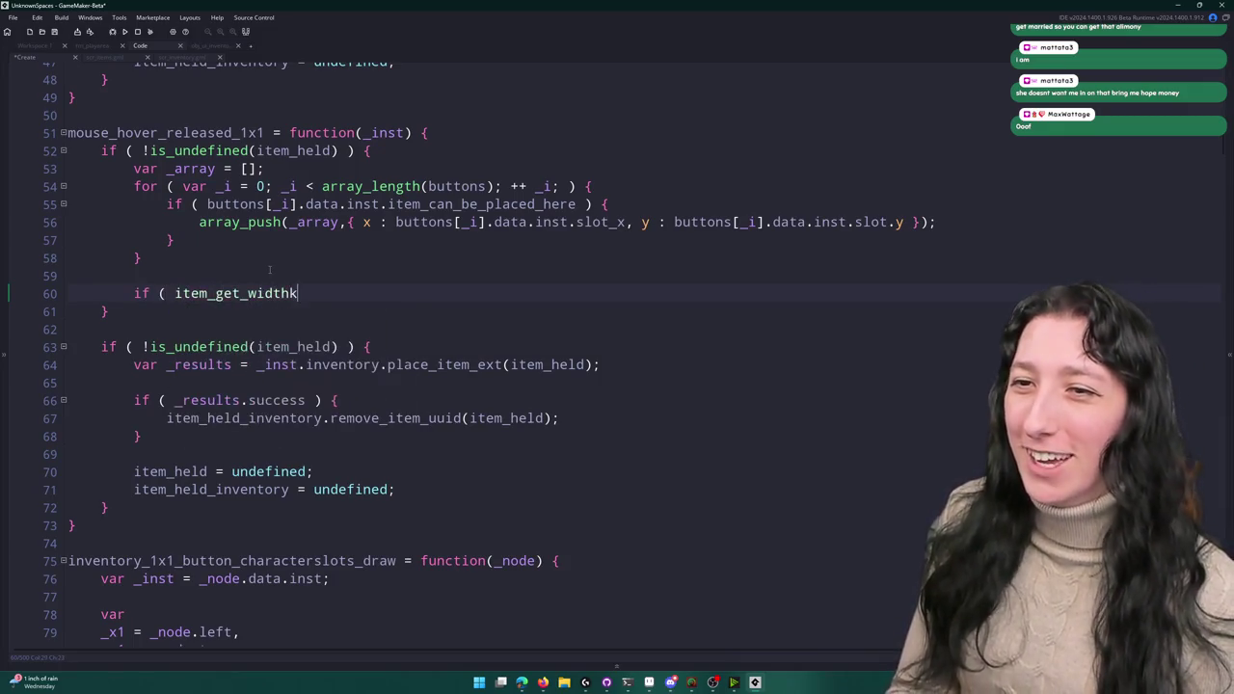
{"action": "type", "text": "item_held"}
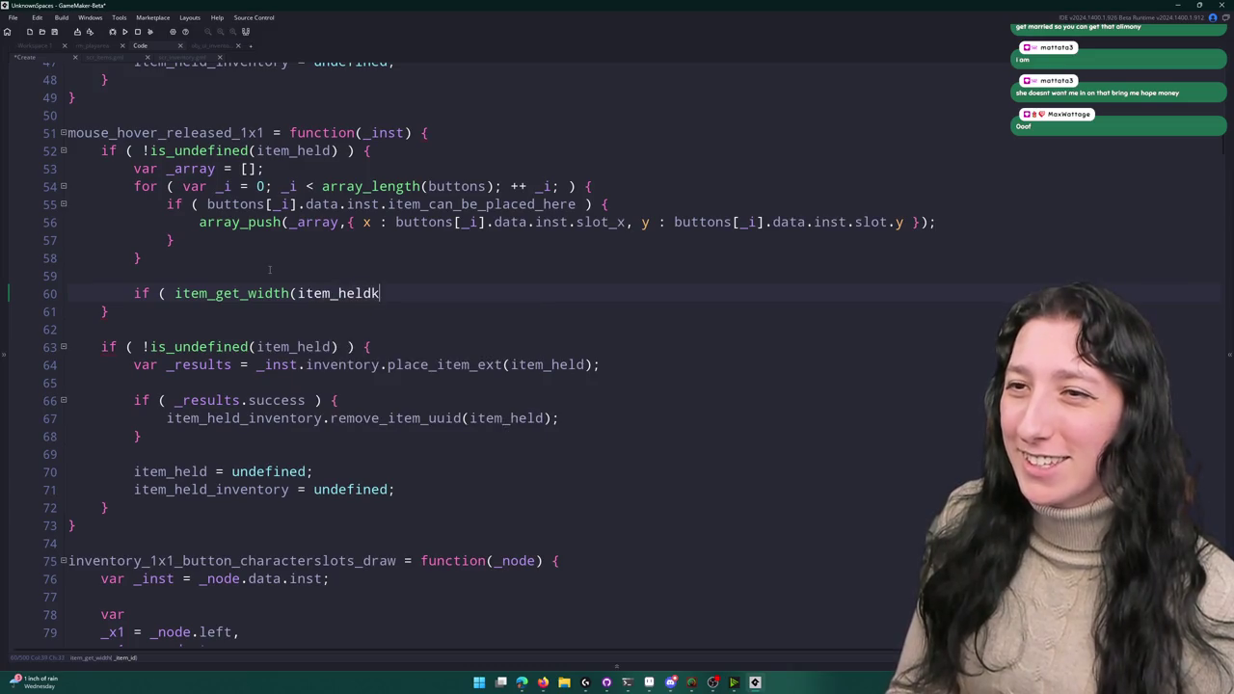
{"action": "type", "text": ".item"}
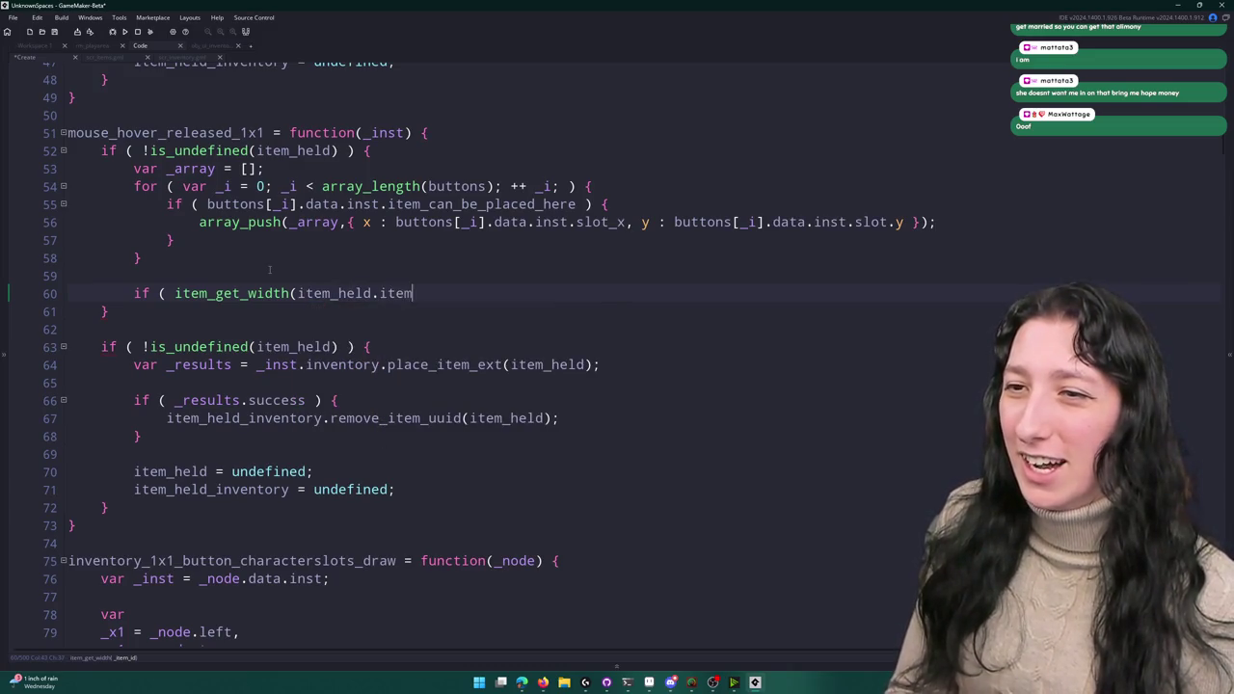
{"action": "type", "text": "_id)"}
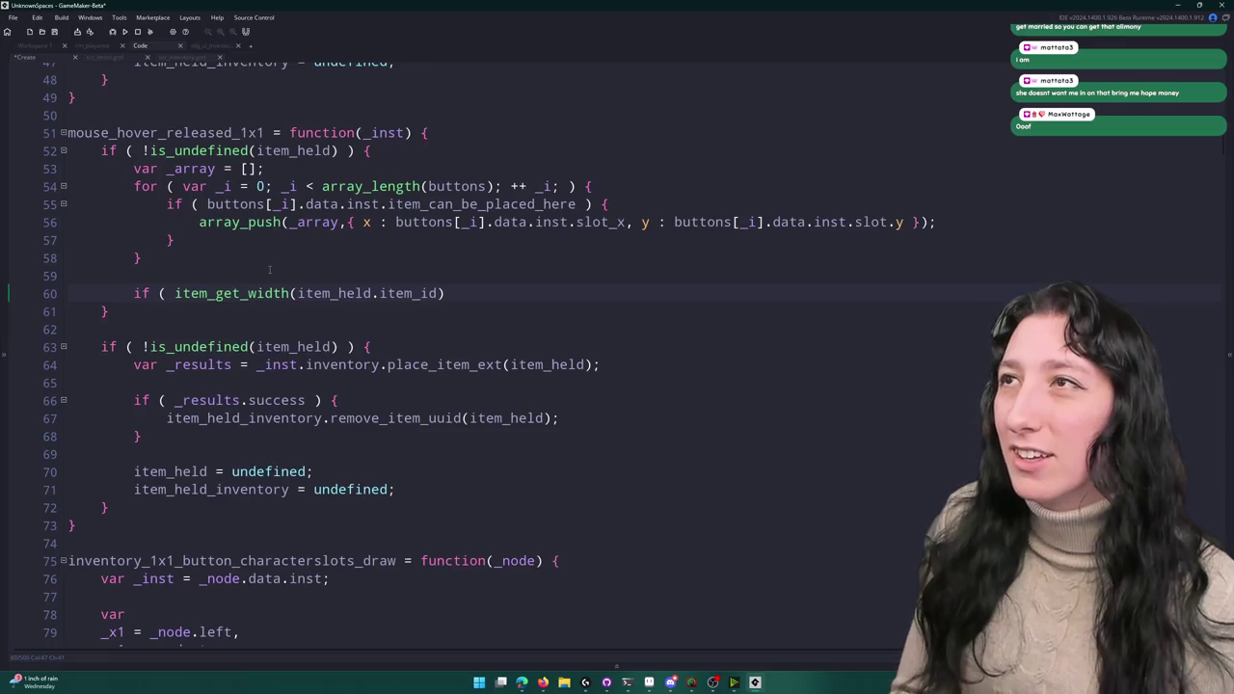
{"action": "type", "text": " *item_get_height("}
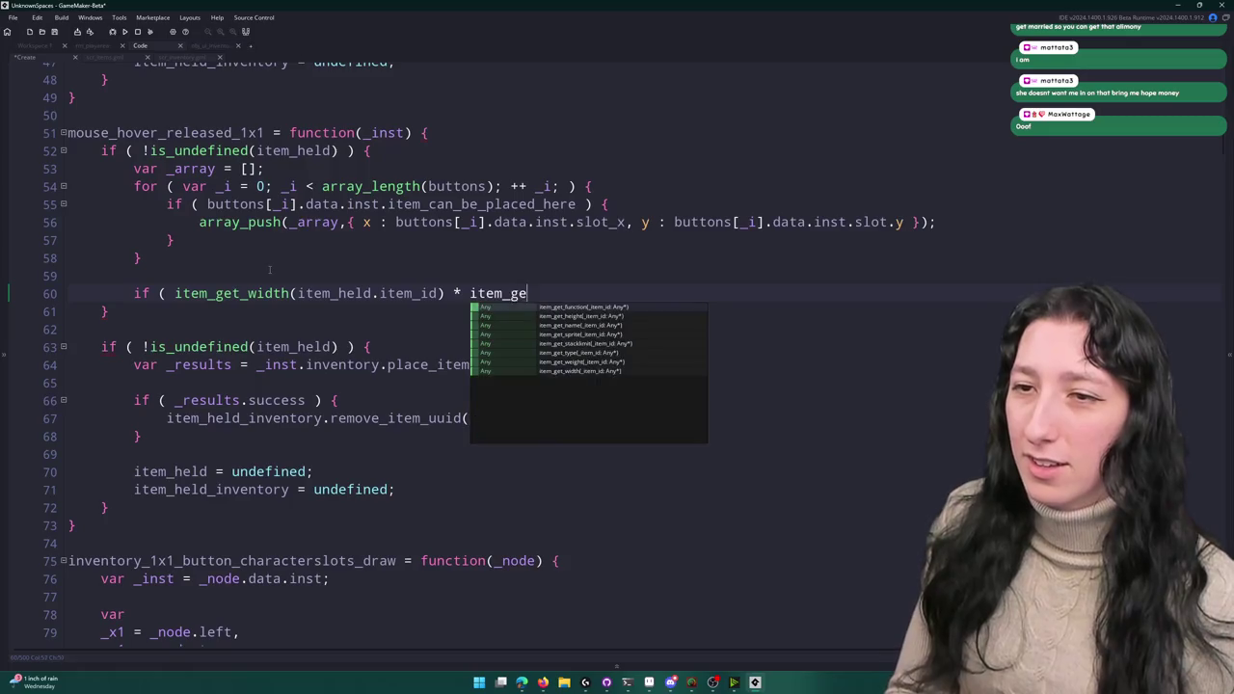
{"action": "type", "text": "item_held.it"}
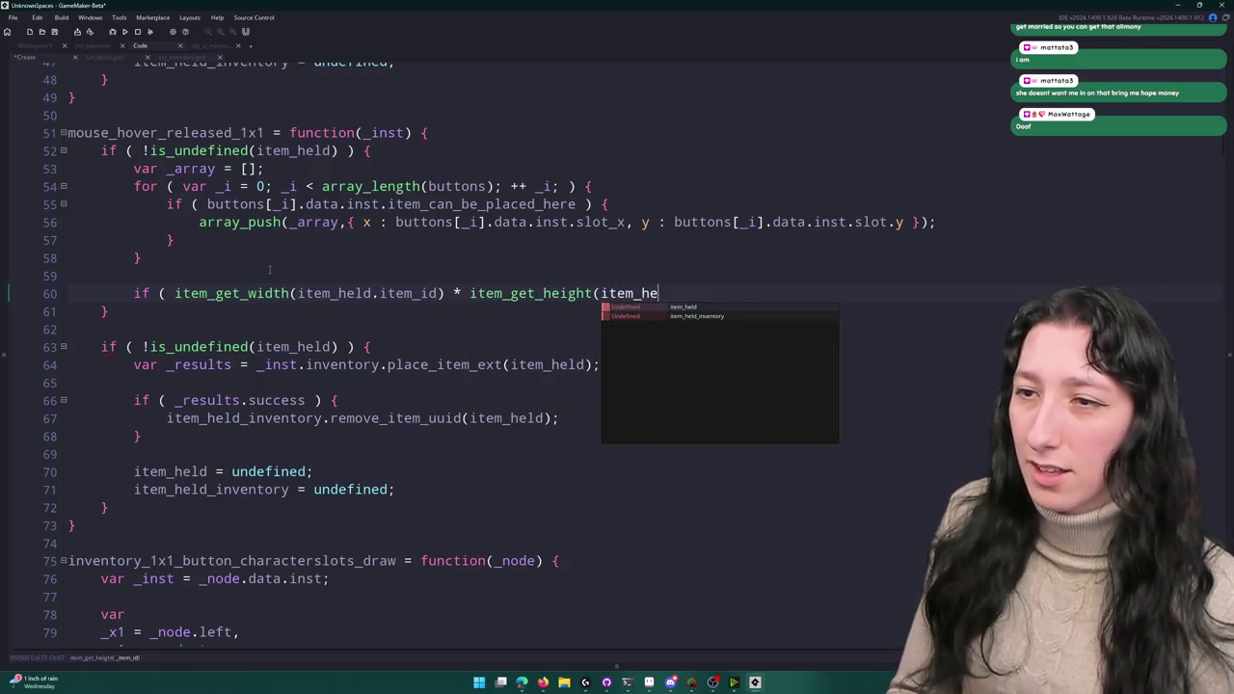
{"action": "type", "text": "em_id) <"}
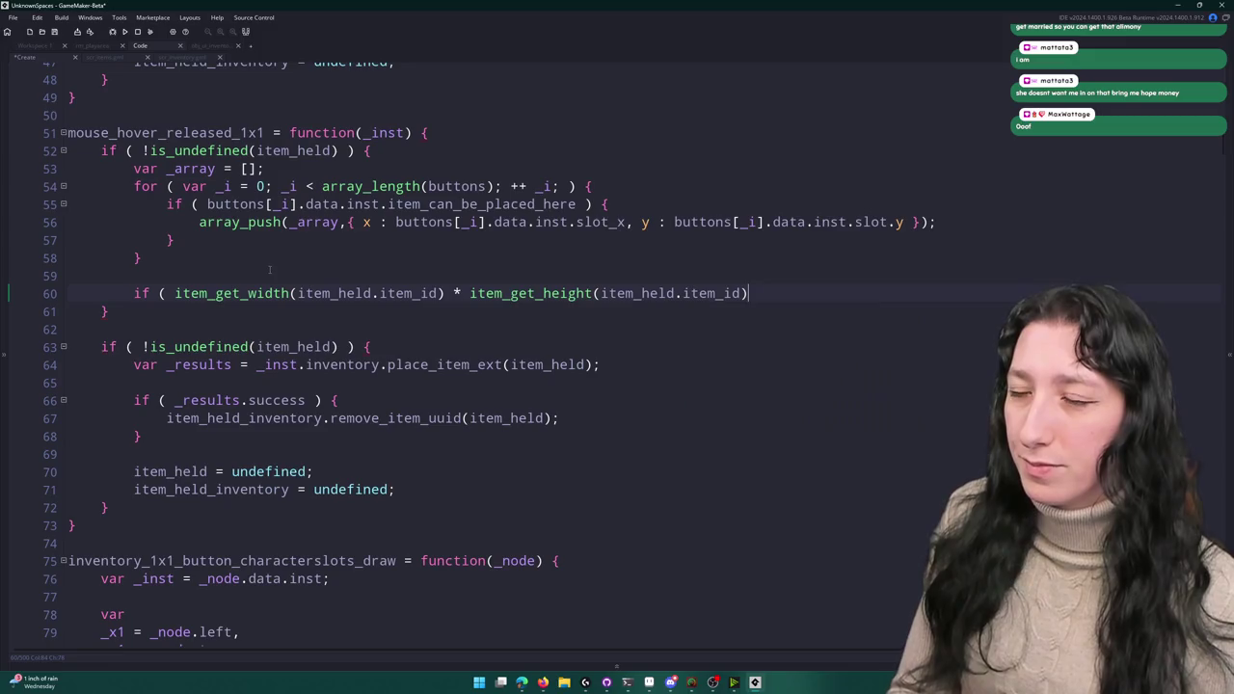
{"action": "type", "text": "="}
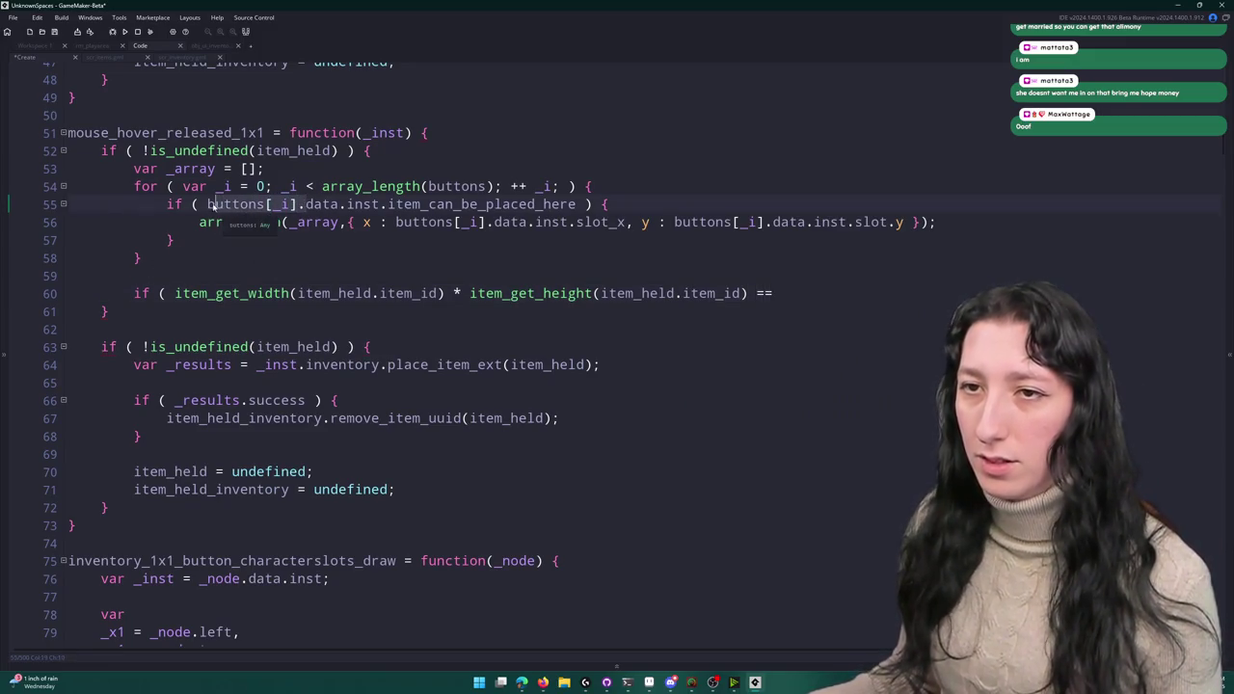
- Complete the condition as (width * height) == array_length(_array) and open its empty block
{"action": "left_click", "coordinate": [352, 204]}
{"action": "left_click", "coordinate": [302, 222]}
{"action": "left_click", "coordinate": [800, 293]}
{"action": "type", "text": "array_length(_array) ) {"}
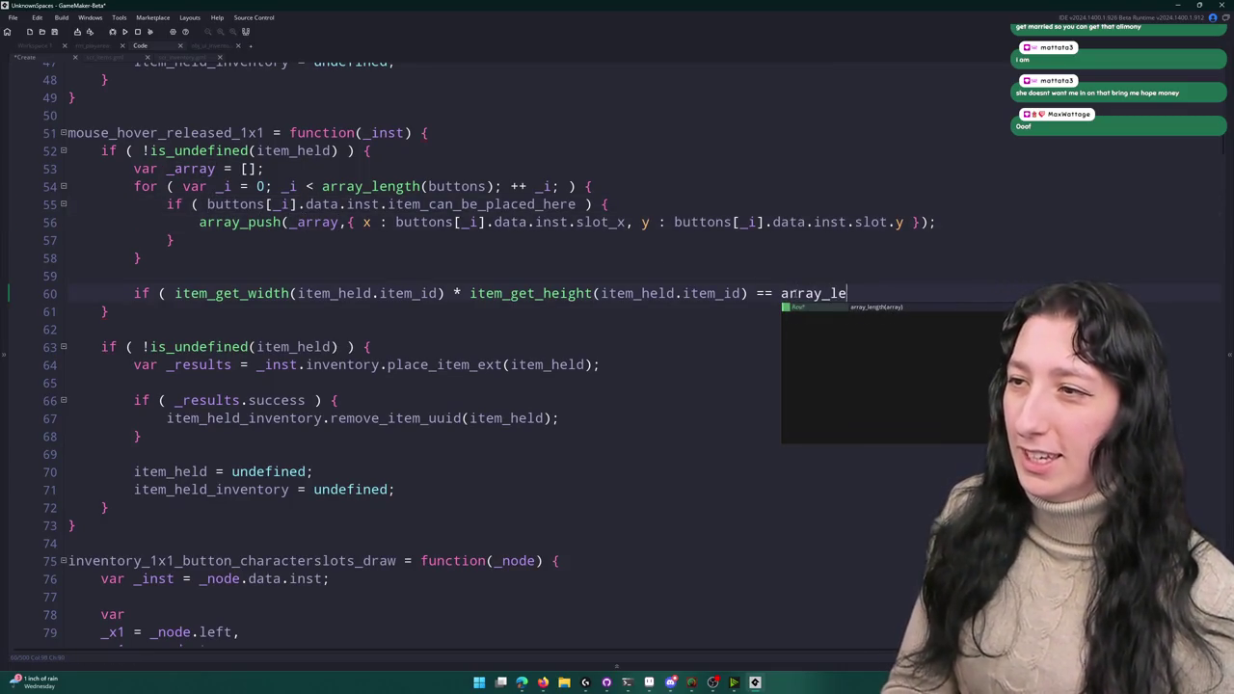
{"action": "key", "text": "Return"}
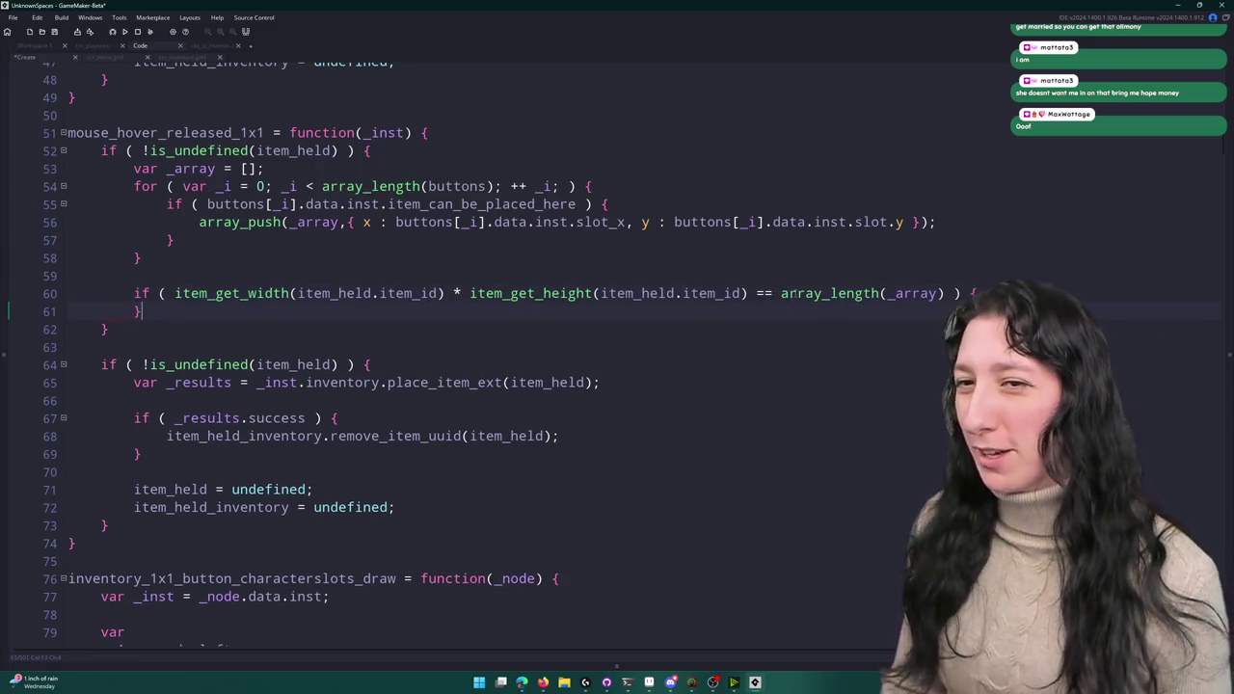
{"action": "left_click", "coordinate": [749, 294]}
{"action": "type", "text": ")"}
{"action": "left_click", "coordinate": [175, 293]}
{"action": "type", "text": "("}
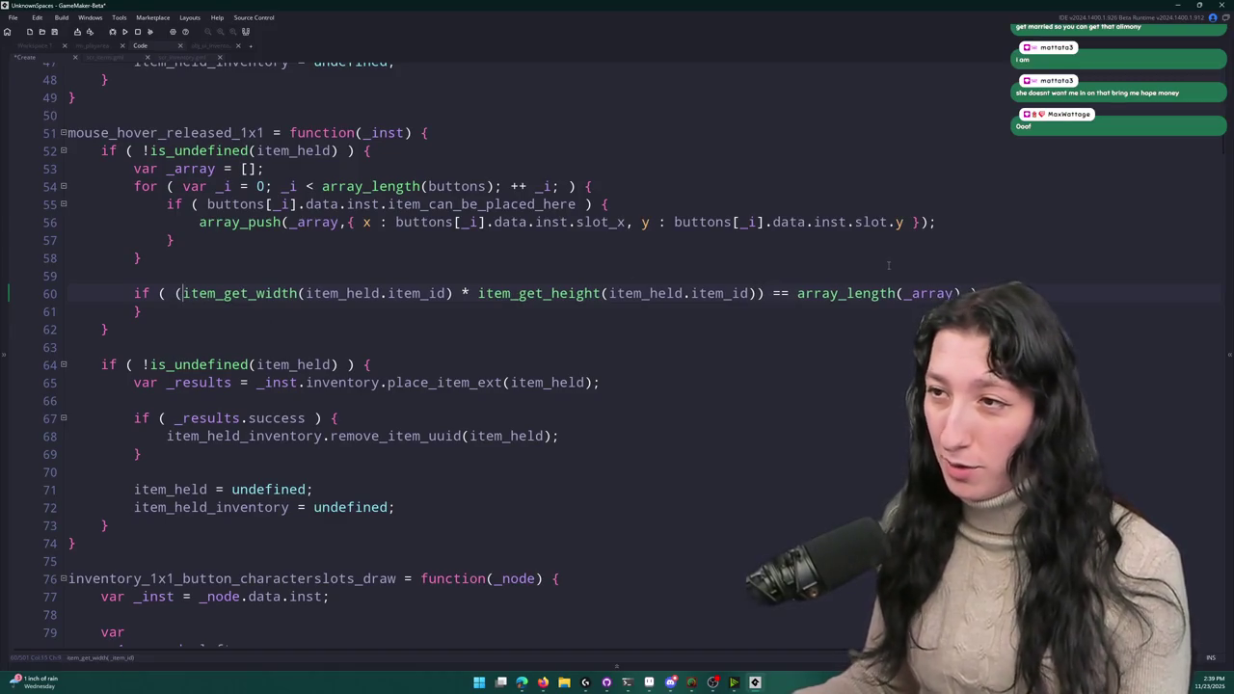
{"action": "key", "text": "End"}
{"action": "key", "text": "Return"}
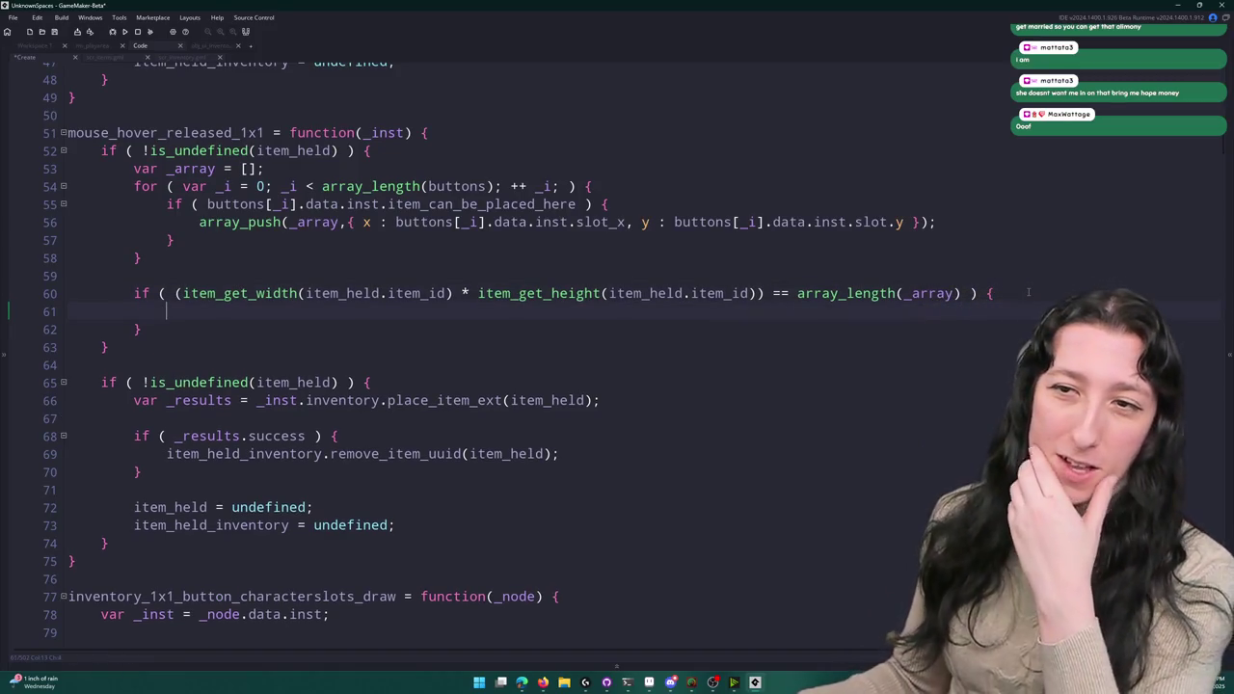
- Paste the place_item_ext and _results.success removal code into the size check and indent it
{"action": "scroll", "coordinate": [953, 259], "scroll_direction": "up", "scroll_amount": 1}
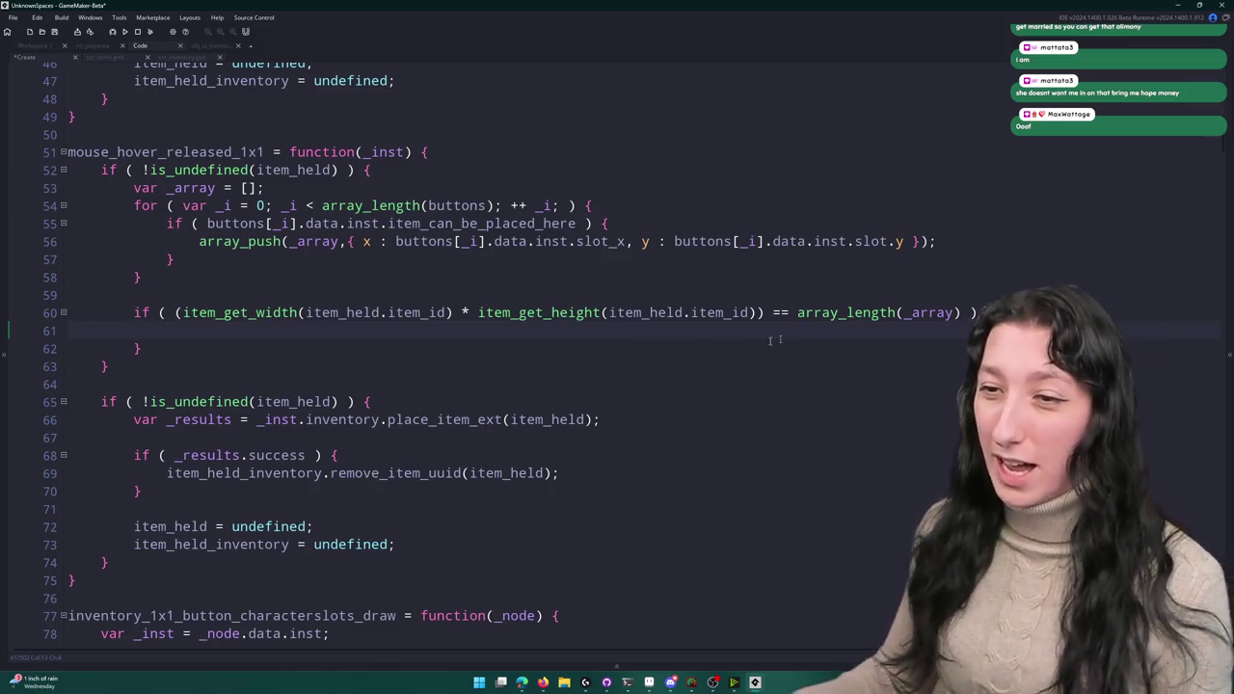
{"action": "scroll", "coordinate": [813, 334], "scroll_direction": "down", "scroll_amount": 3}
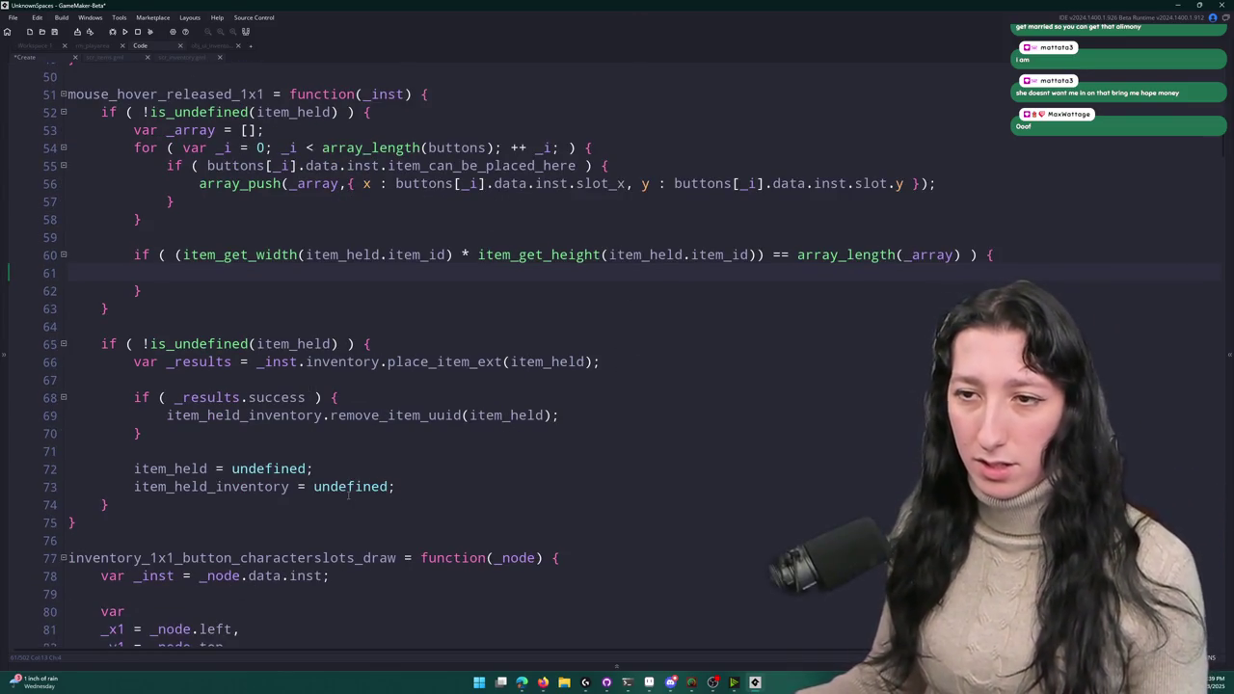
{"action": "left_click_drag", "start_coordinate": [142, 434], "coordinate": [135, 362]}
{"action": "key", "text": "ctrl+c"}
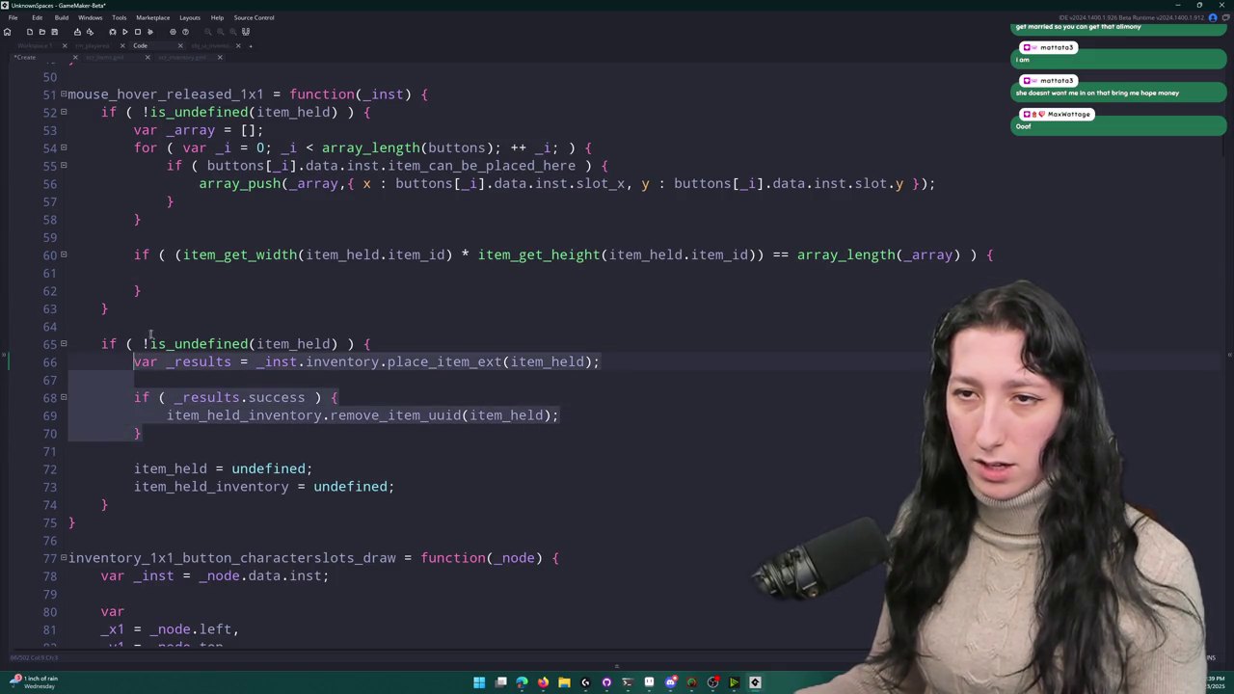
{"action": "left_click", "coordinate": [247, 269]}
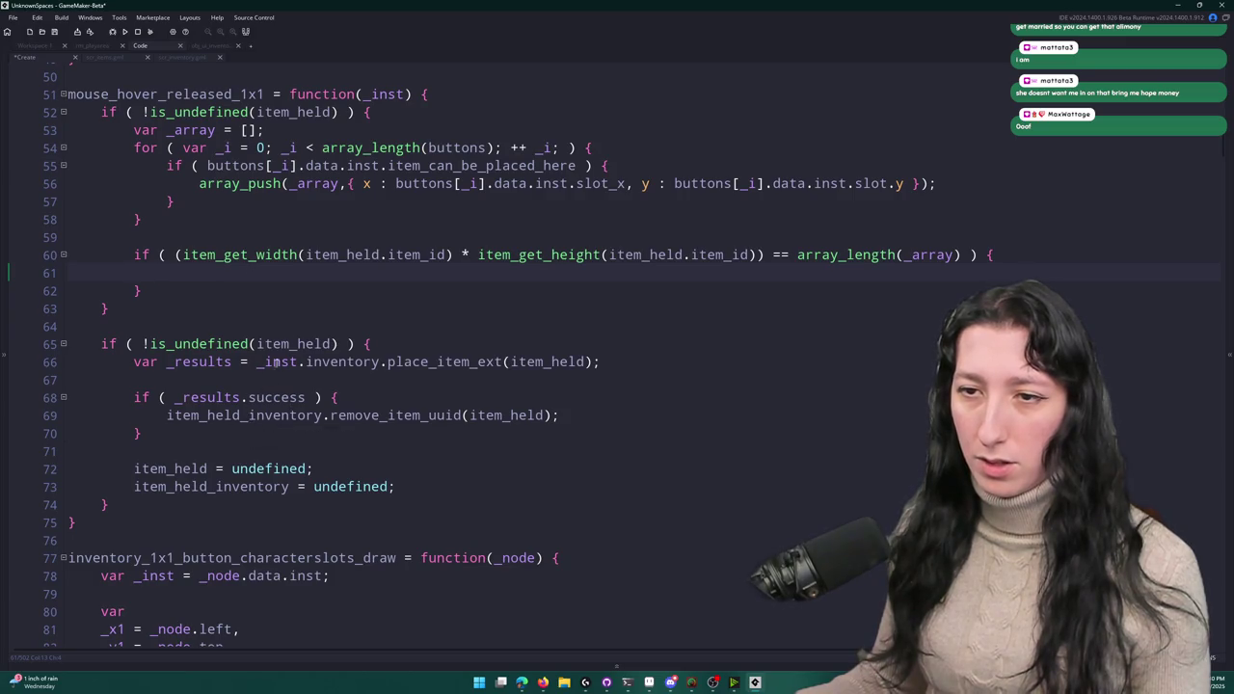
{"action": "key", "text": "ctrl+v"}
{"action": "left_click_drag", "start_coordinate": [70, 353], "coordinate": [135, 307]}
{"action": "key", "text": "Tab"}
{"action": "left_click", "coordinate": [223, 327]}
{"action": "left_click_drag", "start_coordinate": [590, 327], "coordinate": [200, 327]}
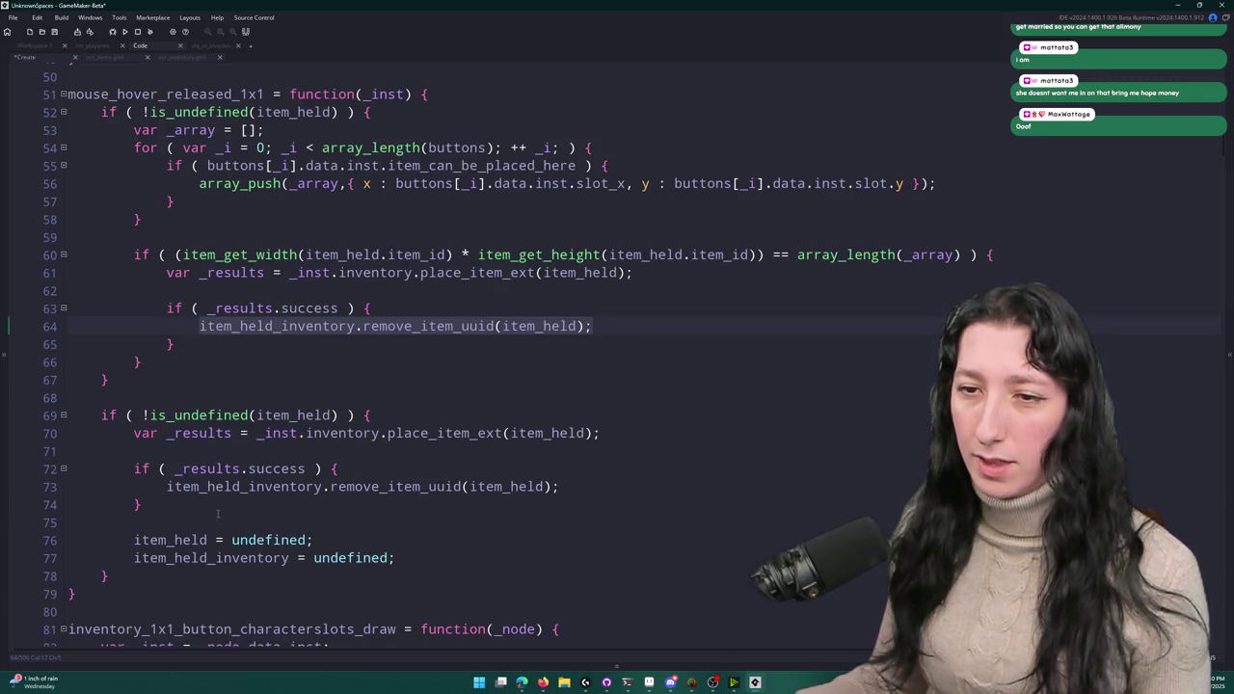
- Delete the old placement block, paste the item_held reset lines after the check, and view place_item_ext's definition
{"action": "left_click", "coordinate": [141, 504]}
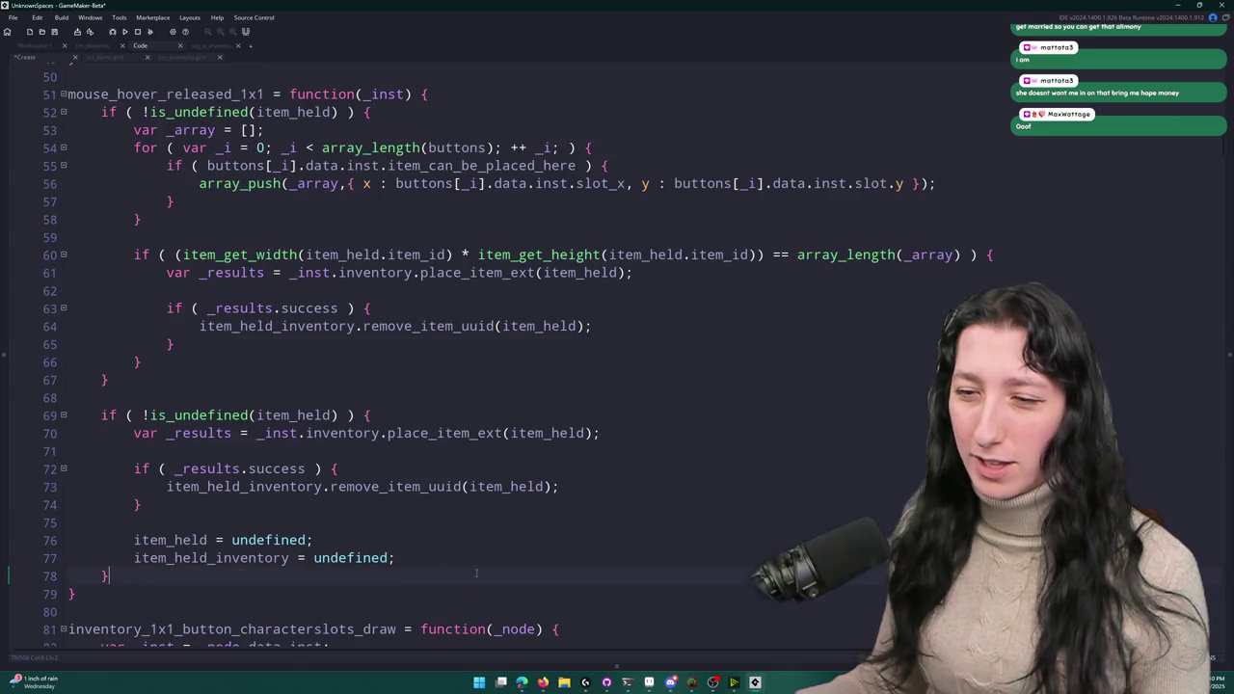
{"action": "left_click", "coordinate": [130, 578]}
{"action": "mouse_move", "coordinate": [130, 578]}
{"action": "left_mouse_down"}
{"action": "mouse_move", "coordinate": [55, 415]}
{"action": "mouse_move", "coordinate": [109, 382]}
{"action": "left_mouse_up"}
{"action": "key", "text": "BackSpace"}
{"action": "key", "text": "Return"}
{"action": "key", "text": "Return"}
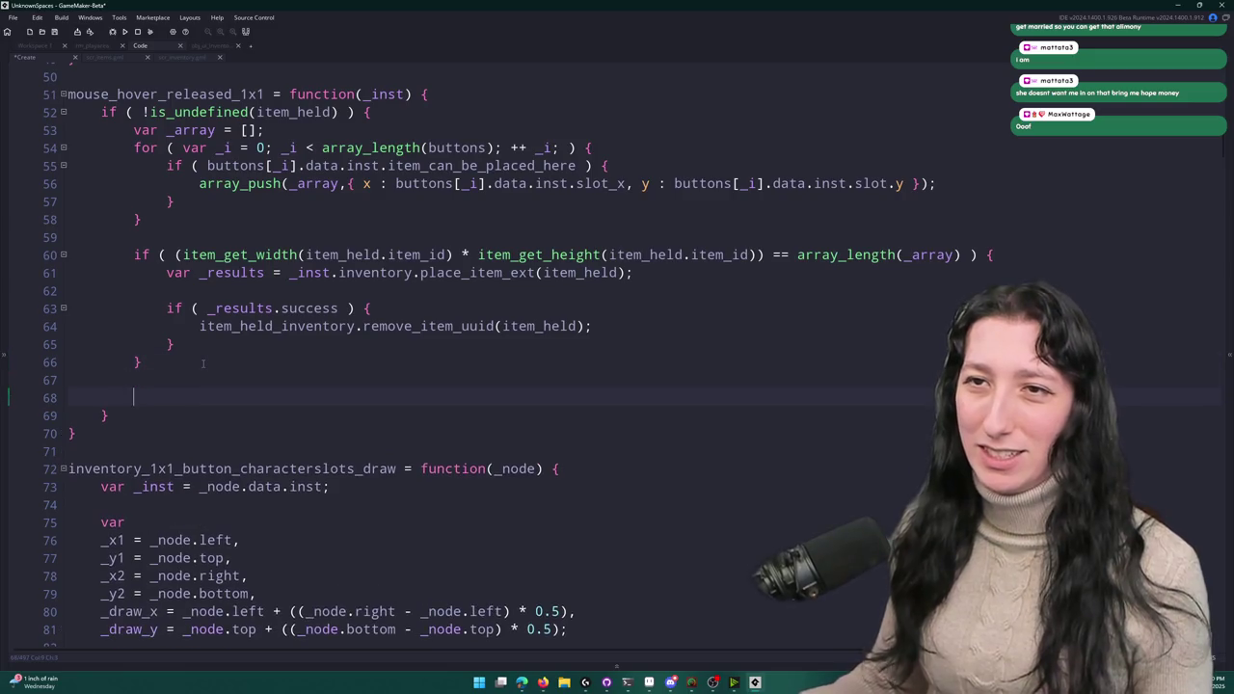
{"action": "type", "text": "item_held = undefined; item_held_inventory = undefined;"}
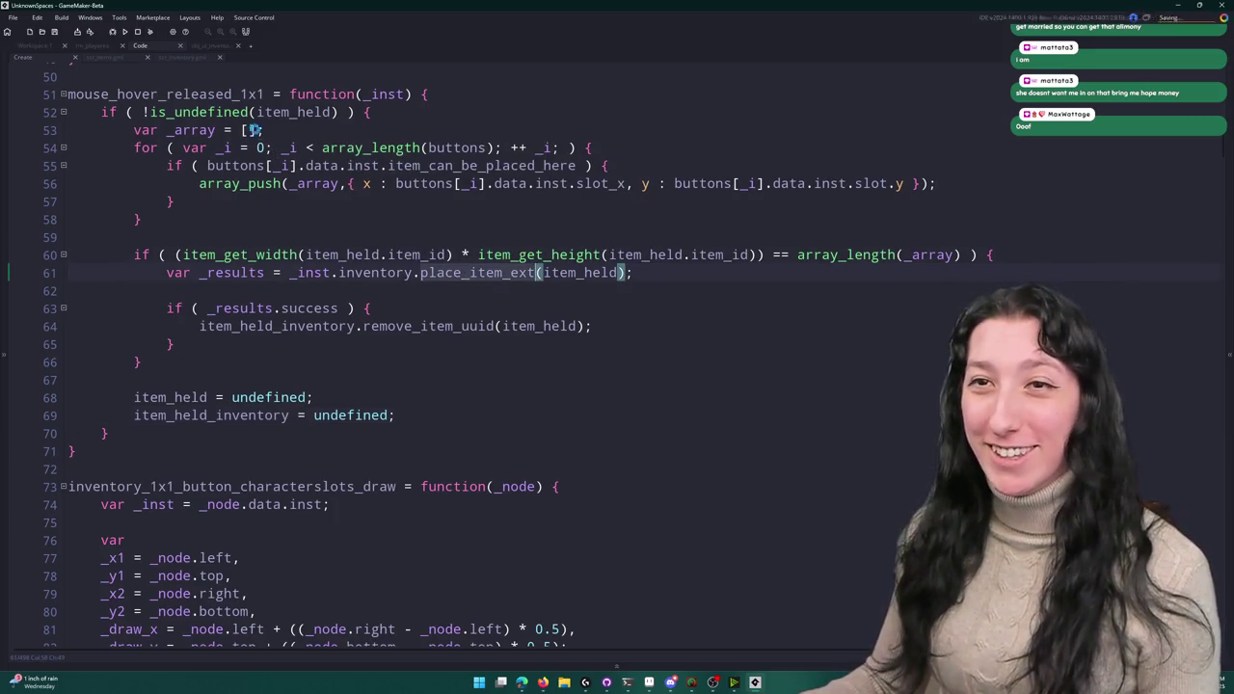
{"action": "left_click", "coordinate": [521, 273], "text": "ctrl"}
- Deselect the place_item_is_available name and scroll through the surrounding code to review it
{"action": "left_click", "coordinate": [288, 282]}
{"action": "scroll", "coordinate": [289, 281], "scroll_direction": "down", "scroll_amount": 1}
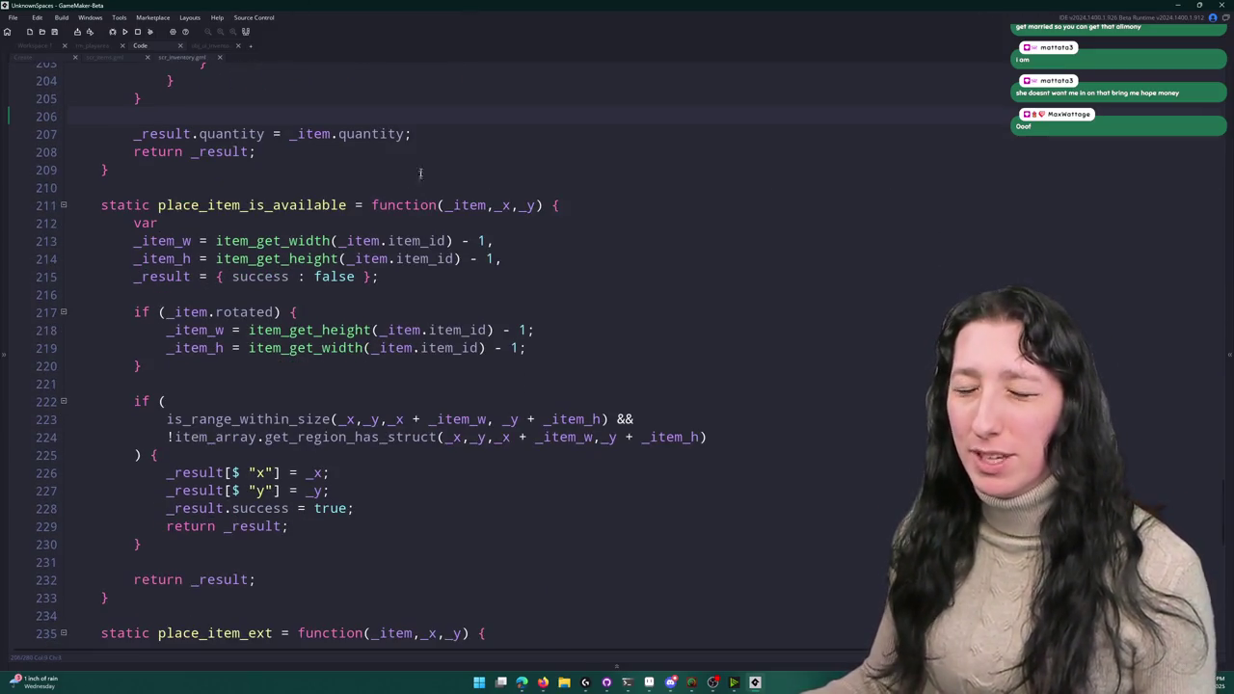
{"action": "scroll", "coordinate": [247, 364], "scroll_direction": "down", "scroll_amount": 1}
{"action": "scroll", "coordinate": [248, 363], "scroll_direction": "up", "scroll_amount": 3}
{"action": "scroll", "coordinate": [247, 363], "scroll_direction": "down", "scroll_amount": 7}
{"action": "scroll", "coordinate": [247, 363], "scroll_direction": "down", "scroll_amount": 5}
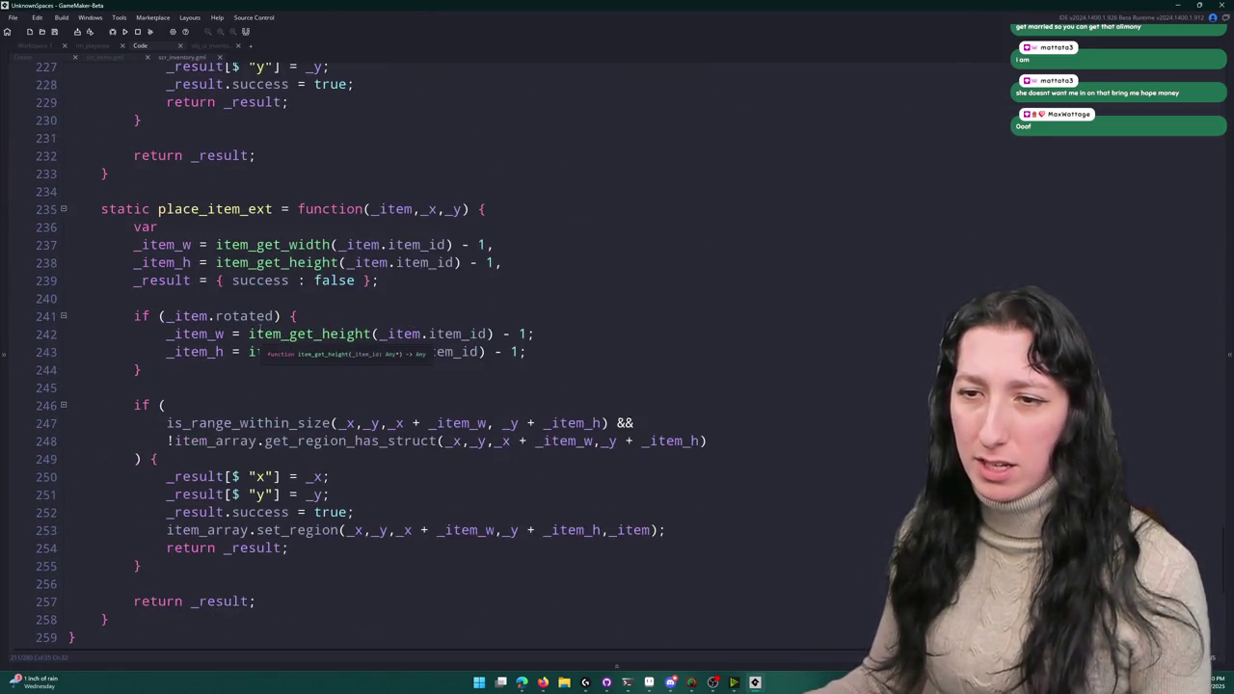
{"action": "scroll", "coordinate": [260, 333], "scroll_direction": "down", "scroll_amount": 1}
{"action": "scroll", "coordinate": [260, 332], "scroll_direction": "up", "scroll_amount": 1}
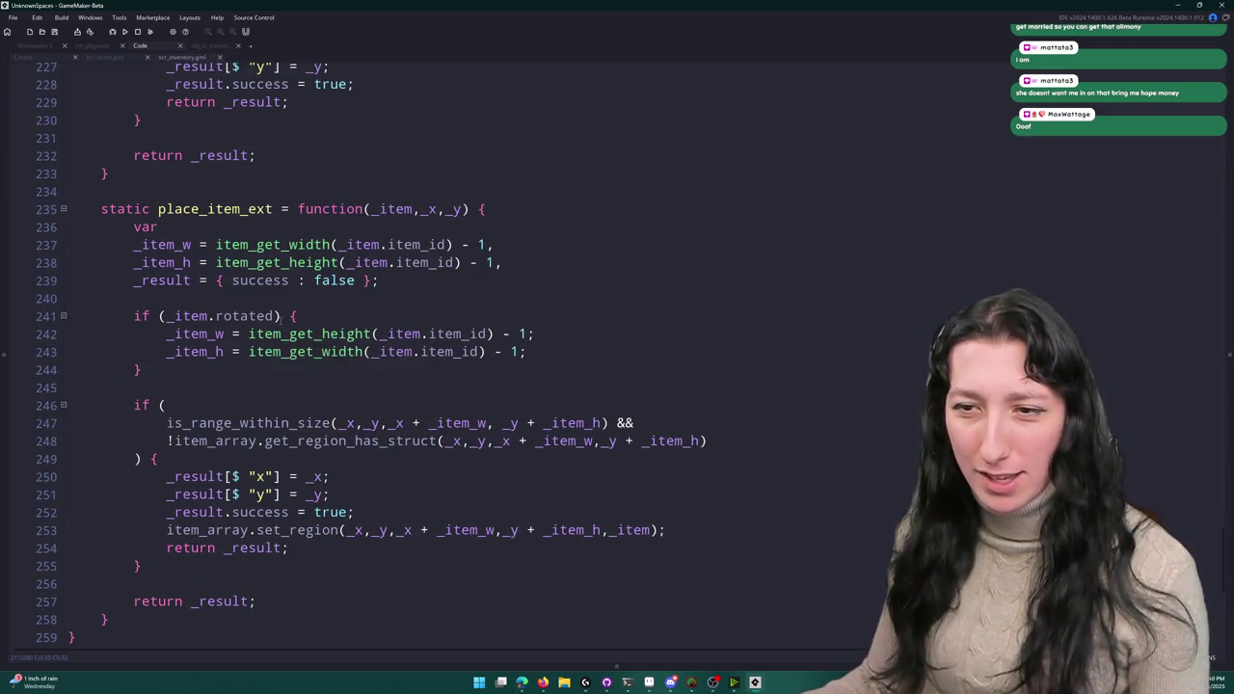
{"action": "scroll", "coordinate": [261, 333], "scroll_direction": "up", "scroll_amount": 10}
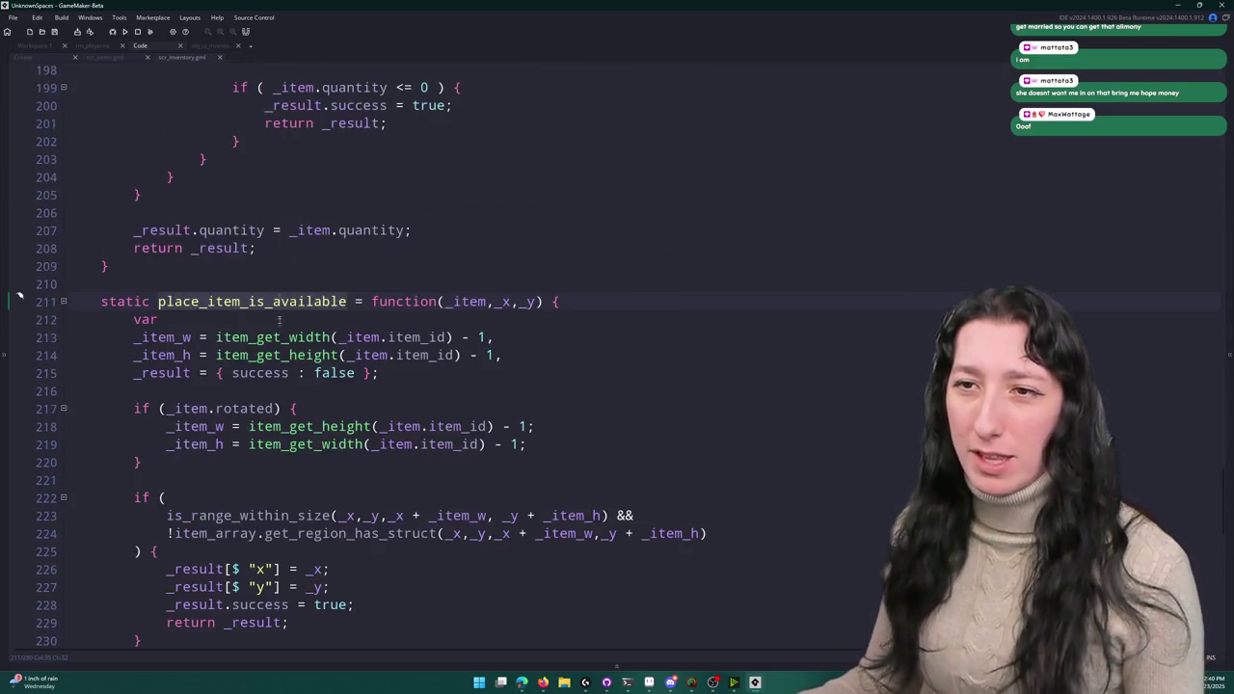
- Replace place_item_ext on line 61 with place_item_is_available and check its definition in scr_inventory
{"action": "key", "text": "alt+Left"}
{"action": "key", "text": "alt+Left"}
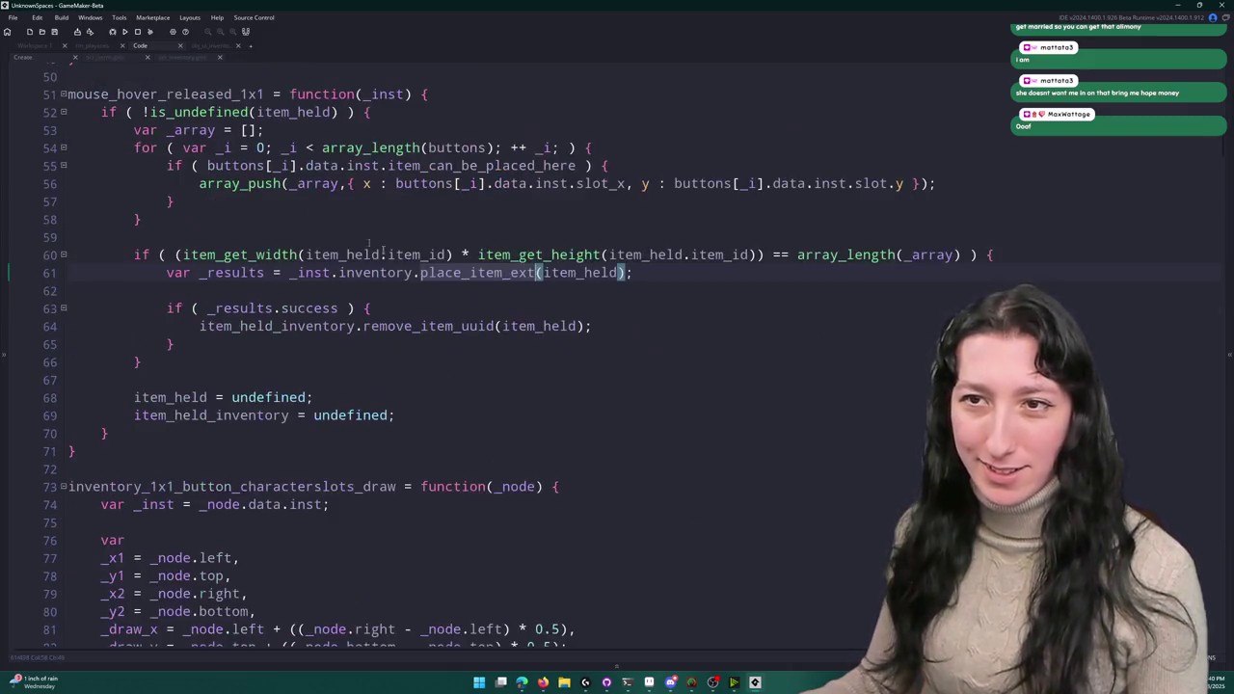
{"action": "double_click", "coordinate": [454, 274]}
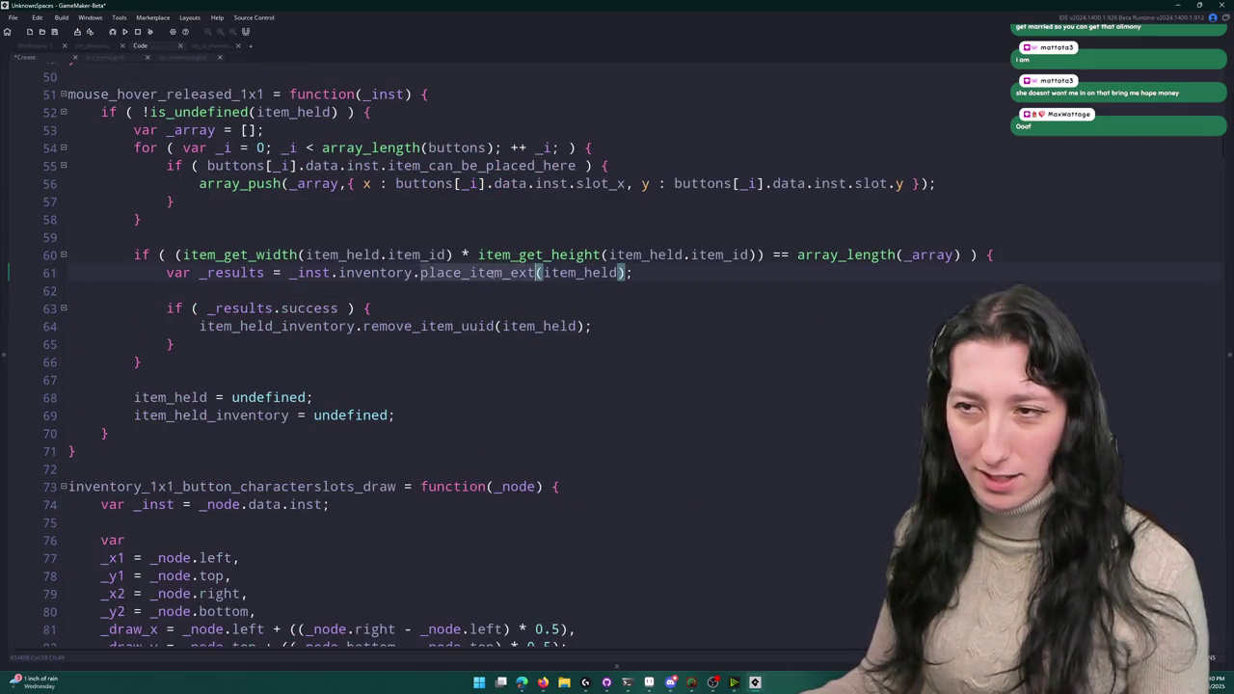
{"action": "type", "text": "place_item_is_available"}
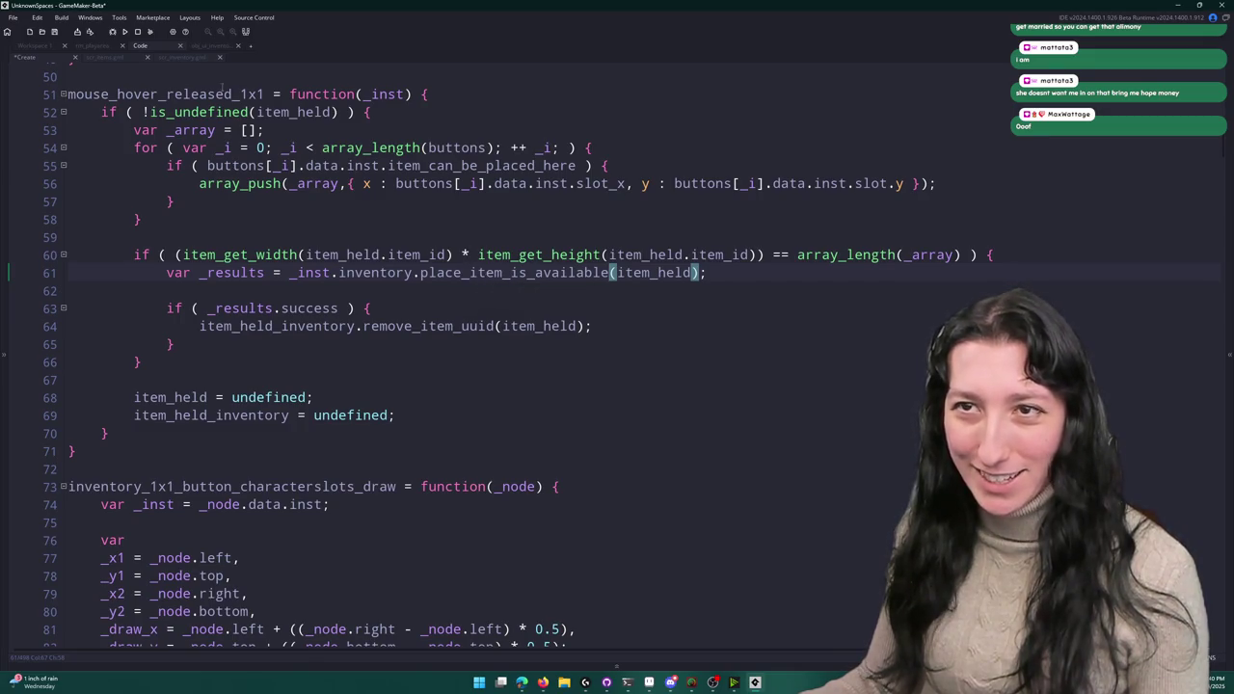
{"action": "left_click", "coordinate": [176, 60]}
{"action": "left_click", "coordinate": [93, 60]}
{"action": "left_click", "coordinate": [27, 56]}
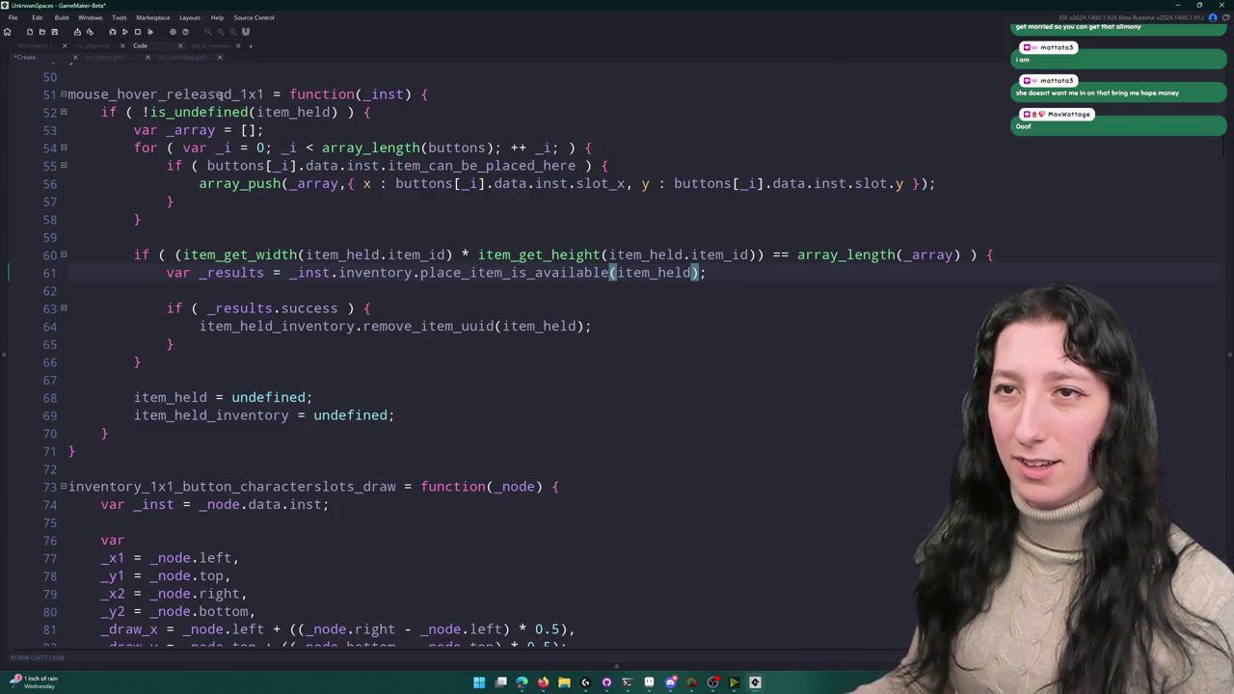
{"action": "key", "text": "F12"}
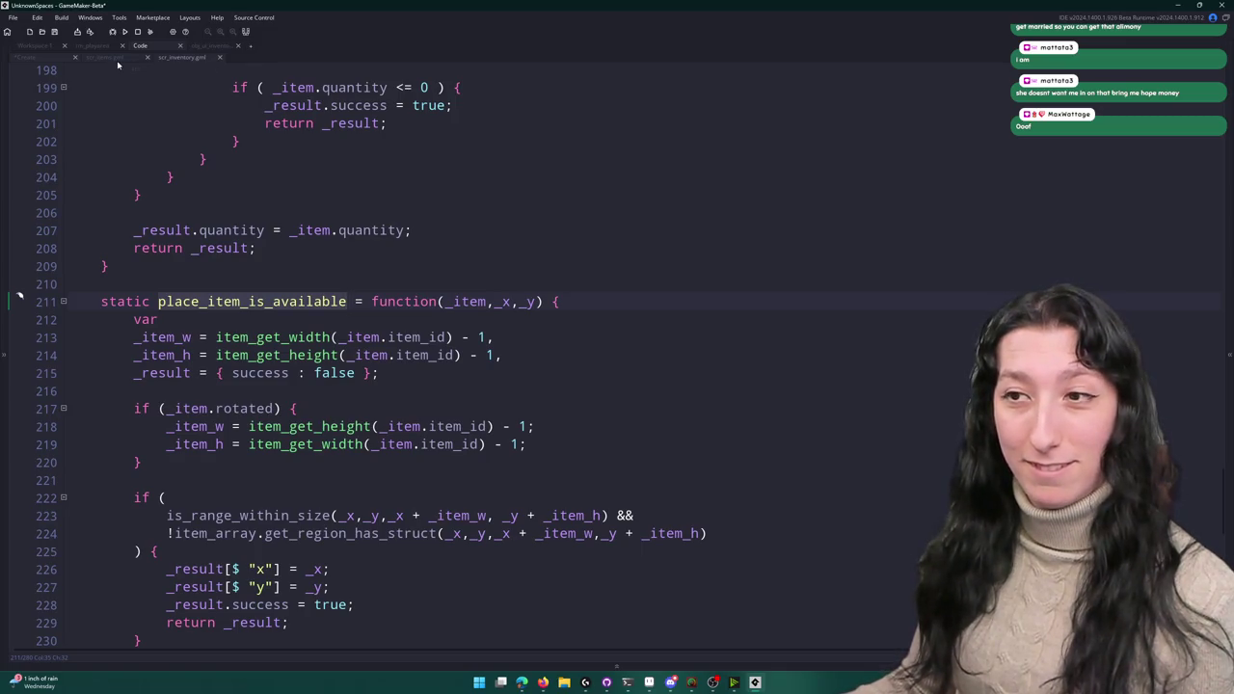
{"action": "left_click", "coordinate": [118, 58]}
{"action": "left_click", "coordinate": [42, 57]}
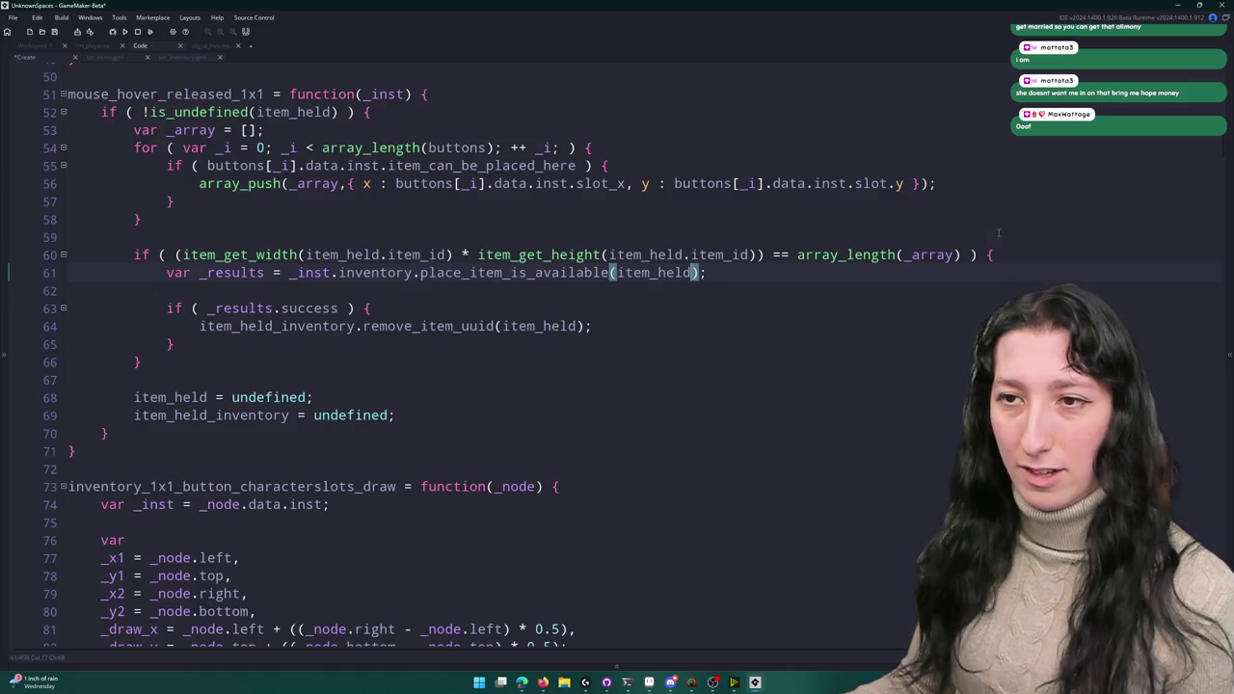
- Replace line 61's _results assignment with the item_held_inventory.remove_item_uuid(item_held) call copied from line 64
{"action": "left_click", "coordinate": [264, 274]}
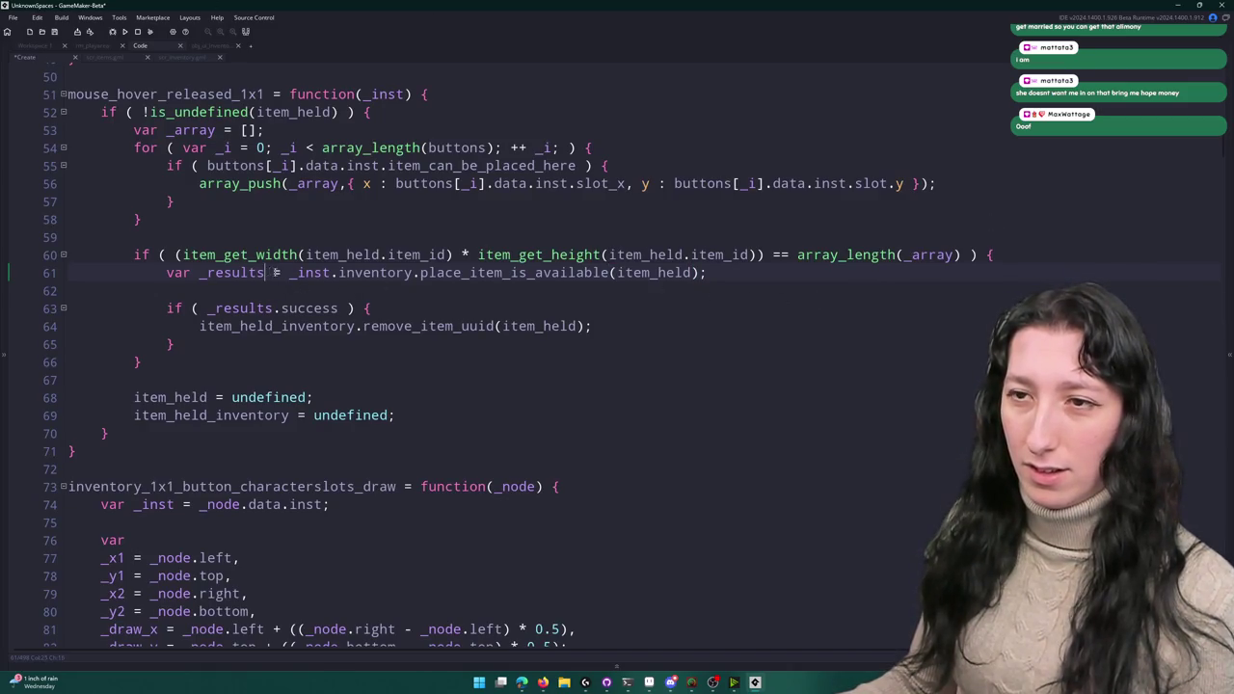
{"action": "left_click_drag", "start_coordinate": [167, 272], "coordinate": [276, 273]}
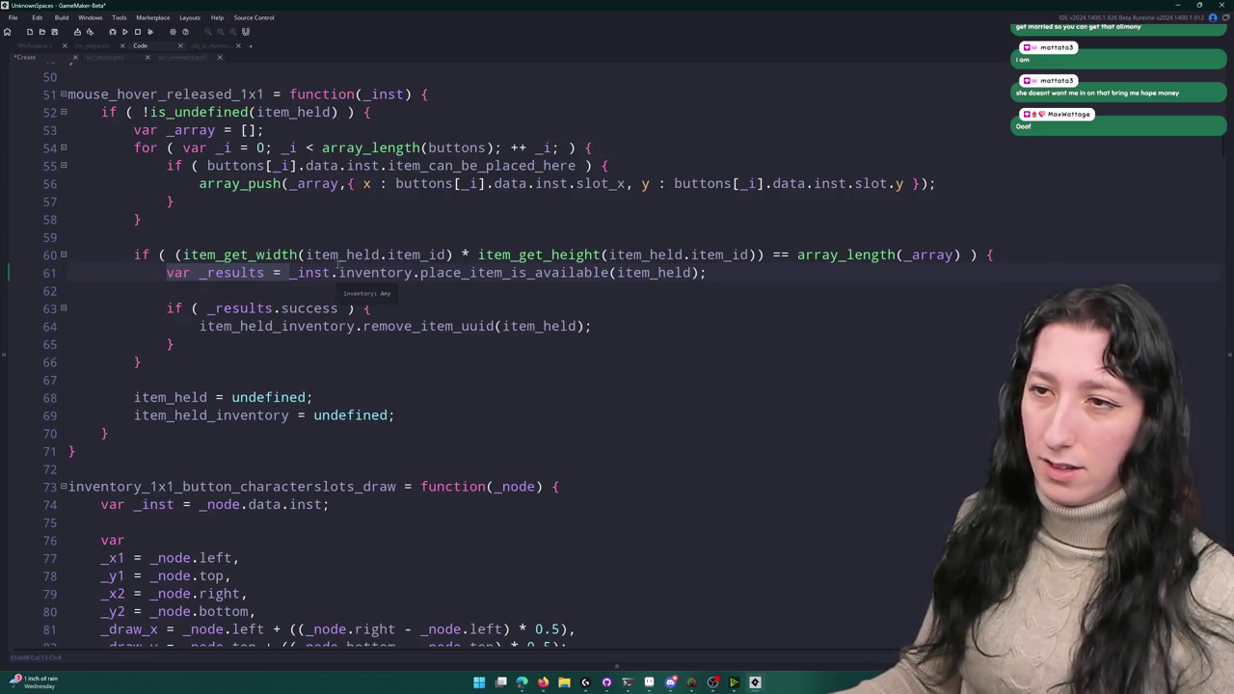
{"action": "left_click", "coordinate": [960, 255]}
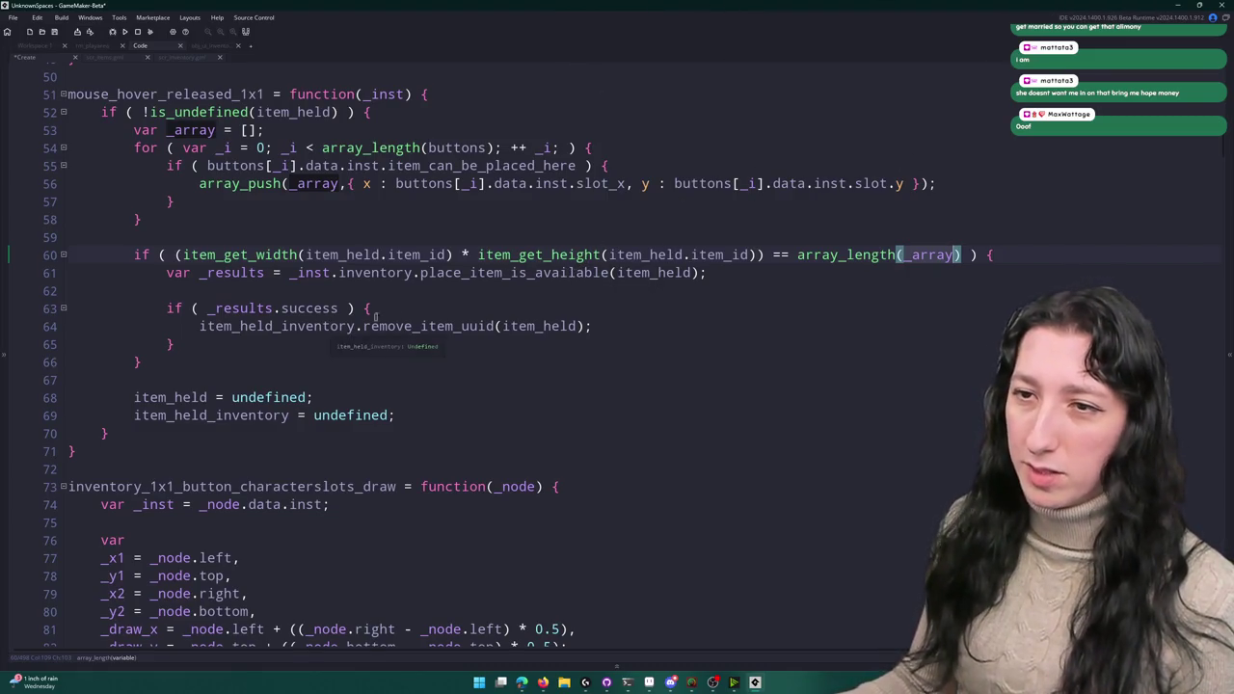
{"action": "left_click_drag", "start_coordinate": [595, 328], "coordinate": [199, 327]}
{"action": "key", "text": "ctrl+c"}
{"action": "left_click", "coordinate": [742, 274]}
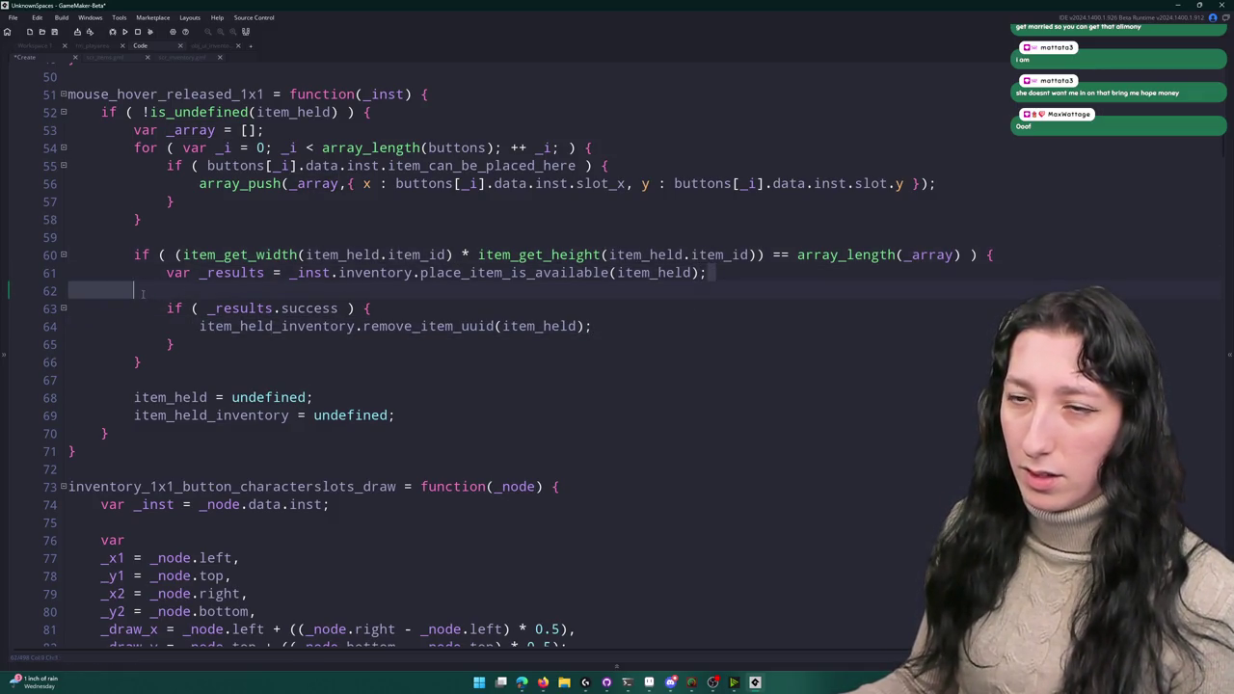
{"action": "left_click_drag", "start_coordinate": [742, 273], "coordinate": [154, 278]}
{"action": "key", "text": "ctrl+v"}
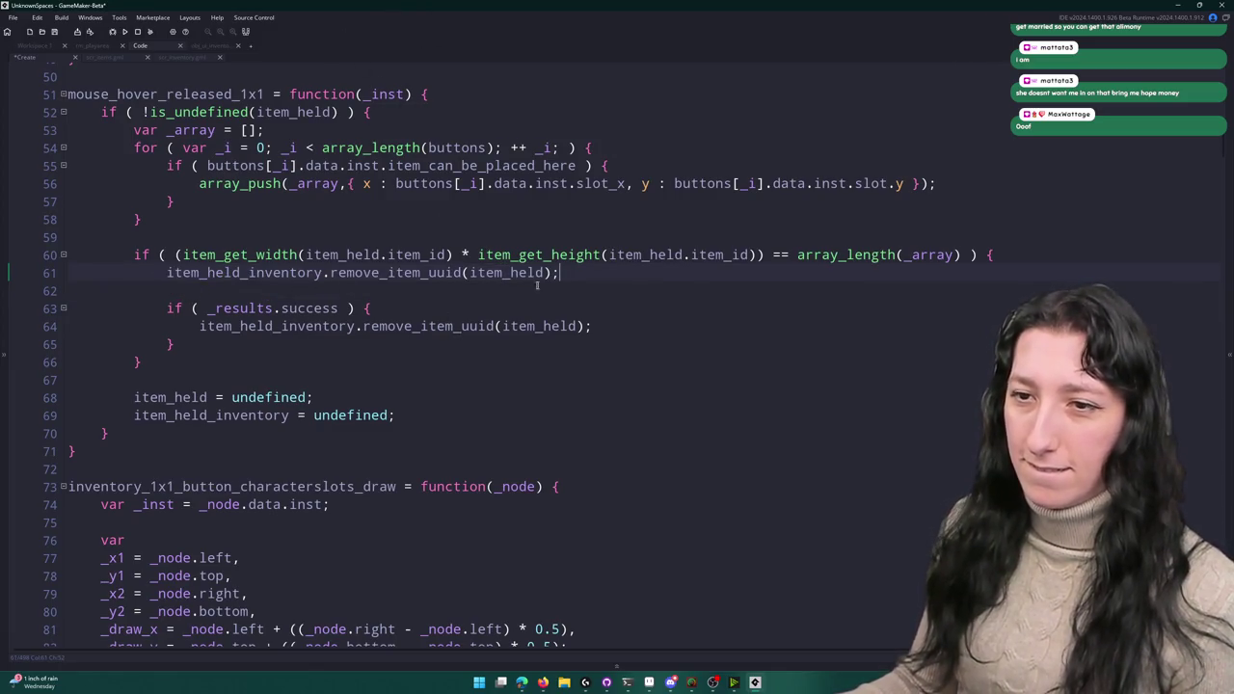
- Add item_held_inventory.place_item_ext(item_held on line 62, delete the old success-check block, and open scr_inventory
{"action": "key", "text": "Return"}
{"action": "type", "text": "item_held_inventory."}
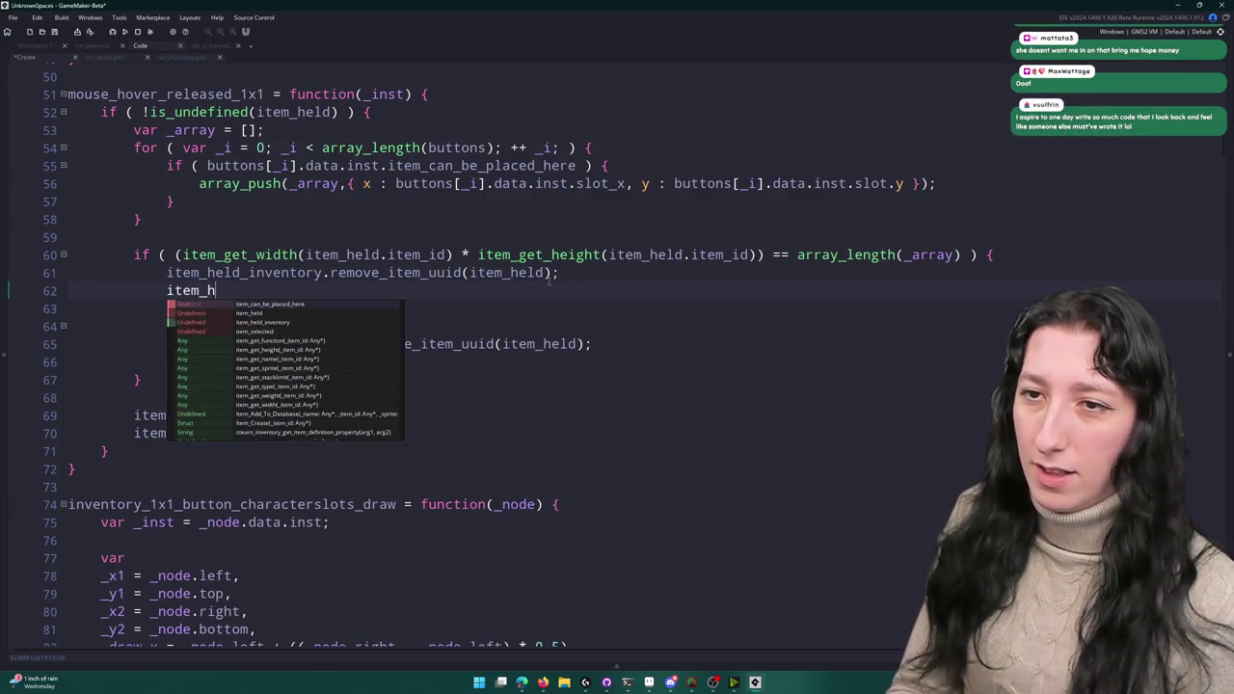
{"action": "type", "text": "pl"}
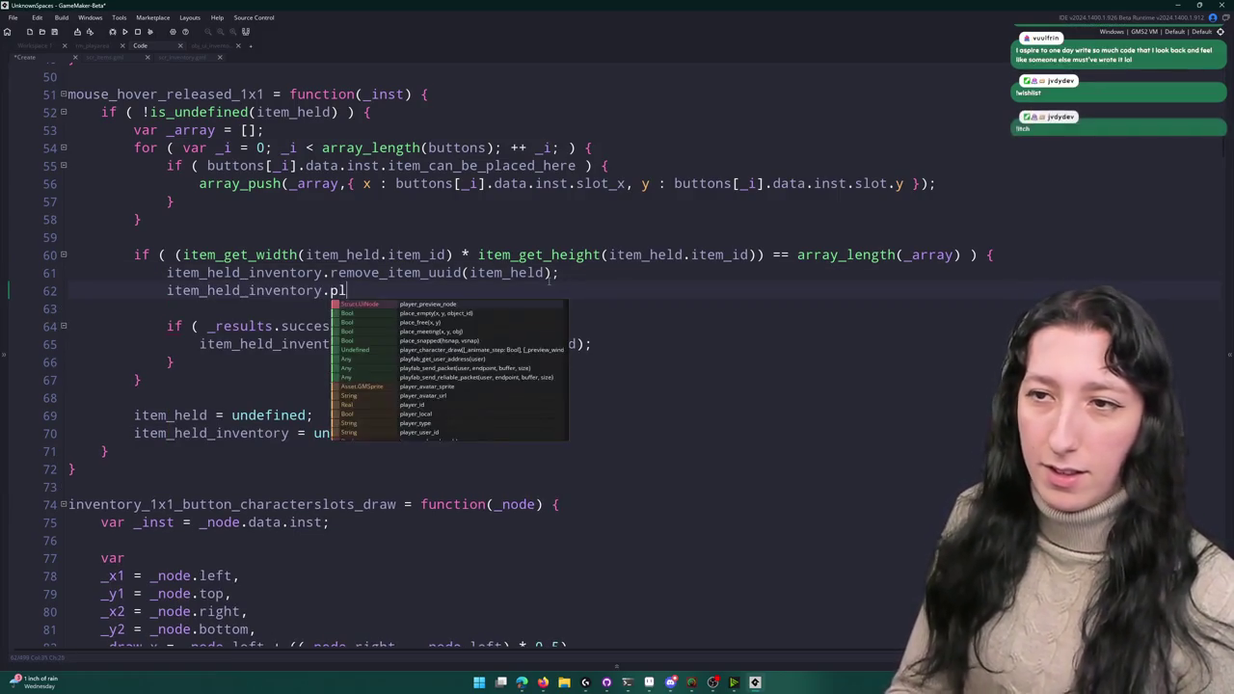
{"action": "type", "text": "ace_item_e"}
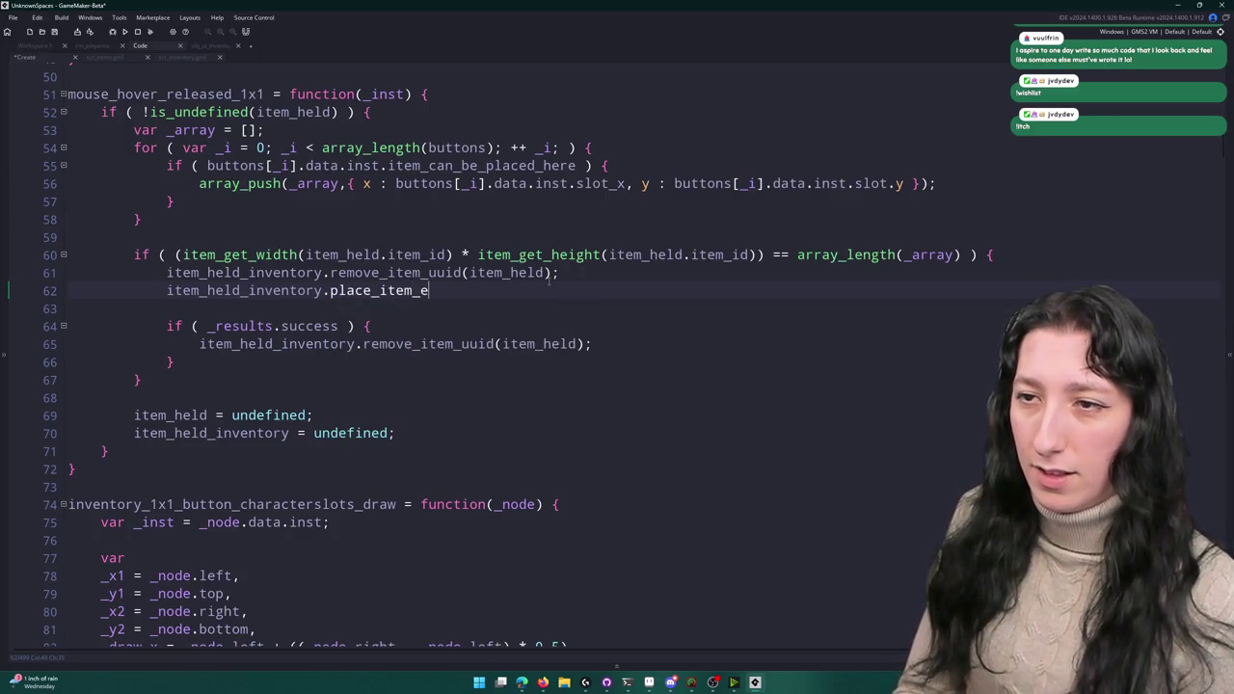
{"action": "type", "text": "xt(item_held,"}
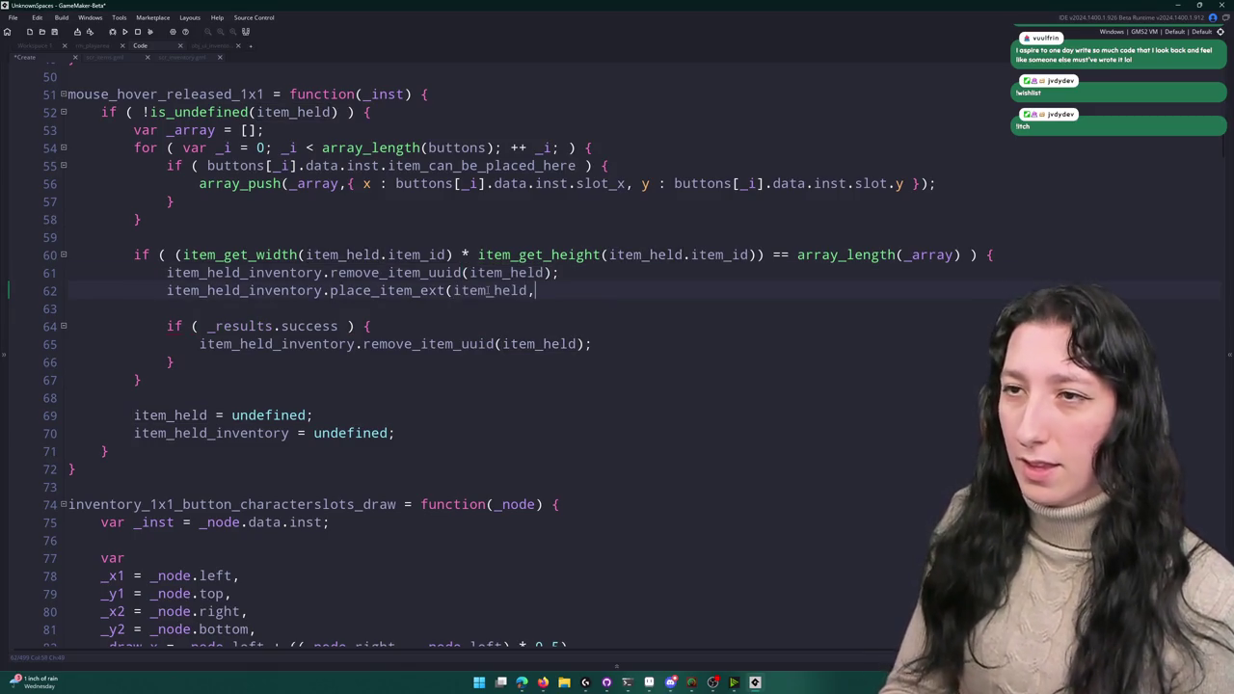
{"action": "mouse_move", "coordinate": [178, 363]}
{"action": "left_mouse_down"}
{"action": "mouse_move", "coordinate": [144, 328]}
{"action": "mouse_move", "coordinate": [96, 309]}
{"action": "mouse_move", "coordinate": [540, 290]}
{"action": "left_mouse_up"}
{"action": "key", "text": "BackSpace"}
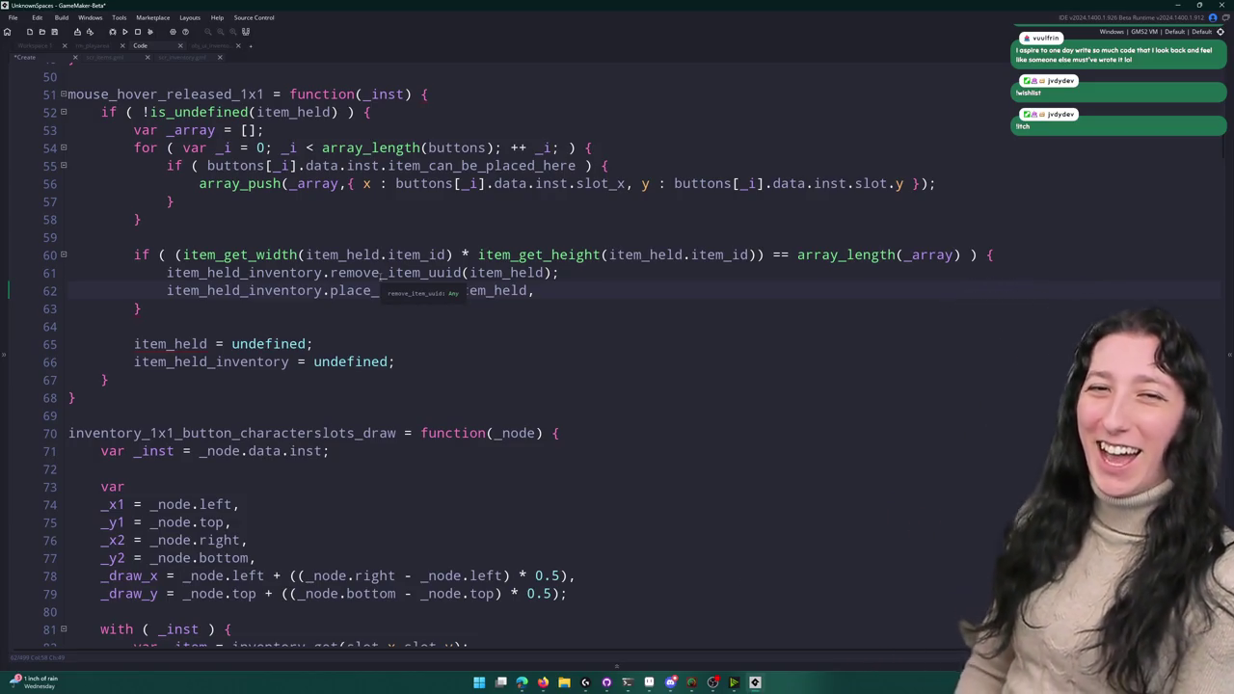
{"action": "left_click", "coordinate": [194, 60]}
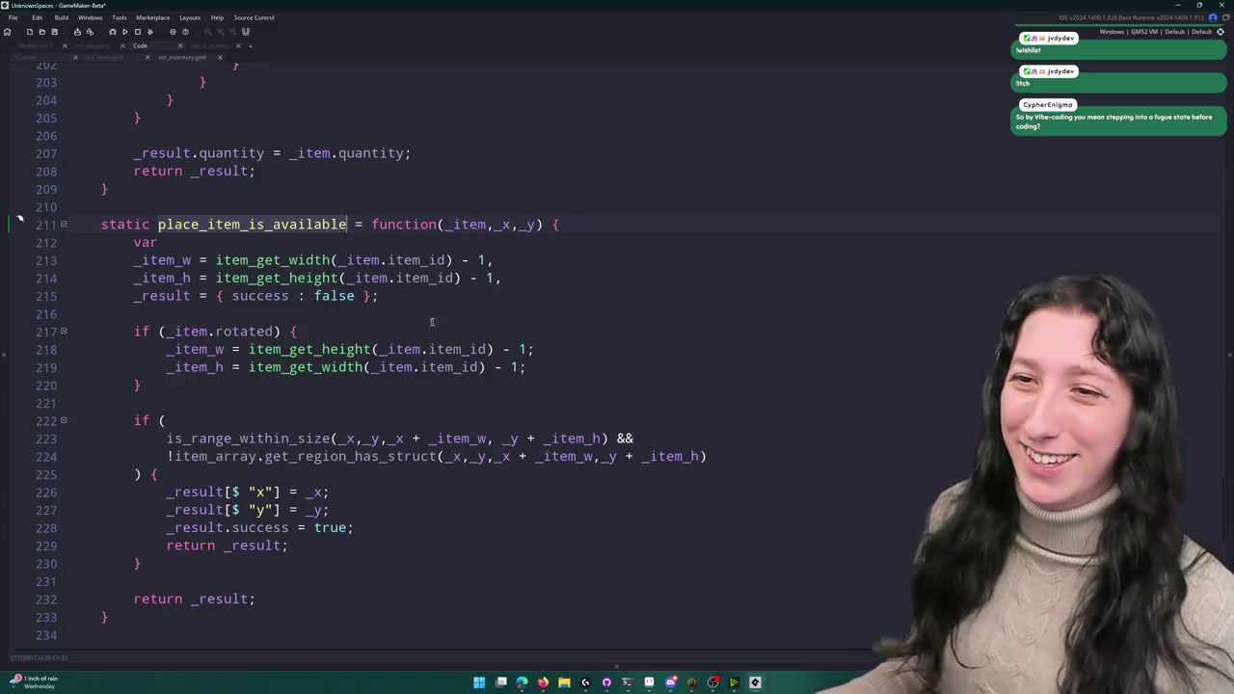
- Scroll through scr_inventory.gml around line 218 to review the placement functions
{"action": "scroll", "coordinate": [519, 286], "scroll_direction": "down", "scroll_amount": 3}
{"action": "scroll", "coordinate": [514, 277], "scroll_direction": "up", "scroll_amount": 1}
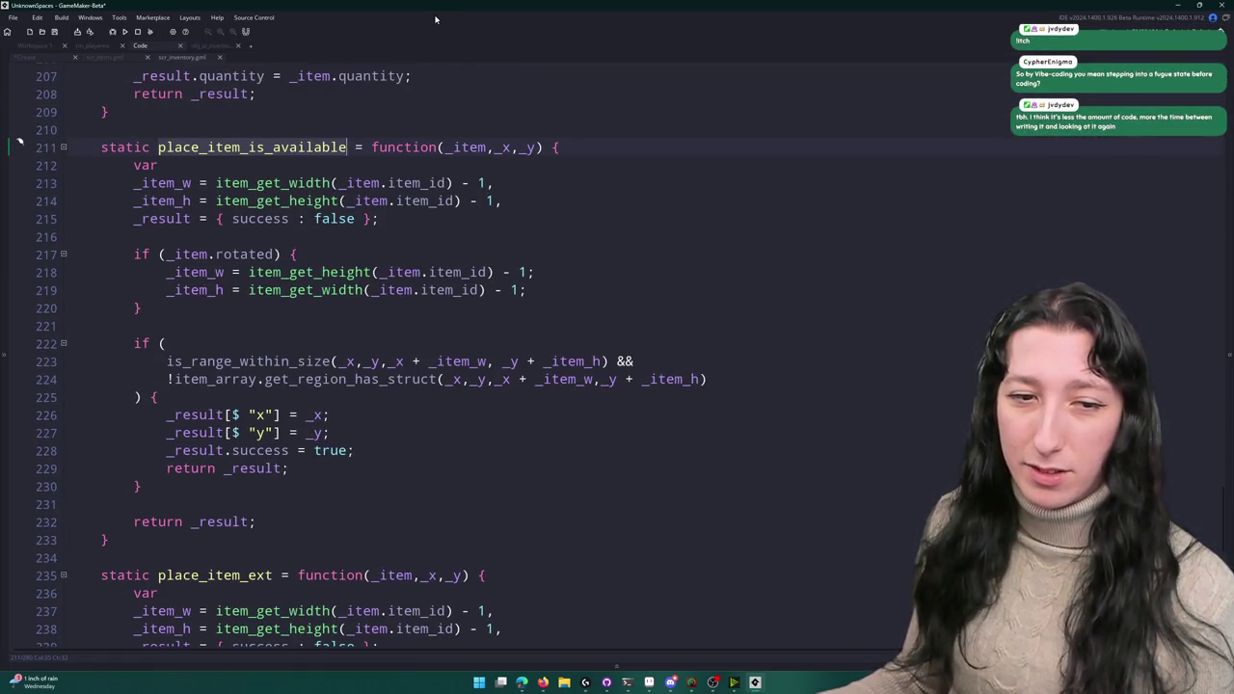
{"action": "left_click", "coordinate": [573, 271]}
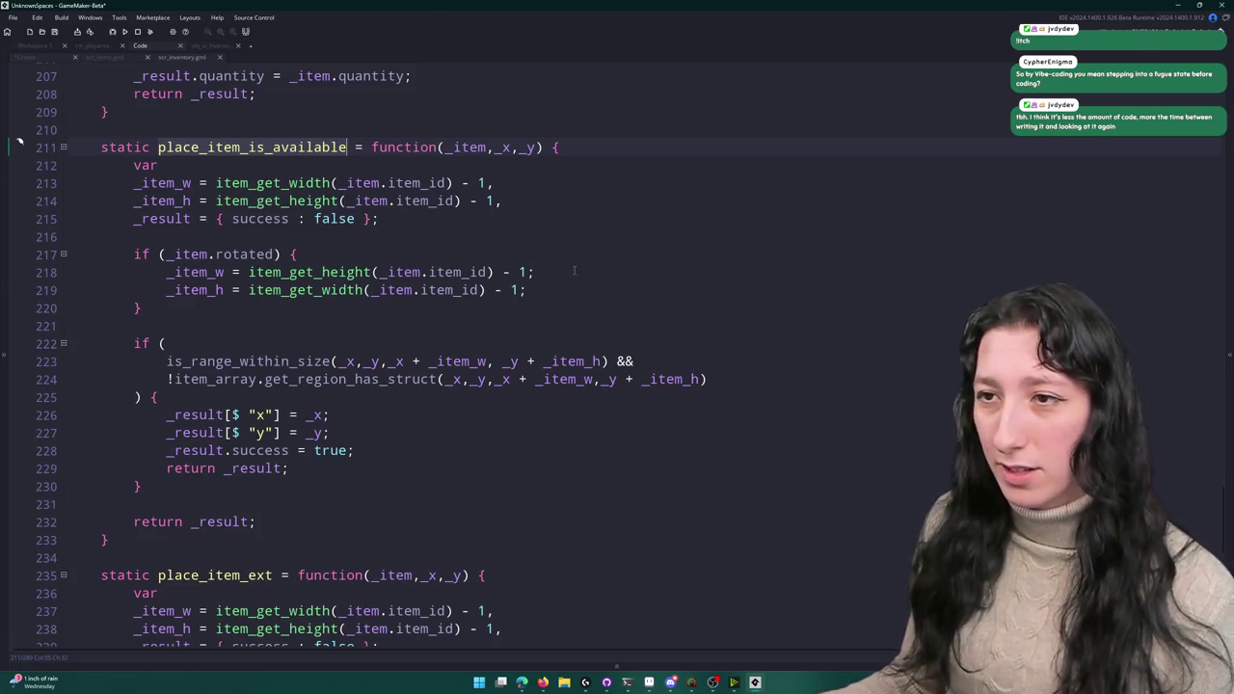
{"action": "scroll", "coordinate": [573, 271], "scroll_direction": "down", "scroll_amount": 2}
{"action": "scroll", "coordinate": [573, 271], "scroll_direction": "up", "scroll_amount": 2}
{"action": "scroll", "coordinate": [356, 351], "scroll_direction": "down", "scroll_amount": 4}
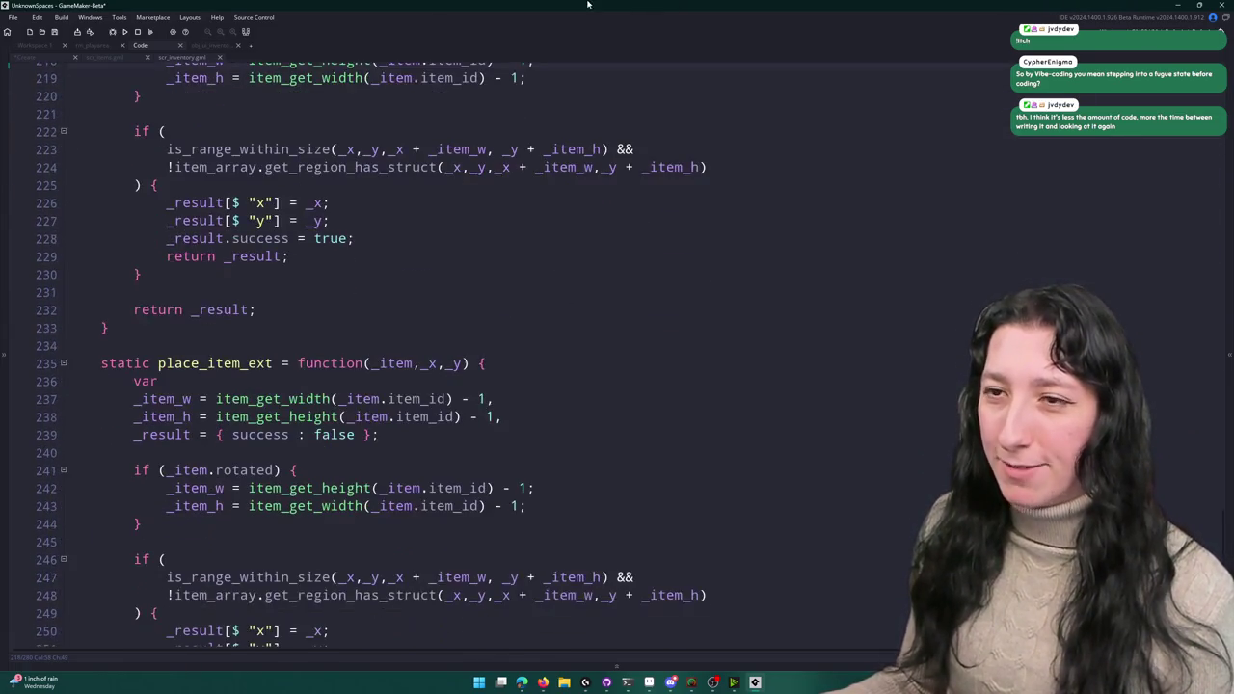
{"action": "scroll", "coordinate": [357, 351], "scroll_direction": "up", "scroll_amount": 2}
- Compare the scr_items and scr_inventory code with the Create event, ending with the caret after the button loop
{"action": "left_click", "coordinate": [118, 58]}
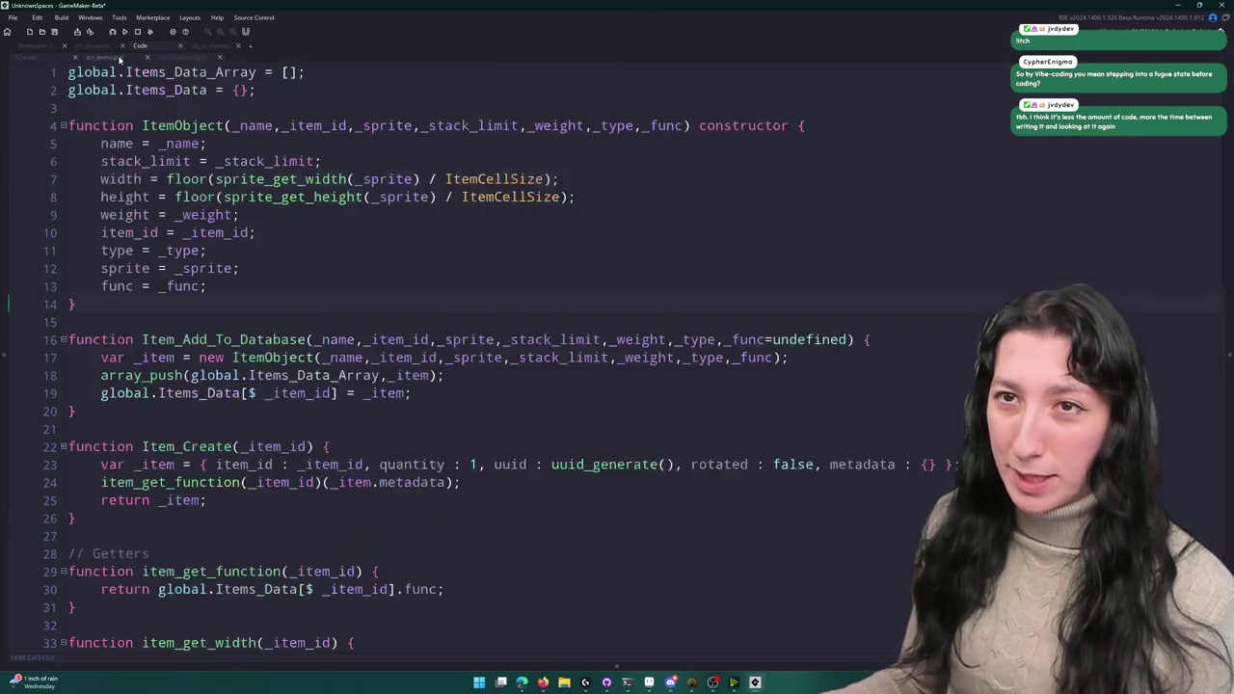
{"action": "left_click", "coordinate": [40, 59]}
{"action": "left_click", "coordinate": [472, 290]}
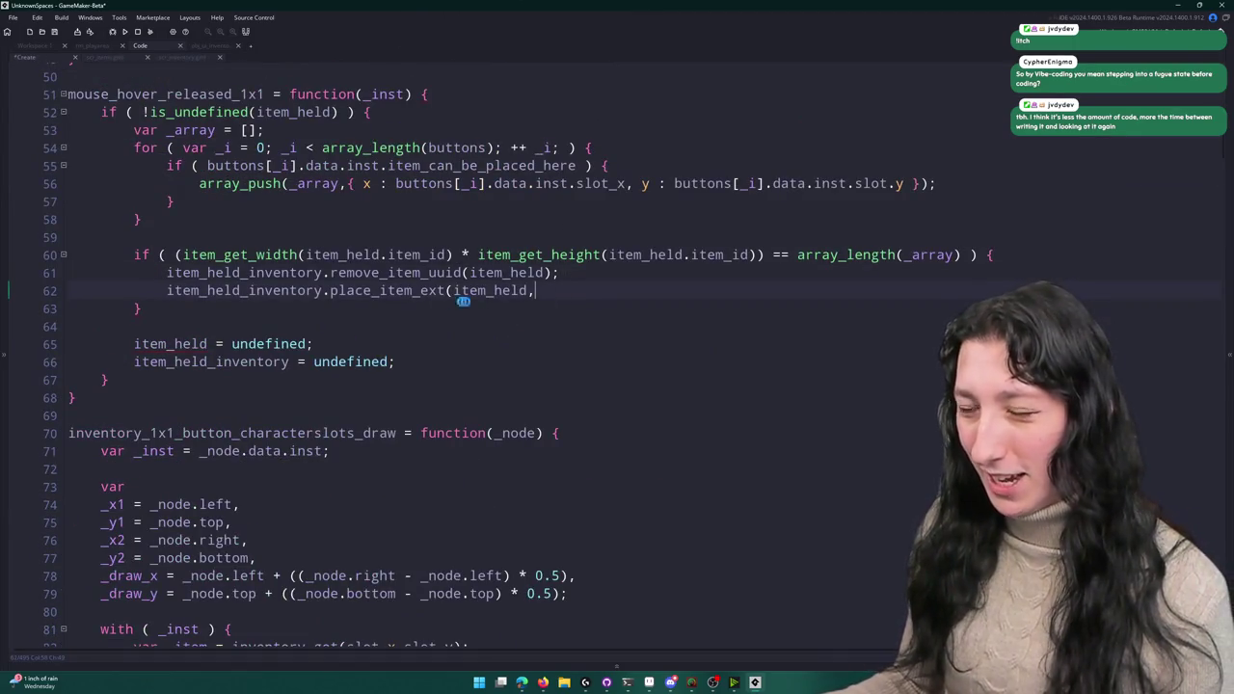
{"action": "left_click", "coordinate": [116, 58]}
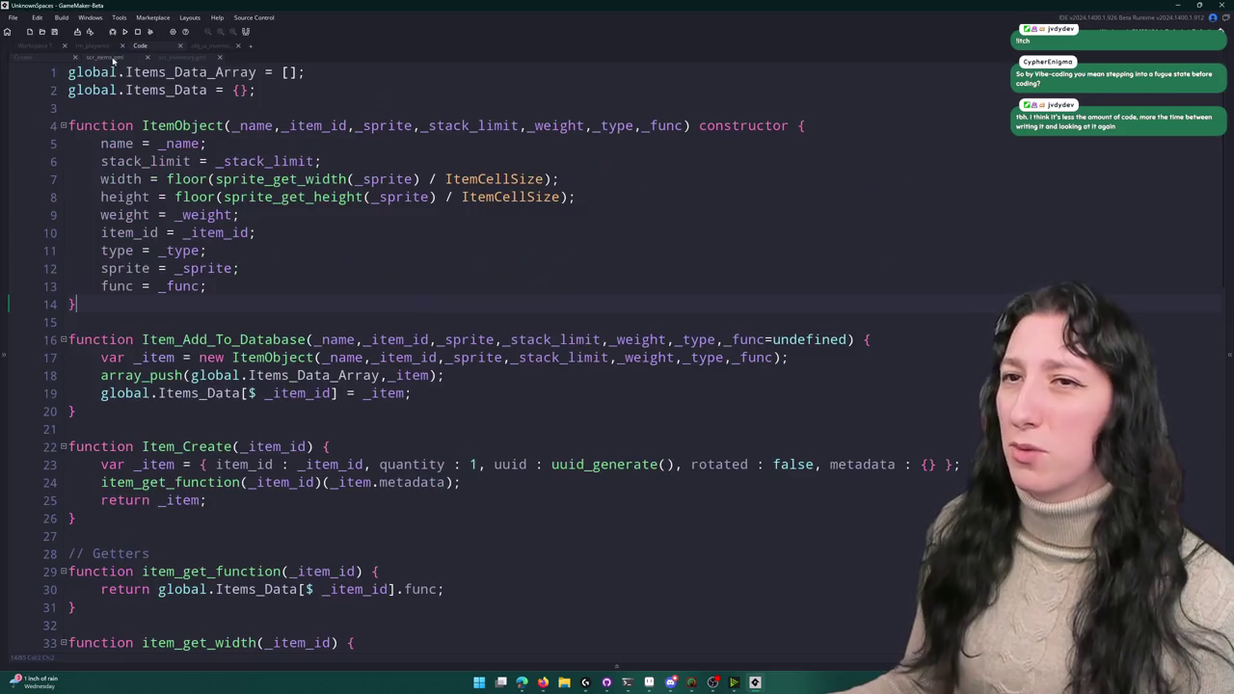
{"action": "left_click", "coordinate": [176, 58]}
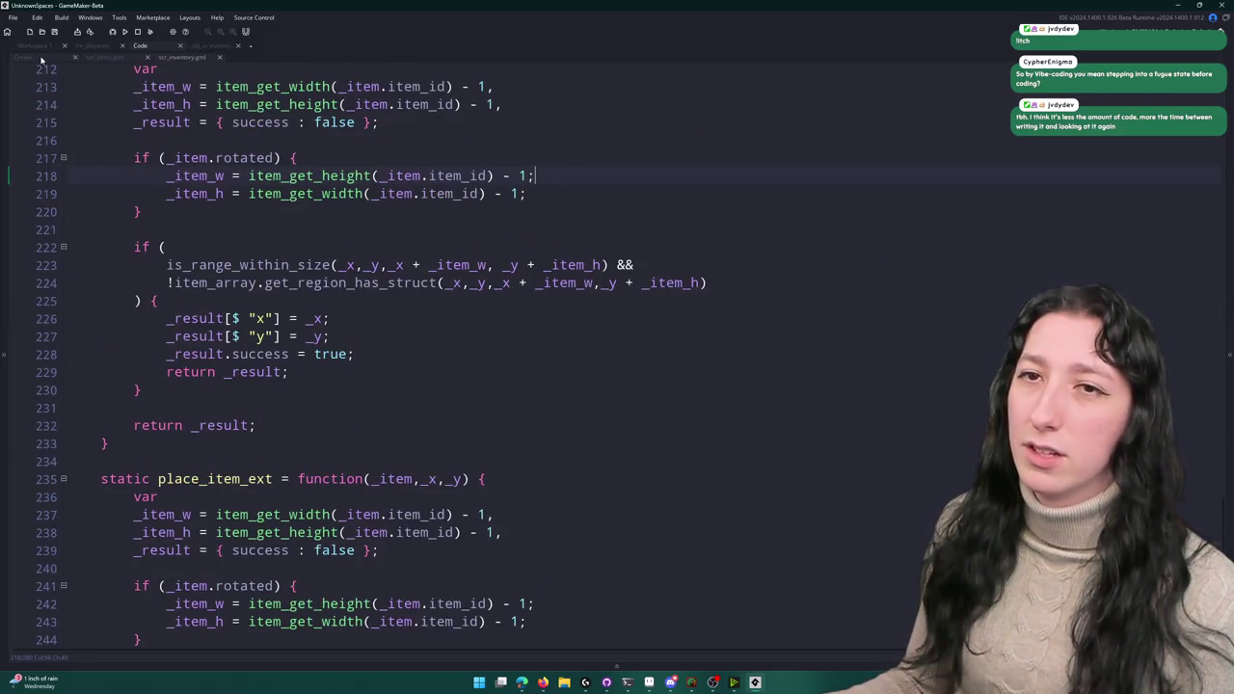
{"action": "left_click", "coordinate": [23, 57]}
{"action": "scroll", "coordinate": [540, 148], "scroll_direction": "up", "scroll_amount": 1}
{"action": "left_click", "coordinate": [544, 274]}
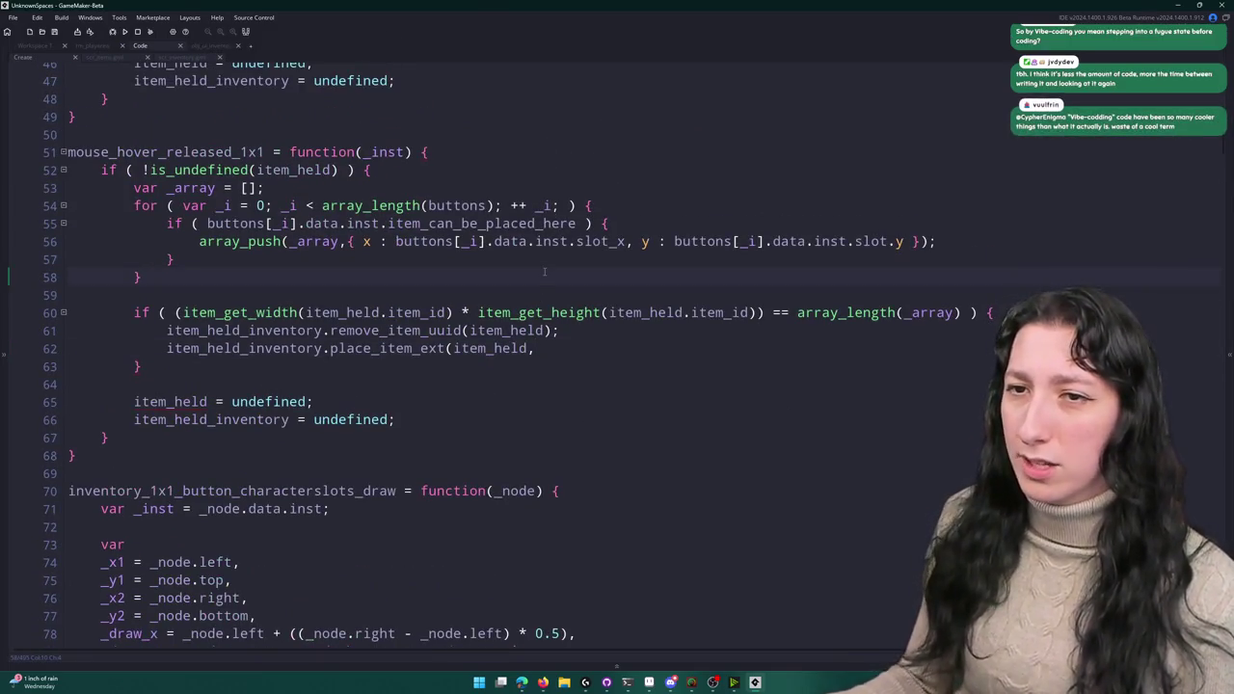
- Declare var _x1 = 0, _y1 = 0 and add a for loop over _array's length
{"action": "key", "text": "Return"}
{"action": "key", "text": "Return"}
{"action": "type", "text": "var _x_"}
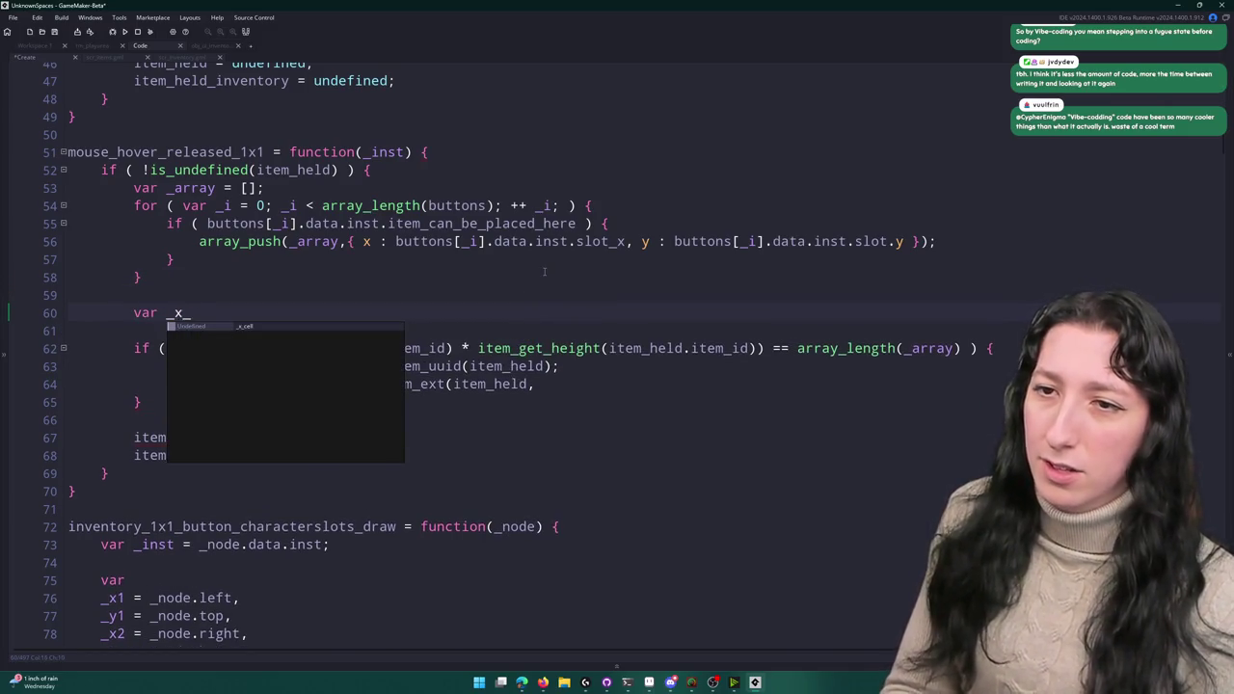
{"action": "key", "text": "BackSpace"}
{"action": "type", "text": "1 = "}
{"action": "type", "text": "{"}
{"action": "key", "text": "BackSpace"}
{"action": "type", "text": "0, "}
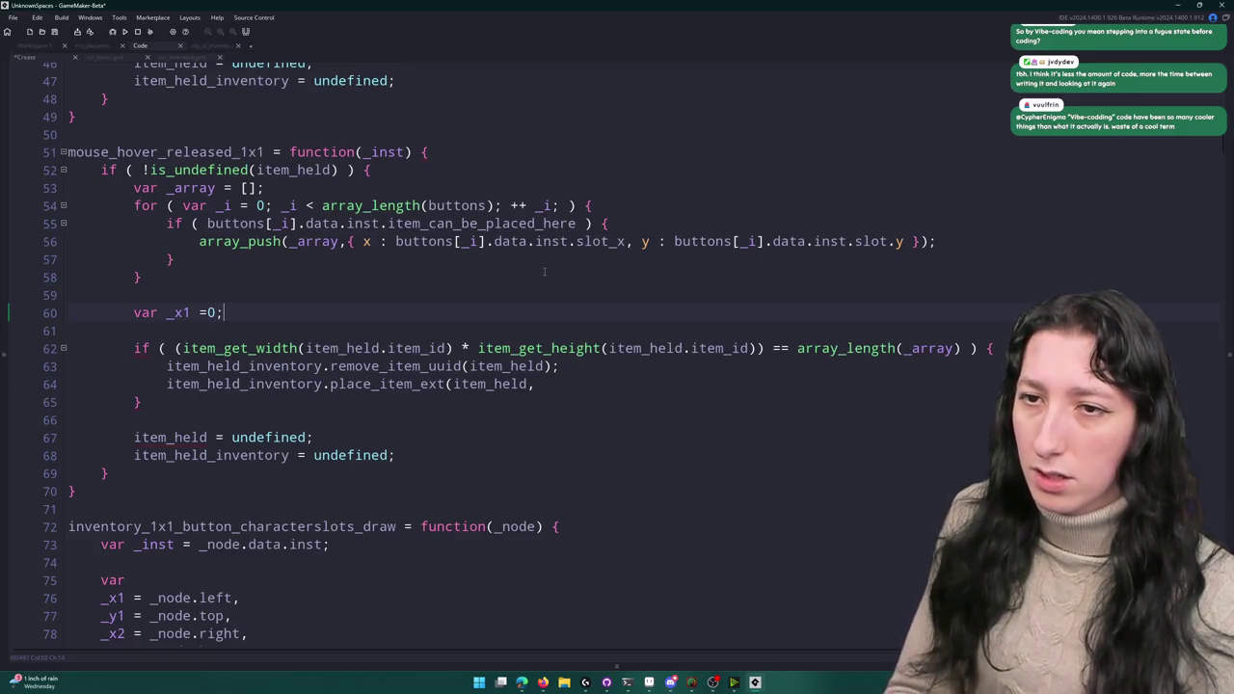
{"action": "type", "text": "_y1 = 0, _y1"}
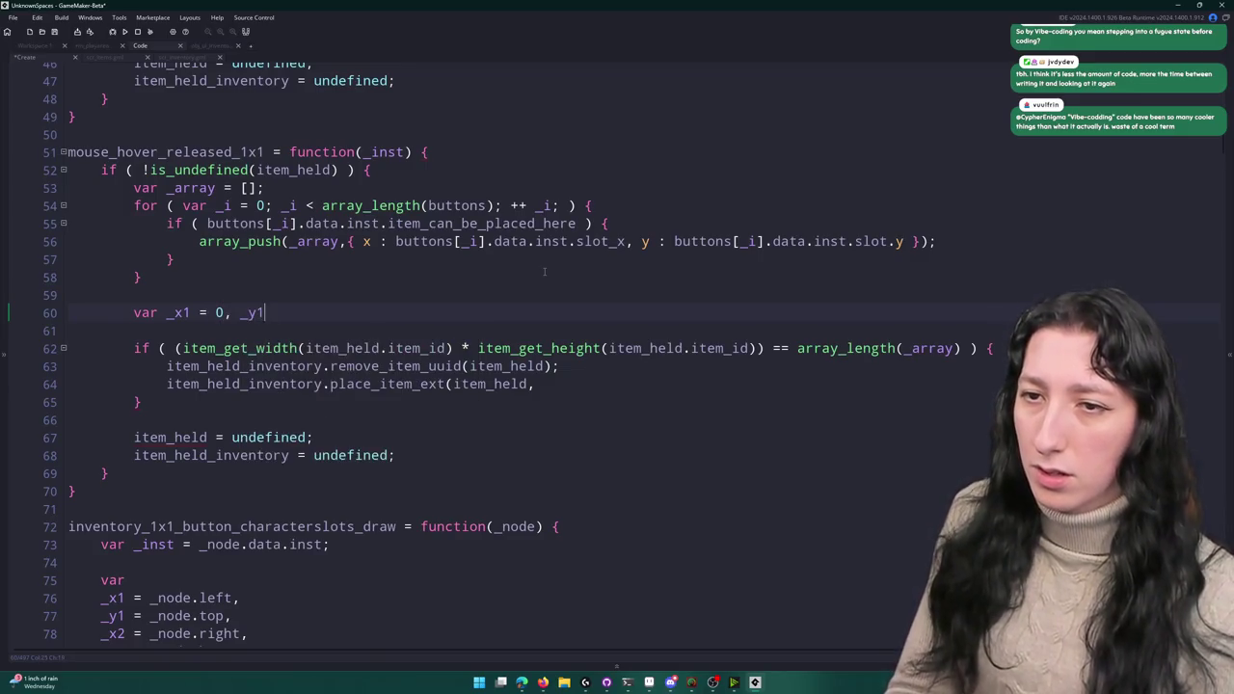
{"action": "type", "text": ";"}
{"action": "key", "text": "Return"}
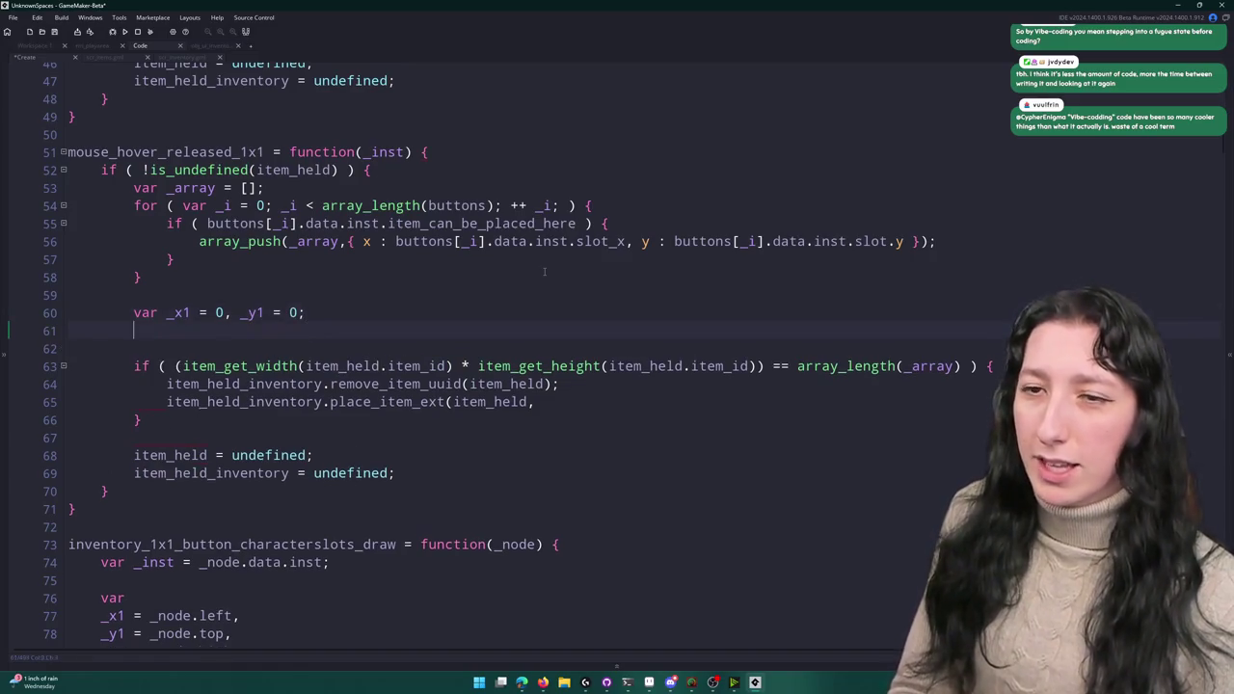
{"action": "type", "text": "or ( var _i "}
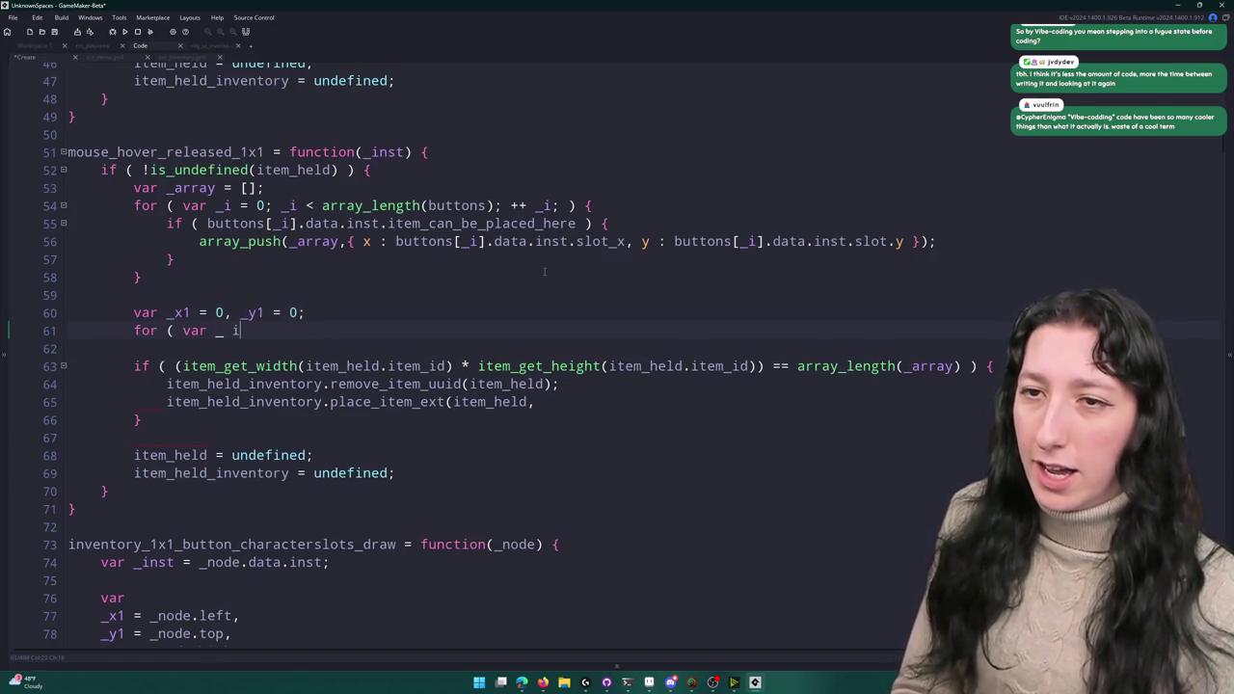
{"action": "type", "text": "= 0; _i < array_length"}
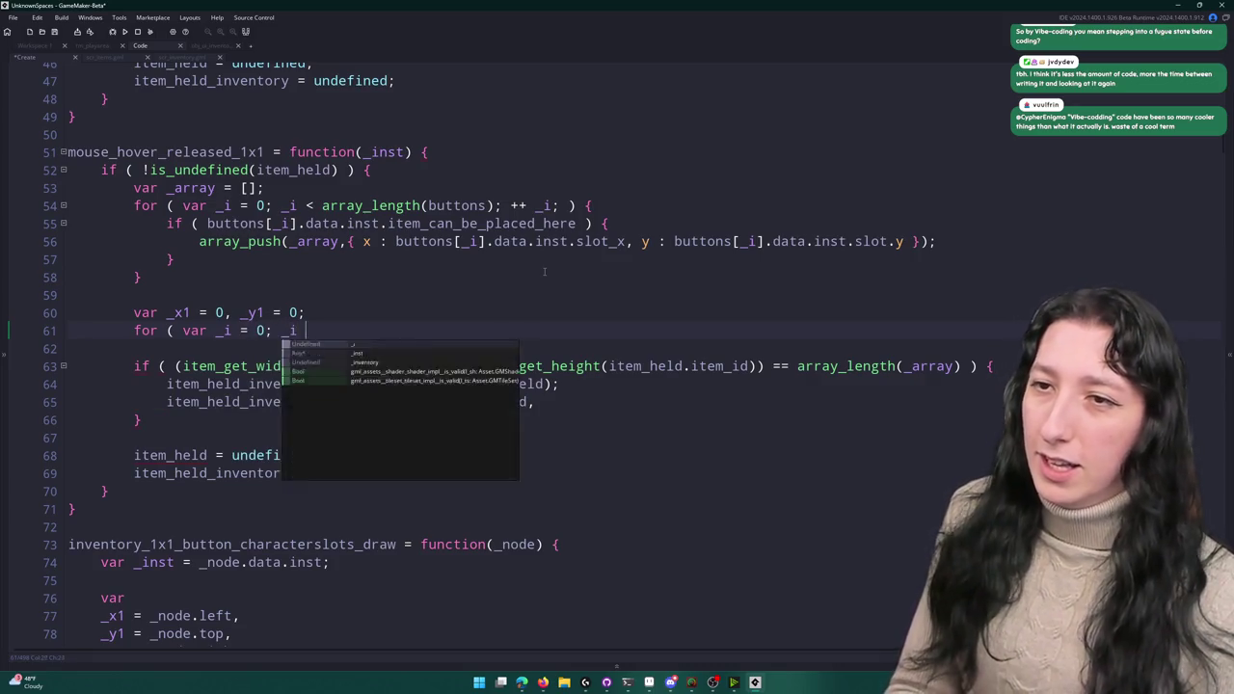
{"action": "type", "text": "(_ar"}
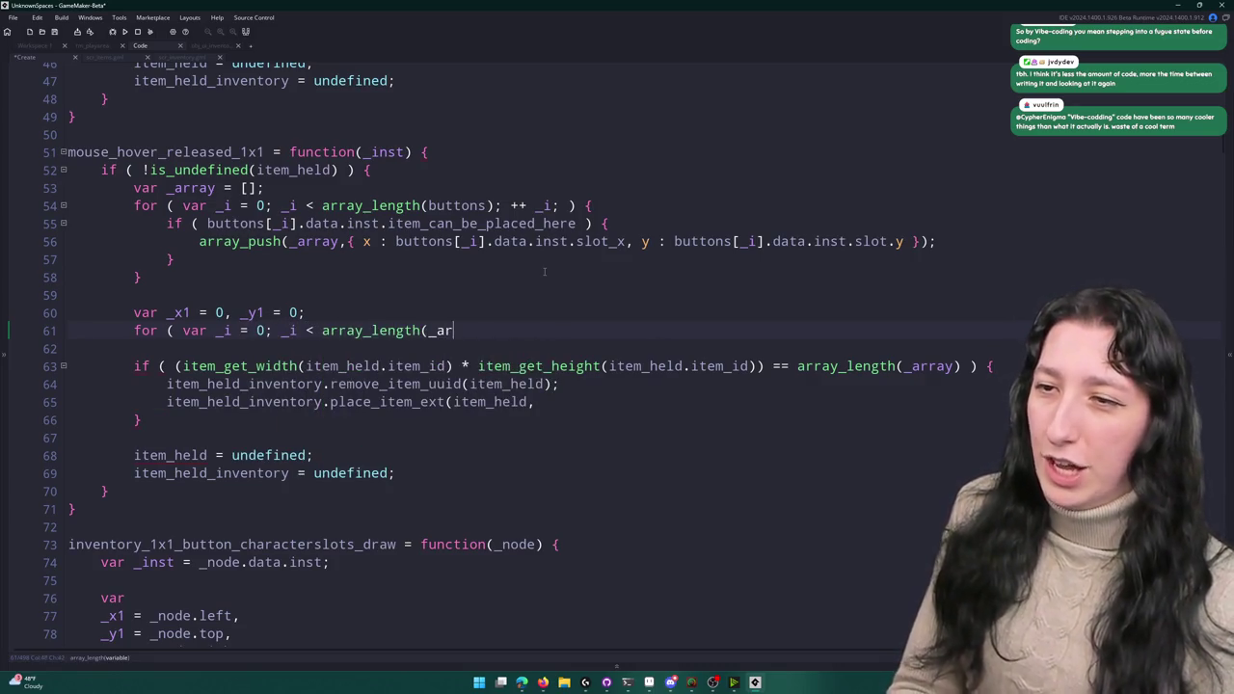
{"action": "type", "text": "ray); ++ _i; ) {"}
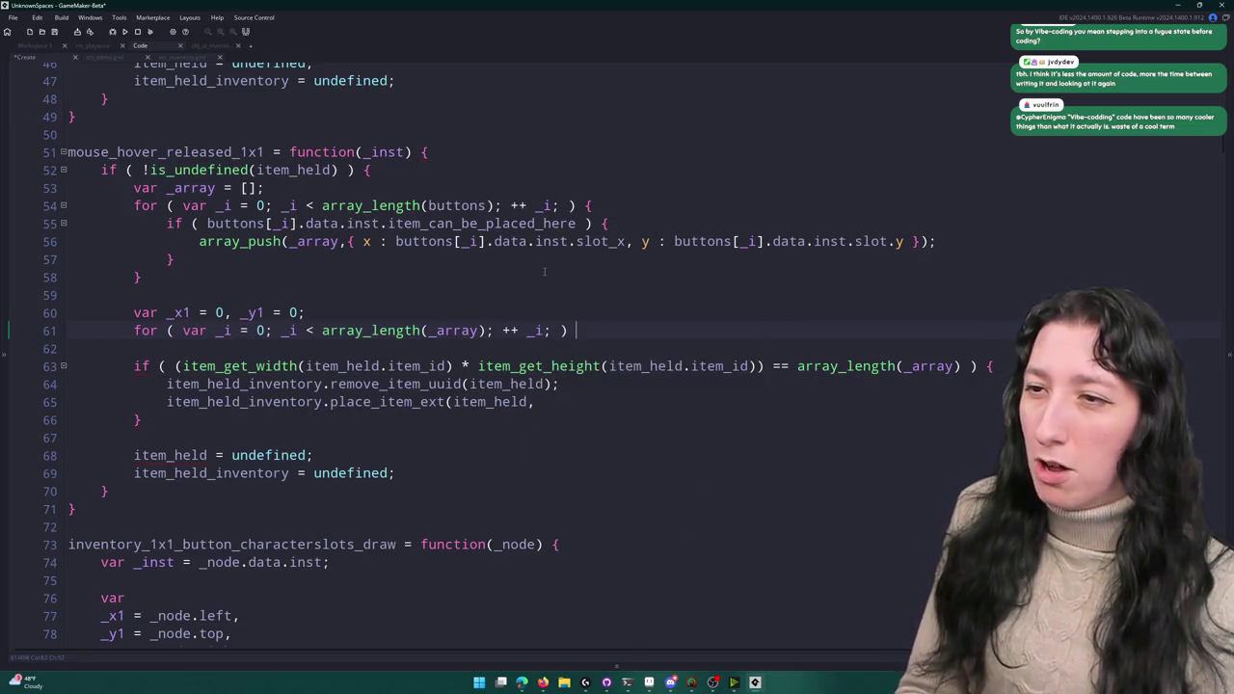
{"action": "key", "text": "Return"}
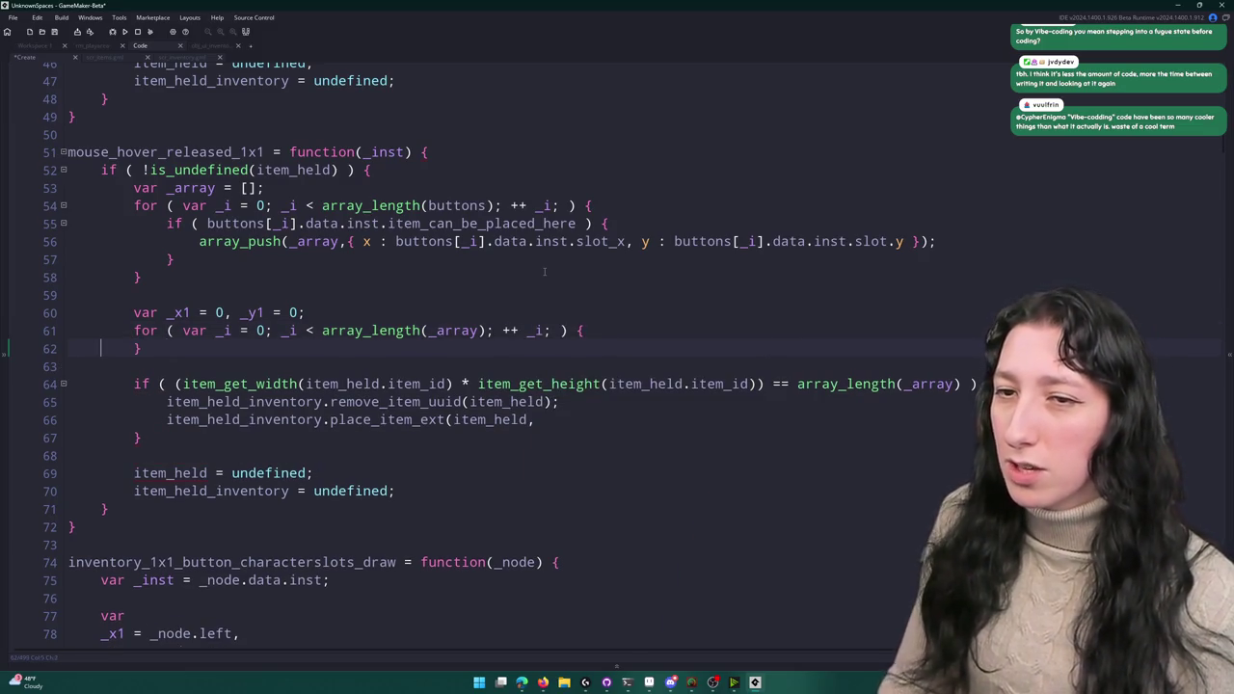
{"action": "key", "text": "Return"}
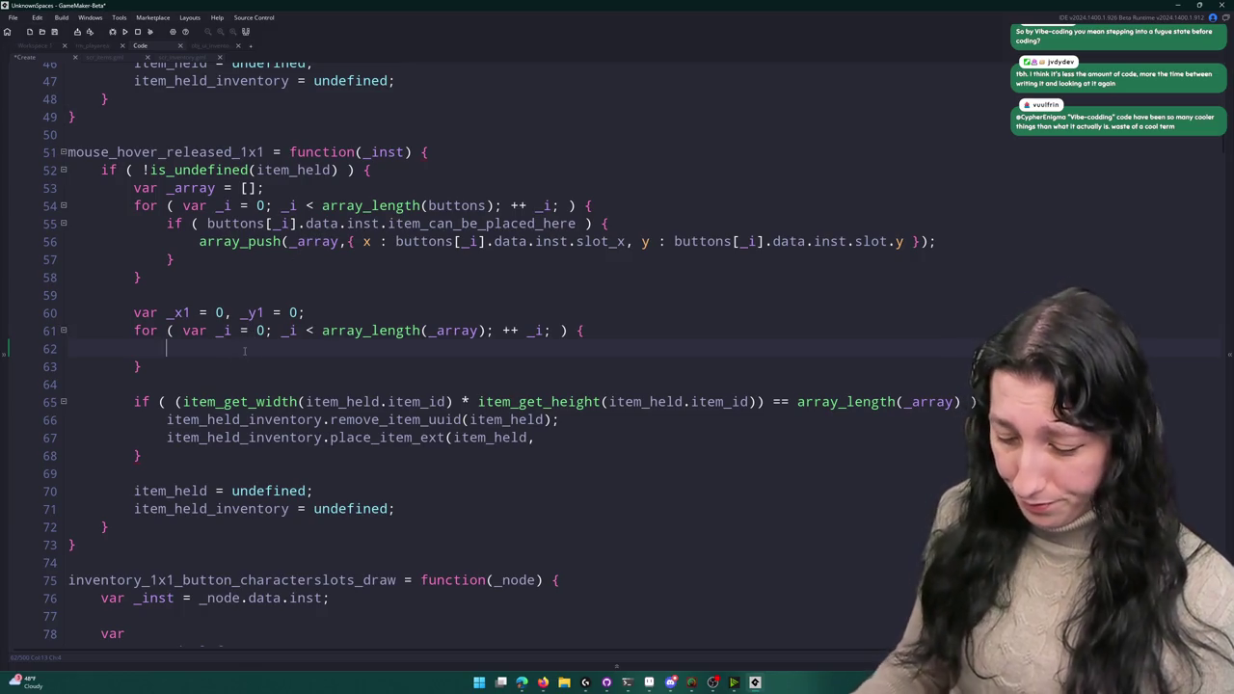
- Inside the loop, set _x1 = min(..., _array[_i].x) and duplicate the line for _y1
{"action": "type", "text": "_array[0]"}
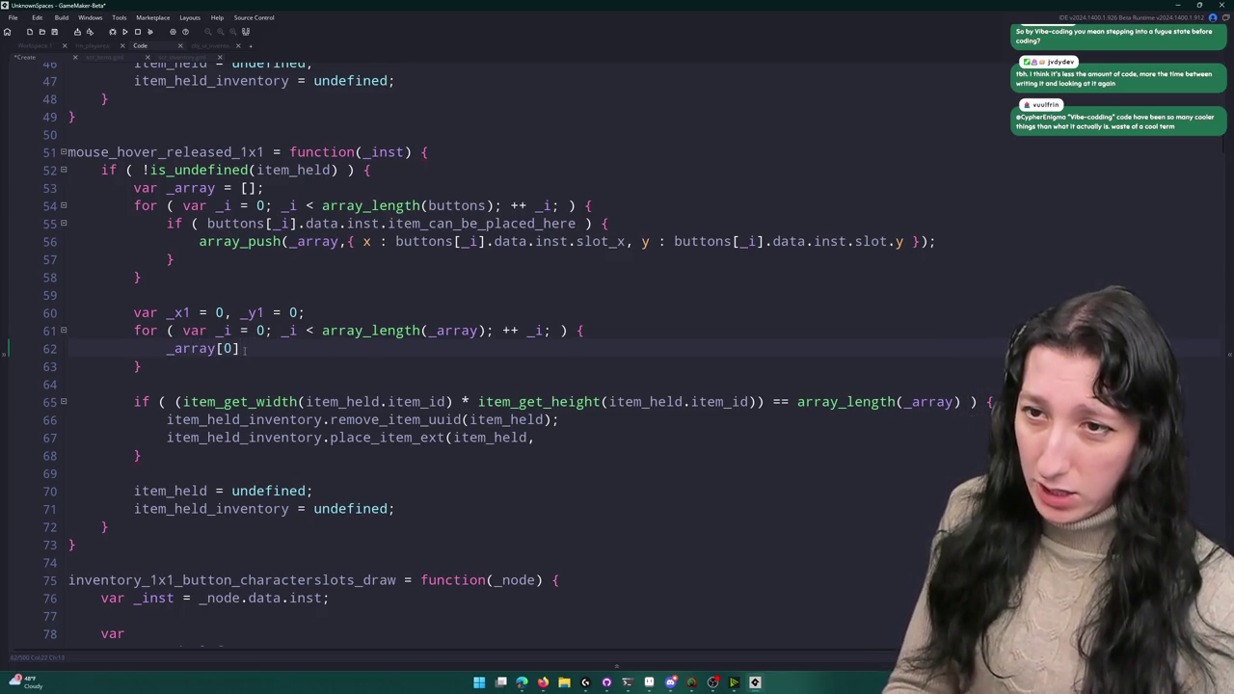
{"action": "key", "text": "BackSpace"}
{"action": "key", "text": "BackSpace"}
{"action": "type", "text": "_i].x"}
{"action": "left_click", "coordinate": [164, 313]}
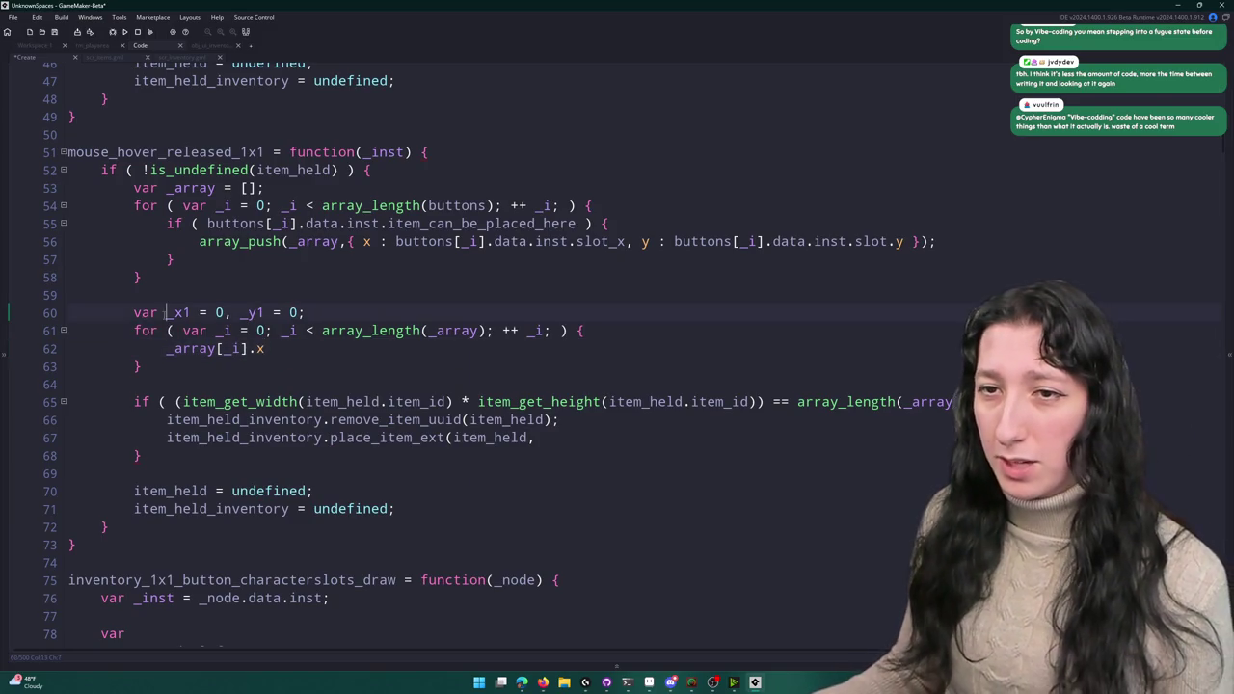
{"action": "left_click", "coordinate": [166, 349]}
{"action": "type", "text": "= min("}
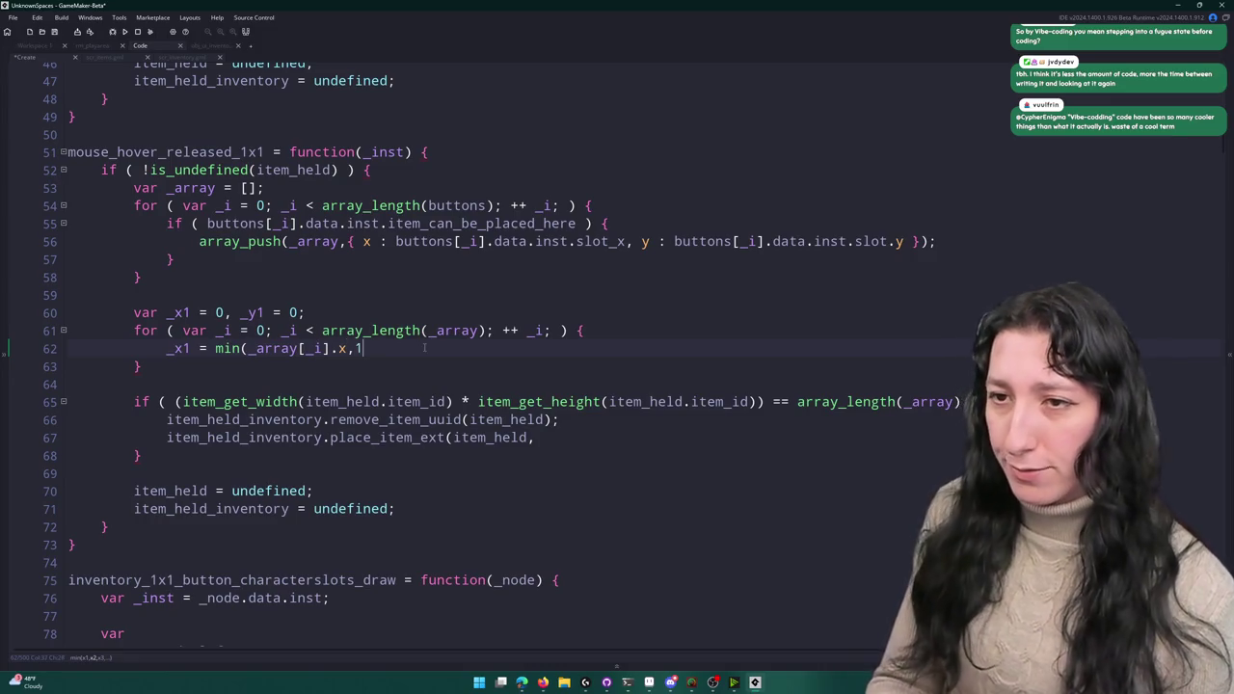
{"action": "type", "text": "_x1);"}
{"action": "key", "text": "ctrl+d"}
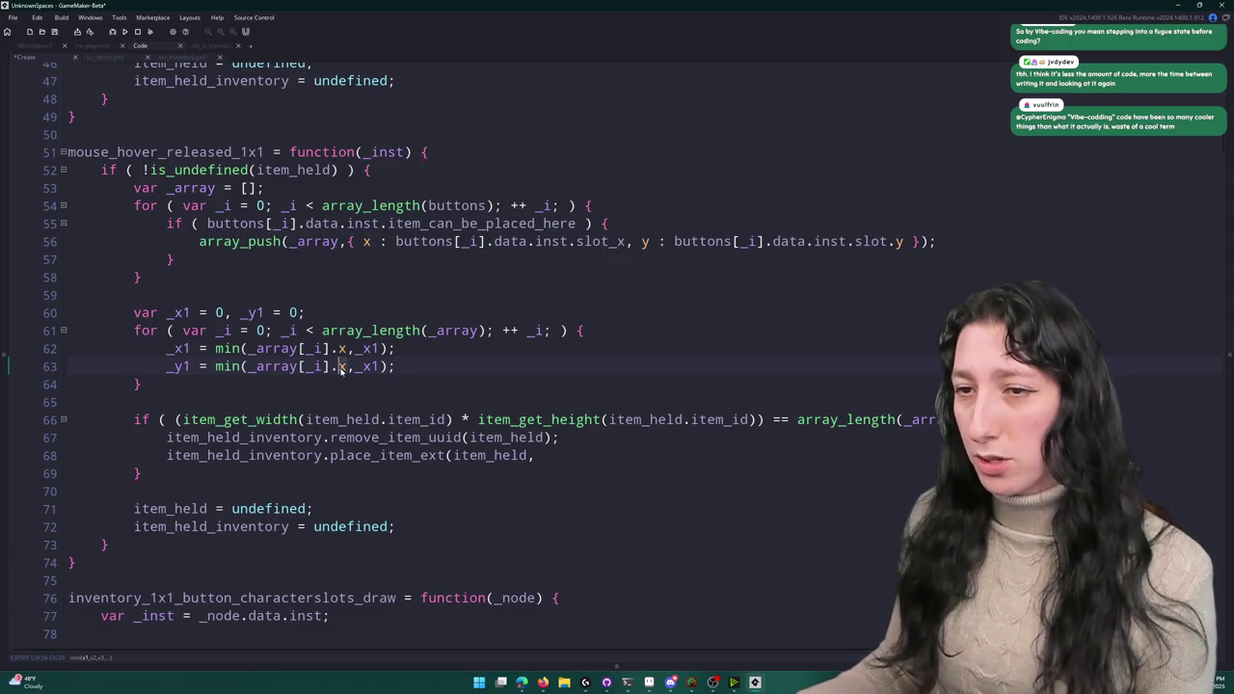
- Pass _x1 and _y1 into the place_item_ext call and build and run the game with F5
{"action": "scroll", "coordinate": [234, 393], "scroll_direction": "down", "scroll_amount": 2}
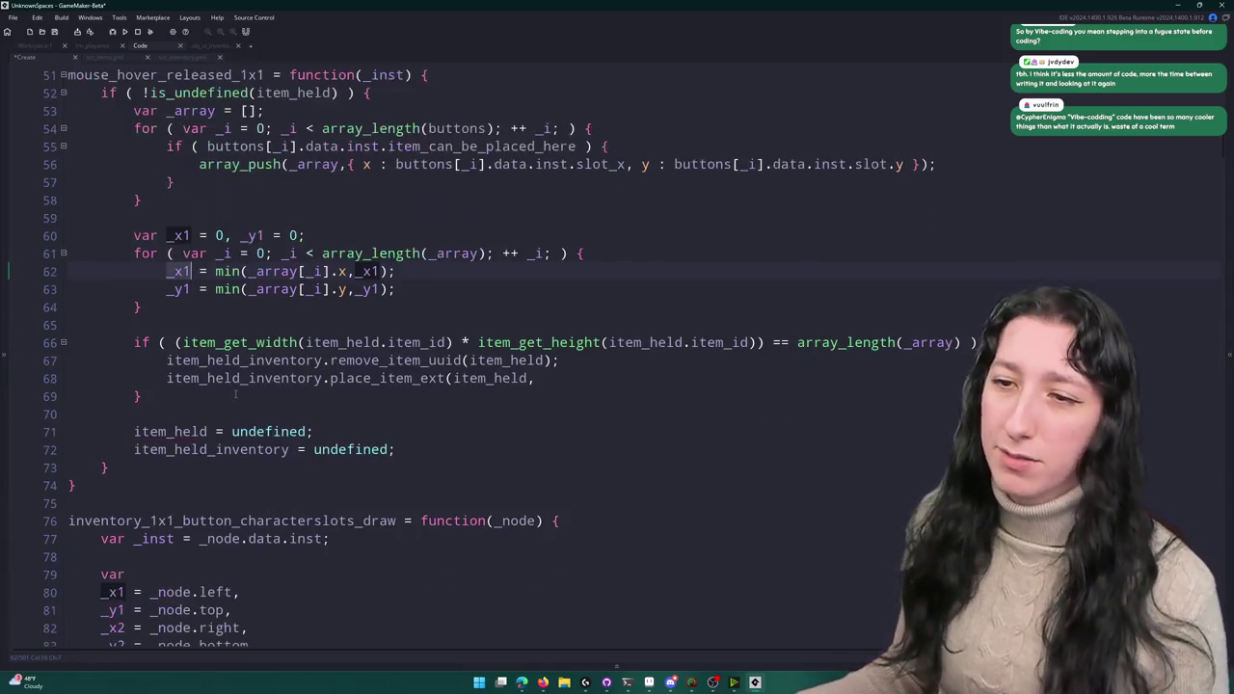
{"action": "left_click", "coordinate": [551, 379]}
{"action": "type", "text": "_x1,_y"}
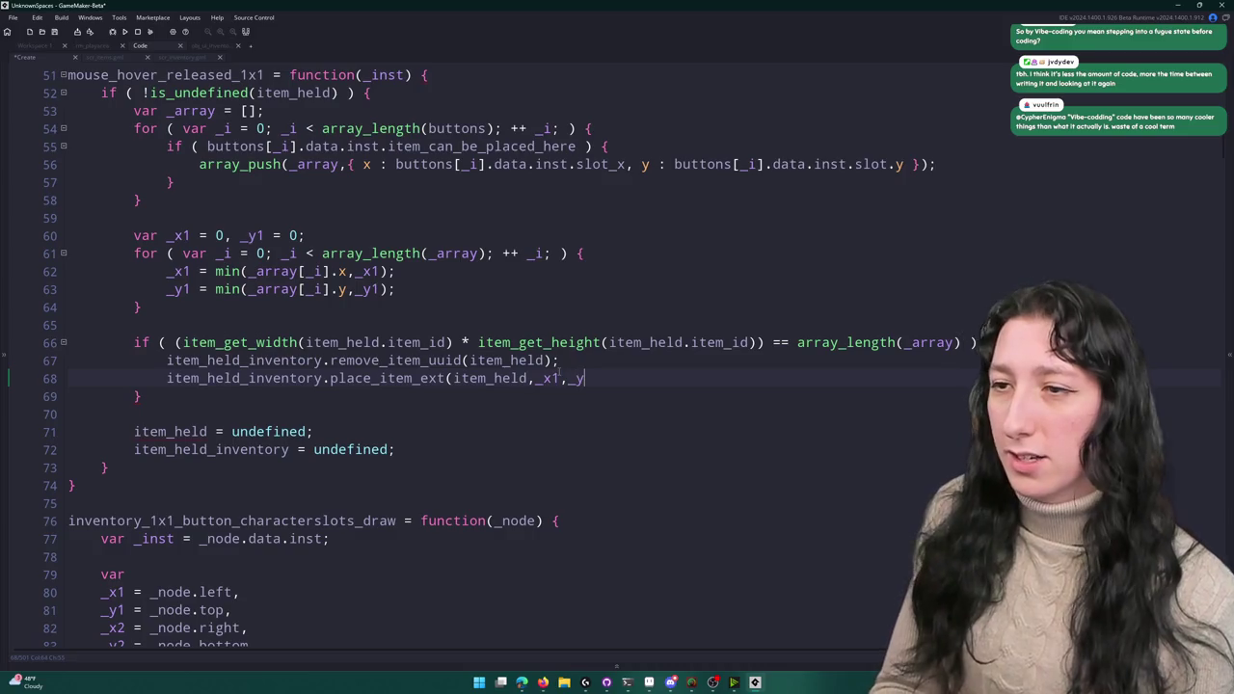
{"action": "type", "text": "1);"}
{"action": "scroll", "coordinate": [558, 371], "scroll_direction": "down", "scroll_amount": 1}
{"action": "key", "text": "F5"}
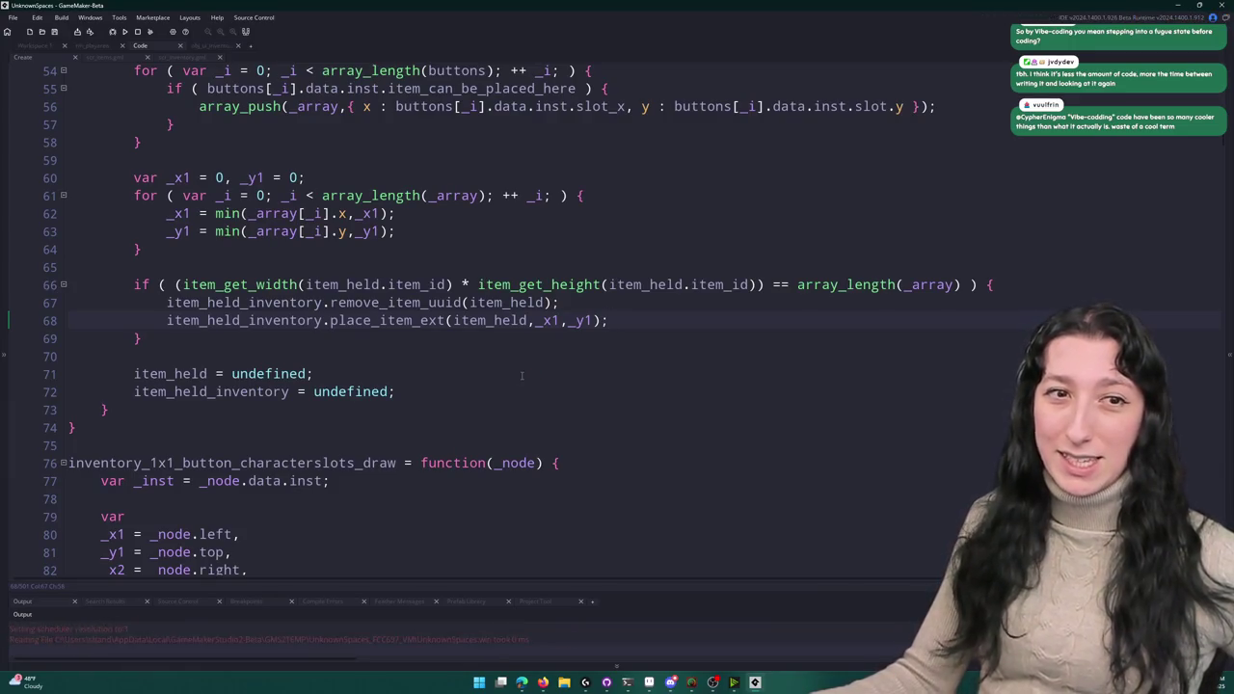
- Create a lobby, open the inventory, pick up the backpack, and abort the resulting code error
{"action": "left_click", "coordinate": [617, 319]}
{"action": "double_click", "coordinate": [638, 181]}
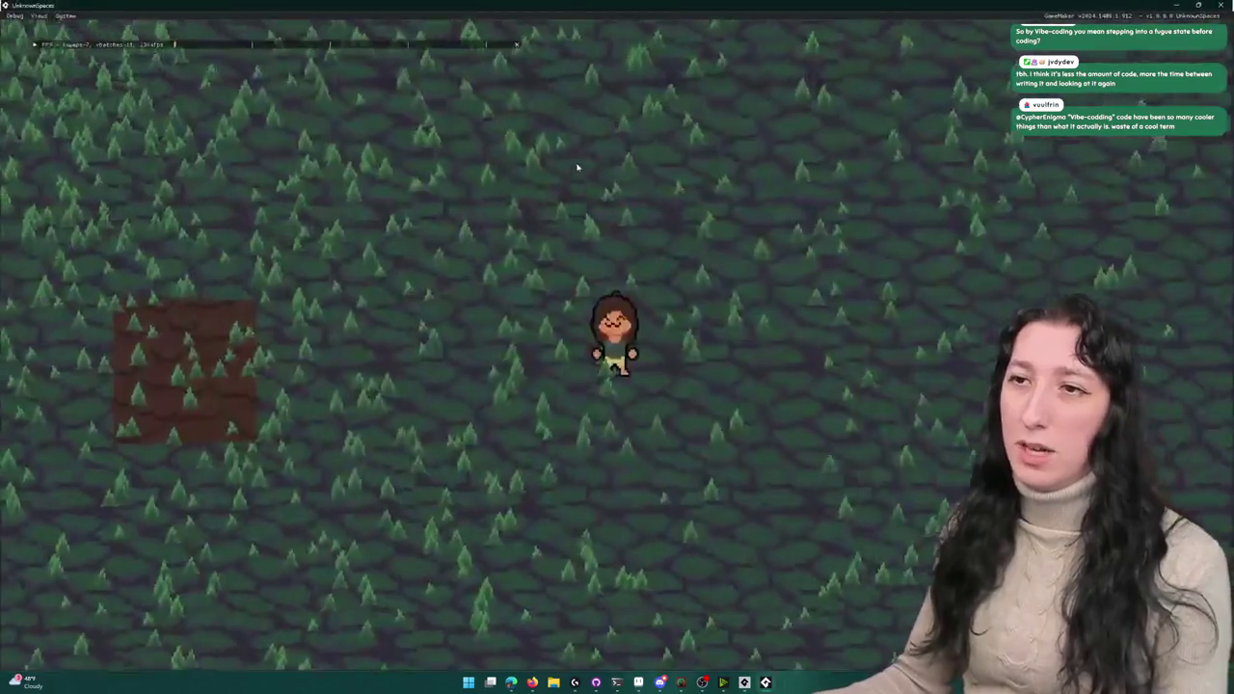
{"action": "key", "text": "i"}
{"action": "left_click", "coordinate": [248, 413]}
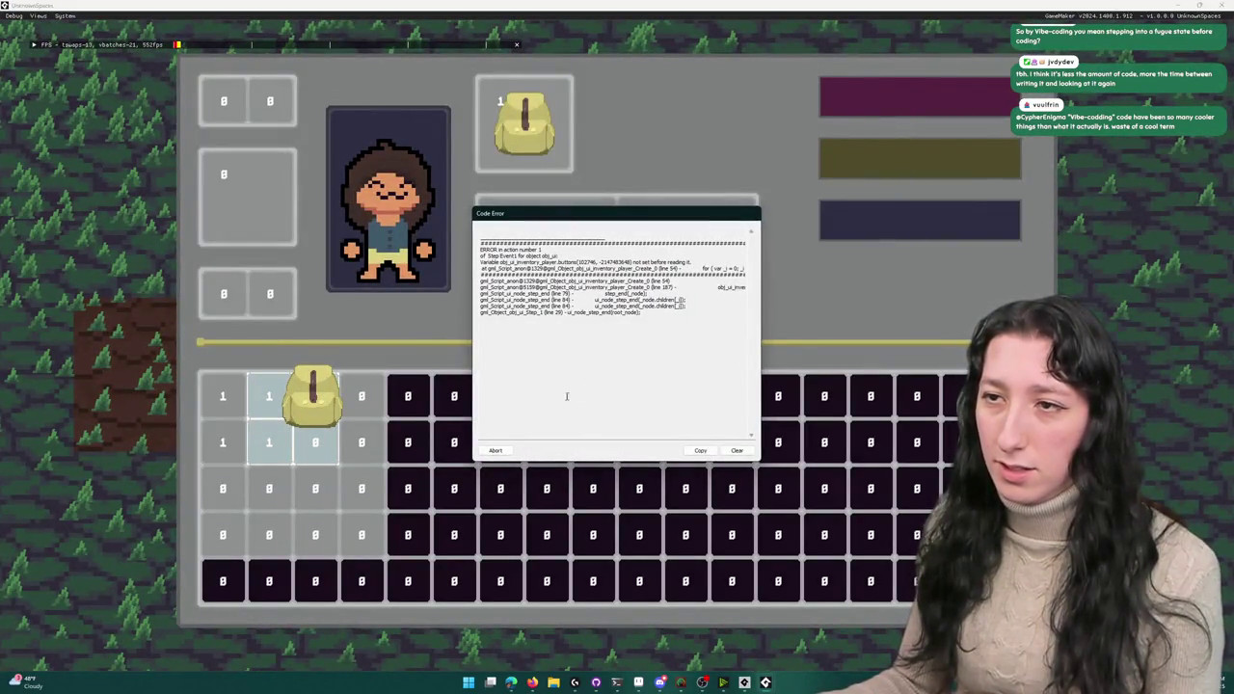
{"action": "left_click", "coordinate": [495, 450]}
- Go to array_length(buttons) on line 54 and start prefixing it with the inventory object name
{"action": "scroll", "coordinate": [513, 362], "scroll_direction": "up", "scroll_amount": 3}
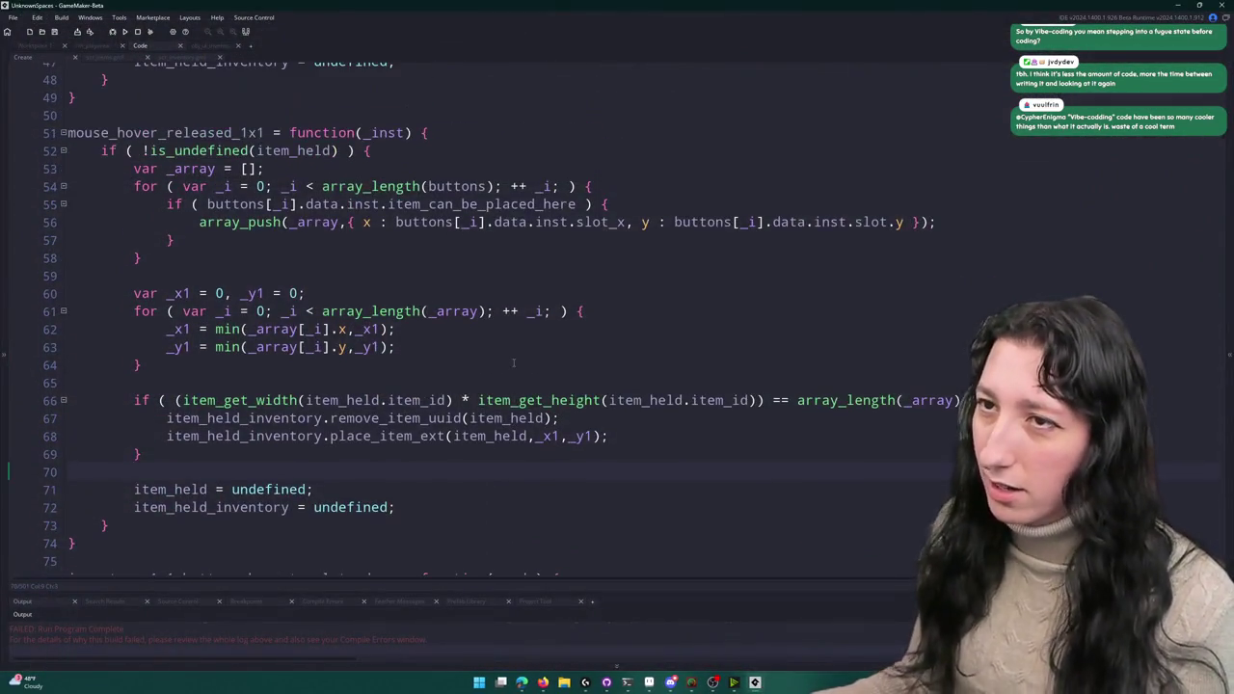
{"action": "left_click", "coordinate": [428, 186]}
{"action": "scroll", "coordinate": [468, 265], "scroll_direction": "up", "scroll_amount": 4}
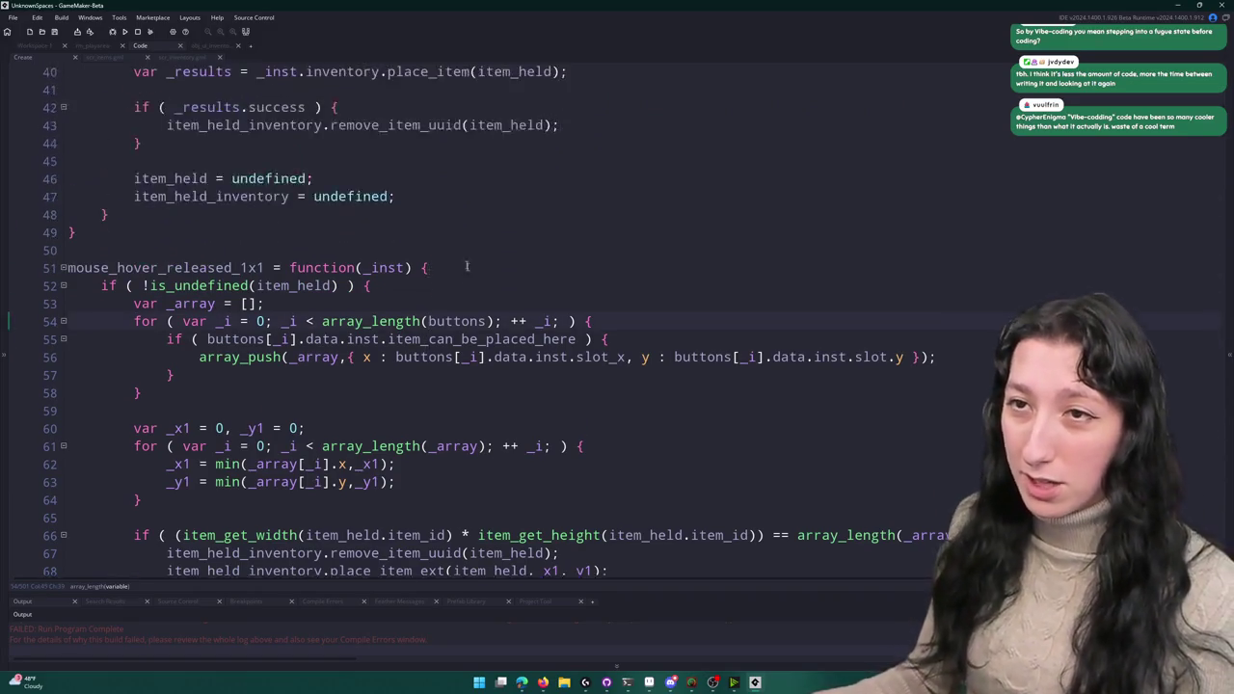
{"action": "type", "text": "obj_"}
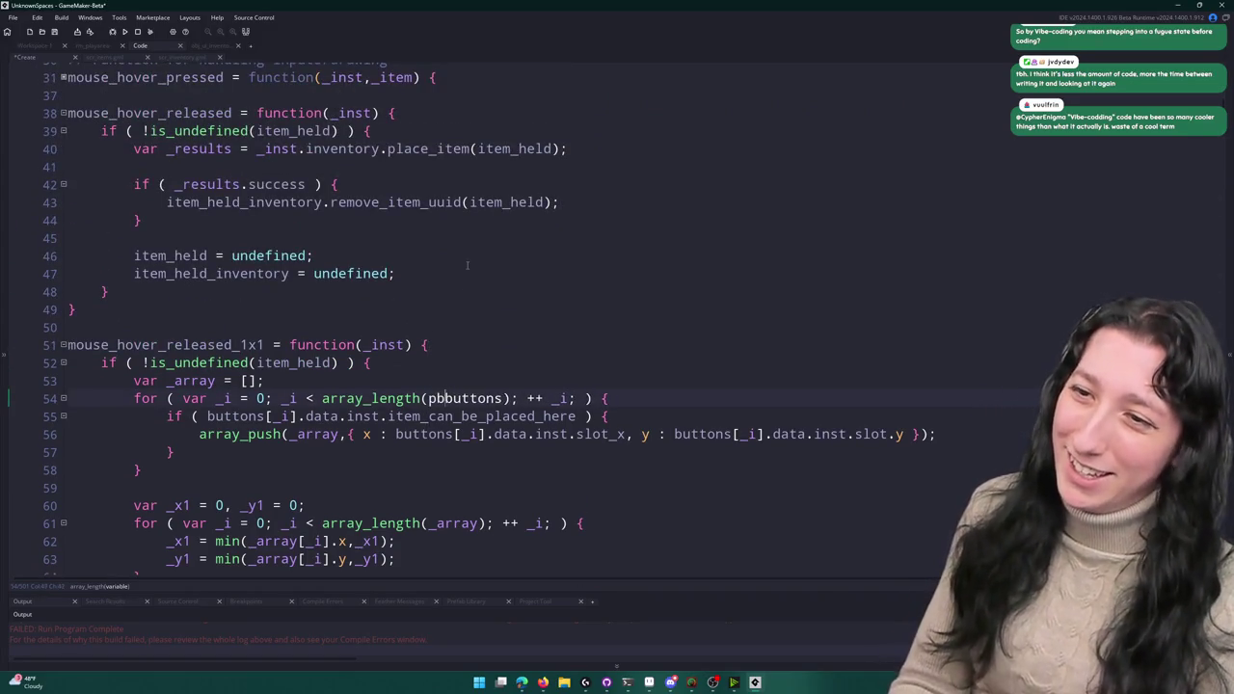
{"action": "type", "text": "ui_ki"}
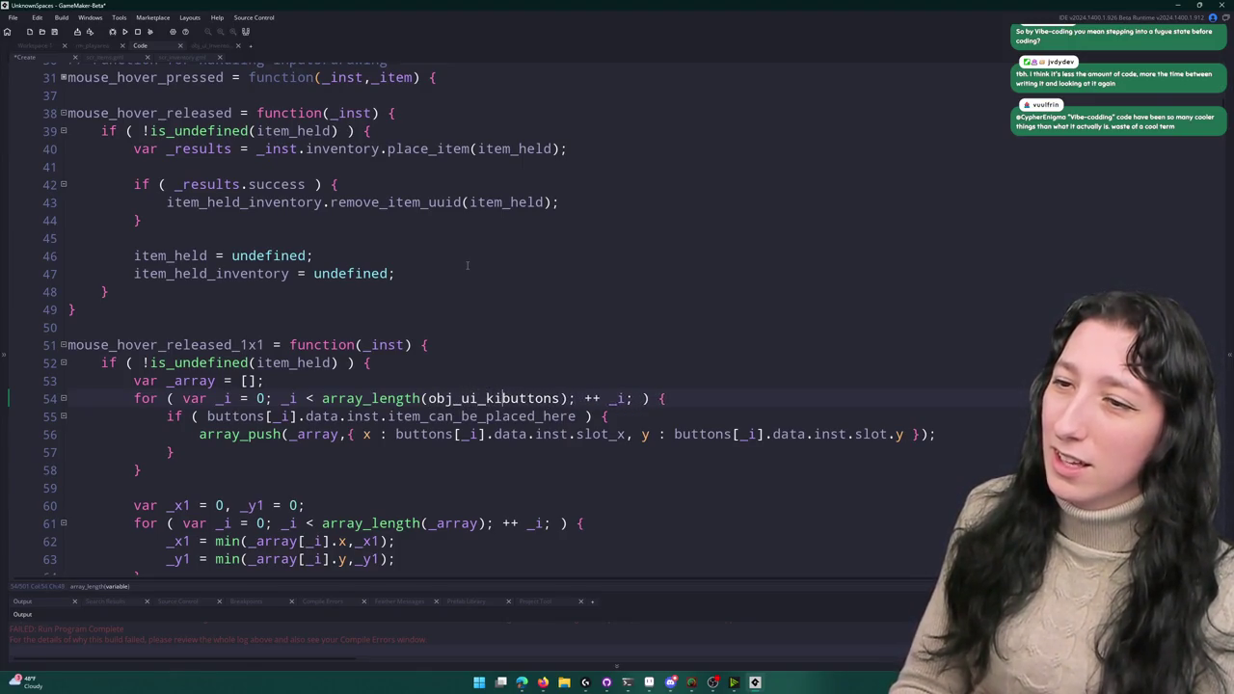
{"action": "type", "text": "player_inventory."}
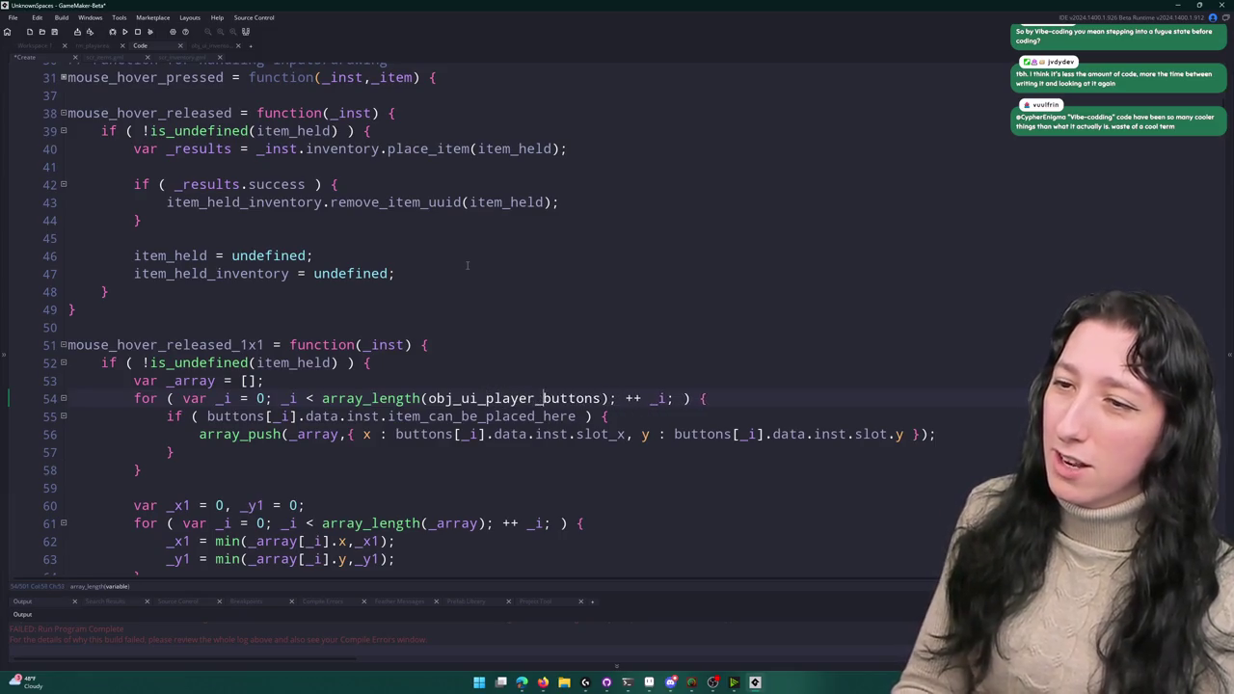
- Correct the prefix to obj_ui_inventory_player on line 54 and paste it before buttons on line 55
{"action": "left_click_drag", "start_coordinate": [623, 398], "coordinate": [492, 399]}
{"action": "type", "text": "in"}
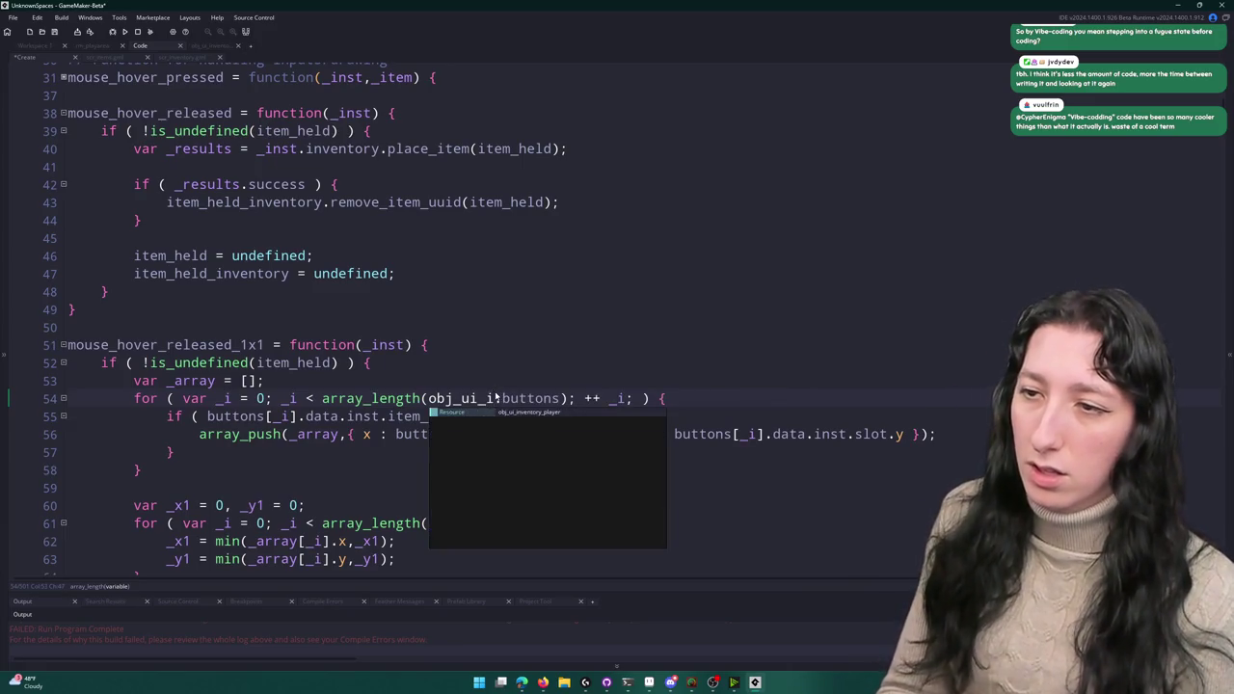
{"action": "key", "text": "Return"}
{"action": "scroll", "coordinate": [505, 395], "scroll_direction": "down", "scroll_amount": 1}
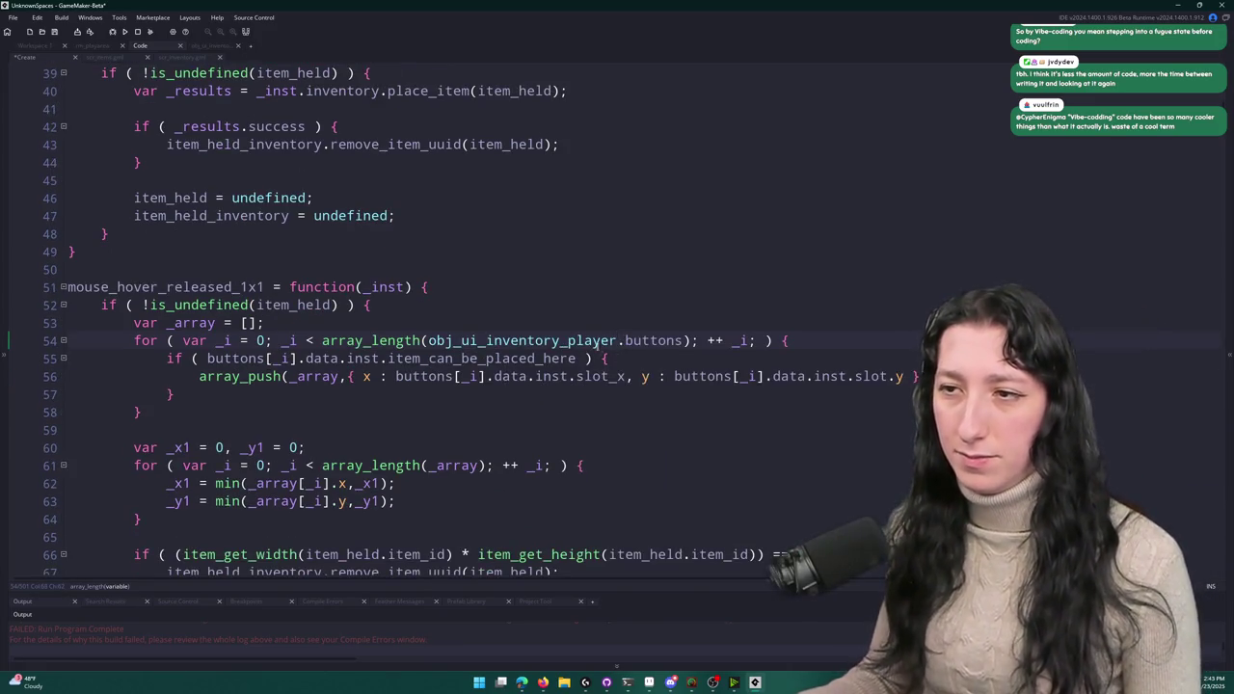
{"action": "left_click_drag", "start_coordinate": [429, 342], "coordinate": [622, 342]}
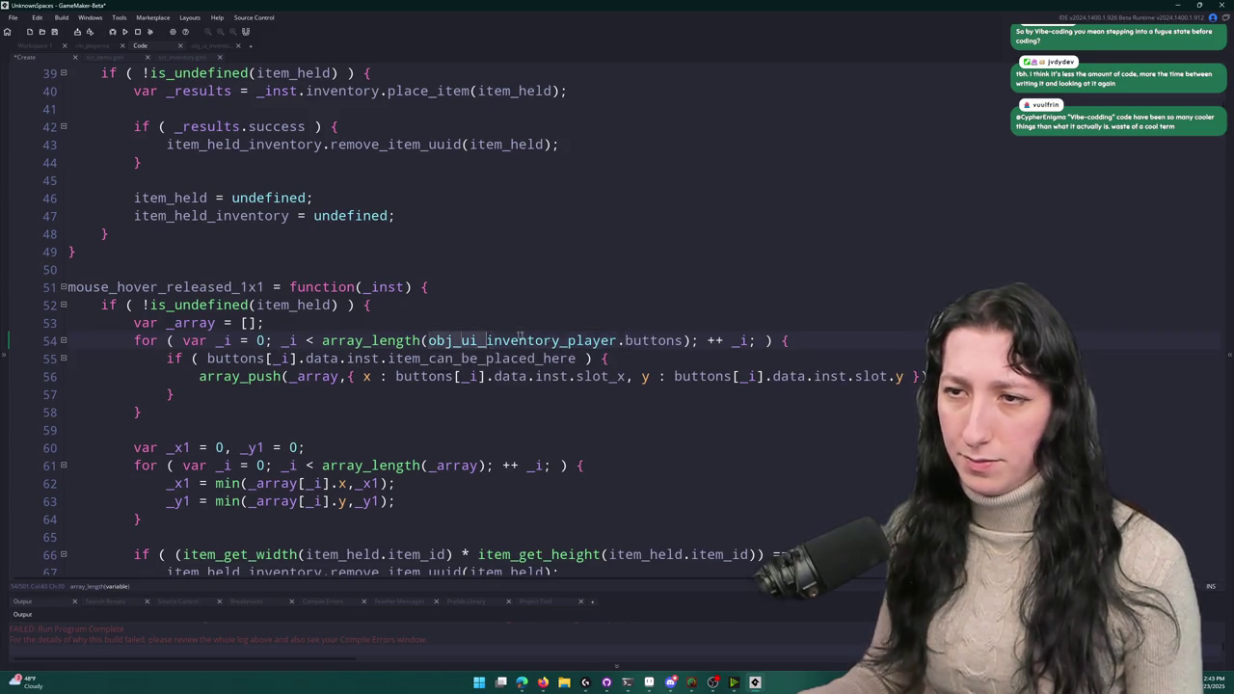
{"action": "key", "text": "ctrl+c"}
{"action": "left_click", "coordinate": [206, 359]}
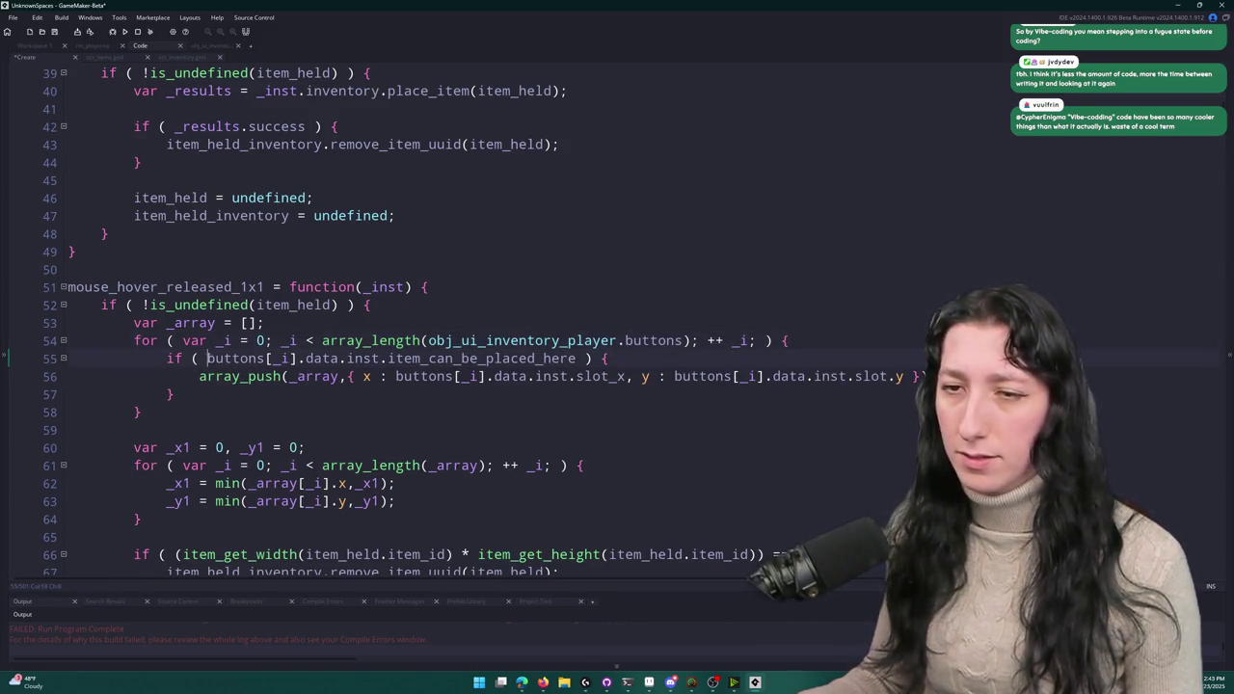
{"action": "scroll", "coordinate": [206, 359], "scroll_direction": "down", "scroll_amount": 2}
{"action": "key", "text": "ctrl+v"}
- Paste the obj_ui_inventory_player prefix before the buttons references on lines 56, 67 and 68
{"action": "left_click", "coordinate": [396, 299]}
{"action": "key", "text": "ctrl+v"}
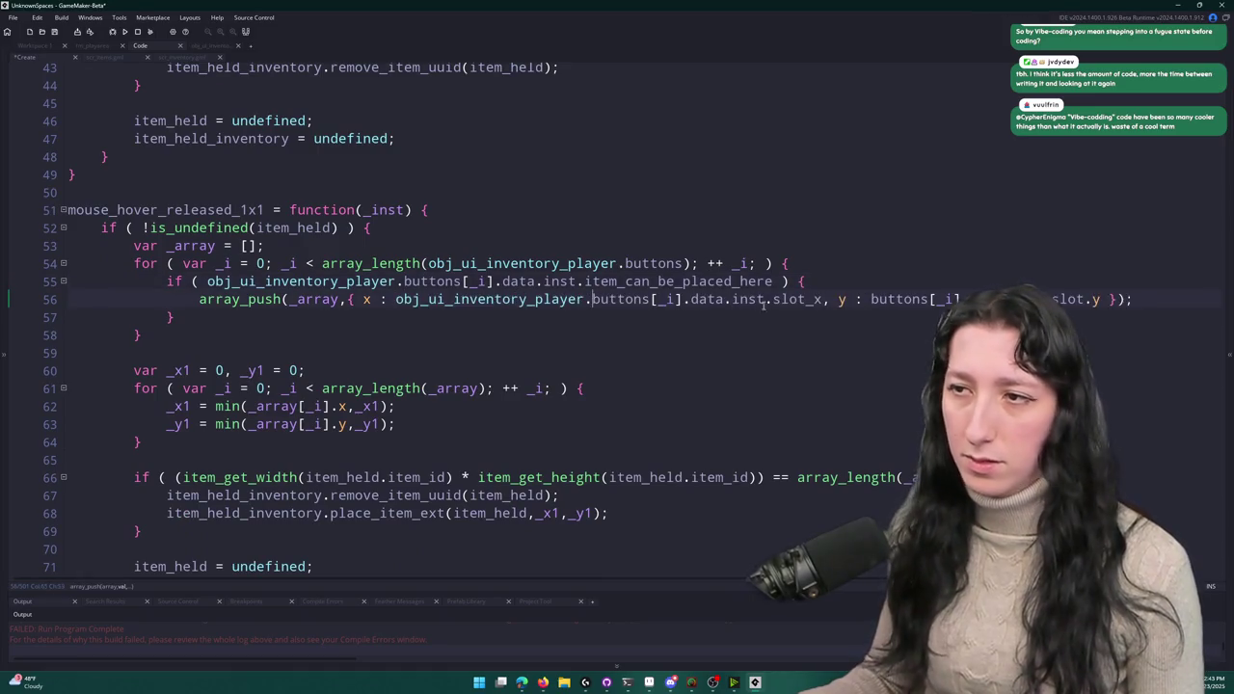
{"action": "left_click", "coordinate": [870, 299]}
{"action": "key", "text": "ctrl+v"}
{"action": "scroll", "coordinate": [456, 454], "scroll_direction": "down", "scroll_amount": 2}
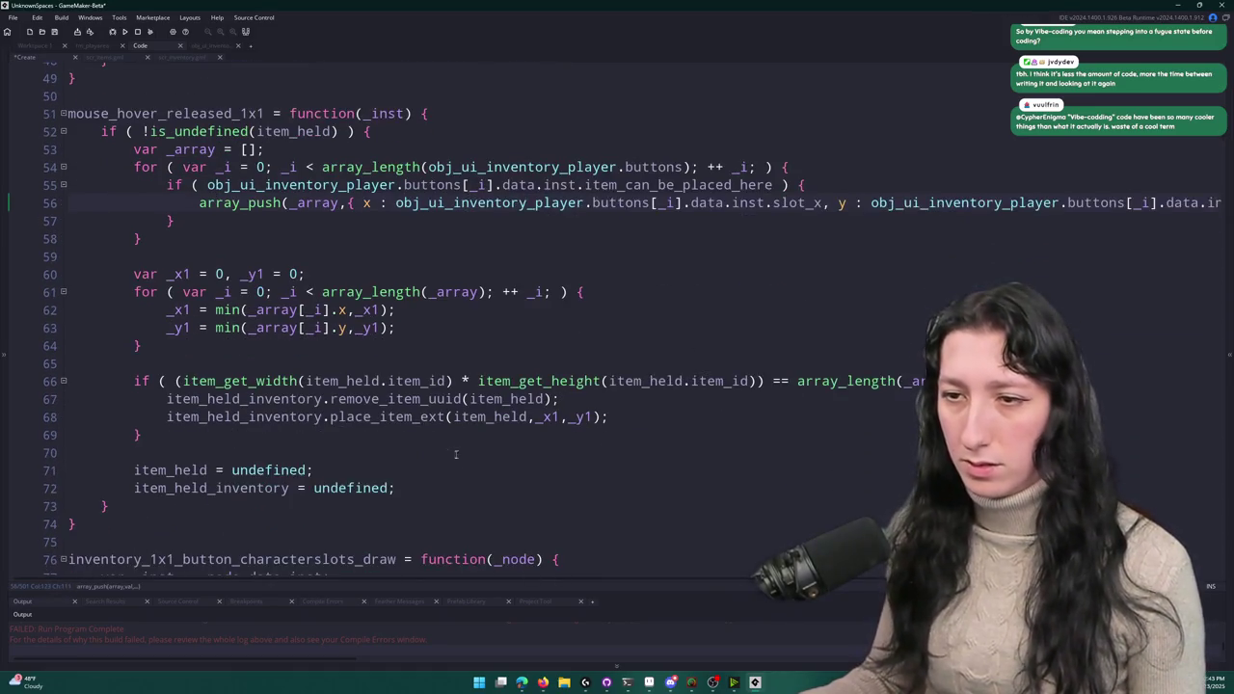
{"action": "left_click", "coordinate": [166, 398]}
{"action": "key", "text": "ctrl+v"}
{"action": "left_click", "coordinate": [166, 416]}
{"action": "key", "text": "ctrl+v"}
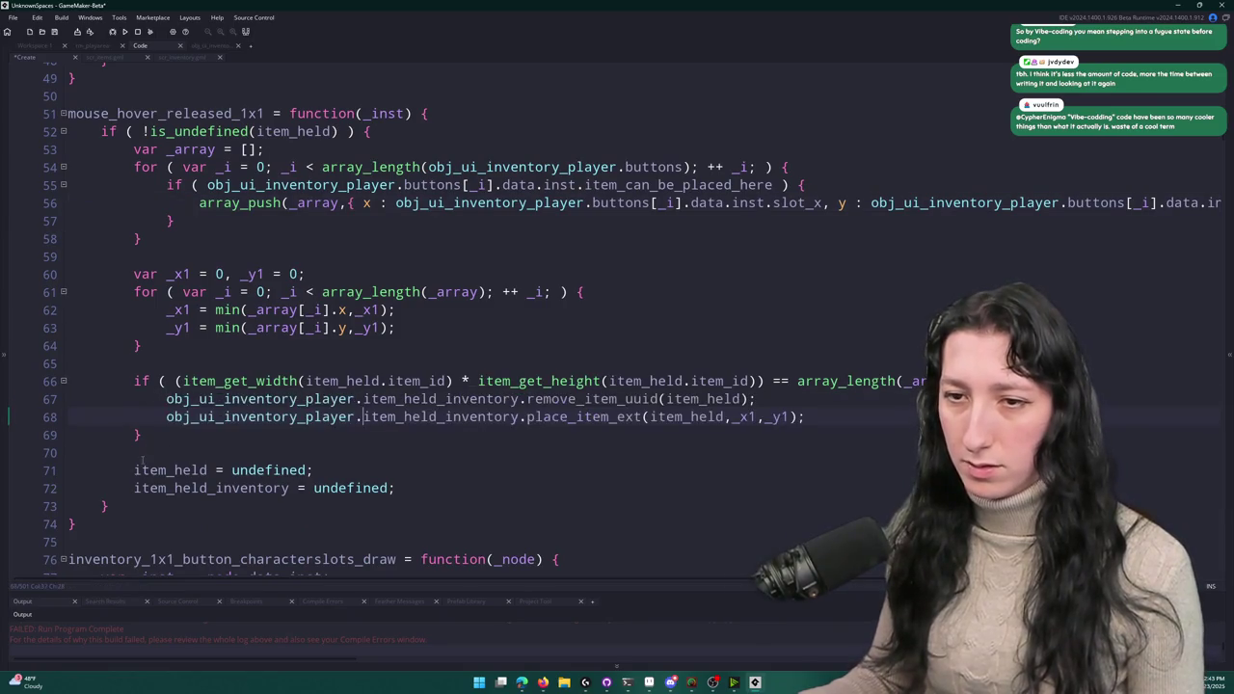
- Undo the stray s and the extra prefixes on lines 56, 67 and 68, then enlarge the Output panel
{"action": "scroll", "coordinate": [134, 488], "scroll_direction": "down", "scroll_amount": 3}
{"action": "scroll", "coordinate": [145, 434], "scroll_direction": "up", "scroll_amount": 12}
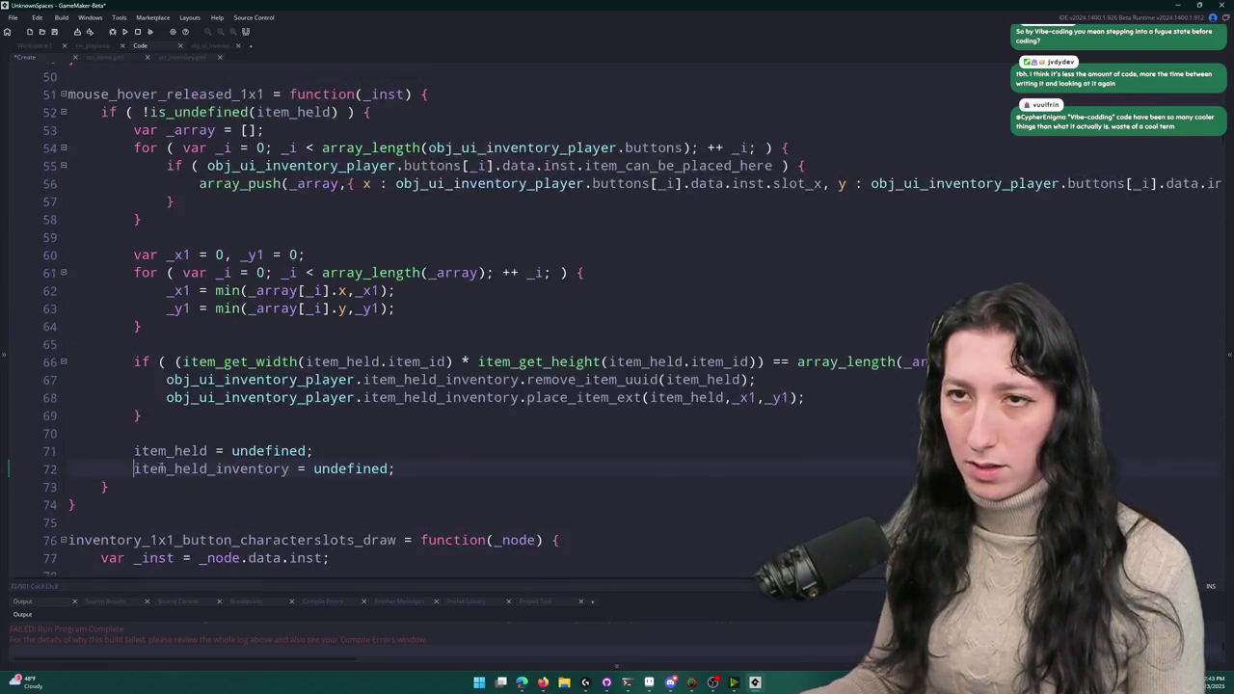
{"action": "type", "text": "s"}
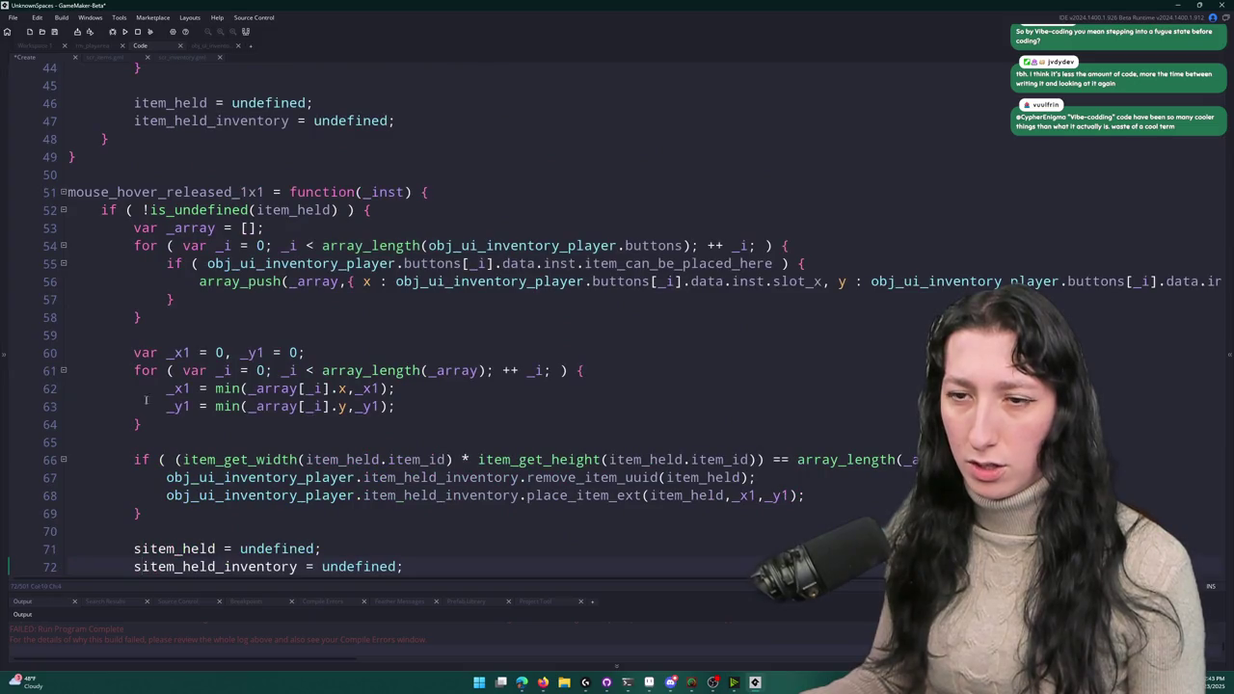
{"action": "scroll", "coordinate": [146, 398], "scroll_direction": "down", "scroll_amount": 2}
{"action": "key", "text": "BackSpace"}
{"action": "key", "text": "ctrl+z"}
{"action": "key", "text": "ctrl+z"}
{"action": "key", "text": "ctrl+z"}
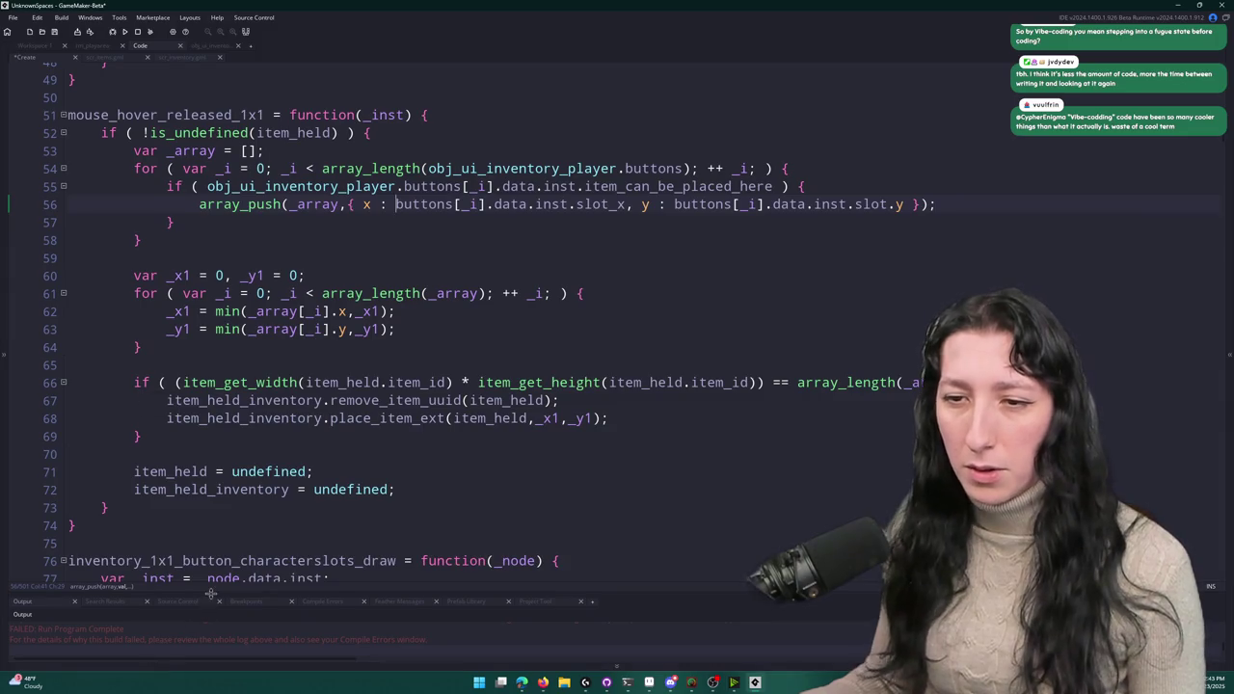
{"action": "left_click_drag", "start_coordinate": [210, 594], "coordinate": [210, 388]}
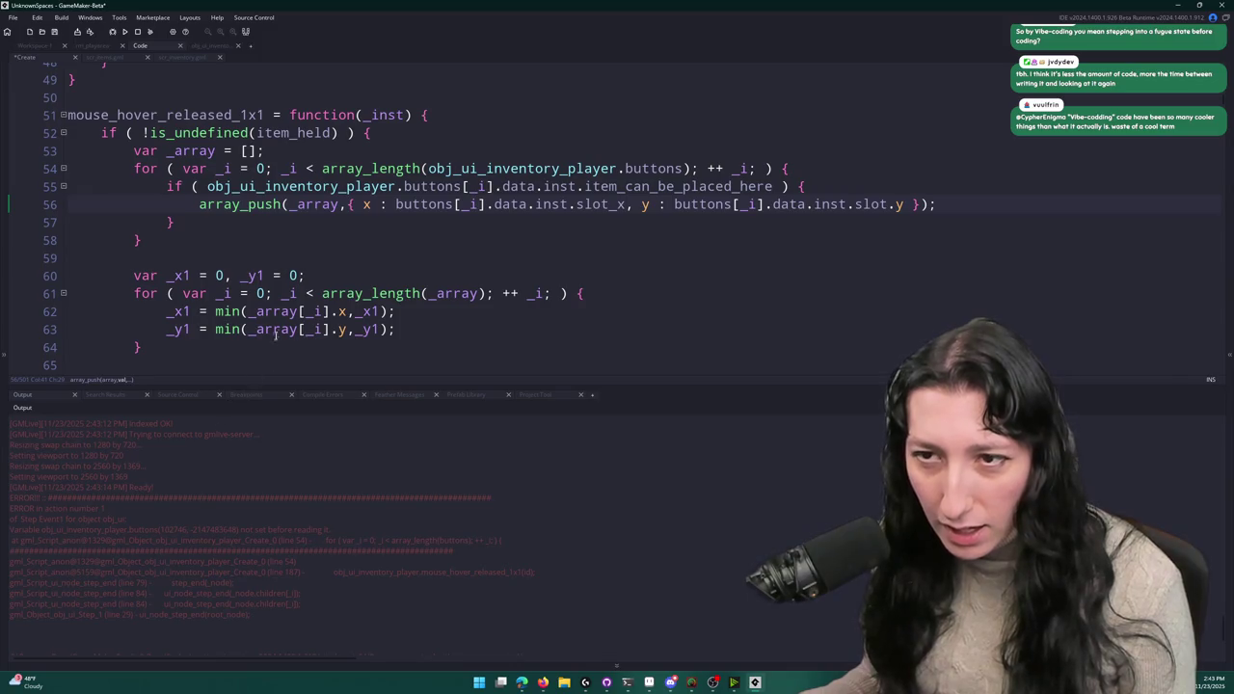
- Strip the obj_ui_inventory_player prefixes so the loop condition and placement check read bare buttons
{"action": "left_click_drag", "start_coordinate": [301, 386], "coordinate": [295, 471]}
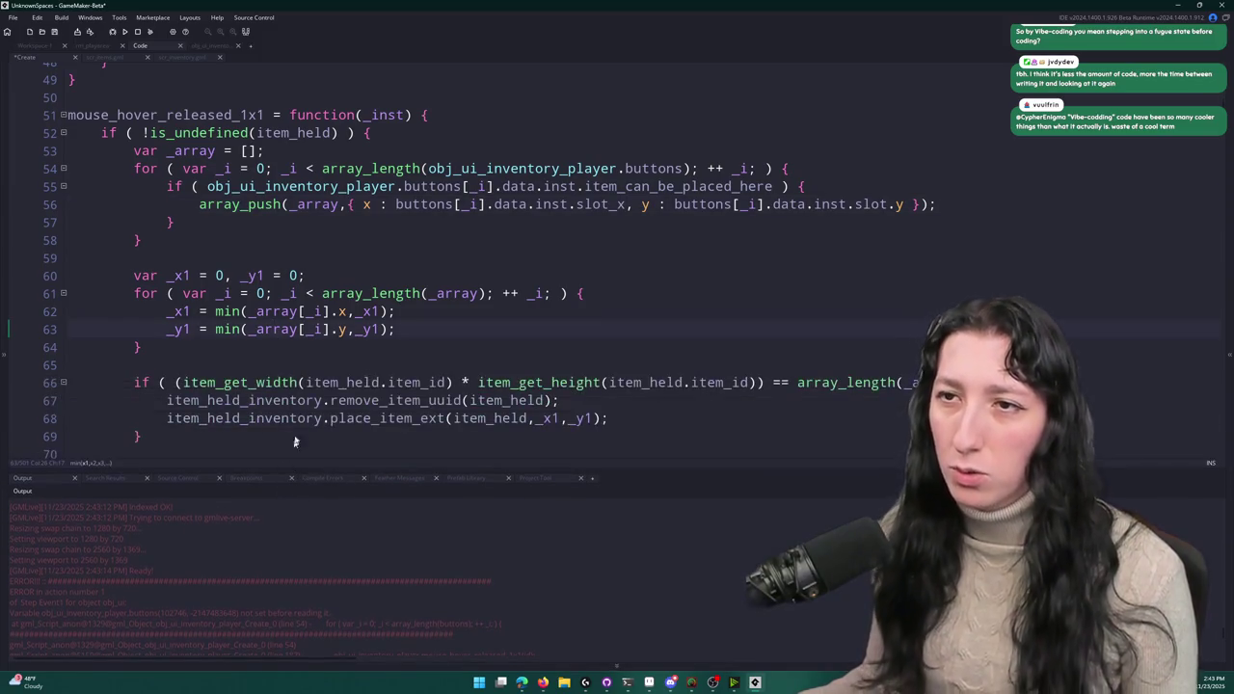
{"action": "left_click_drag", "start_coordinate": [403, 186], "coordinate": [206, 186]}
{"action": "key", "text": "BackSpace"}
{"action": "left_click_drag", "start_coordinate": [616, 169], "coordinate": [485, 169]}
{"action": "key", "text": "BackSpace"}
{"action": "type", "text": "player_inventory"}
{"action": "key", "text": "ctrl+Delete"}
{"action": "key", "text": "ctrl+Delete"}
{"action": "type", "text": "kid"}
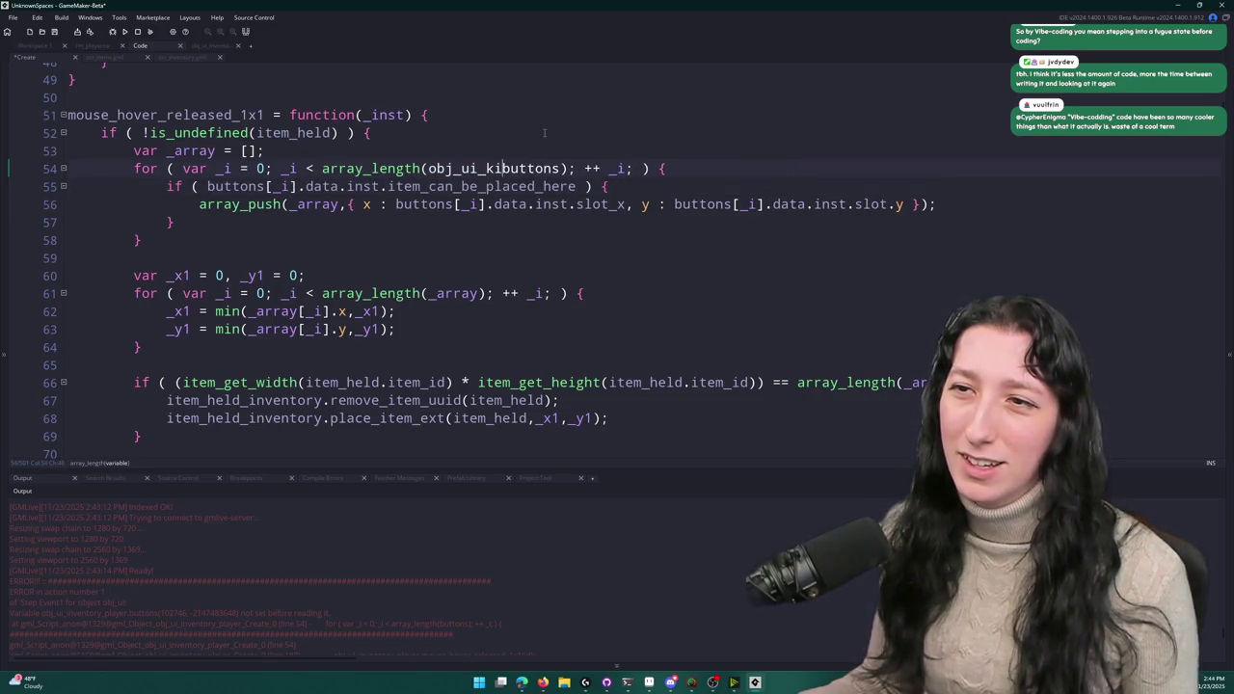
{"action": "key", "text": "ctrl+BackSpace"}
- Wrap the mouse_hover_released_1x1 body in with ( obj_ui_inventory_player ) { } and indent it
{"action": "key", "text": "Return"}
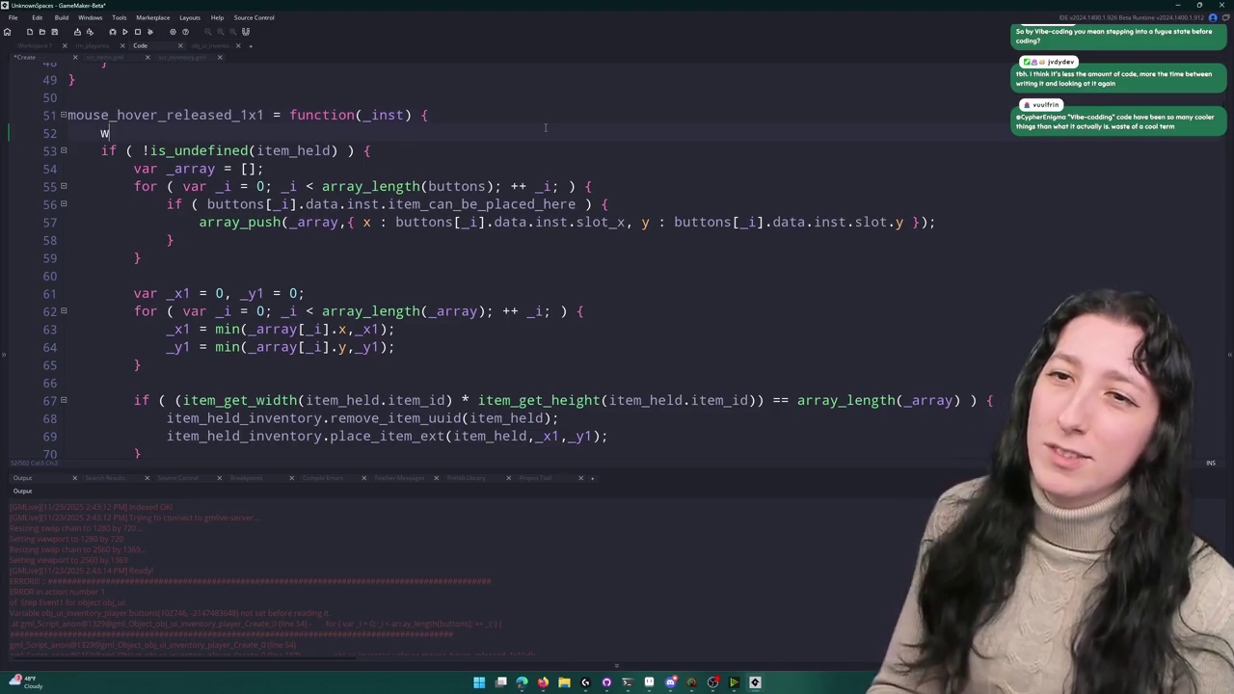
{"action": "type", "text": "with ( obj_ui_inventory_player ) {"}
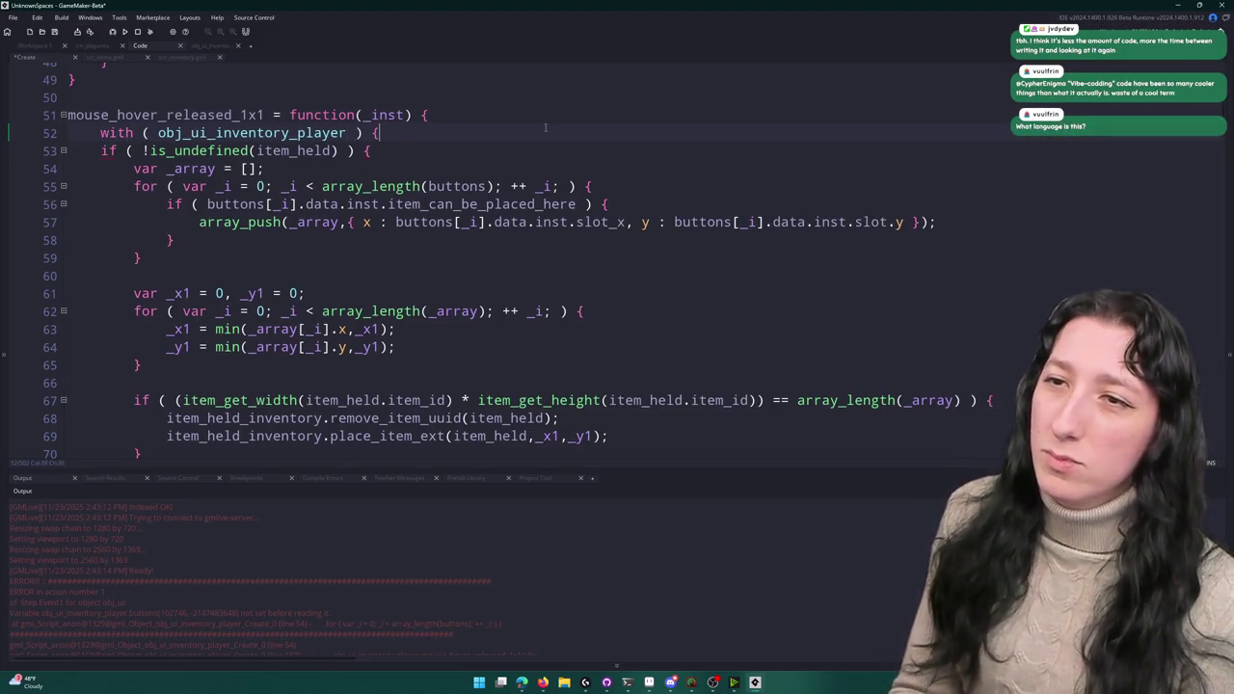
{"action": "scroll", "coordinate": [184, 427], "scroll_direction": "down", "scroll_amount": 2}
{"action": "left_click", "coordinate": [183, 427]}
{"action": "key", "text": "Return"}
{"action": "mouse_move", "coordinate": [183, 428]}
{"action": "left_mouse_down"}
{"action": "mouse_move", "coordinate": [366, 169]}
{"action": "mouse_move", "coordinate": [424, 152]}
{"action": "left_mouse_up"}
{"action": "key", "text": "Tab"}
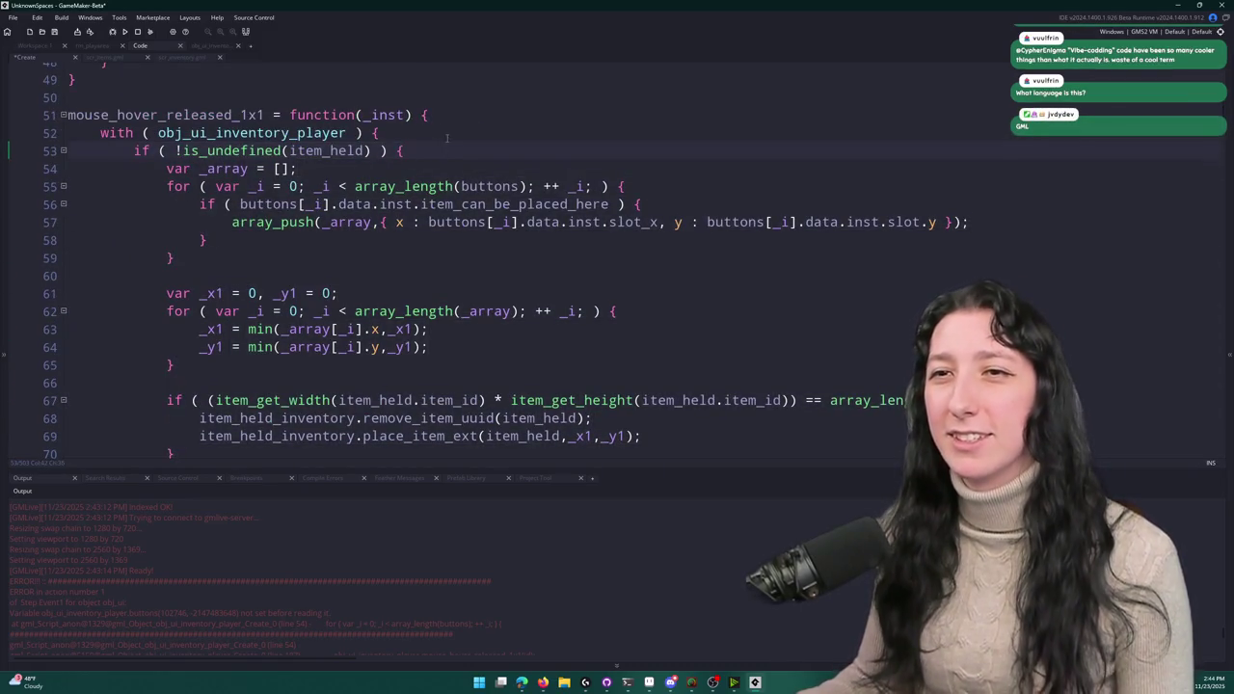
{"action": "left_click", "coordinate": [446, 132]}
{"action": "scroll", "coordinate": [167, 208], "scroll_direction": "down", "scroll_amount": 7}
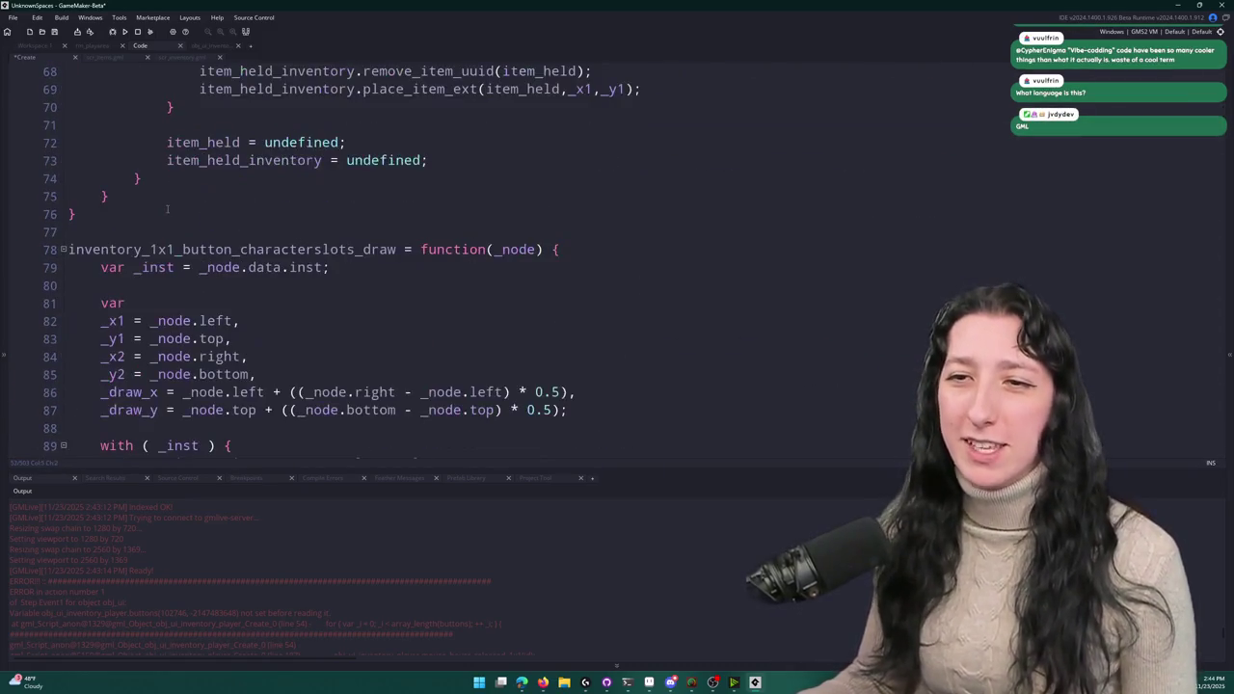
{"action": "scroll", "coordinate": [167, 209], "scroll_direction": "up", "scroll_amount": 10}
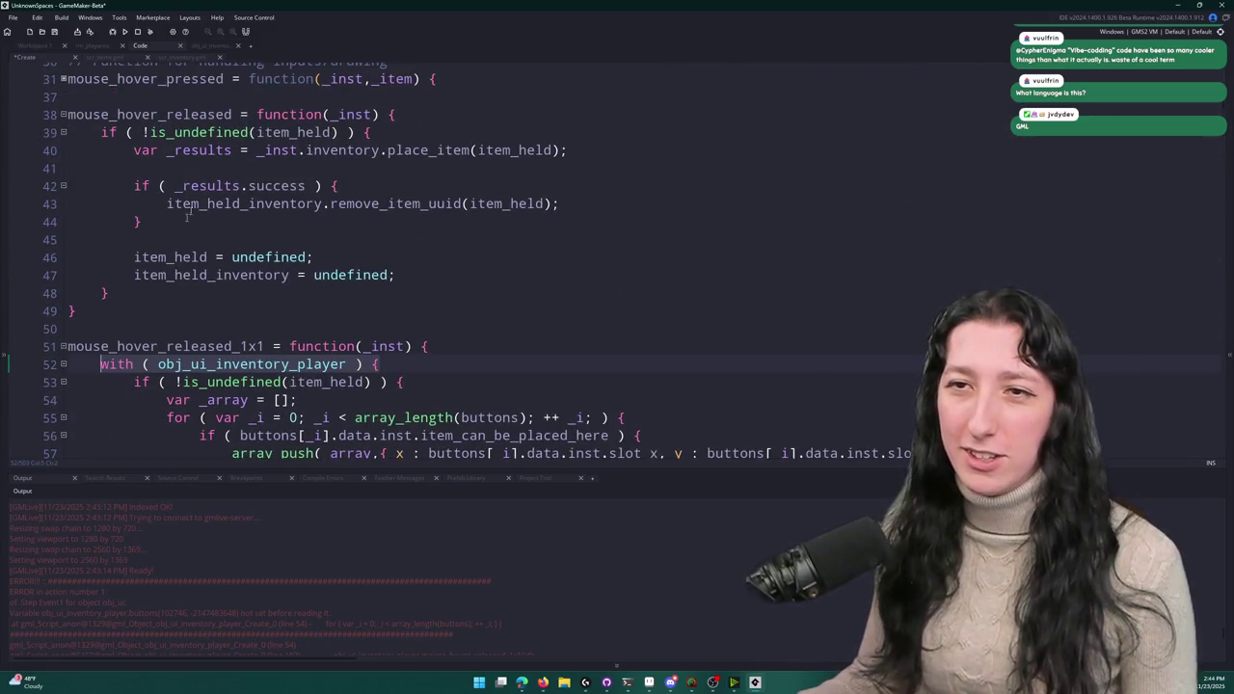
- Wrap the item_held and item_held_inventory reset in a with ( obj_ui_inventory_player ) block and run the game
{"action": "left_click", "coordinate": [254, 241]}
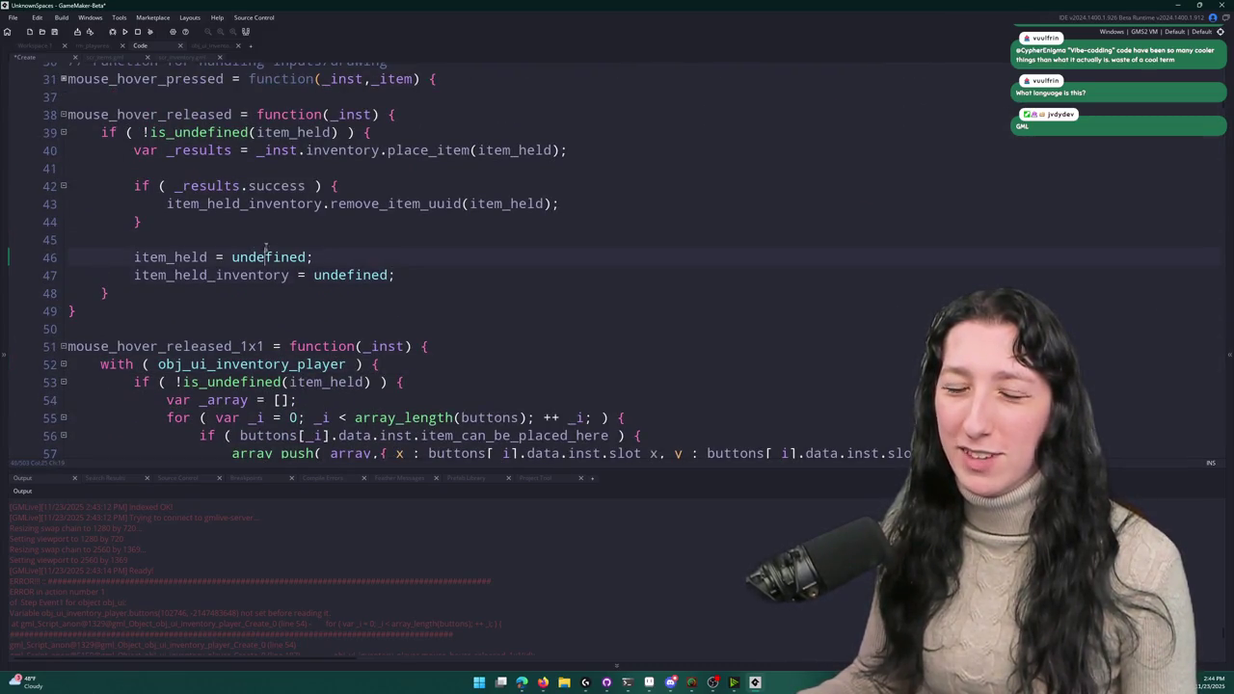
{"action": "key", "text": "Return"}
{"action": "type", "text": "with ( obj_ui_inventory_player ) {"}
{"action": "key", "text": "Down"}
{"action": "key", "text": "Down"}
{"action": "key", "text": "Return"}
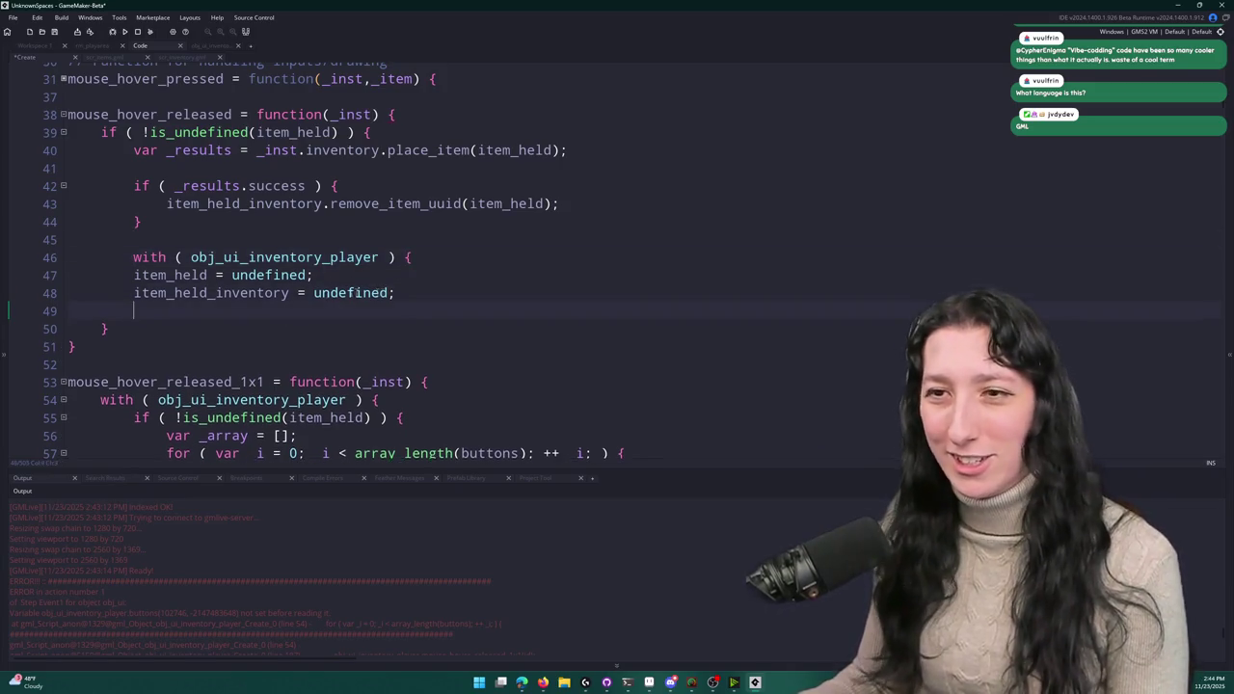
{"action": "type", "text": "}"}
{"action": "left_click_drag", "start_coordinate": [135, 293], "coordinate": [70, 275]}
{"action": "key", "text": "Tab"}
{"action": "key", "text": "F5"}
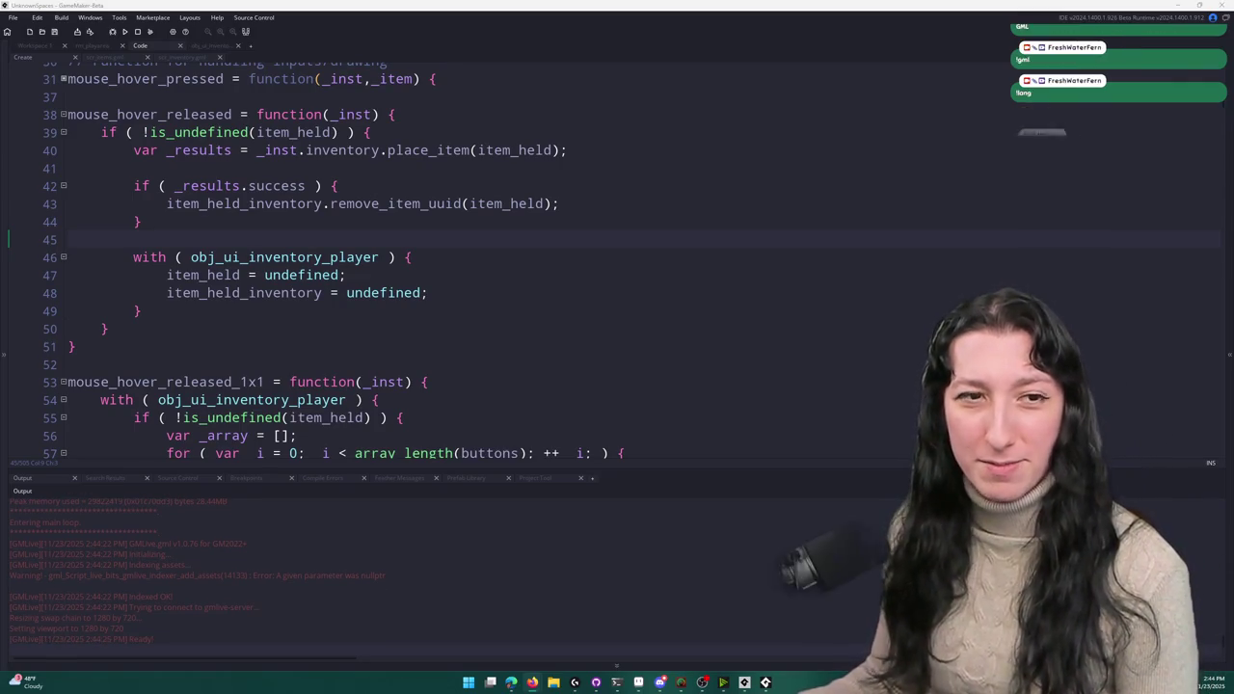
- Start play, maximize the game window, open the inventory, pick up the backpack, and abort the code error
{"action": "left_click", "coordinate": [766, 683]}
{"action": "left_click", "coordinate": [607, 320]}
{"action": "double_click", "coordinate": [660, 168]}
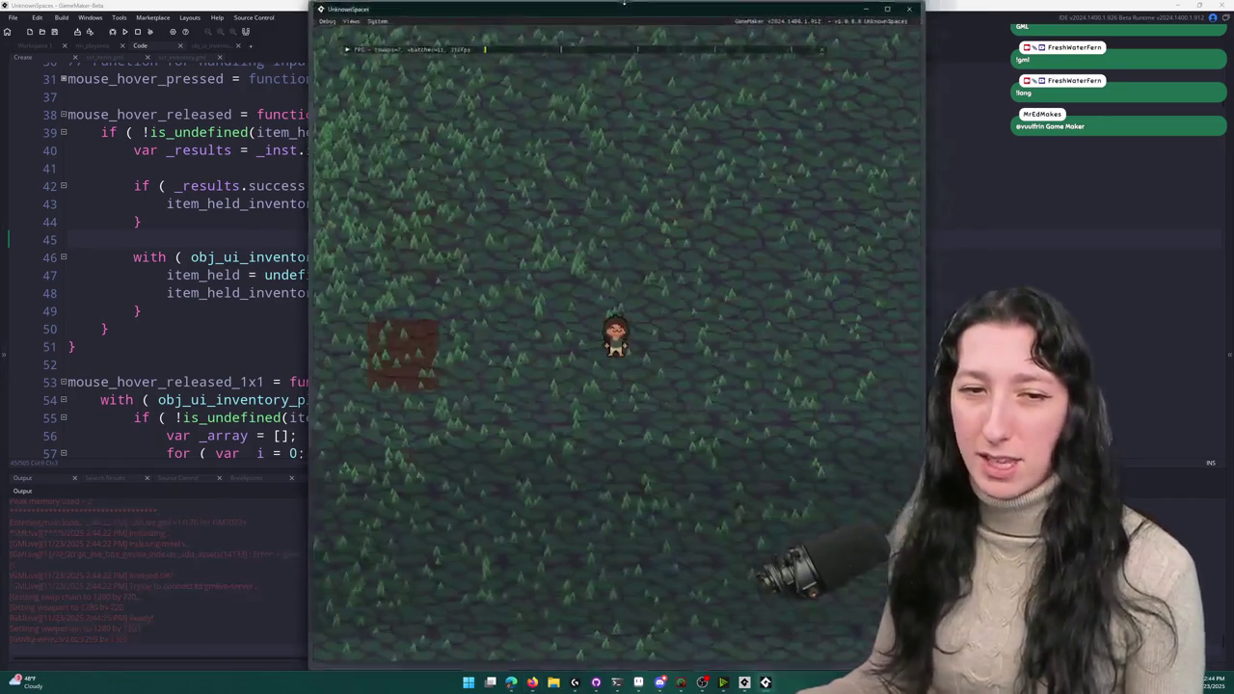
{"action": "key", "text": "super+Up"}
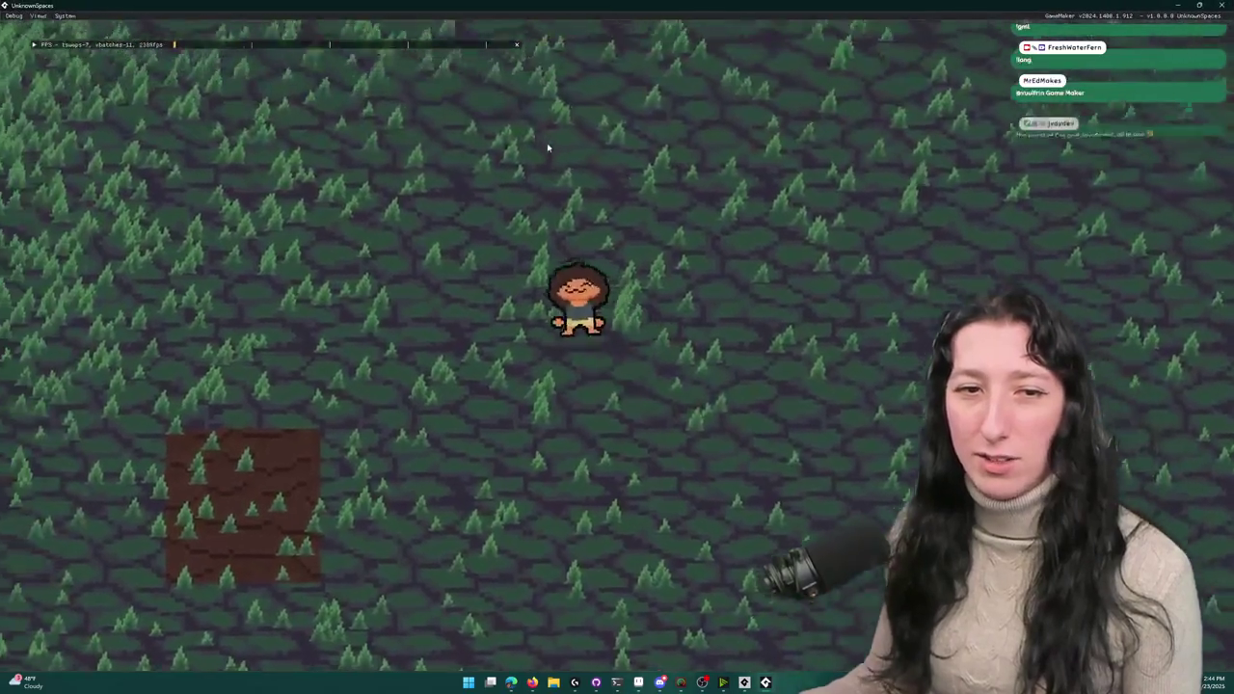
{"action": "key", "text": "i"}
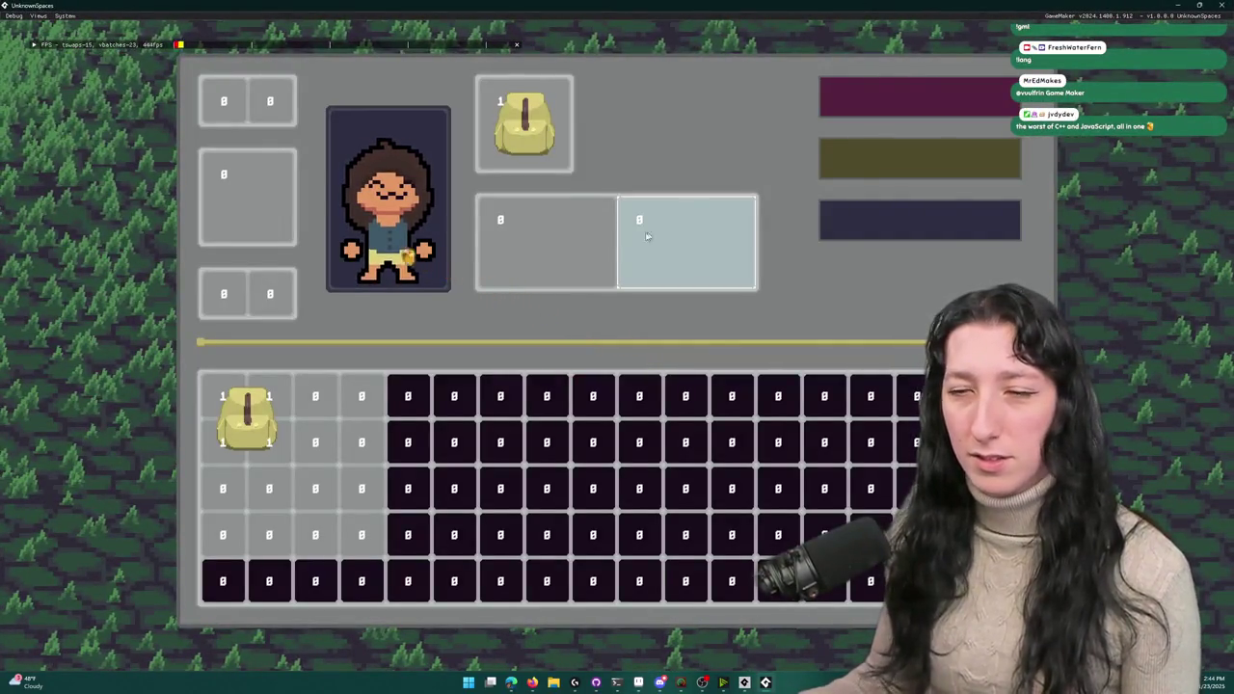
{"action": "left_click", "coordinate": [247, 415]}
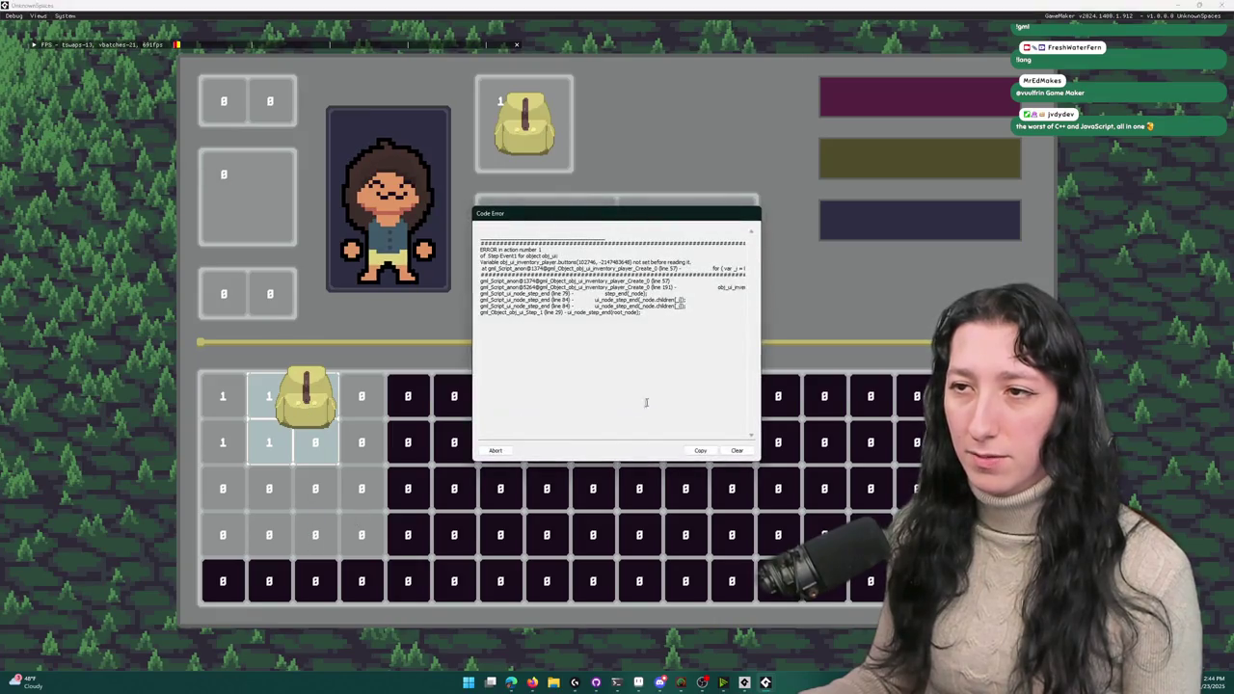
{"action": "left_click", "coordinate": [494, 451]}
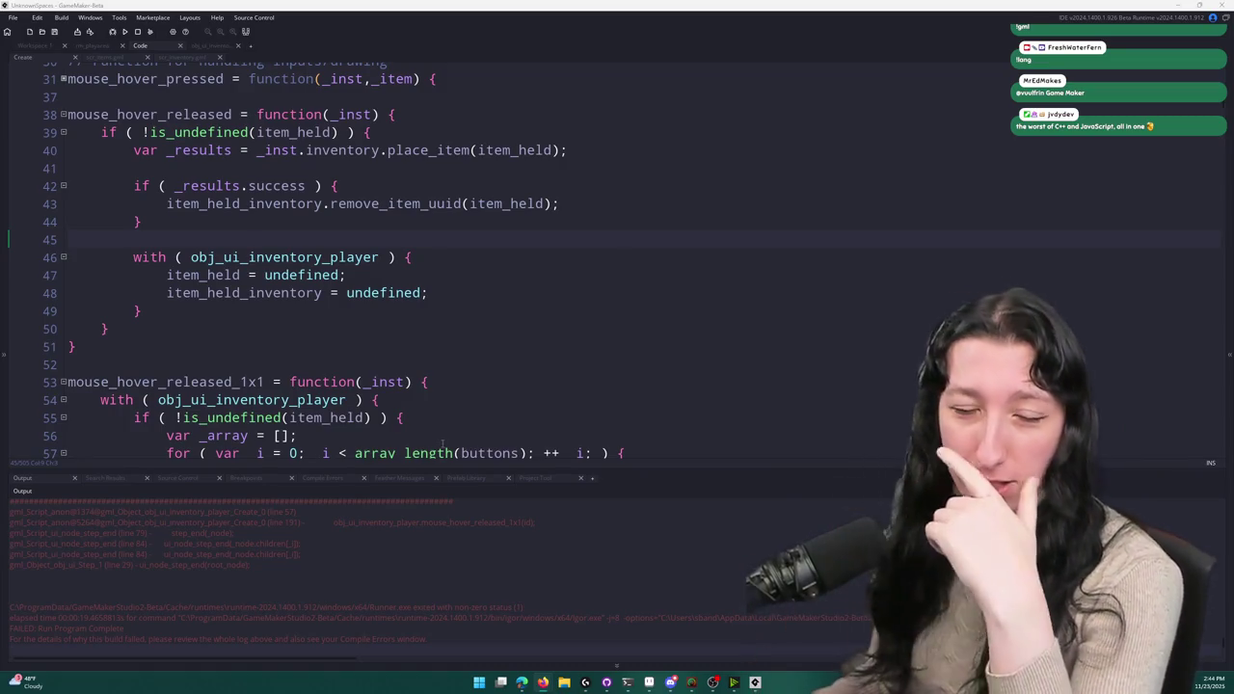
- Delete the with line from mouse_hover_released_1x1 and unindent the function body
{"action": "scroll", "coordinate": [568, 541], "scroll_direction": "up", "scroll_amount": 4}
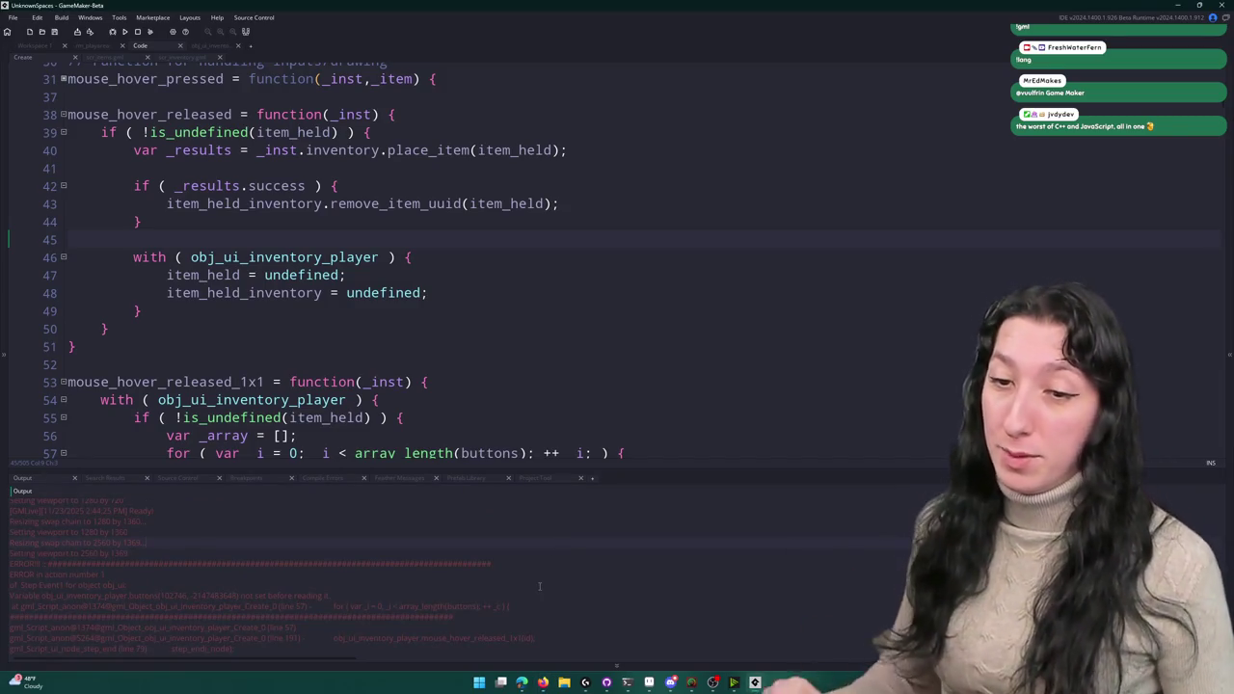
{"action": "scroll", "coordinate": [349, 300], "scroll_direction": "up", "scroll_amount": 1}
{"action": "scroll", "coordinate": [349, 300], "scroll_direction": "down", "scroll_amount": 5}
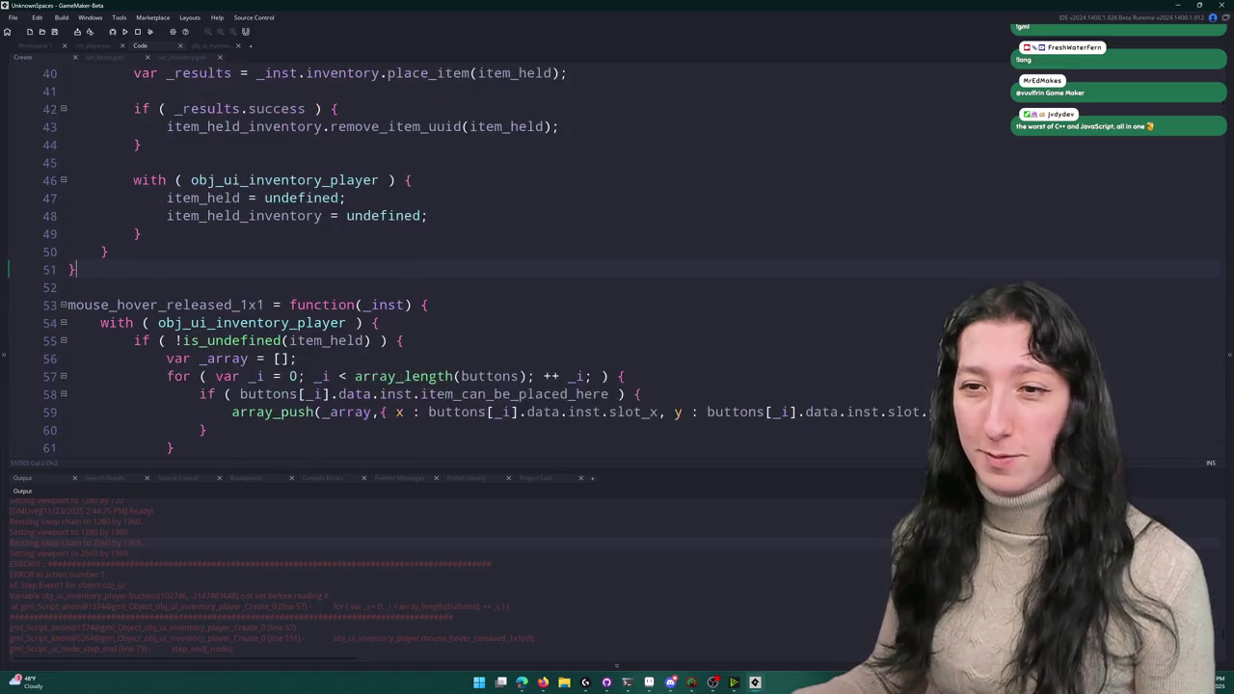
{"action": "double_click", "coordinate": [475, 299]}
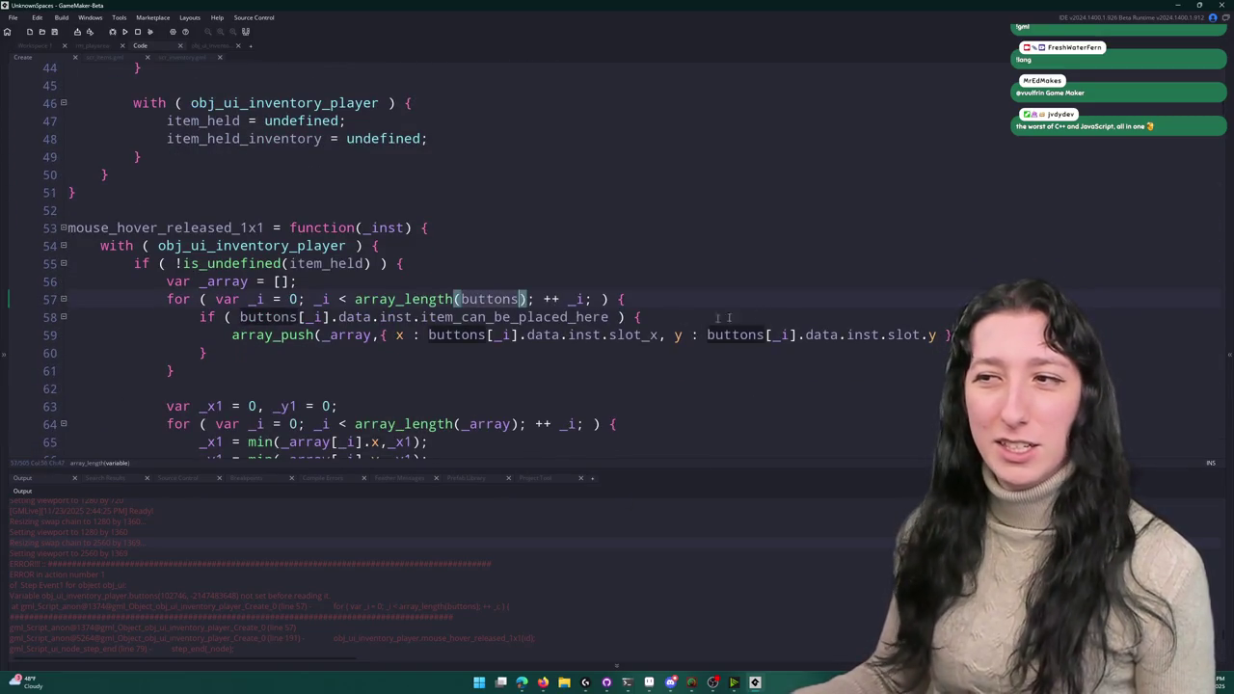
{"action": "left_click_drag", "start_coordinate": [396, 248], "coordinate": [39, 248]}
{"action": "key", "text": "BackSpace"}
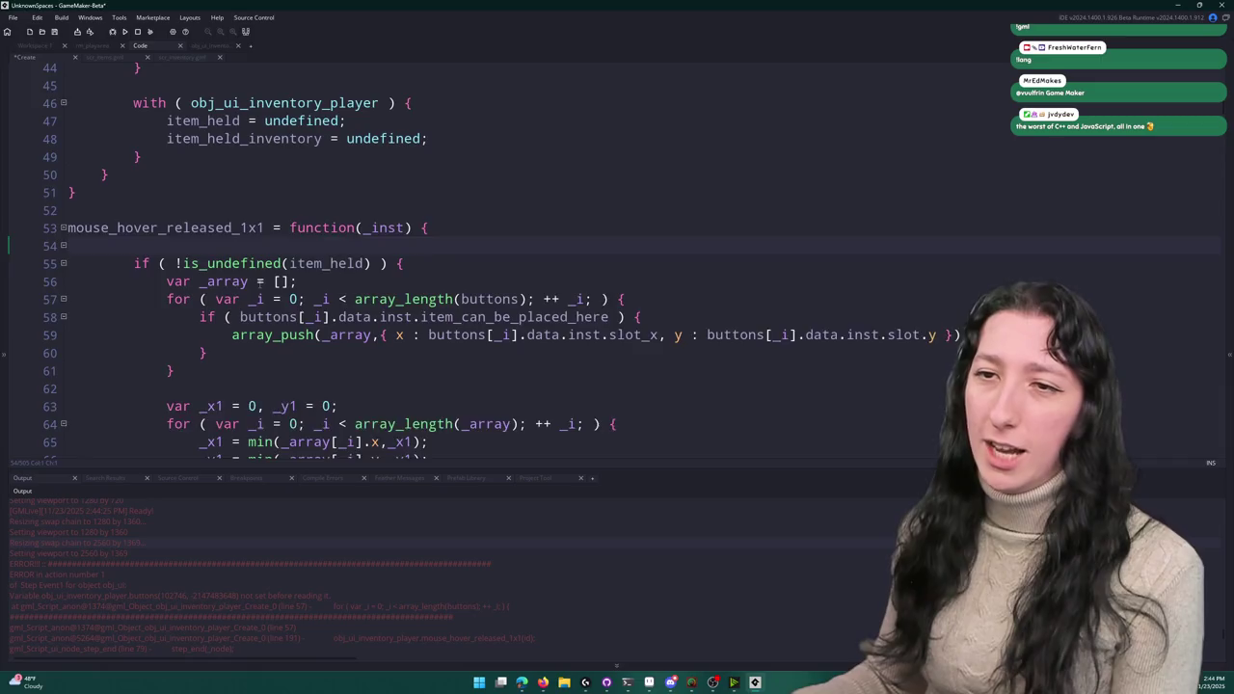
{"action": "scroll", "coordinate": [198, 359], "scroll_direction": "down", "scroll_amount": 6}
{"action": "mouse_move", "coordinate": [178, 301]}
{"action": "left_mouse_down"}
{"action": "mouse_move", "coordinate": [164, 289]}
{"action": "mouse_move", "coordinate": [144, 96]}
{"action": "mouse_move", "coordinate": [147, 147]}
{"action": "left_mouse_up"}
{"action": "left_click", "coordinate": [149, 147]}
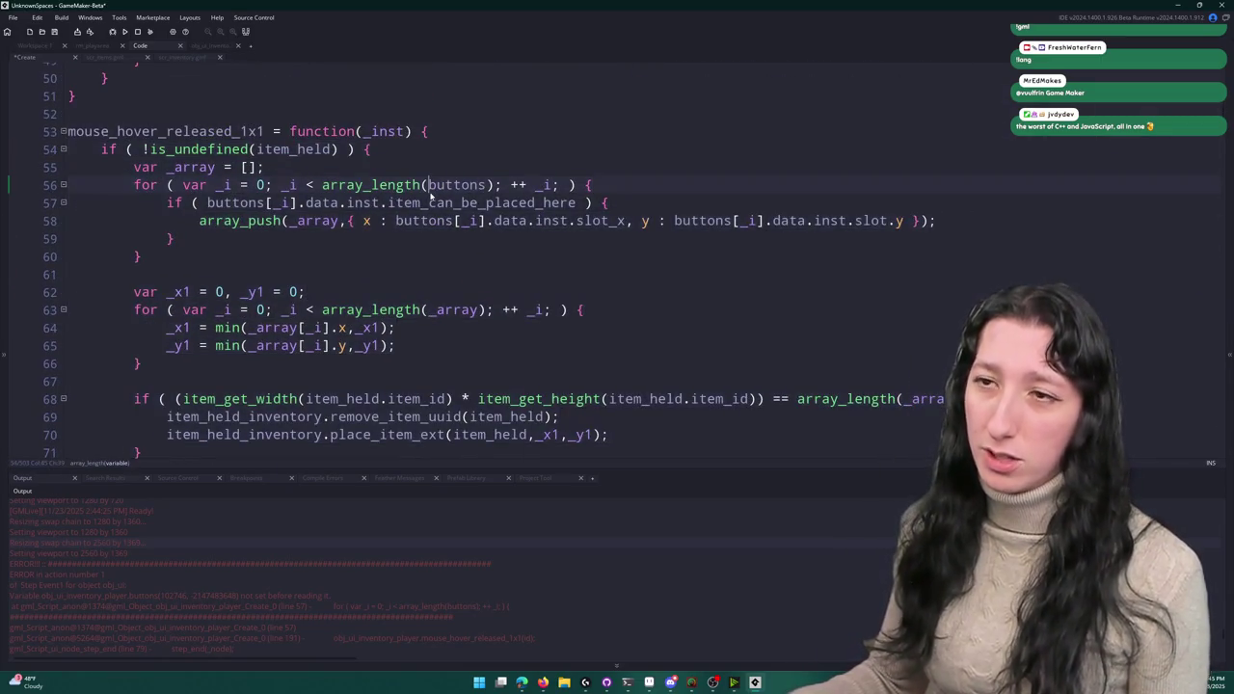
- Replace buttons with inventory_buttons in the length check, placement check and line 58, then rebuild
{"action": "double_click", "coordinate": [455, 184]}
{"action": "type", "text": "inventory_buttons"}
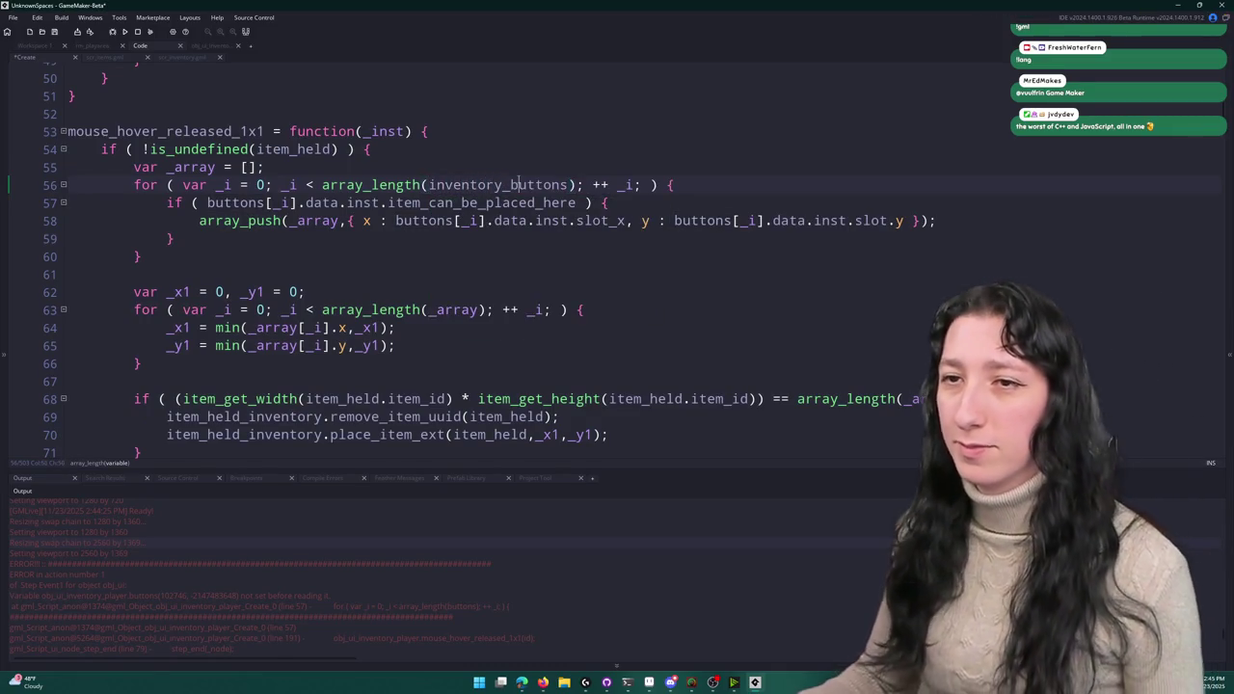
{"action": "double_click", "coordinate": [241, 203]}
{"action": "type", "text": "inventory_buttons"}
{"action": "left_click", "coordinate": [728, 220]}
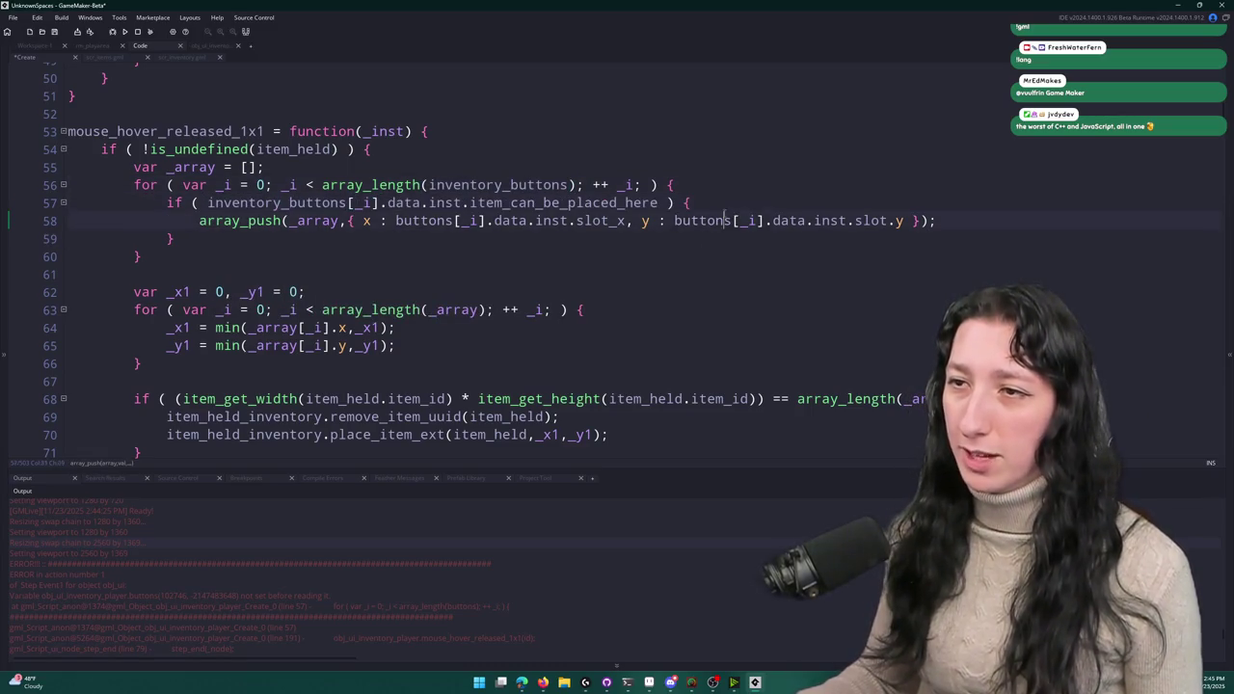
{"action": "double_click", "coordinate": [702, 220]}
{"action": "scroll", "coordinate": [702, 179], "scroll_direction": "down", "scroll_amount": 2}
{"action": "type", "text": "inventory_buttons"}
{"action": "double_click", "coordinate": [424, 180]}
{"action": "type", "text": "inventory_buttons"}
{"action": "scroll", "coordinate": [439, 190], "scroll_direction": "down", "scroll_amount": 3}
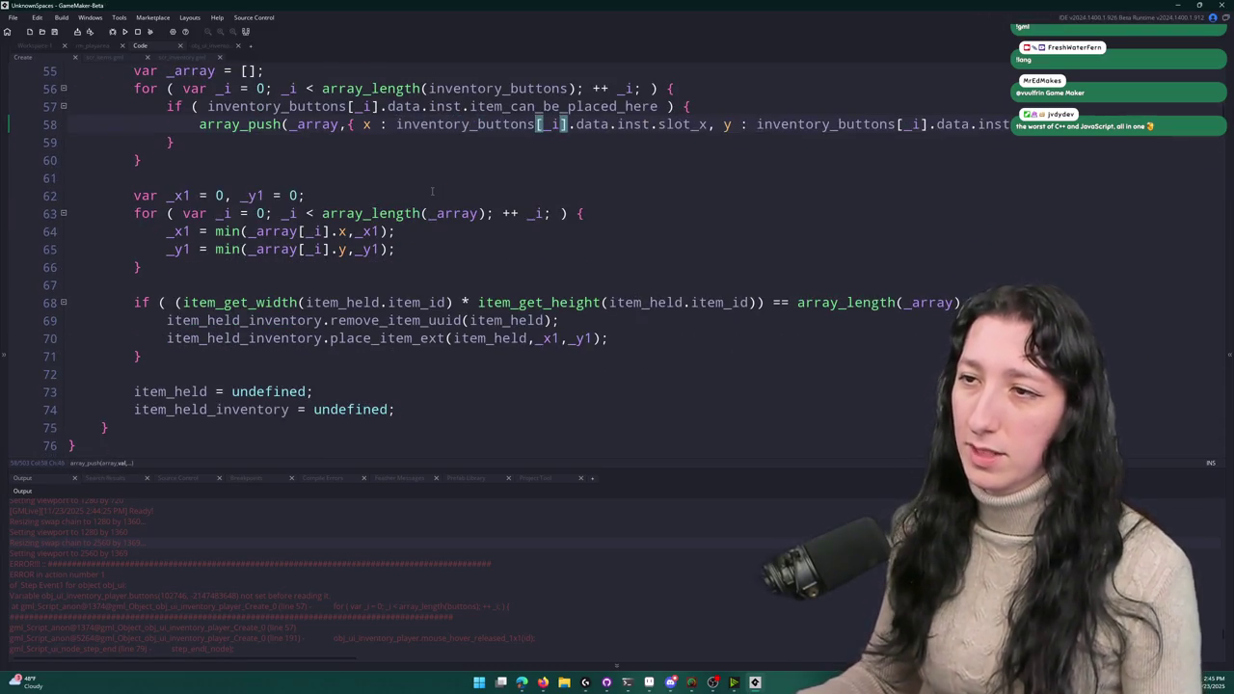
{"action": "key", "text": "F5"}
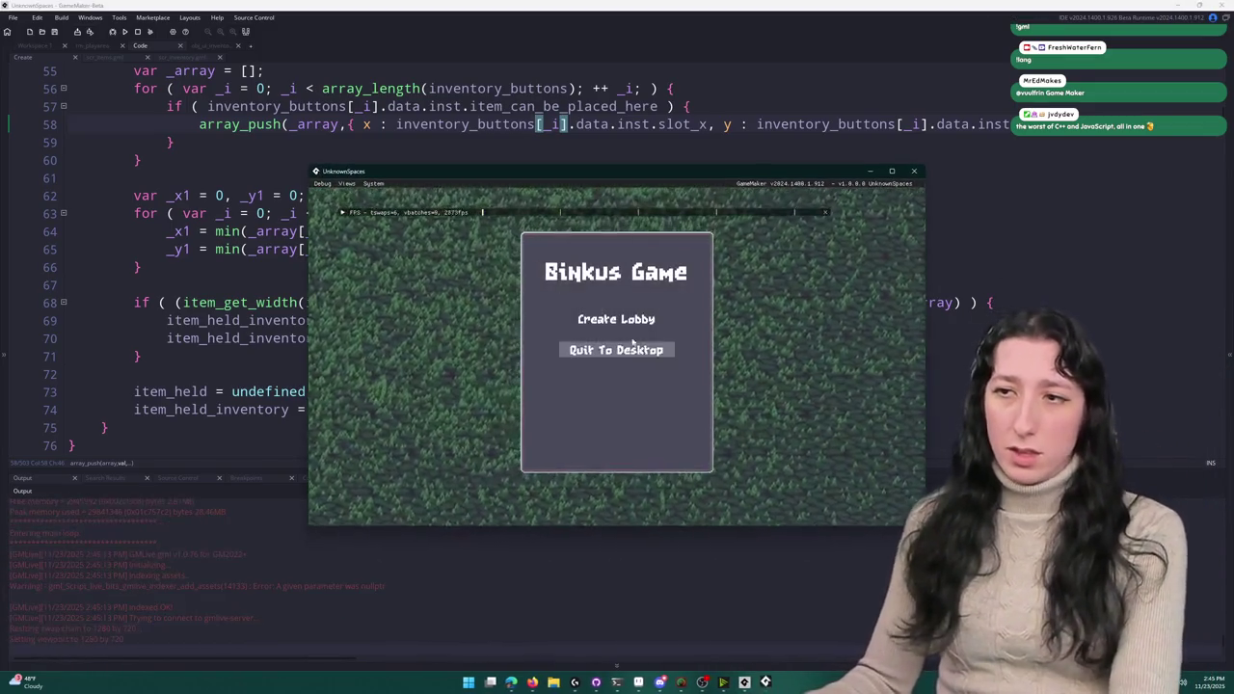
- Start a game from the title menu, hit the slot_x code error, and abort back to the code
{"action": "left_click", "coordinate": [625, 320]}
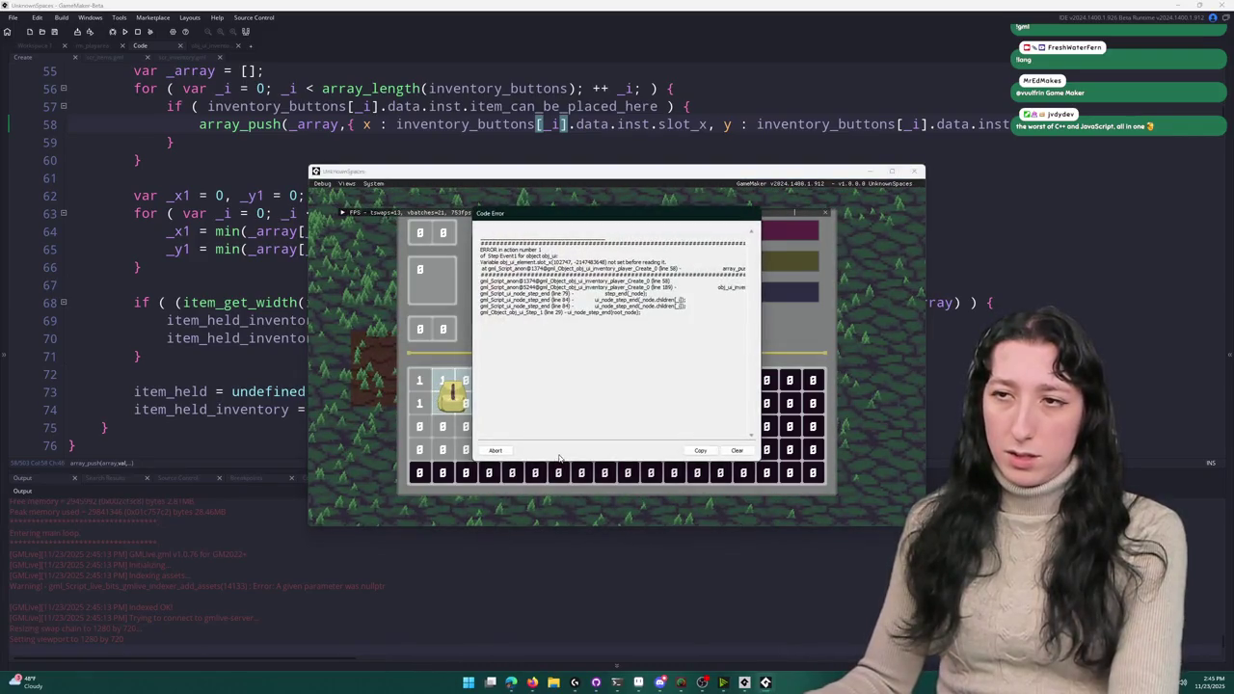
{"action": "left_click", "coordinate": [496, 450]}
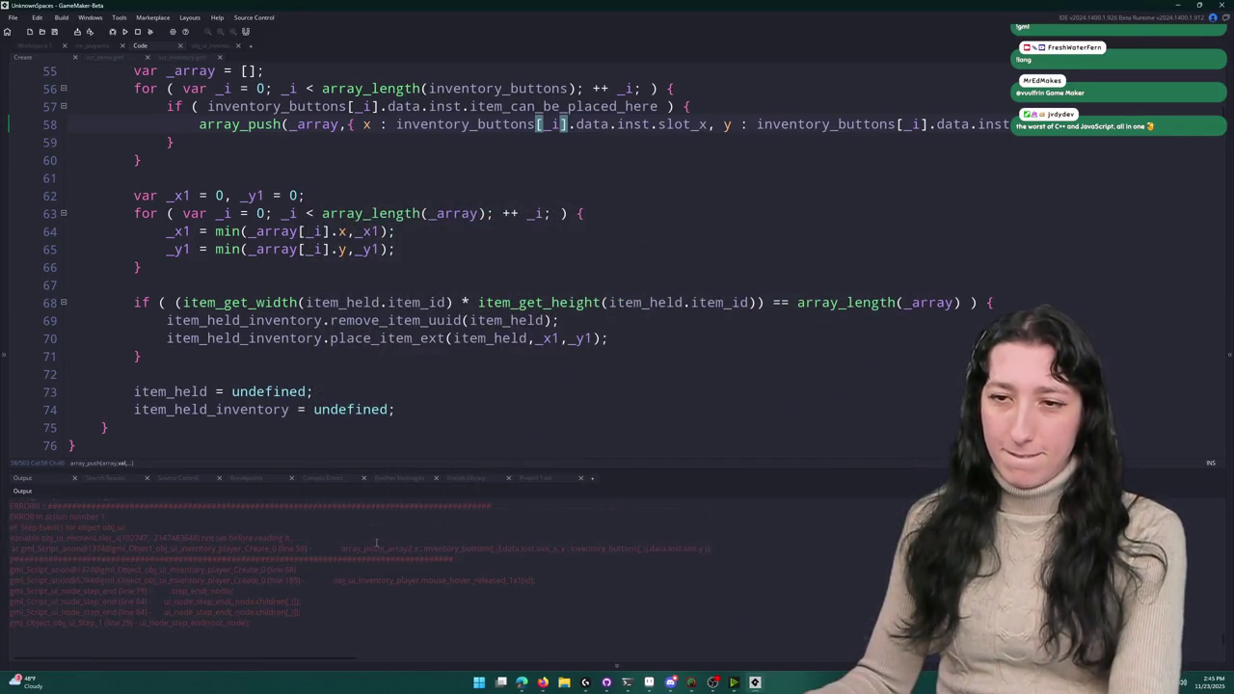
{"action": "scroll", "coordinate": [288, 255], "scroll_direction": "up", "scroll_amount": 1}
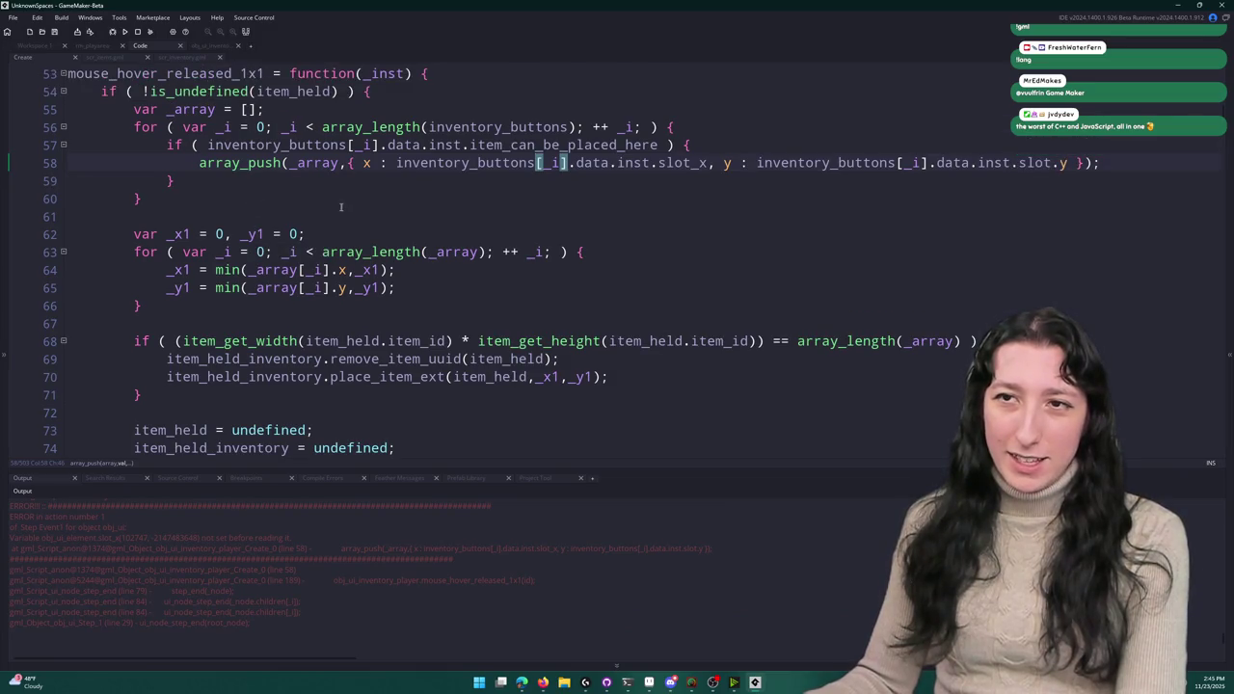
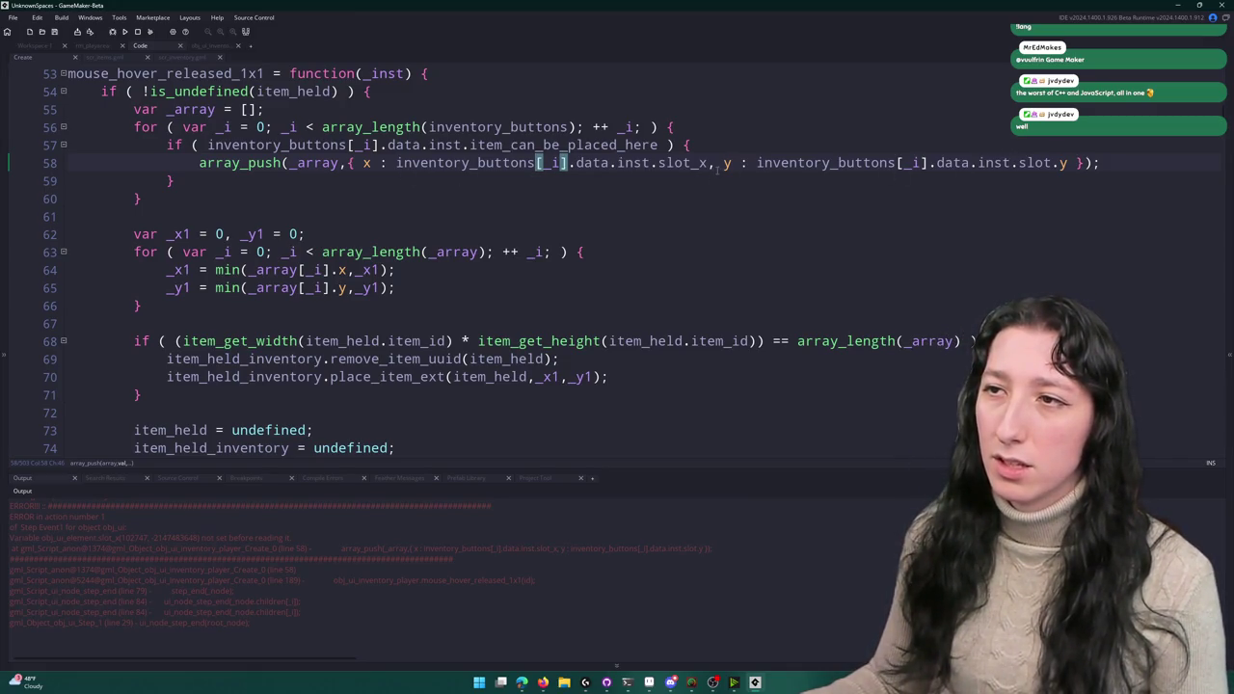
- Run the game, create a lobby and drag the backpack in the inventory grid to test the fix
{"action": "key", "text": "F5"}
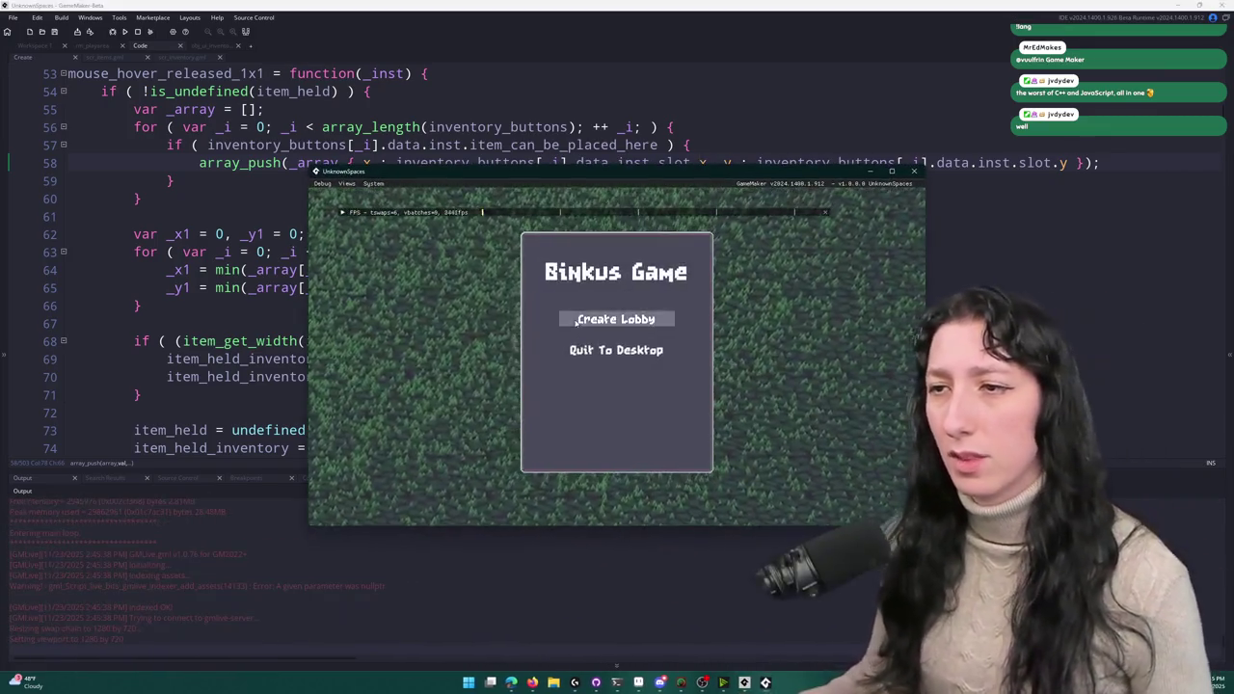
{"action": "left_click", "coordinate": [616, 319]}
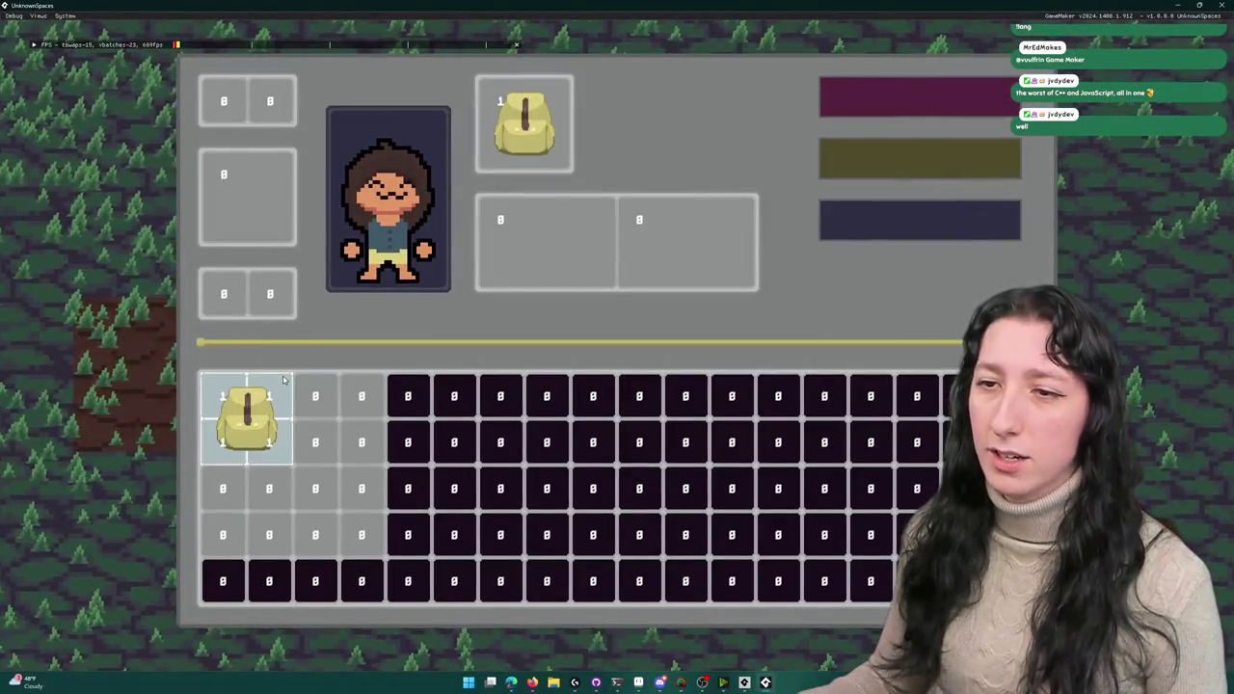
{"action": "mouse_move", "coordinate": [247, 416]}
{"action": "left_mouse_down"}
{"action": "mouse_move", "coordinate": [325, 496]}
{"action": "mouse_move", "coordinate": [247, 416]}
{"action": "left_mouse_up"}
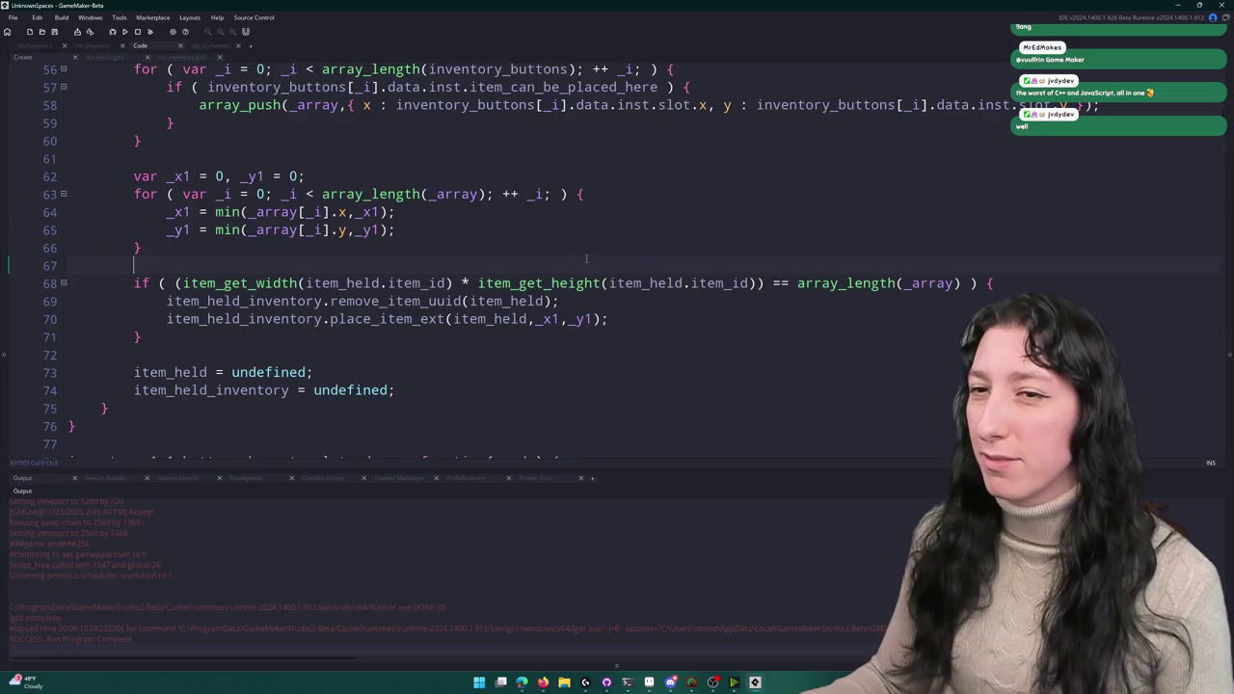
- Add show_message debug calls printing width*height with array_length(_array), and "PLACED?"
{"action": "key", "text": "Return"}
{"action": "key", "text": "Return"}
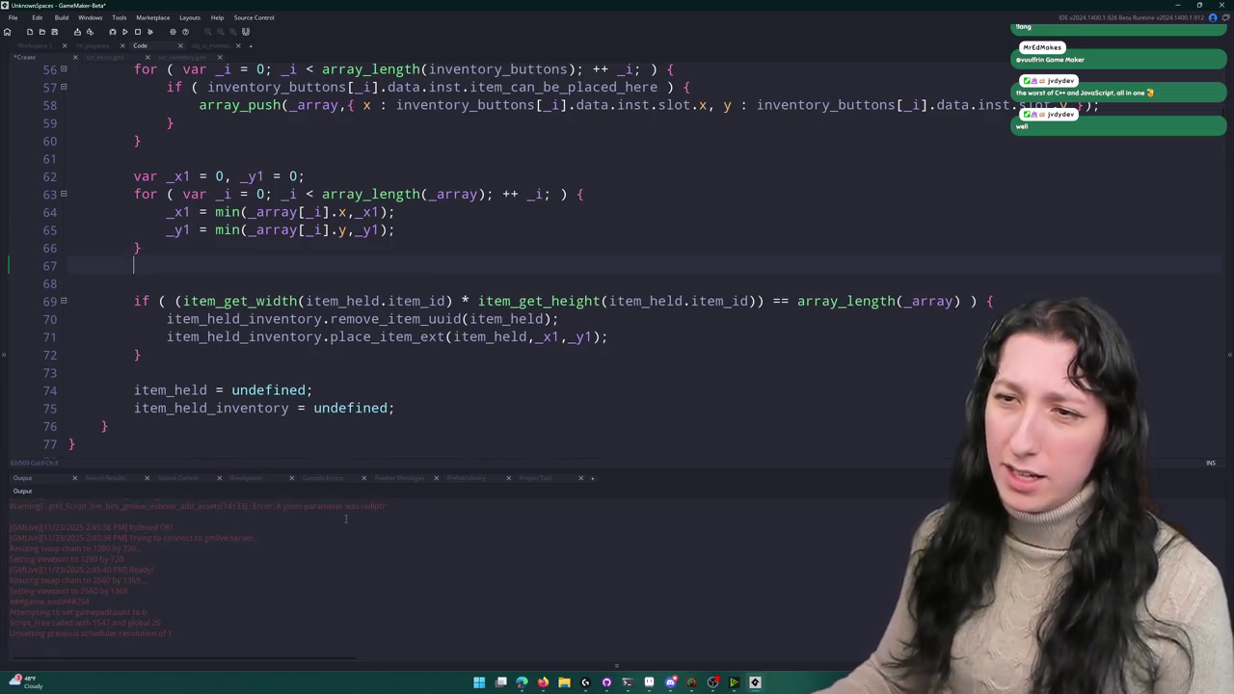
{"action": "type", "text": "show_message("}
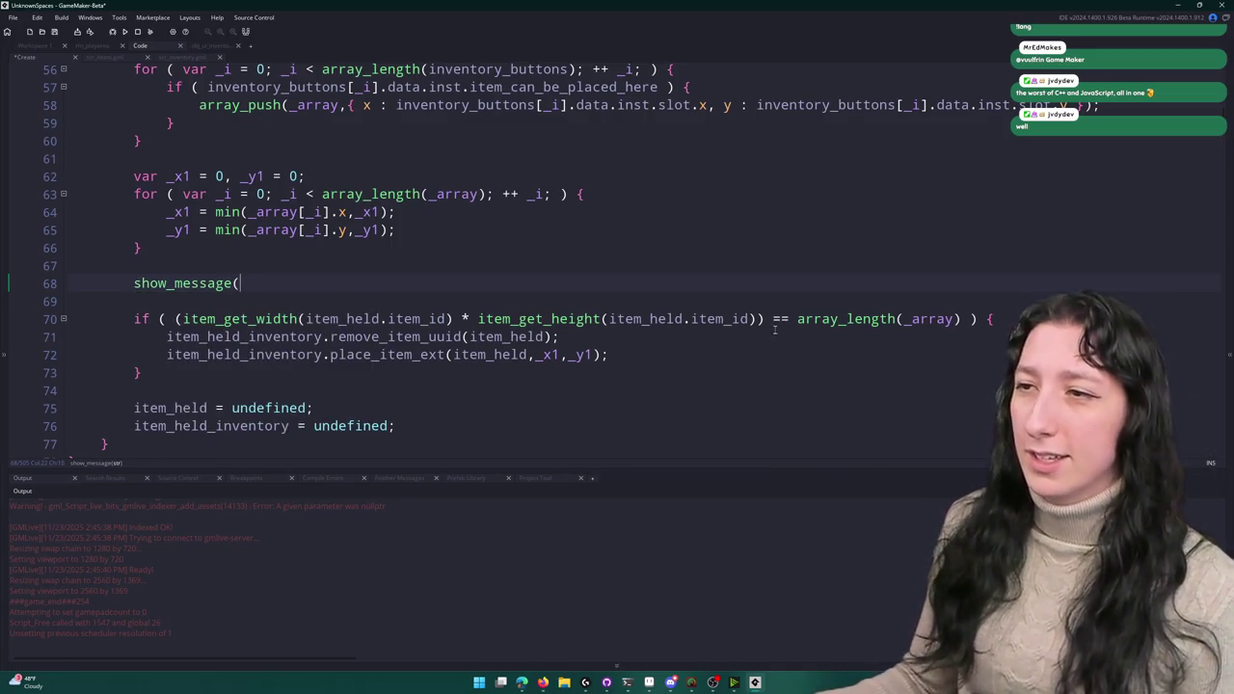
{"action": "mouse_move", "coordinate": [764, 319]}
{"action": "left_mouse_down"}
{"action": "mouse_move", "coordinate": [180, 319]}
{"action": "mouse_move", "coordinate": [761, 319]}
{"action": "left_mouse_up"}
{"action": "key", "text": "ctrl+c"}
{"action": "left_click", "coordinate": [328, 284]}
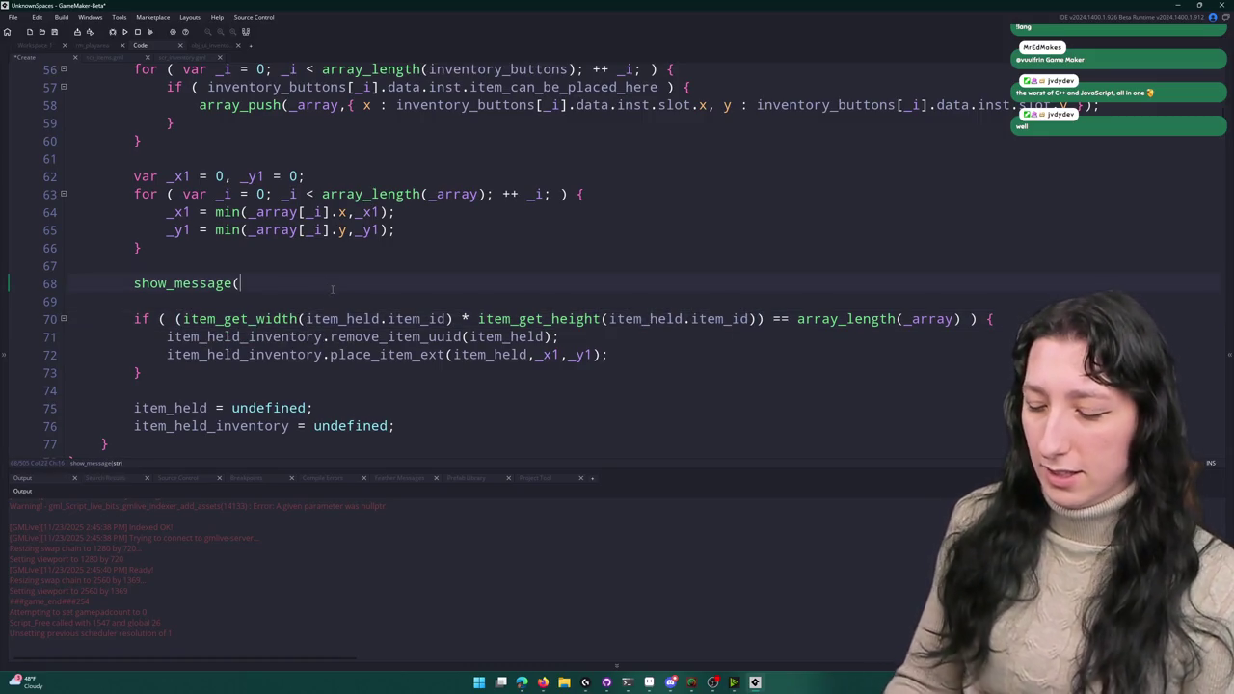
{"action": "key", "text": "ctrl+v"}
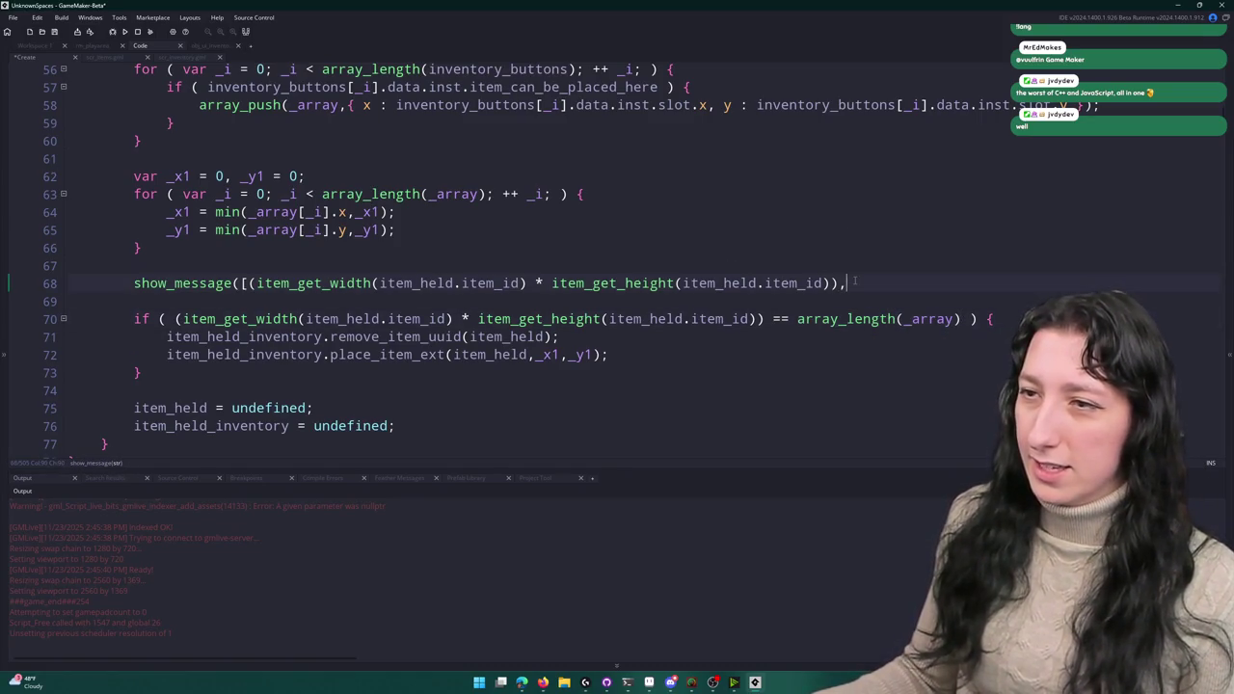
{"action": "type", "text": "array_length(_array)]);"}
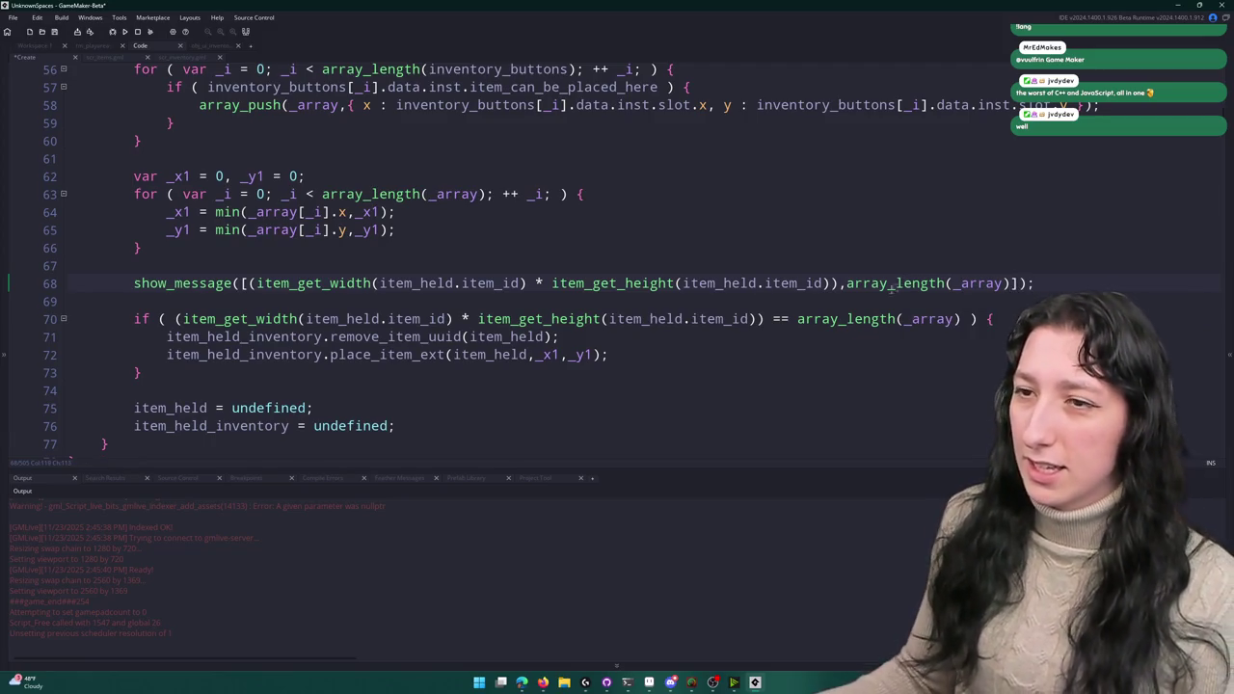
{"action": "key", "text": "Return"}
{"action": "type", "text": "show_message(\"PLACED?\");"}
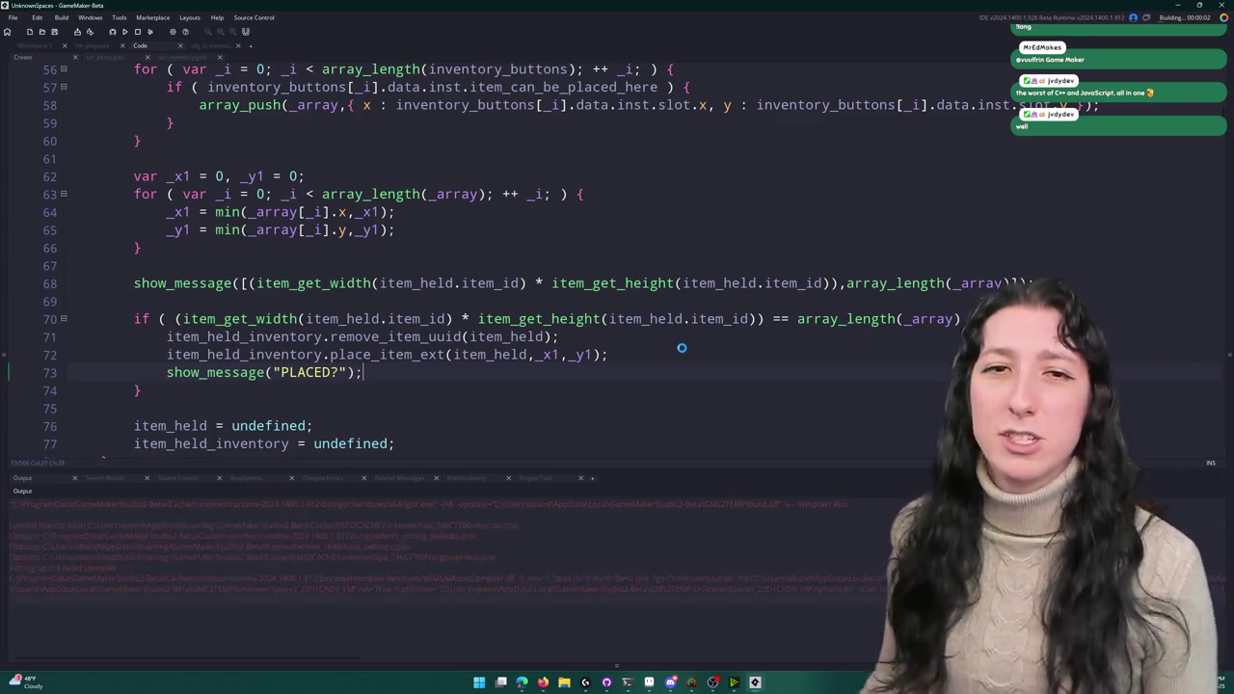
- Test the game, dismiss both debug dialogs, then delete the size debug message
{"action": "key", "text": "alt+Tab"}
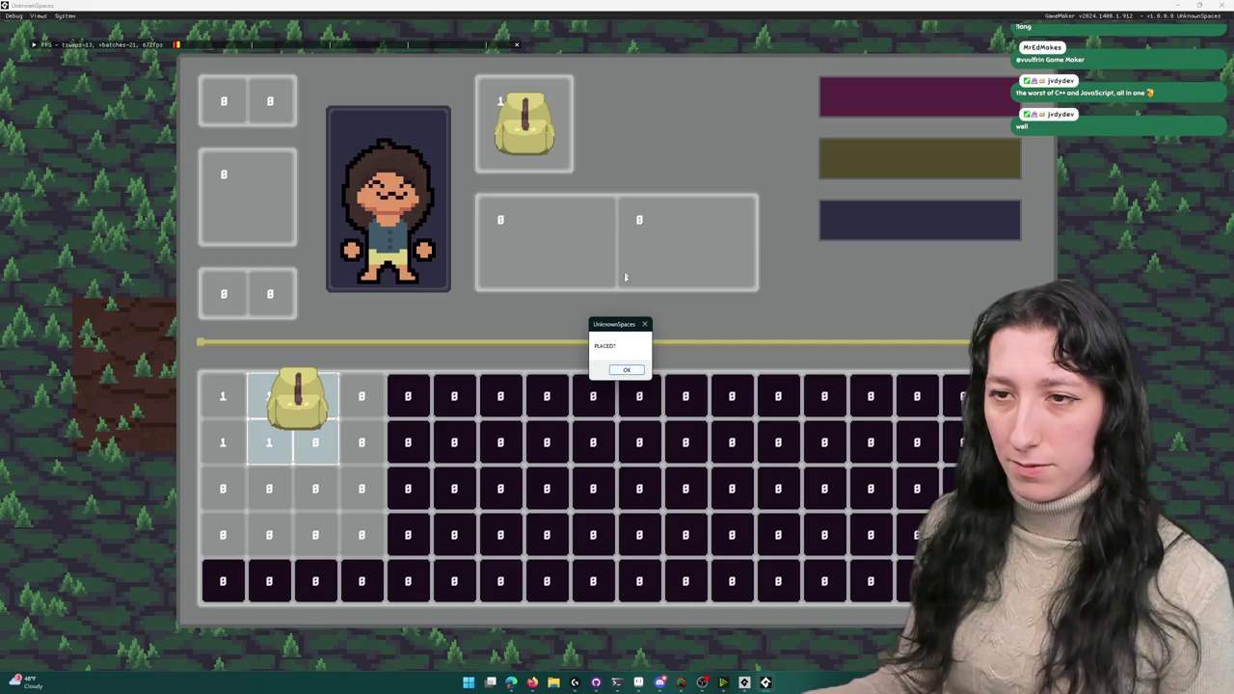
{"action": "left_click", "coordinate": [625, 370]}
{"action": "left_click", "coordinate": [1223, 4]}
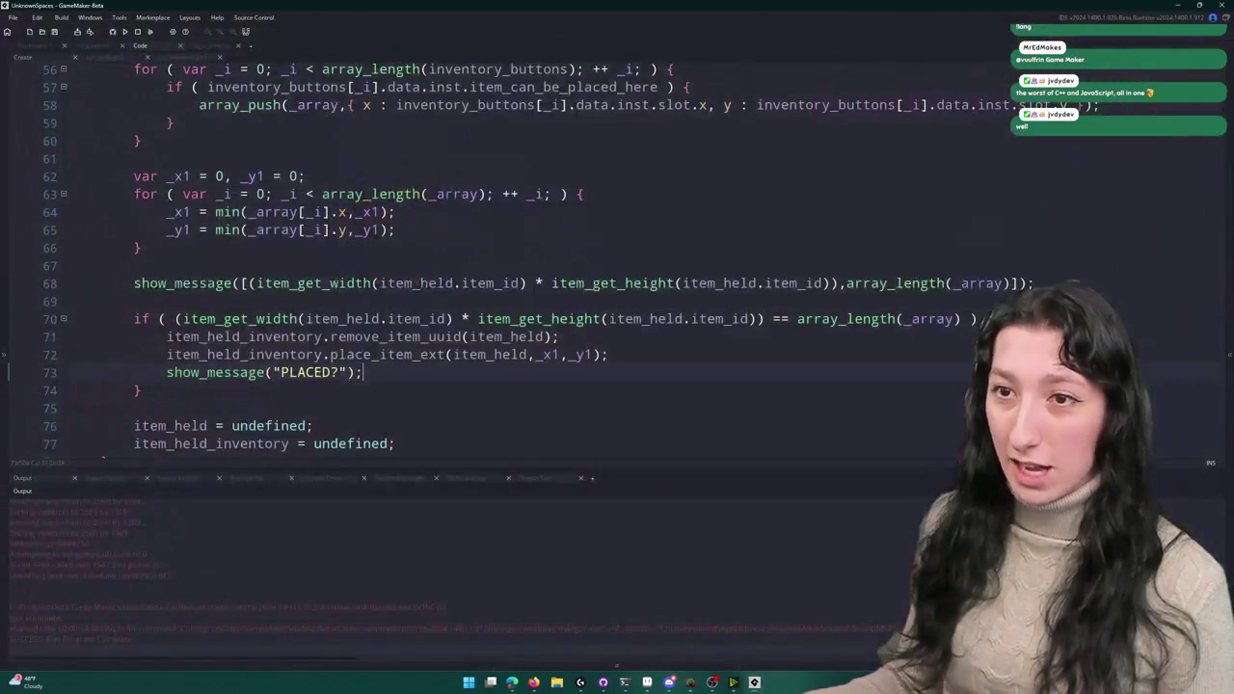
{"action": "left_click_drag", "start_coordinate": [1046, 284], "coordinate": [1043, 257]}
{"action": "key", "text": "BackSpace"}
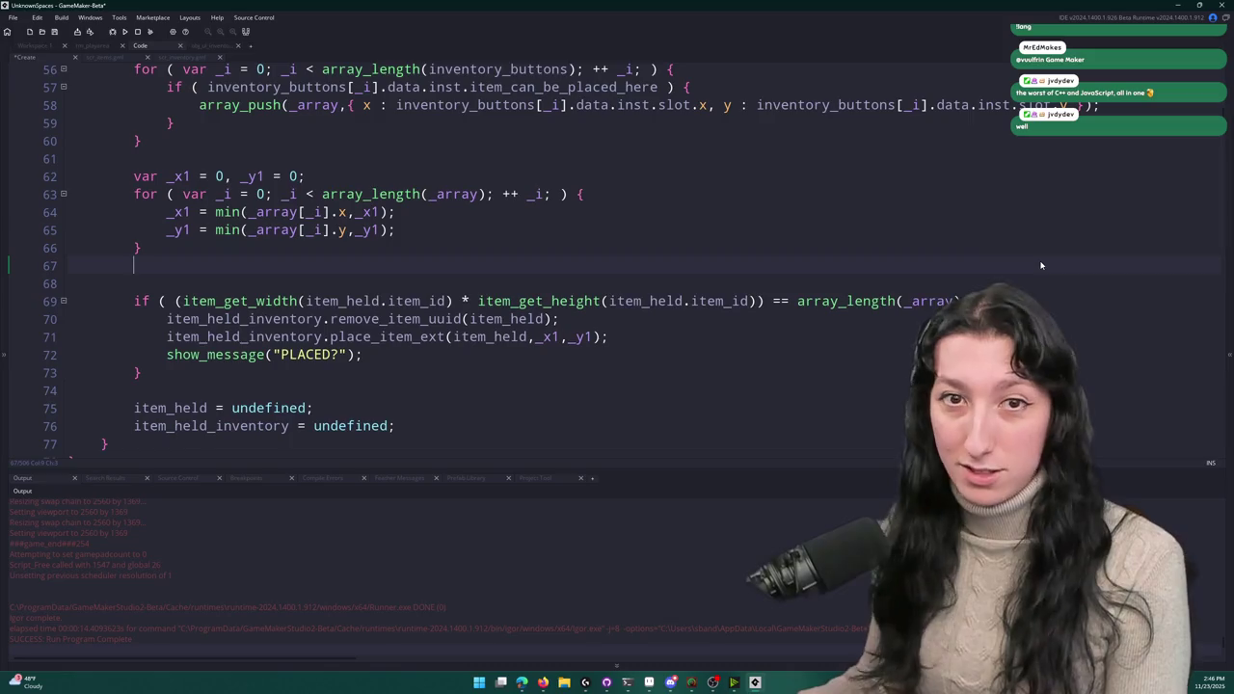
- Delete the show_message("PLACED?") debug line and its blank line
{"action": "key", "text": "BackSpace"}
{"action": "left_click", "coordinate": [396, 336]}
{"action": "left_click_drag", "start_coordinate": [396, 337], "coordinate": [69, 336]}
{"action": "key", "text": "BackSpace"}
{"action": "key", "text": "BackSpace"}
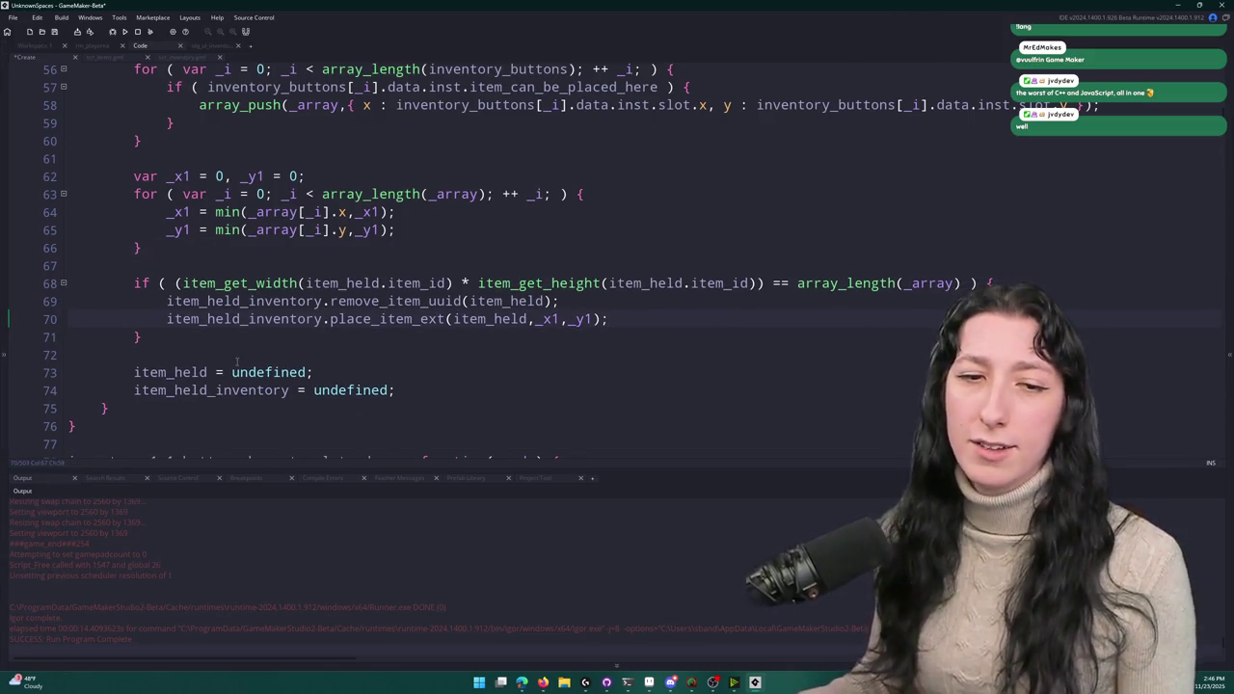
- Jump to the definition of place_item_ext
{"action": "double_click", "coordinate": [409, 319]}
{"action": "right_click", "coordinate": [367, 323]}
{"action": "key", "text": "Escape"}
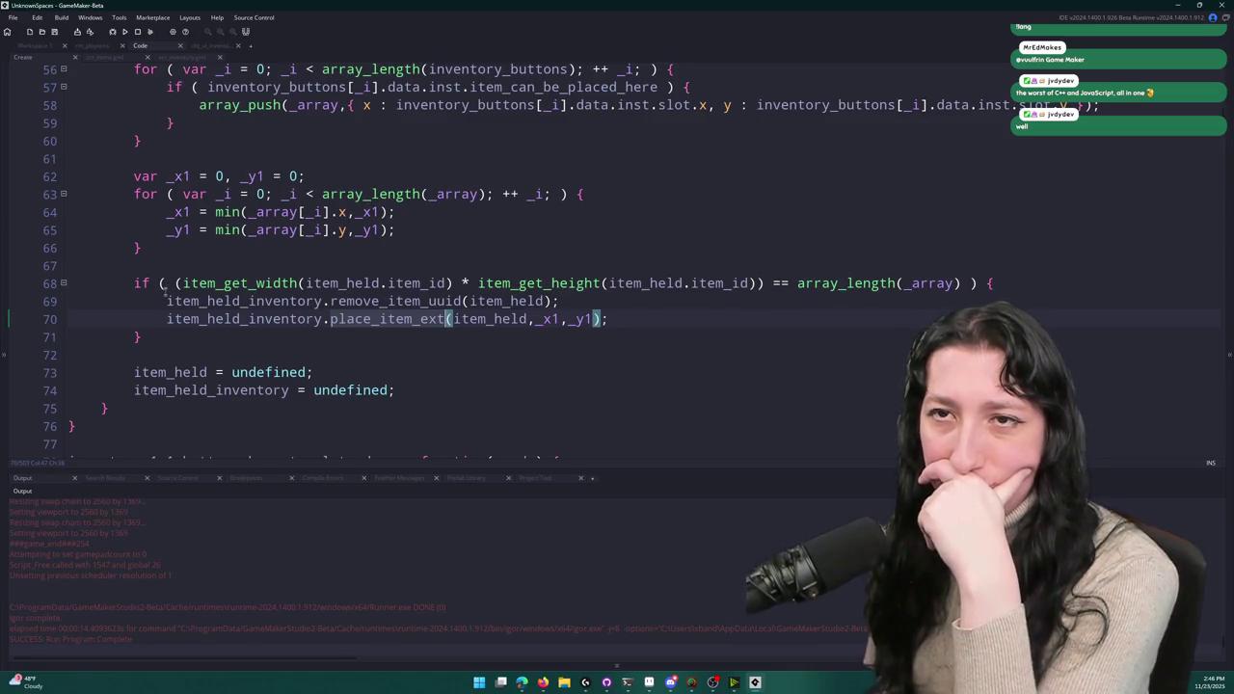
{"action": "key", "text": "F12"}
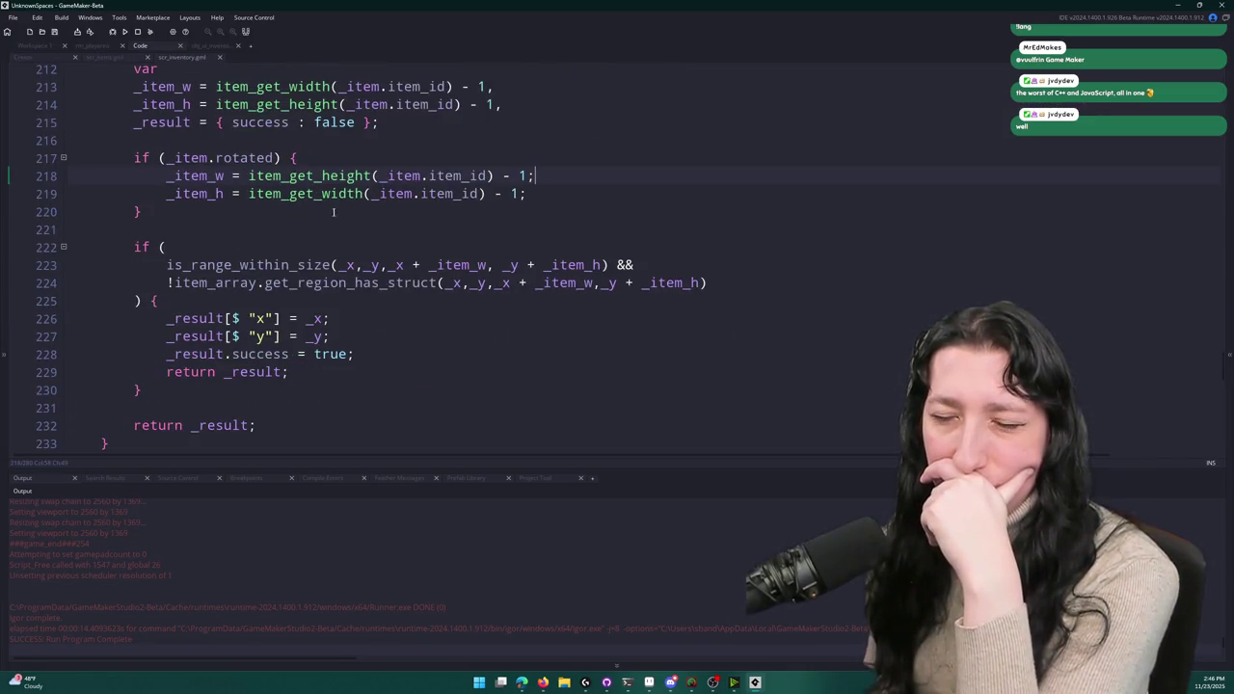
- Read place_item_ext's rotation check and _item uses, then close scr_inventory and return to the Create event
{"action": "left_click", "coordinate": [599, 162]}
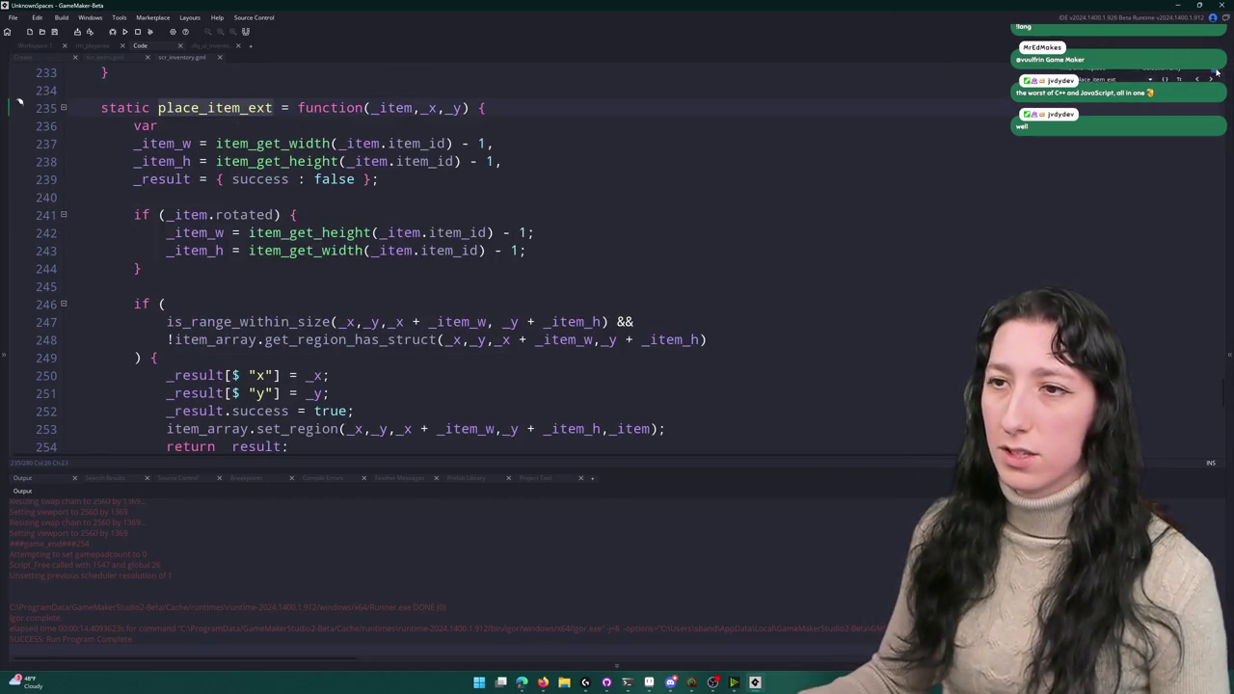
{"action": "scroll", "coordinate": [775, 225], "scroll_direction": "down", "scroll_amount": 2}
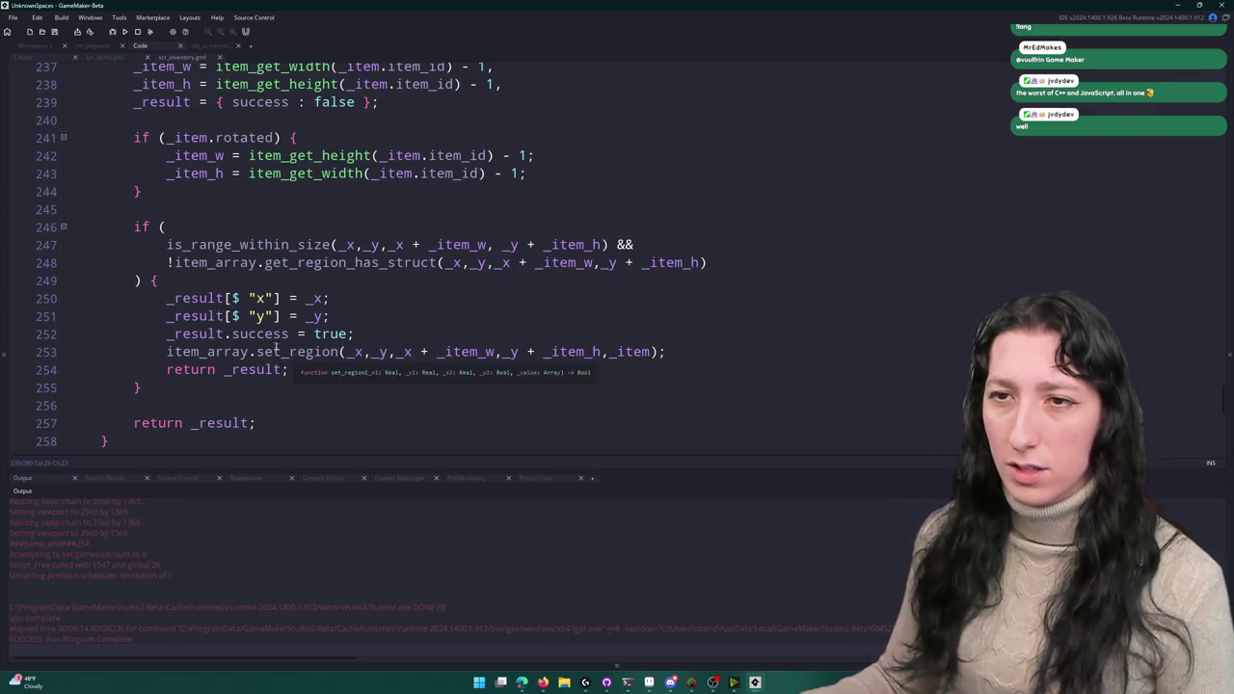
{"action": "scroll", "coordinate": [193, 347], "scroll_direction": "up", "scroll_amount": 1}
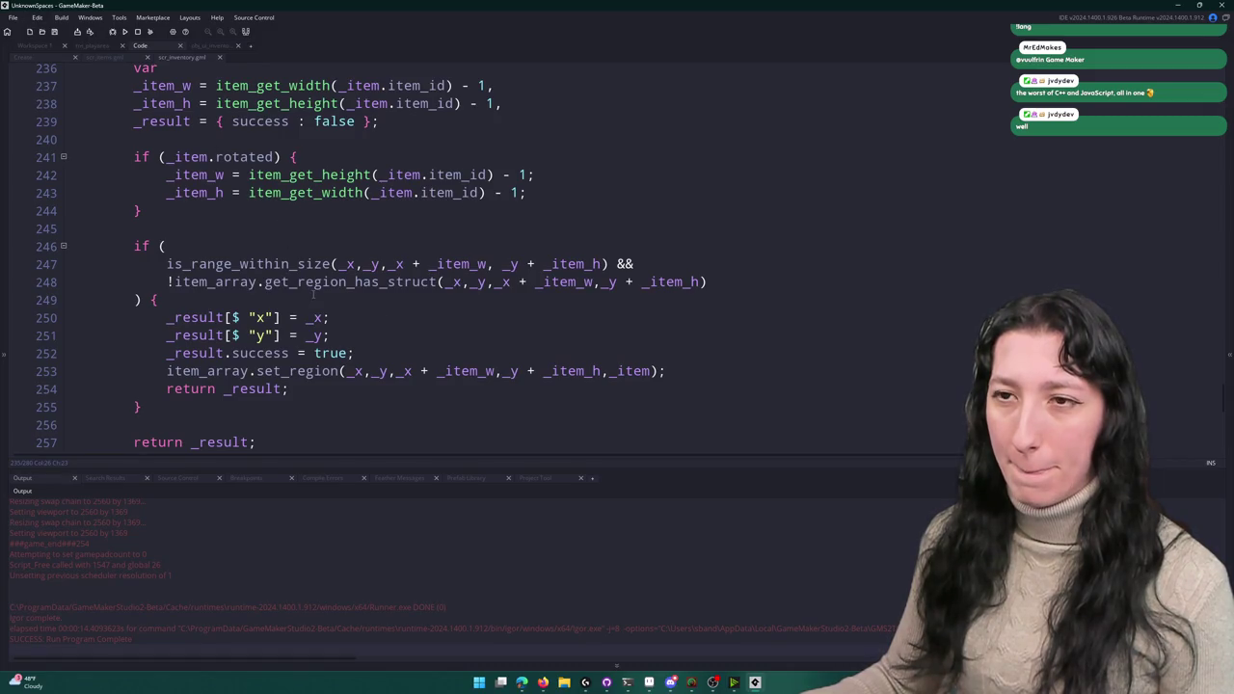
{"action": "scroll", "coordinate": [312, 295], "scroll_direction": "up", "scroll_amount": 2}
{"action": "scroll", "coordinate": [297, 302], "scroll_direction": "down", "scroll_amount": 3}
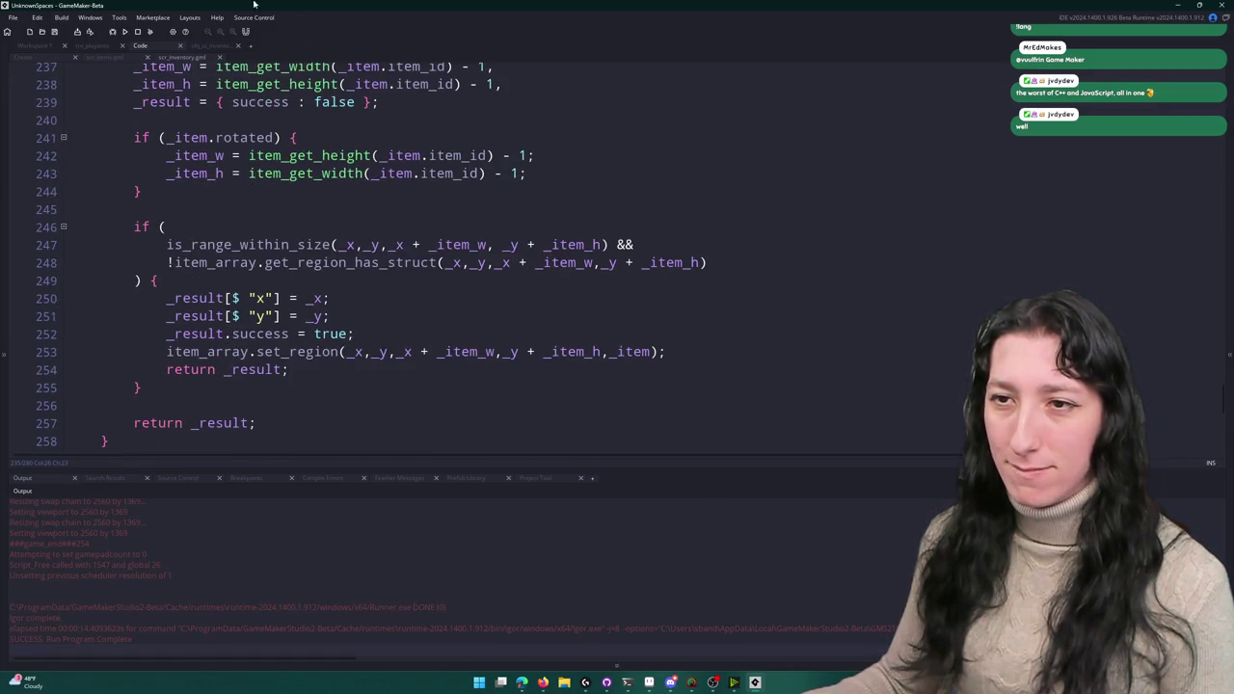
{"action": "scroll", "coordinate": [305, 242], "scroll_direction": "up", "scroll_amount": 4}
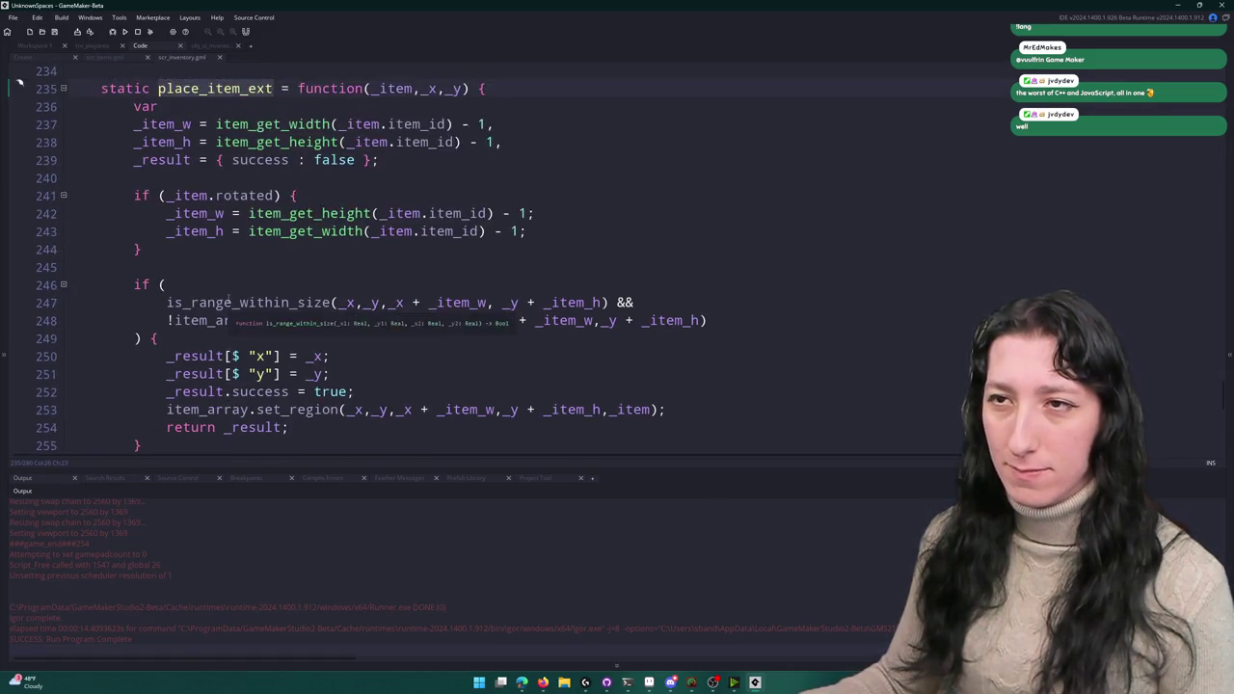
{"action": "left_click", "coordinate": [397, 128]}
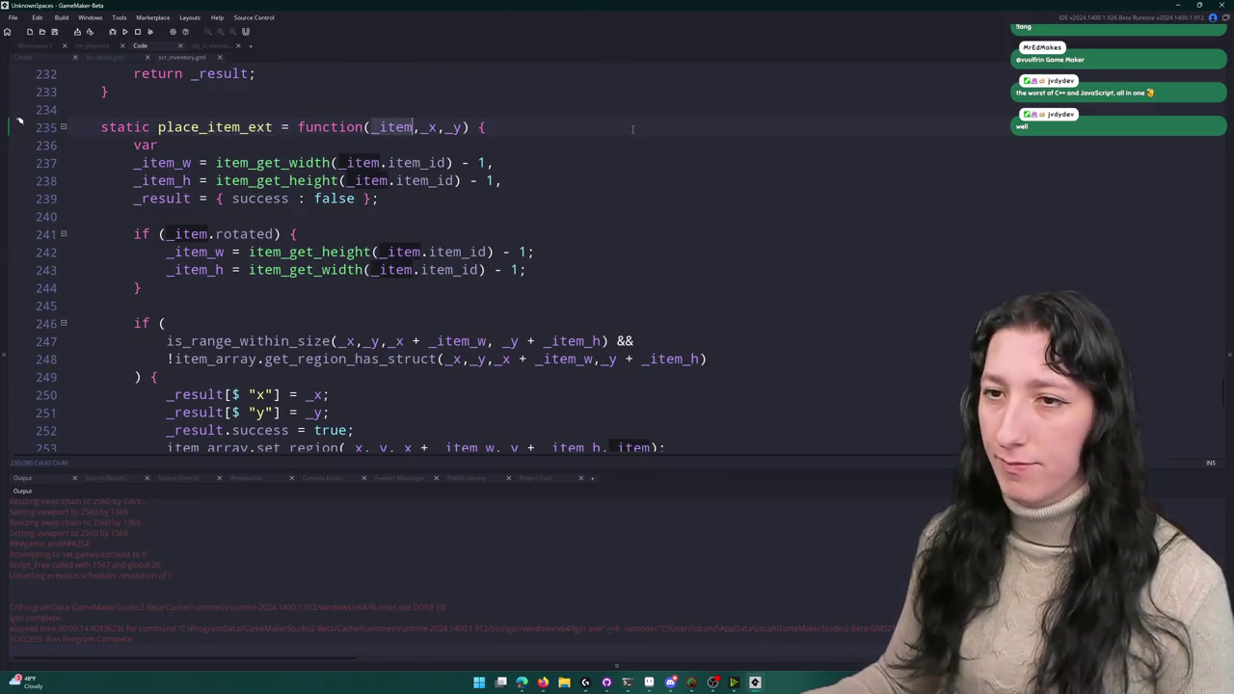
{"action": "scroll", "coordinate": [639, 236], "scroll_direction": "down", "scroll_amount": 1}
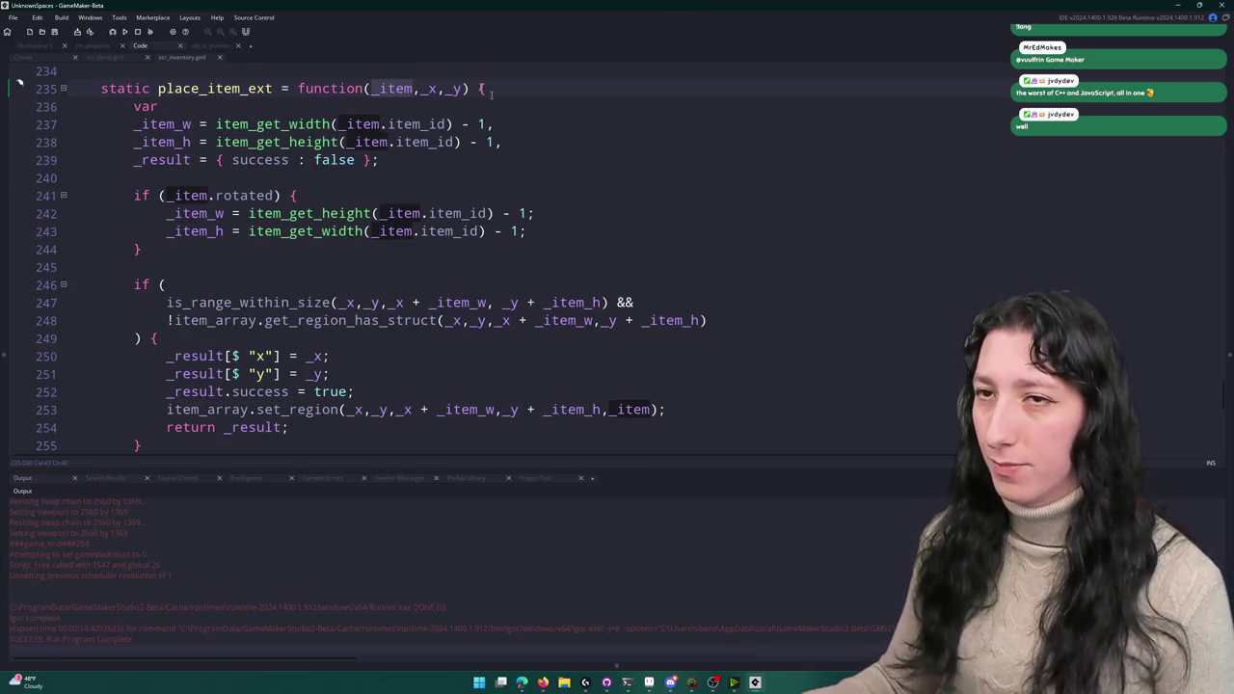
{"action": "left_click", "coordinate": [217, 57]}
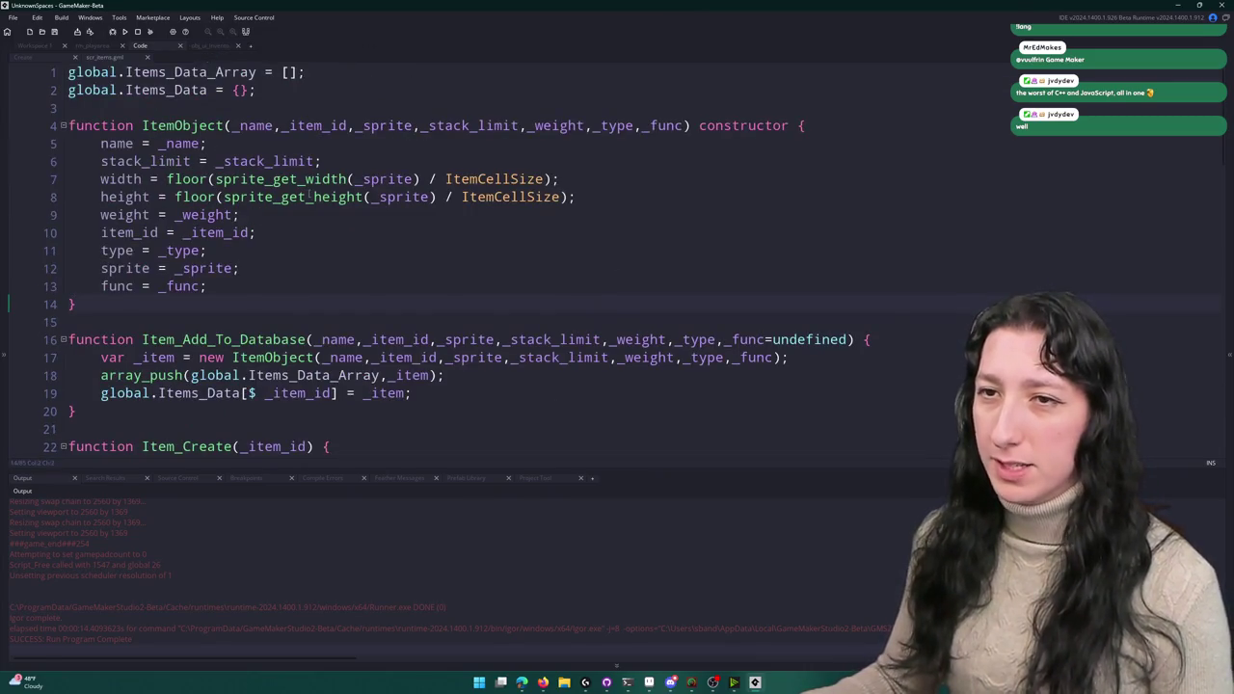
{"action": "left_click", "coordinate": [47, 61]}
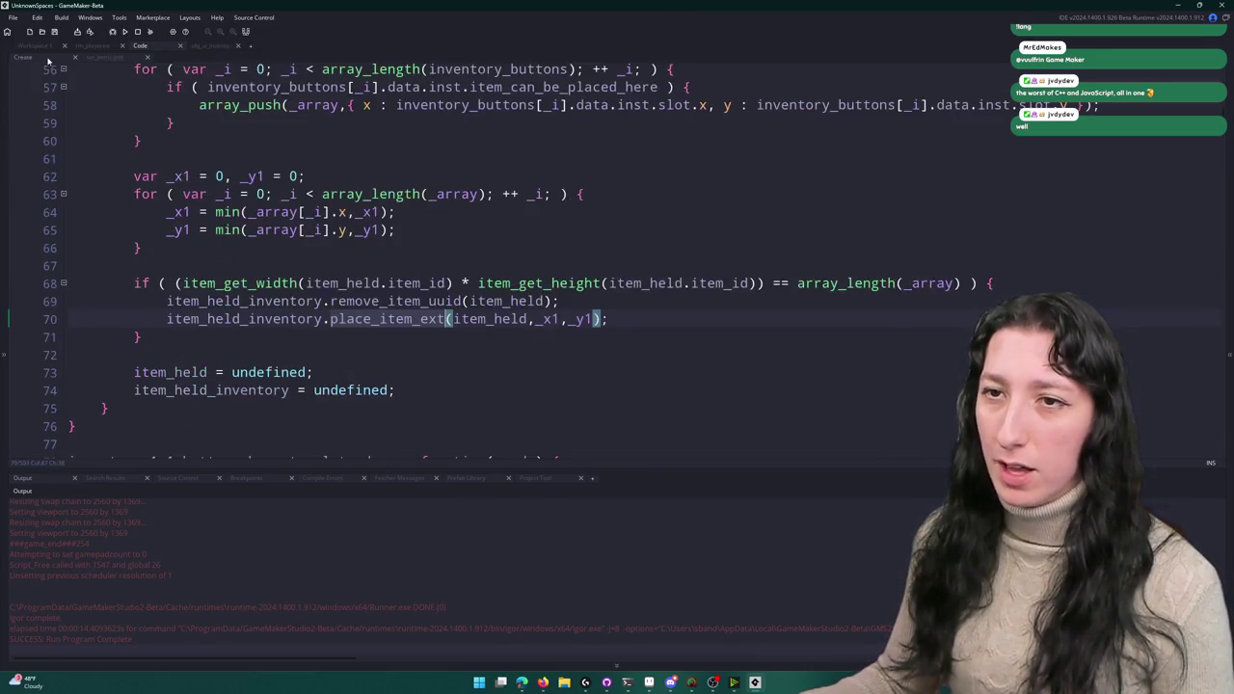
- Wrap the remove call on line 69 in show_message("REMOVED", [...])
{"action": "left_click", "coordinate": [168, 301]}
{"action": "type", "text": "show_message(\"REMO"}
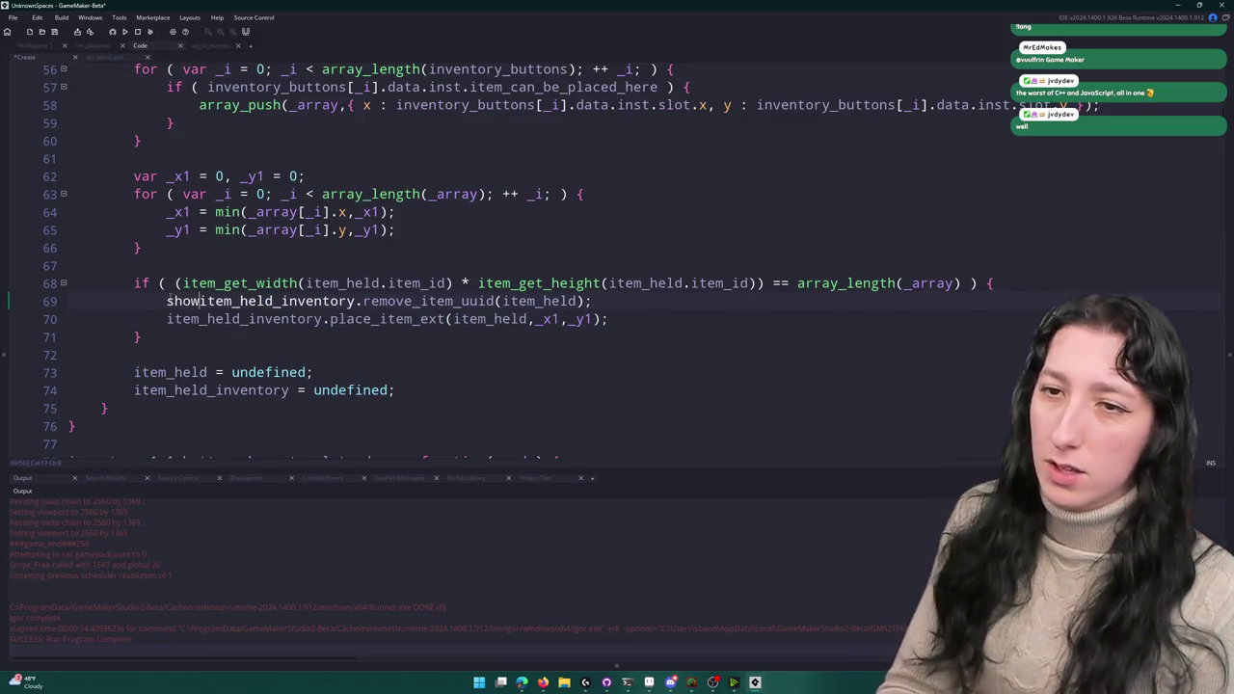
{"action": "type", "text": "VED\","}
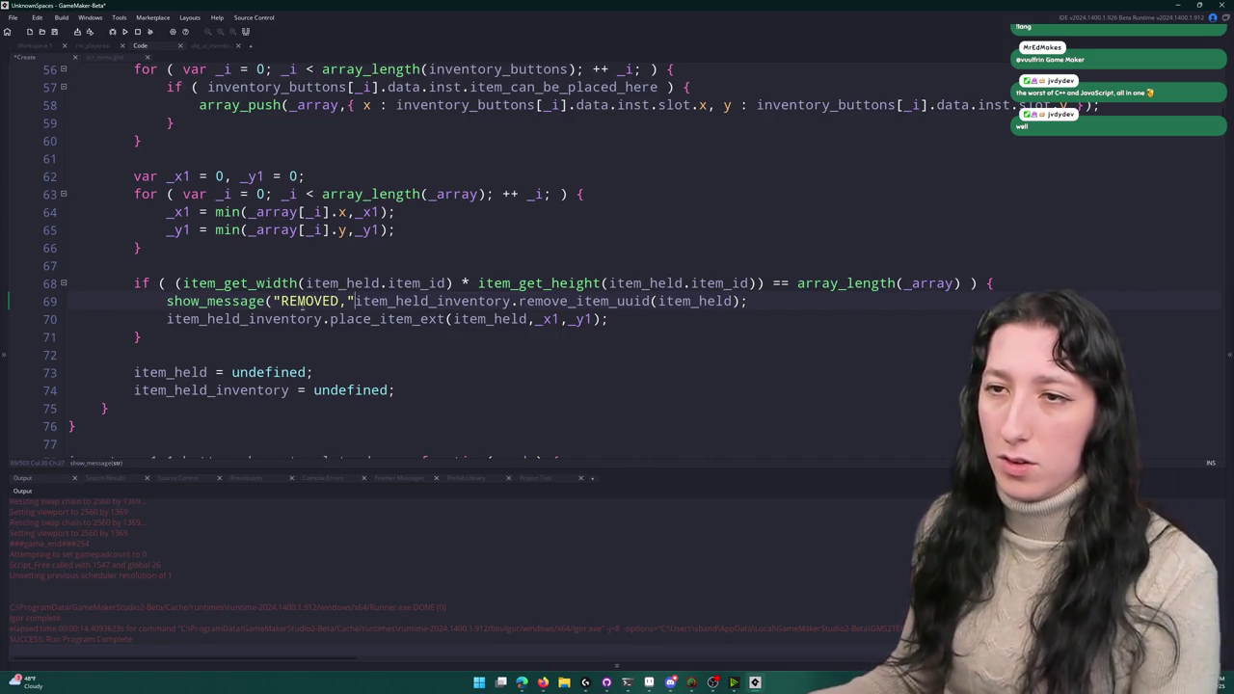
{"action": "key", "text": "BackSpace"}
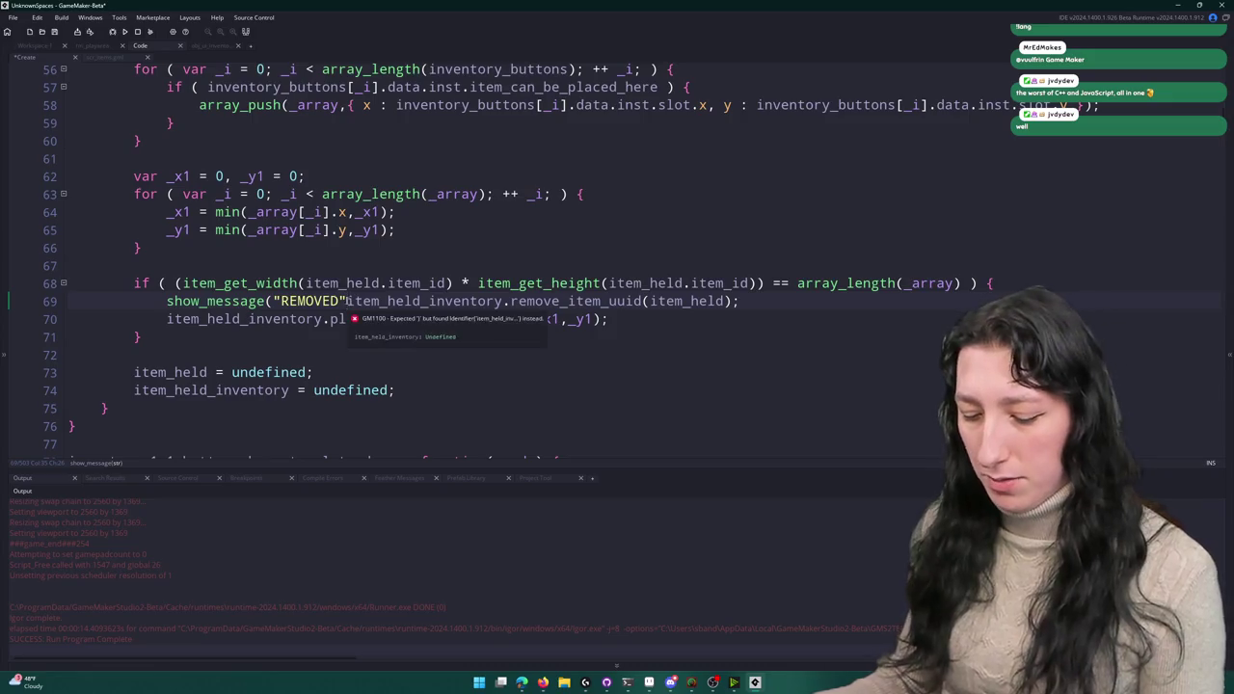
{"action": "type", "text": ","}
{"action": "type", "text": "["}
{"action": "left_click", "coordinate": [769, 301]}
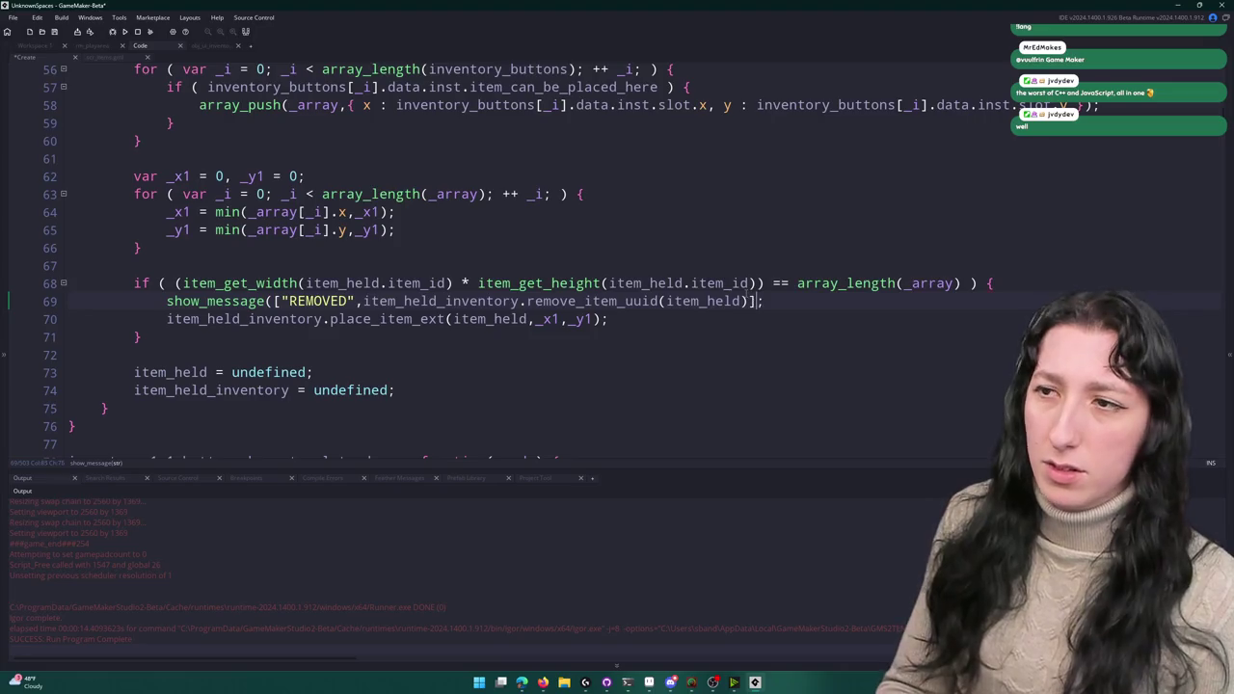
{"action": "type", "text": ")"}
- Wrap the place_item_ext call on line 70 in show_message(["PLACED", ...])
{"action": "left_click", "coordinate": [166, 319]}
{"action": "type", "text": "show_message([\"P"}
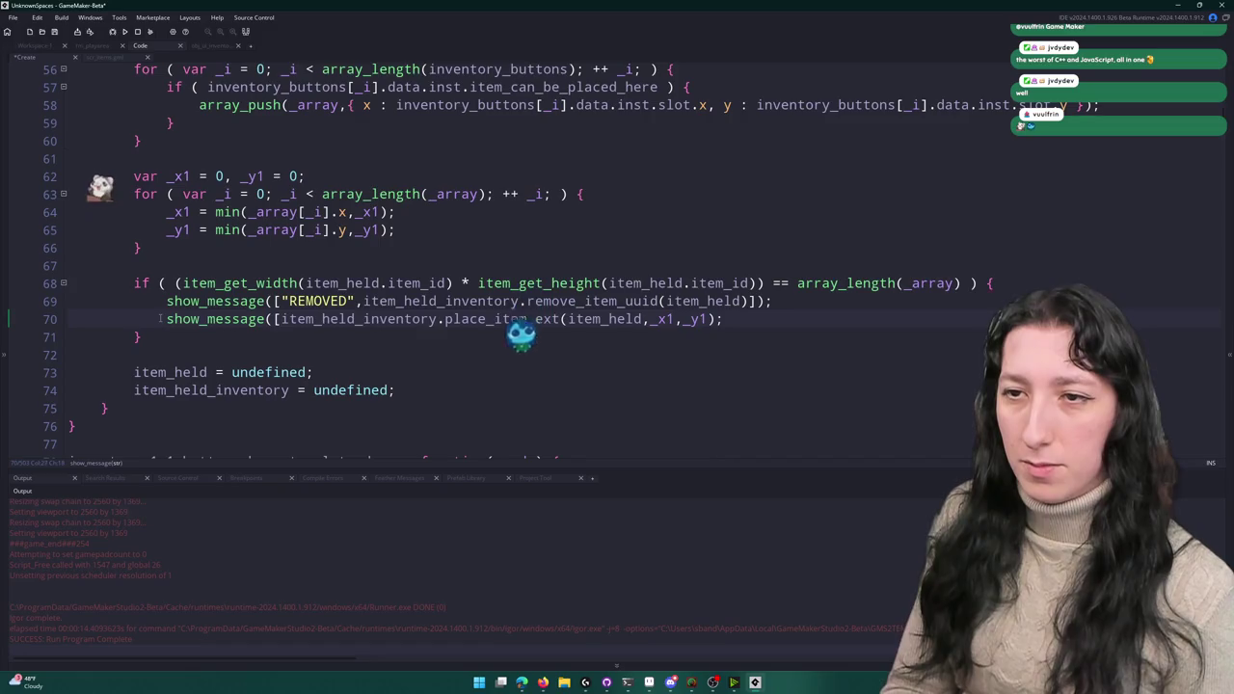
{"action": "type", "text": "la"}
{"action": "key", "text": "BackSpace"}
{"action": "type", "text": "ACED\","}
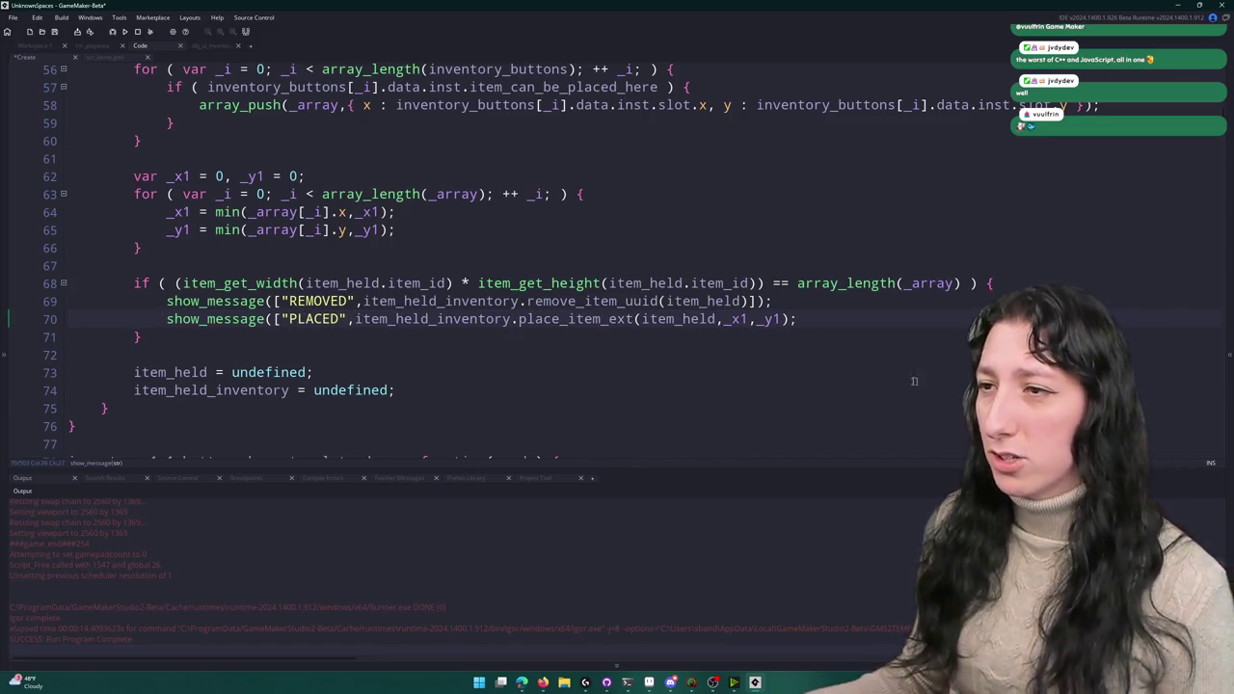
{"action": "left_click", "coordinate": [782, 319]}
{"action": "type", "text": "]"}
- Add the missing ')' before ']' on line 70, rebuild and start the game from its main menu
{"action": "key", "text": "F5"}
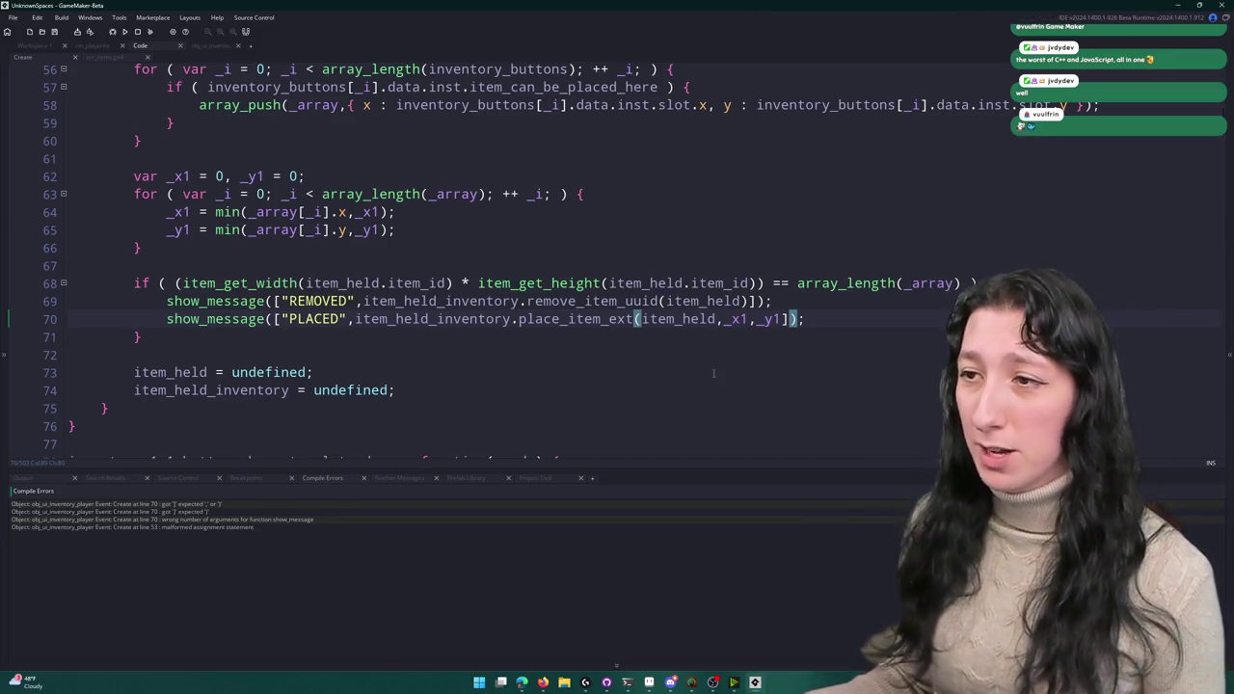
{"action": "mouse_move", "coordinate": [777, 321]}
{"action": "key", "text": "Left"}
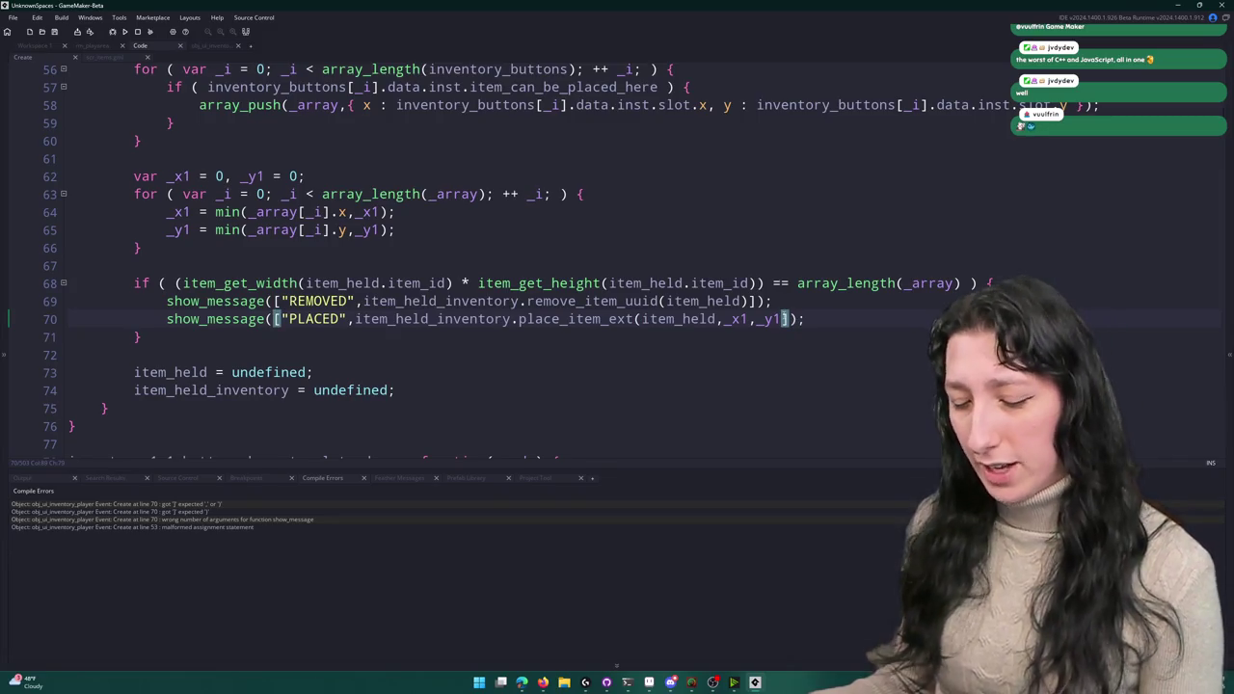
{"action": "type", "text": ")"}
{"action": "left_click", "coordinate": [751, 301]}
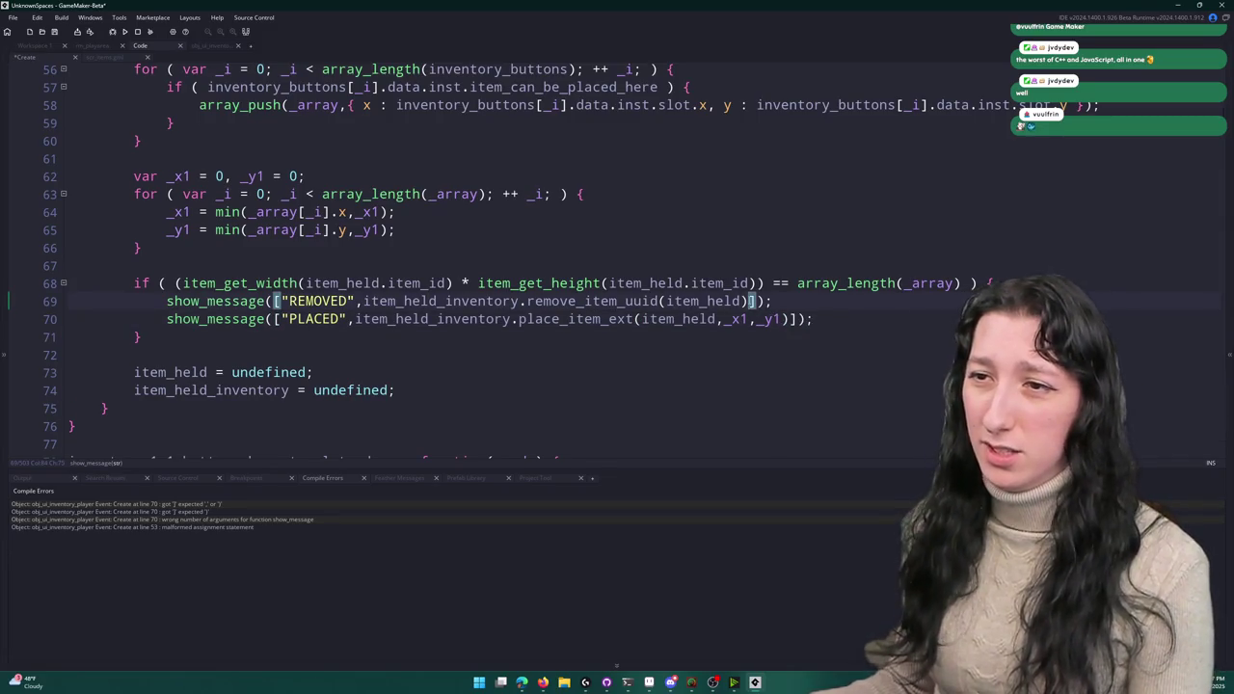
{"action": "key", "text": "F5"}
{"action": "left_click", "coordinate": [788, 319]}
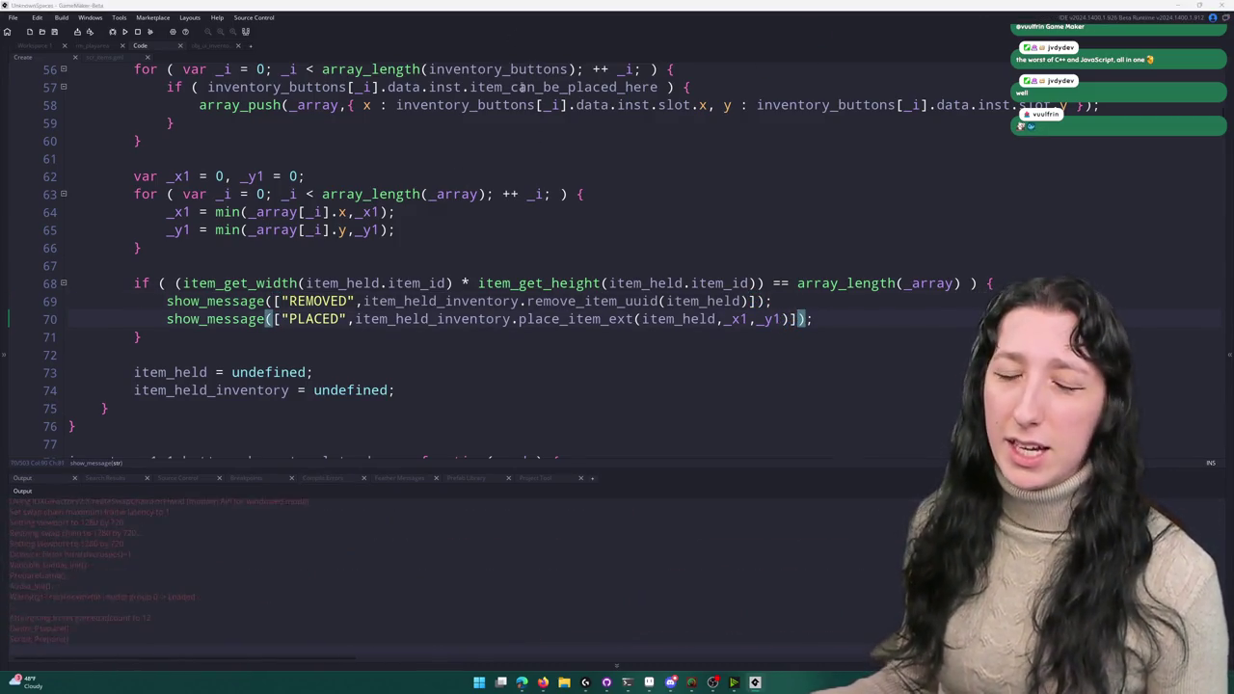
{"action": "left_click", "coordinate": [616, 320]}
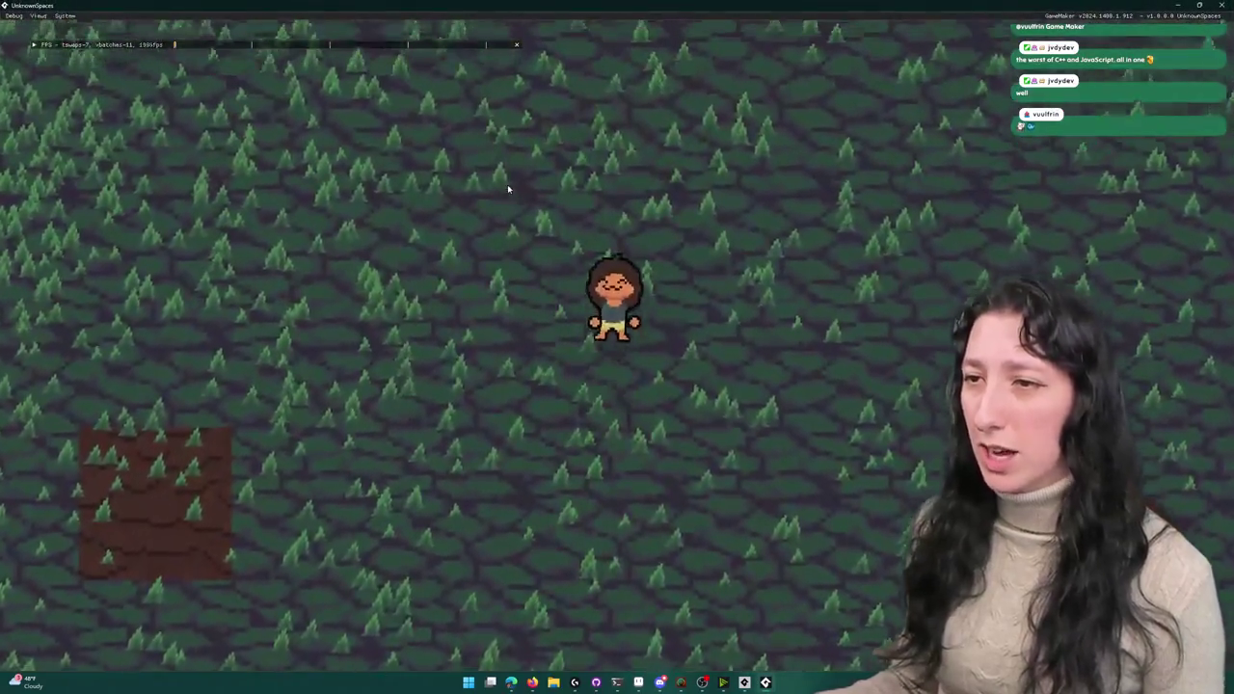
- In the game's inventory, drag the backpack one slot right and dismiss the REMOVED and PLACED messages
{"action": "key", "text": "i"}
{"action": "left_click_drag", "start_coordinate": [247, 420], "coordinate": [339, 419]}
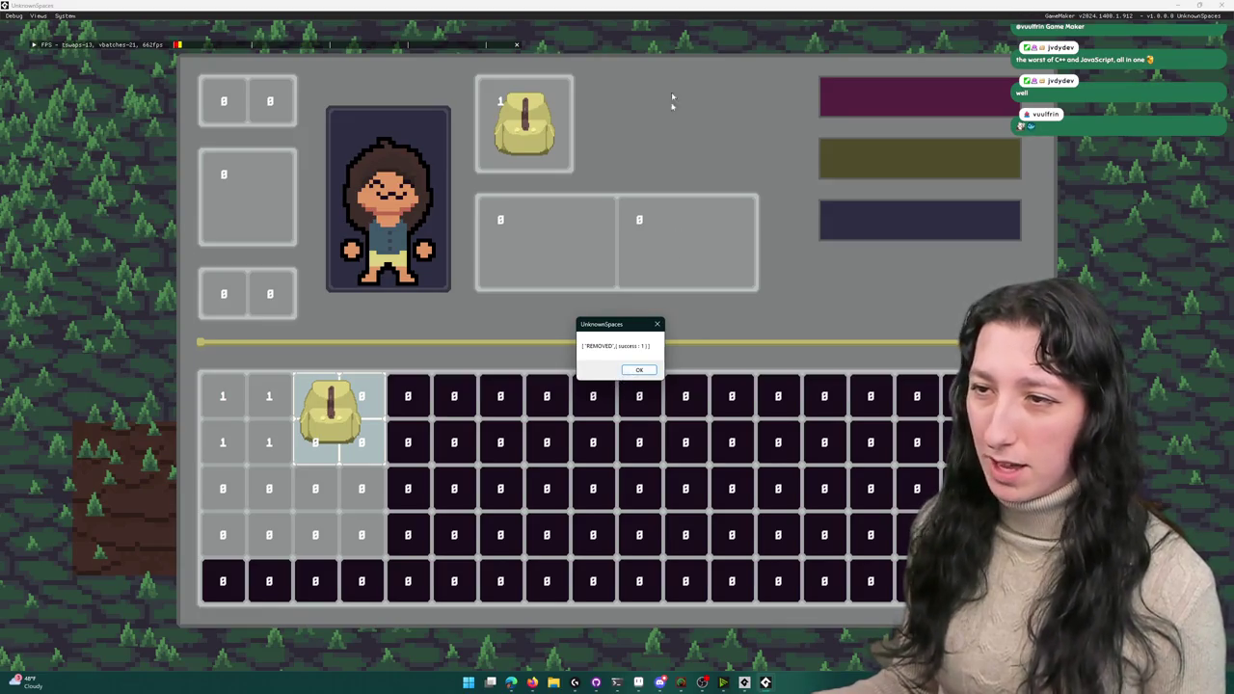
{"action": "left_click", "coordinate": [637, 371]}
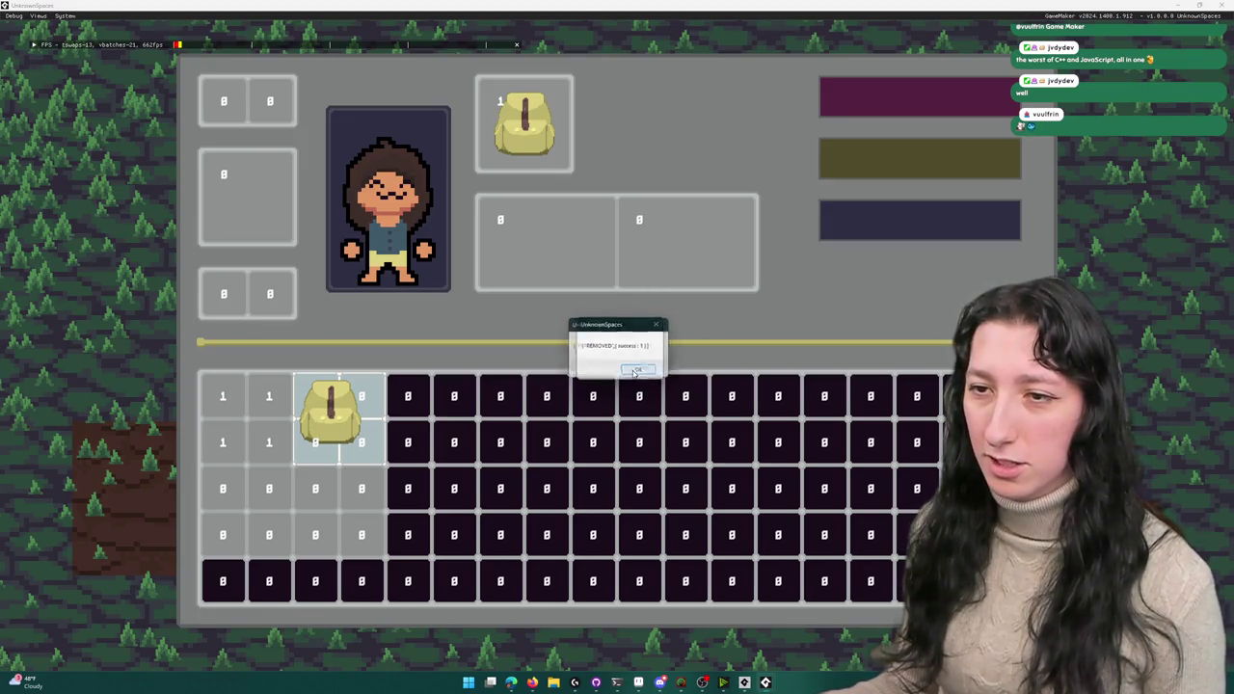
{"action": "left_click", "coordinate": [634, 373]}
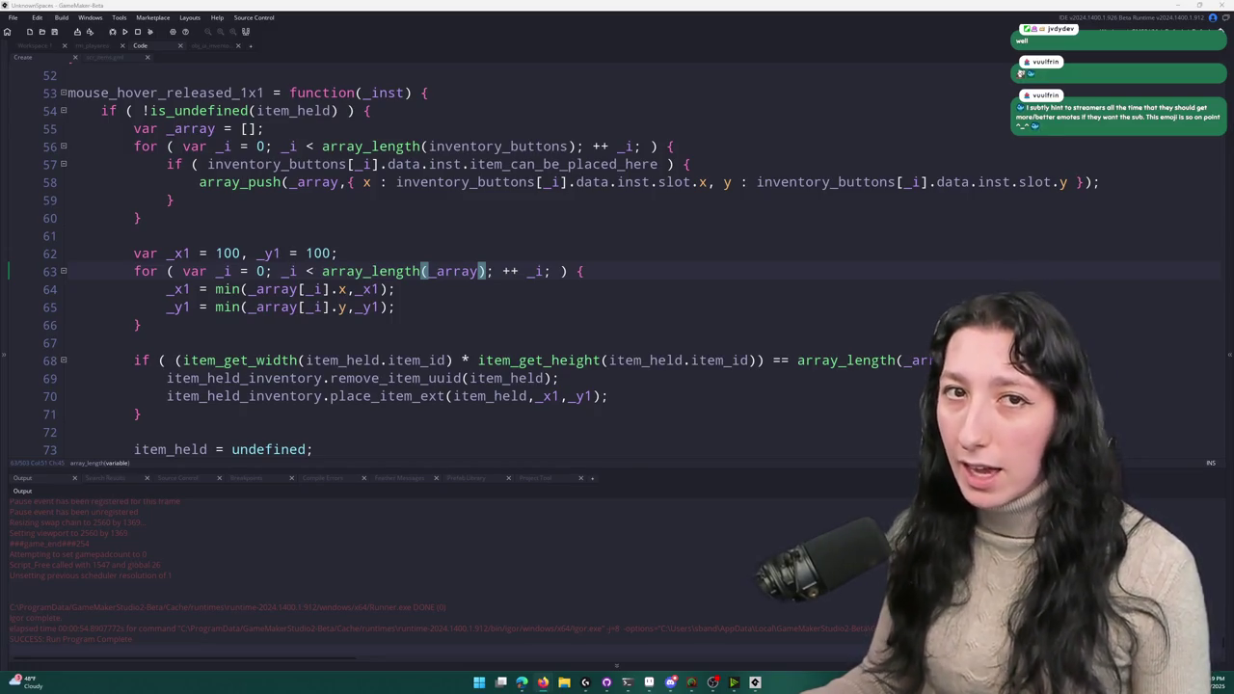
- In the Twitch dashboard chat, pick a channel emote from the emote picker and send it
{"action": "left_click", "coordinate": [543, 681]}
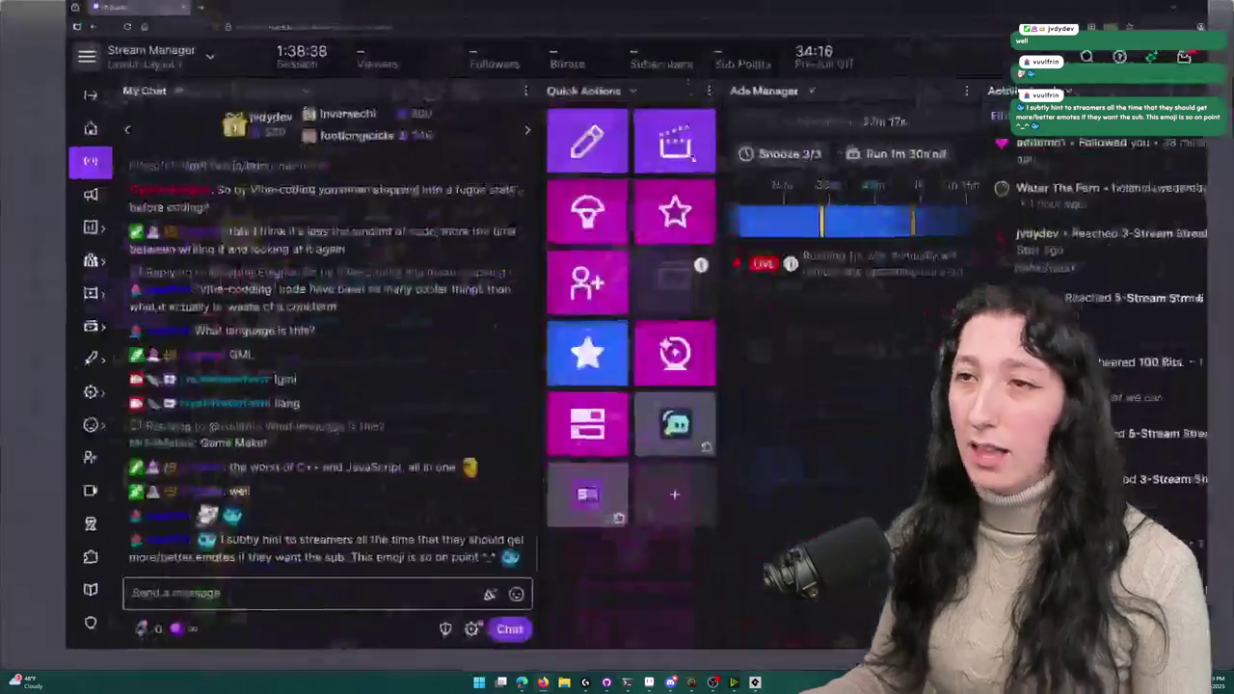
{"action": "left_click", "coordinate": [548, 615]}
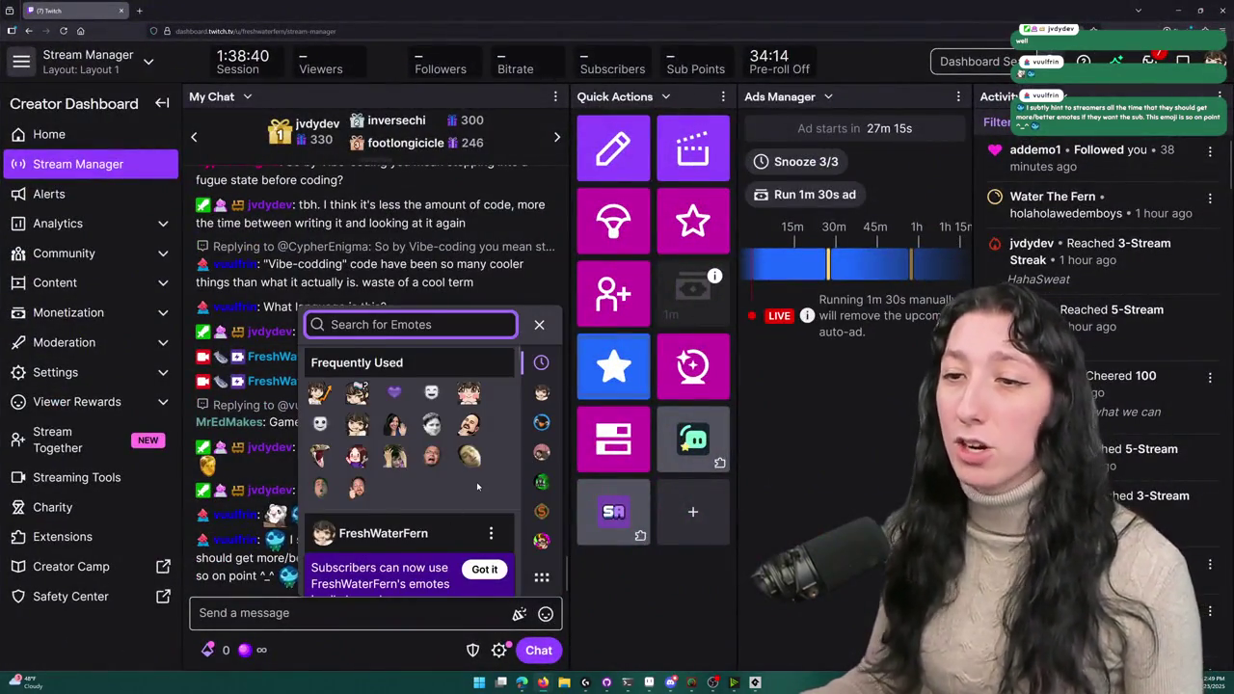
{"action": "scroll", "coordinate": [468, 482], "scroll_direction": "down", "scroll_amount": 5}
{"action": "left_click", "coordinate": [541, 392]}
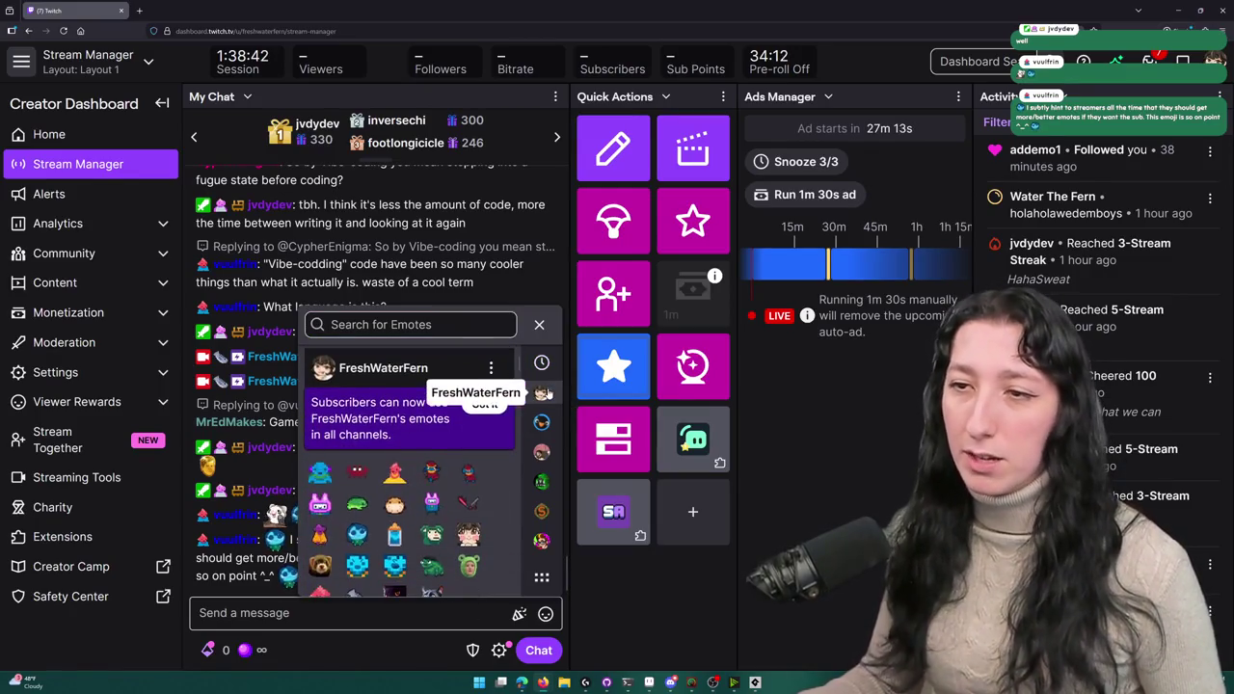
{"action": "scroll", "coordinate": [463, 494], "scroll_direction": "up", "scroll_amount": 2}
{"action": "left_click", "coordinate": [482, 485]}
{"action": "scroll", "coordinate": [476, 492], "scroll_direction": "down", "scroll_amount": 3}
{"action": "scroll", "coordinate": [476, 491], "scroll_direction": "up", "scroll_amount": 2}
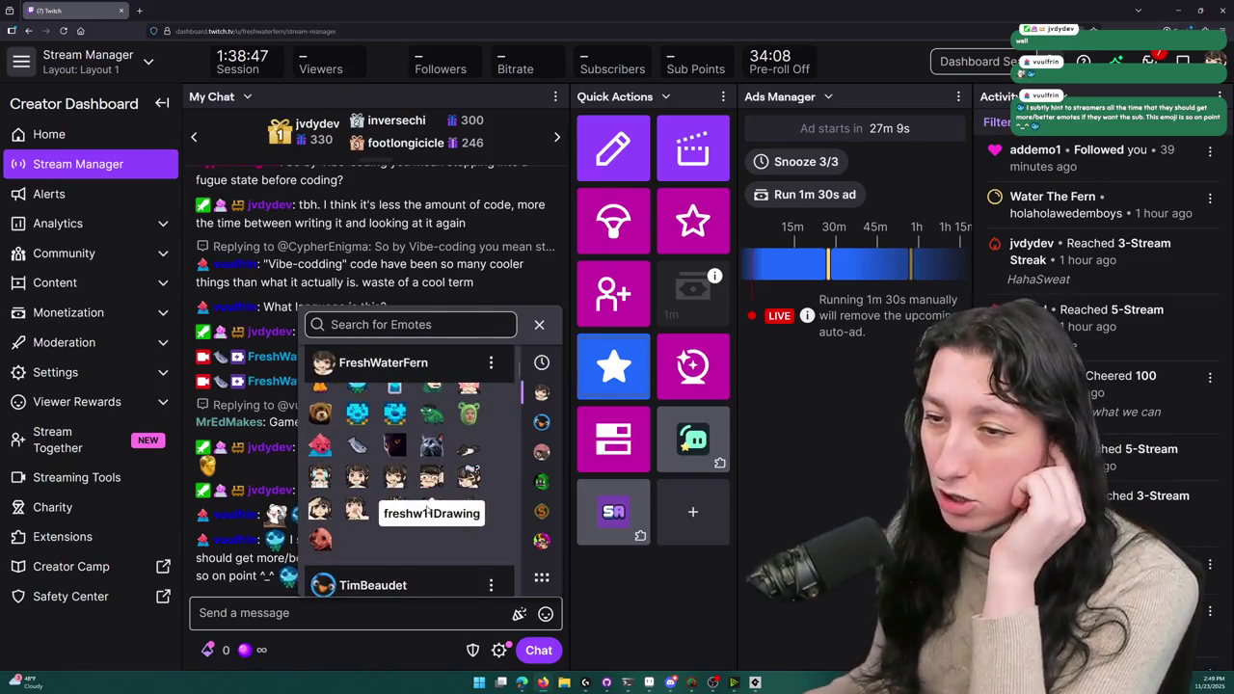
{"action": "left_click", "coordinate": [397, 518]}
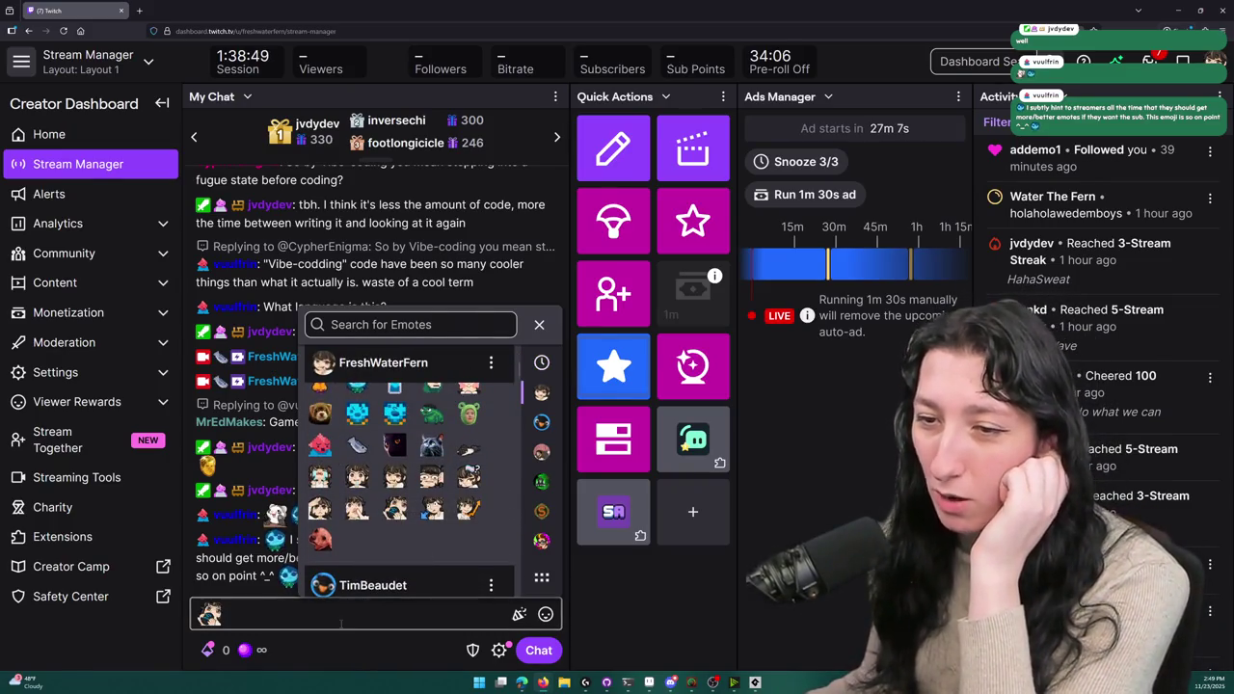
{"action": "key", "text": "Return"}
- Send the Defeated sub emote to chat and inspect its details card
{"action": "left_click", "coordinate": [546, 614]}
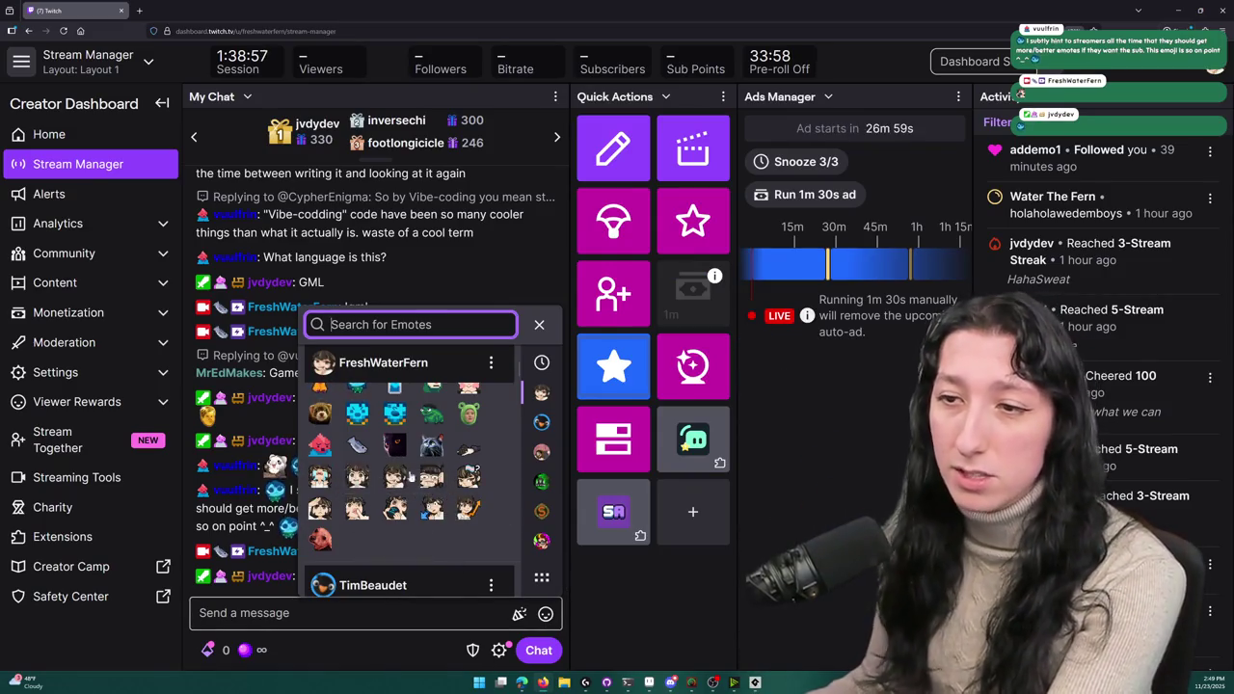
{"action": "left_click", "coordinate": [477, 449]}
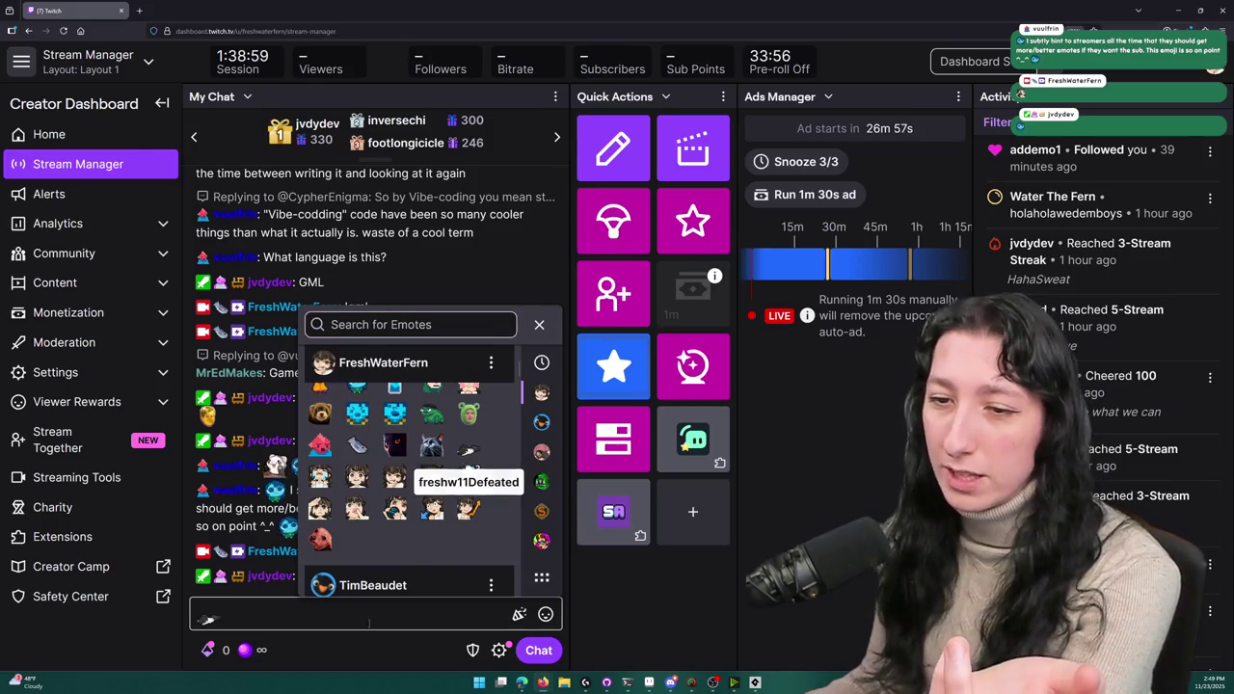
{"action": "key", "text": "Return"}
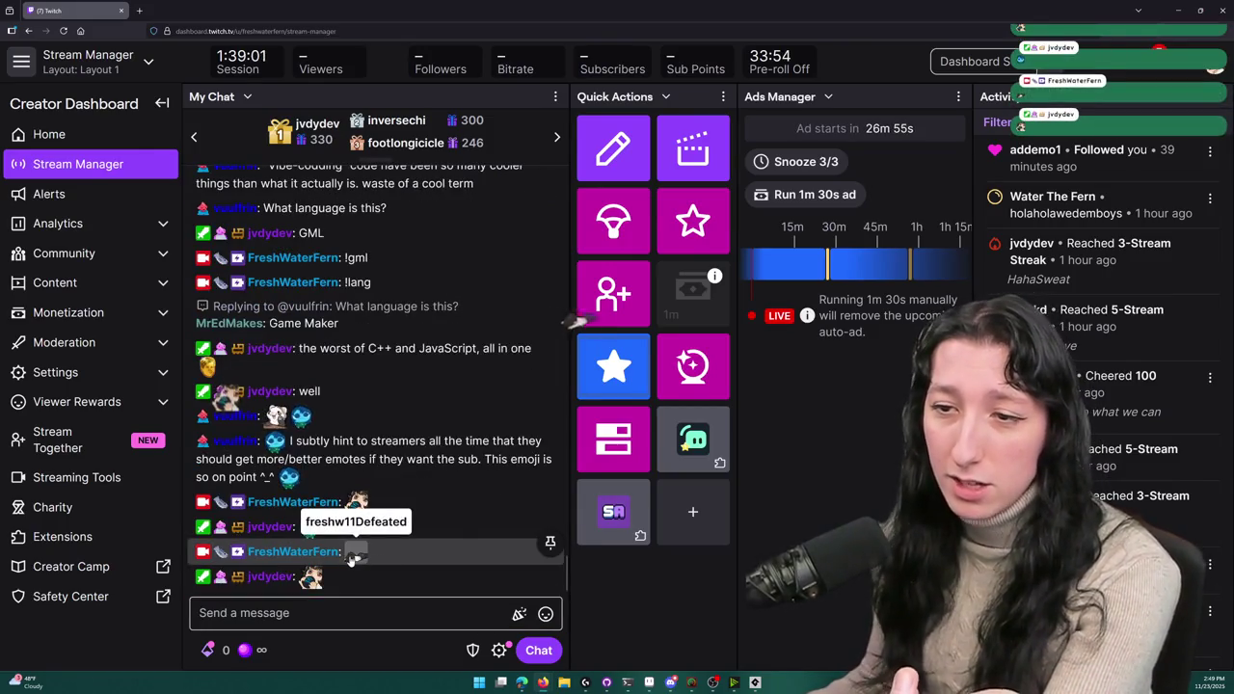
{"action": "left_click", "coordinate": [354, 556]}
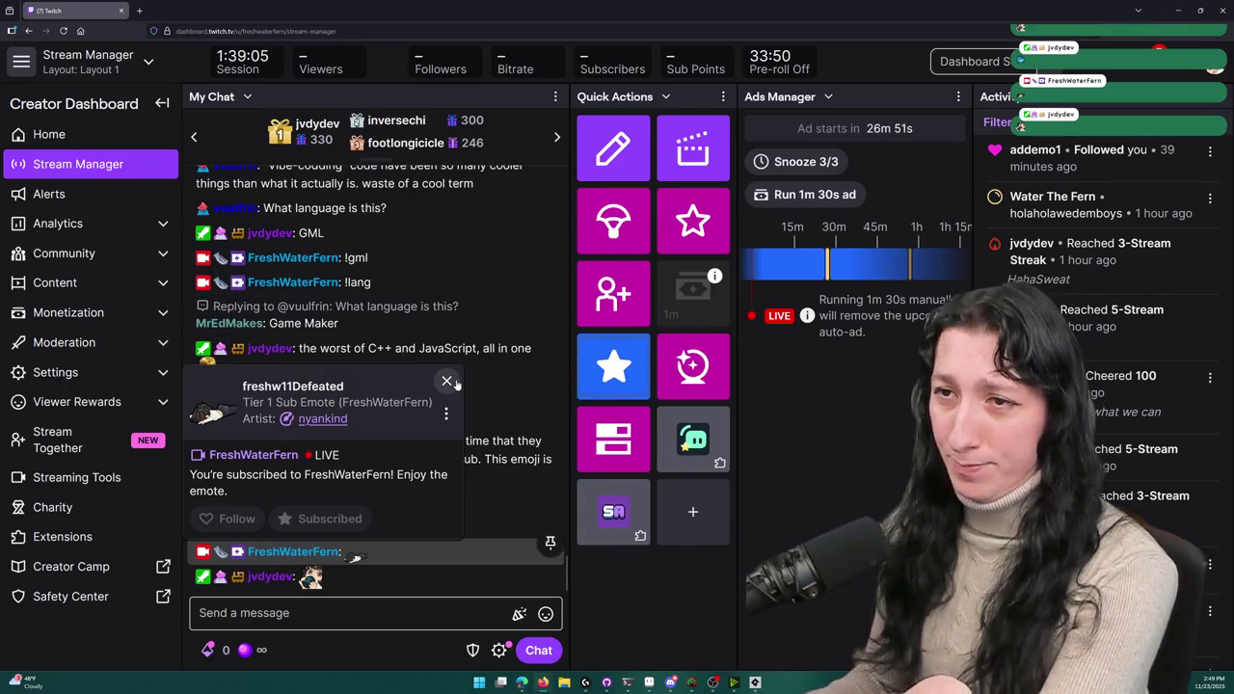
{"action": "left_click", "coordinate": [452, 382]}
- Browse the emote picker again, close it and return to the code editor
{"action": "left_click", "coordinate": [546, 615]}
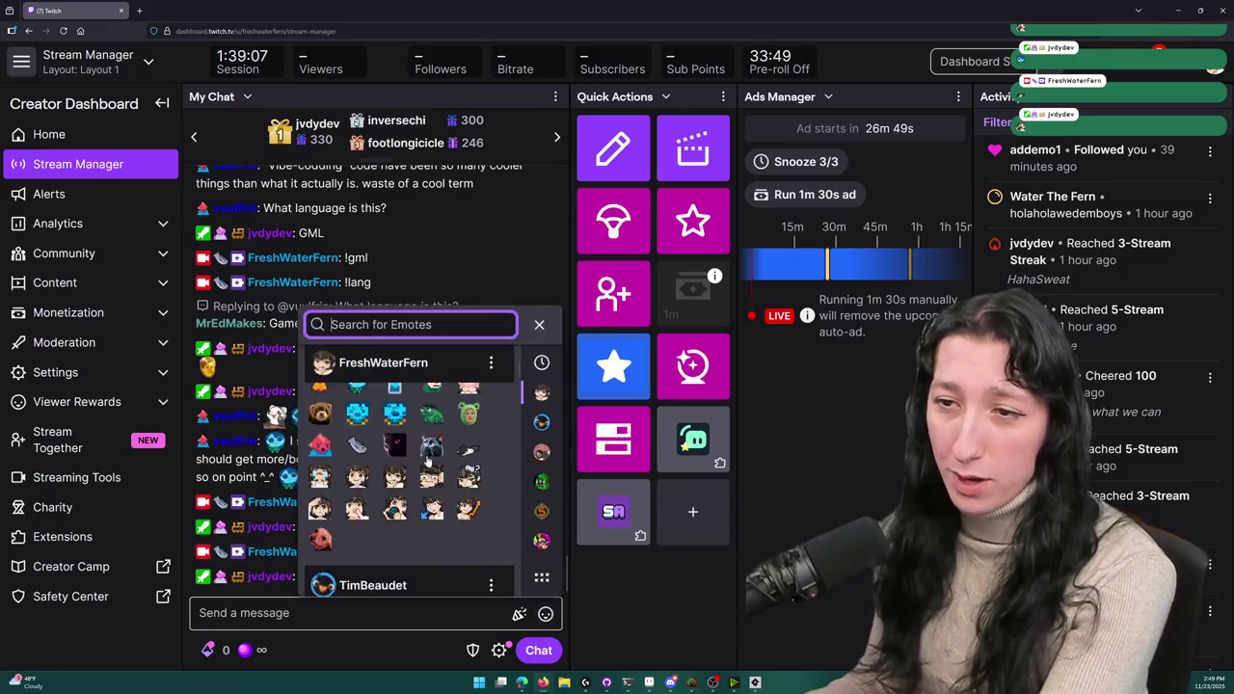
{"action": "scroll", "coordinate": [452, 475], "scroll_direction": "down", "scroll_amount": 2}
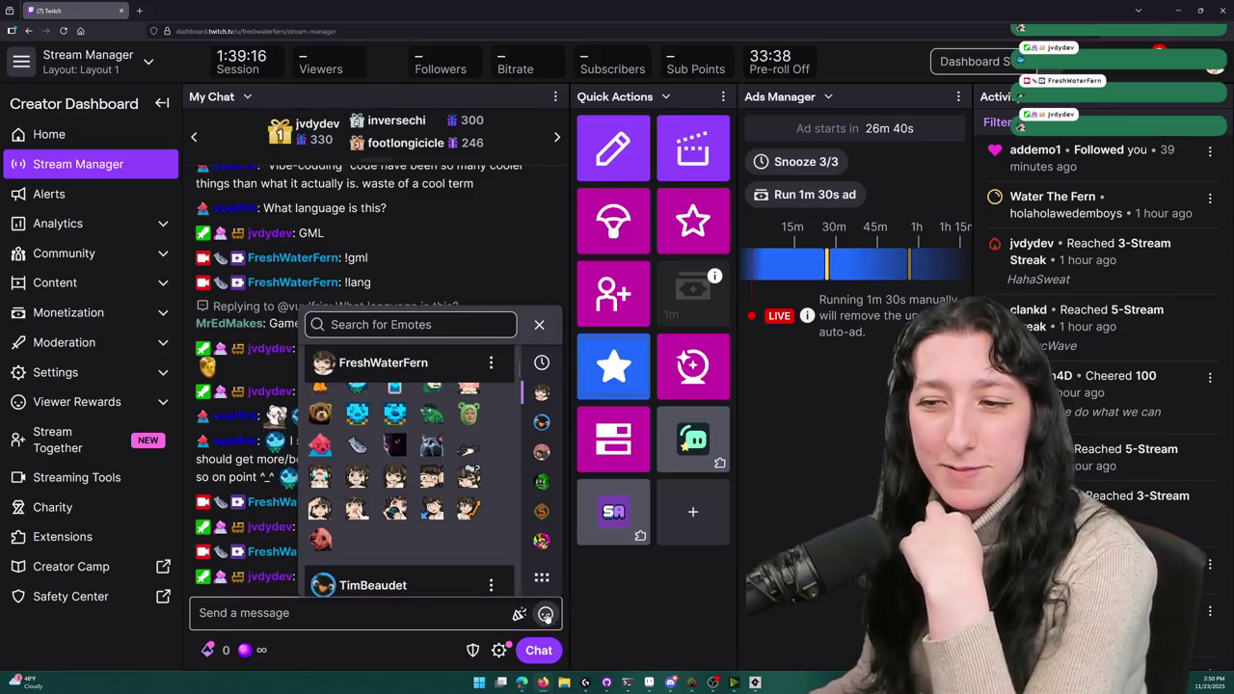
{"action": "left_click", "coordinate": [546, 615]}
{"action": "left_click", "coordinate": [543, 683]}
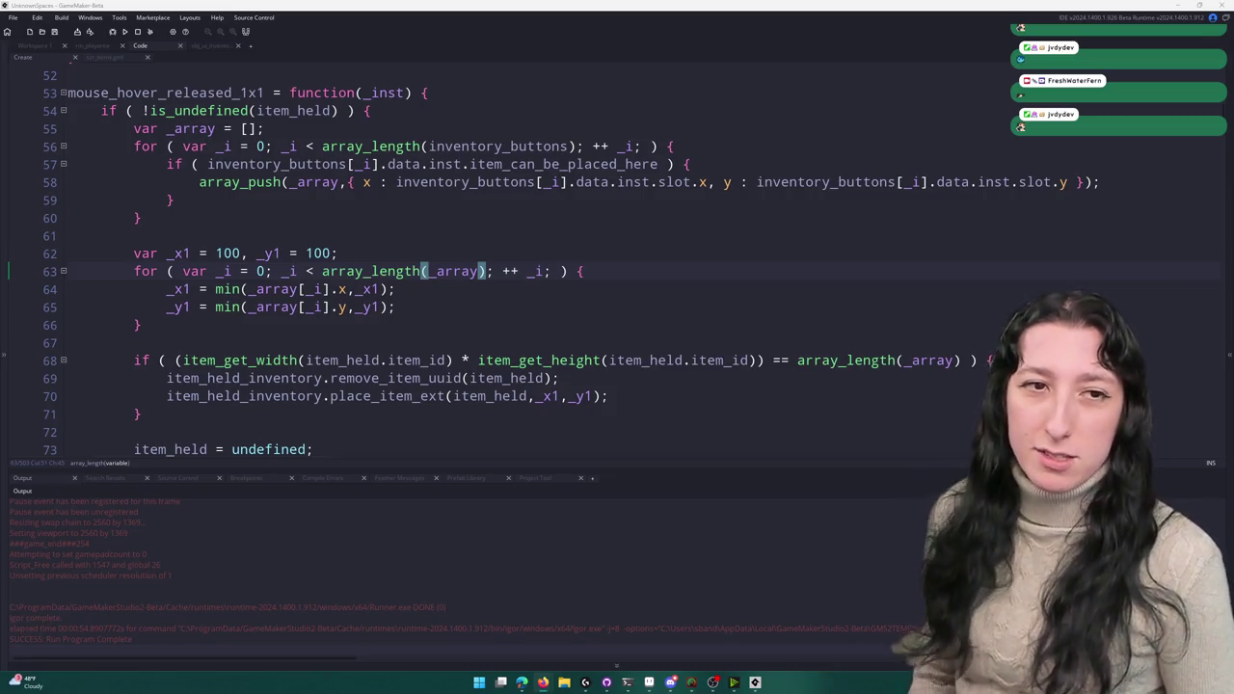
{"action": "left_click", "coordinate": [612, 278]}
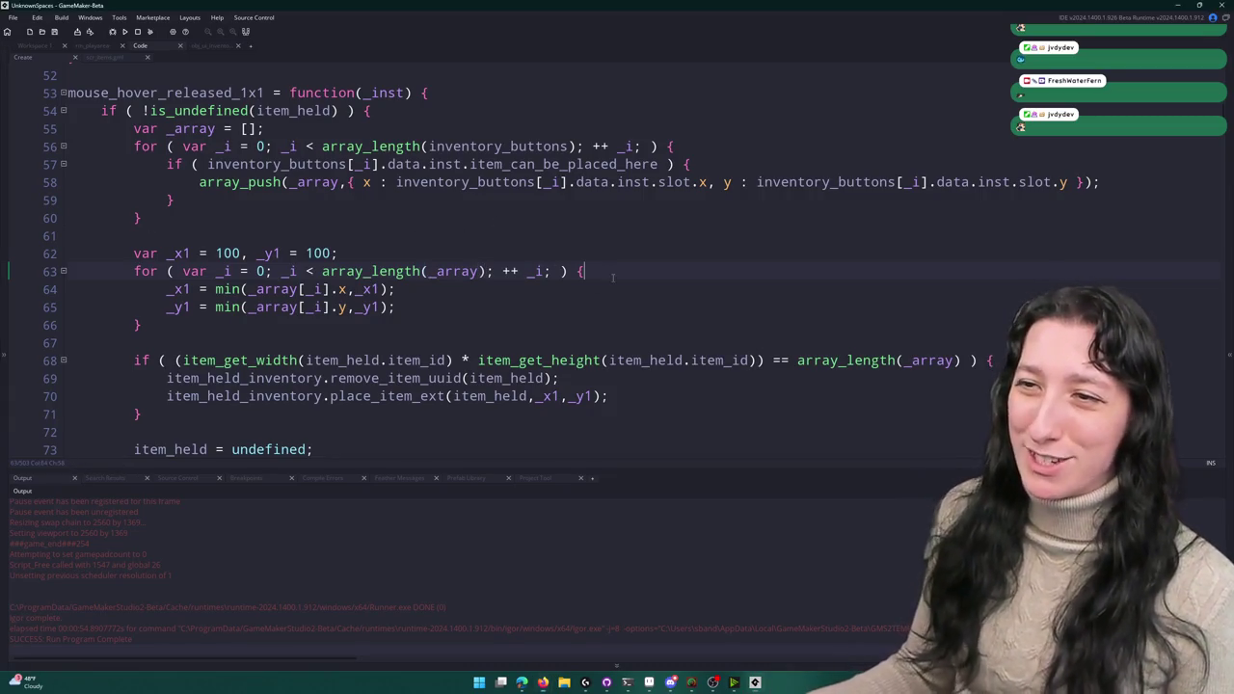
{"action": "scroll", "coordinate": [599, 196], "scroll_direction": "down", "scroll_amount": 2}
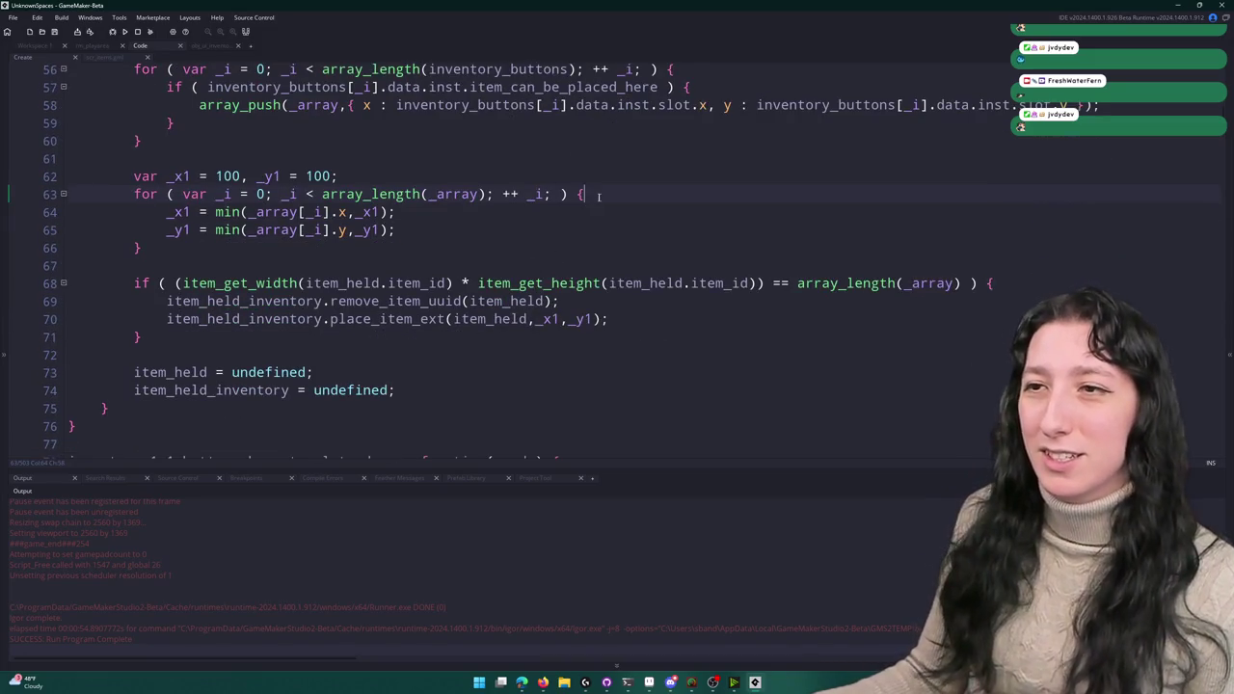
{"action": "scroll", "coordinate": [505, 152], "scroll_direction": "down", "scroll_amount": 4}
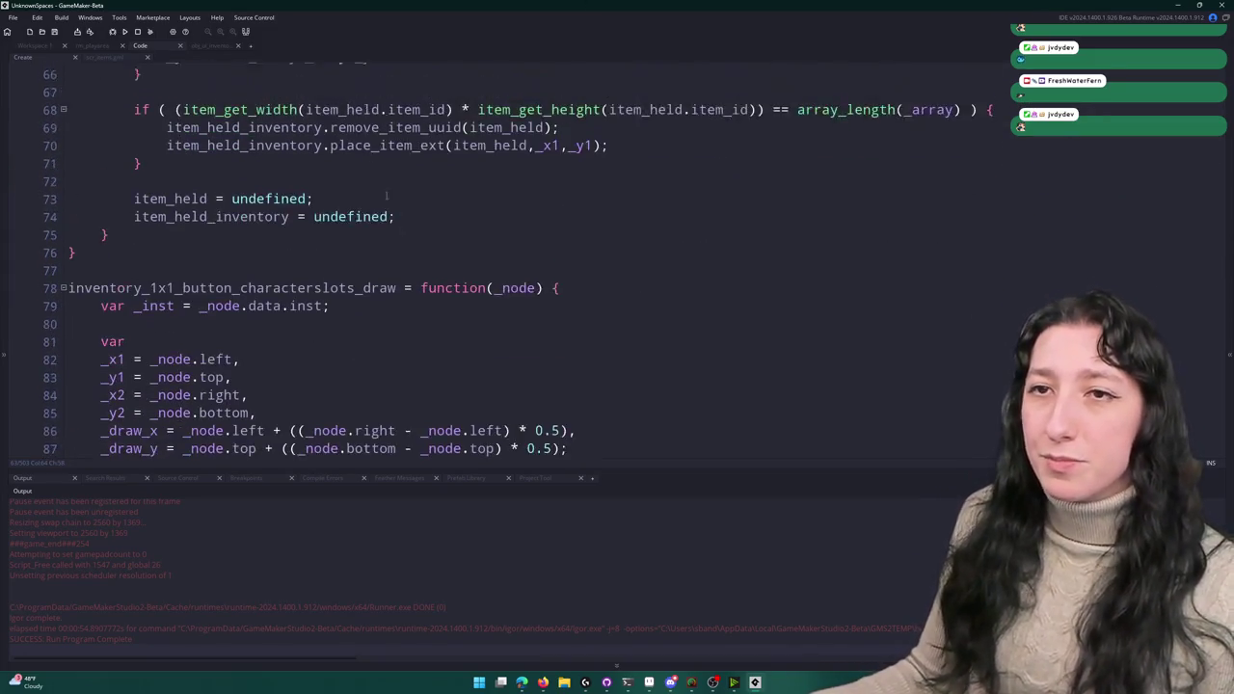
{"action": "scroll", "coordinate": [290, 116], "scroll_direction": "up", "scroll_amount": 2}
{"action": "left_click", "coordinate": [218, 48]}
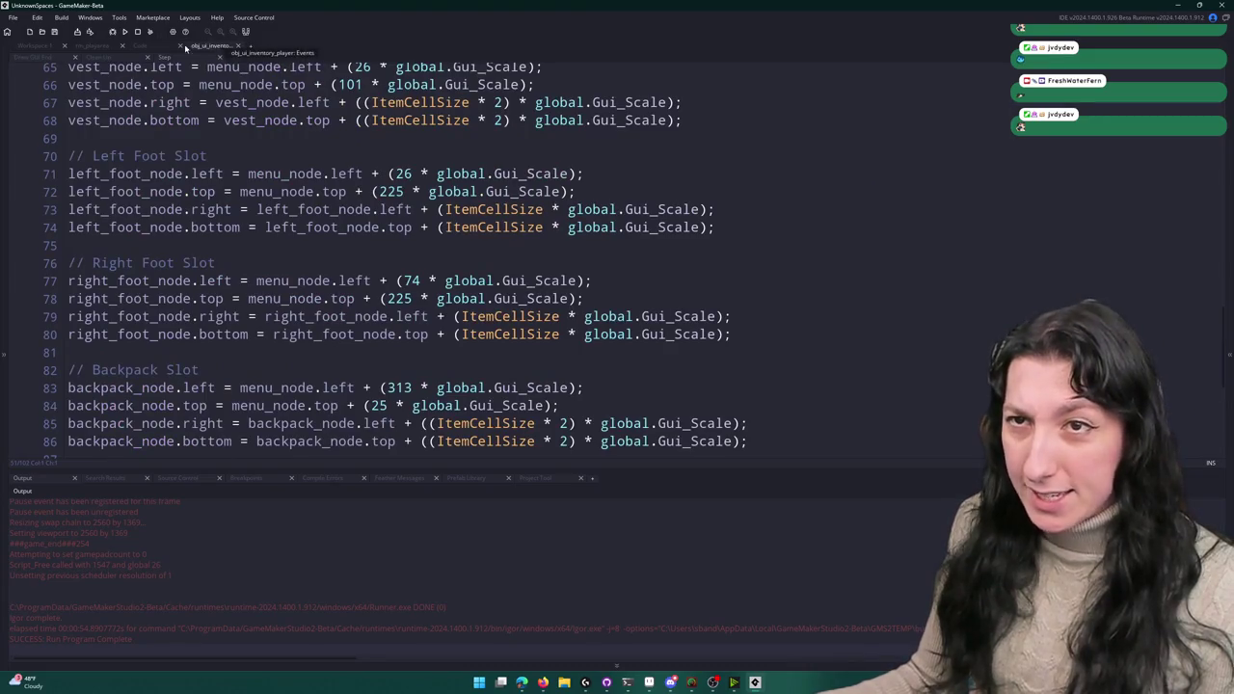
{"action": "left_click", "coordinate": [179, 46]}
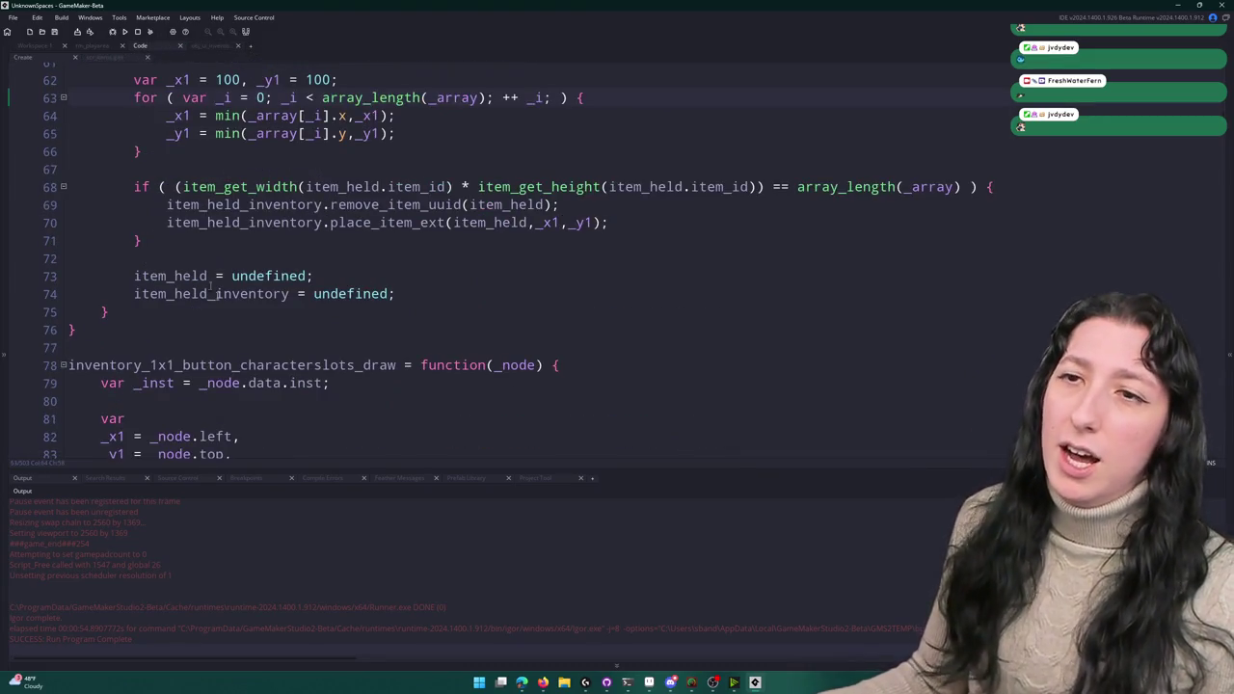
{"action": "scroll", "coordinate": [277, 285], "scroll_direction": "up", "scroll_amount": 8}
{"action": "scroll", "coordinate": [277, 285], "scroll_direction": "down", "scroll_amount": 4}
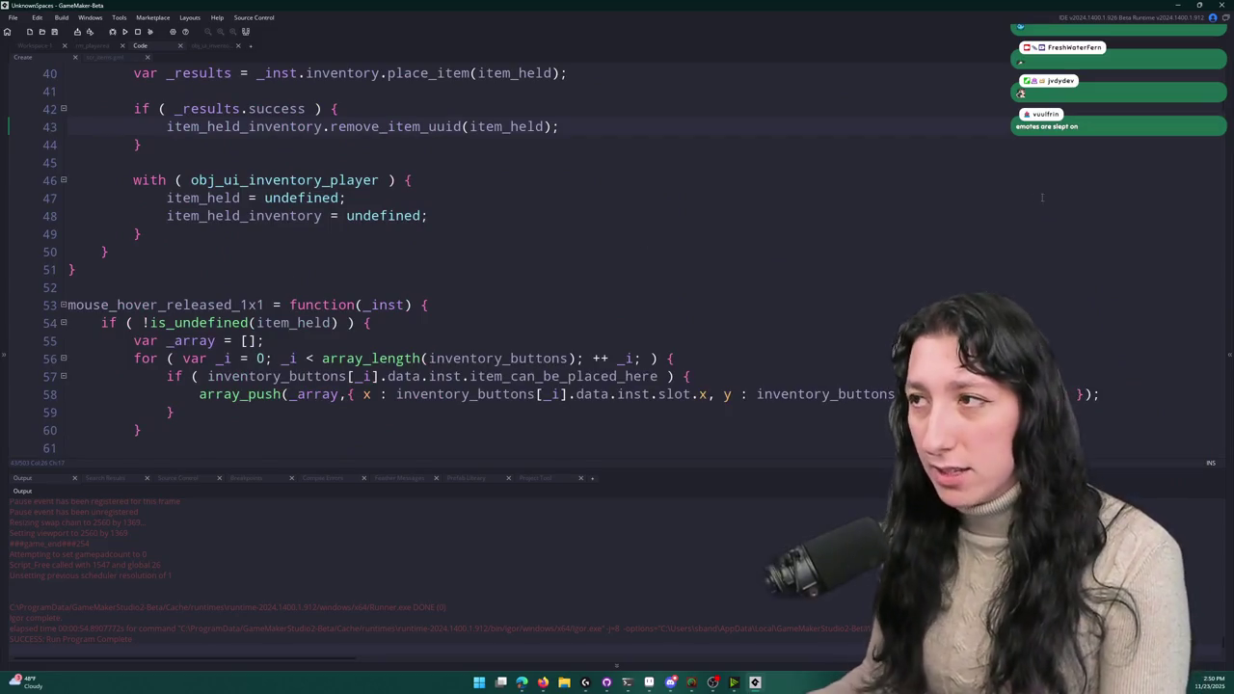
{"action": "scroll", "coordinate": [465, 299], "scroll_direction": "down", "scroll_amount": 10}
{"action": "scroll", "coordinate": [464, 299], "scroll_direction": "down", "scroll_amount": 6}
{"action": "scroll", "coordinate": [443, 294], "scroll_direction": "up", "scroll_amount": 5}
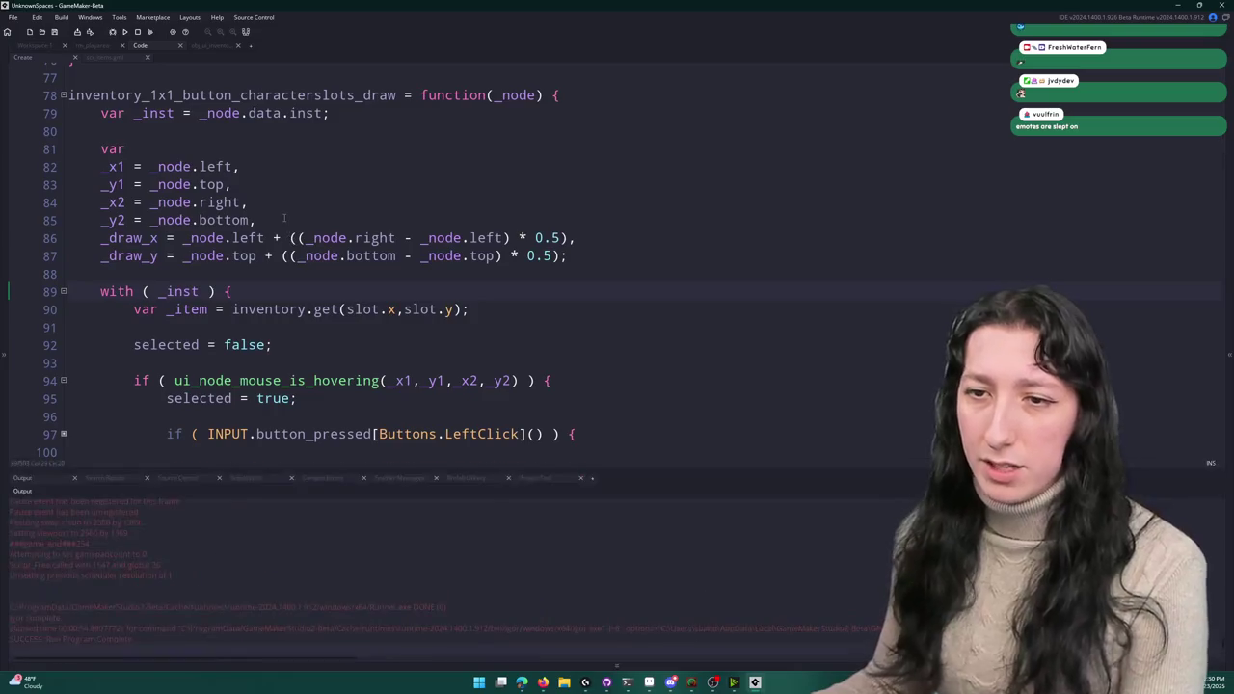
{"action": "left_click", "coordinate": [295, 380]}
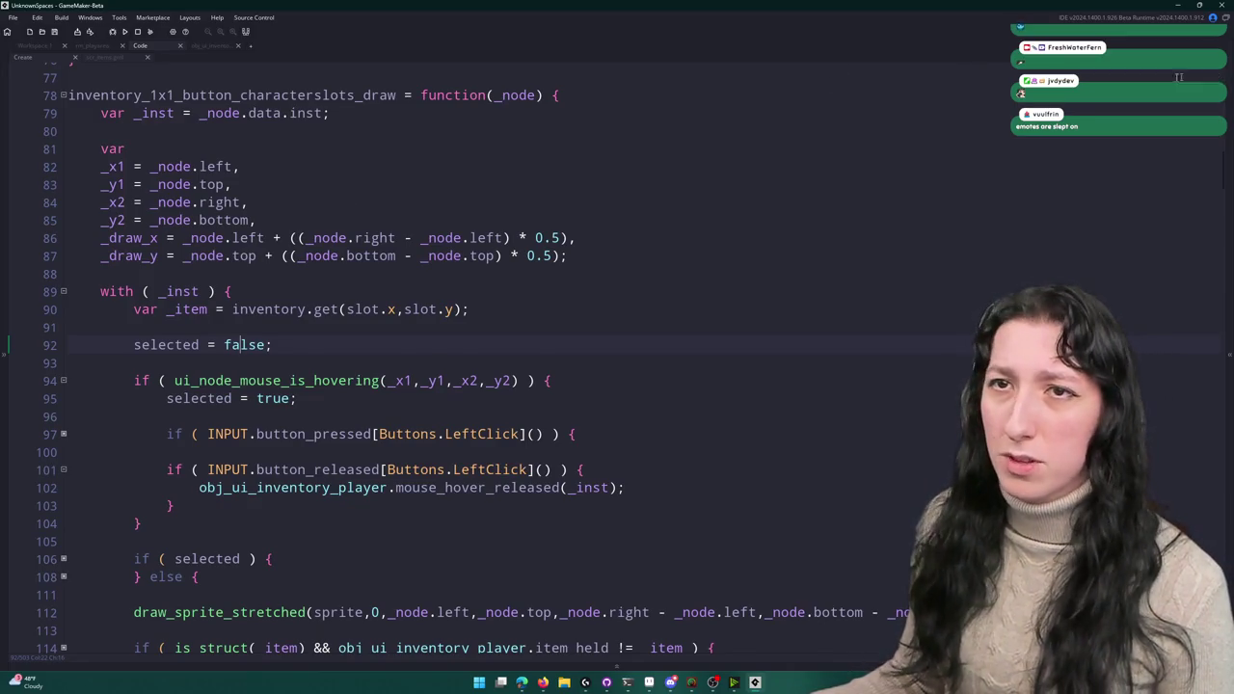
{"action": "scroll", "coordinate": [265, 355], "scroll_direction": "up", "scroll_amount": 7}
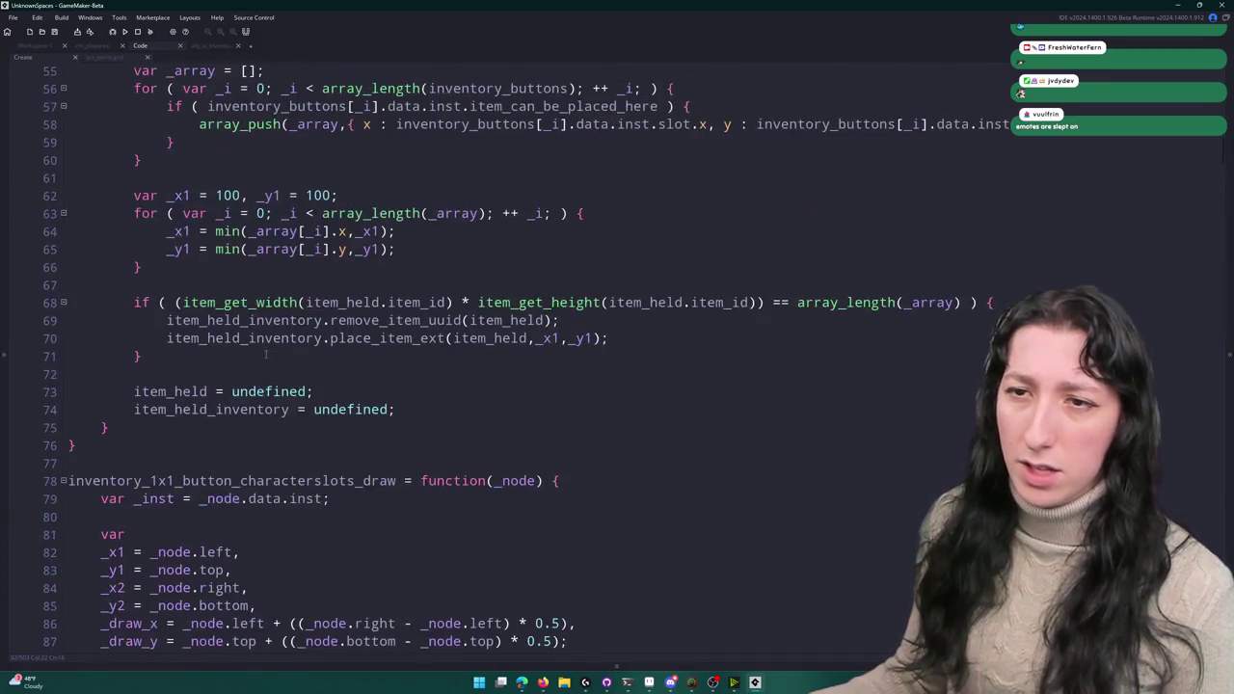
{"action": "scroll", "coordinate": [236, 388], "scroll_direction": "up", "scroll_amount": 9}
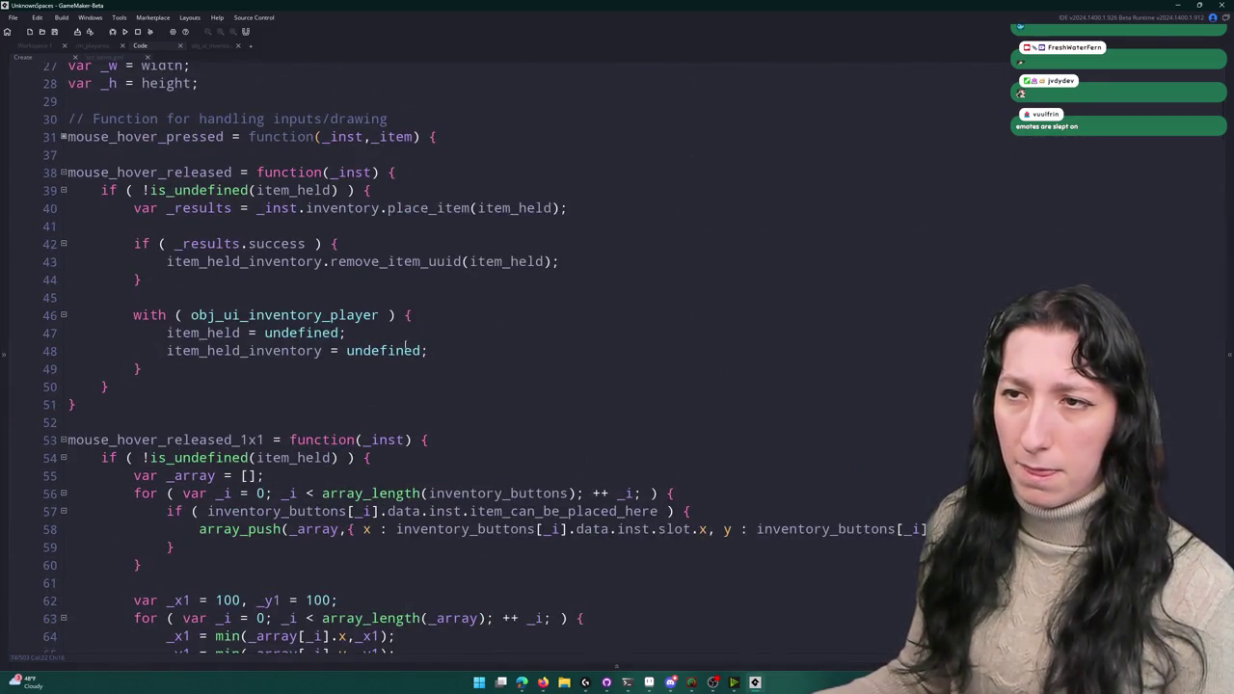
{"action": "scroll", "coordinate": [405, 350], "scroll_direction": "down", "scroll_amount": 20}
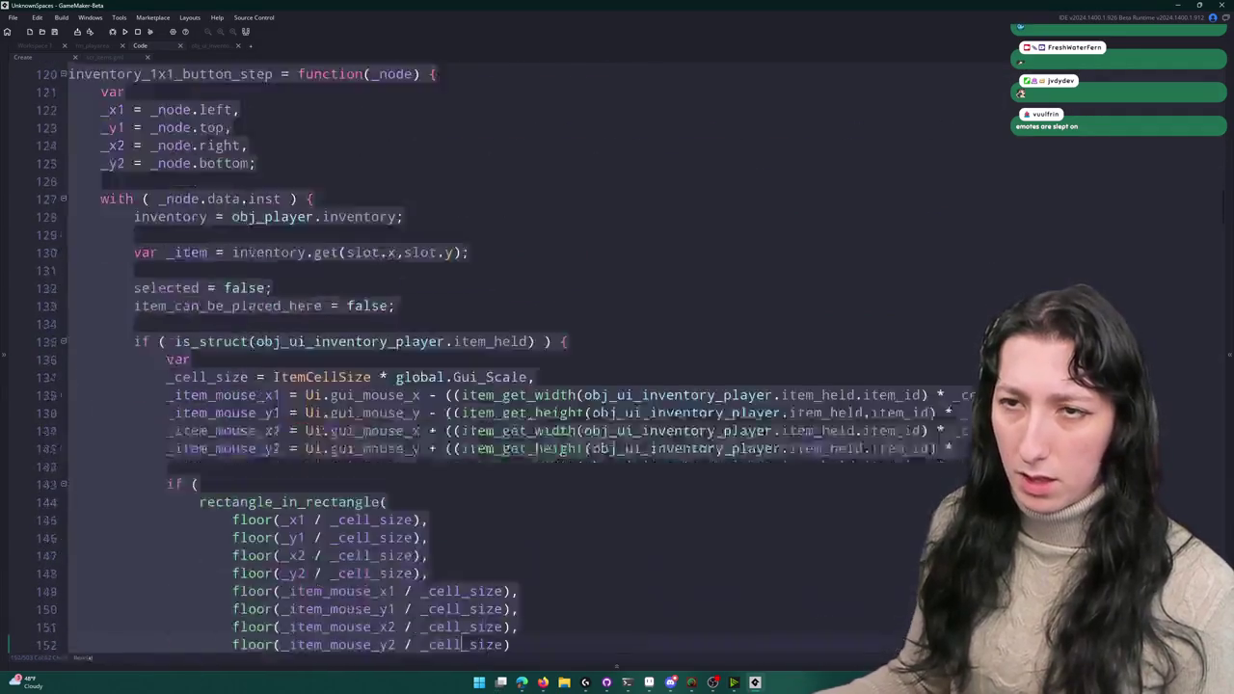
{"action": "scroll", "coordinate": [462, 644], "scroll_direction": "down", "scroll_amount": 4}
{"action": "double_click", "coordinate": [306, 520]}
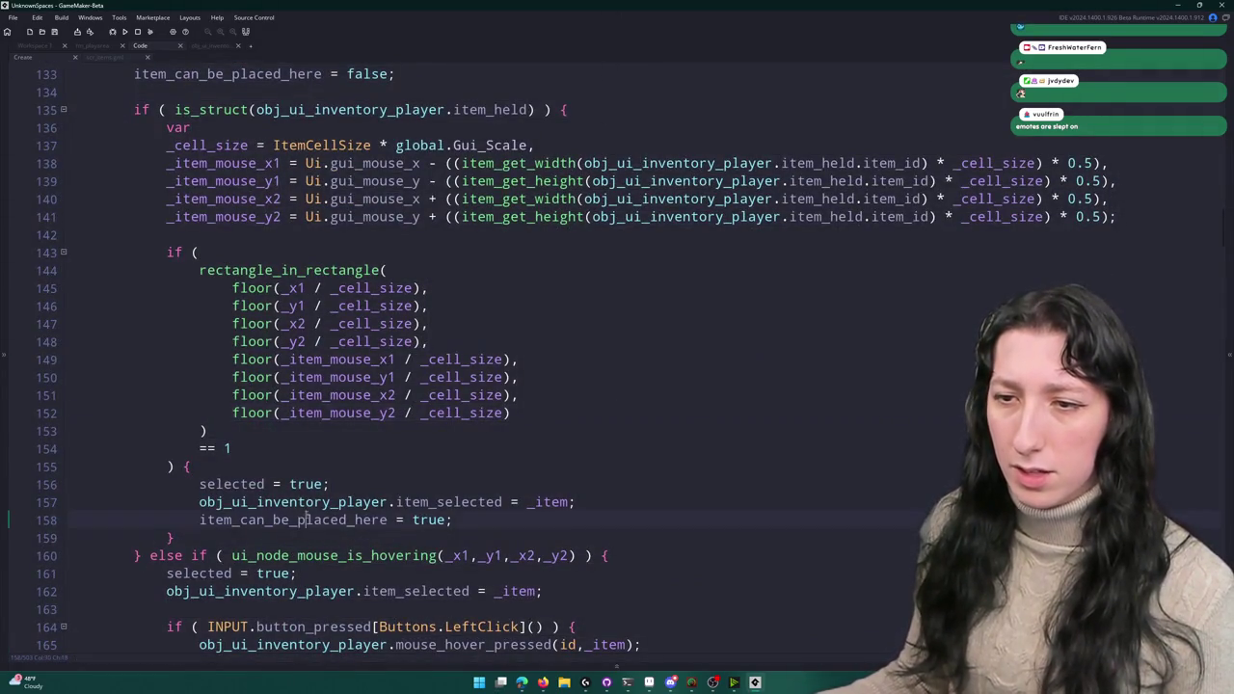
{"action": "right_click", "coordinate": [698, 326]}
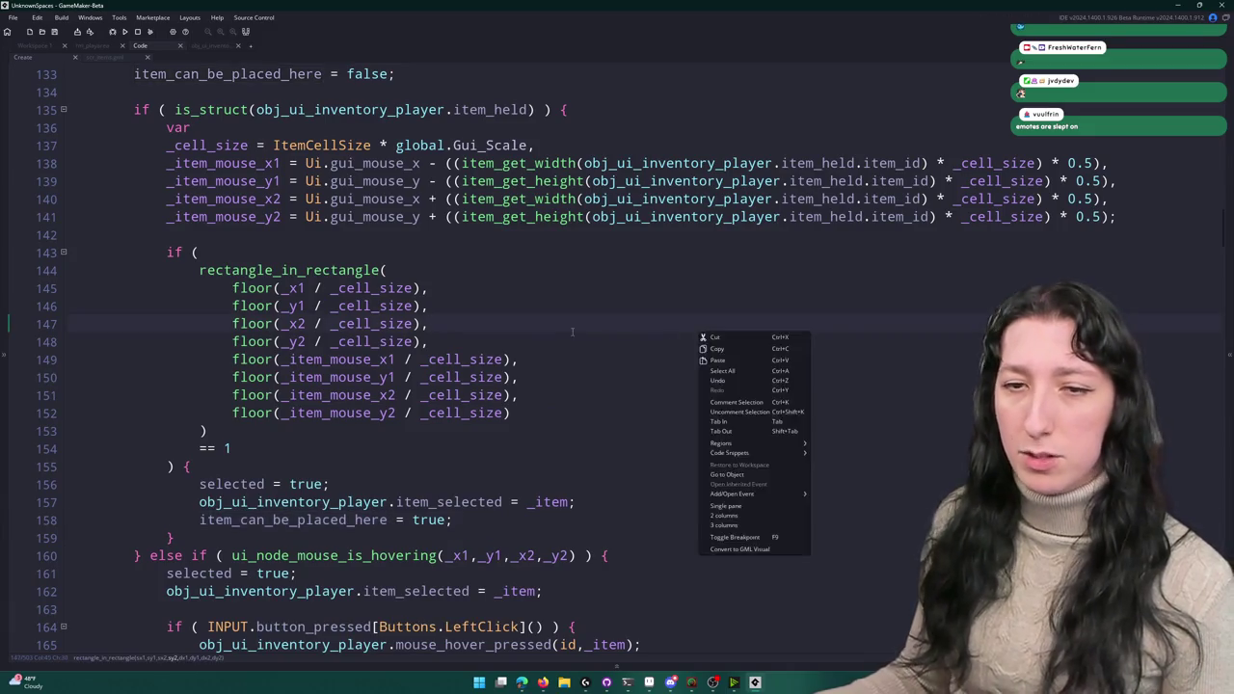
{"action": "key", "text": "Escape"}
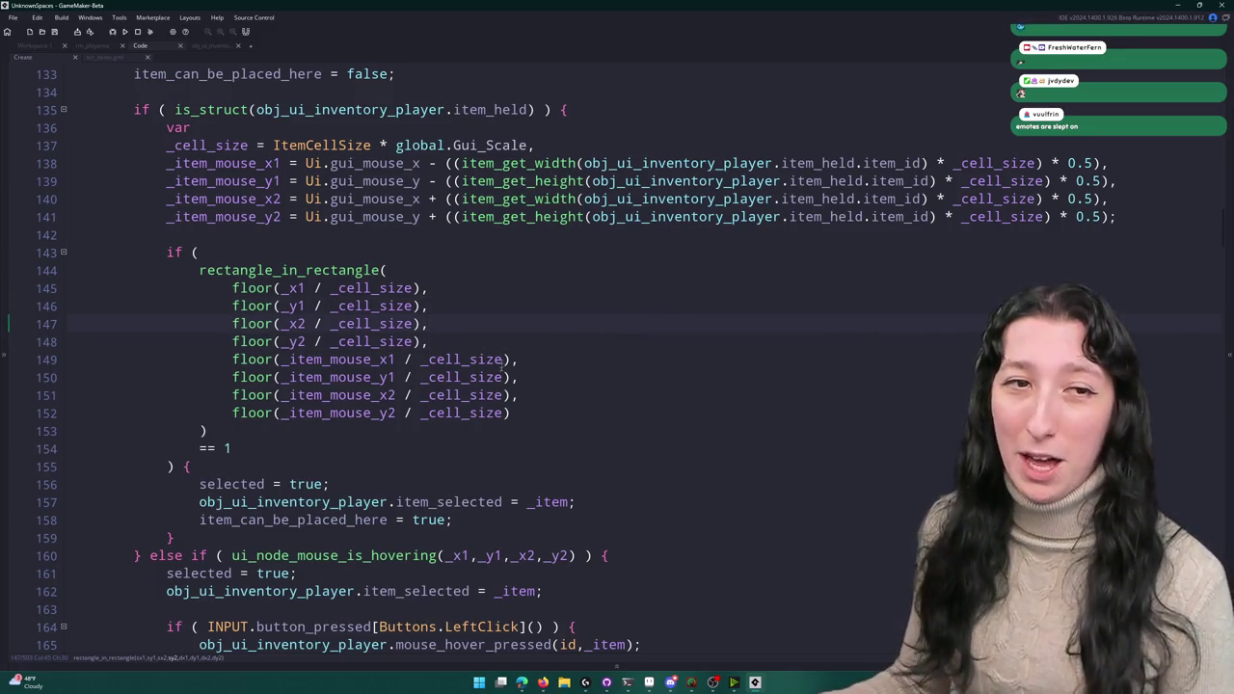
{"action": "scroll", "coordinate": [539, 241], "scroll_direction": "up", "scroll_amount": 4}
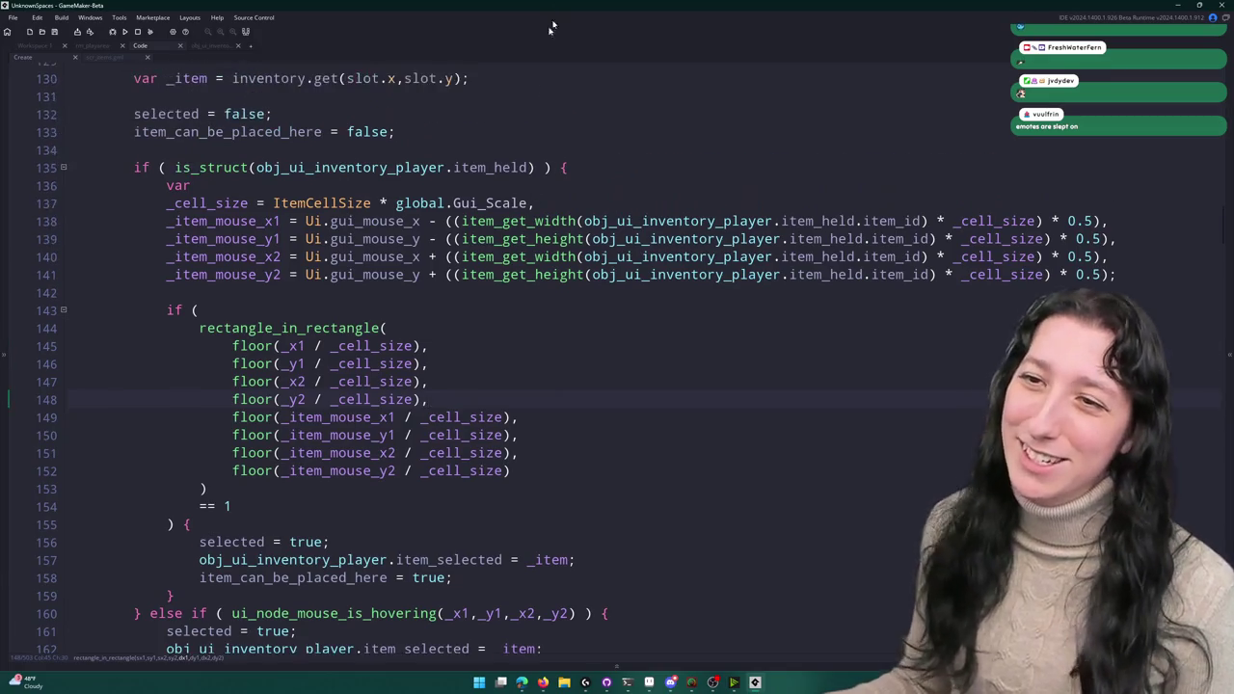
{"action": "left_click", "coordinate": [511, 286]}
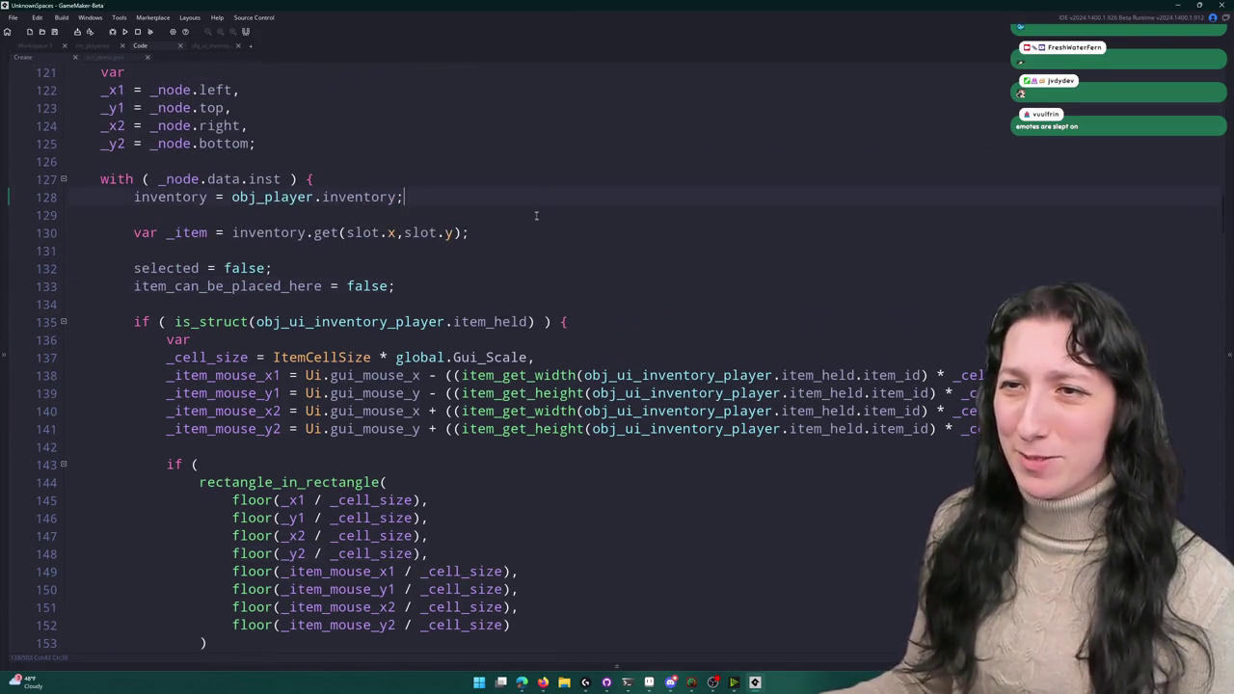
{"action": "scroll", "coordinate": [518, 231], "scroll_direction": "up", "scroll_amount": 2}
{"action": "scroll", "coordinate": [518, 290], "scroll_direction": "down", "scroll_amount": 8}
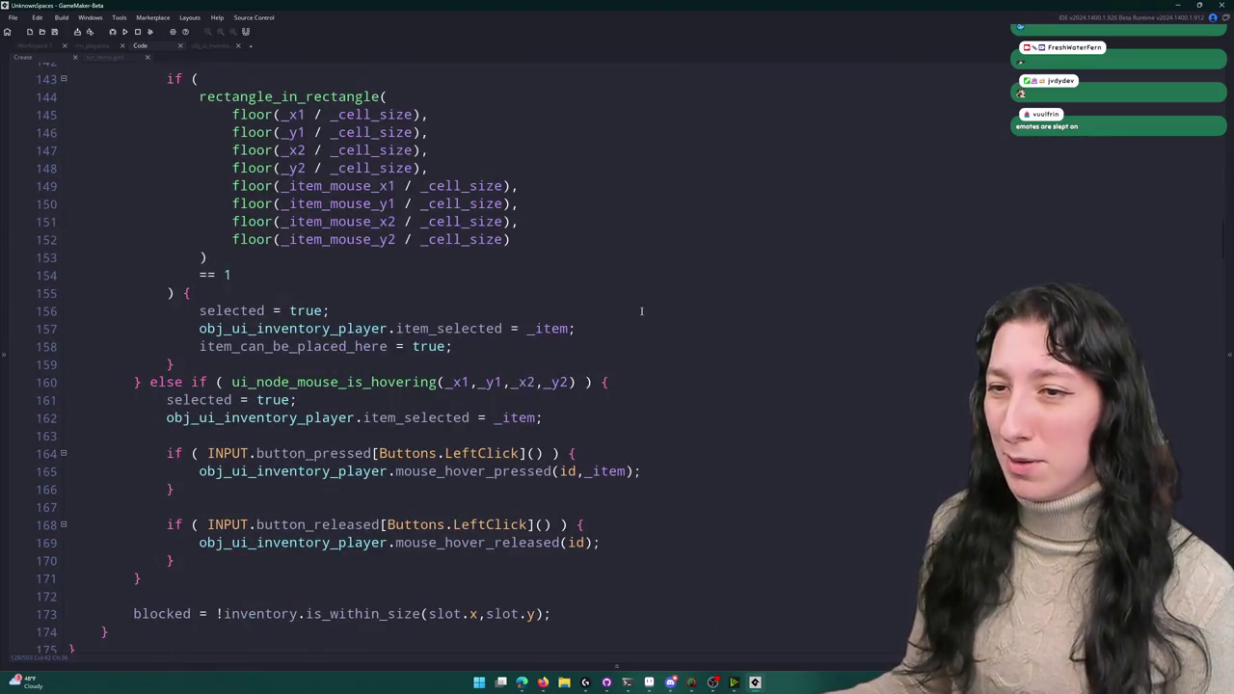
{"action": "scroll", "coordinate": [642, 311], "scroll_direction": "down", "scroll_amount": 15}
{"action": "scroll", "coordinate": [434, 321], "scroll_direction": "down", "scroll_amount": 5}
{"action": "scroll", "coordinate": [291, 268], "scroll_direction": "up", "scroll_amount": 1}
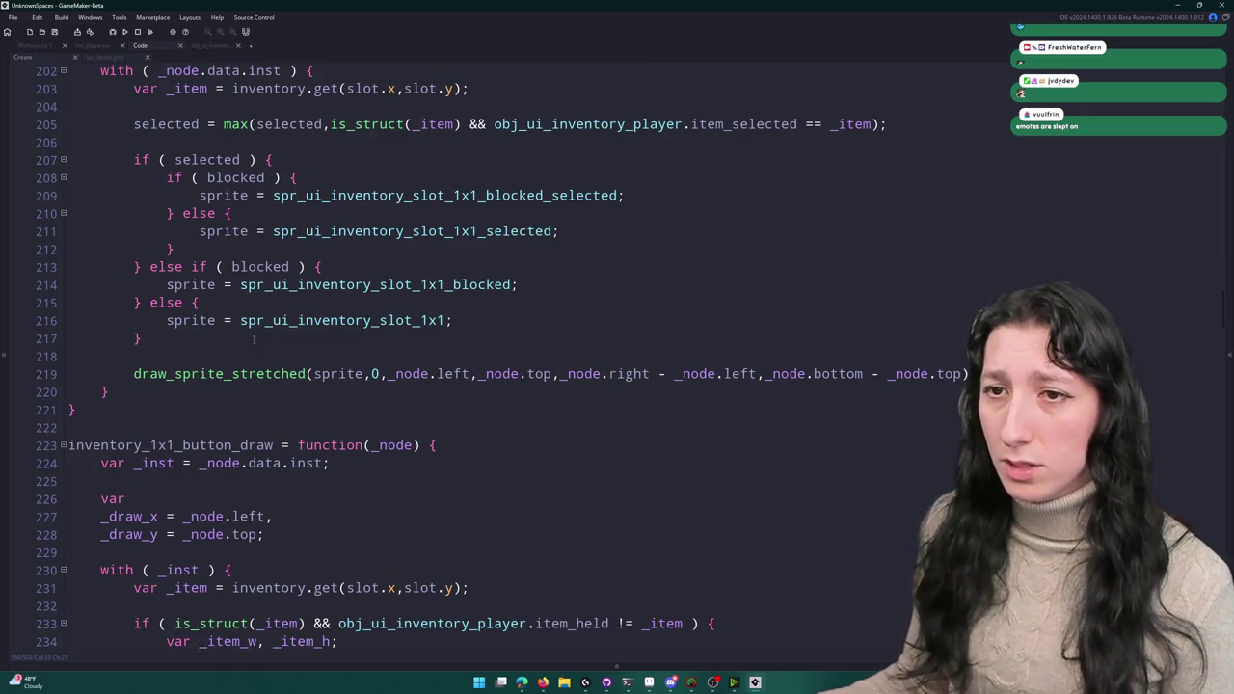
- Add 'if item_can_be_placed_here { sprite = spr_ui_inventory_slot_1x1_available; }' after the sprite choice, then run
{"action": "key", "text": "Return"}
{"action": "key", "text": "Return"}
{"action": "type", "text": "item_can_be_placed_here ) {"}
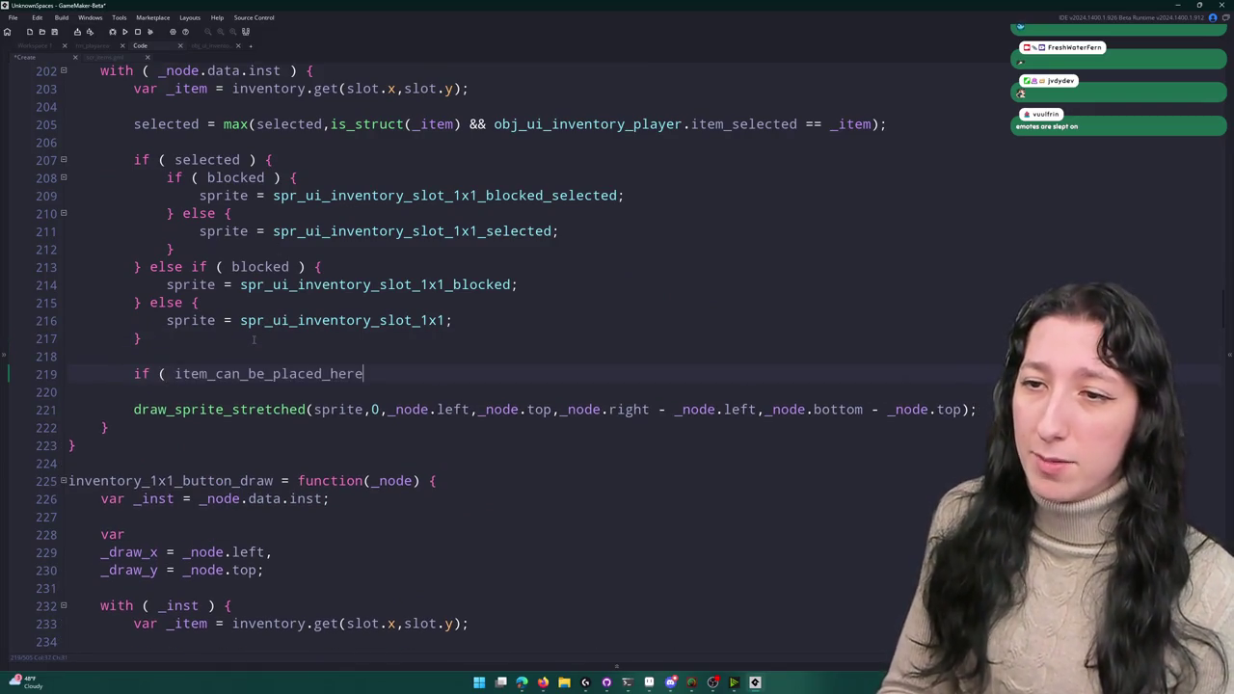
{"action": "key", "text": "Return"}
{"action": "type", "text": "}"}
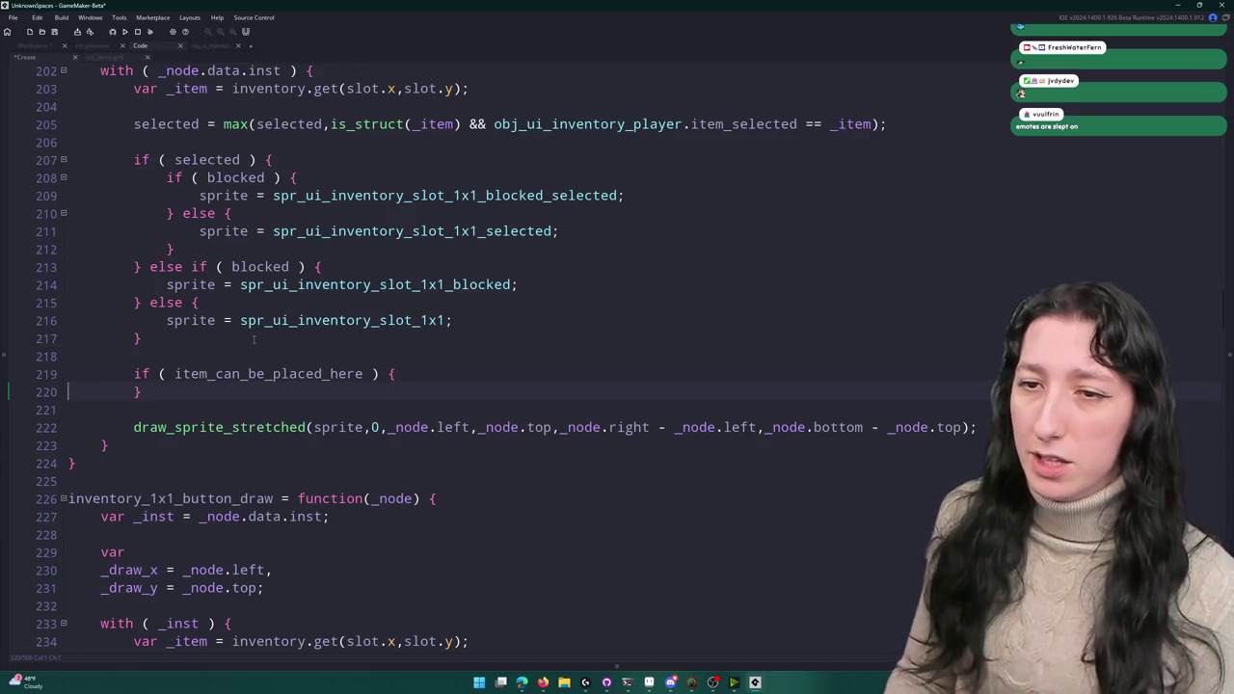
{"action": "key", "text": "Left"}
{"action": "key", "text": "Return"}
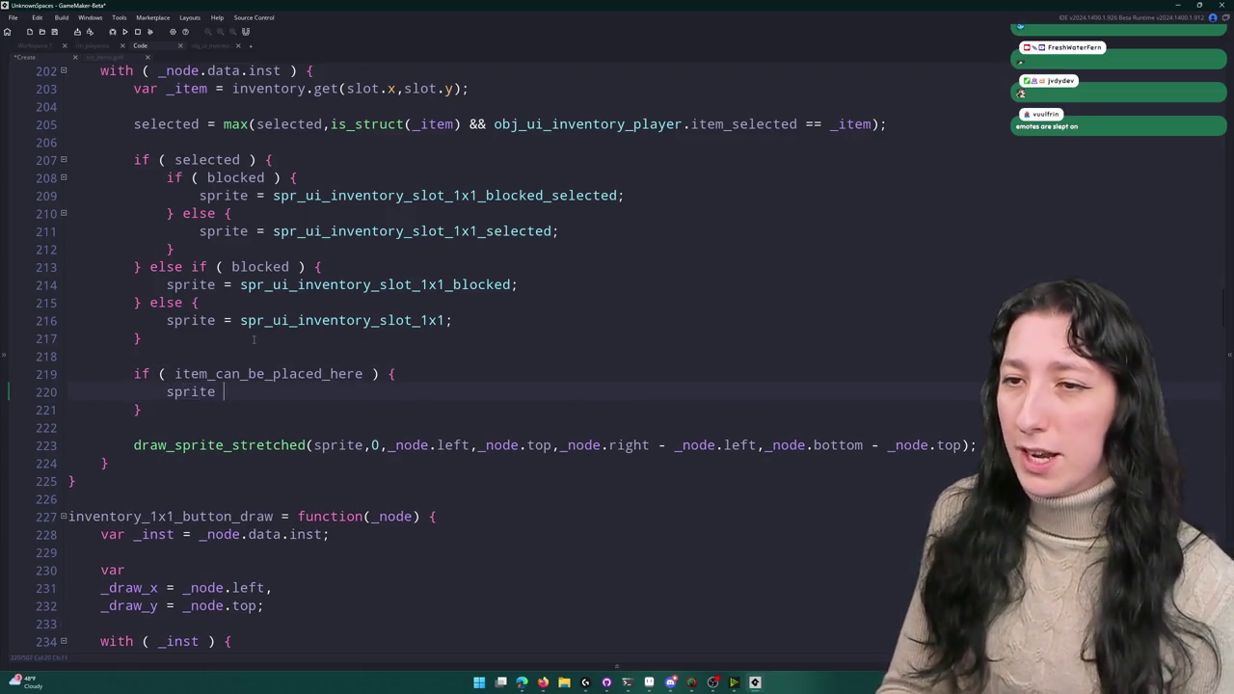
{"action": "type", "text": "ui_"}
{"action": "key", "text": "Down"}
{"action": "key", "text": "Down"}
{"action": "key", "text": "Down"}
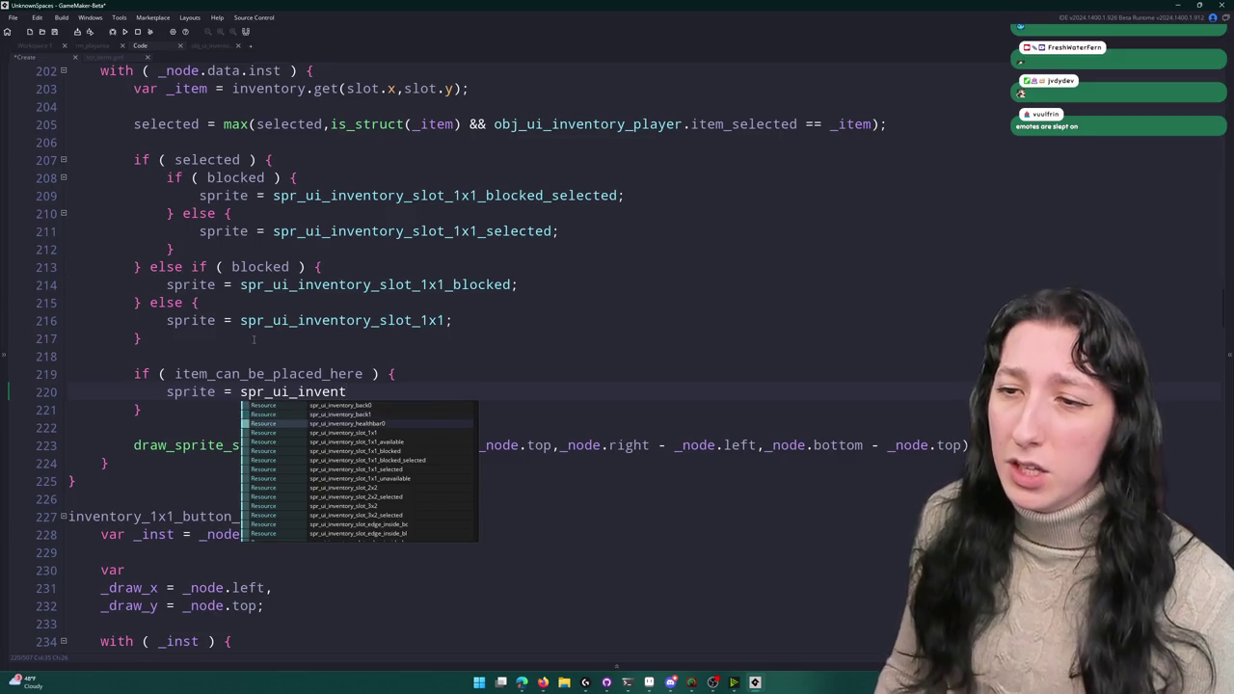
{"action": "key", "text": "Return"}
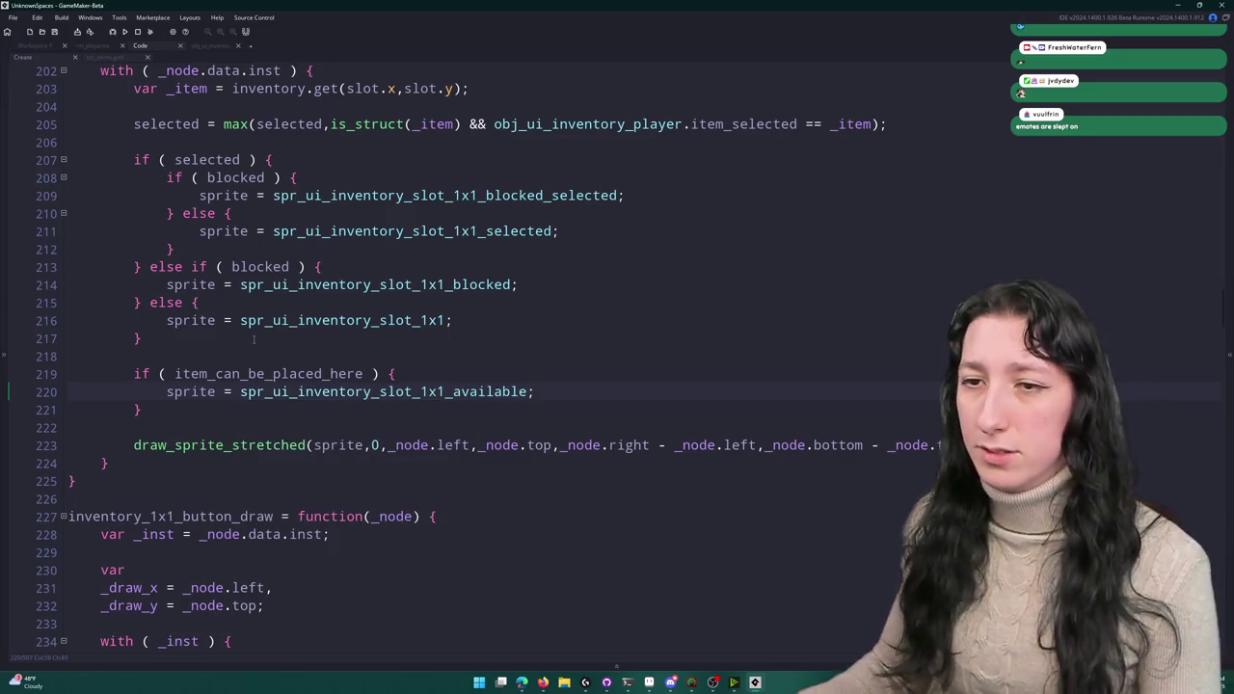
{"action": "key", "text": "F5"}
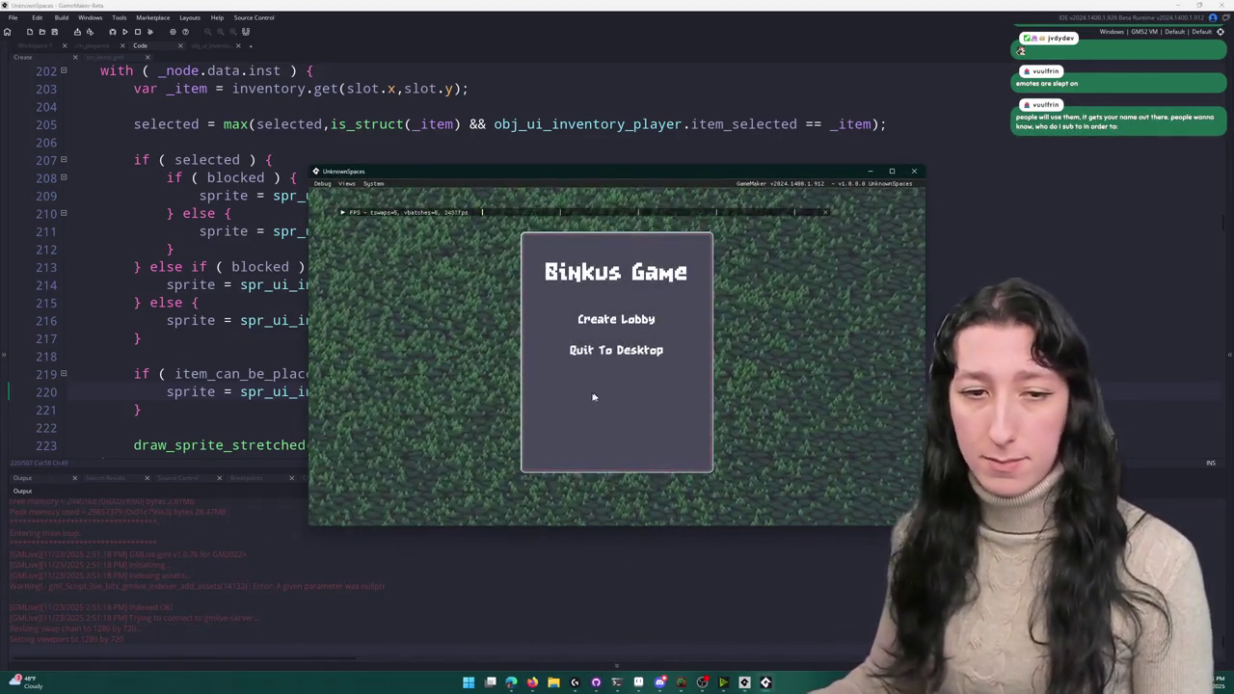
- Create a lobby, maximize the game window, and dismiss the crash's Code Error dialog
{"action": "left_click", "coordinate": [609, 321]}
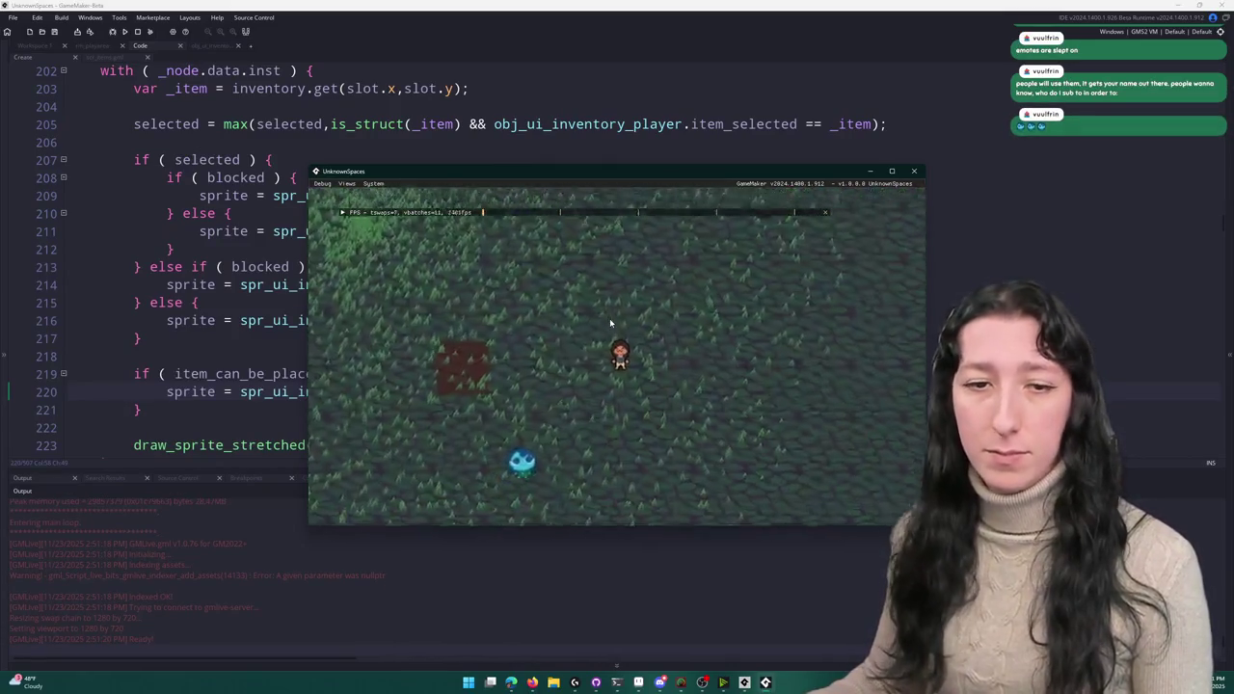
{"action": "double_click", "coordinate": [578, 170]}
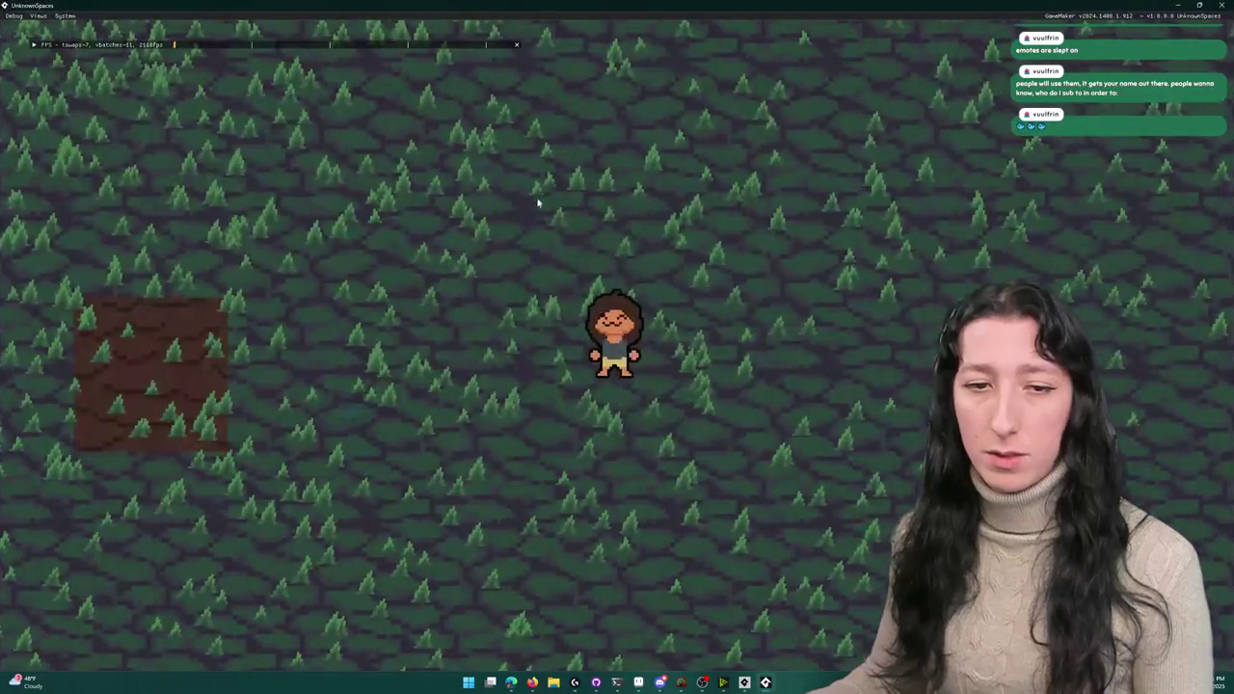
{"action": "left_click", "coordinate": [494, 450]}
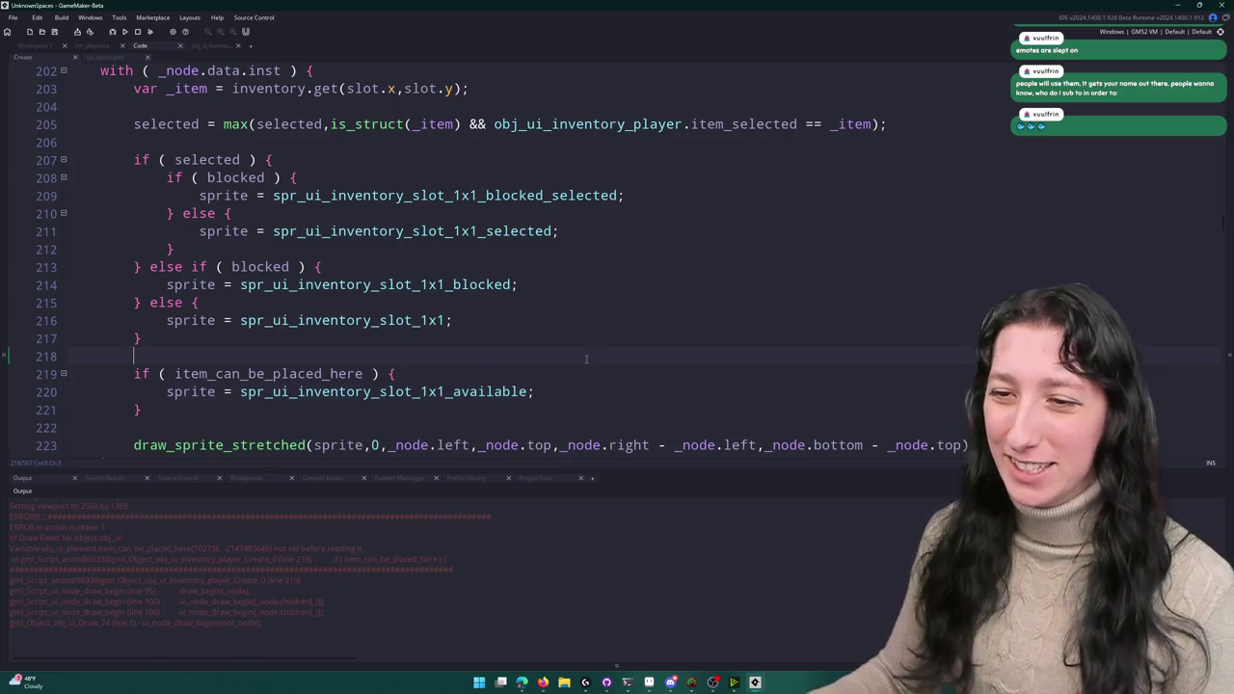
{"action": "double_click", "coordinate": [331, 374]}
{"action": "scroll", "coordinate": [331, 379], "scroll_direction": "up", "scroll_amount": 2}
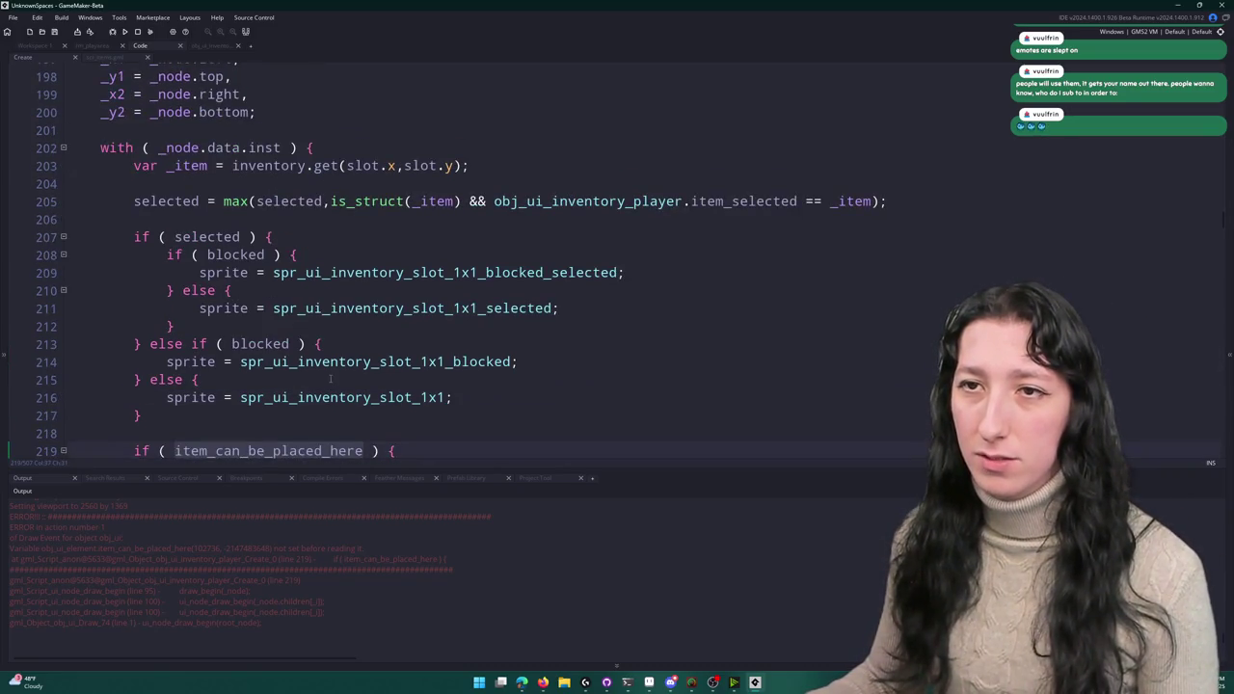
{"action": "scroll", "coordinate": [330, 379], "scroll_direction": "down", "scroll_amount": 2}
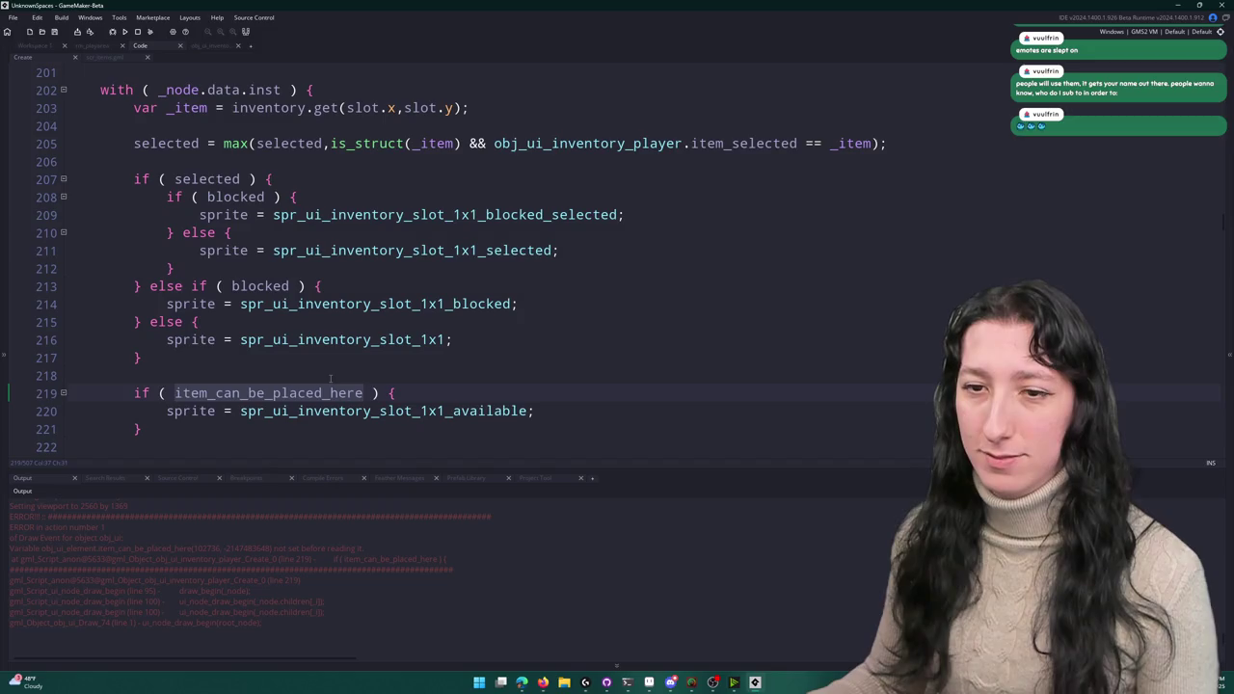
{"action": "scroll", "coordinate": [315, 383], "scroll_direction": "up", "scroll_amount": 5}
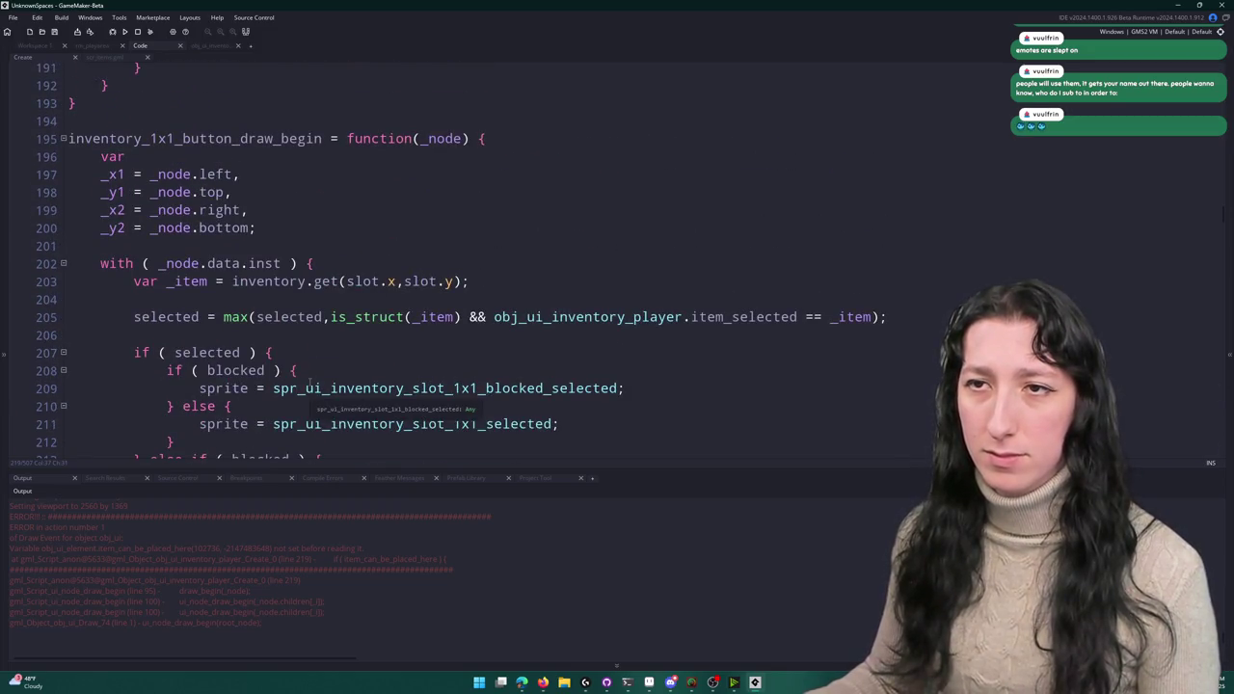
{"action": "scroll", "coordinate": [302, 383], "scroll_direction": "down", "scroll_amount": 8}
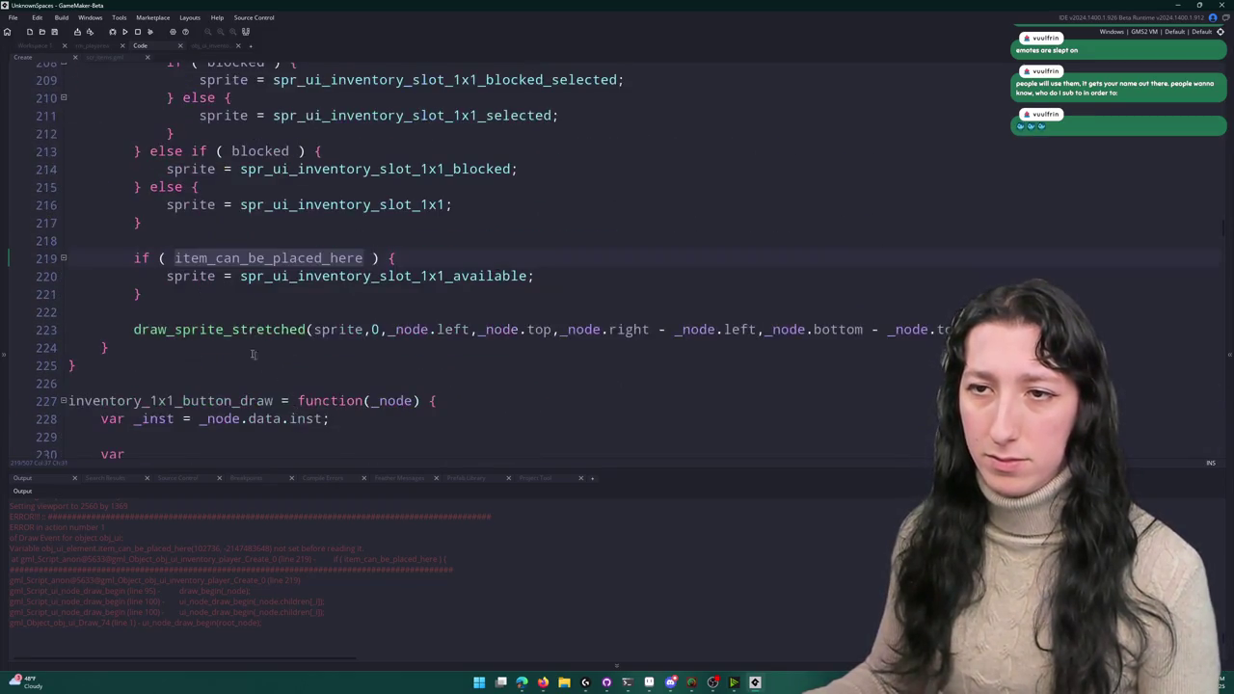
{"action": "scroll", "coordinate": [265, 239], "scroll_direction": "up", "scroll_amount": 2}
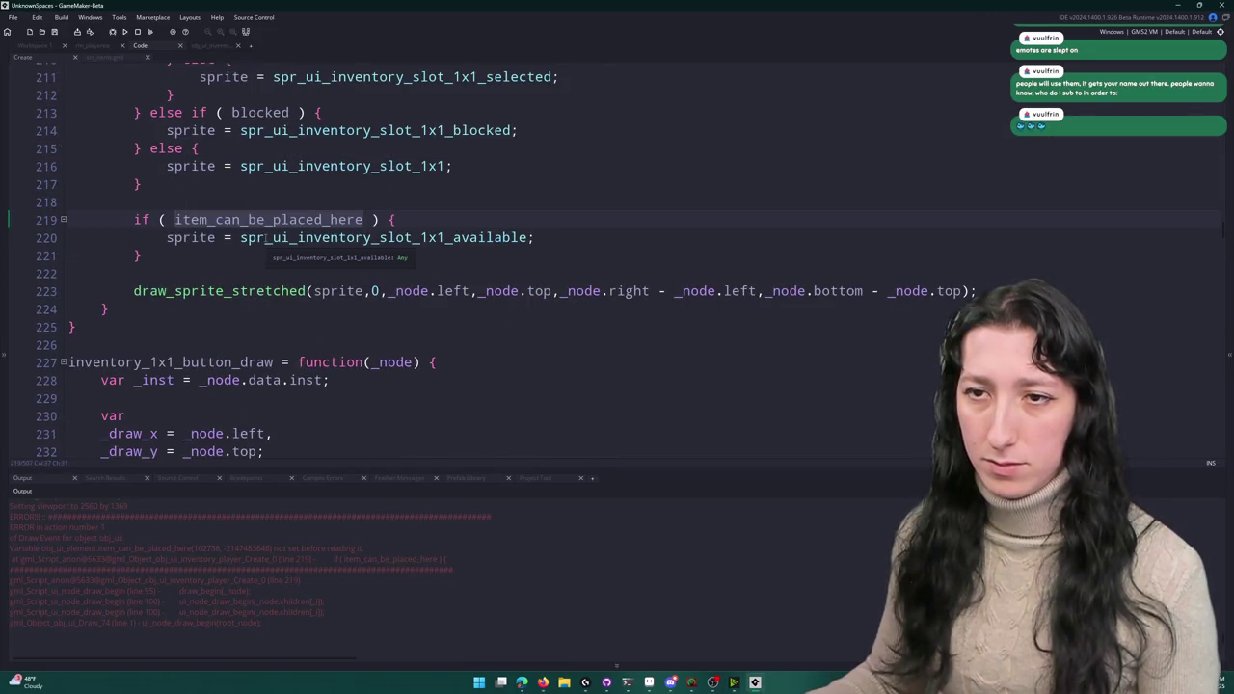
{"action": "scroll", "coordinate": [265, 238], "scroll_direction": "down", "scroll_amount": 1}
{"action": "scroll", "coordinate": [193, 239], "scroll_direction": "up", "scroll_amount": 1}
{"action": "left_click", "coordinate": [169, 239]}
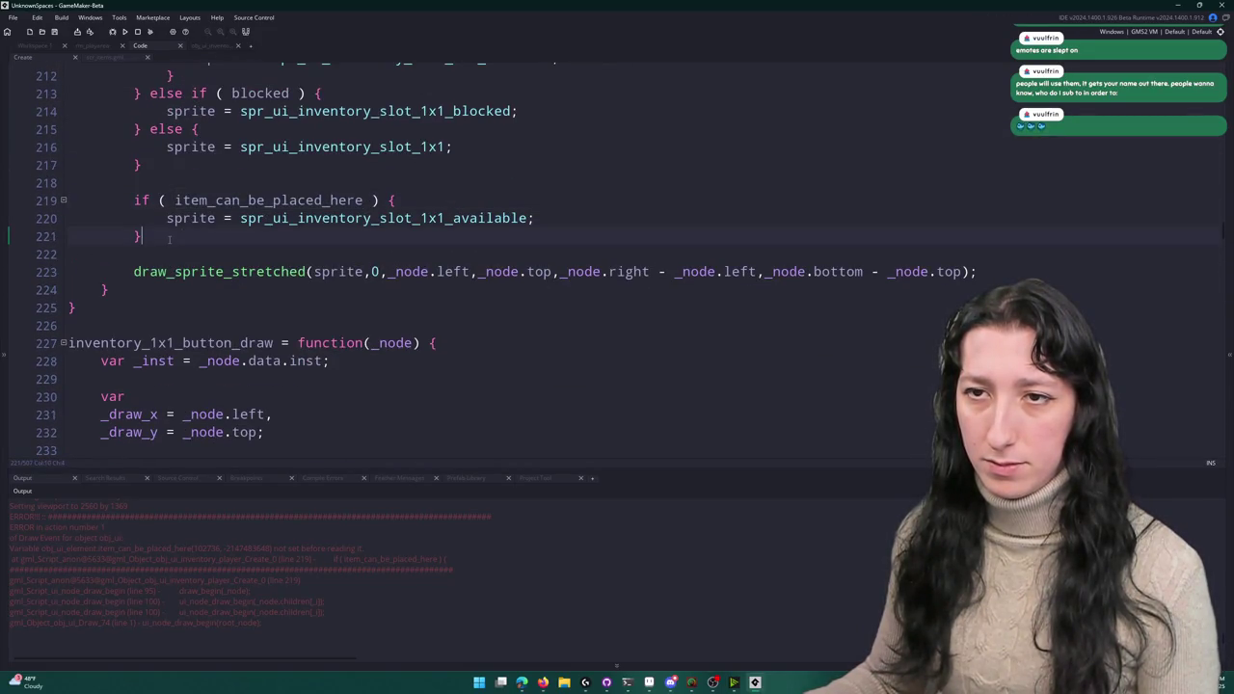
{"action": "left_click", "coordinate": [221, 200]}
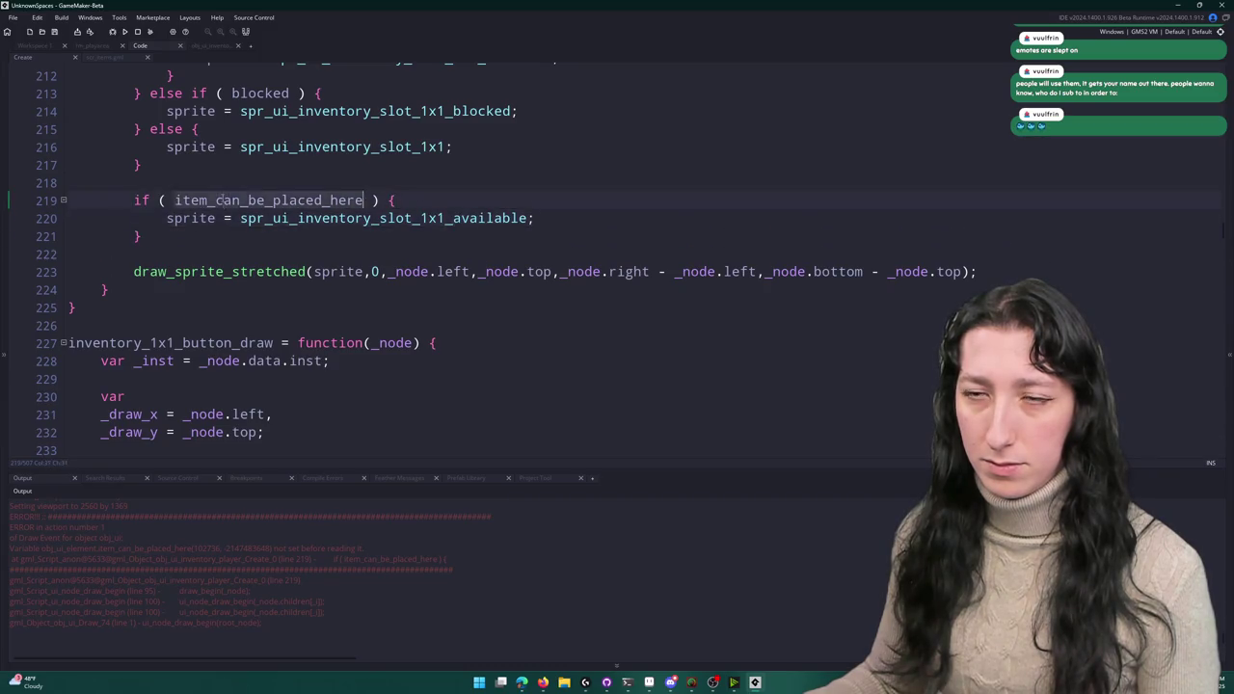
{"action": "scroll", "coordinate": [220, 196], "scroll_direction": "up", "scroll_amount": 4}
{"action": "scroll", "coordinate": [220, 195], "scroll_direction": "up", "scroll_amount": 2}
{"action": "double_click", "coordinate": [246, 119]}
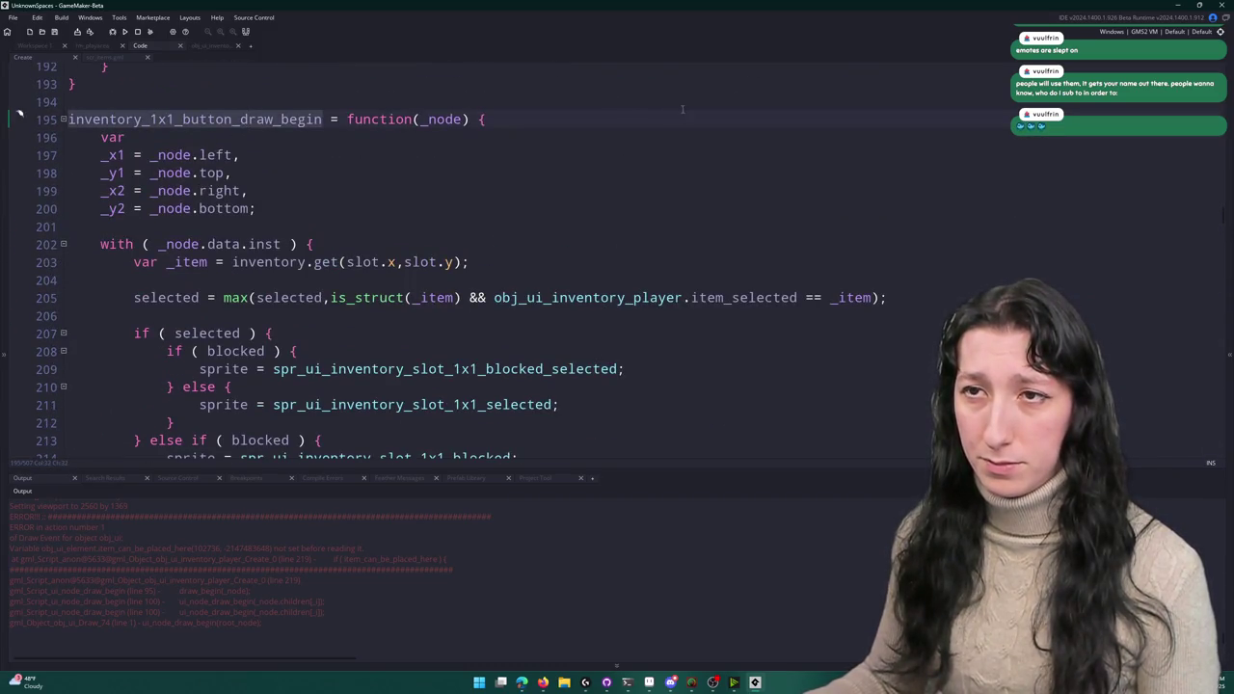
{"action": "key", "text": "F3"}
{"action": "scroll", "coordinate": [1214, 85], "scroll_direction": "up", "scroll_amount": 2}
{"action": "key", "text": "F3"}
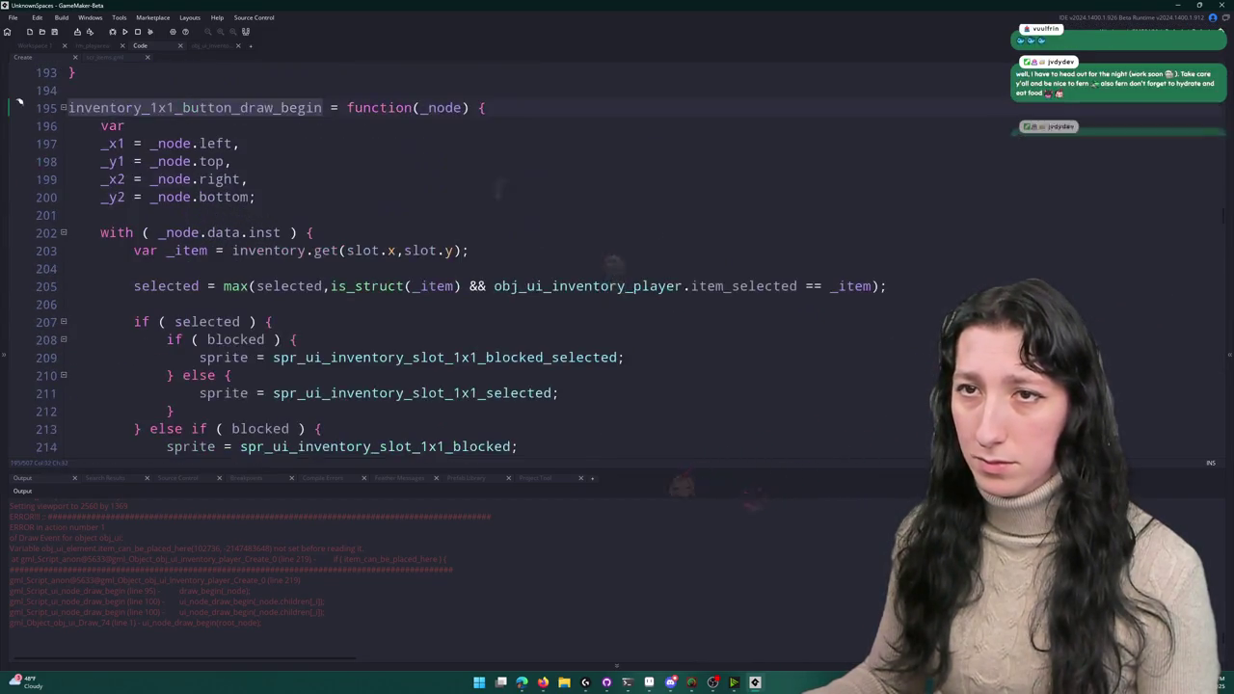
{"action": "key", "text": "F3"}
{"action": "scroll", "coordinate": [613, 270], "scroll_direction": "up", "scroll_amount": 3}
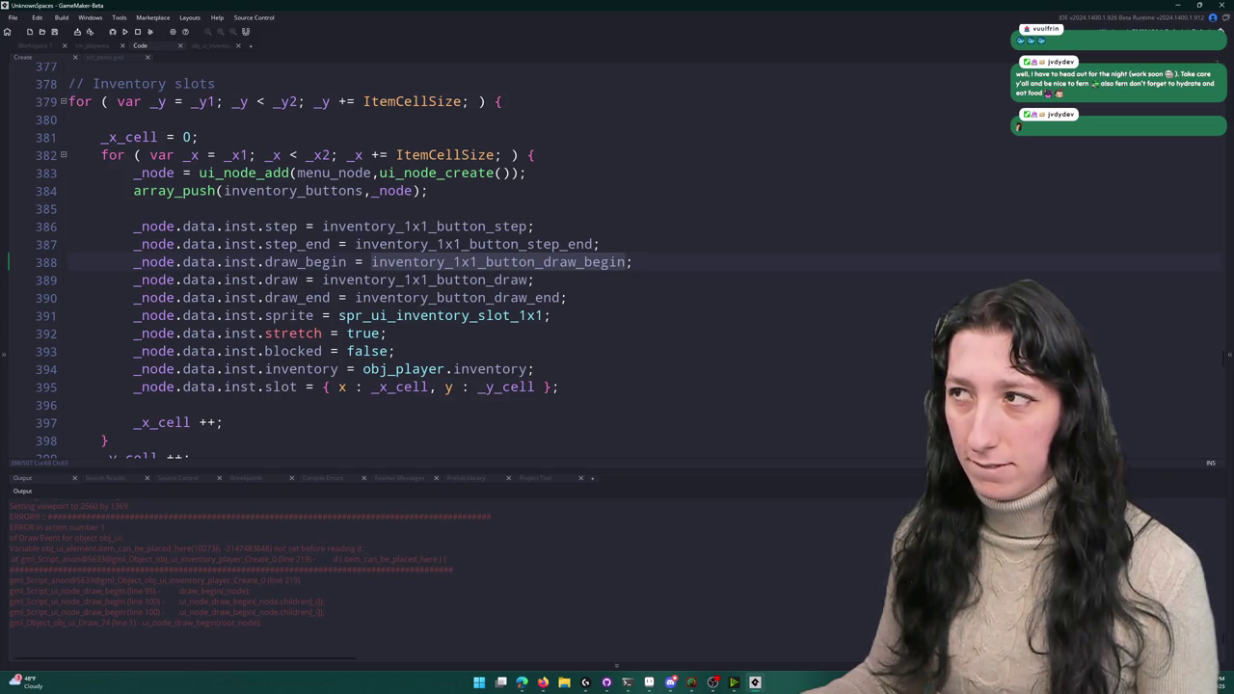
{"action": "scroll", "coordinate": [390, 318], "scroll_direction": "up", "scroll_amount": 18}
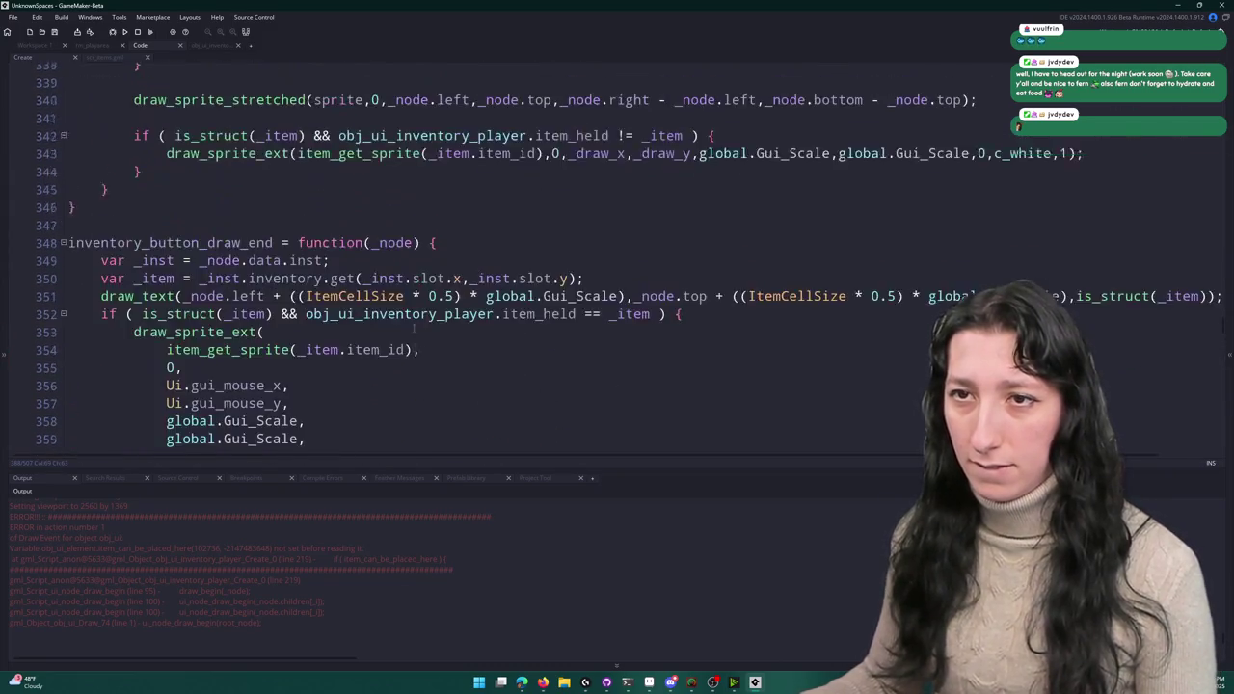
{"action": "scroll", "coordinate": [391, 317], "scroll_direction": "up", "scroll_amount": 20}
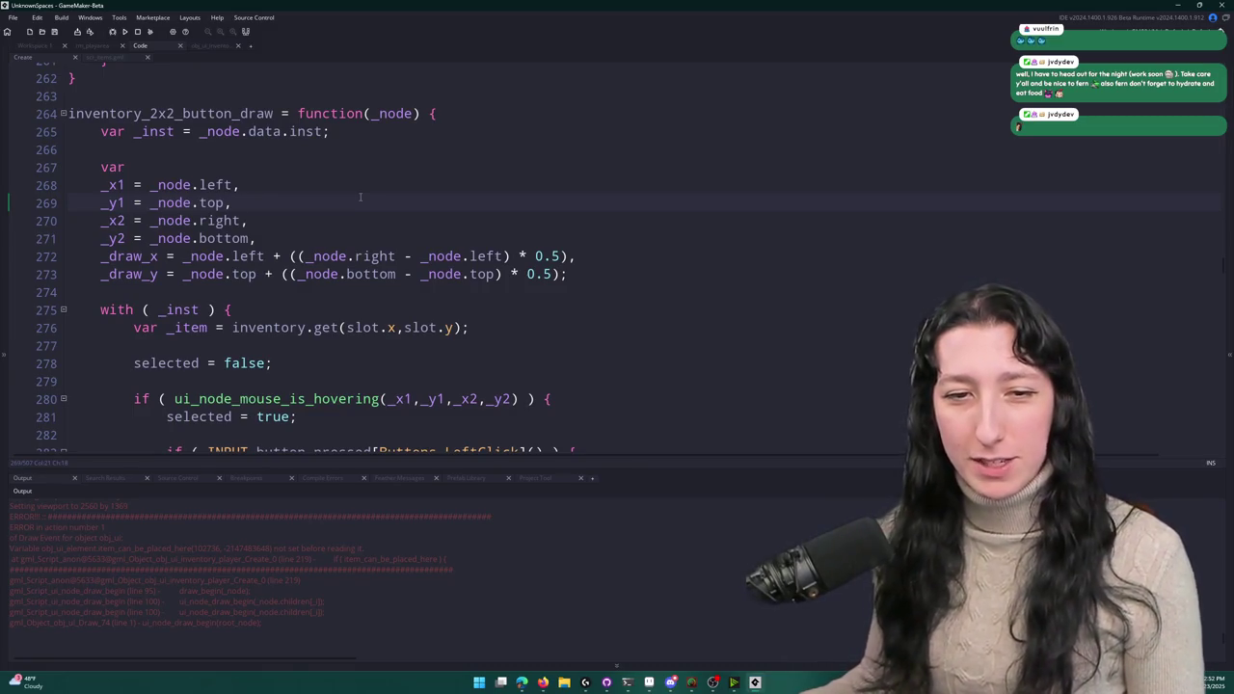
{"action": "key", "text": "ctrl+z"}
{"action": "scroll", "coordinate": [214, 297], "scroll_direction": "up", "scroll_amount": 4}
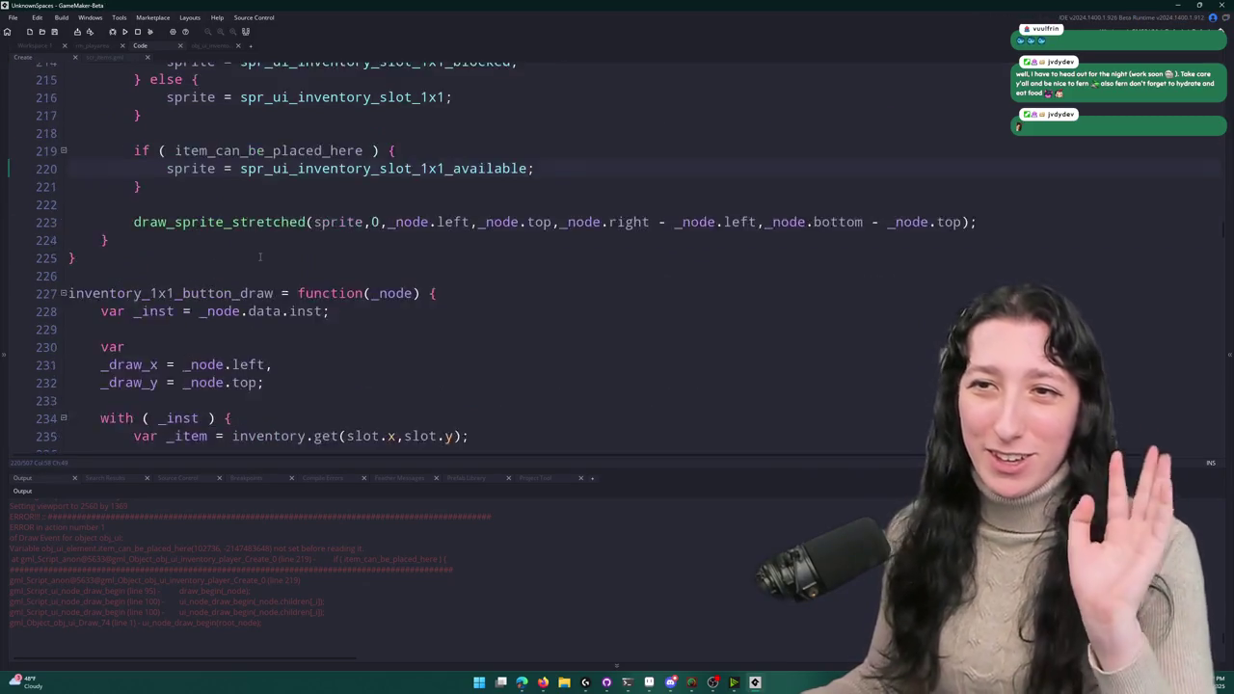
{"action": "double_click", "coordinate": [231, 266]}
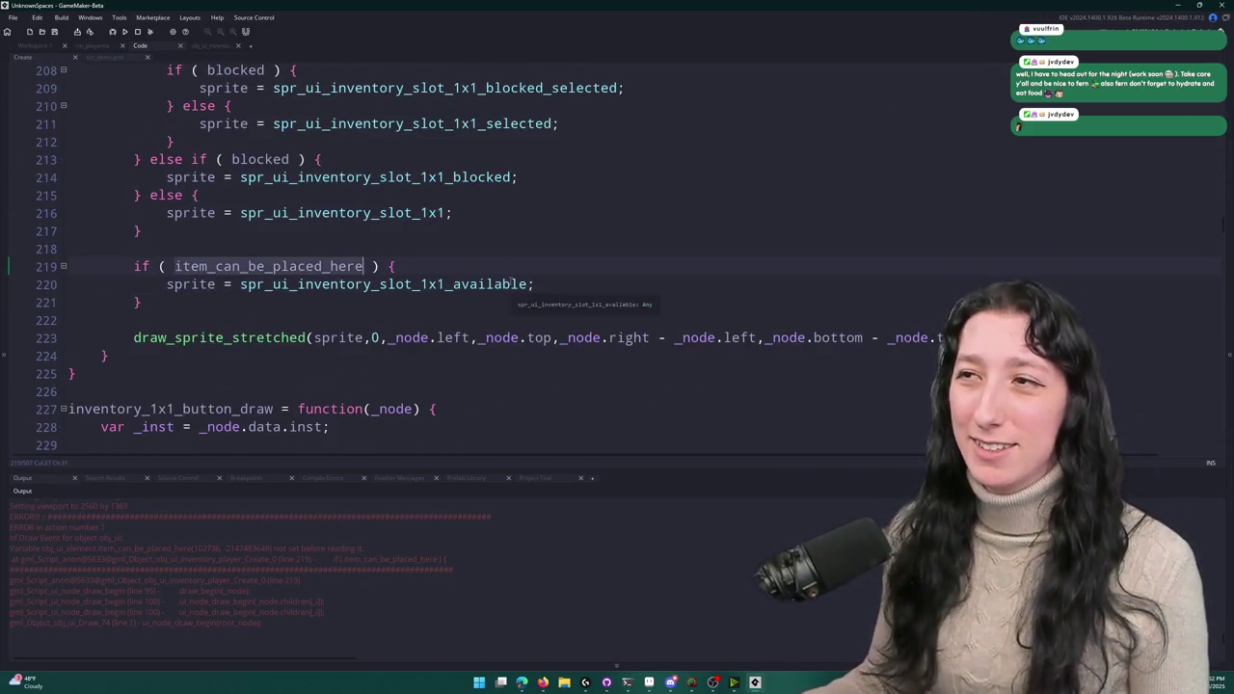
{"action": "key", "text": "F12"}
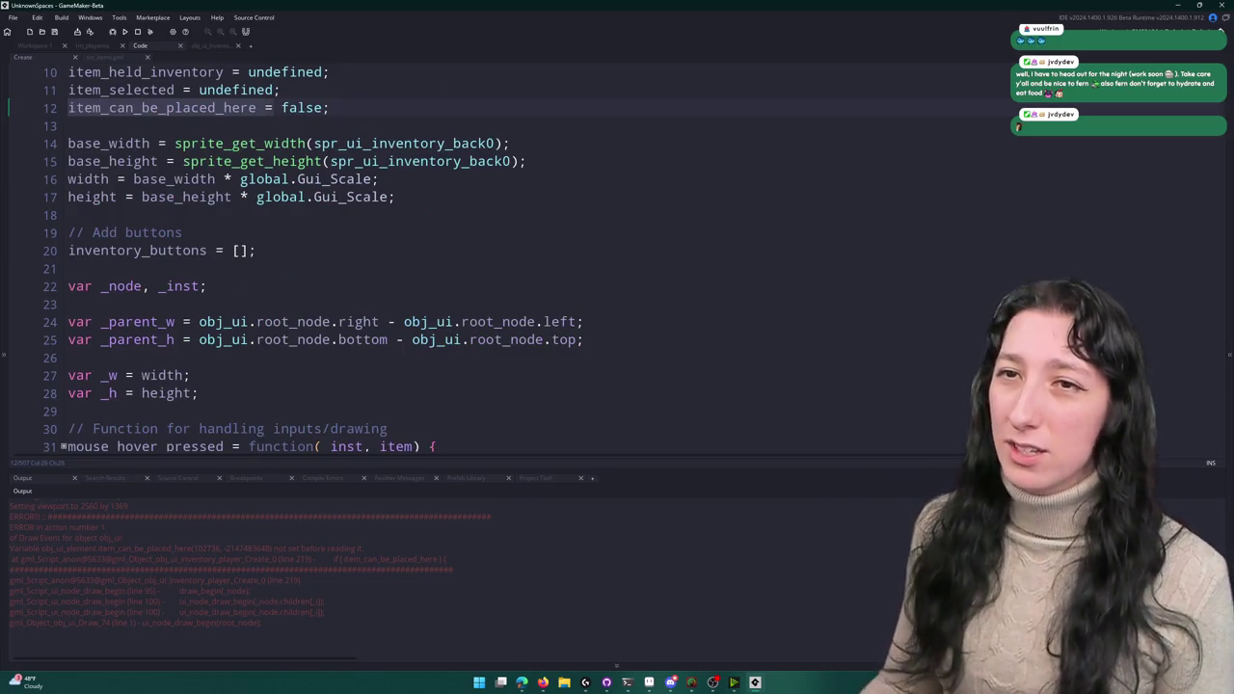
{"action": "scroll", "coordinate": [503, 221], "scroll_direction": "up", "scroll_amount": 3}
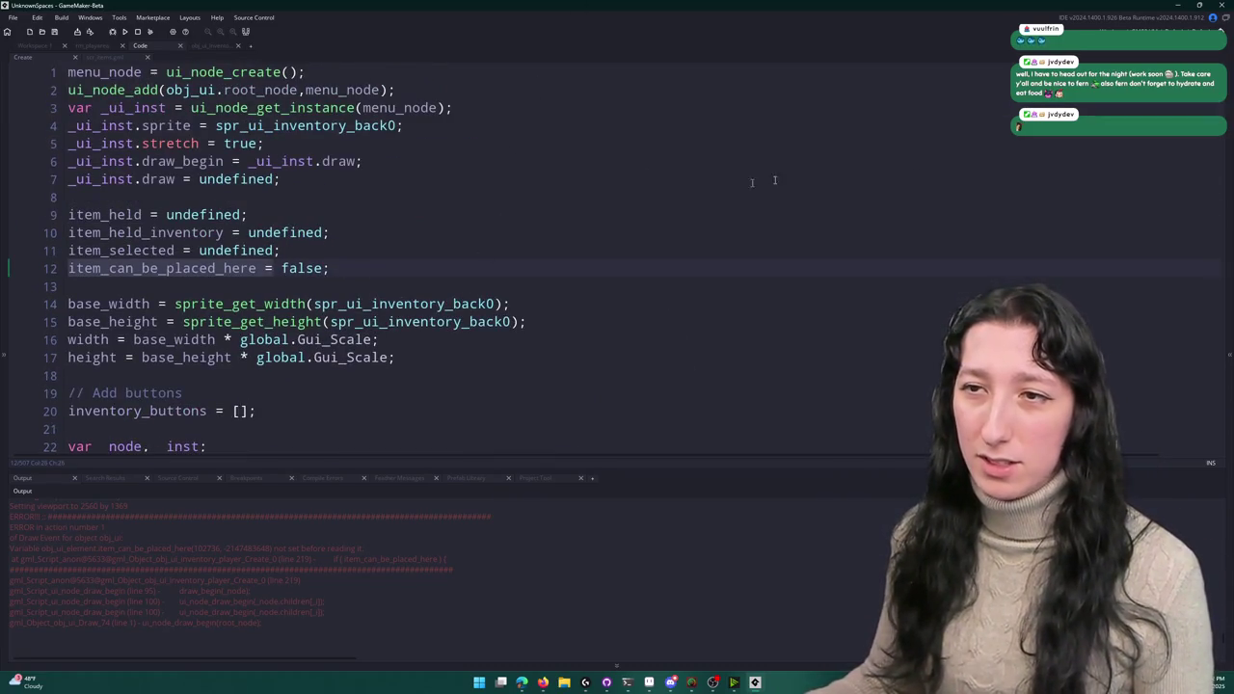
{"action": "left_click", "coordinate": [940, 209]}
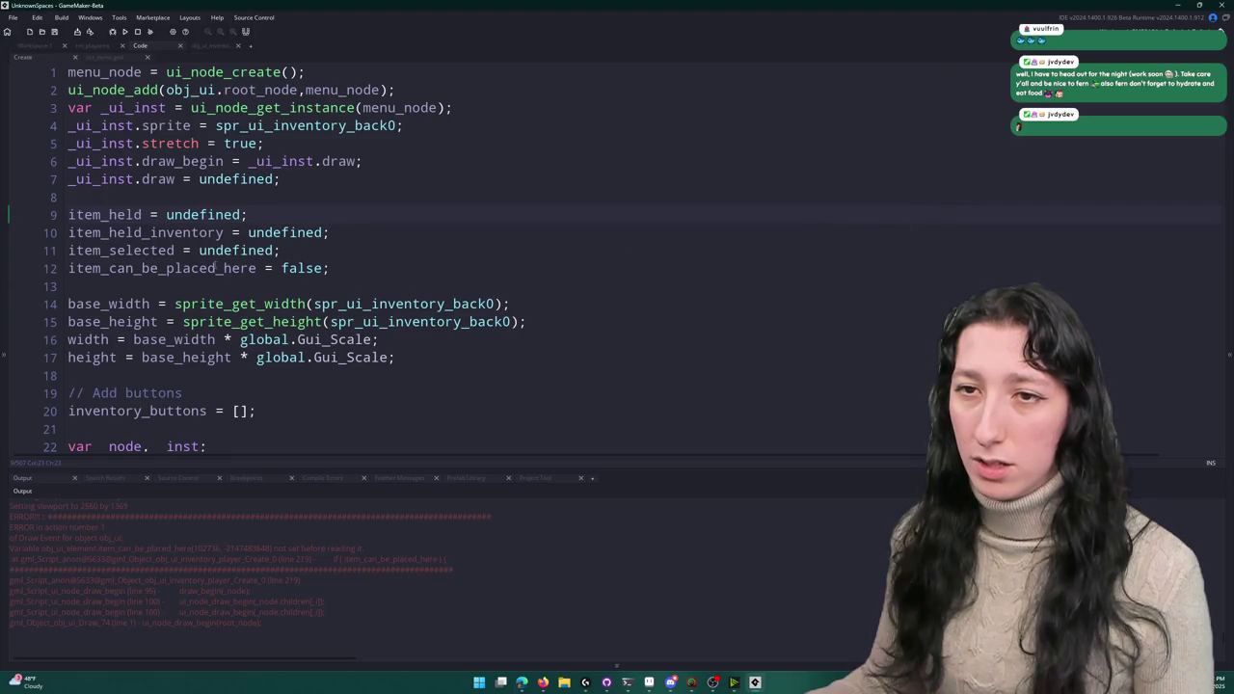
- Delete the item_can_be_placed_here = false declaration line
{"action": "double_click", "coordinate": [217, 268]}
{"action": "key", "text": "ctrl+c"}
{"action": "left_click_drag", "start_coordinate": [427, 268], "coordinate": [432, 252]}
{"action": "key", "text": "BackSpace"}
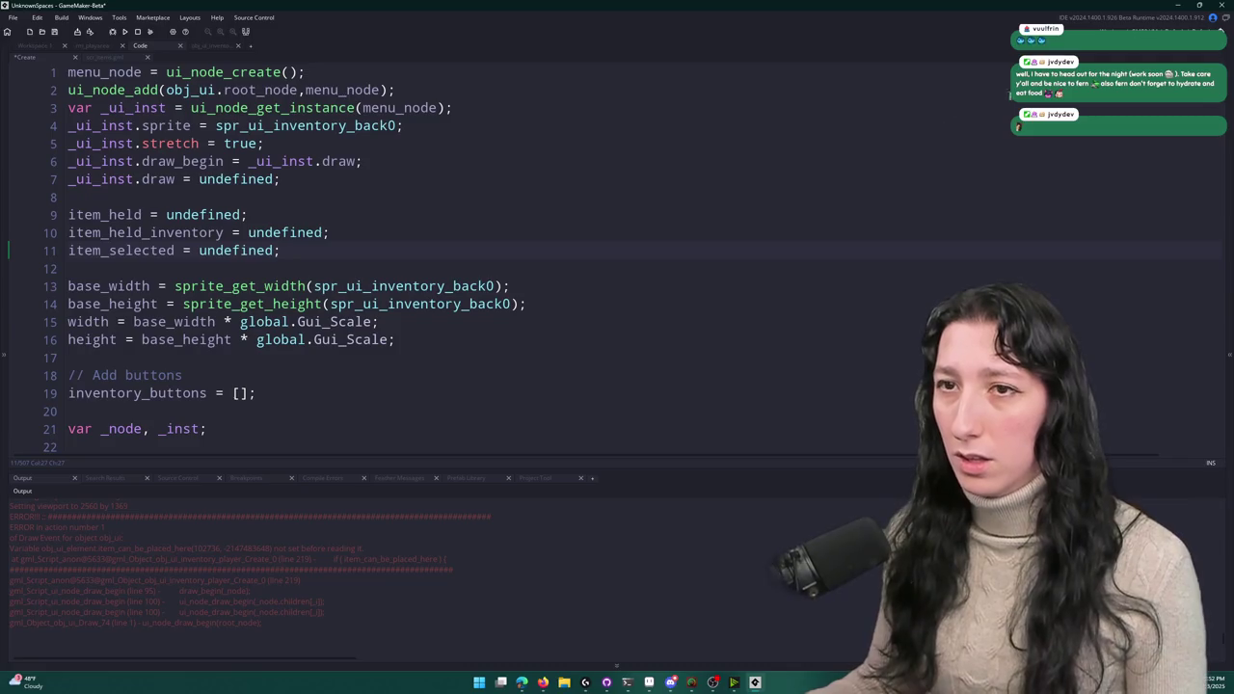
- Step through each use of item_can_be_placed_here with Find Next and Find Previous
{"action": "key", "text": "F3"}
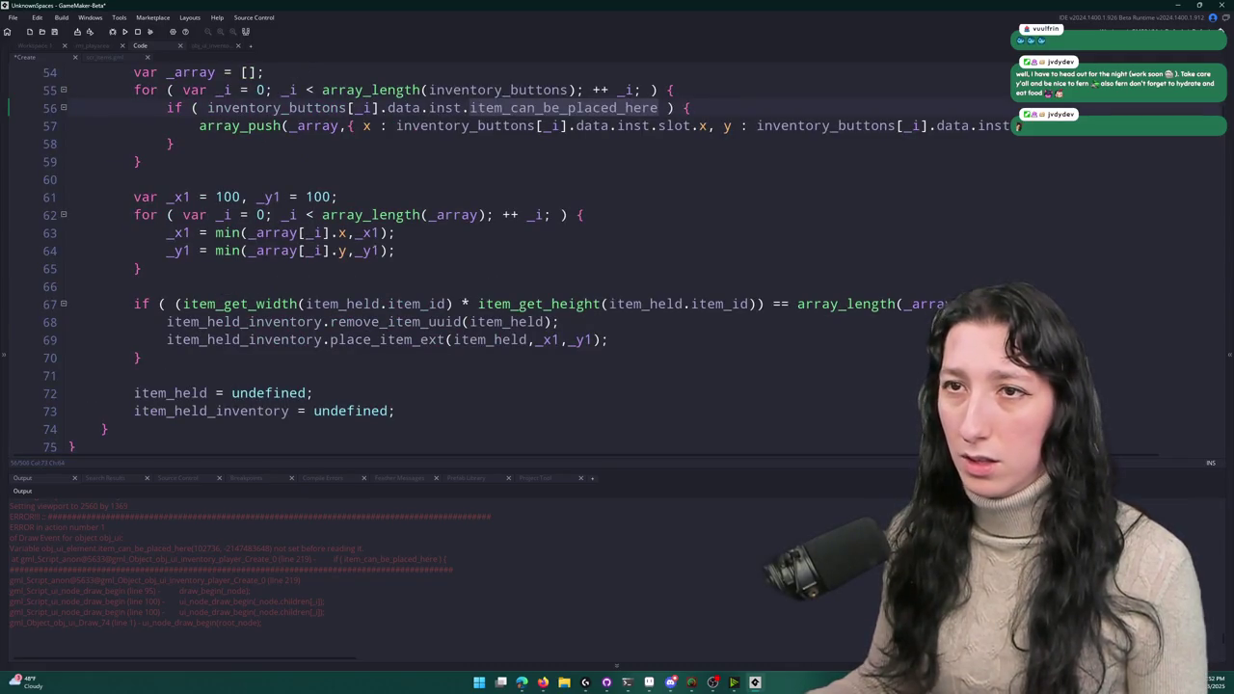
{"action": "scroll", "coordinate": [631, 260], "scroll_direction": "up", "scroll_amount": 2}
{"action": "key", "text": "F3"}
{"action": "scroll", "coordinate": [630, 261], "scroll_direction": "up", "scroll_amount": 4}
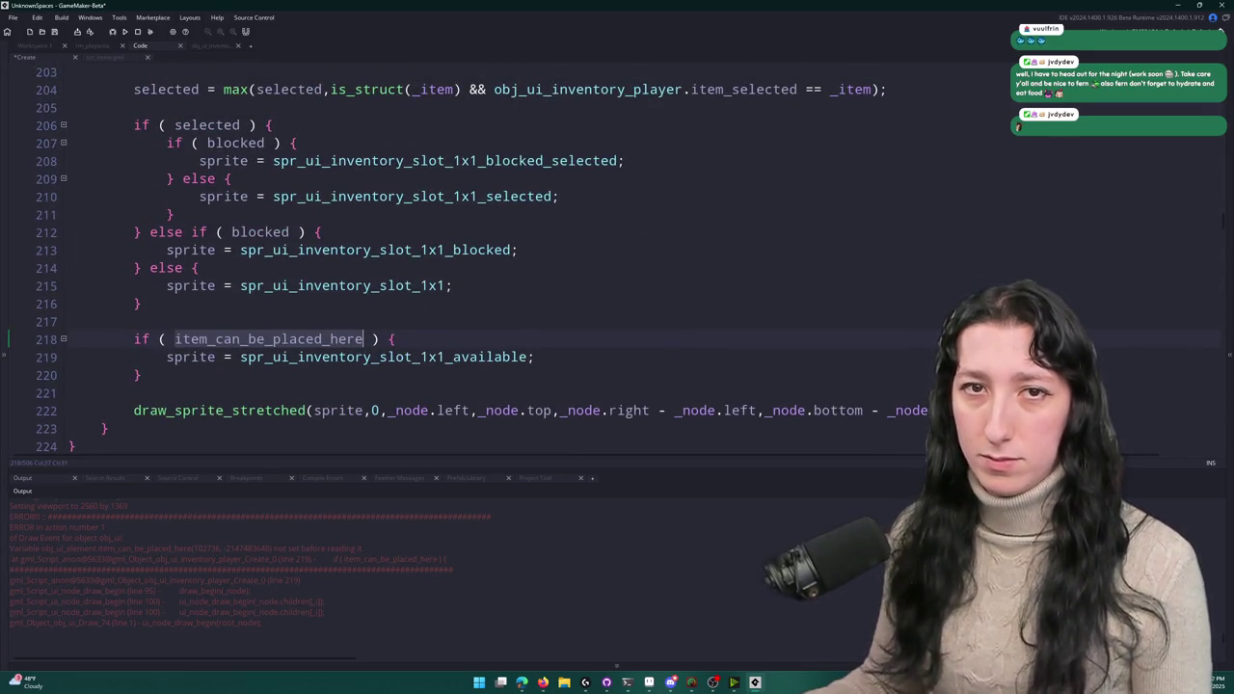
{"action": "key", "text": "shift+F3"}
{"action": "scroll", "coordinate": [630, 261], "scroll_direction": "up", "scroll_amount": 3}
{"action": "key", "text": "shift+F3"}
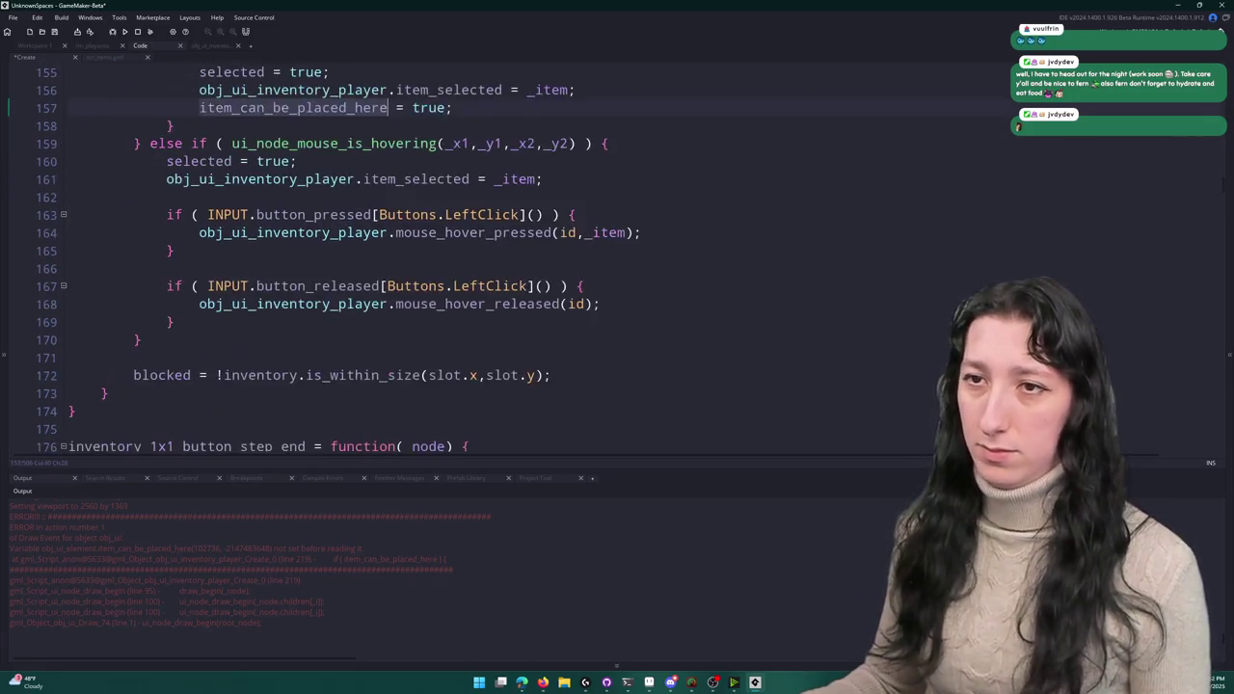
{"action": "scroll", "coordinate": [330, 388], "scroll_direction": "up", "scroll_amount": 7}
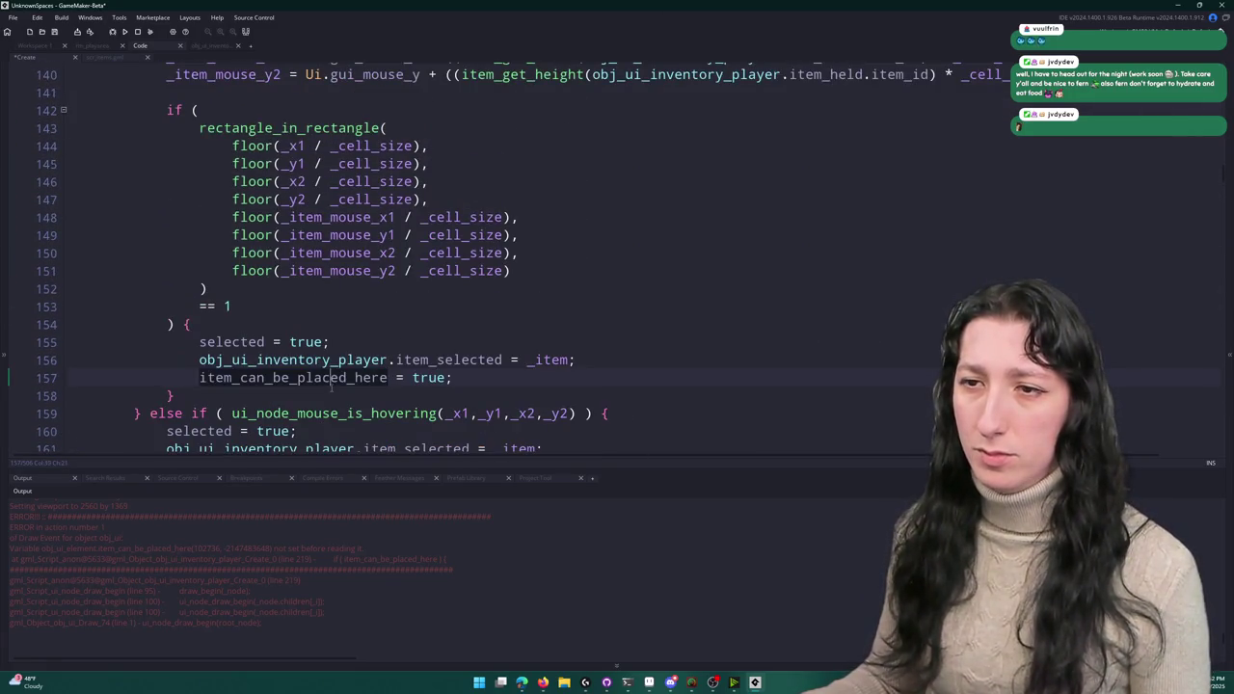
- Scroll the Create event to the 'Inventory slots' for-loop near line 378
{"action": "scroll", "coordinate": [331, 388], "scroll_direction": "down", "scroll_amount": 1}
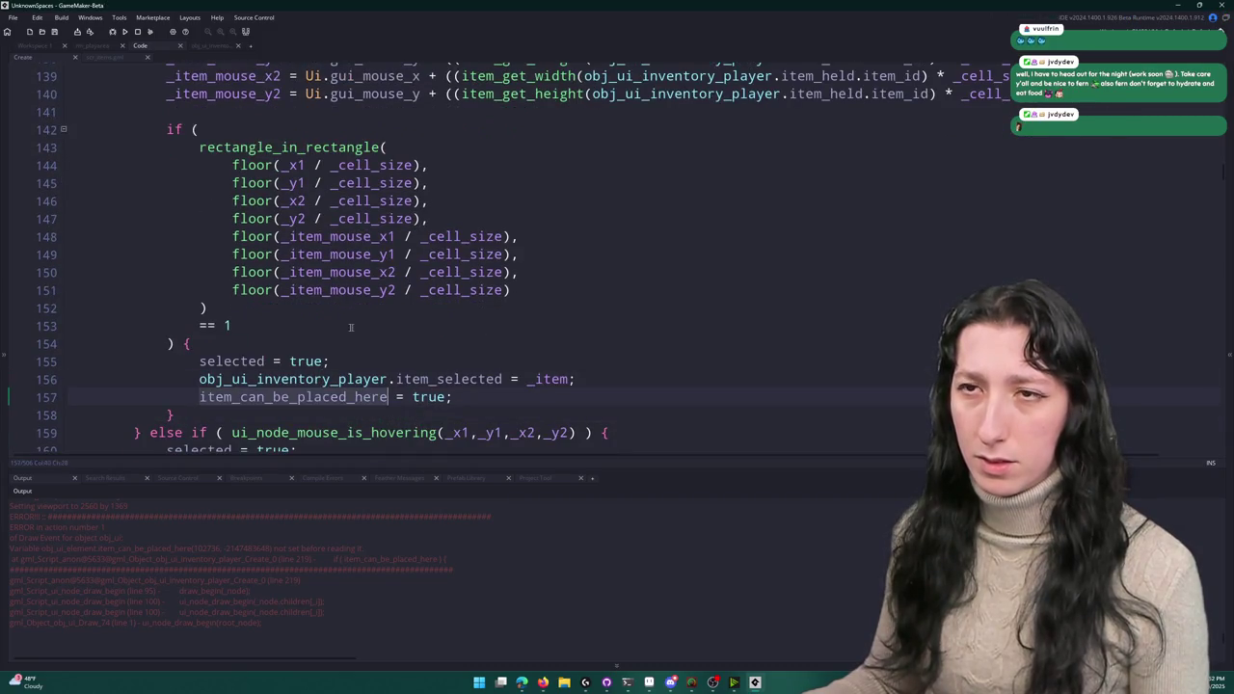
{"action": "scroll", "coordinate": [398, 212], "scroll_direction": "up", "scroll_amount": 9}
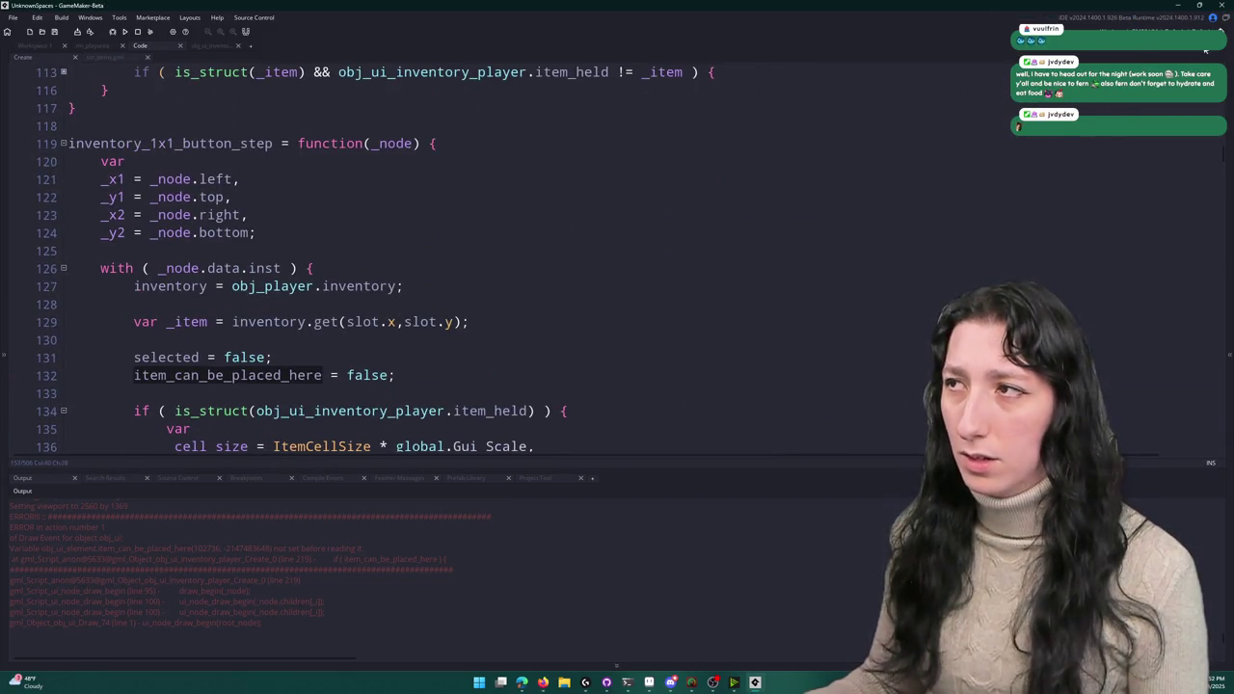
{"action": "scroll", "coordinate": [381, 167], "scroll_direction": "down", "scroll_amount": 1}
{"action": "scroll", "coordinate": [381, 166], "scroll_direction": "up", "scroll_amount": 2}
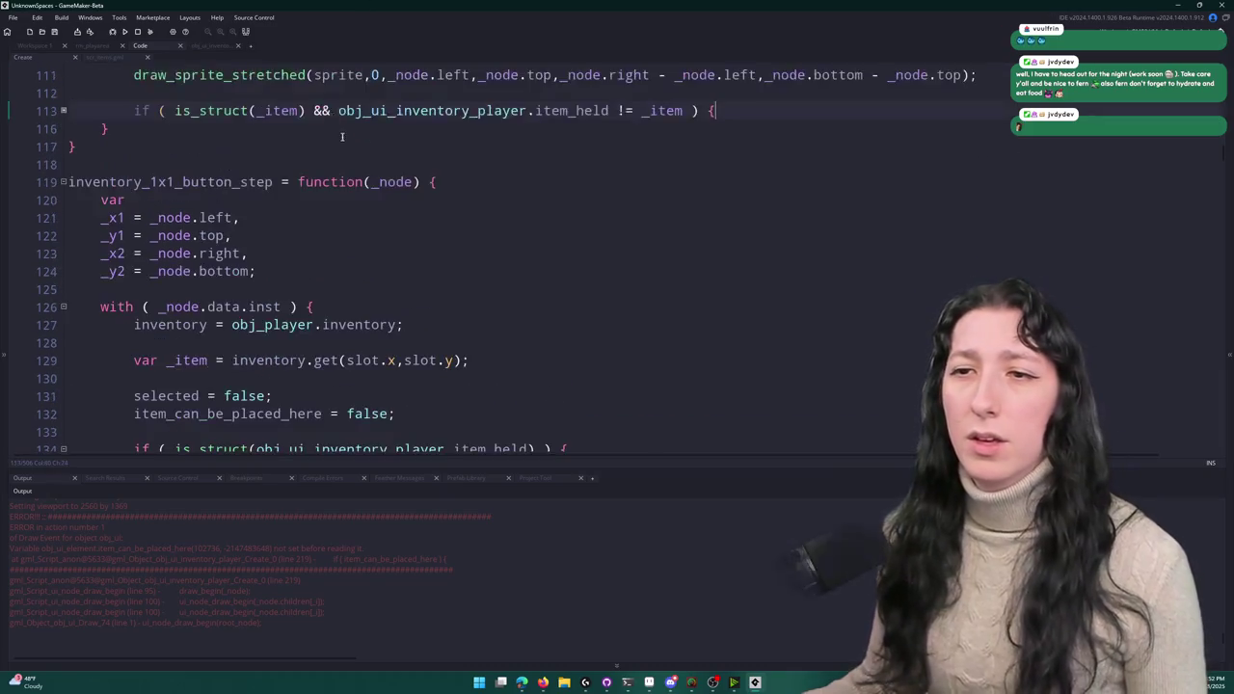
{"action": "scroll", "coordinate": [381, 166], "scroll_direction": "down", "scroll_amount": 6}
{"action": "scroll", "coordinate": [381, 167], "scroll_direction": "down", "scroll_amount": 20}
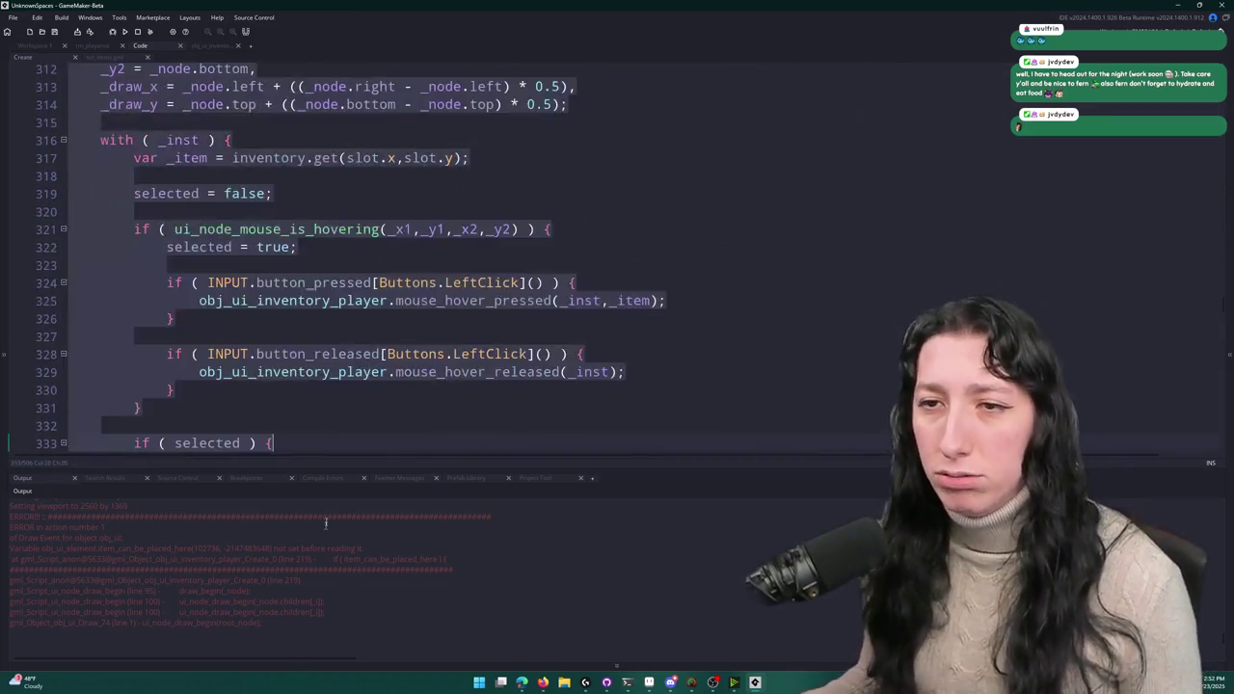
{"action": "scroll", "coordinate": [352, 389], "scroll_direction": "down", "scroll_amount": 20}
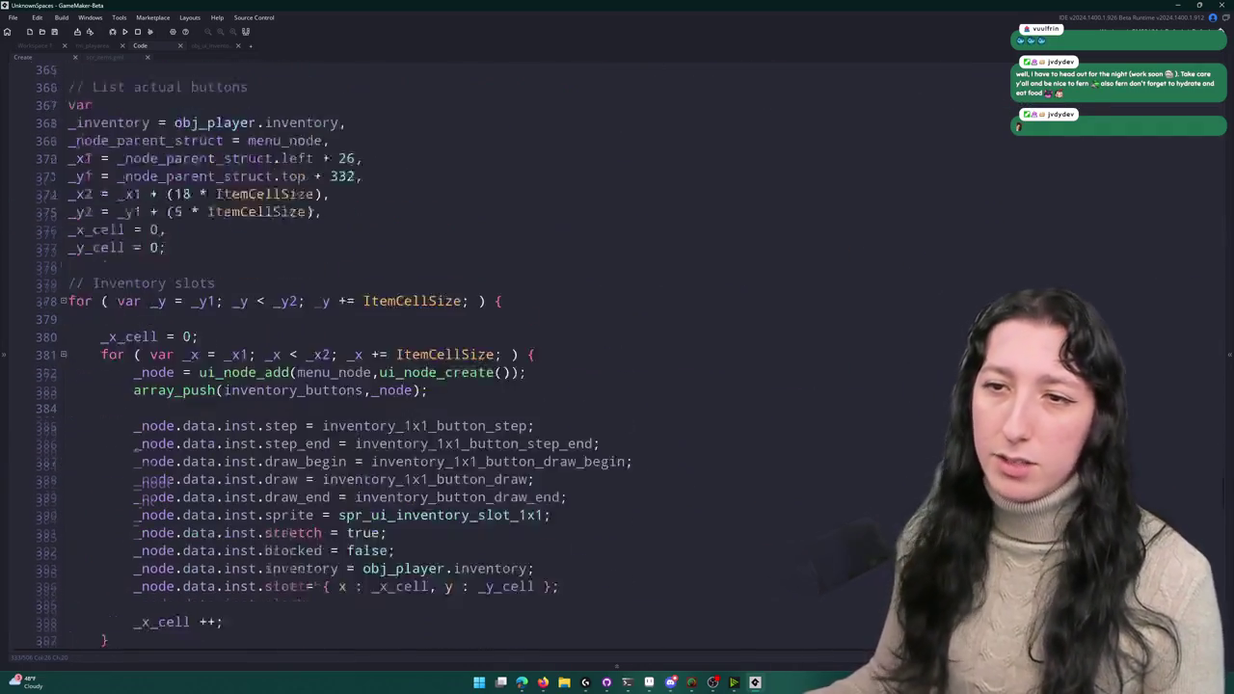
{"action": "scroll", "coordinate": [456, 267], "scroll_direction": "up", "scroll_amount": 3}
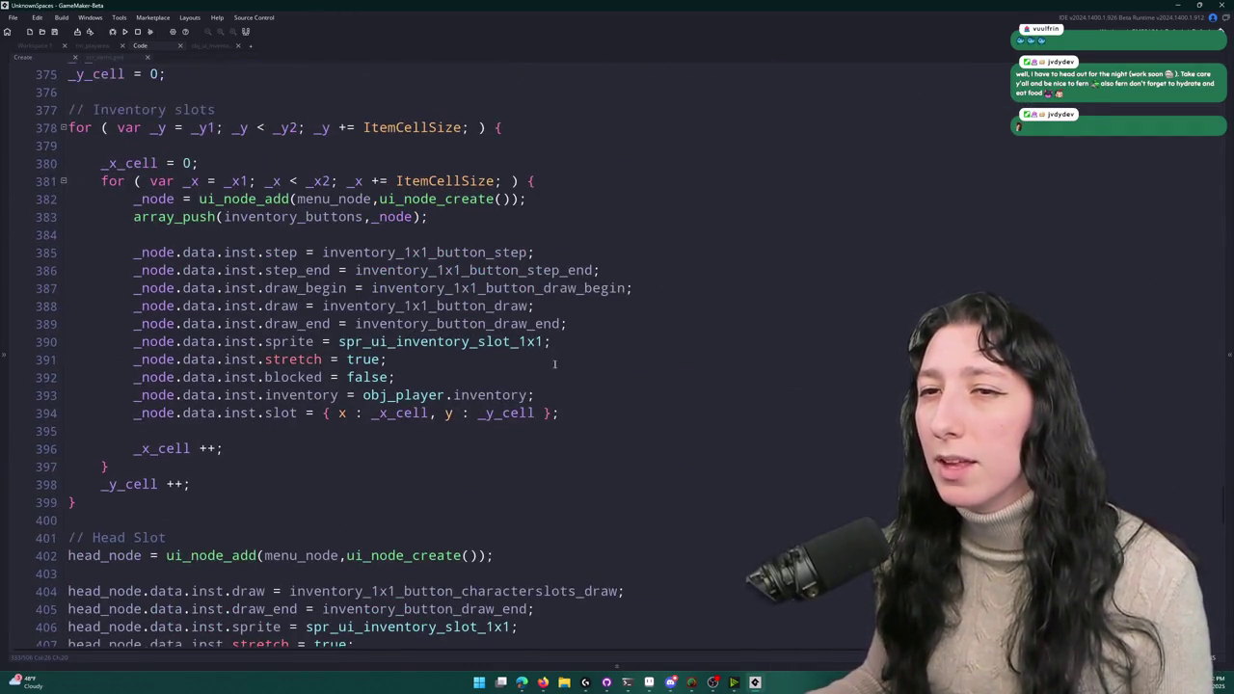
- Duplicate the grid slot line and change it to item_can_be_placed_here = false
{"action": "key", "text": "ctrl+d"}
{"action": "double_click", "coordinate": [281, 527]}
{"action": "key", "text": "ctrl+v"}
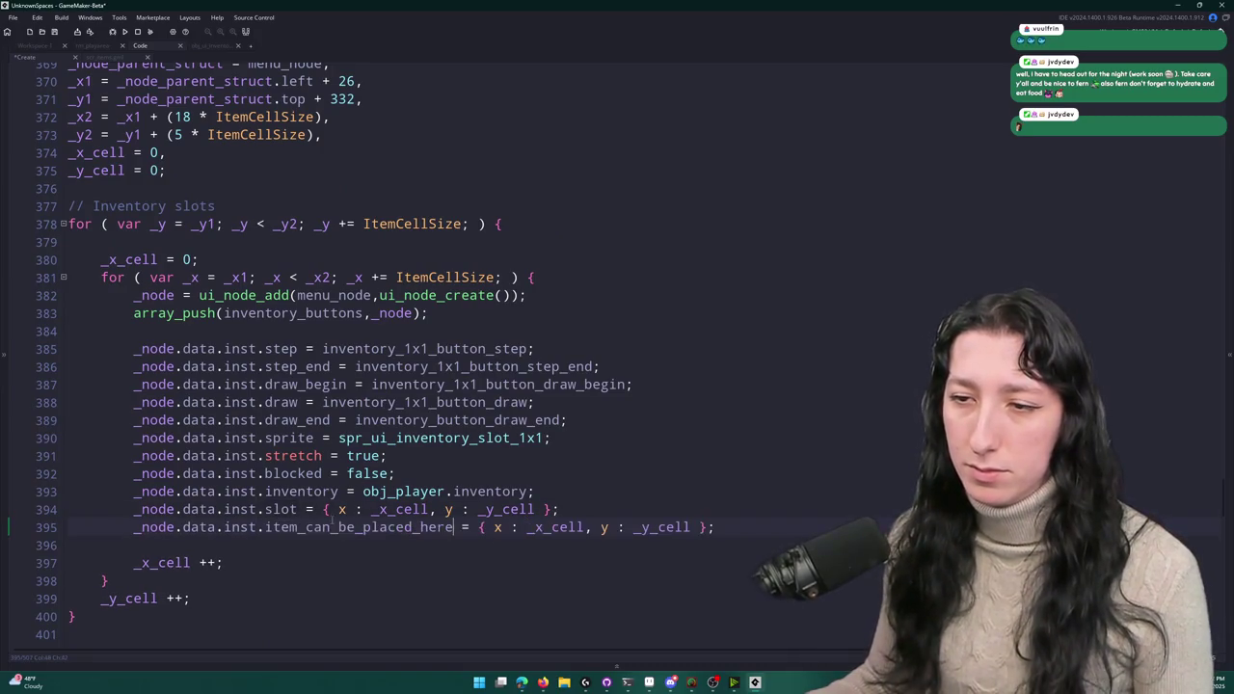
{"action": "left_click_drag", "start_coordinate": [479, 527], "coordinate": [670, 526]}
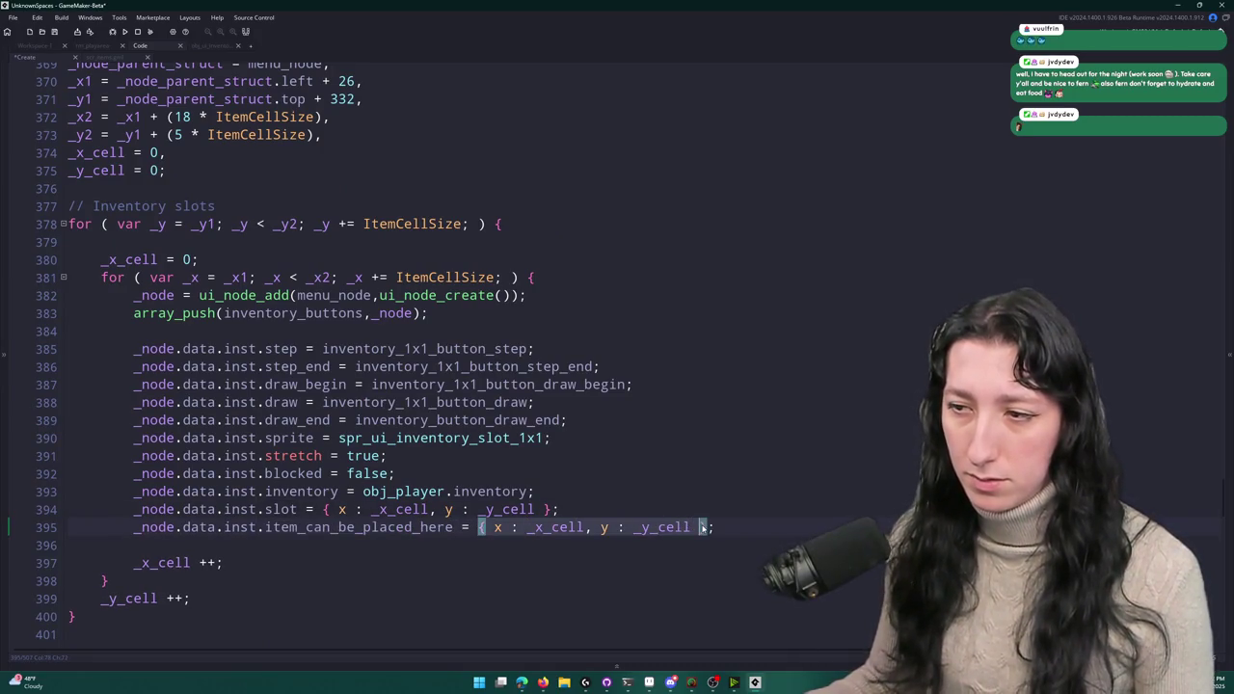
{"action": "type", "text": "false"}
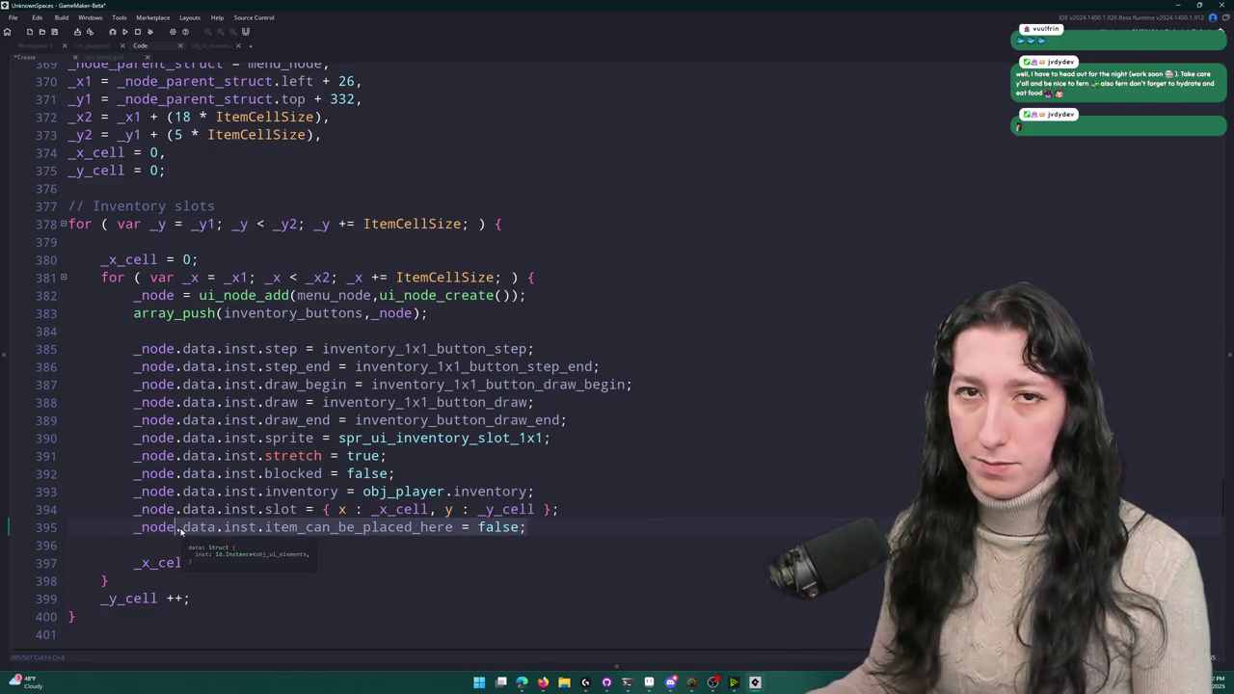
- Add .data.inst.item_can_be_placed_here = false; for the head slot node
{"action": "scroll", "coordinate": [184, 528], "scroll_direction": "down", "scroll_amount": 9}
{"action": "scroll", "coordinate": [131, 353], "scroll_direction": "down", "scroll_amount": 3}
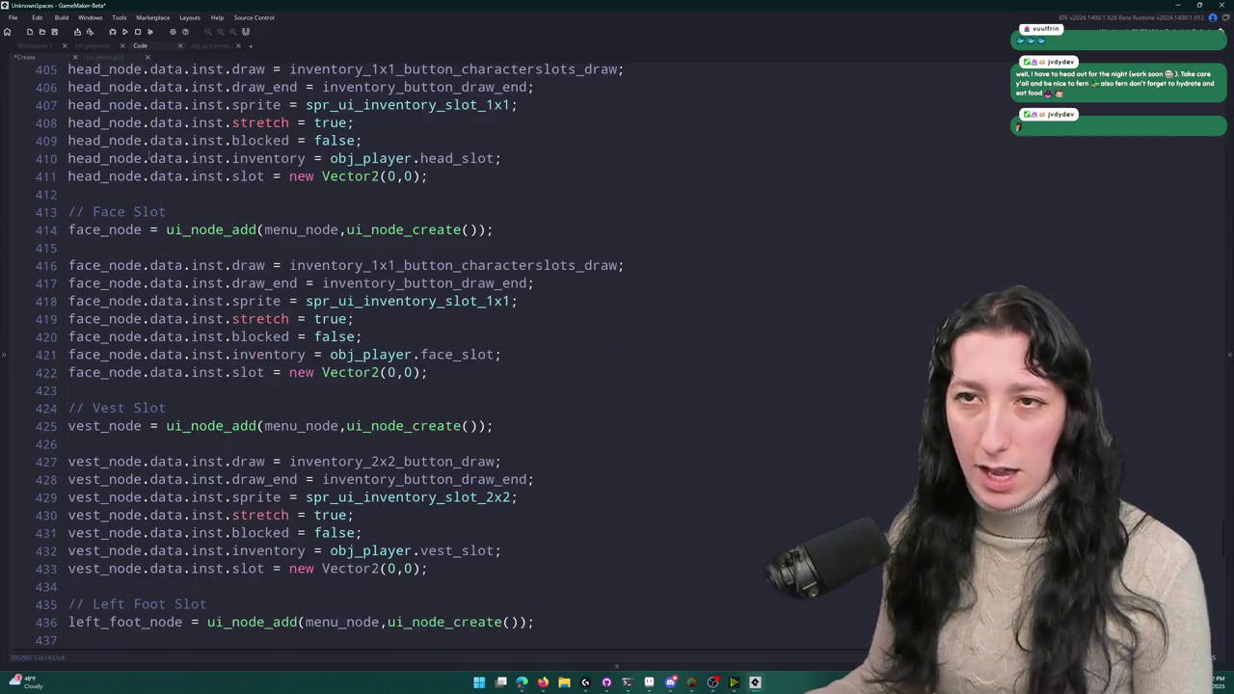
{"action": "scroll", "coordinate": [106, 234], "scroll_direction": "up", "scroll_amount": 1}
{"action": "key", "text": "ctrl+d"}
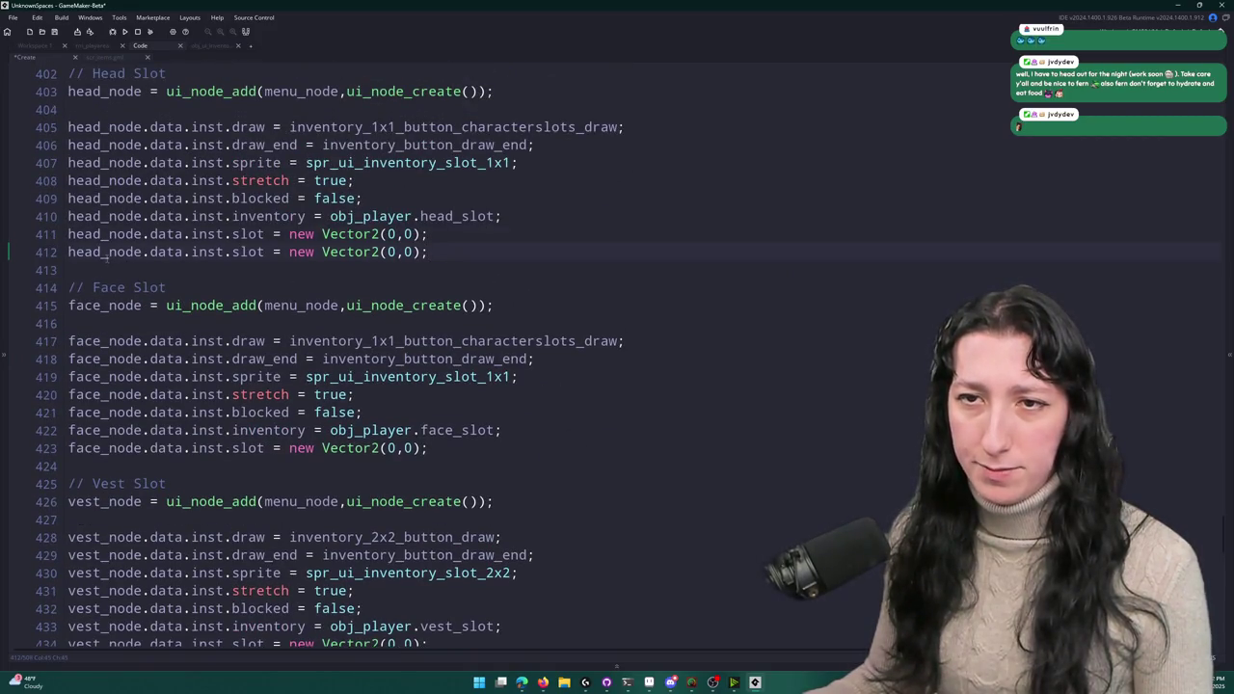
{"action": "left_click_drag", "start_coordinate": [141, 252], "coordinate": [434, 251]}
{"action": "type", "text": ".data.inst.item_can_be_placed_here = false;"}
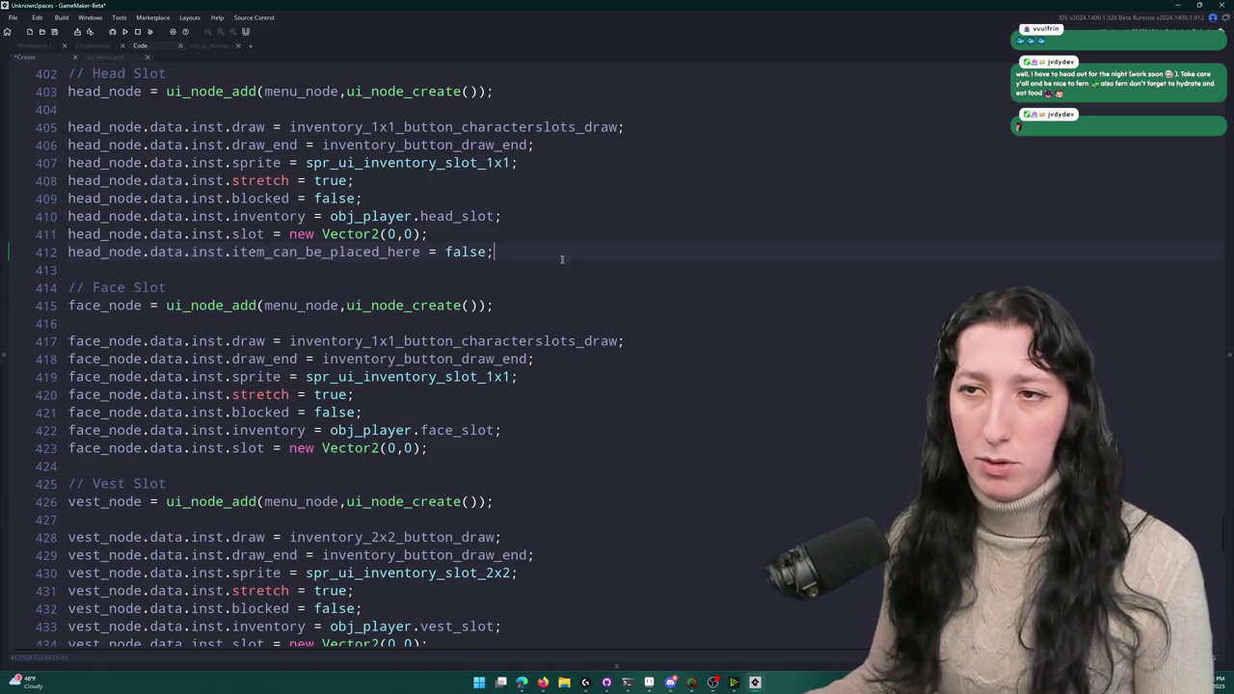
- Add the item_can_be_placed_here = false assignment for the face slot node
{"action": "scroll", "coordinate": [183, 378], "scroll_direction": "down", "scroll_amount": 1}
{"action": "key", "text": "Down"}
{"action": "key", "text": "ctrl+d"}
{"action": "left_click_drag", "start_coordinate": [141, 408], "coordinate": [429, 408]}
{"action": "type", "text": ".data.inst.item_can_be_placed_here = false;"}
- Add item_can_be_placed_here = false for the left and right foot slots, then run a build
{"action": "scroll", "coordinate": [504, 389], "scroll_direction": "down", "scroll_amount": 8}
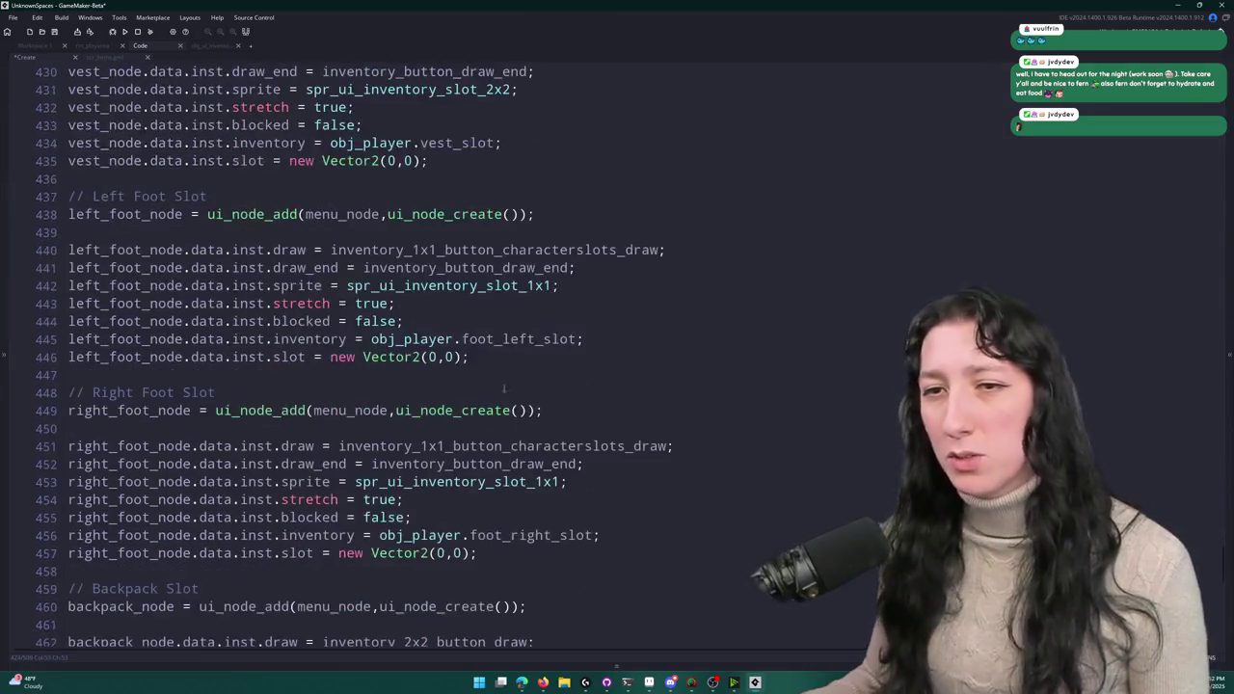
{"action": "left_click", "coordinate": [551, 361]}
{"action": "key", "text": "ctrl+d"}
{"action": "left_click_drag", "start_coordinate": [470, 375], "coordinate": [189, 375]}
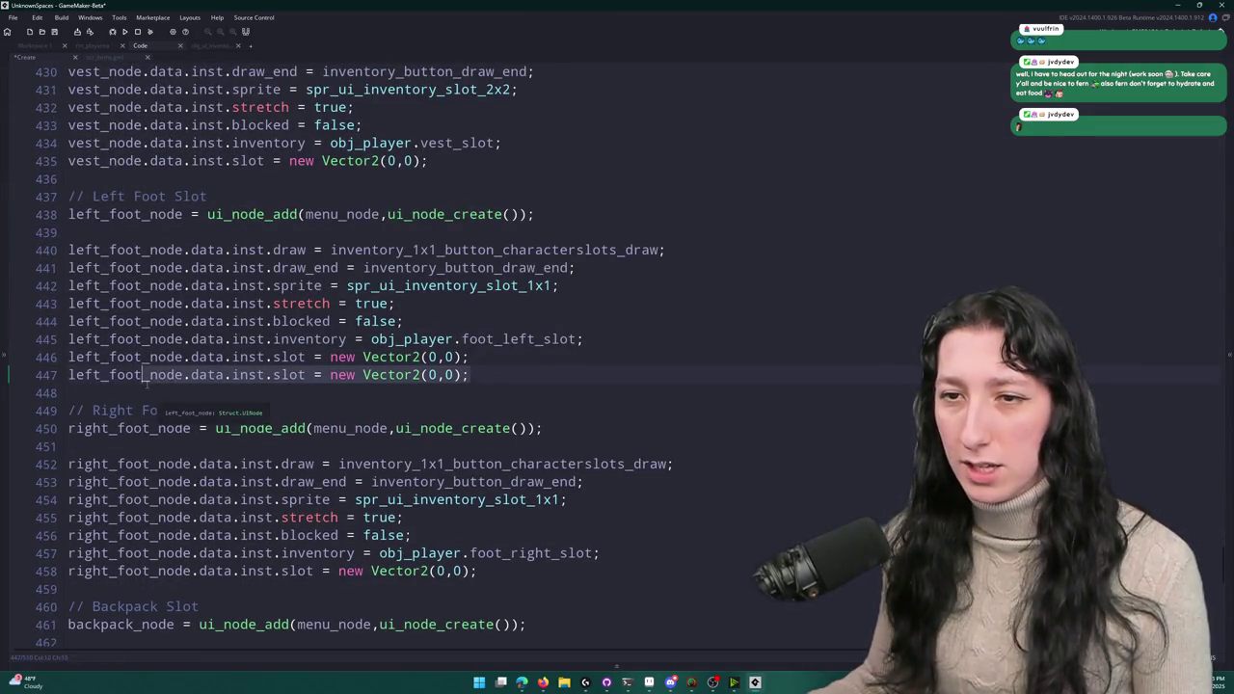
{"action": "type", "text": ".data.inst.item_can_be_placed_here = false;"}
{"action": "scroll", "coordinate": [313, 429], "scroll_direction": "down", "scroll_amount": 2}
{"action": "key", "text": "ctrl+d"}
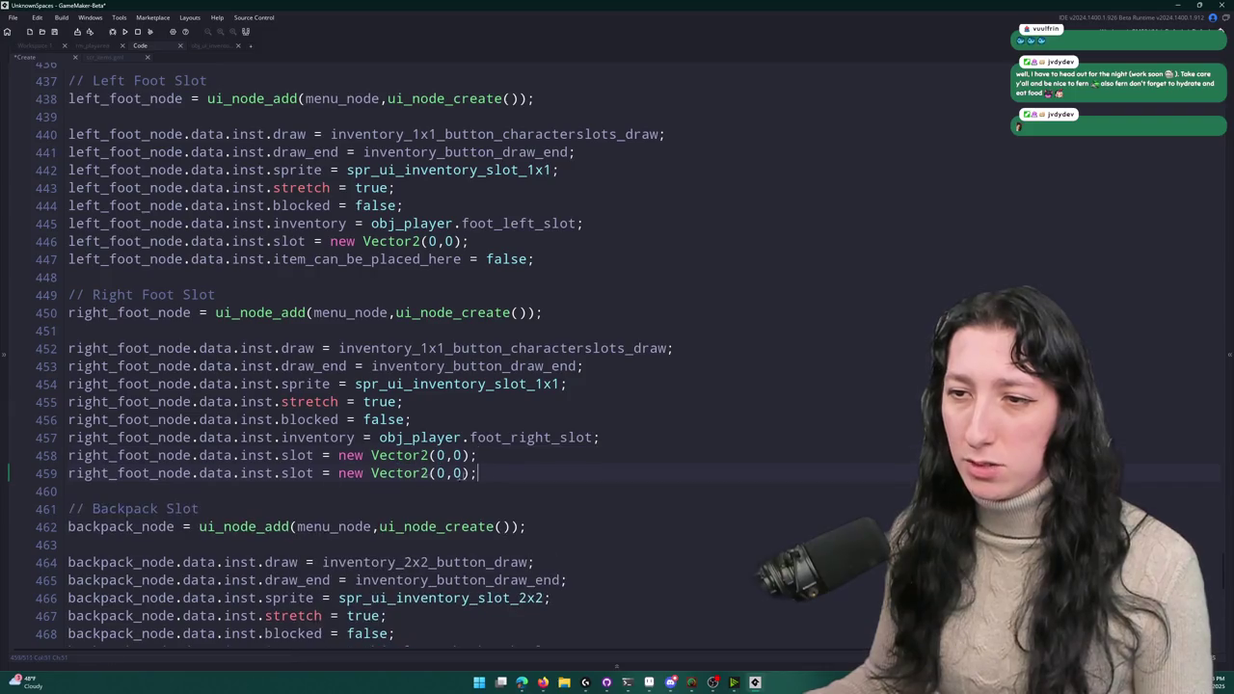
{"action": "left_click_drag", "start_coordinate": [196, 473], "coordinate": [477, 473]}
{"action": "type", "text": ".data.inst.item_can_be_placed_here = false;"}
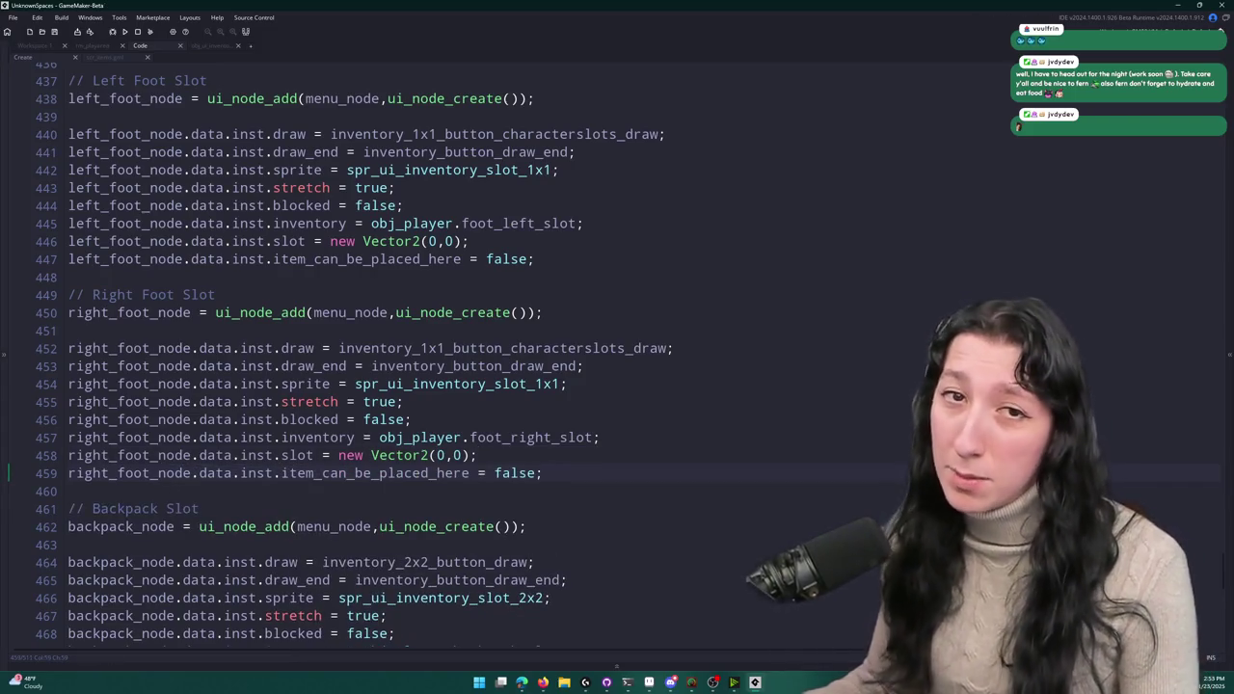
{"action": "key", "text": "F5"}
{"action": "scroll", "coordinate": [762, 307], "scroll_direction": "up", "scroll_amount": 7}
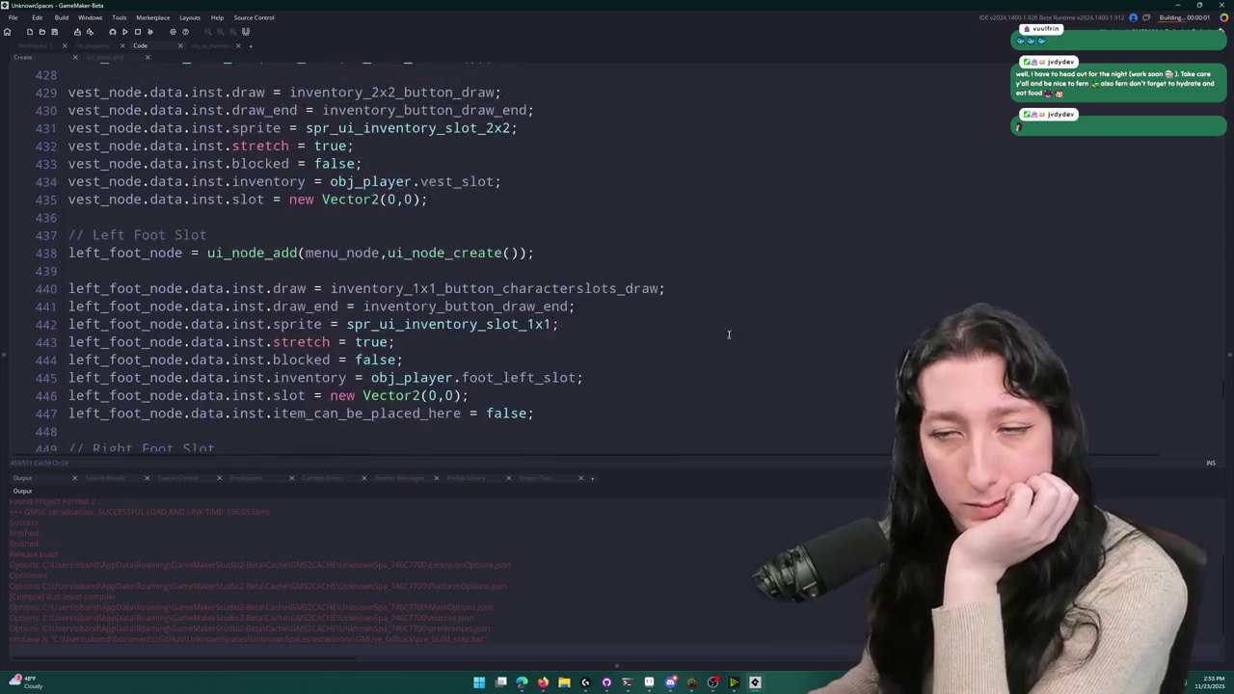
- In the game's inventory, drop the backpack onto the highlighted top-left 2x2 cells twice, then close the game
{"action": "scroll", "coordinate": [596, 347], "scroll_direction": "up", "scroll_amount": 2}
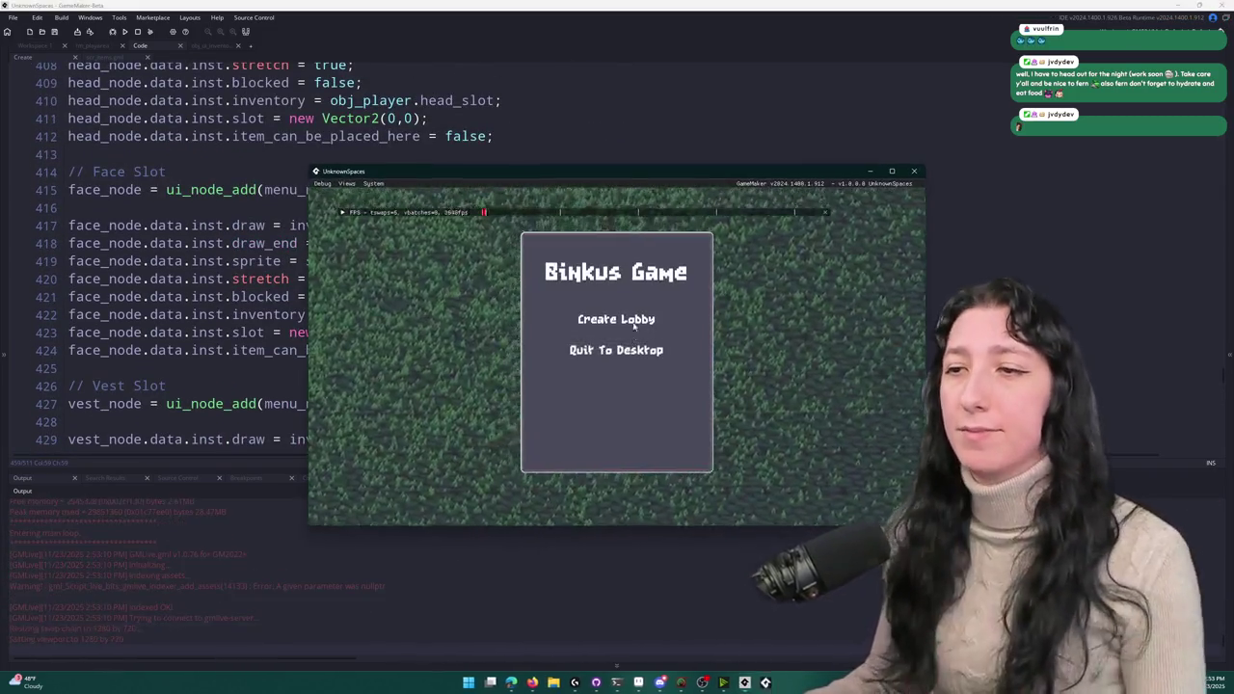
{"action": "left_click", "coordinate": [616, 319]}
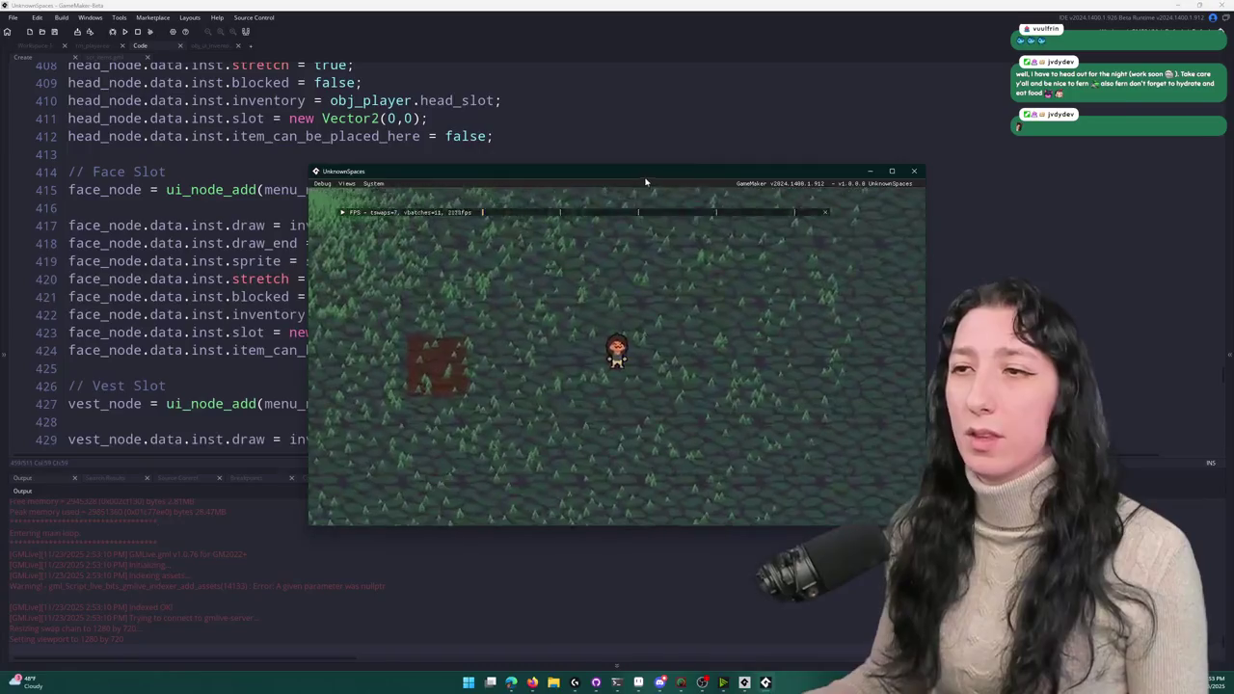
{"action": "key", "text": "Tab"}
{"action": "mouse_move", "coordinate": [247, 413]}
{"action": "left_mouse_down"}
{"action": "mouse_move", "coordinate": [310, 414]}
{"action": "mouse_move", "coordinate": [320, 498]}
{"action": "mouse_move", "coordinate": [261, 412]}
{"action": "mouse_move", "coordinate": [200, 409]}
{"action": "mouse_move", "coordinate": [300, 451]}
{"action": "mouse_move", "coordinate": [301, 411]}
{"action": "mouse_move", "coordinate": [283, 406]}
{"action": "mouse_move", "coordinate": [353, 364]}
{"action": "mouse_move", "coordinate": [344, 482]}
{"action": "mouse_move", "coordinate": [228, 424]}
{"action": "mouse_move", "coordinate": [345, 479]}
{"action": "mouse_move", "coordinate": [327, 429]}
{"action": "mouse_move", "coordinate": [318, 503]}
{"action": "mouse_move", "coordinate": [251, 426]}
{"action": "mouse_move", "coordinate": [310, 456]}
{"action": "mouse_move", "coordinate": [263, 409]}
{"action": "mouse_move", "coordinate": [280, 385]}
{"action": "mouse_move", "coordinate": [294, 395]}
{"action": "mouse_move", "coordinate": [302, 359]}
{"action": "mouse_move", "coordinate": [270, 455]}
{"action": "mouse_move", "coordinate": [228, 396]}
{"action": "left_mouse_up"}
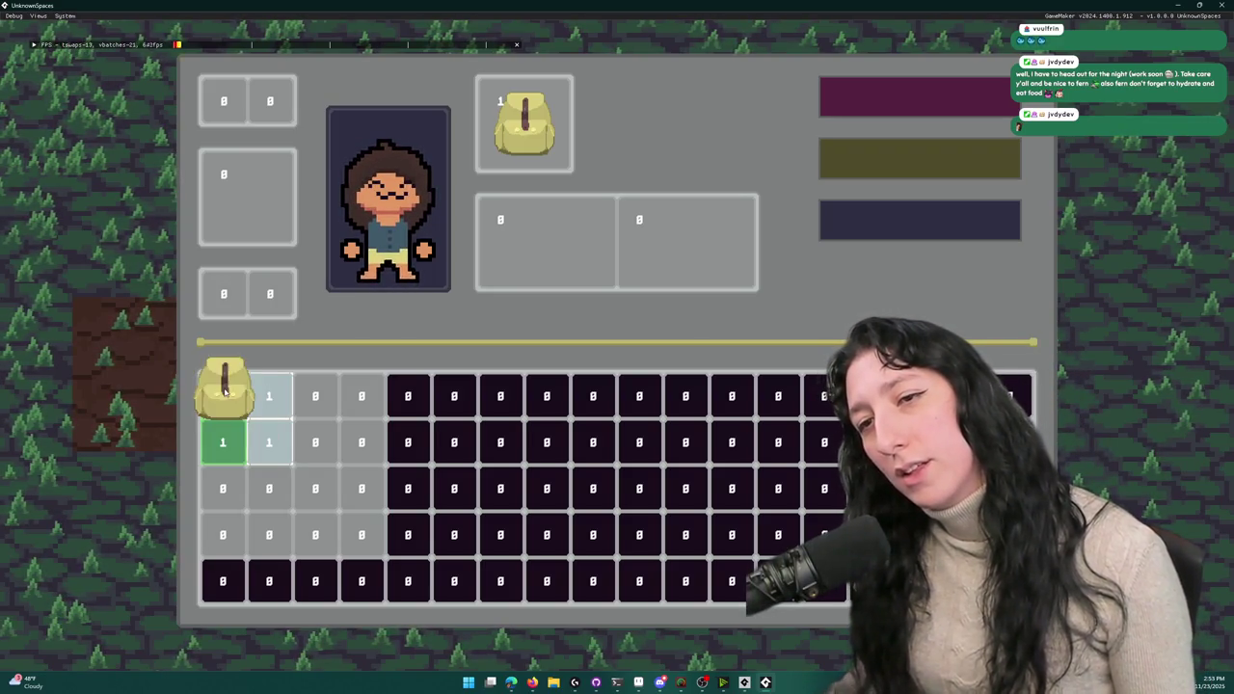
{"action": "left_click", "coordinate": [225, 391]}
{"action": "left_click", "coordinate": [231, 395]}
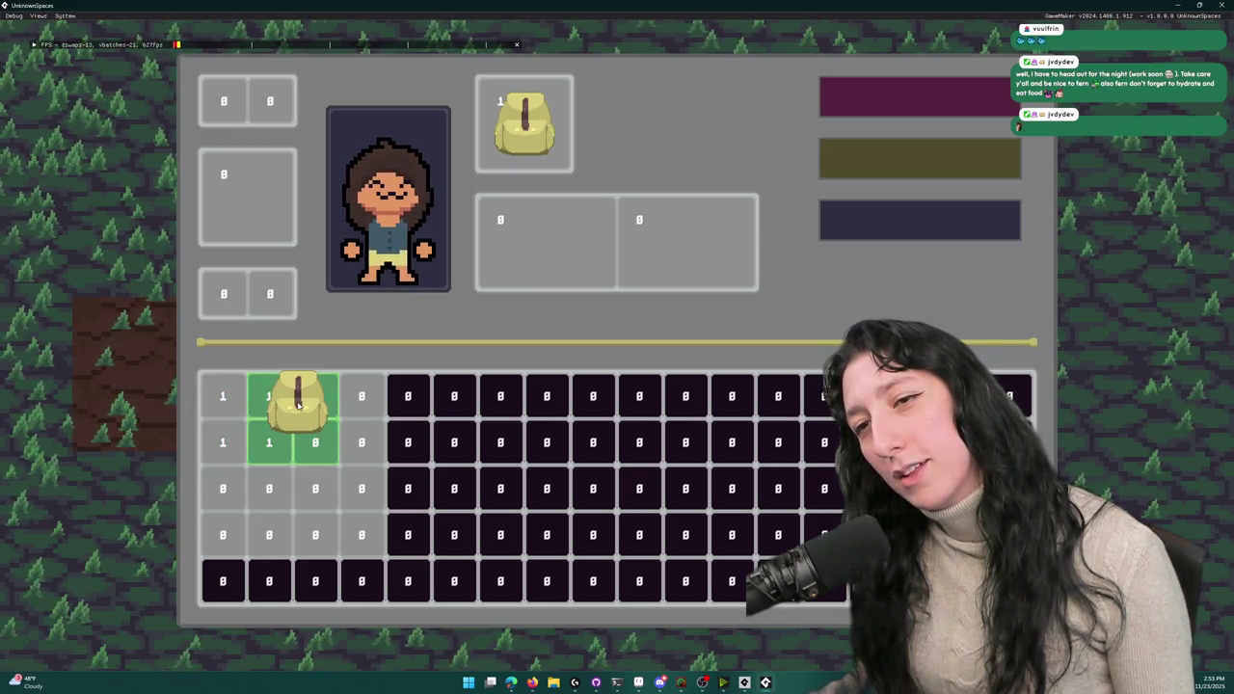
{"action": "left_click", "coordinate": [232, 397]}
{"action": "key", "text": "Escape"}
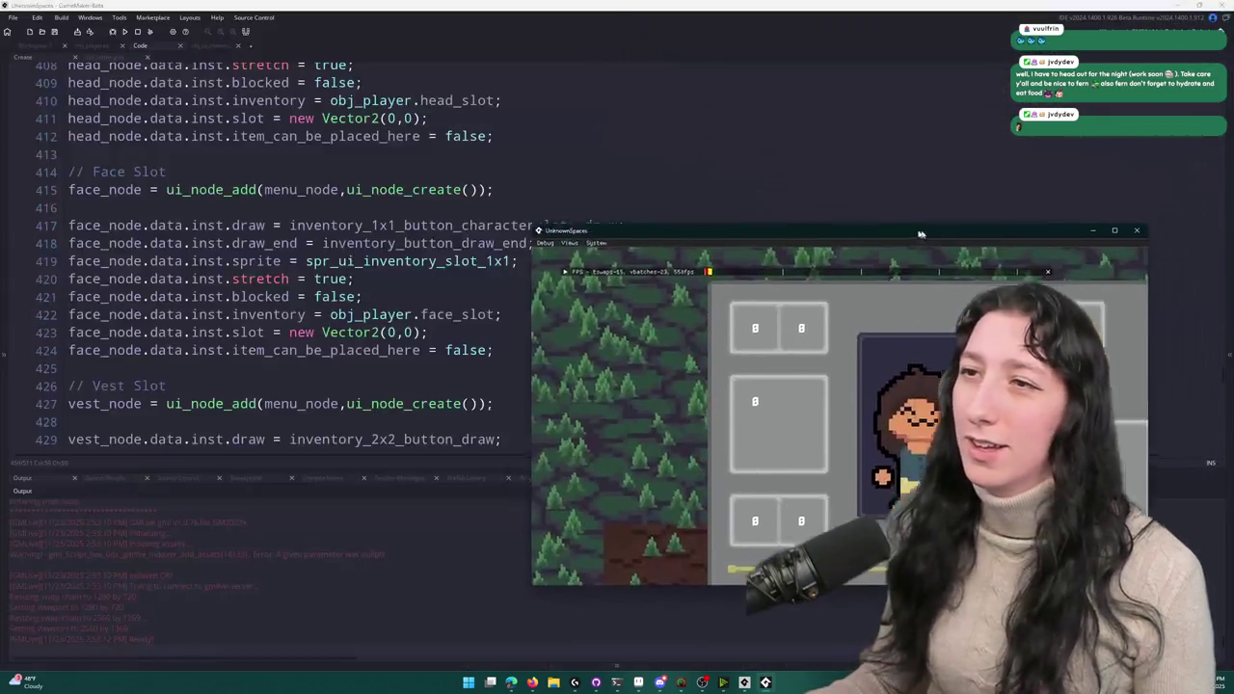
- Scroll up to the slot drawing code and shrink the Output build log to enlarge the code editor
{"action": "scroll", "coordinate": [409, 232], "scroll_direction": "up", "scroll_amount": 15}
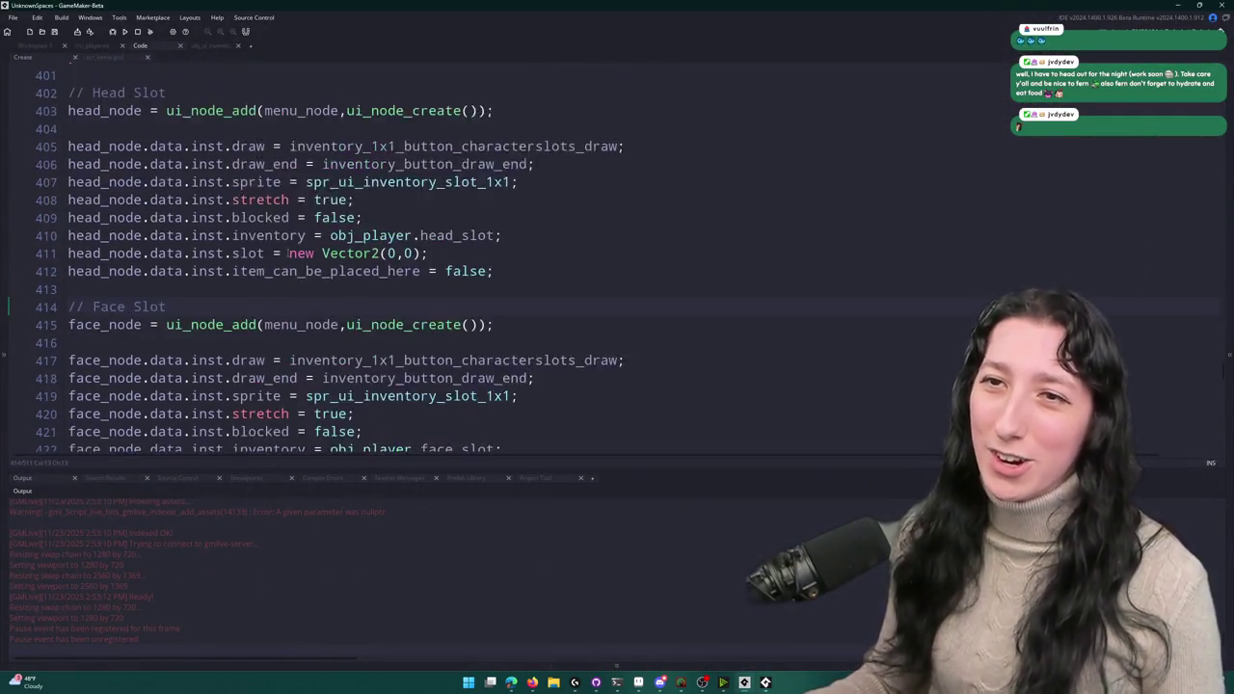
{"action": "scroll", "coordinate": [409, 232], "scroll_direction": "up", "scroll_amount": 18}
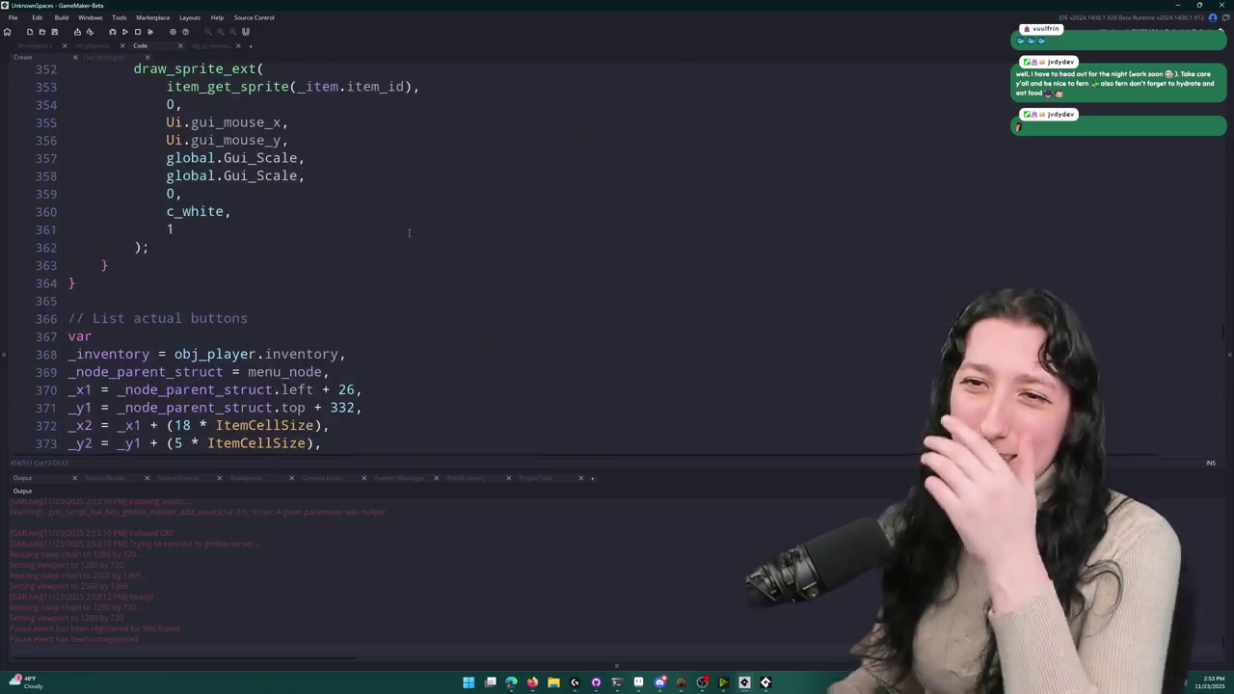
{"action": "scroll", "coordinate": [406, 245], "scroll_direction": "up", "scroll_amount": 13}
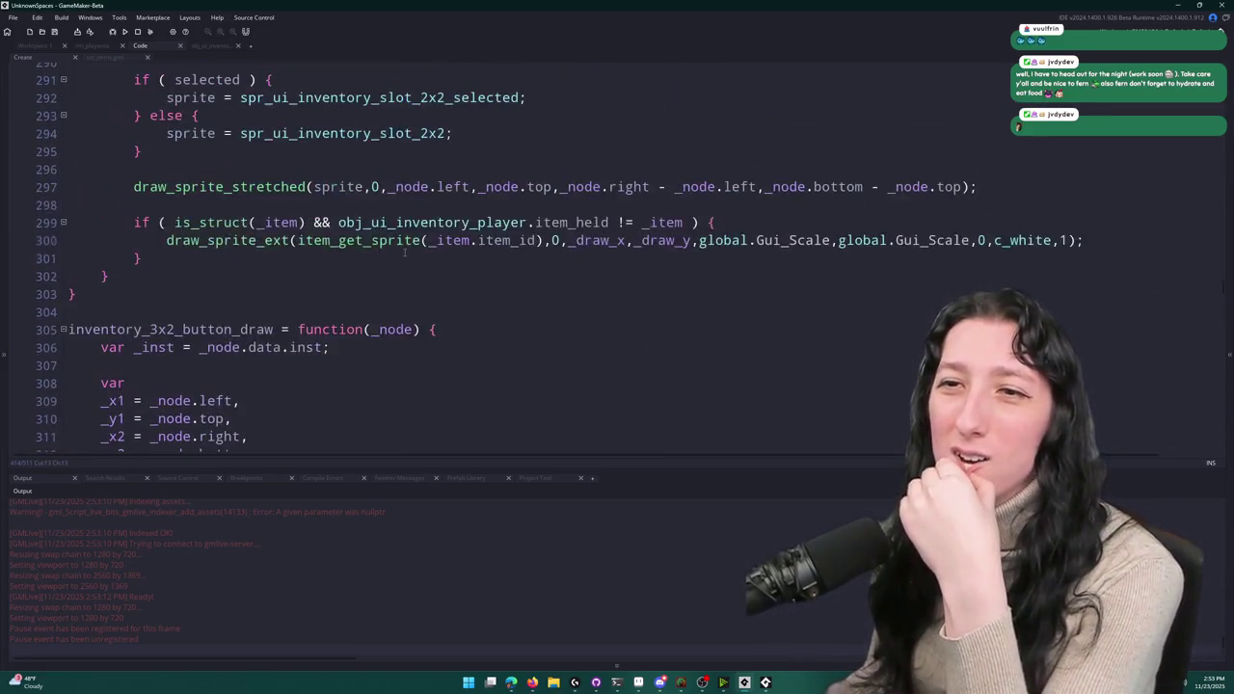
{"action": "left_click_drag", "start_coordinate": [509, 461], "coordinate": [509, 533]}
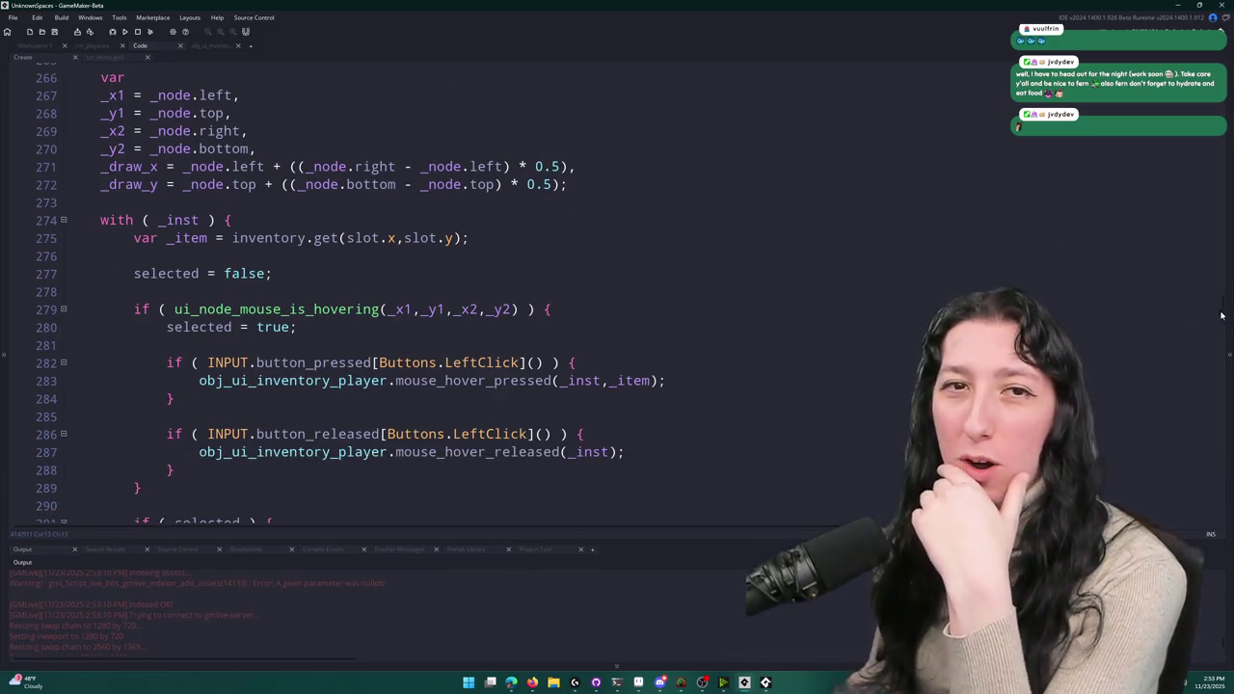
{"action": "scroll", "coordinate": [247, 306], "scroll_direction": "up", "scroll_amount": 19}
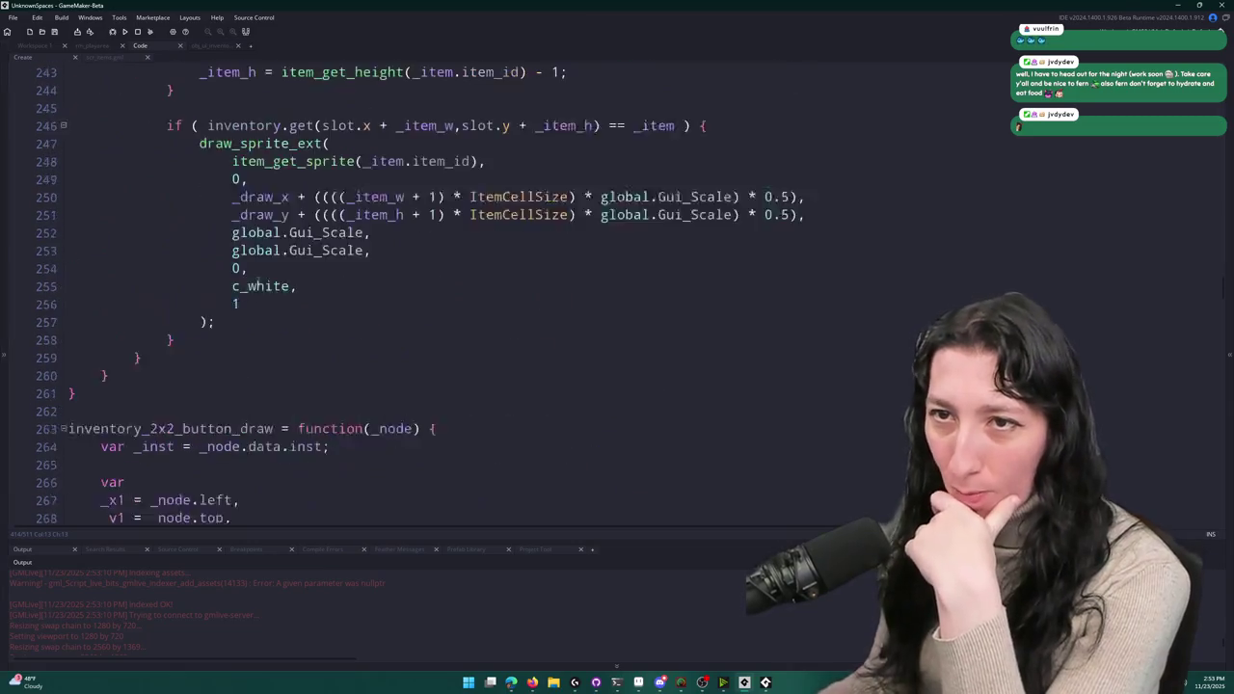
{"action": "scroll", "coordinate": [247, 306], "scroll_direction": "up", "scroll_amount": 14}
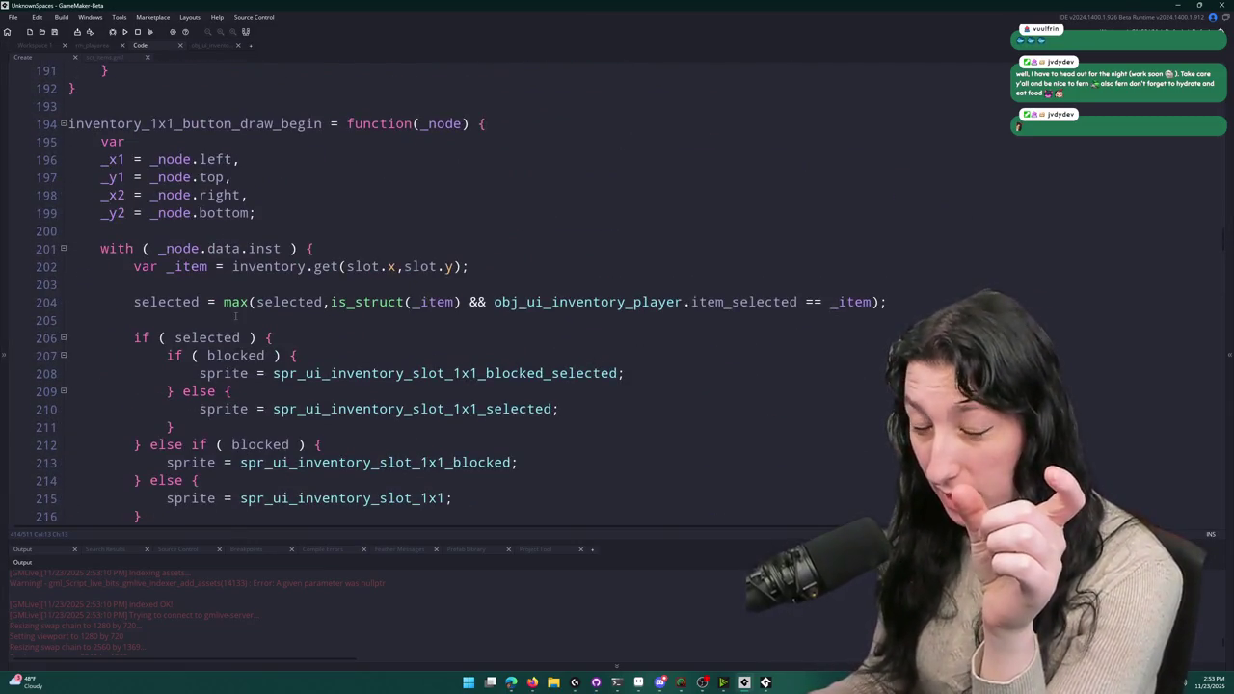
{"action": "scroll", "coordinate": [239, 318], "scroll_direction": "up", "scroll_amount": 13}
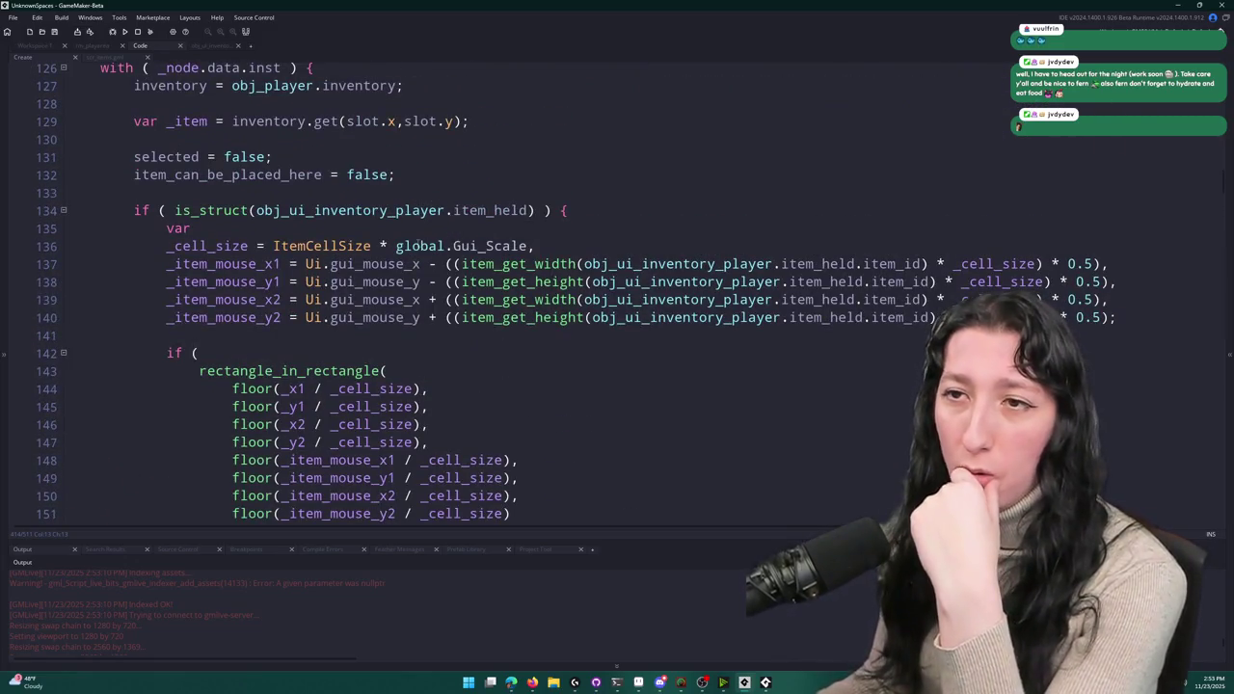
{"action": "left_click", "coordinate": [257, 210]}
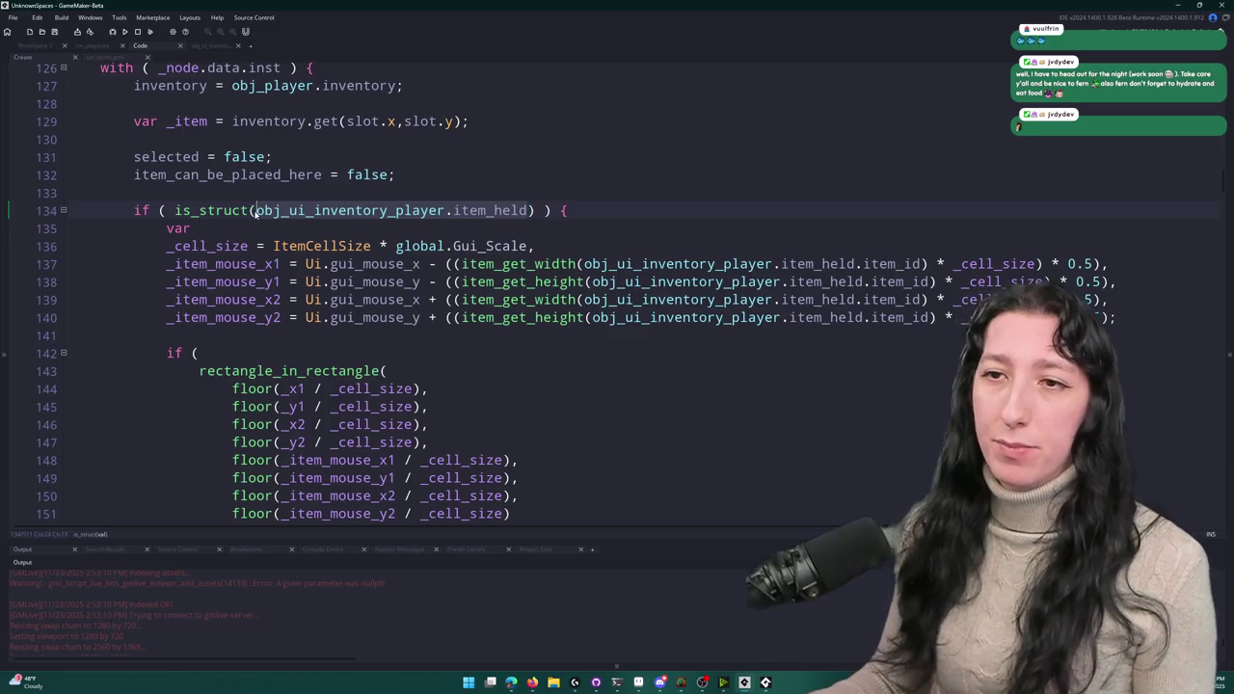
{"action": "scroll", "coordinate": [268, 367], "scroll_direction": "down", "scroll_amount": 10}
{"action": "scroll", "coordinate": [272, 292], "scroll_direction": "up", "scroll_amount": 4}
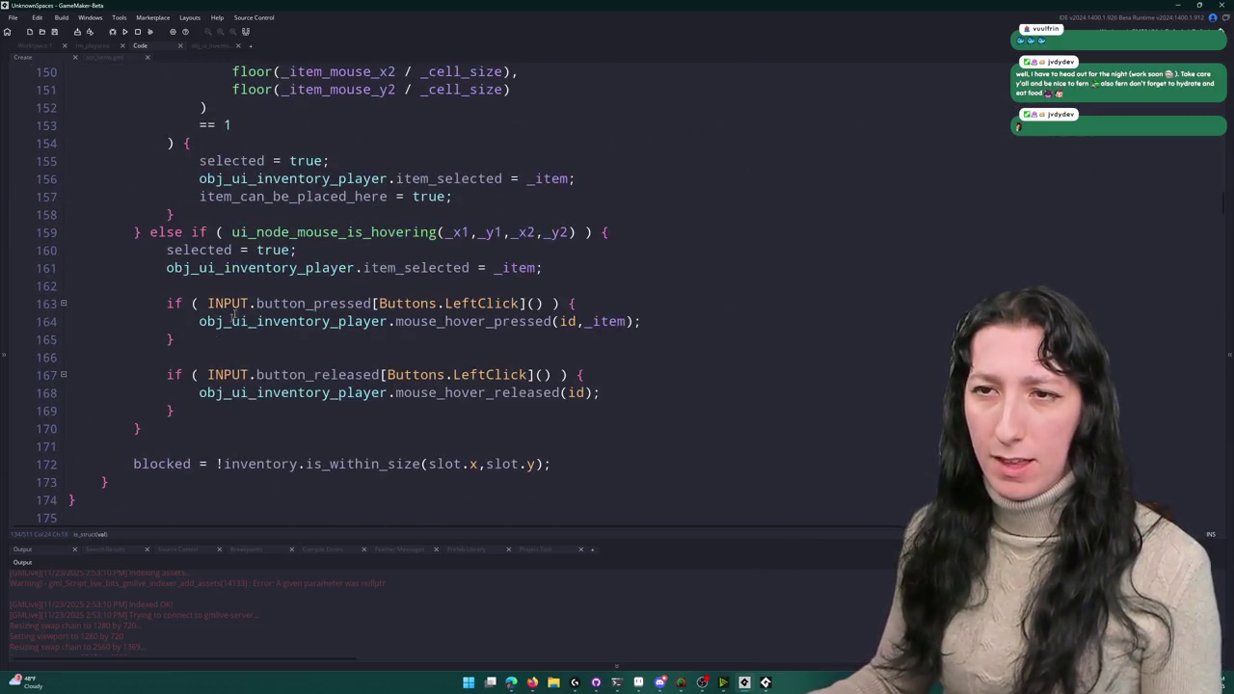
{"action": "scroll", "coordinate": [272, 292], "scroll_direction": "down", "scroll_amount": 6}
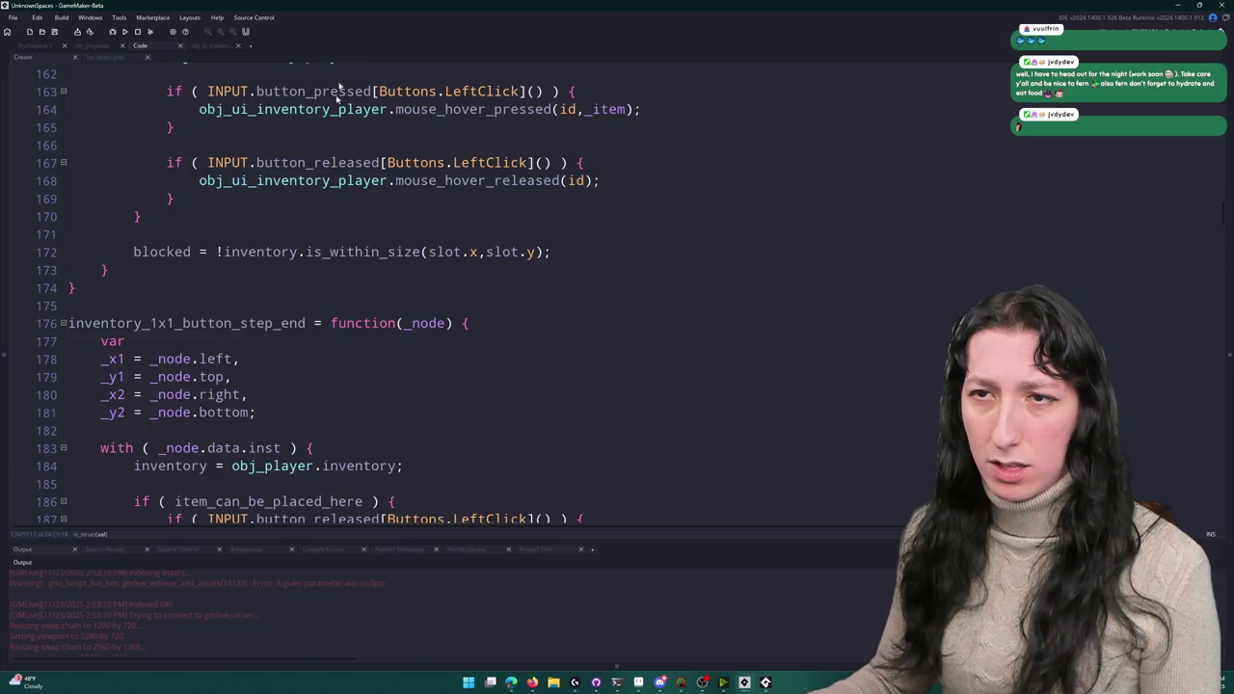
{"action": "scroll", "coordinate": [426, 266], "scroll_direction": "up", "scroll_amount": 2}
{"action": "scroll", "coordinate": [413, 314], "scroll_direction": "down", "scroll_amount": 12}
{"action": "scroll", "coordinate": [424, 311], "scroll_direction": "up", "scroll_amount": 2}
{"action": "scroll", "coordinate": [429, 309], "scroll_direction": "down", "scroll_amount": 2}
{"action": "scroll", "coordinate": [429, 308], "scroll_direction": "down", "scroll_amount": 3}
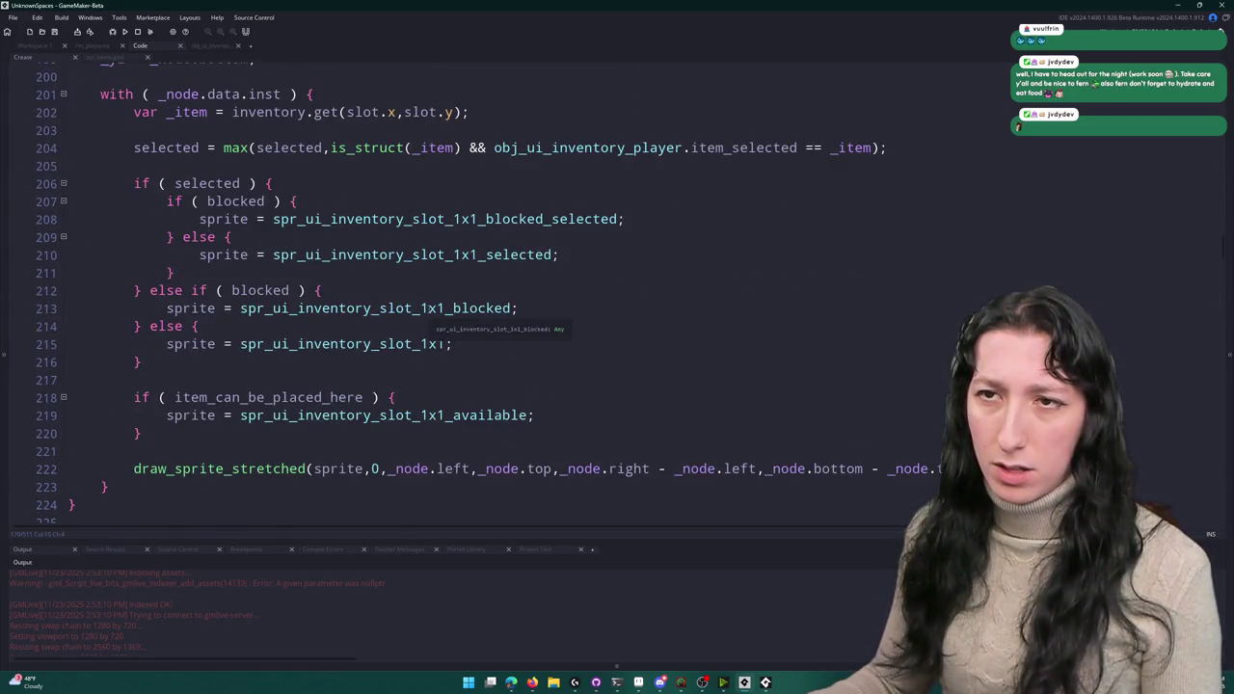
{"action": "scroll", "coordinate": [369, 172], "scroll_direction": "up", "scroll_amount": 3}
{"action": "type", "text": "obj_ui_inventory_player.item_held"}
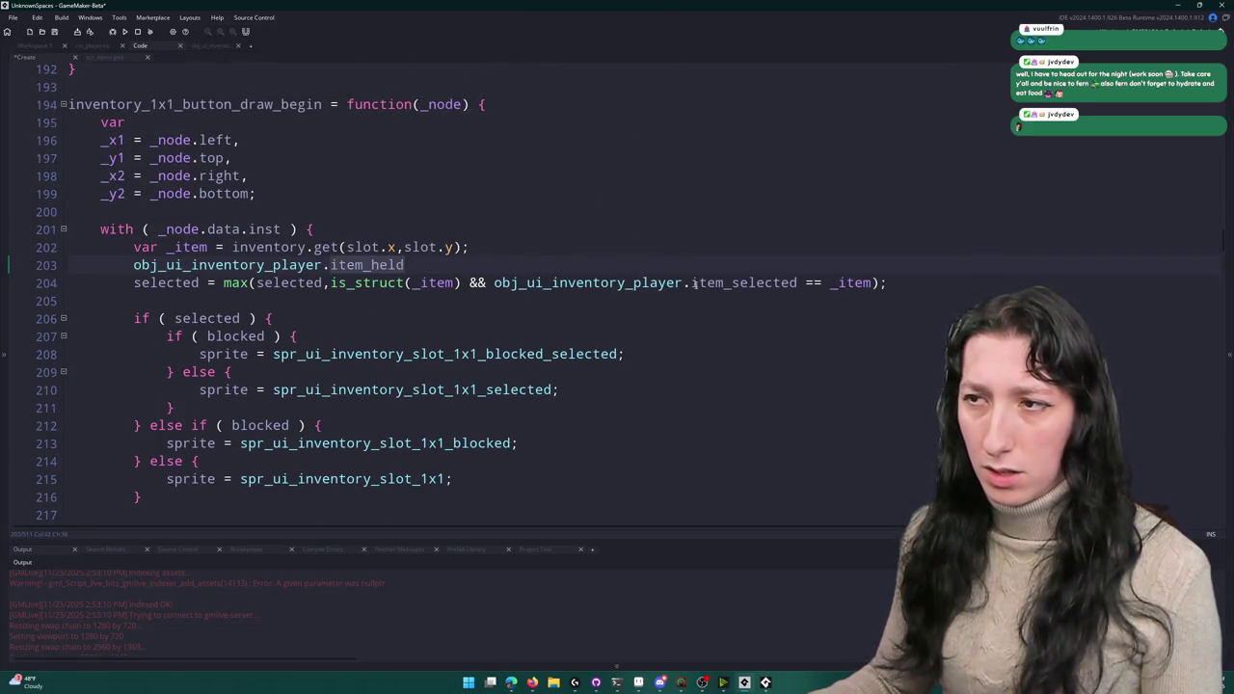
- Add '|| obj_ui_inventory_player.item_held == _item' to line 204's selected check and relaunch the game
{"action": "key", "text": "ctrl+z"}
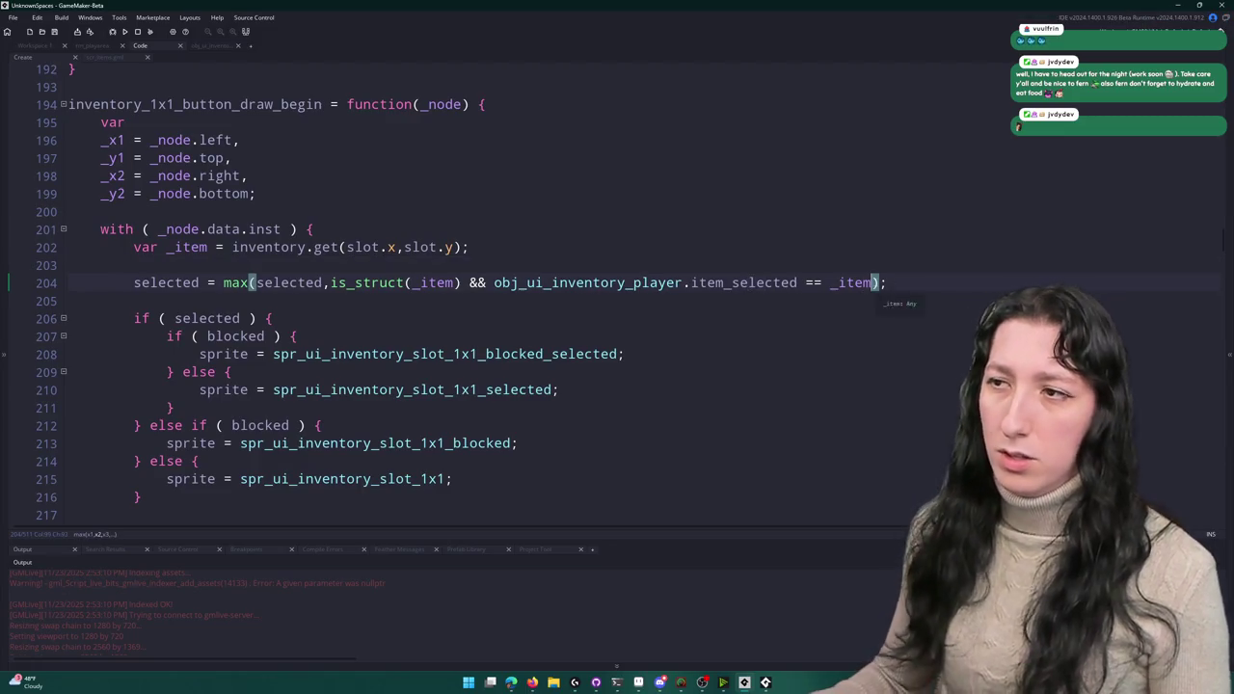
{"action": "type", "text": " || obj"}
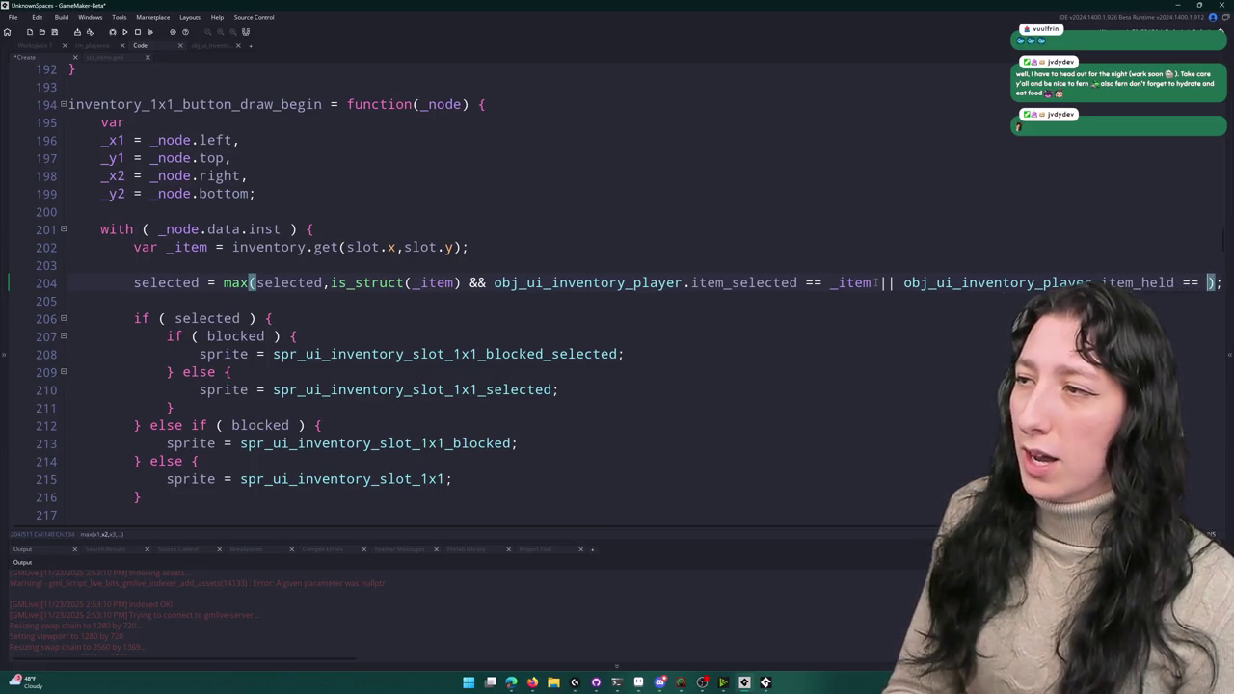
{"action": "type", "text": " item"}
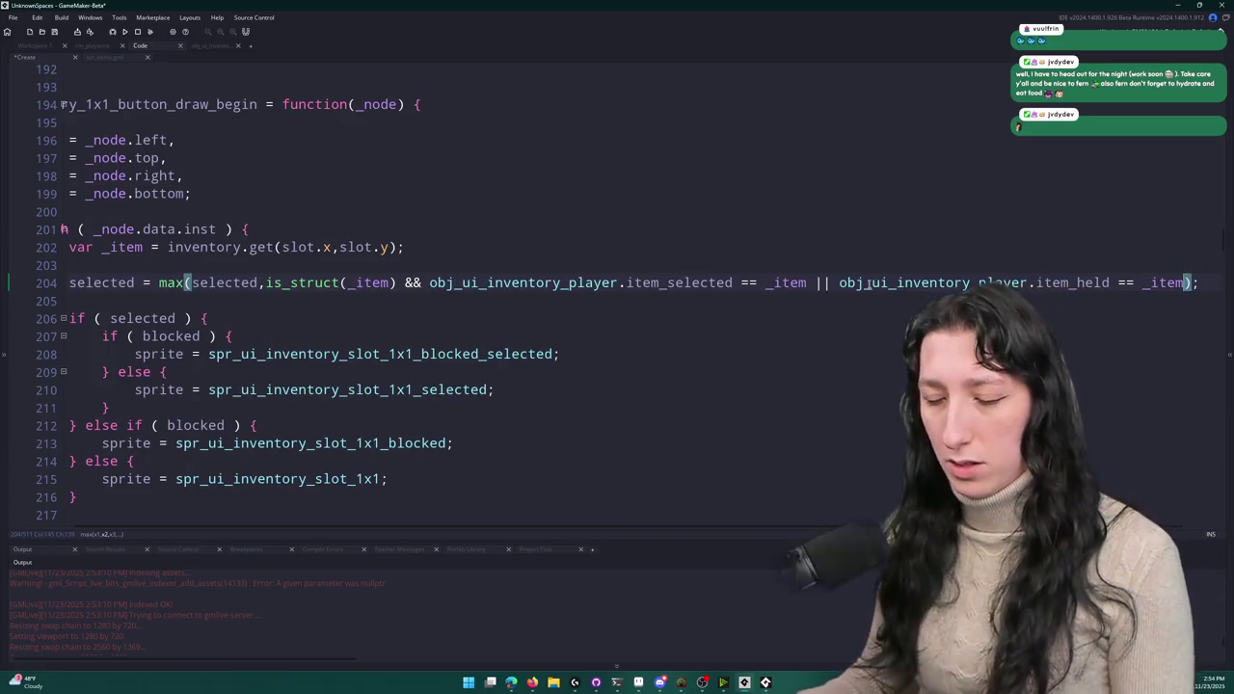
{"action": "type", "text": ")"}
{"action": "type", "text": "("}
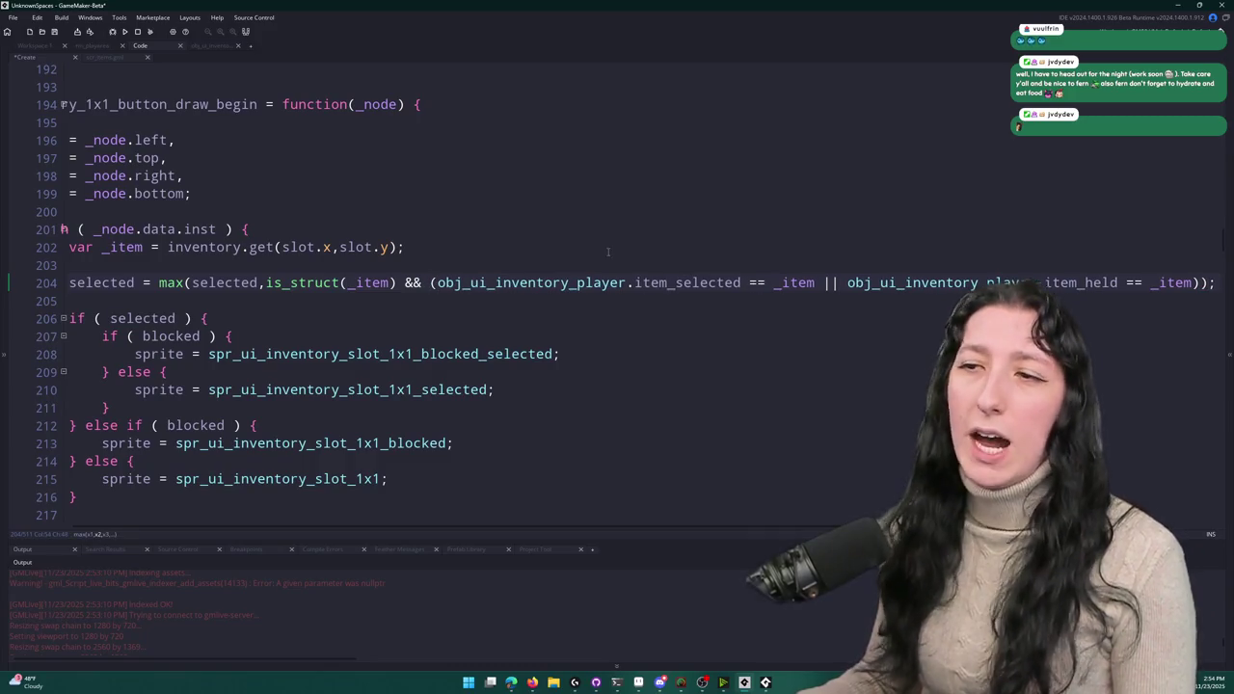
{"action": "key", "text": "F5"}
{"action": "left_click", "coordinate": [641, 356]}
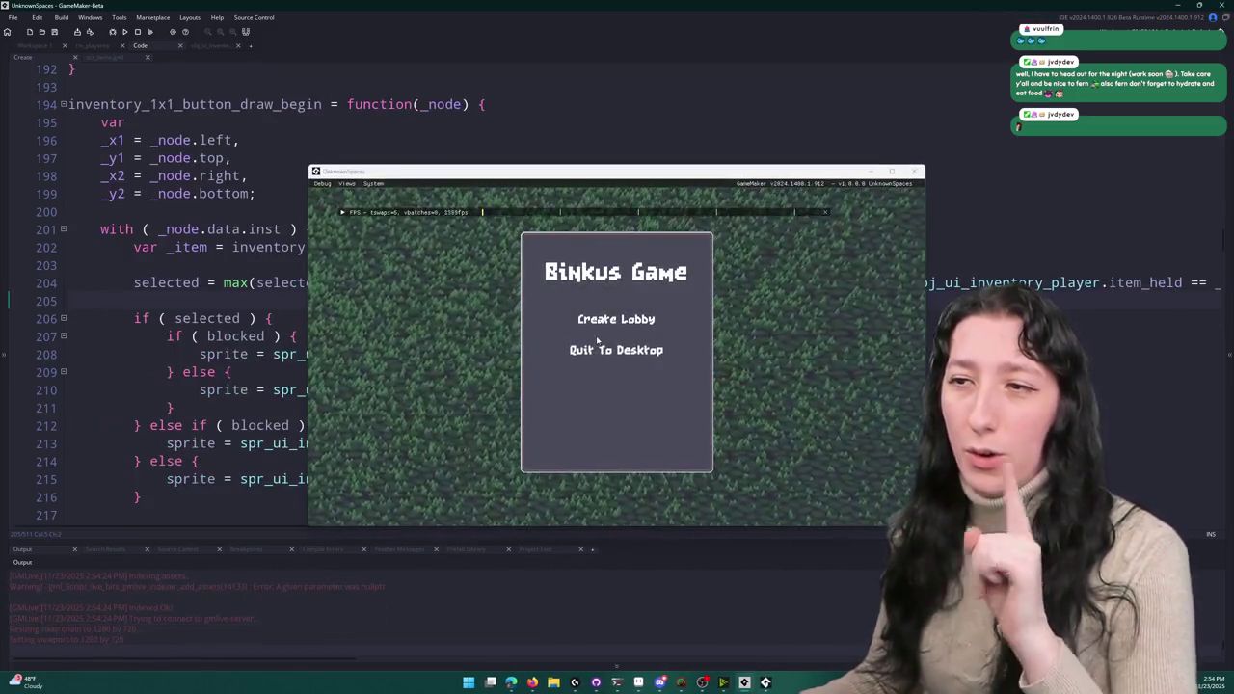
{"action": "left_click", "coordinate": [598, 328]}
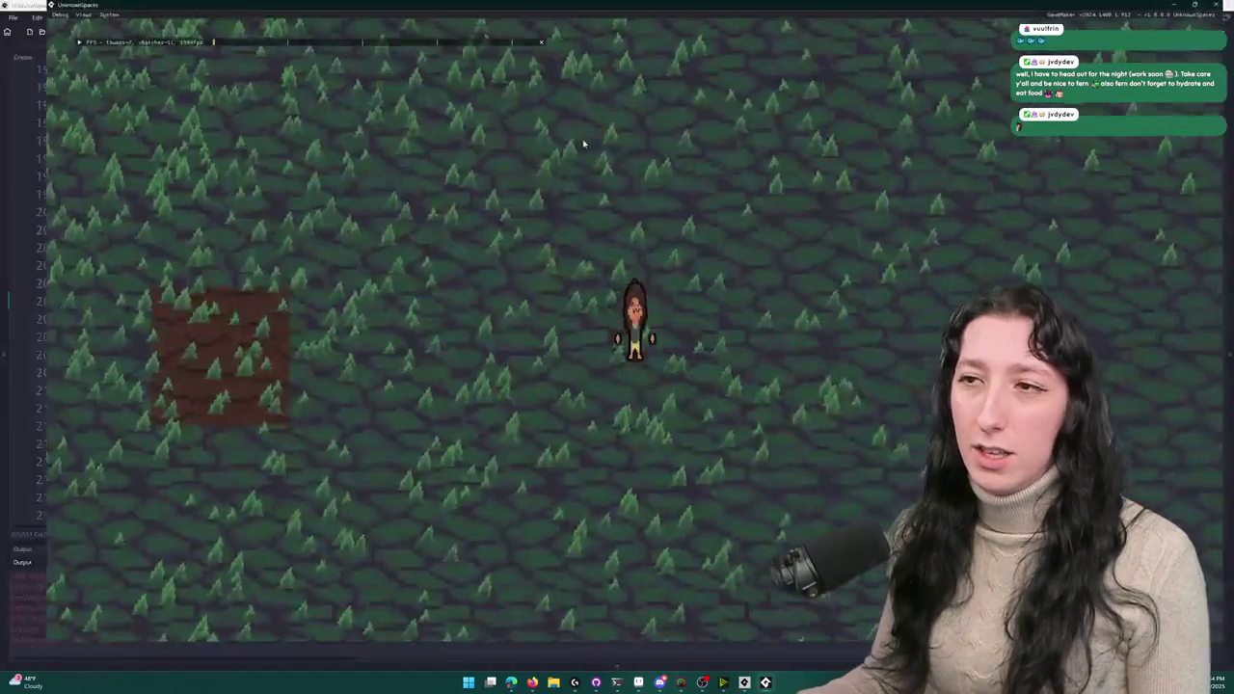
- Move the backpack to lower cells, then pick it up, try another slot, and close the game
{"action": "key", "text": "i"}
{"action": "mouse_move", "coordinate": [246, 417]}
{"action": "left_mouse_down"}
{"action": "mouse_move", "coordinate": [276, 400]}
{"action": "mouse_move", "coordinate": [289, 501]}
{"action": "mouse_move", "coordinate": [233, 472]}
{"action": "mouse_move", "coordinate": [337, 465]}
{"action": "mouse_move", "coordinate": [285, 414]}
{"action": "mouse_move", "coordinate": [265, 417]}
{"action": "mouse_move", "coordinate": [275, 473]}
{"action": "mouse_move", "coordinate": [258, 406]}
{"action": "left_mouse_up"}
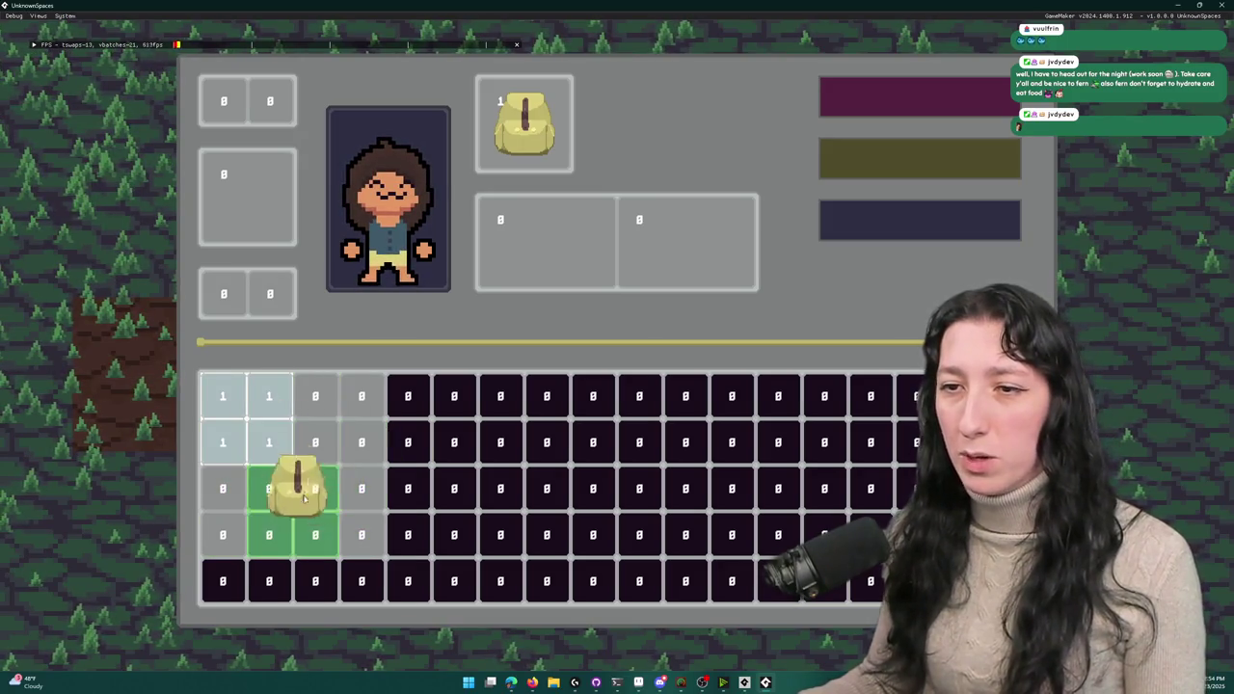
{"action": "left_click", "coordinate": [321, 497]}
{"action": "left_click", "coordinate": [294, 506]}
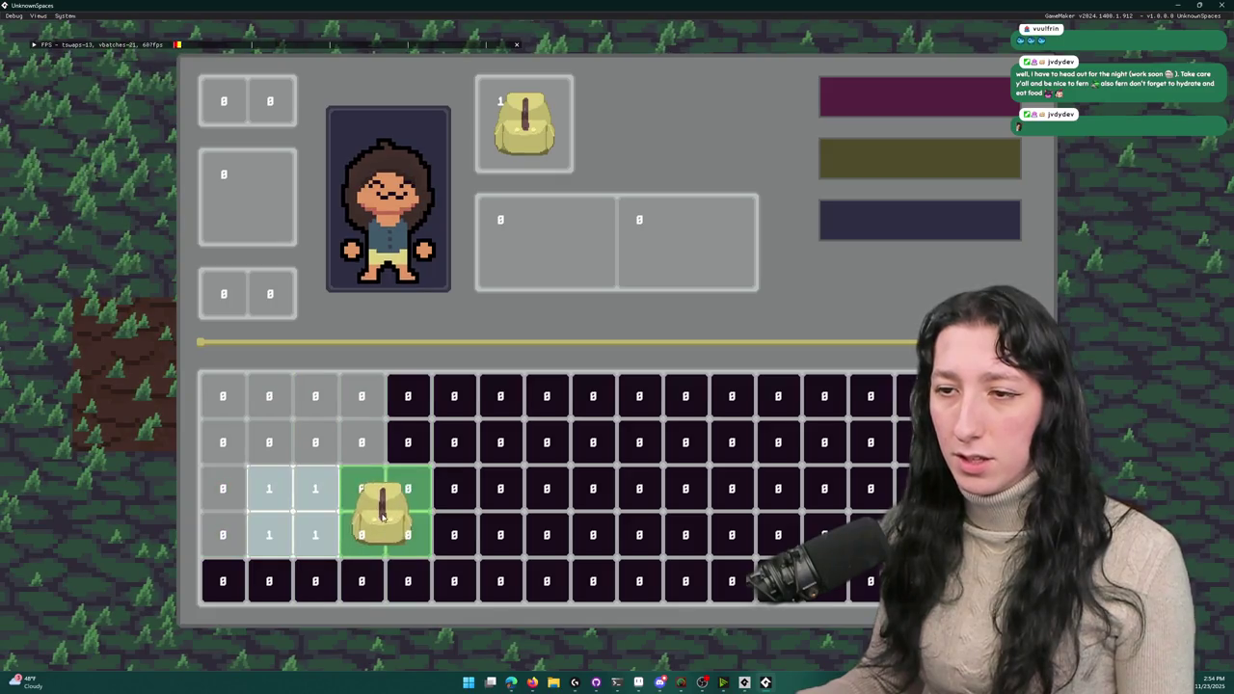
{"action": "left_click", "coordinate": [391, 540]}
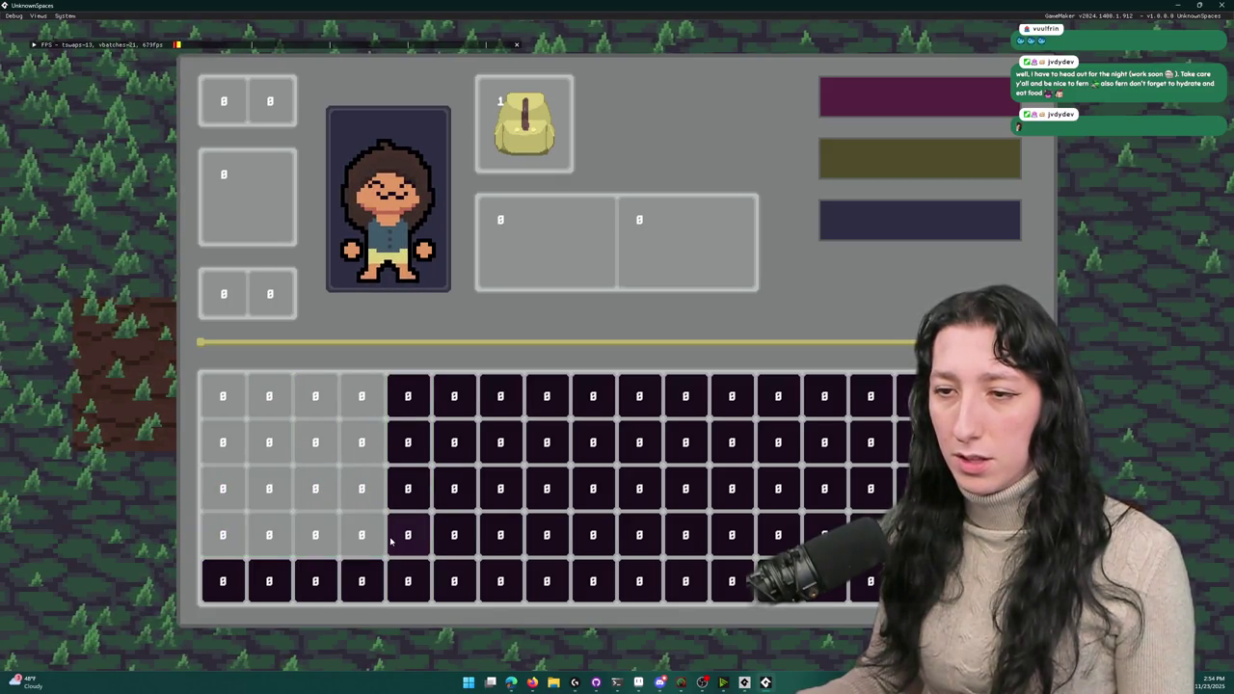
{"action": "key", "text": "Escape"}
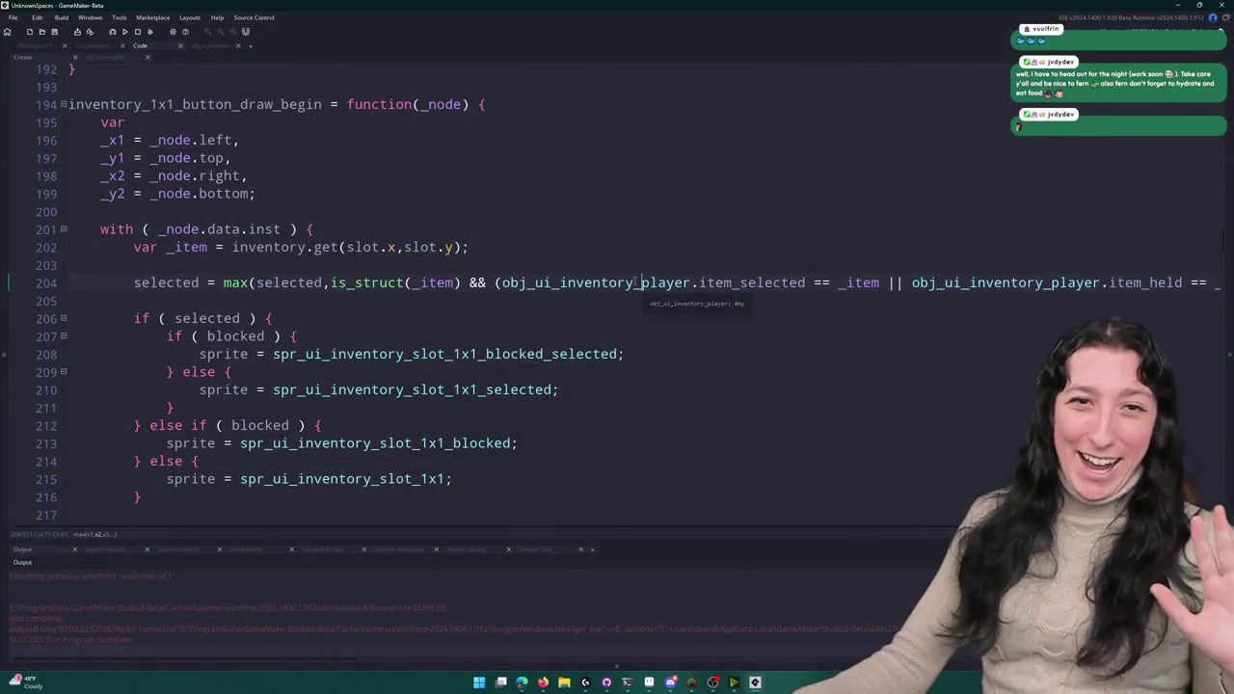
- Jump to the mouse_hover_released_1x1 function in the inventory code
{"action": "left_click", "coordinate": [210, 48]}
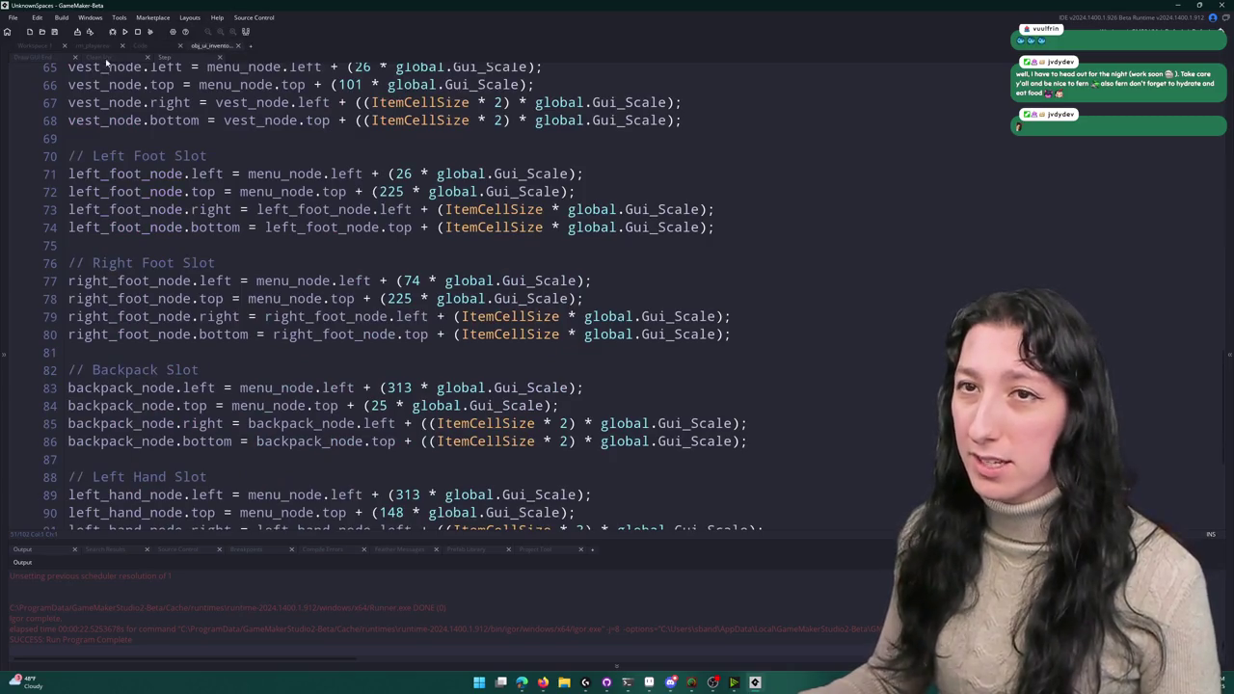
{"action": "scroll", "coordinate": [106, 63], "scroll_direction": "up", "scroll_amount": 2}
{"action": "left_click", "coordinate": [174, 47]}
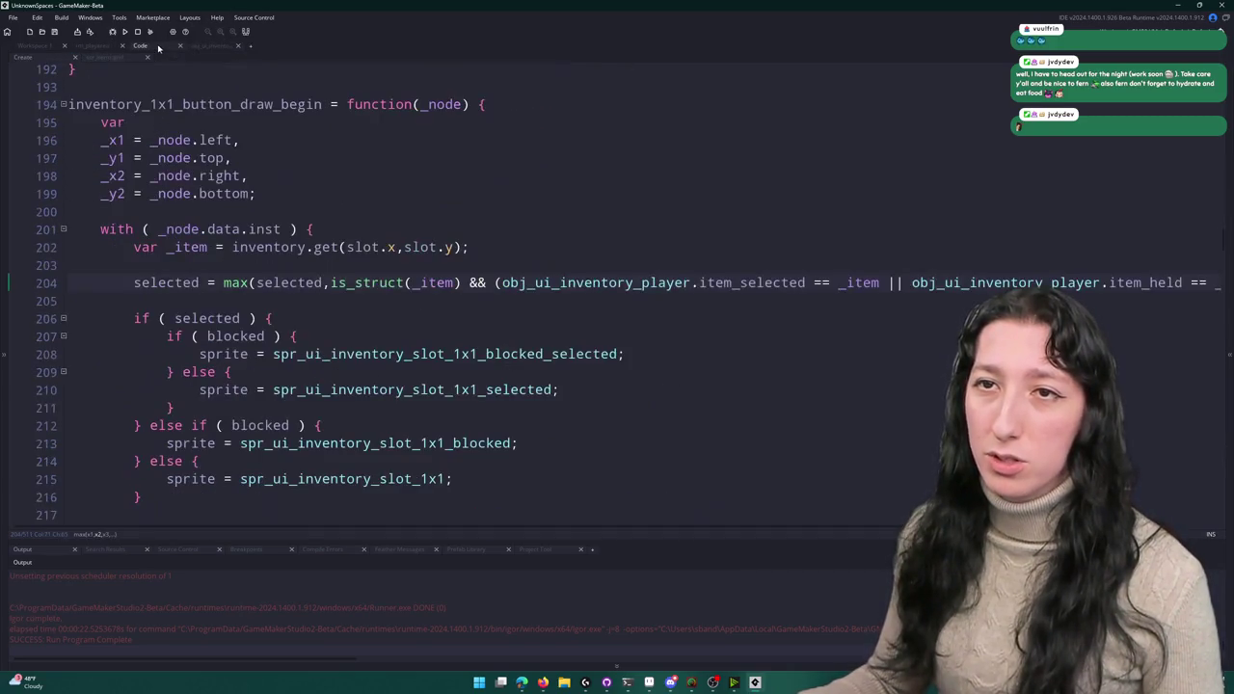
{"action": "scroll", "coordinate": [309, 201], "scroll_direction": "up", "scroll_amount": 3}
{"action": "scroll", "coordinate": [309, 202], "scroll_direction": "down", "scroll_amount": 15}
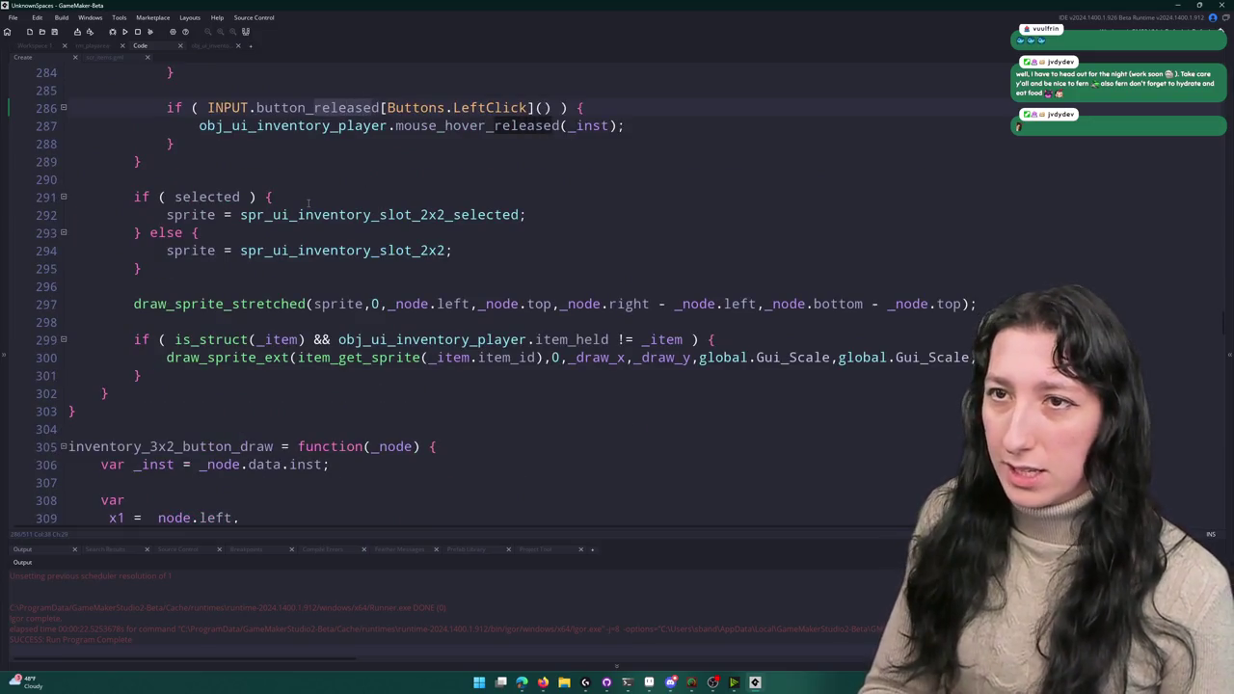
{"action": "key", "text": "F3"}
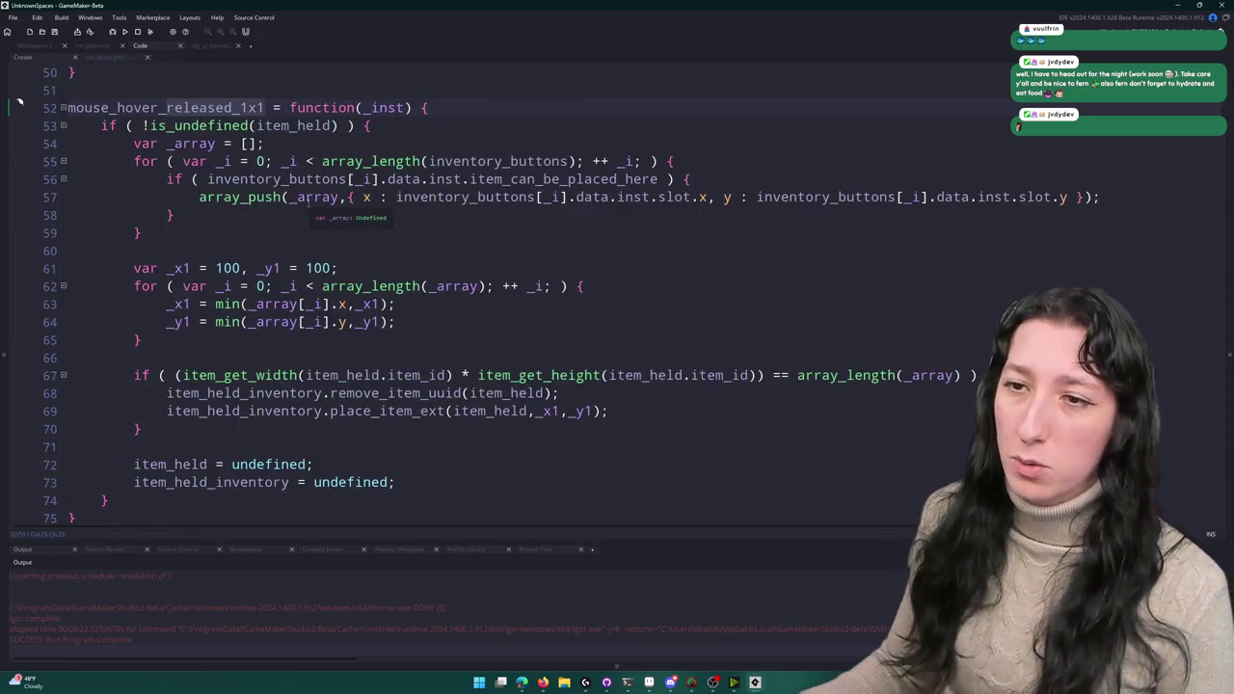
{"action": "scroll", "coordinate": [447, 295], "scroll_direction": "down", "scroll_amount": 1}
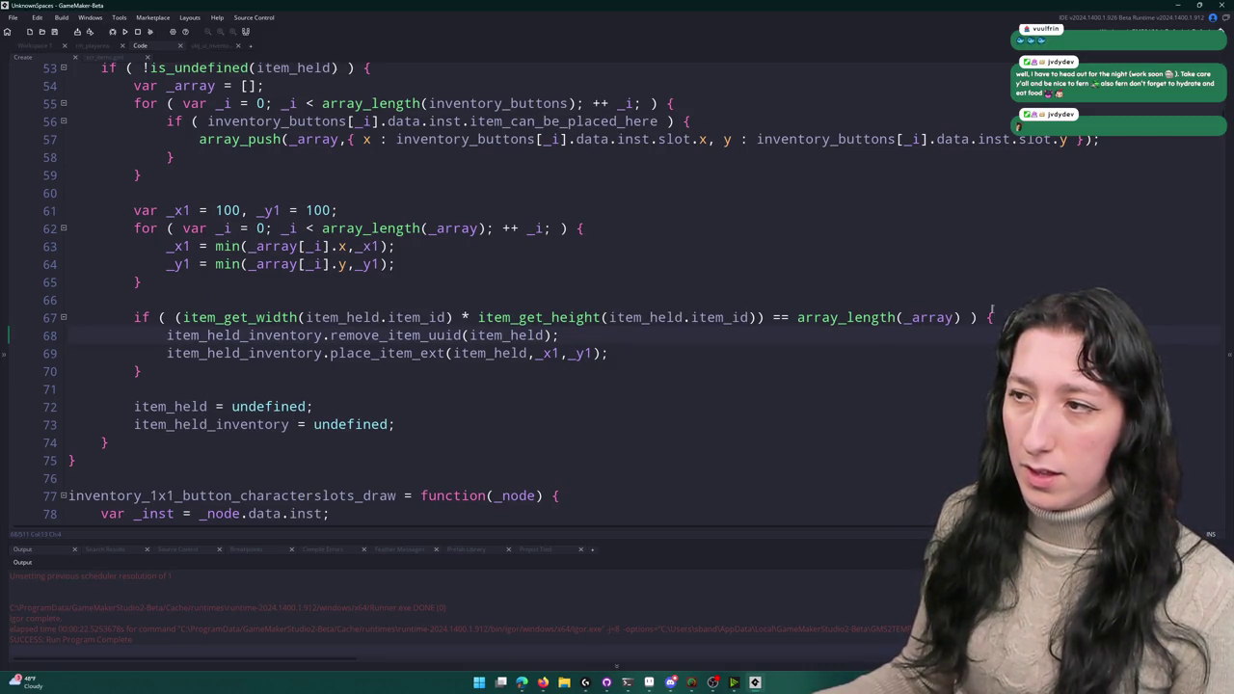
- Start a condition 'if ( item_held_inventory.place' on a new line 68 inside the size check
{"action": "key", "text": "Return"}
{"action": "type", "text": "if ( item_held_inve"}
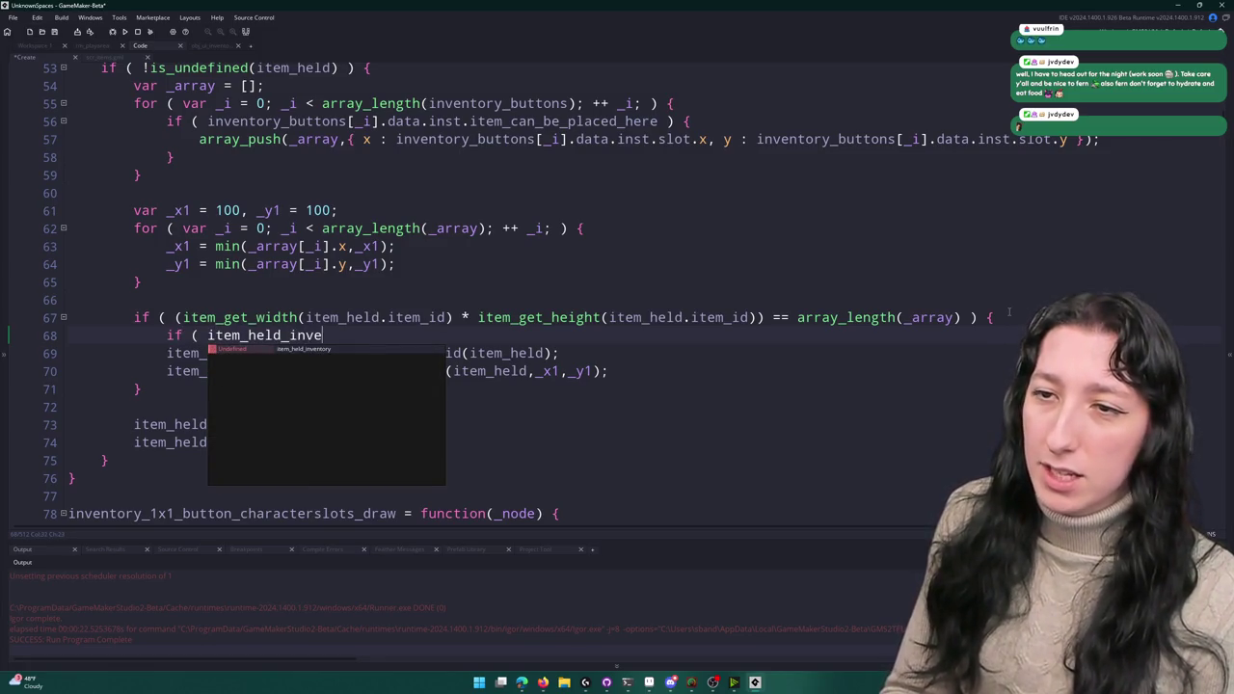
{"action": "key", "text": "Return"}
{"action": "type", "text": "."}
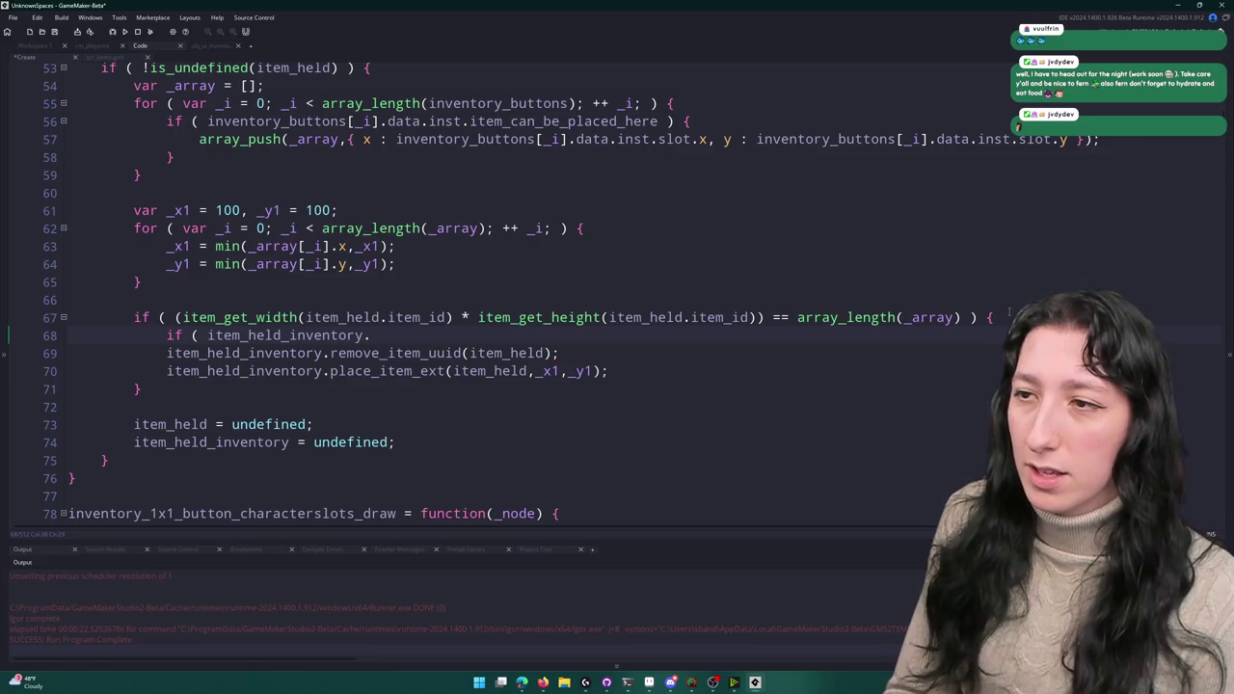
{"action": "type", "text": "place"}
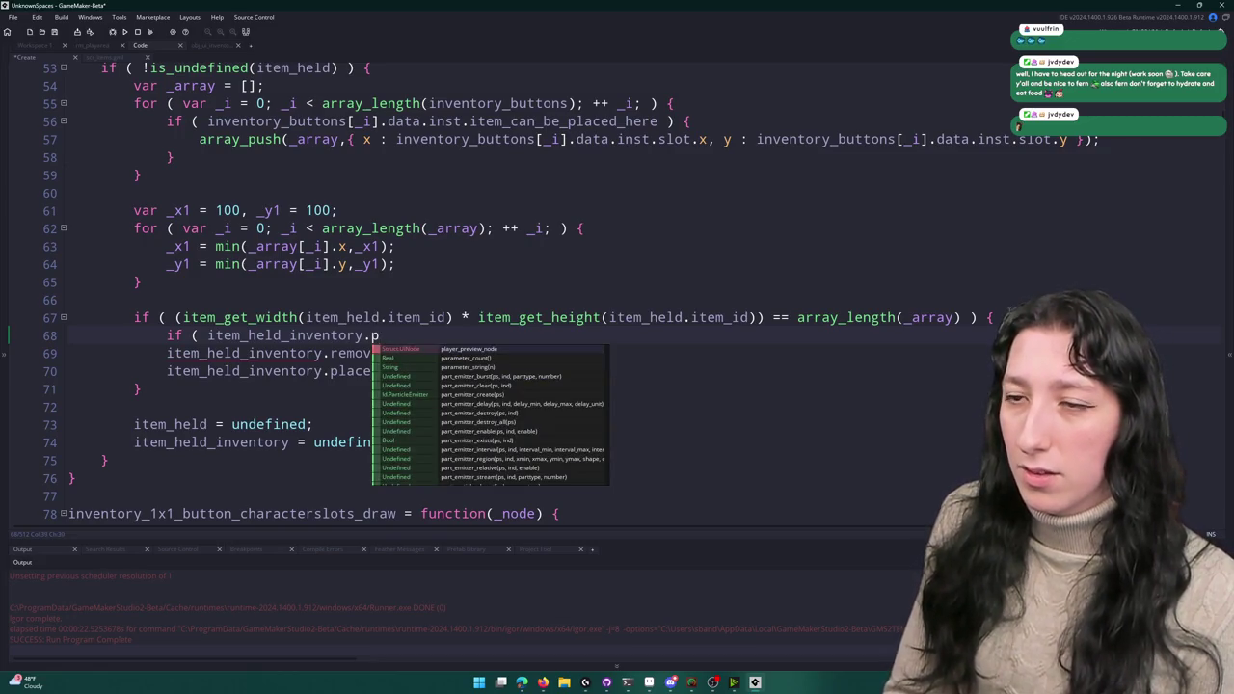
{"action": "key", "text": "Down"}
{"action": "key", "text": "Down"}
{"action": "key", "text": "Down"}
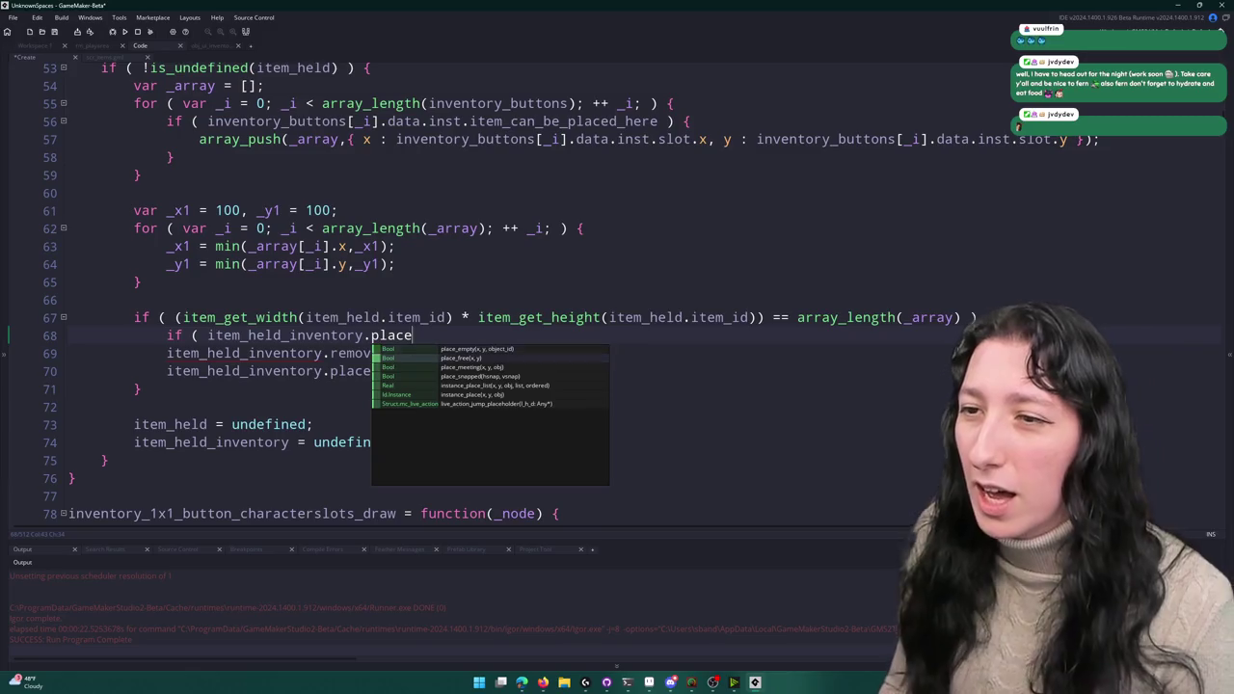
{"action": "key", "text": "Up"}
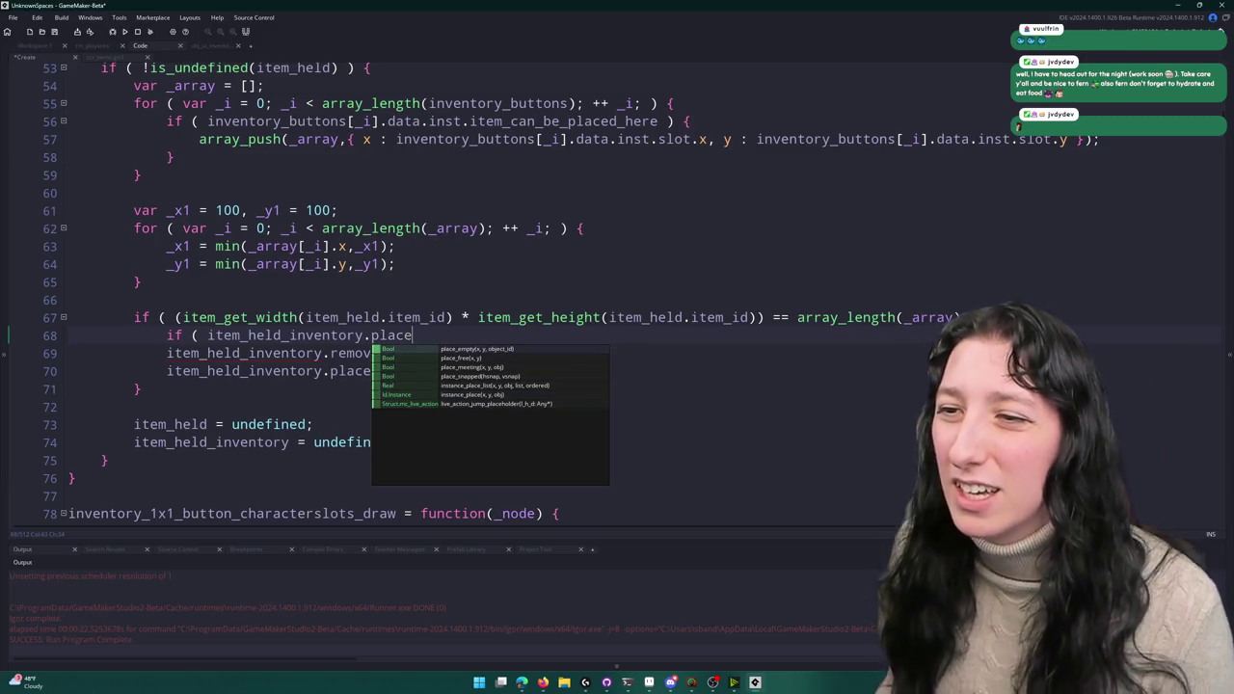
- Open the scr_inventory script through the Ctrl+T asset search
{"action": "left_click", "coordinate": [214, 46]}
{"action": "left_click", "coordinate": [140, 47]}
{"action": "key", "text": "ctrl+t"}
{"action": "type", "text": "_in_inventory"}
{"action": "key", "text": "Return"}
- Find and select the place_item_is_available function name in scr_inventory
{"action": "left_click", "coordinate": [576, 307]}
{"action": "scroll", "coordinate": [576, 306], "scroll_direction": "down", "scroll_amount": 20}
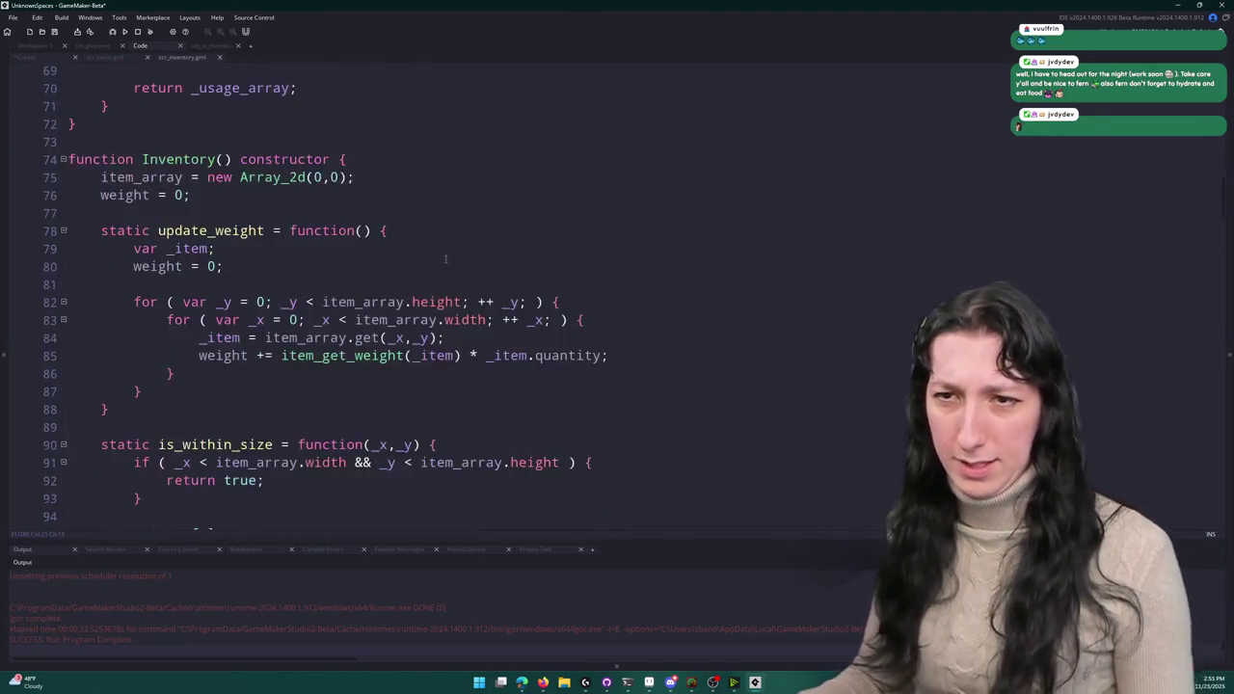
{"action": "scroll", "coordinate": [446, 258], "scroll_direction": "down", "scroll_amount": 20}
{"action": "scroll", "coordinate": [295, 308], "scroll_direction": "down", "scroll_amount": 20}
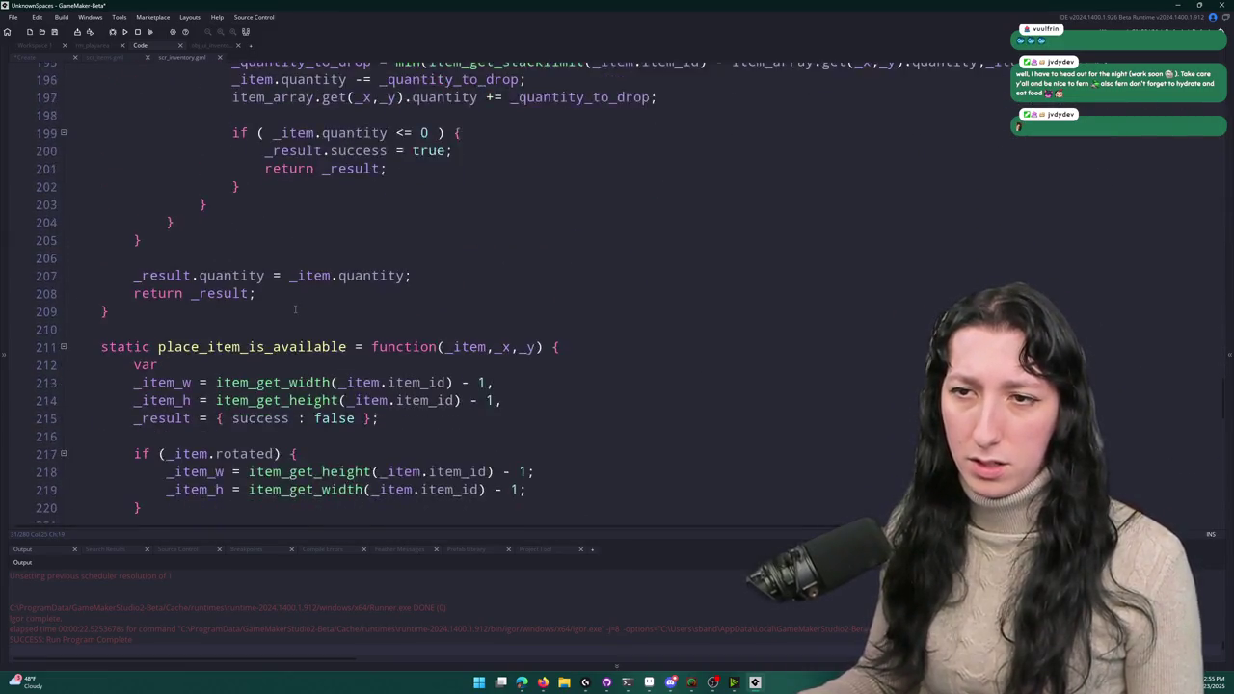
{"action": "scroll", "coordinate": [295, 309], "scroll_direction": "down", "scroll_amount": 2}
{"action": "double_click", "coordinate": [292, 249]}
{"action": "scroll", "coordinate": [292, 249], "scroll_direction": "down", "scroll_amount": 2}
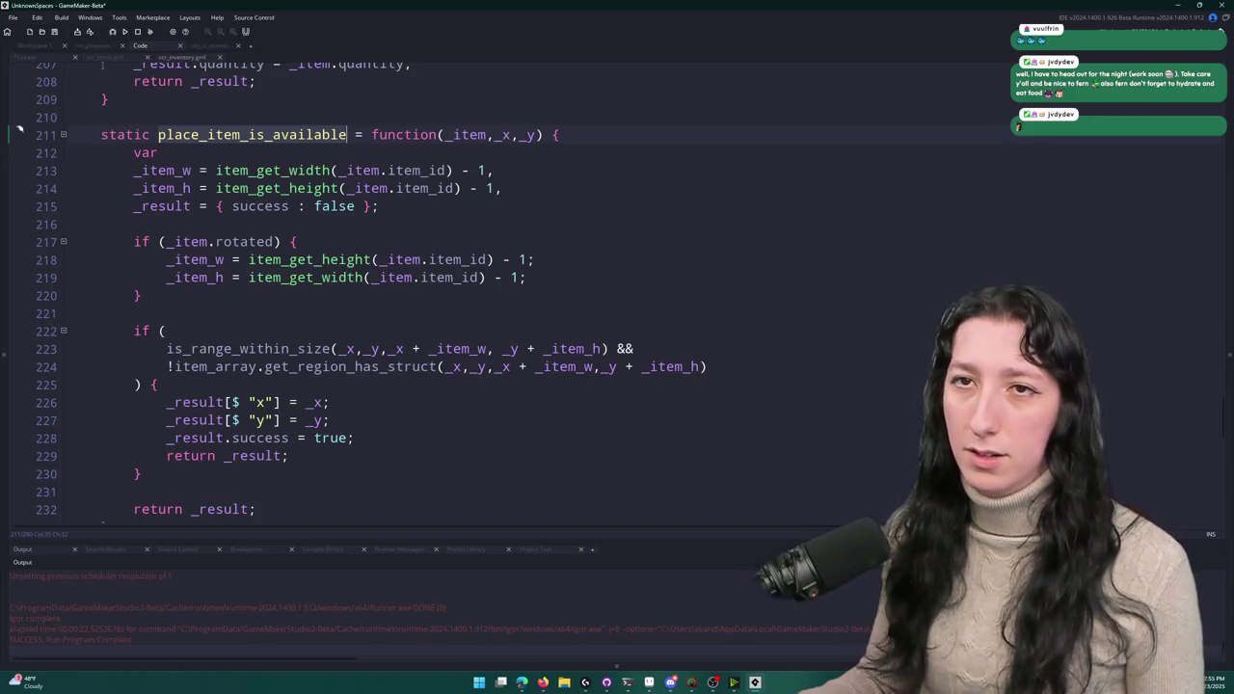
- Complete line 68 as item_held_inventory.place_item_is_available( in the Create event, then switch to the browser
{"action": "left_click", "coordinate": [103, 59]}
{"action": "left_click", "coordinate": [44, 59]}
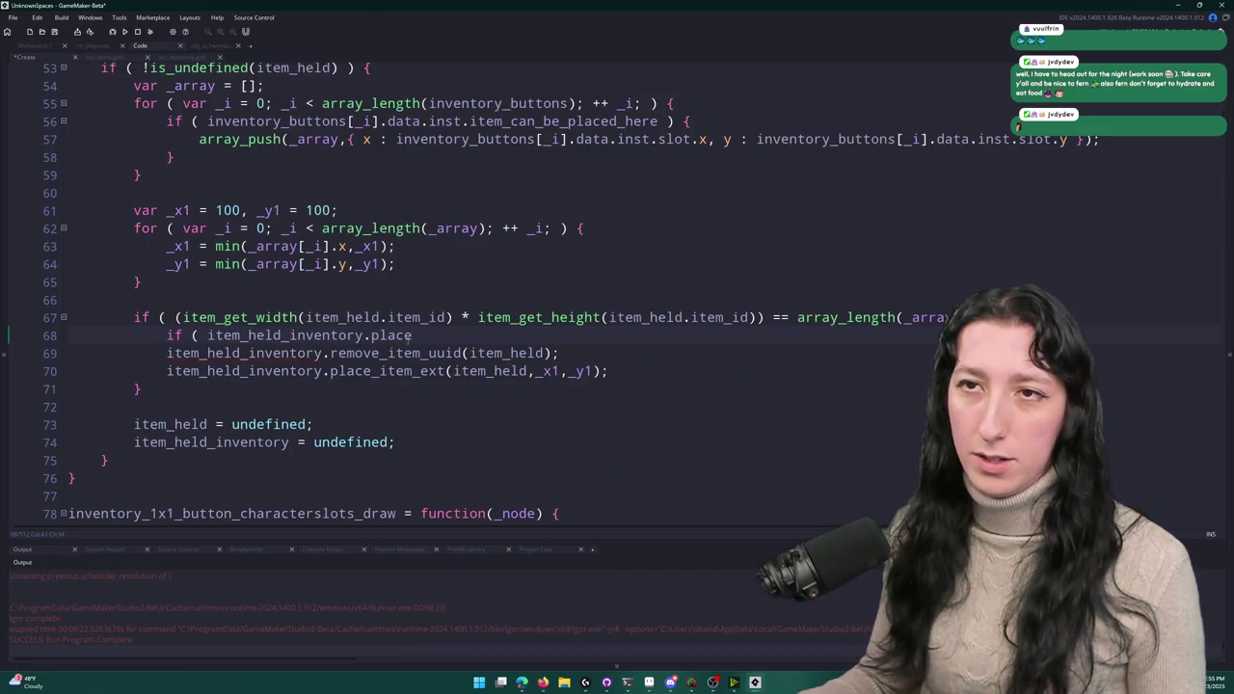
{"action": "scroll", "coordinate": [428, 353], "scroll_direction": "up", "scroll_amount": 1}
{"action": "left_click", "coordinate": [469, 392]}
{"action": "left_click", "coordinate": [412, 374]}
{"action": "type", "text": "_item_is_available"}
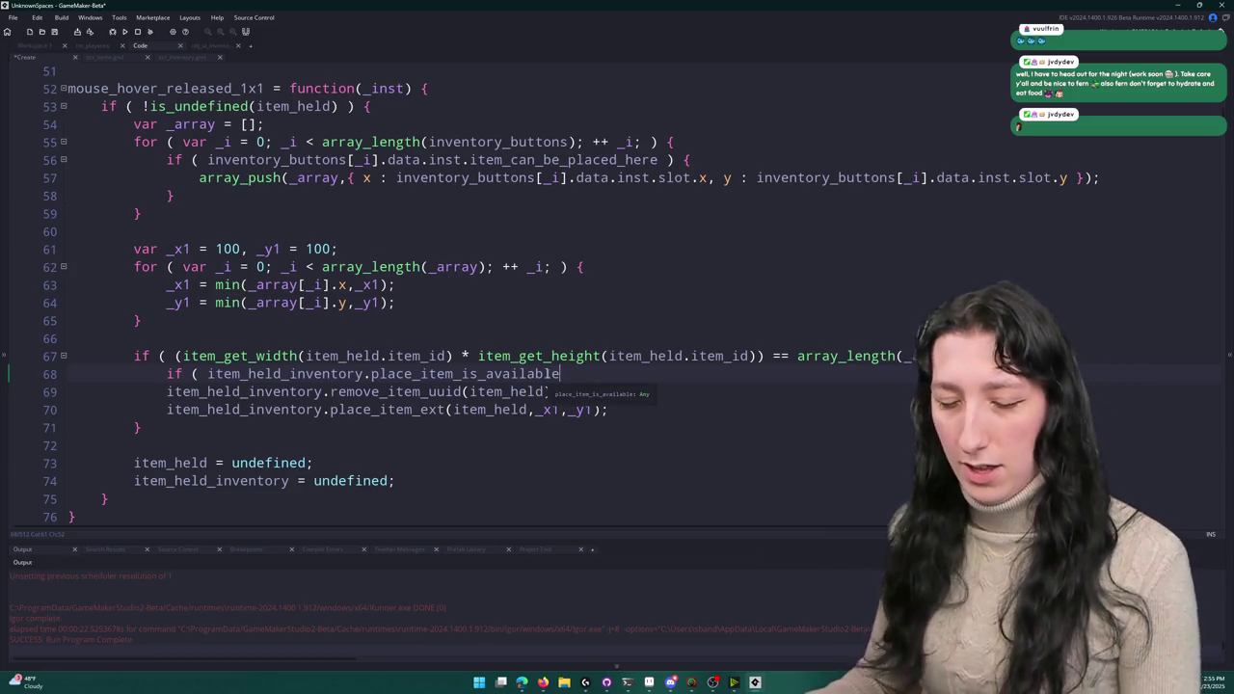
{"action": "type", "text": "("}
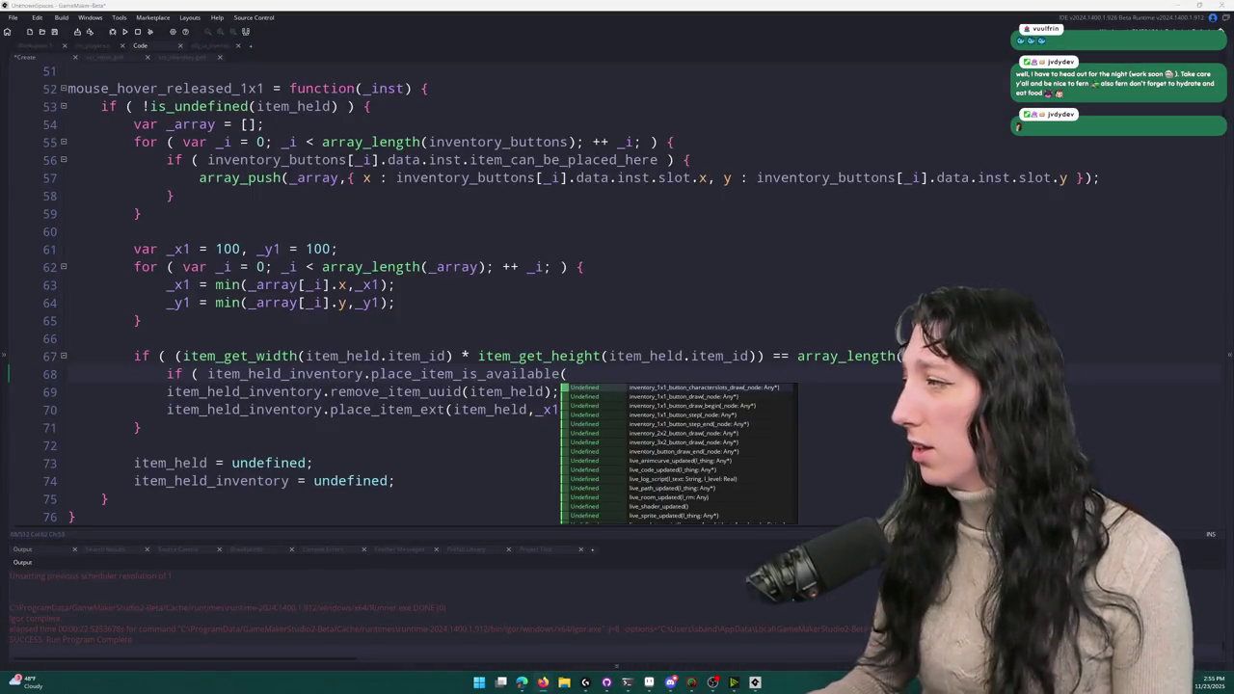
{"action": "key", "text": "alt+Tab"}
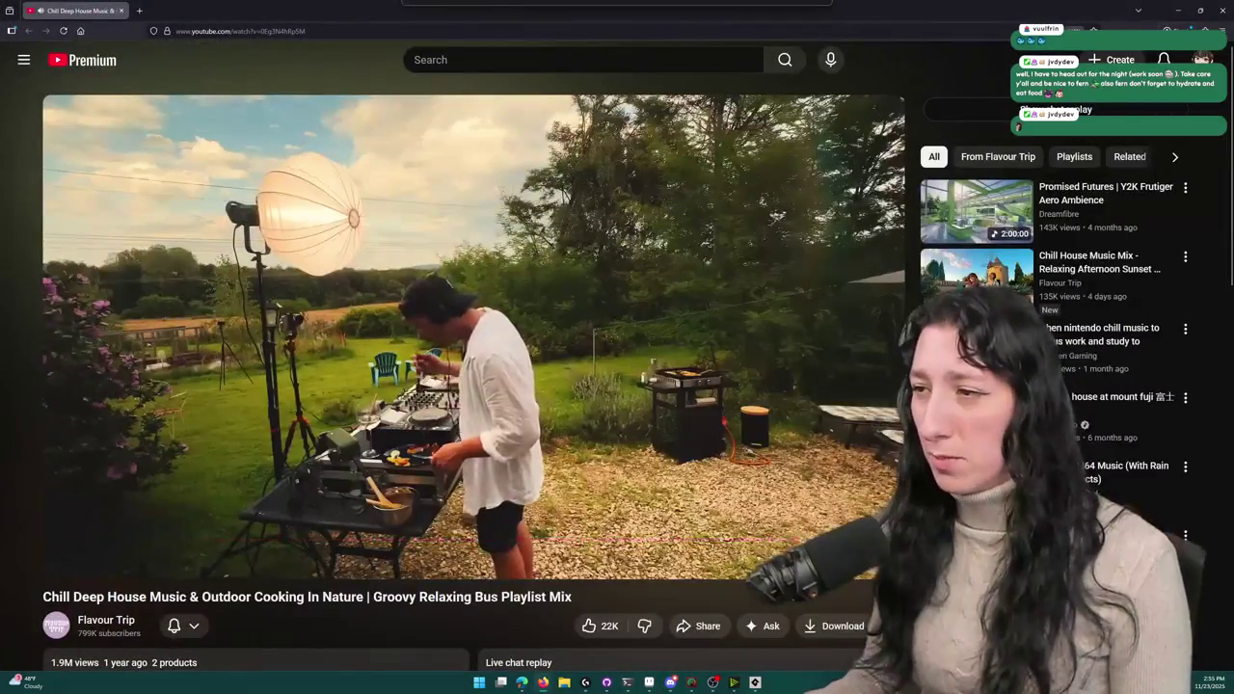
- Play the Relaxing N64 Music video and browse its description's track list
{"action": "left_click", "coordinate": [1109, 482]}
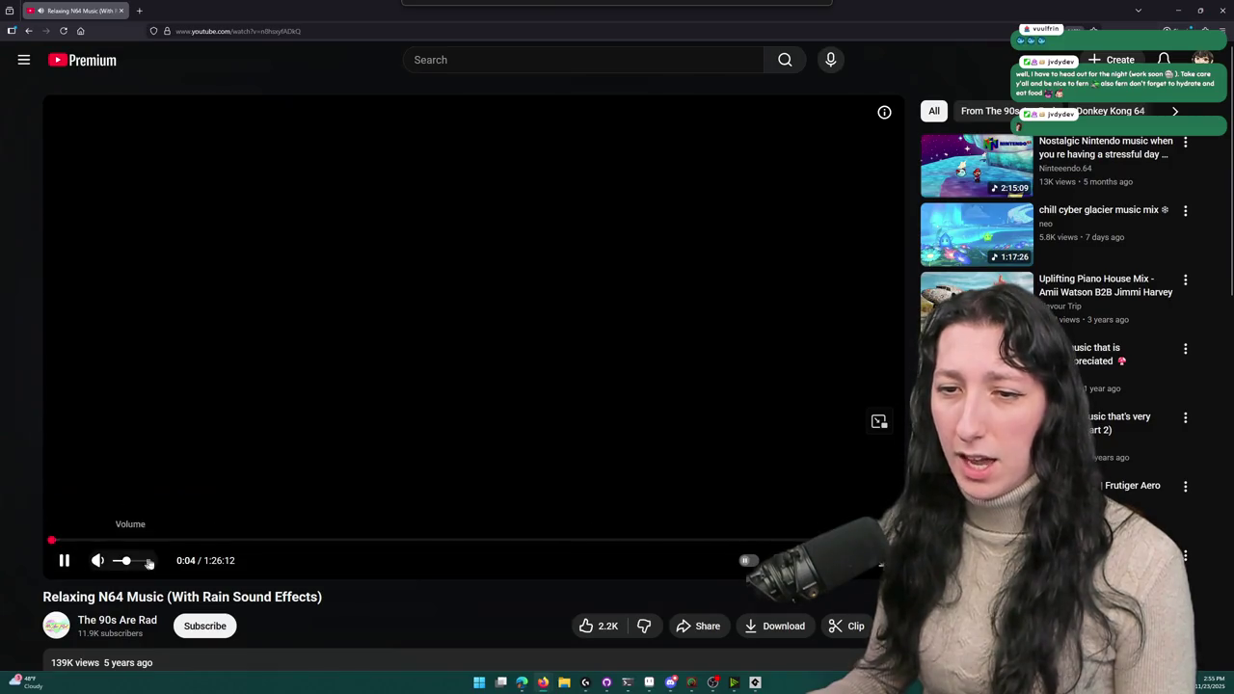
{"action": "scroll", "coordinate": [197, 403], "scroll_direction": "down", "scroll_amount": 3}
{"action": "left_click", "coordinate": [198, 403]}
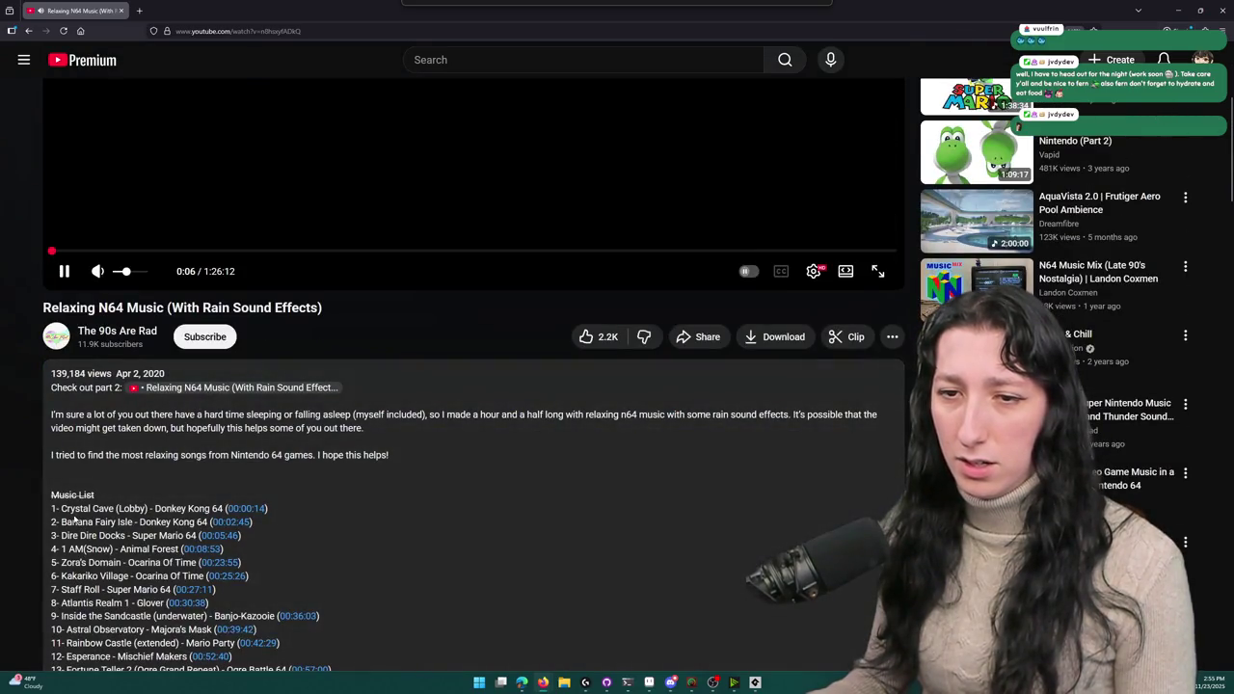
{"action": "scroll", "coordinate": [473, 386], "scroll_direction": "down", "scroll_amount": 2}
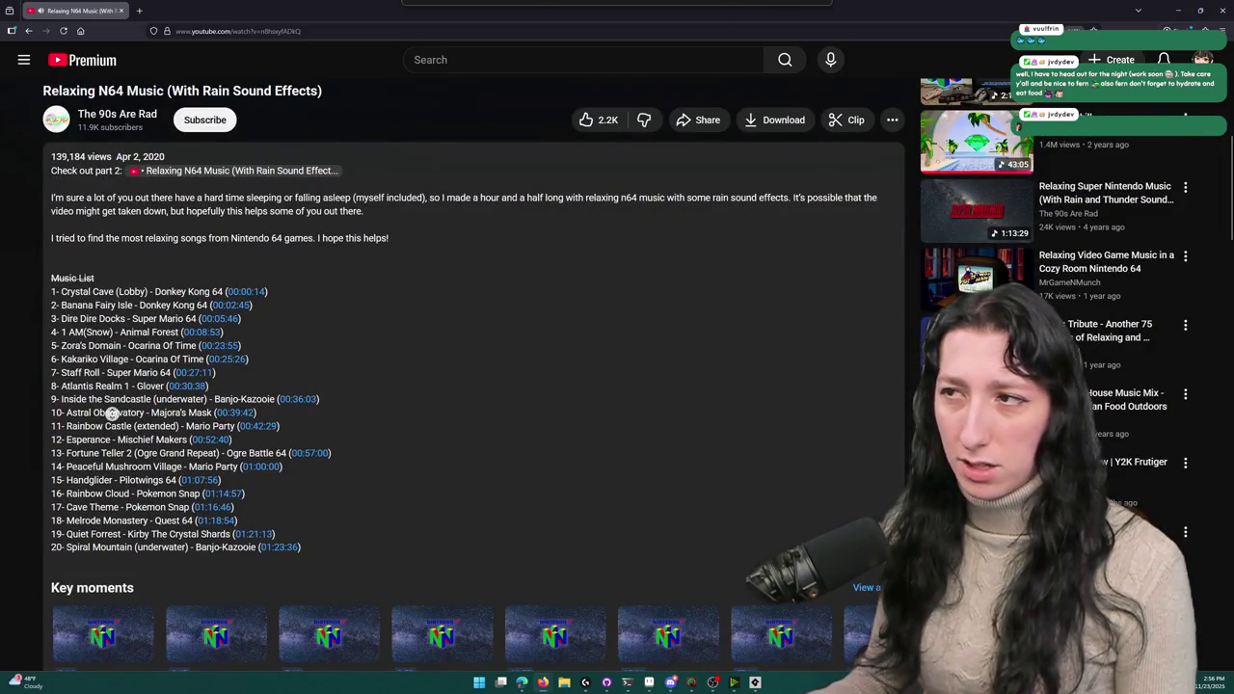
{"action": "scroll", "coordinate": [114, 413], "scroll_direction": "up", "scroll_amount": 5}
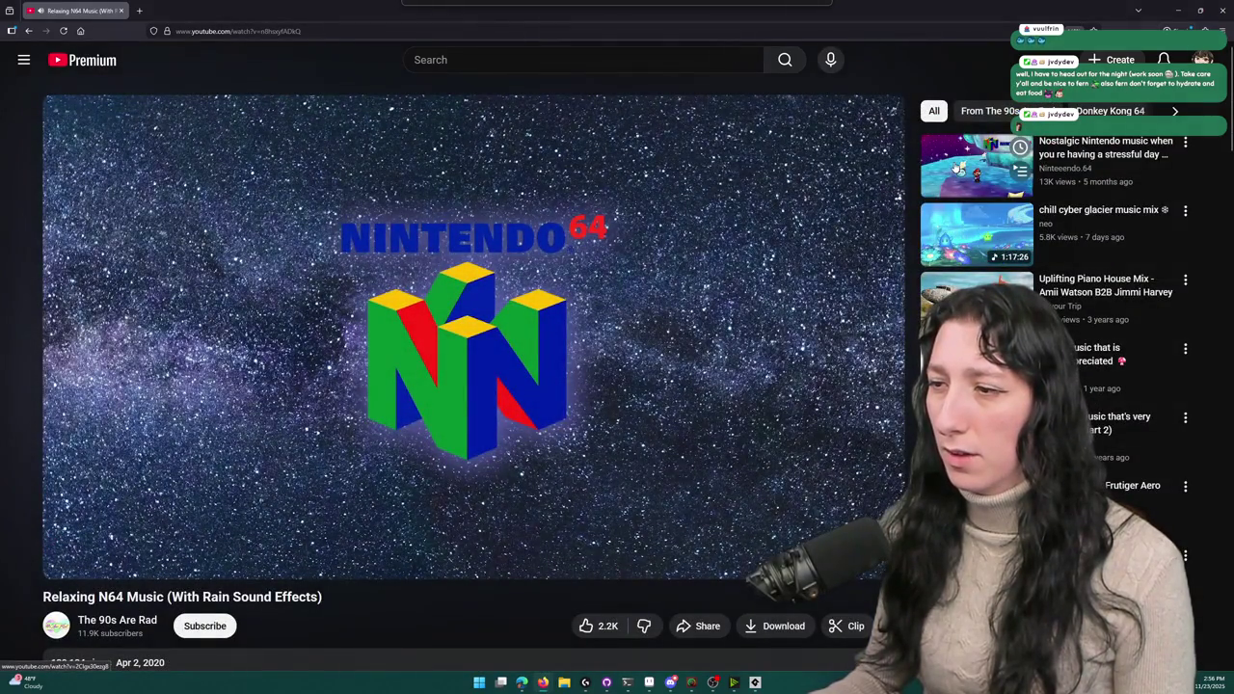
{"action": "scroll", "coordinate": [957, 168], "scroll_direction": "down", "scroll_amount": 2}
{"action": "scroll", "coordinate": [956, 168], "scroll_direction": "down", "scroll_amount": 2}
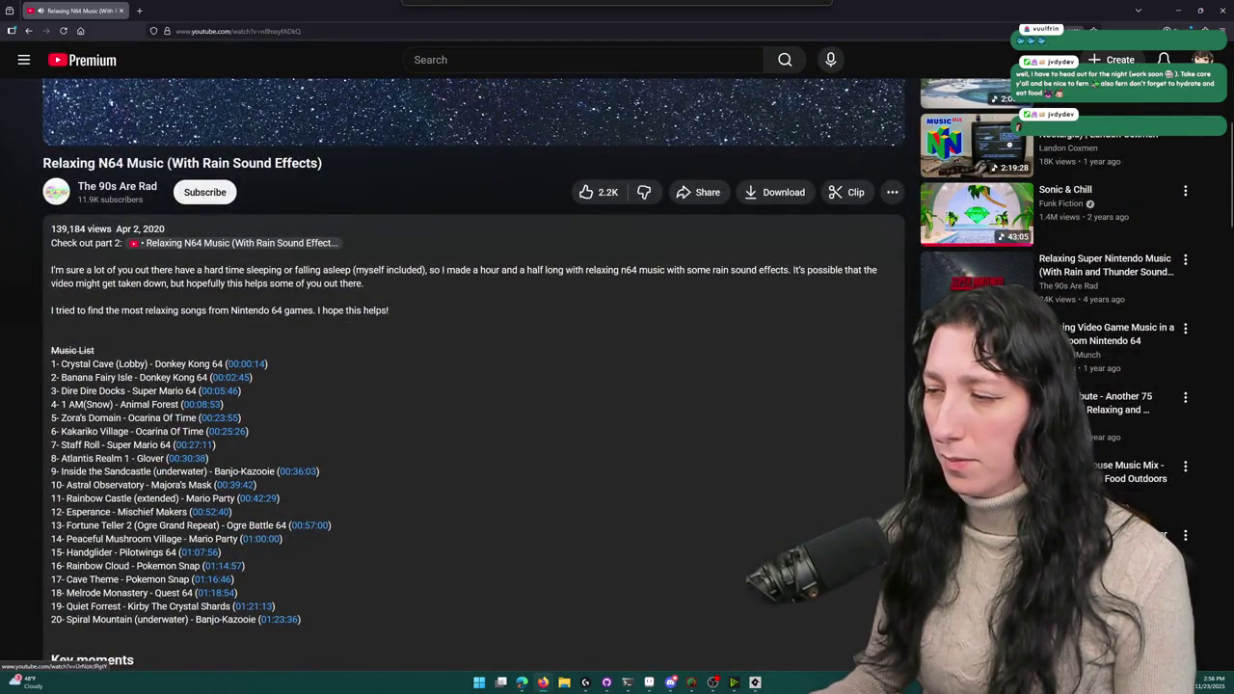
{"action": "scroll", "coordinate": [479, 328], "scroll_direction": "up", "scroll_amount": 4}
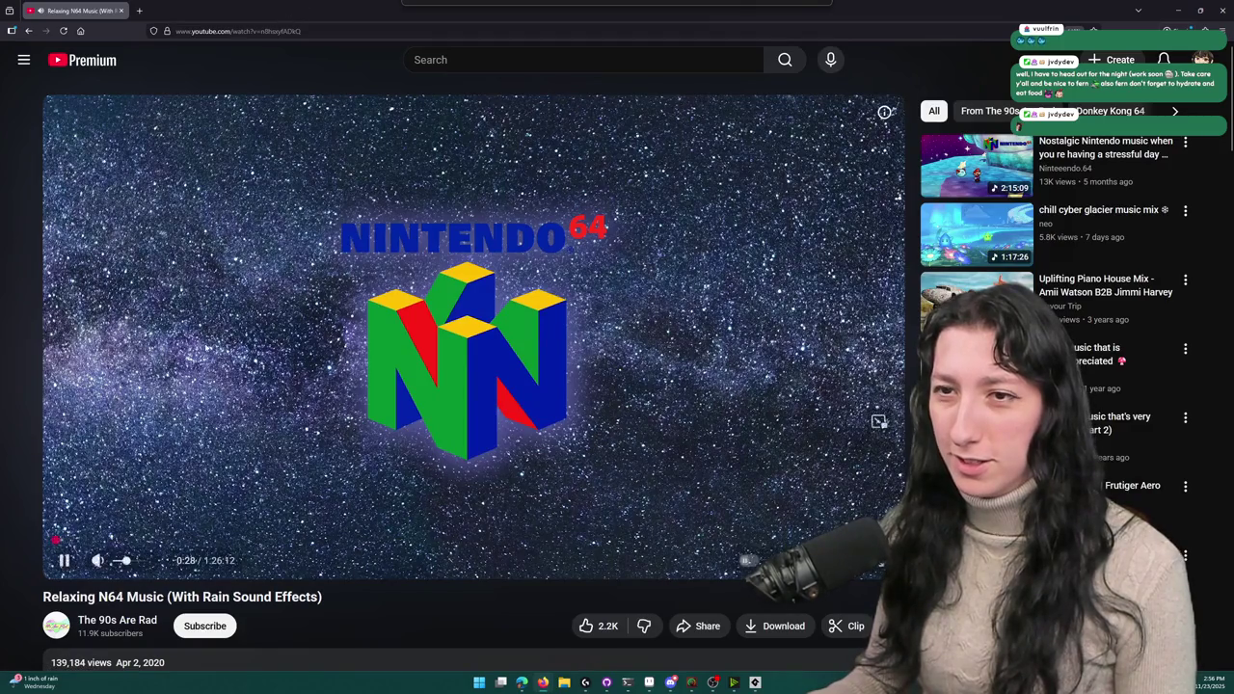
- Switch to the '1 hour of UPBEAT video game music' video and return to GameMaker
{"action": "left_click", "coordinate": [948, 232]}
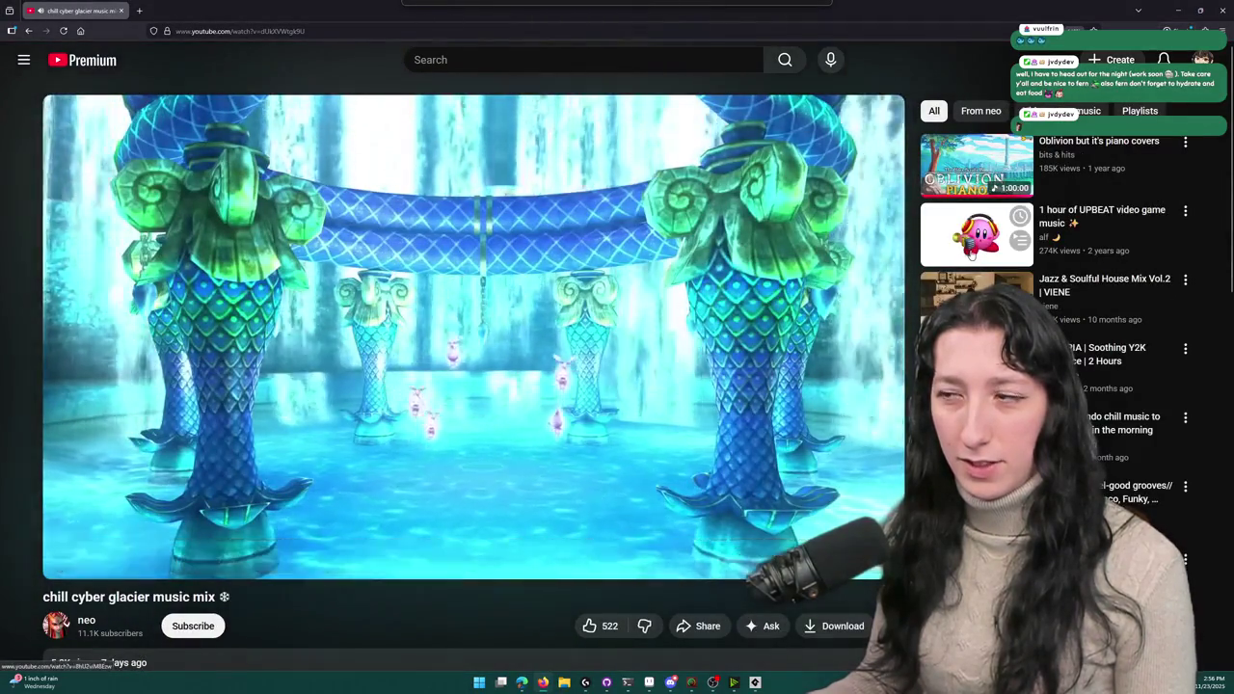
{"action": "left_click", "coordinate": [971, 253]}
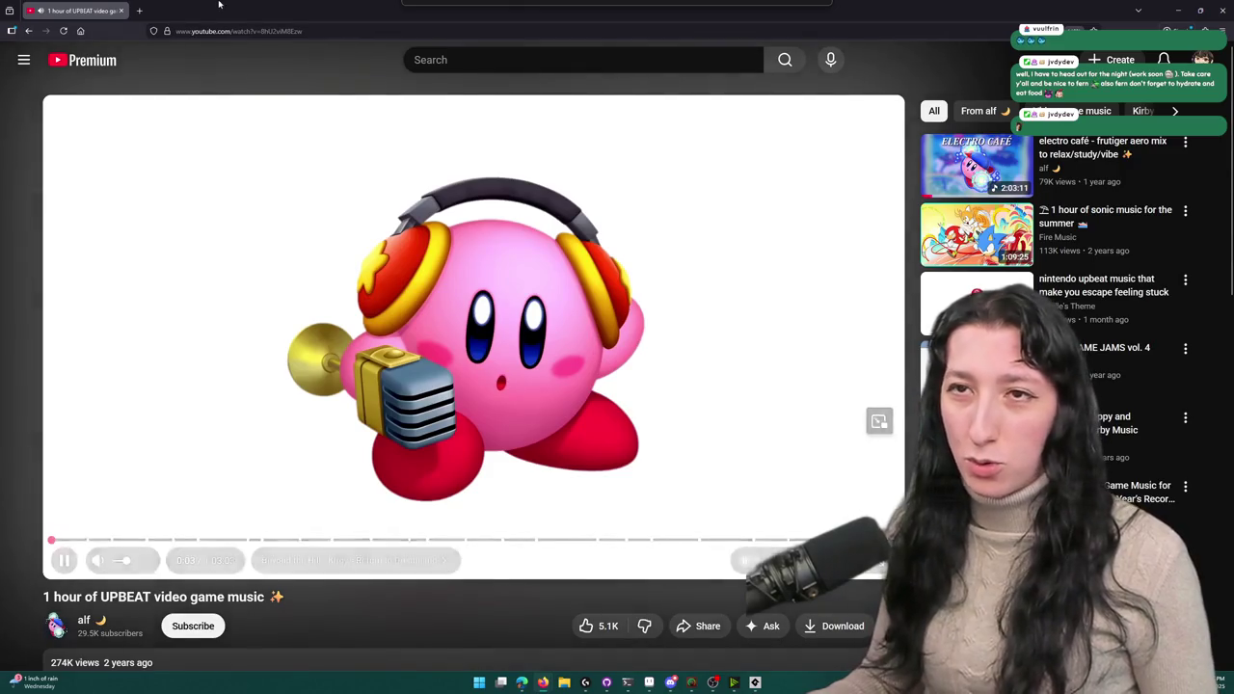
{"action": "key", "text": "alt+Tab"}
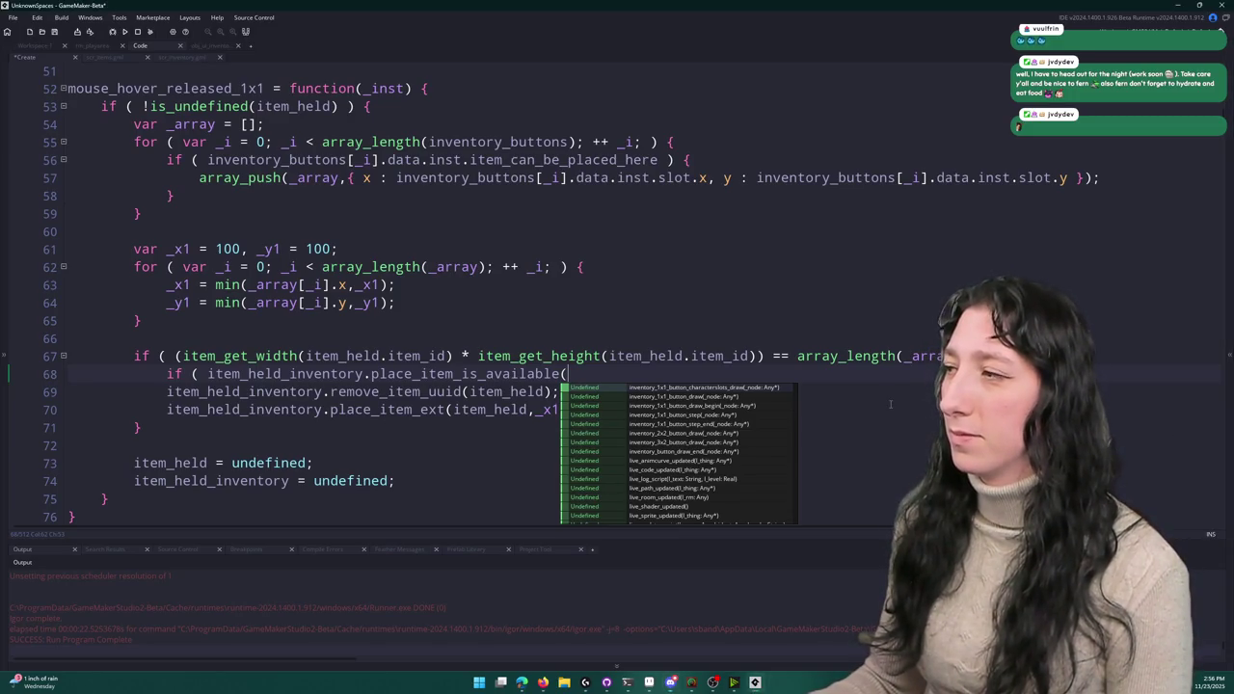
{"action": "left_click", "coordinate": [789, 373]}
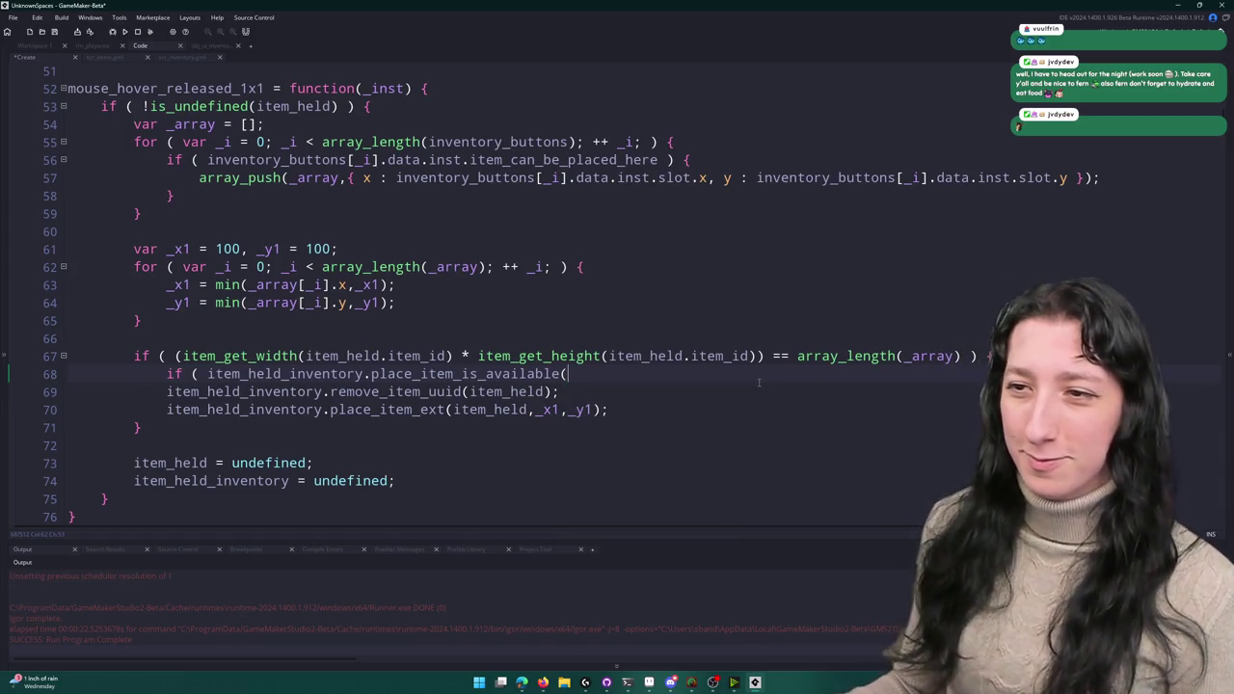
{"action": "key", "text": "alt+Tab"}
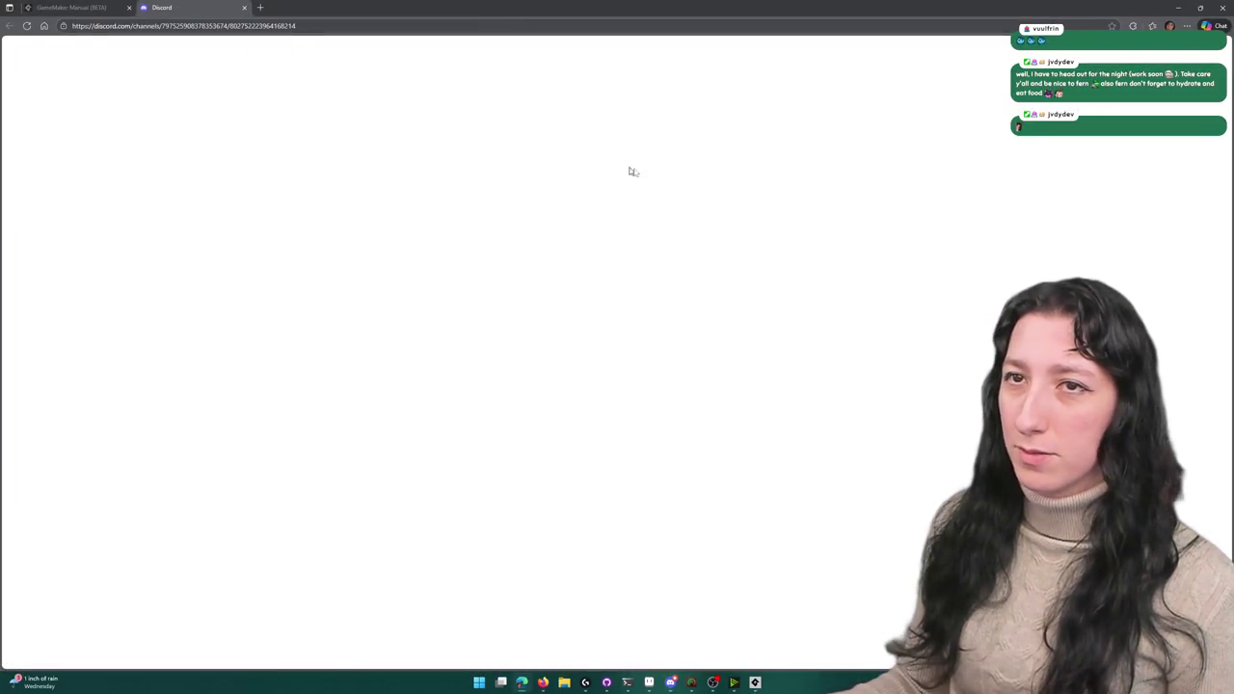
{"action": "key", "text": "ctrl+w"}
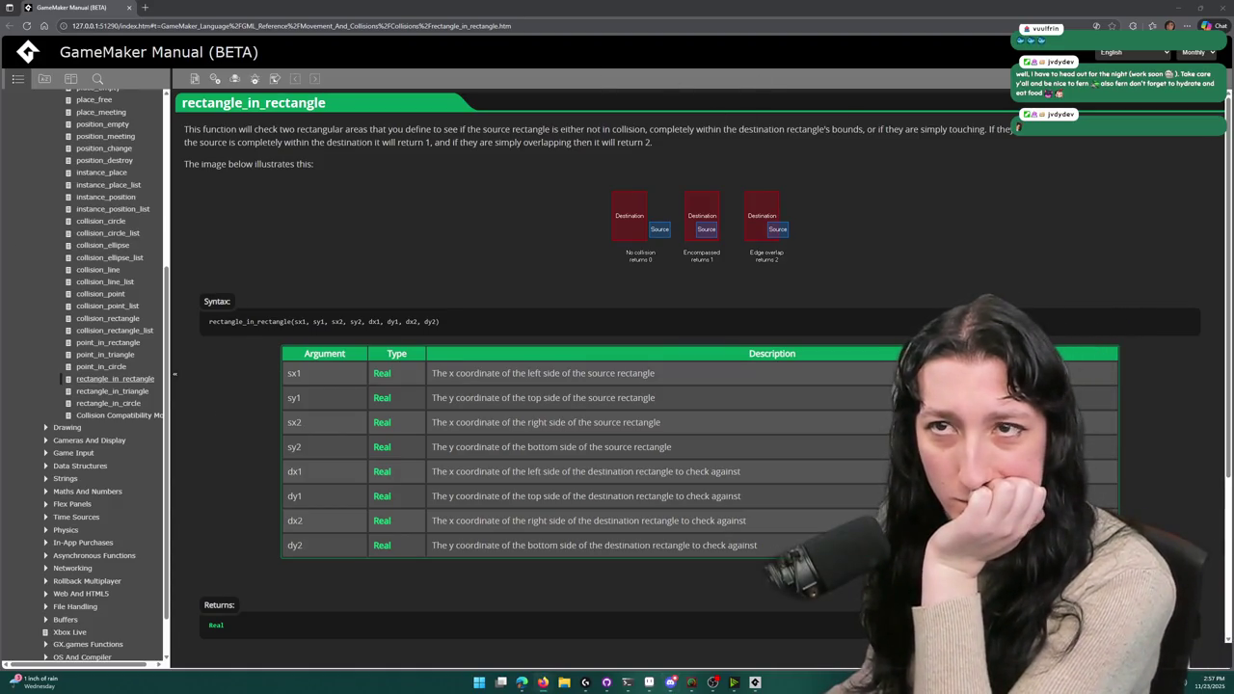
{"action": "key", "text": "alt+Tab"}
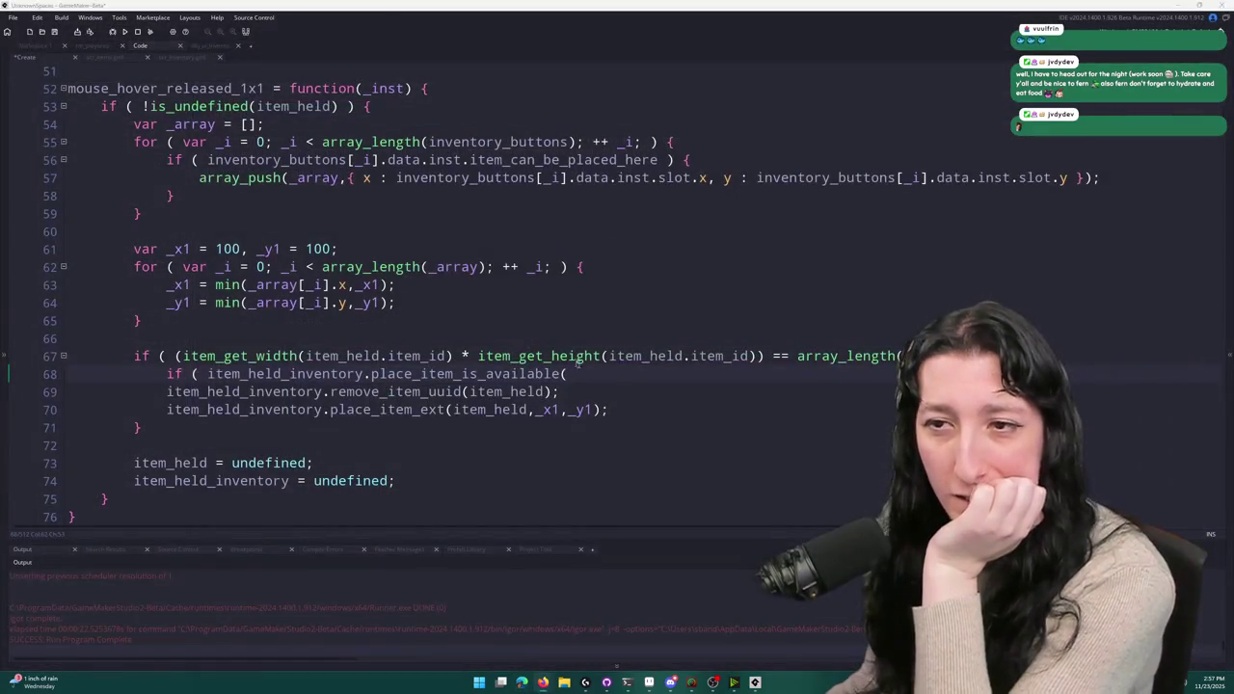
{"action": "left_click", "coordinate": [576, 371]}
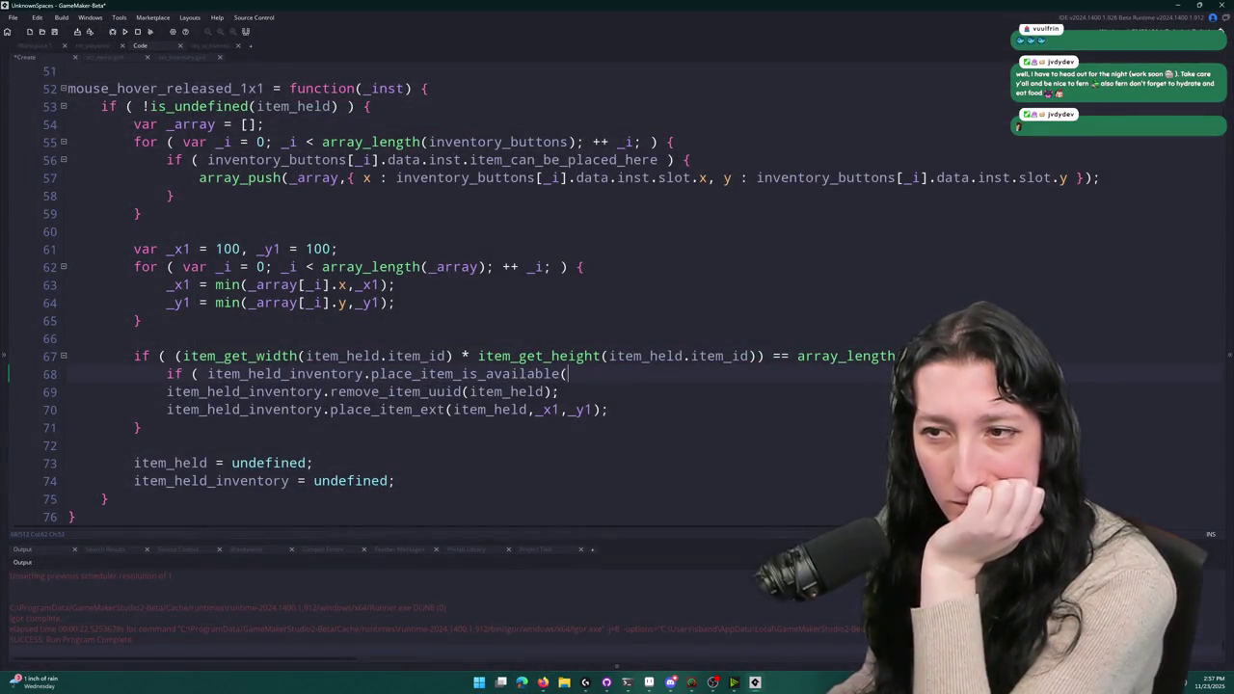
{"action": "left_click_drag", "start_coordinate": [562, 391], "coordinate": [167, 393]}
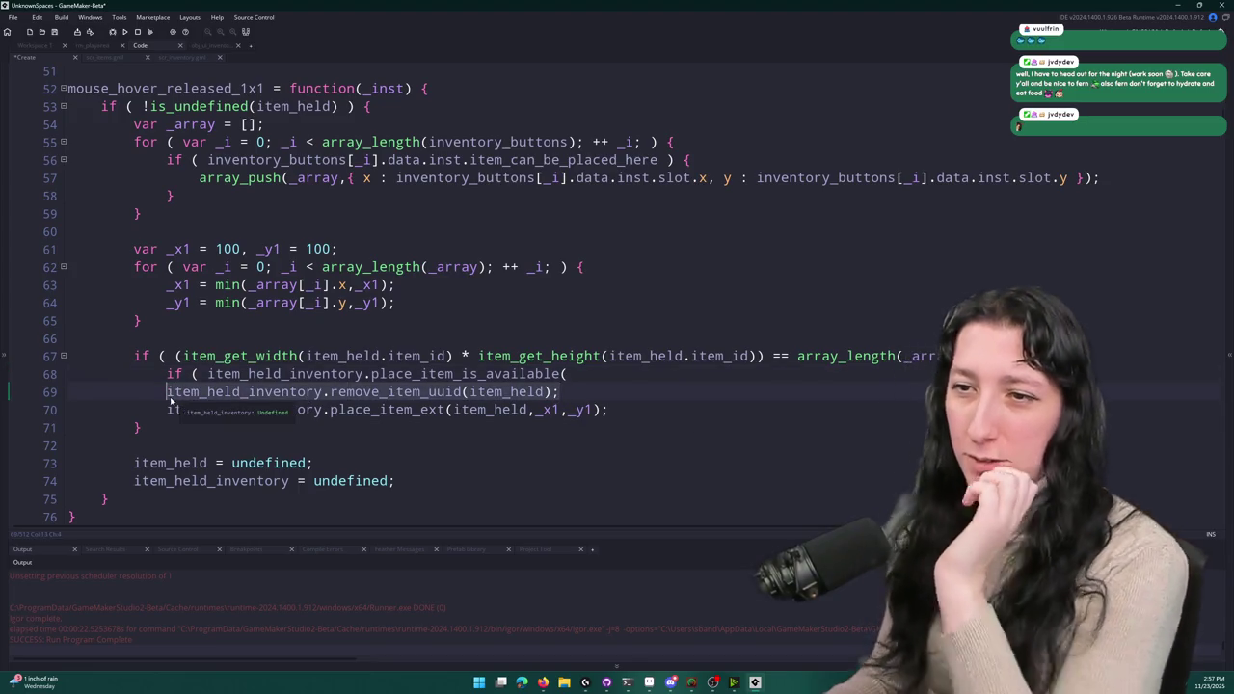
{"action": "left_click", "coordinate": [993, 356]}
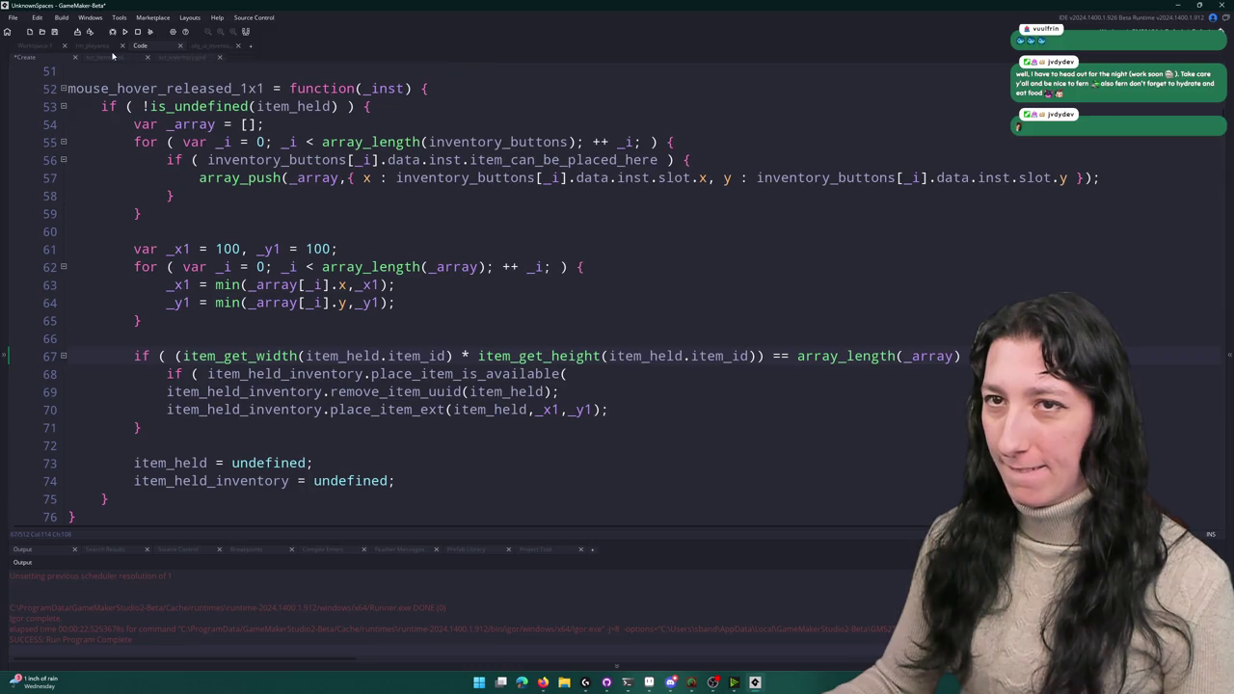
- Open scr_inventory's place_item_is_available and inspect its is_range_within_size and get_region_has_struct checks
{"action": "left_click", "coordinate": [221, 49]}
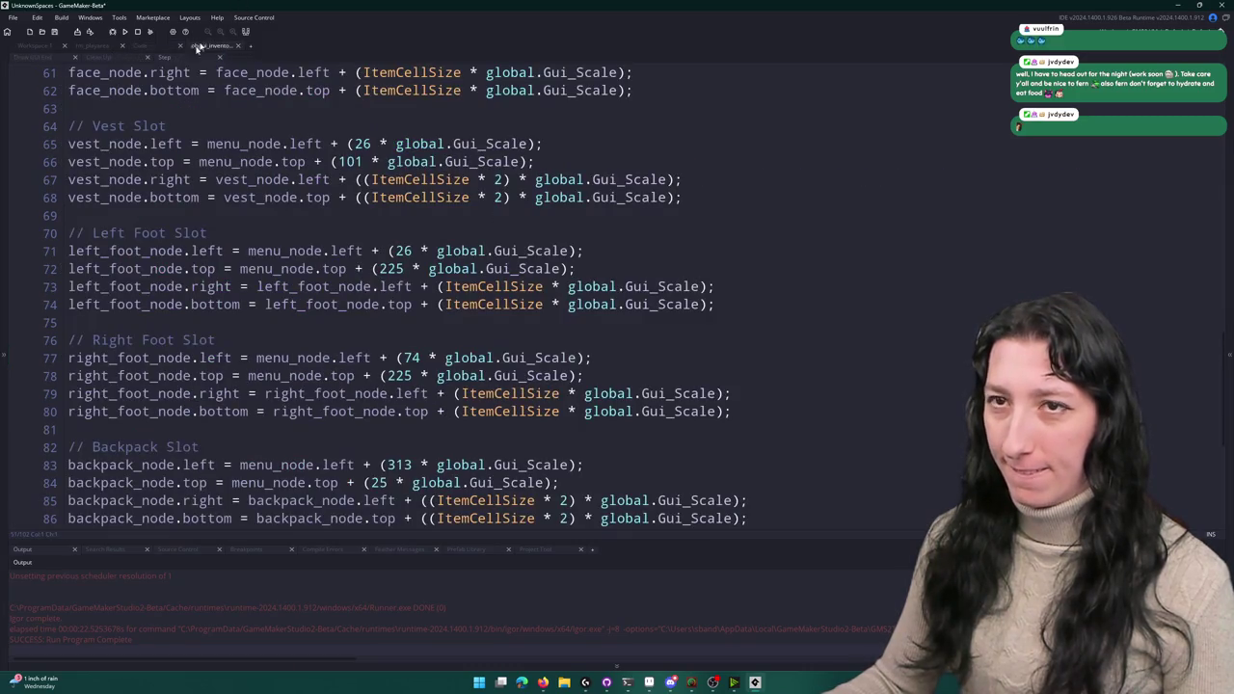
{"action": "left_click", "coordinate": [156, 50]}
{"action": "left_click", "coordinate": [188, 58]}
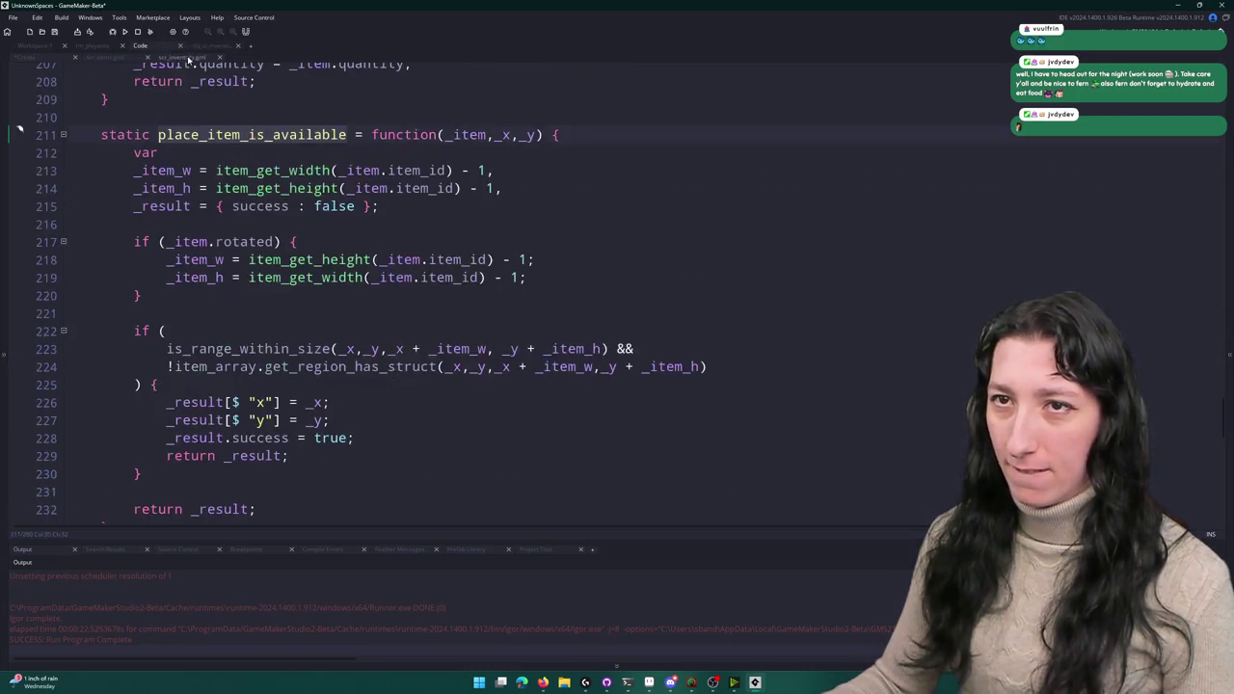
{"action": "left_click", "coordinate": [313, 349]}
{"action": "left_click", "coordinate": [439, 366]}
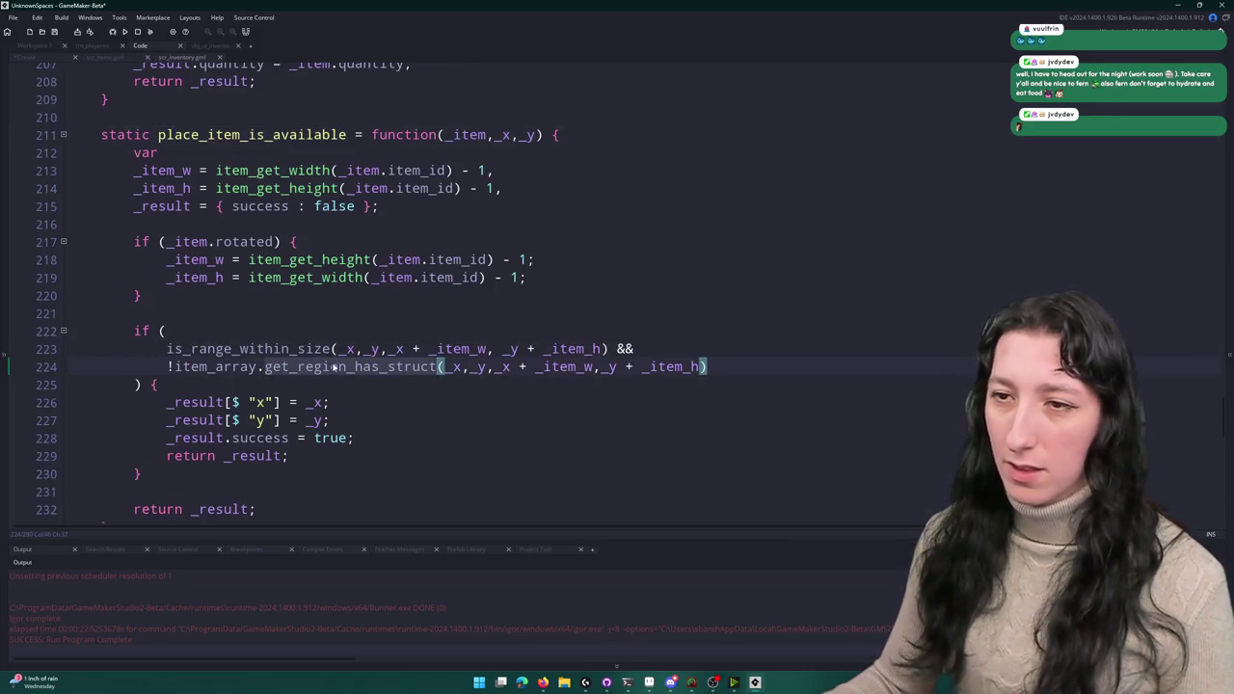
{"action": "scroll", "coordinate": [335, 367], "scroll_direction": "down", "scroll_amount": 1}
{"action": "scroll", "coordinate": [1017, 179], "scroll_direction": "down", "scroll_amount": 12}
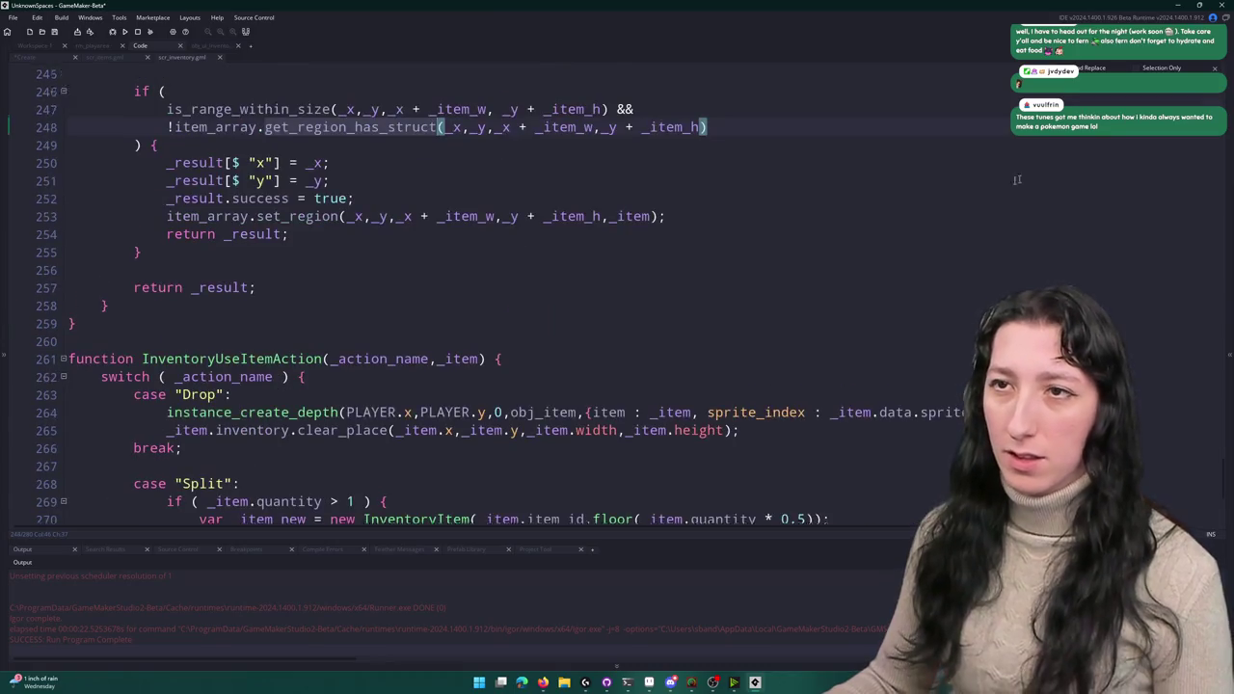
{"action": "scroll", "coordinate": [1017, 179], "scroll_direction": "up", "scroll_amount": 3}
- Search other uses of get_region_has_struct, then scroll to the remove_item_uuid function
{"action": "key", "text": "Return"}
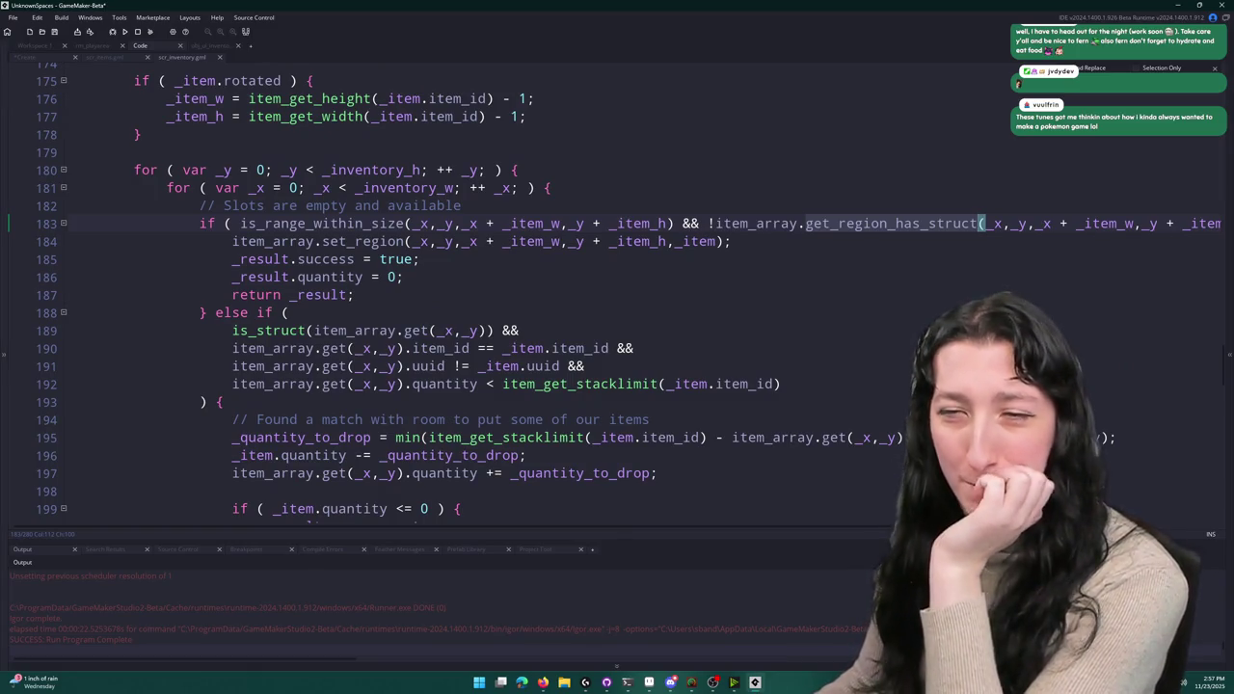
{"action": "scroll", "coordinate": [617, 289], "scroll_direction": "up", "scroll_amount": 3}
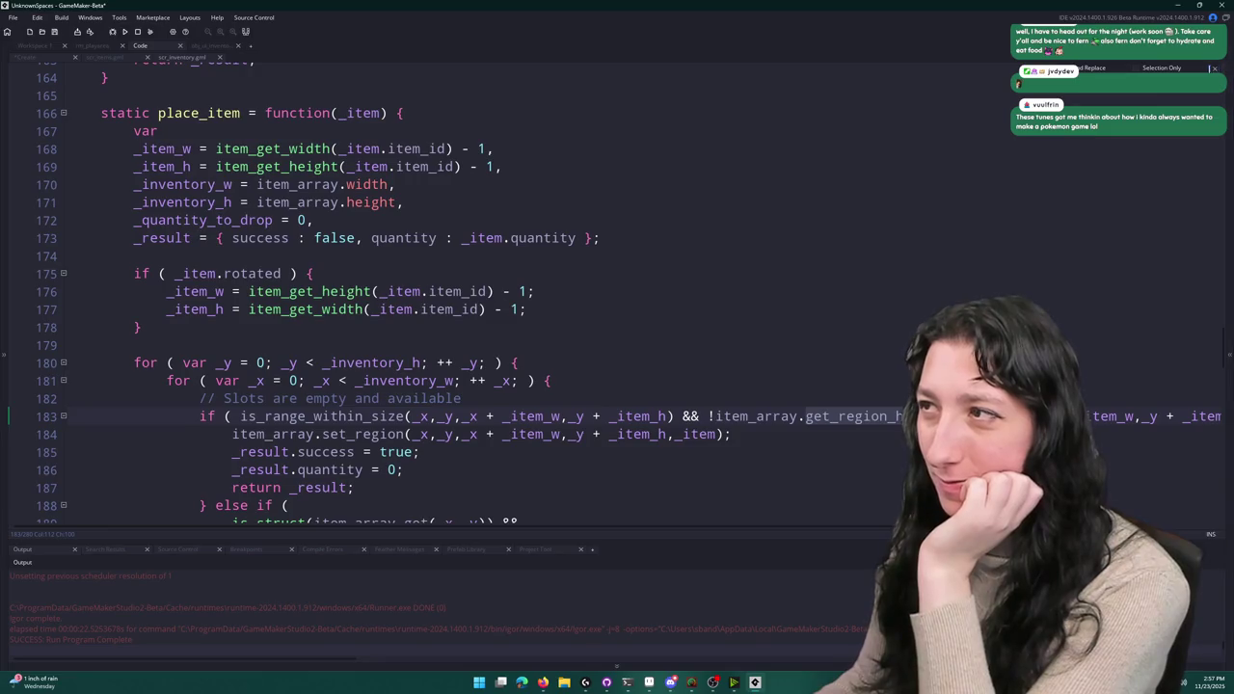
{"action": "left_click", "coordinate": [1215, 69]}
{"action": "scroll", "coordinate": [636, 326], "scroll_direction": "up", "scroll_amount": 10}
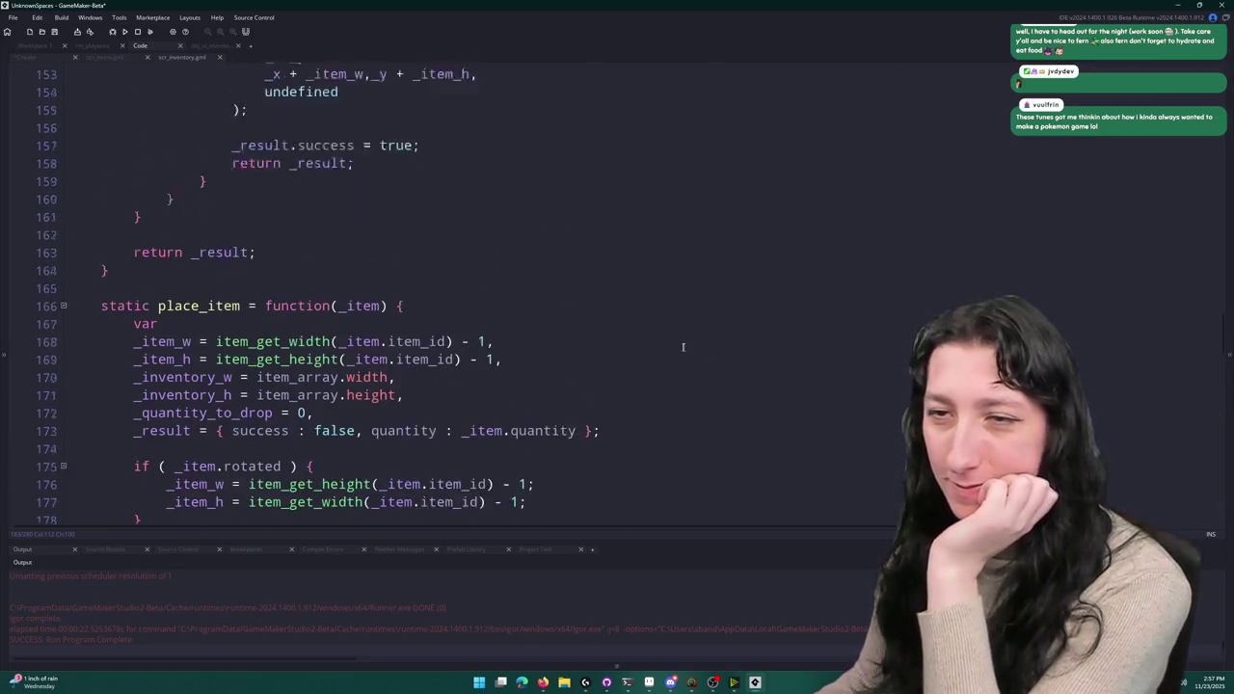
{"action": "scroll", "coordinate": [636, 326], "scroll_direction": "up", "scroll_amount": 3}
{"action": "scroll", "coordinate": [627, 328], "scroll_direction": "down", "scroll_amount": 15}
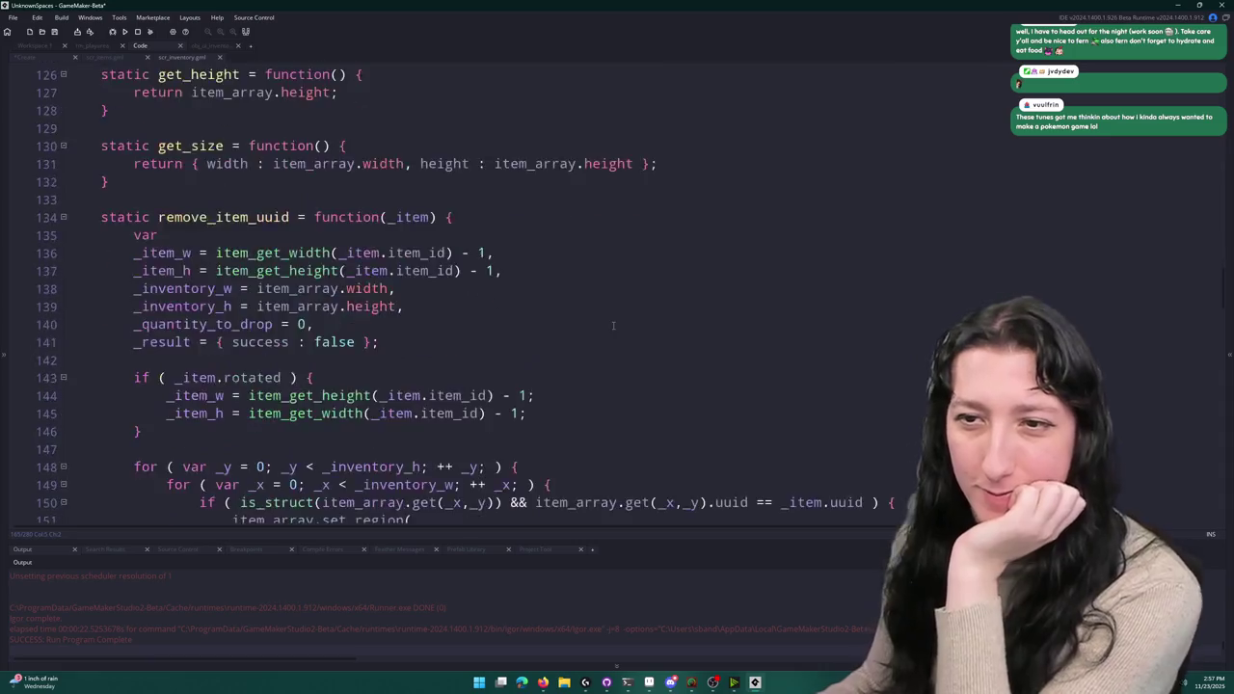
{"action": "scroll", "coordinate": [612, 331], "scroll_direction": "down", "scroll_amount": 13}
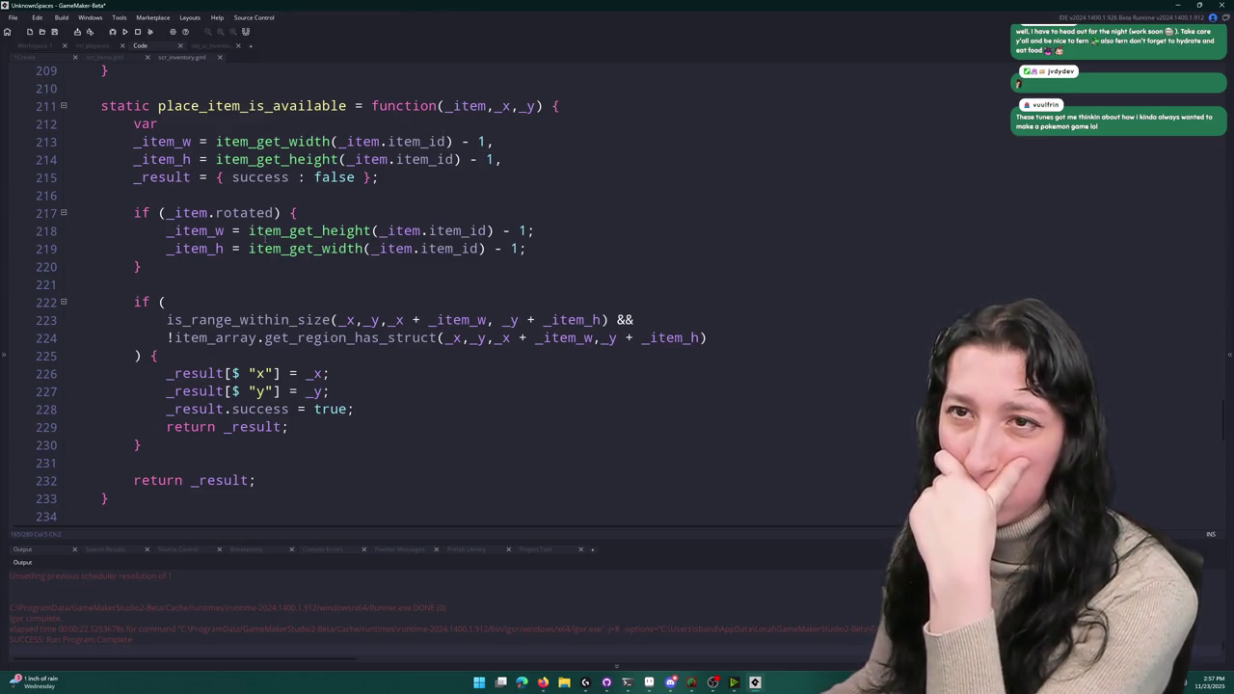
{"action": "scroll", "coordinate": [239, 363], "scroll_direction": "up", "scroll_amount": 9}
{"action": "scroll", "coordinate": [239, 363], "scroll_direction": "up", "scroll_amount": 14}
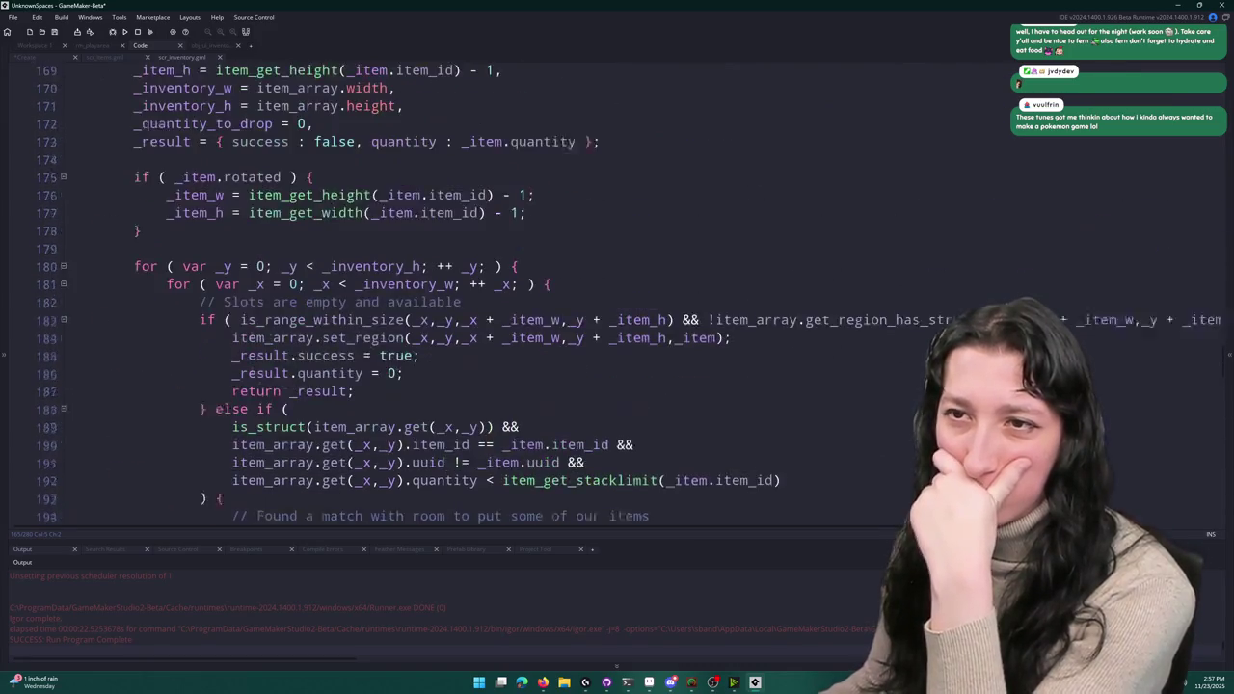
{"action": "scroll", "coordinate": [250, 348], "scroll_direction": "up", "scroll_amount": 1}
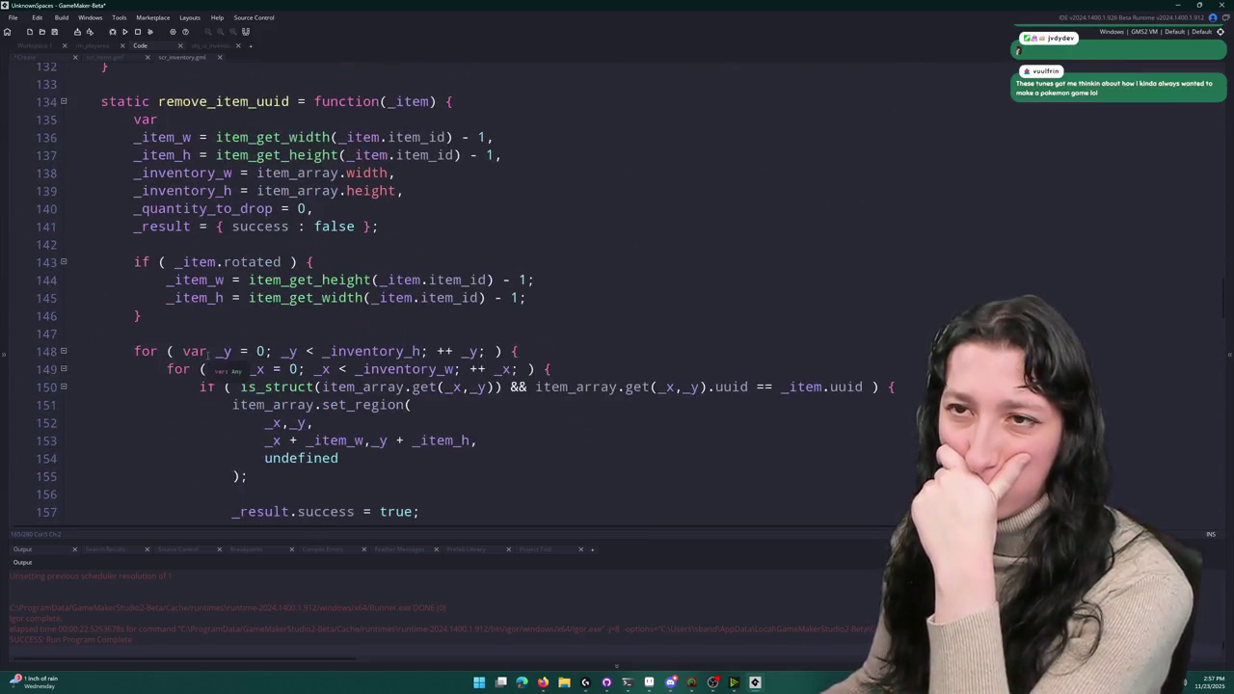
{"action": "scroll", "coordinate": [251, 348], "scroll_direction": "down", "scroll_amount": 2}
{"action": "scroll", "coordinate": [523, 463], "scroll_direction": "up", "scroll_amount": 2}
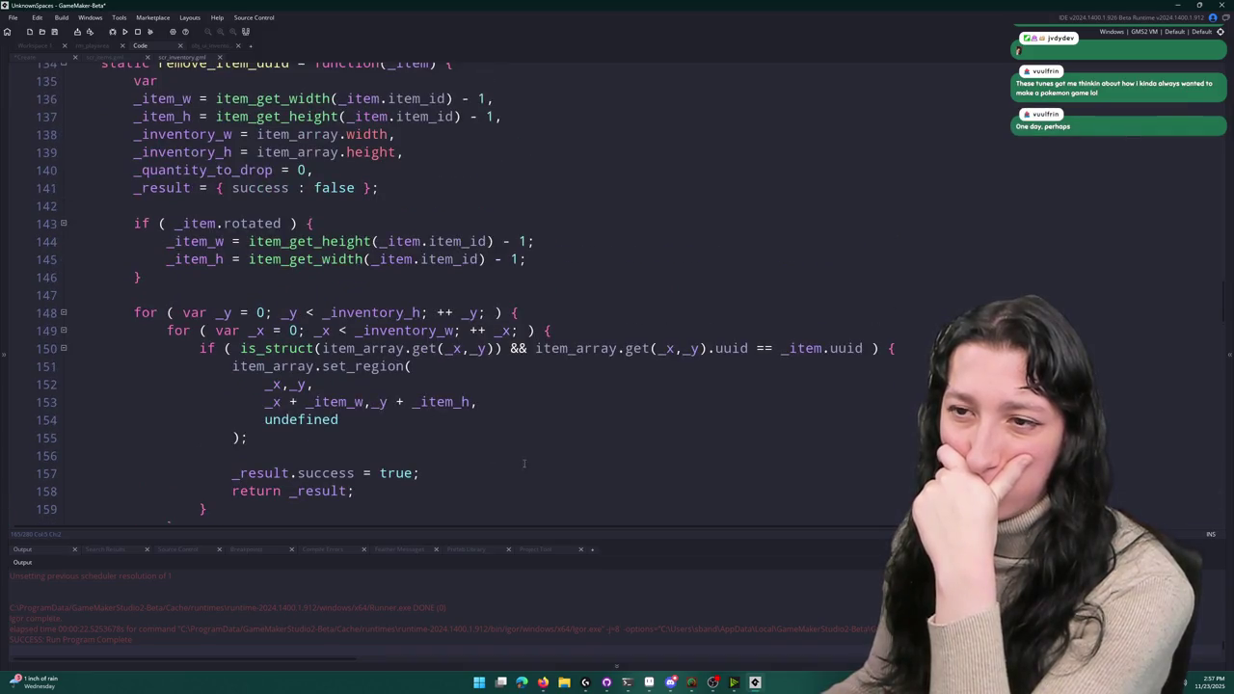
- Insert a line above _result.success in remove_item_uuid beginning _result[$ "x"] =
{"action": "left_click", "coordinate": [342, 456]}
{"action": "key", "text": "Return"}
{"action": "type", "text": "_result"}
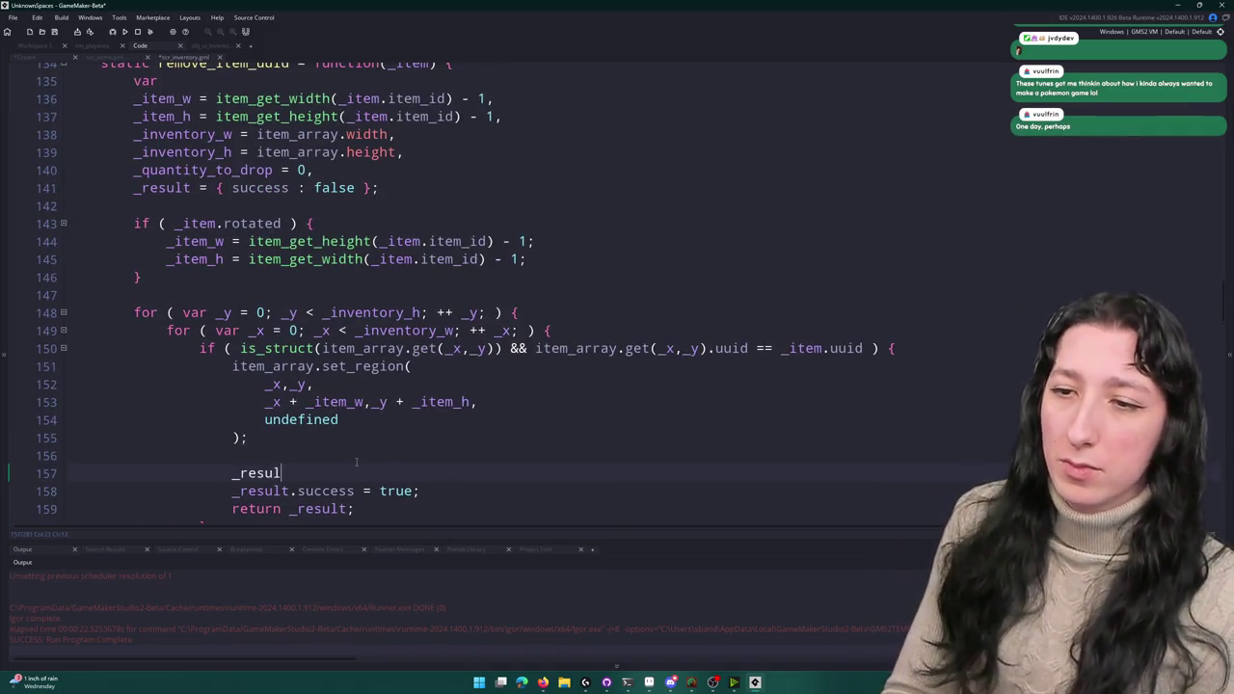
{"action": "type", "text": "t."}
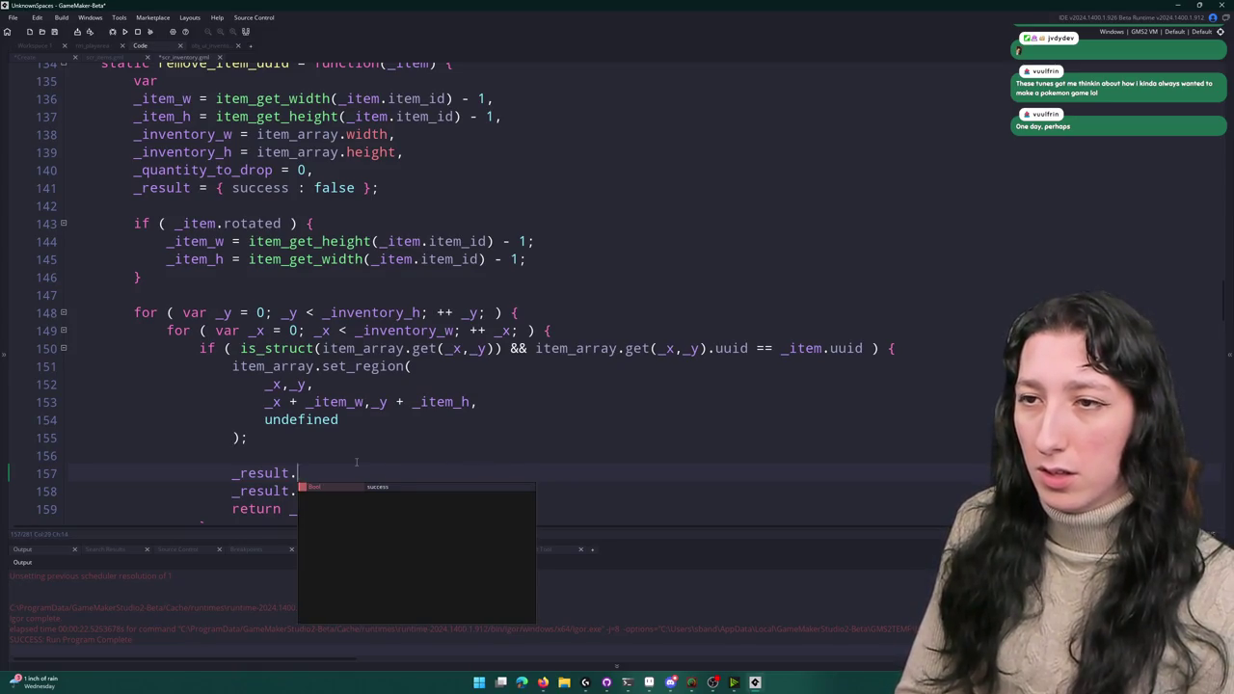
{"action": "type", "text": "x1"}
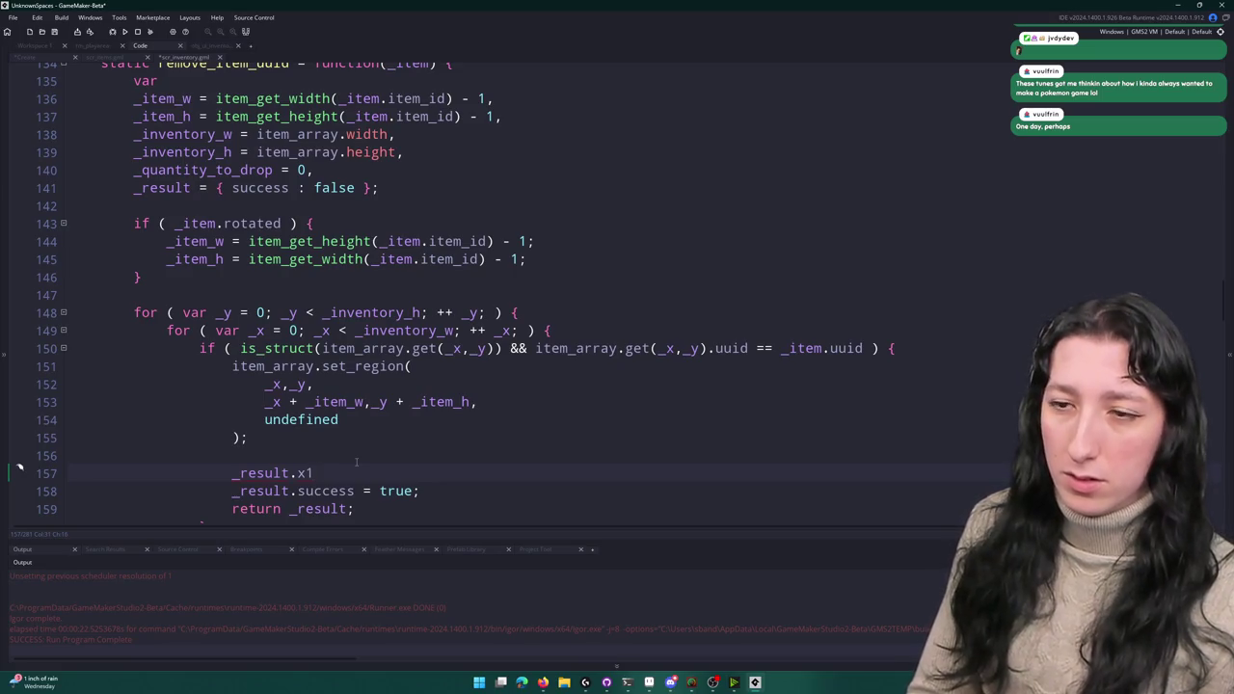
{"action": "key", "text": "BackSpace"}
{"action": "key", "text": "BackSpace"}
{"action": "key", "text": "BackSpace"}
{"action": "type", "text": "[$ \"x\"] ="}
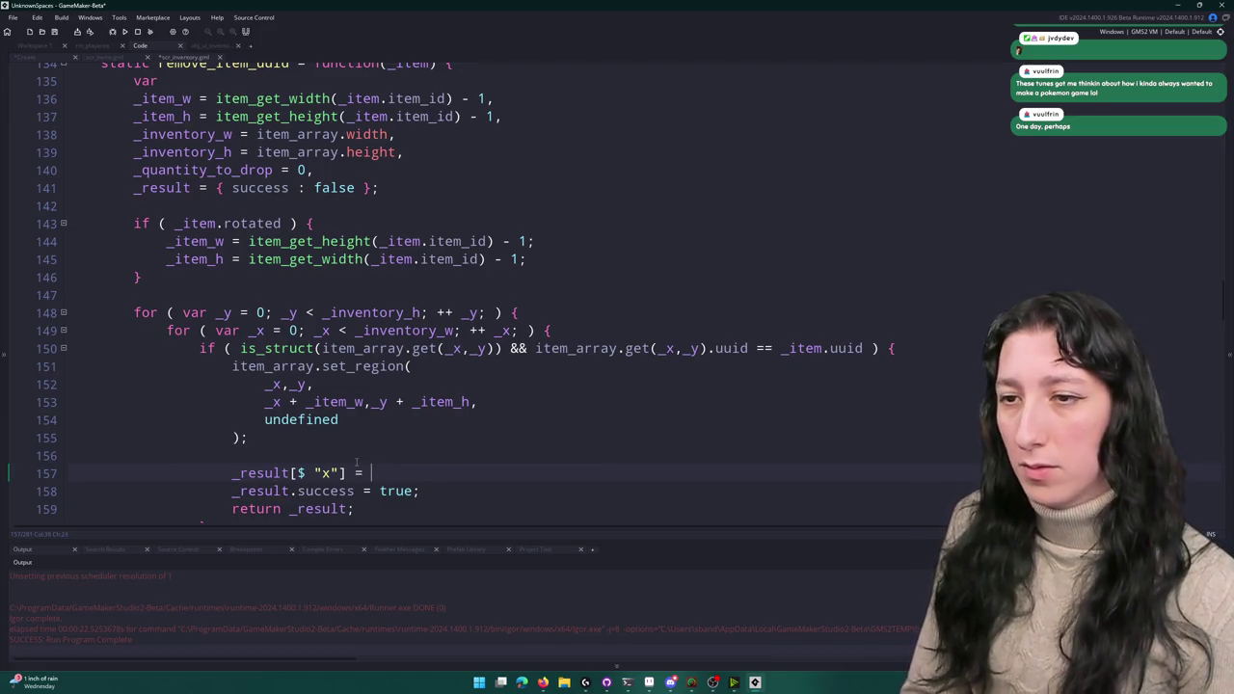
- Finish the line as _result[$ "x"] = _x; after checking the item_array uses
{"action": "scroll", "coordinate": [473, 63], "scroll_direction": "down", "scroll_amount": 1}
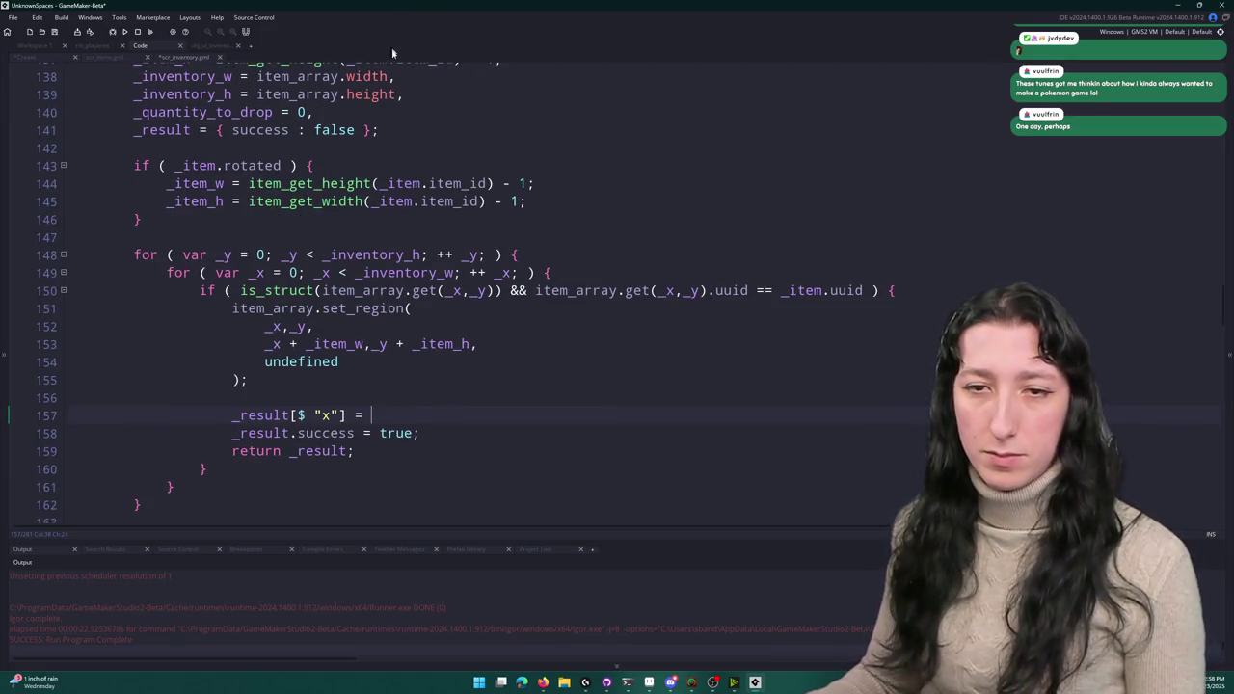
{"action": "double_click", "coordinate": [337, 290]}
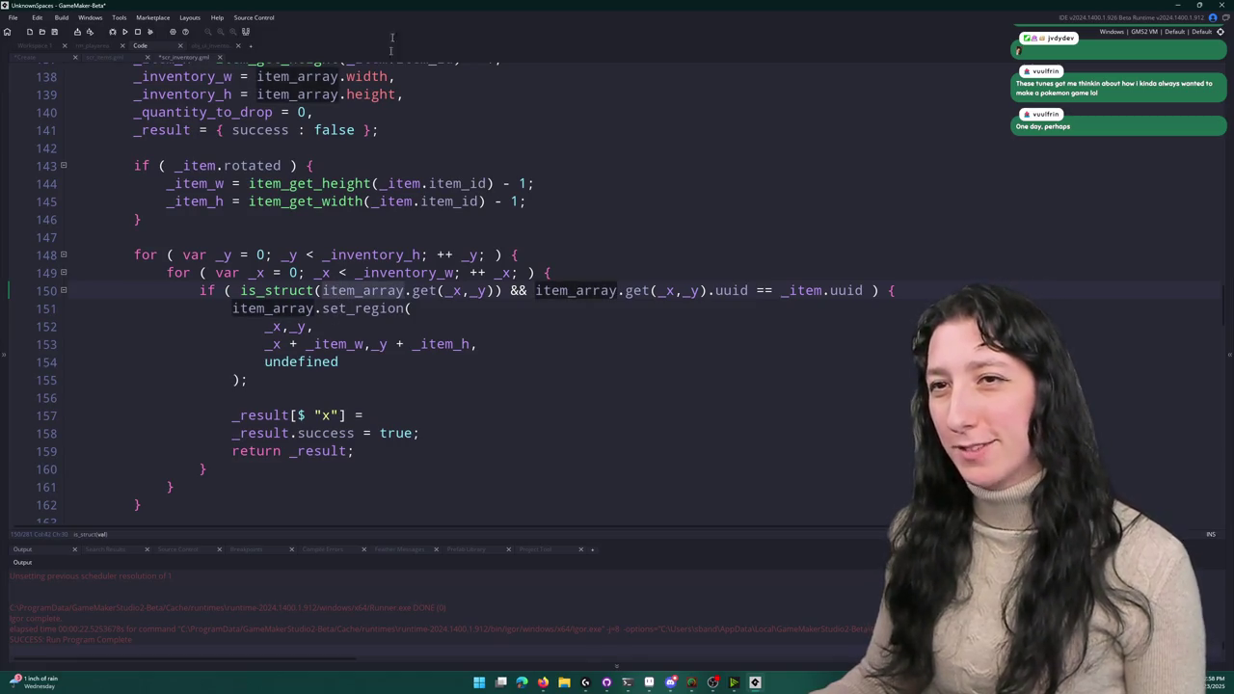
{"action": "scroll", "coordinate": [328, 193], "scroll_direction": "up", "scroll_amount": 1}
{"action": "scroll", "coordinate": [393, 109], "scroll_direction": "up", "scroll_amount": 1}
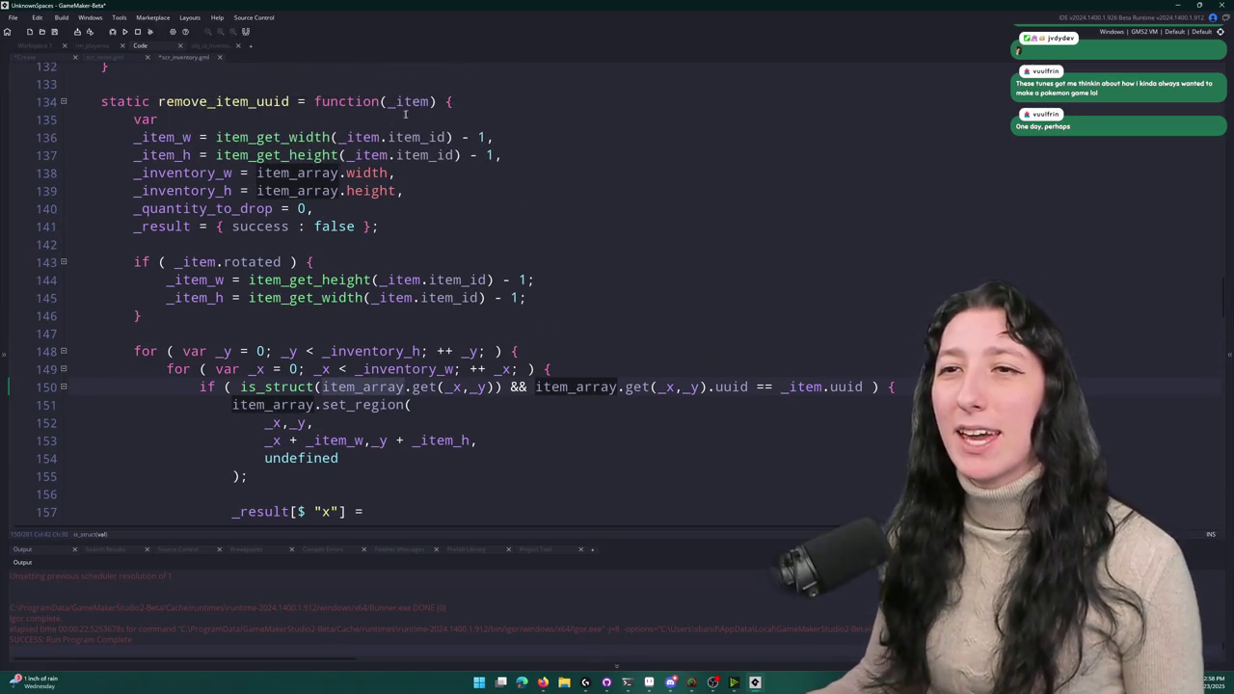
{"action": "left_click", "coordinate": [382, 429]}
{"action": "scroll", "coordinate": [382, 436], "scroll_direction": "down", "scroll_amount": 2}
{"action": "left_click", "coordinate": [387, 435]}
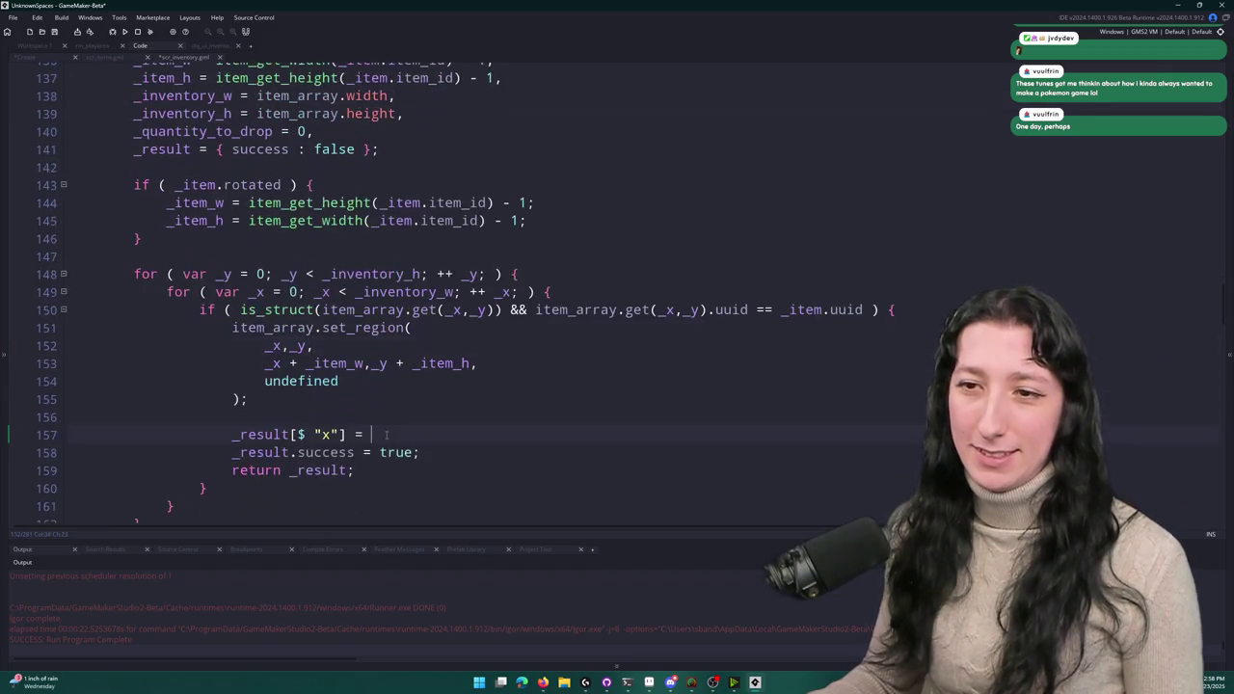
{"action": "scroll", "coordinate": [424, 7], "scroll_direction": "up", "scroll_amount": 1}
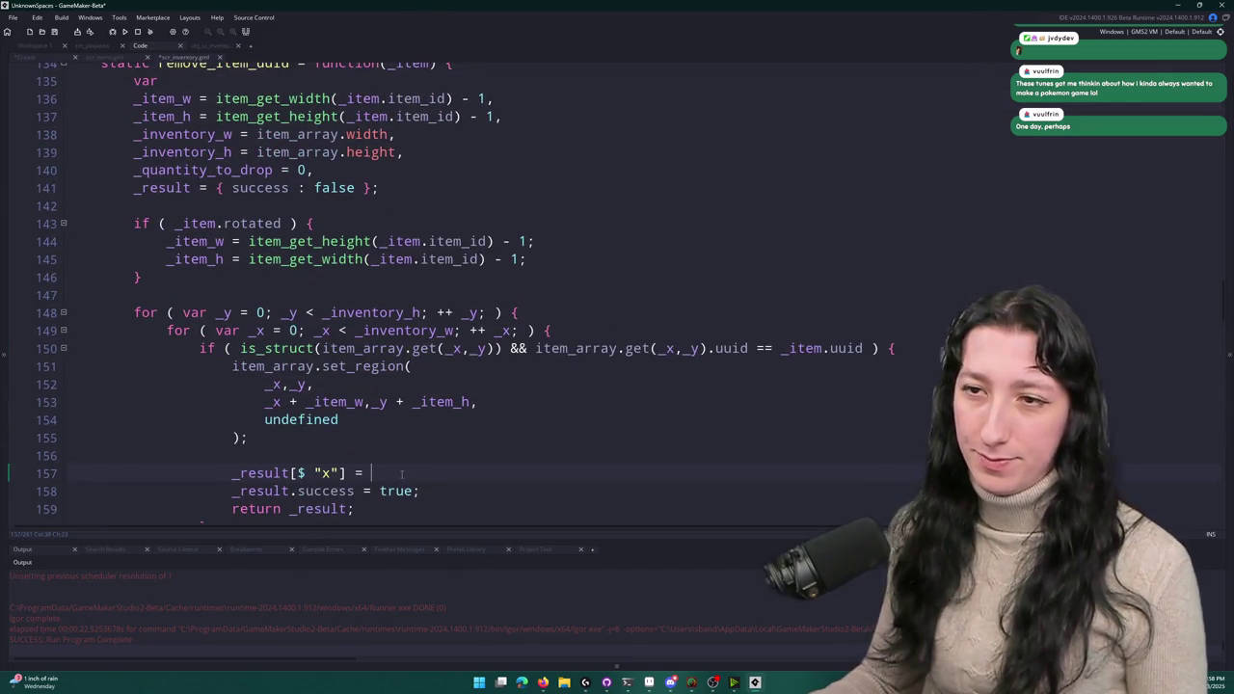
{"action": "type", "text": "_x;"}
- Duplicate that line into _result[$ "y"] = _y; on line 158
{"action": "key", "text": "ctrl+d"}
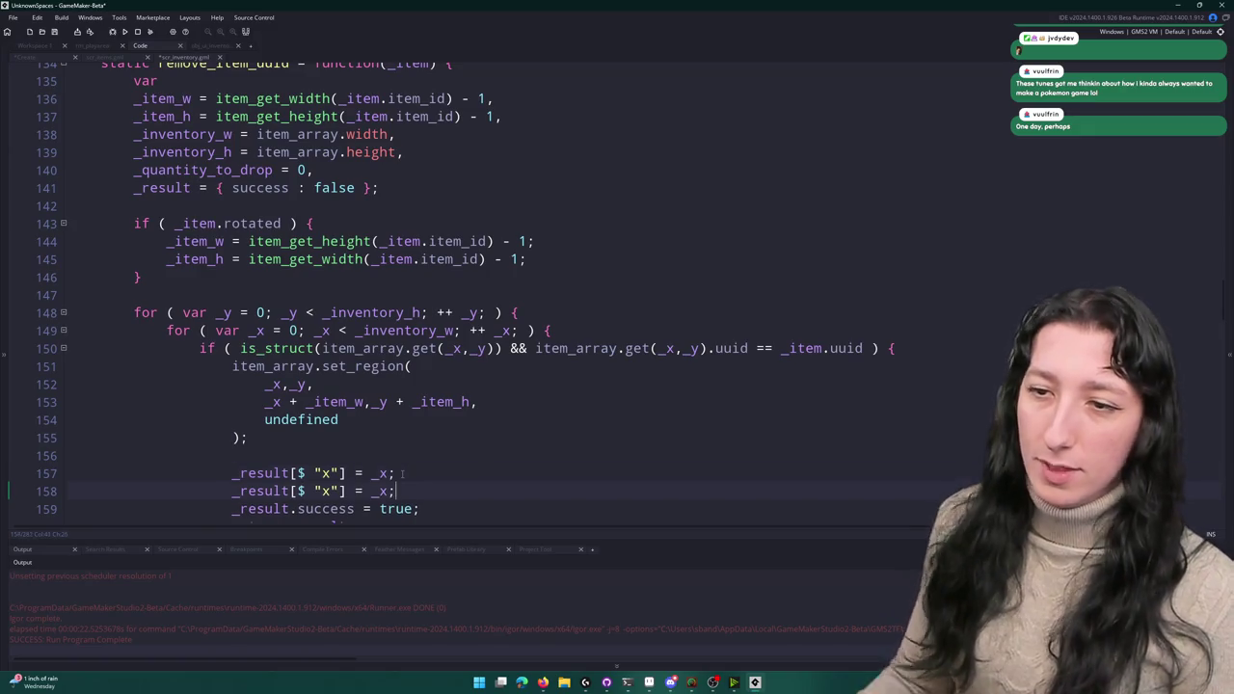
{"action": "double_click", "coordinate": [326, 491]}
{"action": "type", "text": "y"}
{"action": "left_click", "coordinate": [385, 491]}
{"action": "key", "text": "BackSpace"}
{"action": "type", "text": "y"}
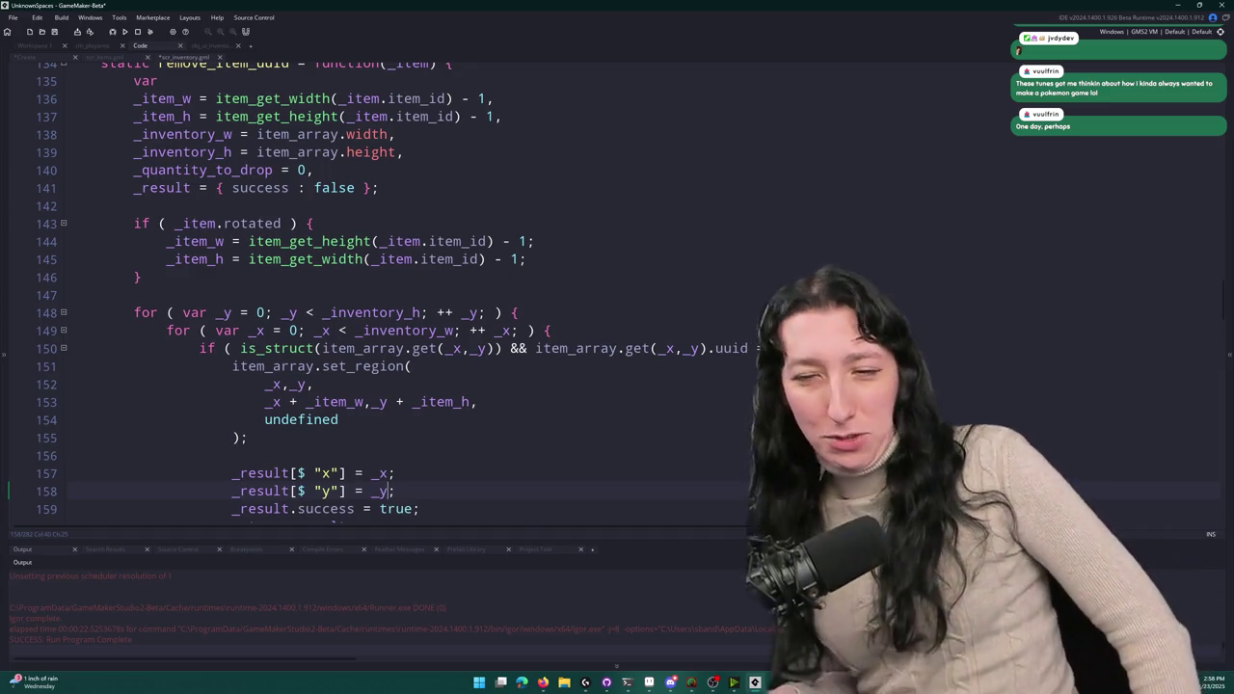
{"action": "scroll", "coordinate": [462, 448], "scroll_direction": "down", "scroll_amount": 1}
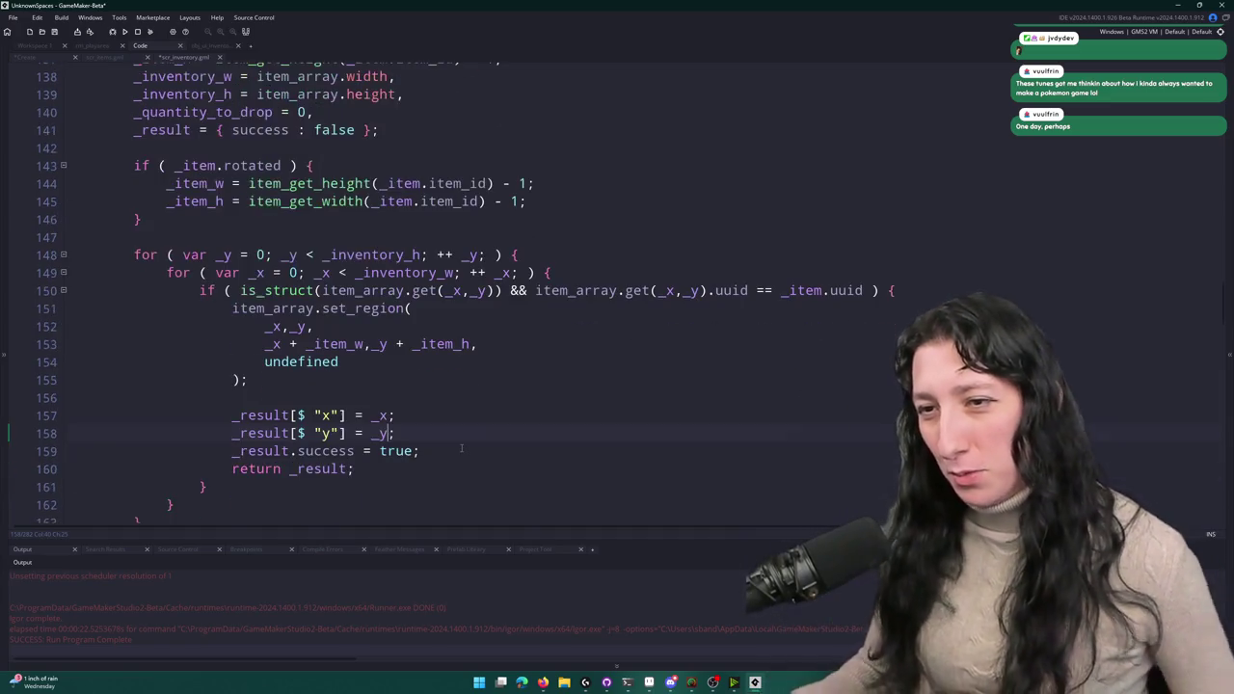
{"action": "scroll", "coordinate": [462, 448], "scroll_direction": "down", "scroll_amount": 1}
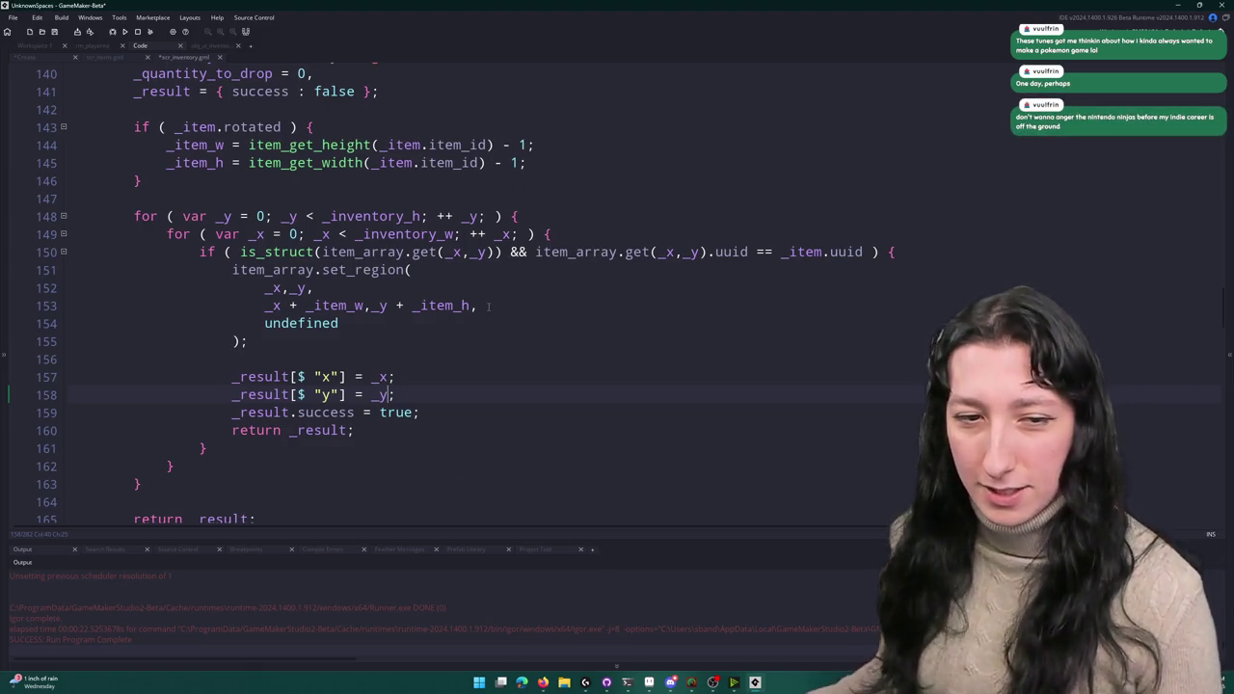
{"action": "scroll", "coordinate": [415, 328], "scroll_direction": "down", "scroll_amount": 1}
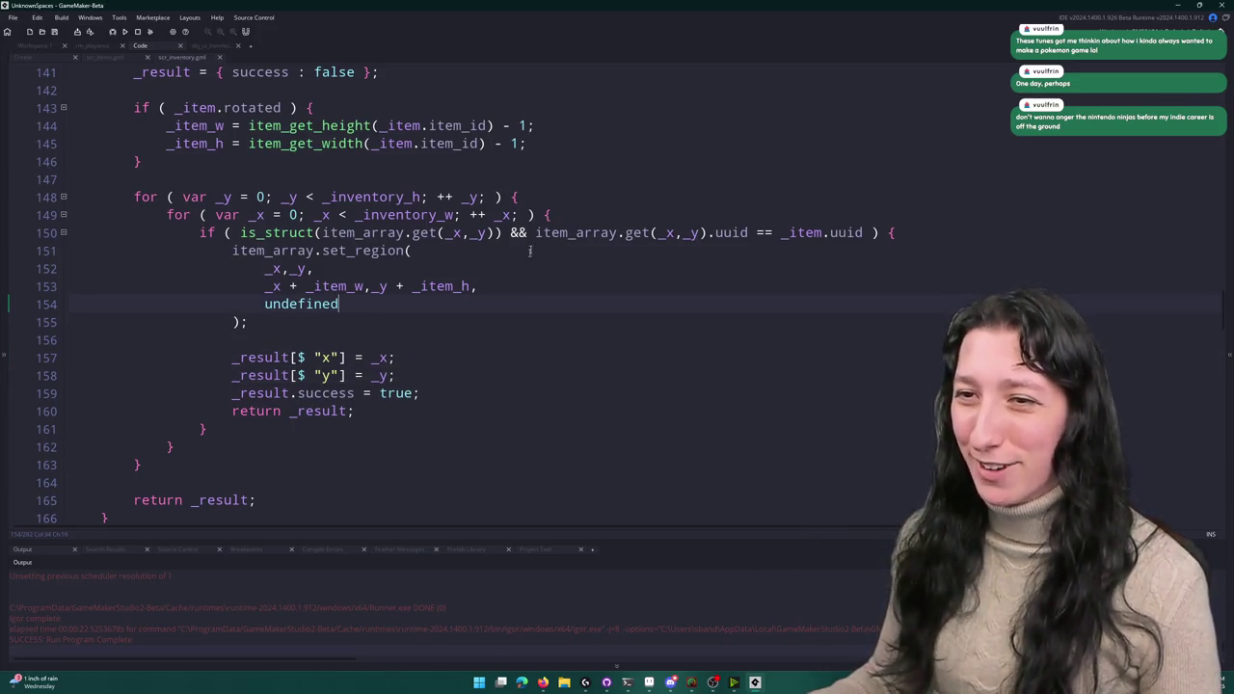
{"action": "scroll", "coordinate": [313, 330], "scroll_direction": "up", "scroll_amount": 1}
- Look through the script tabs and undo the last change in the obj_ui_inventory slot-node code
{"action": "left_click", "coordinate": [107, 58]}
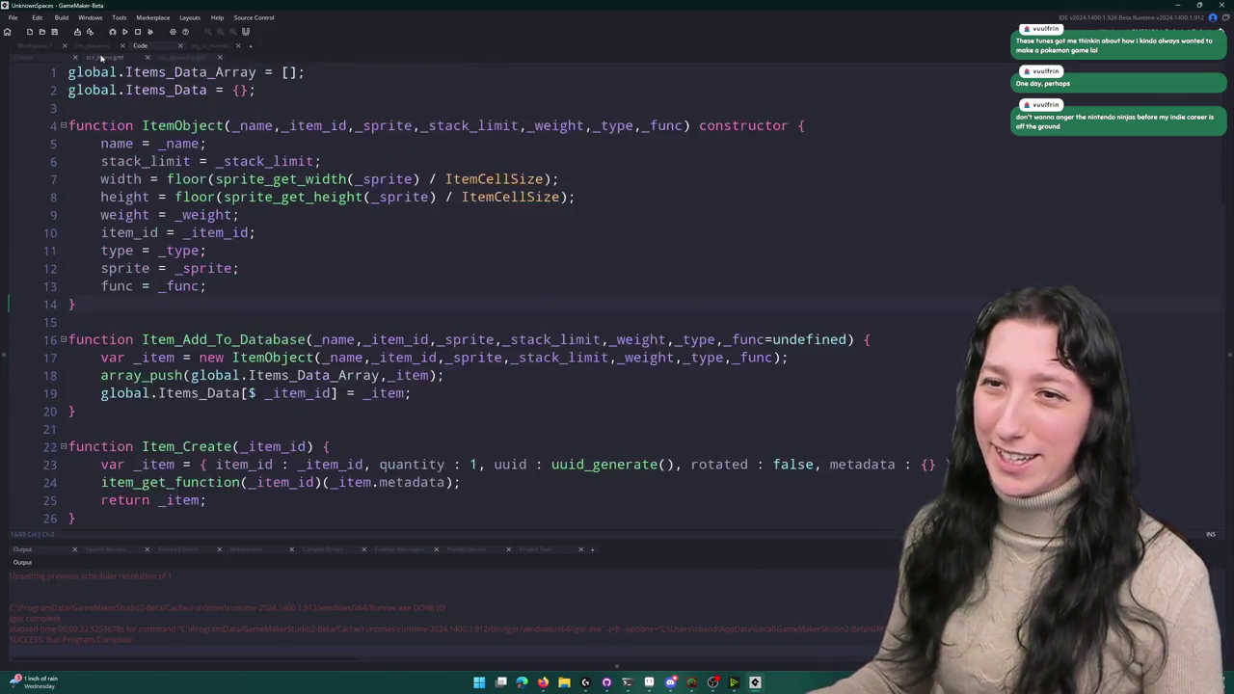
{"action": "left_click", "coordinate": [185, 58]}
{"action": "left_click", "coordinate": [210, 45]}
{"action": "scroll", "coordinate": [259, 327], "scroll_direction": "down", "scroll_amount": 4}
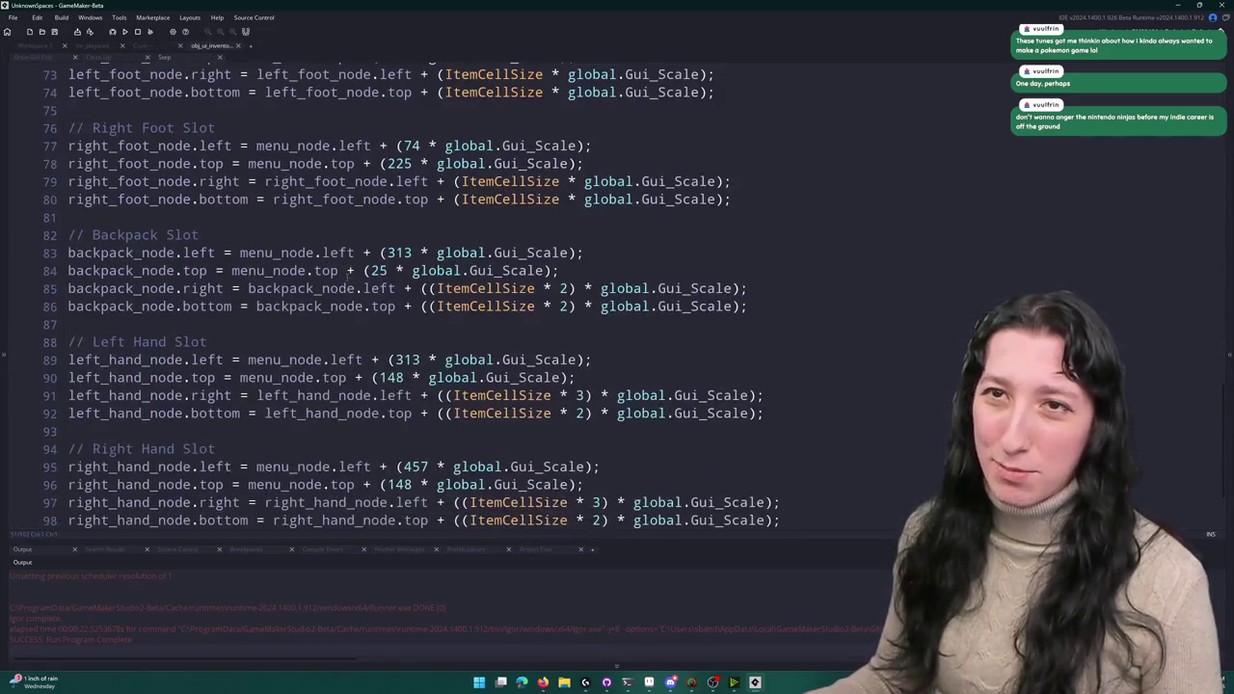
{"action": "key", "text": "ctrl+z"}
{"action": "key", "text": "ctrl+z"}
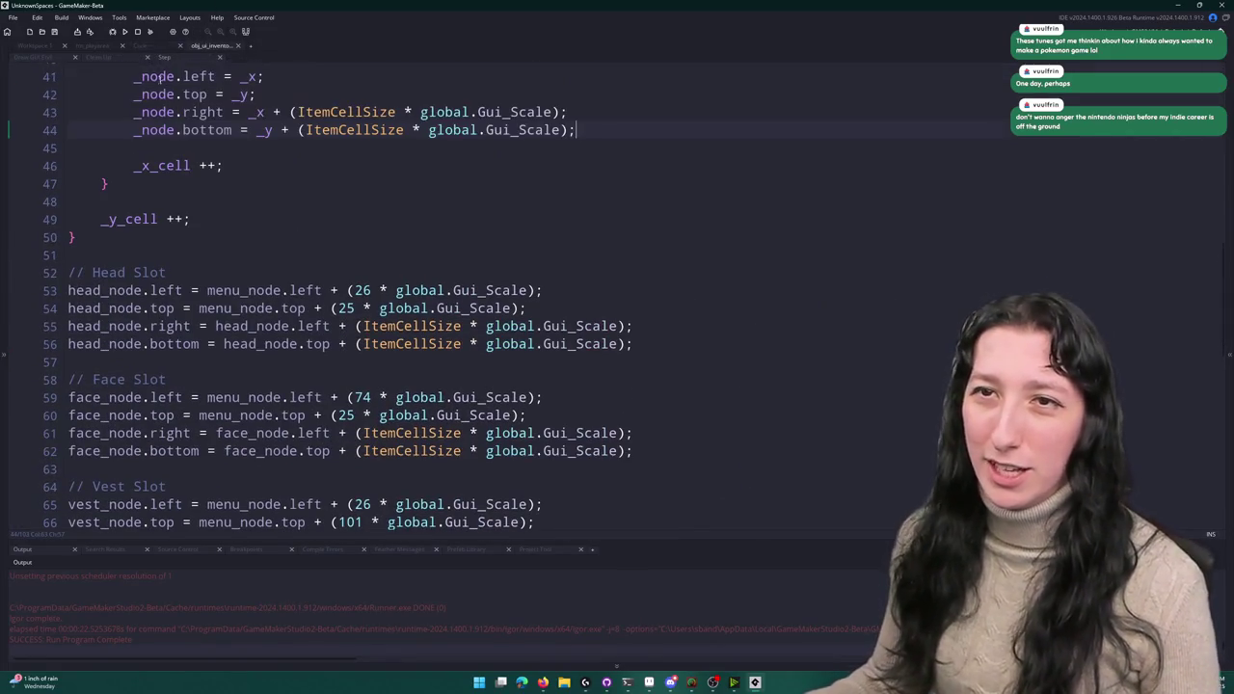
{"action": "left_click", "coordinate": [145, 45]}
- Add an opening parenthesis in the Create event's drop code, return to scr_inventory, and close the item database script
{"action": "left_click", "coordinate": [61, 56]}
{"action": "left_click", "coordinate": [85, 59]}
{"action": "left_click", "coordinate": [48, 57]}
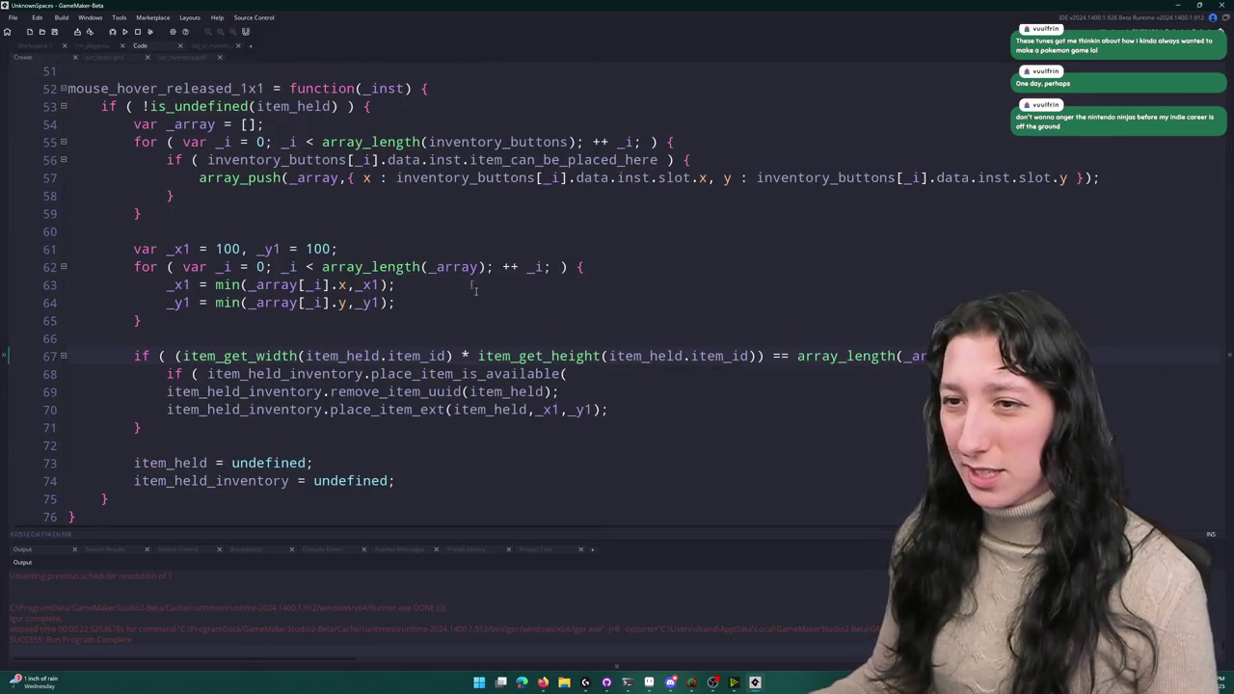
{"action": "type", "text": "("}
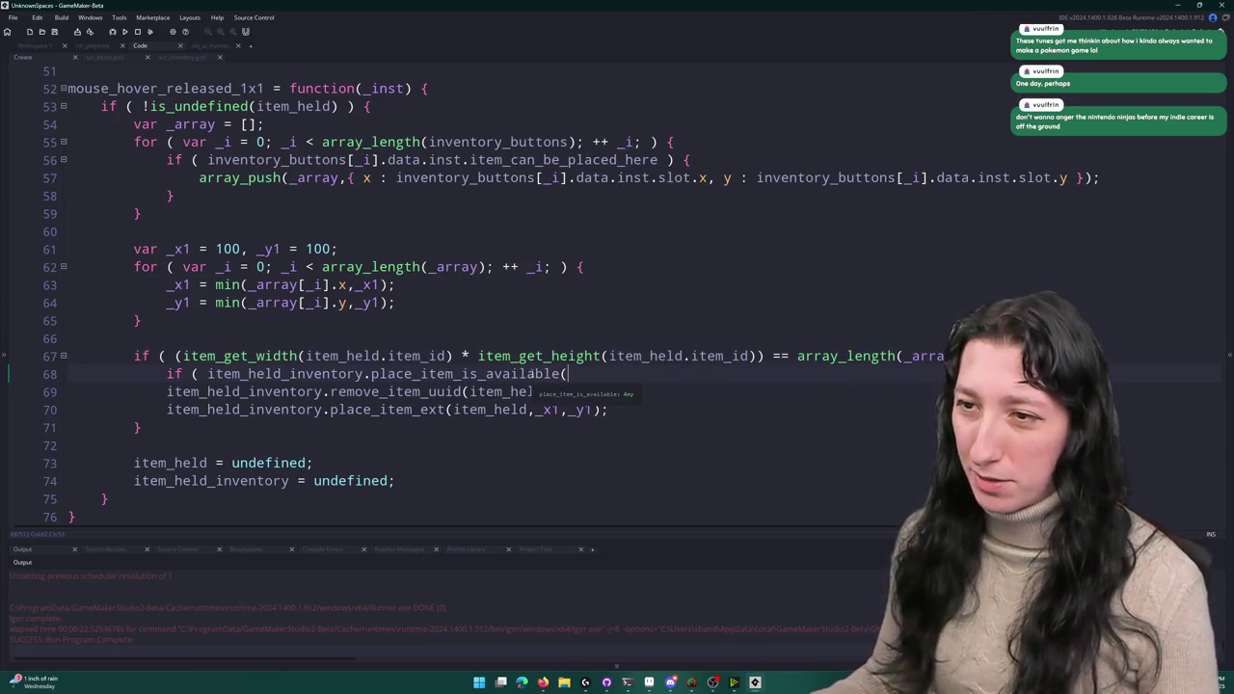
{"action": "left_click", "coordinate": [211, 45]}
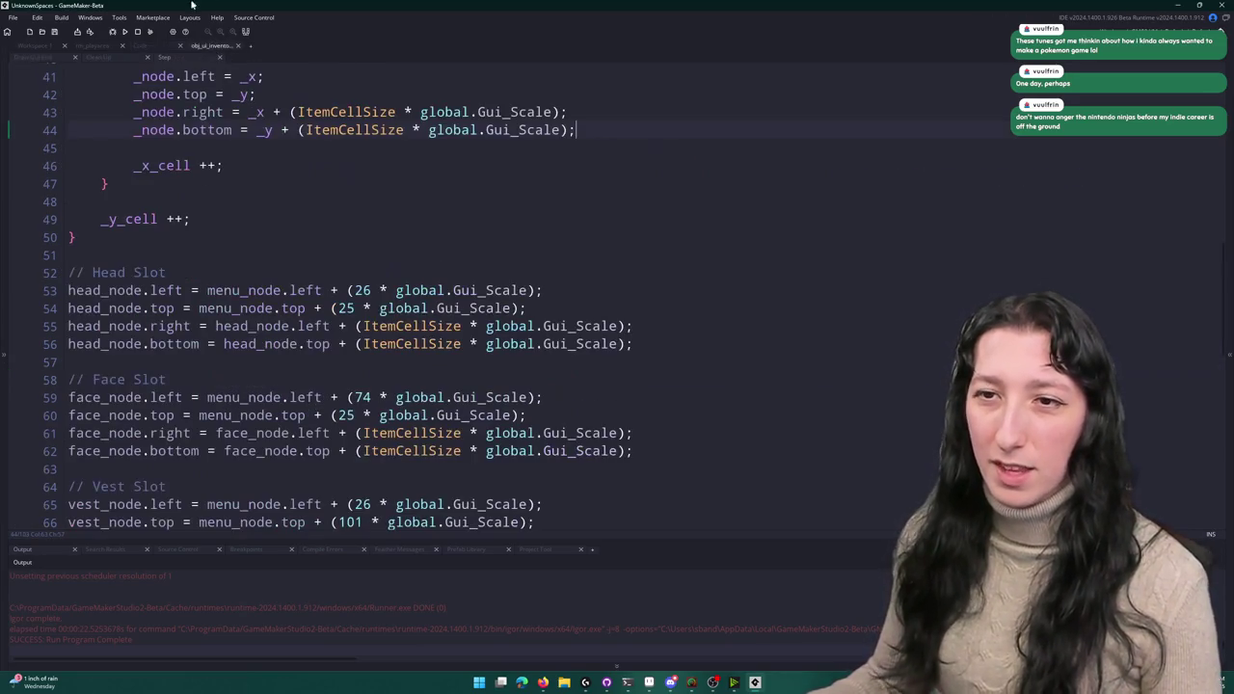
{"action": "left_click", "coordinate": [130, 47]}
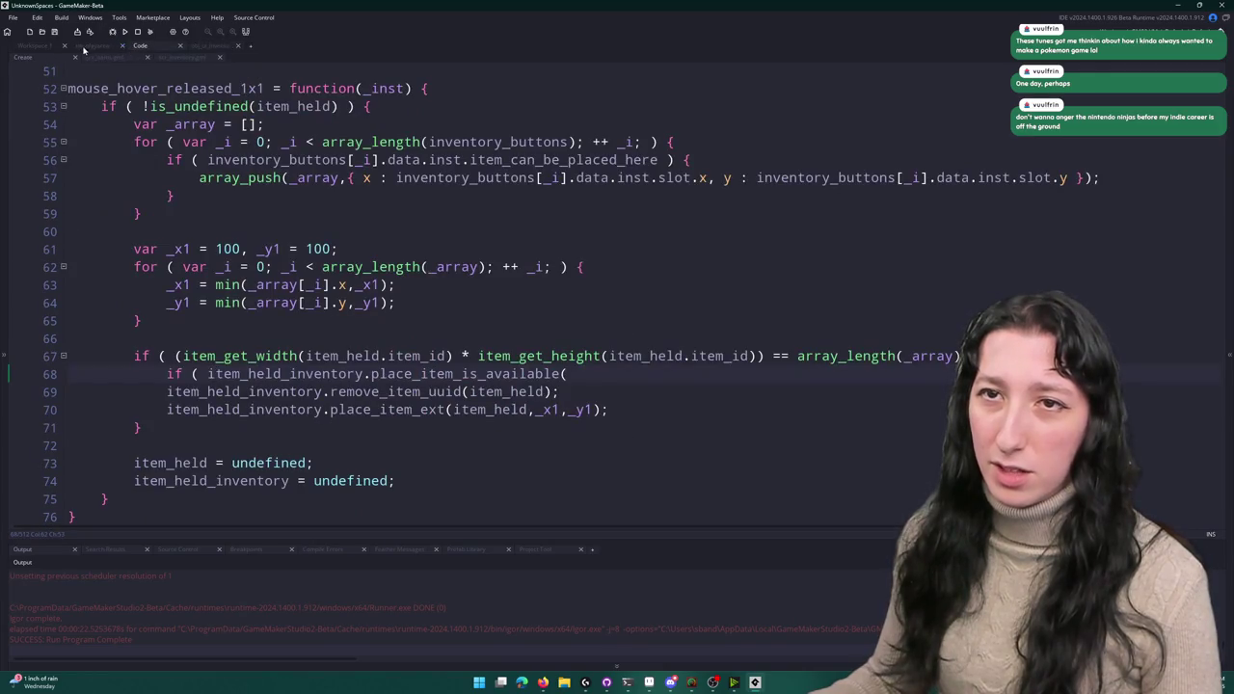
{"action": "left_click", "coordinate": [162, 57]}
{"action": "middle_click", "coordinate": [111, 59]}
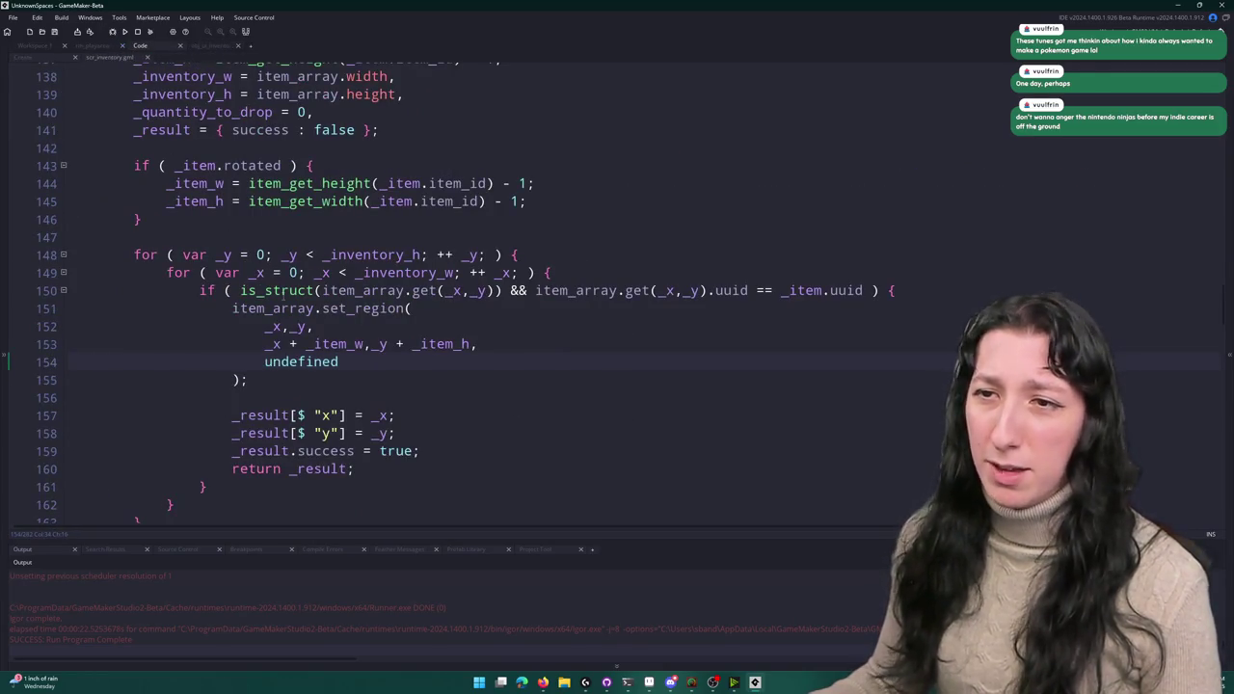
- Add a 'Remove the item, find if place is available' comment, store remove_item_uuid's result in _result, and open a success block
{"action": "scroll", "coordinate": [452, 290], "scroll_direction": "up", "scroll_amount": 3}
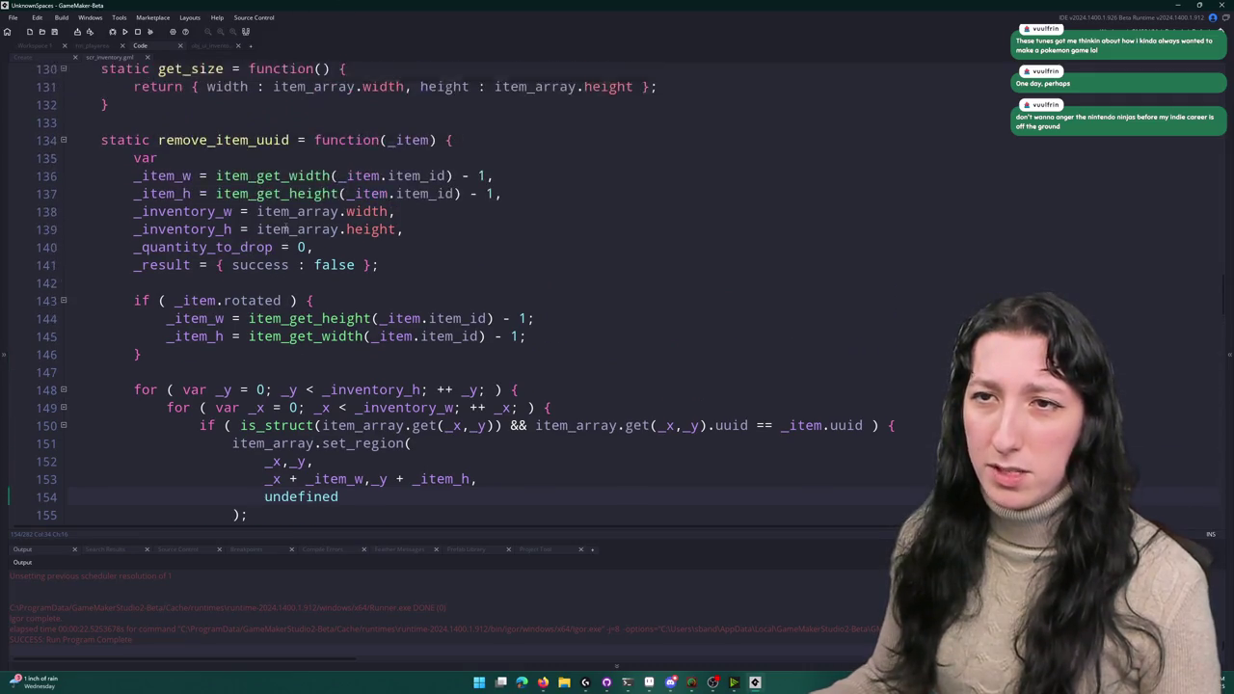
{"action": "left_click", "coordinate": [53, 59]}
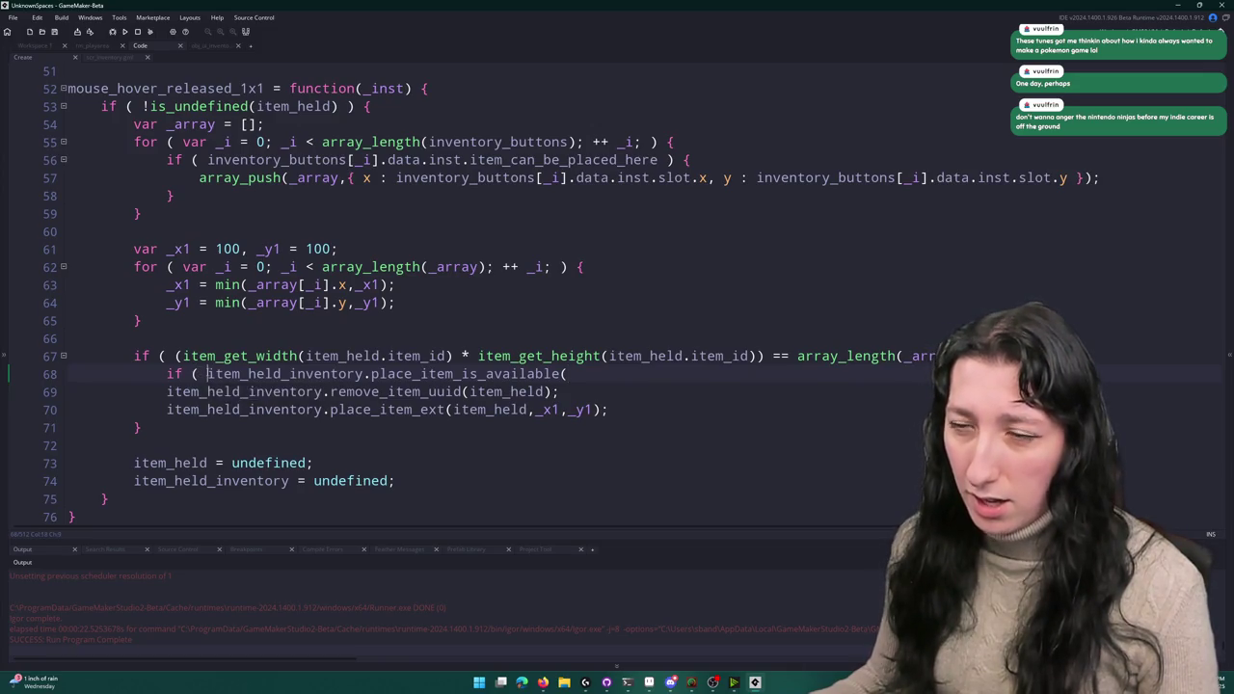
{"action": "key", "text": "shift+Home"}
{"action": "key", "text": "ctrl+c"}
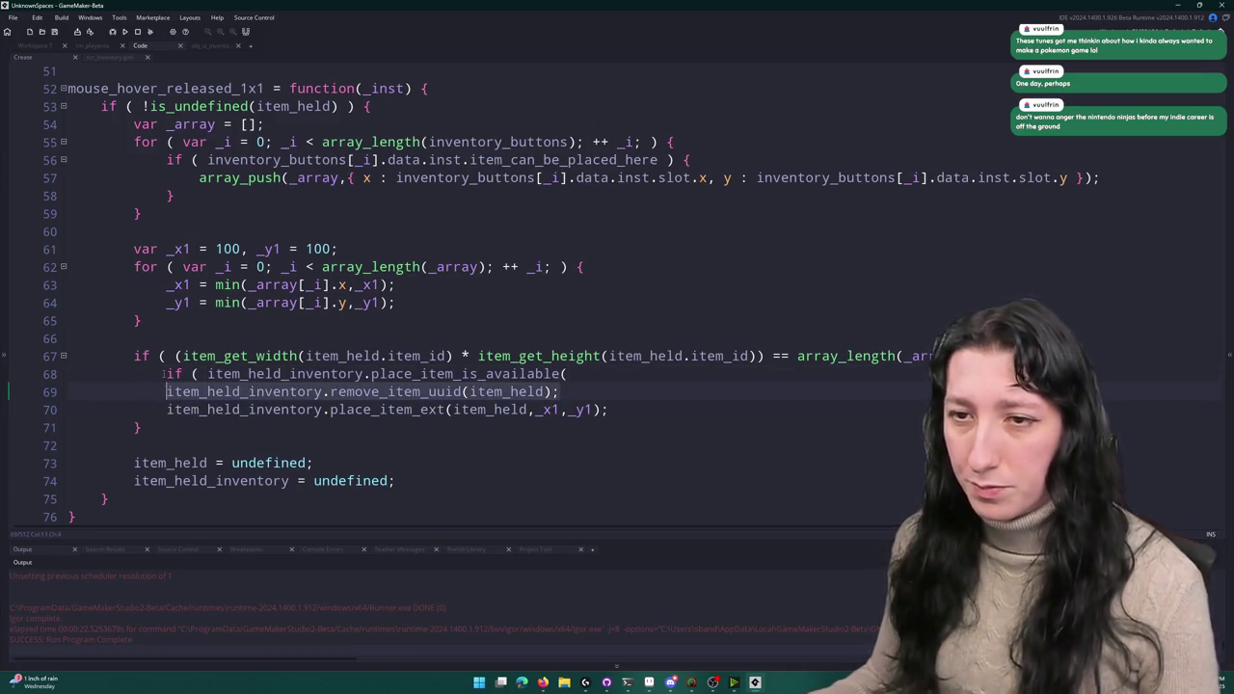
{"action": "left_click", "coordinate": [168, 374]}
{"action": "key", "text": "Return"}
{"action": "type", "text": "Remo"}
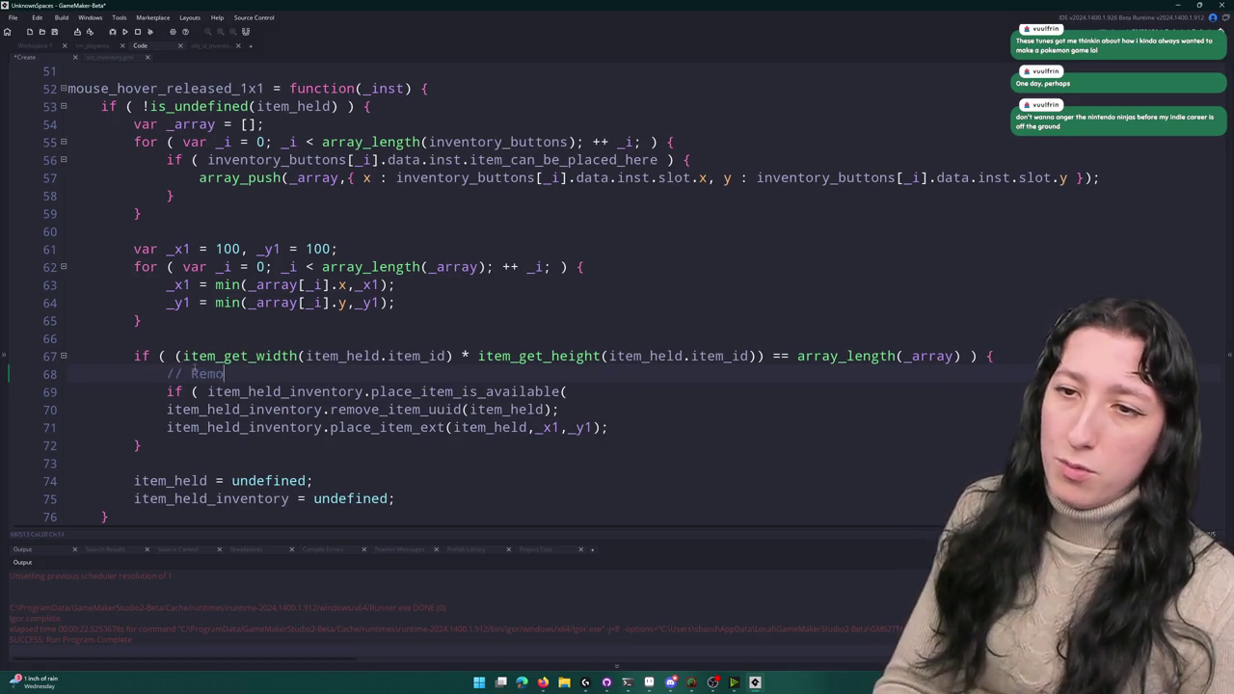
{"action": "type", "text": "ve the item, find if place is available"}
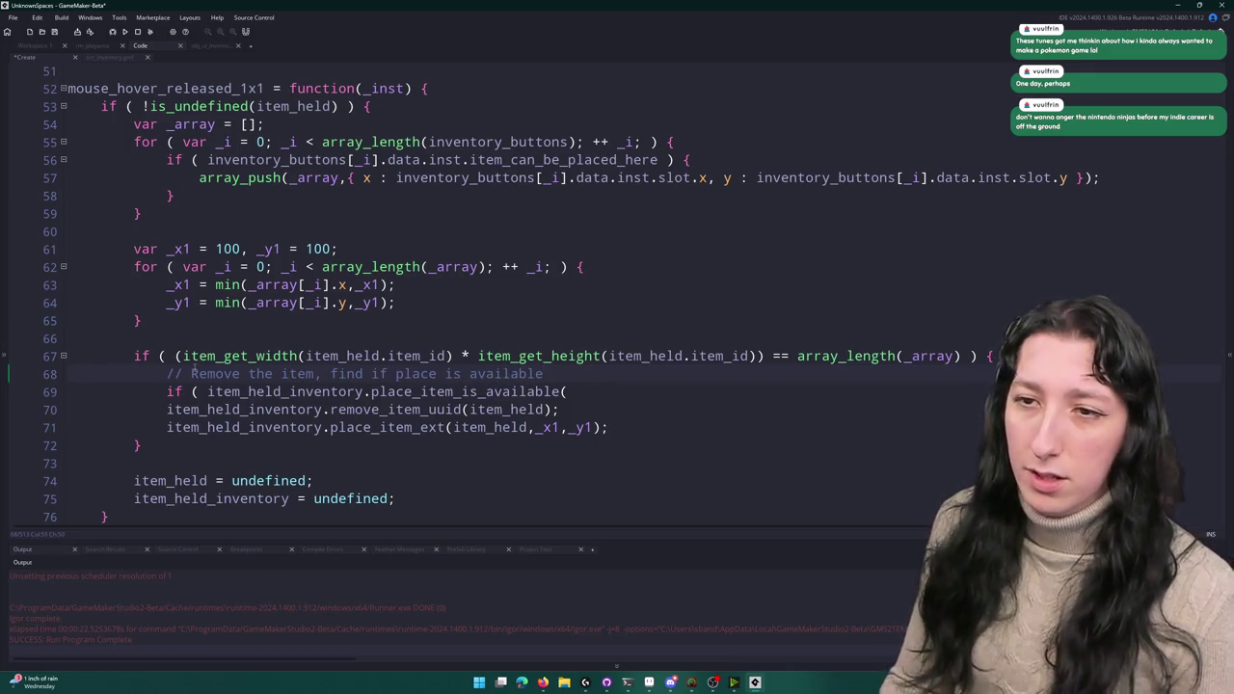
{"action": "key", "text": "Return"}
{"action": "type", "text": "_result ="}
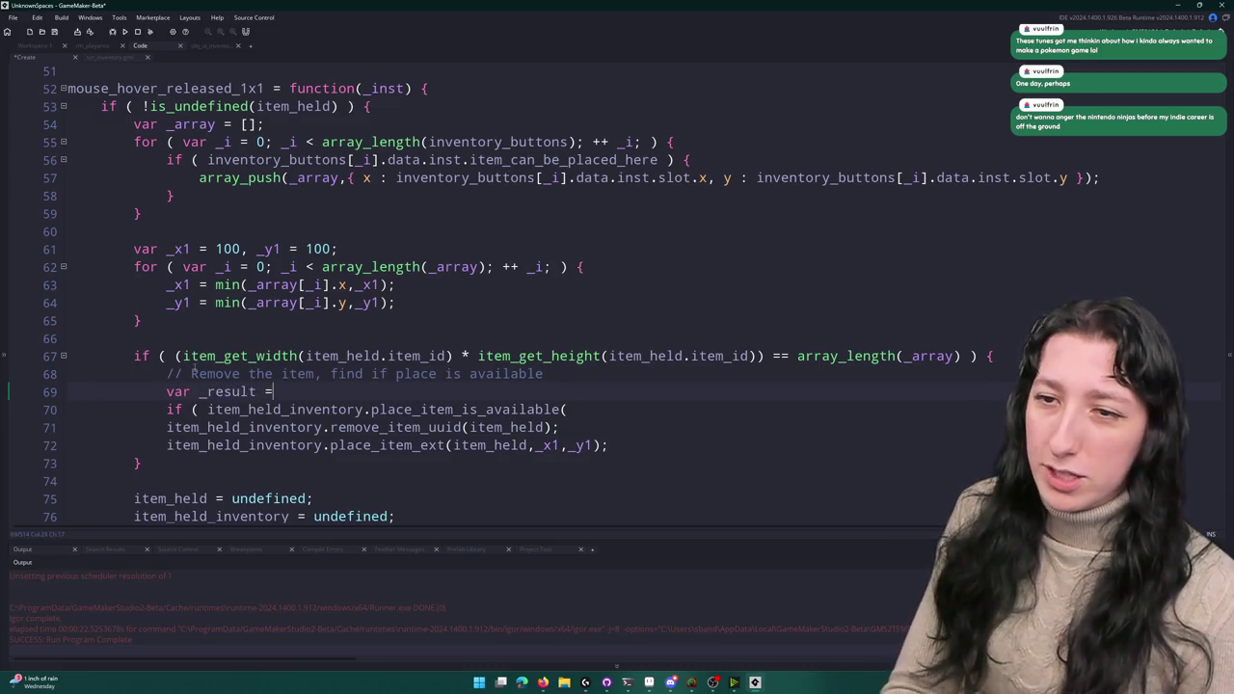
{"action": "key", "text": "ctrl+v"}
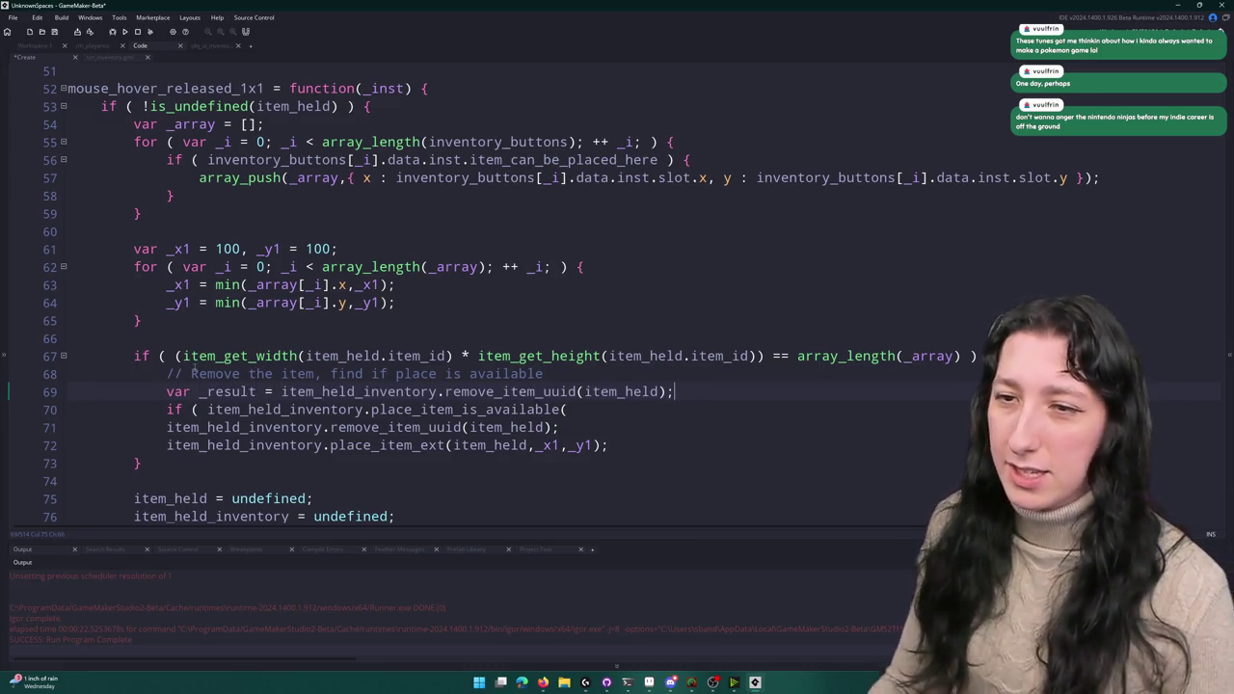
{"action": "key", "text": "Return"}
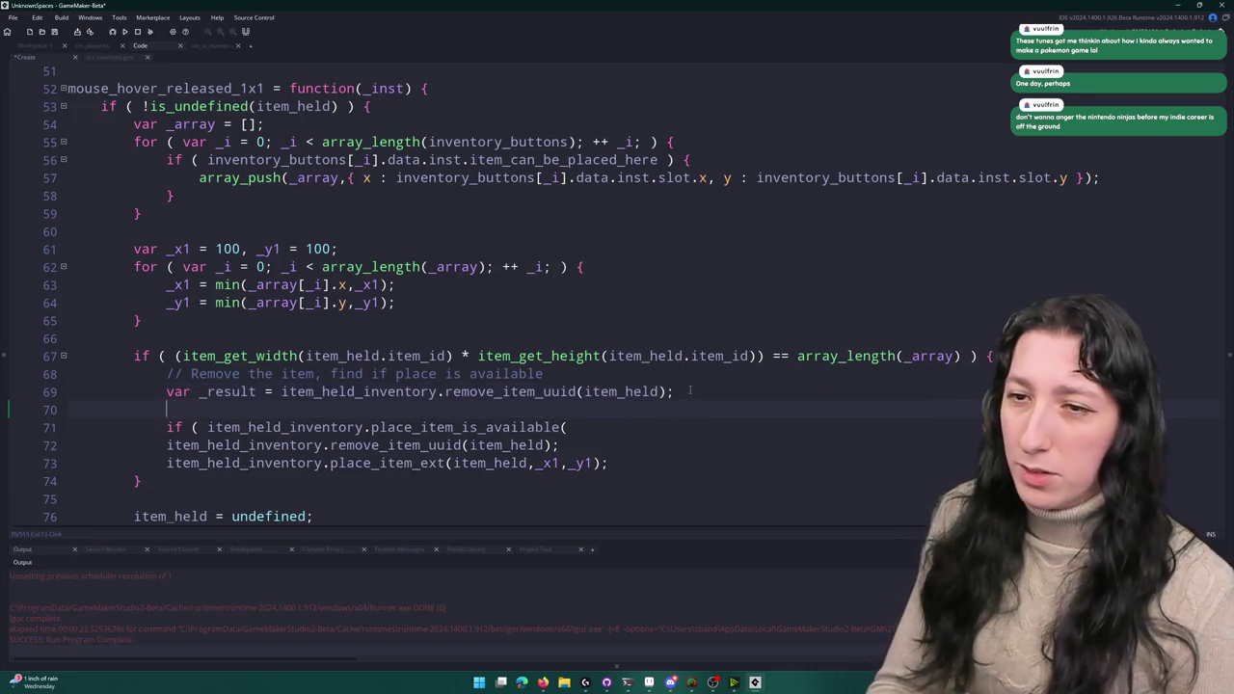
{"action": "type", "text": "if ( _result.sucess ) {"}
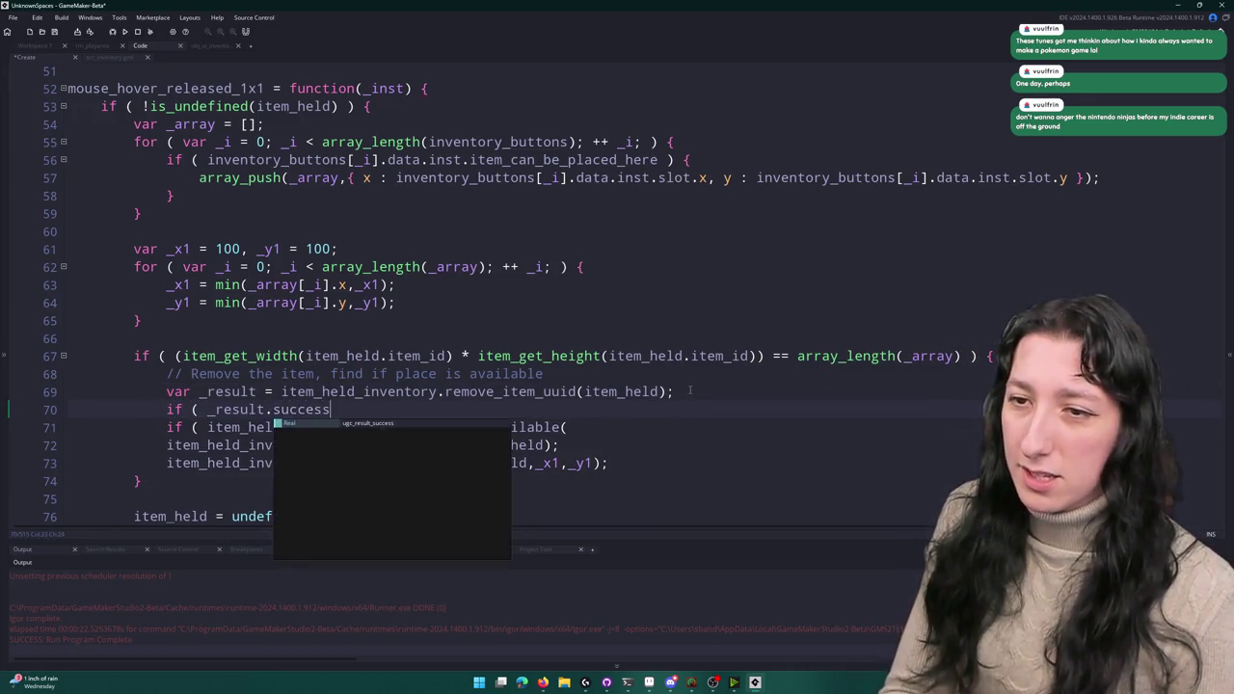
{"action": "key", "text": "Return"}
- Copy the existing placement check line into the new success block
{"action": "scroll", "coordinate": [687, 390], "scroll_direction": "down", "scroll_amount": 2}
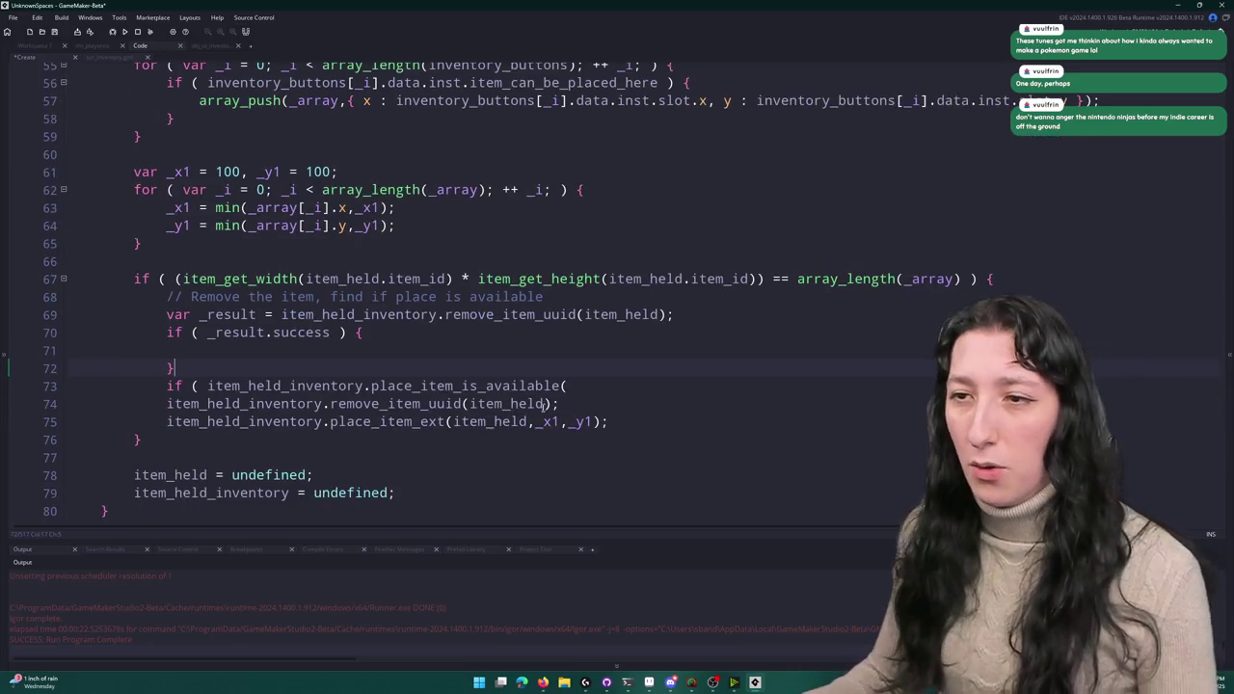
{"action": "key", "text": "Down"}
{"action": "key", "text": "Home"}
{"action": "key", "text": "shift+End"}
{"action": "key", "text": "ctrl+c"}
{"action": "key", "text": "Up"}
{"action": "key", "text": "Up"}
{"action": "key", "text": "End"}
{"action": "key", "text": "ctrl+v"}
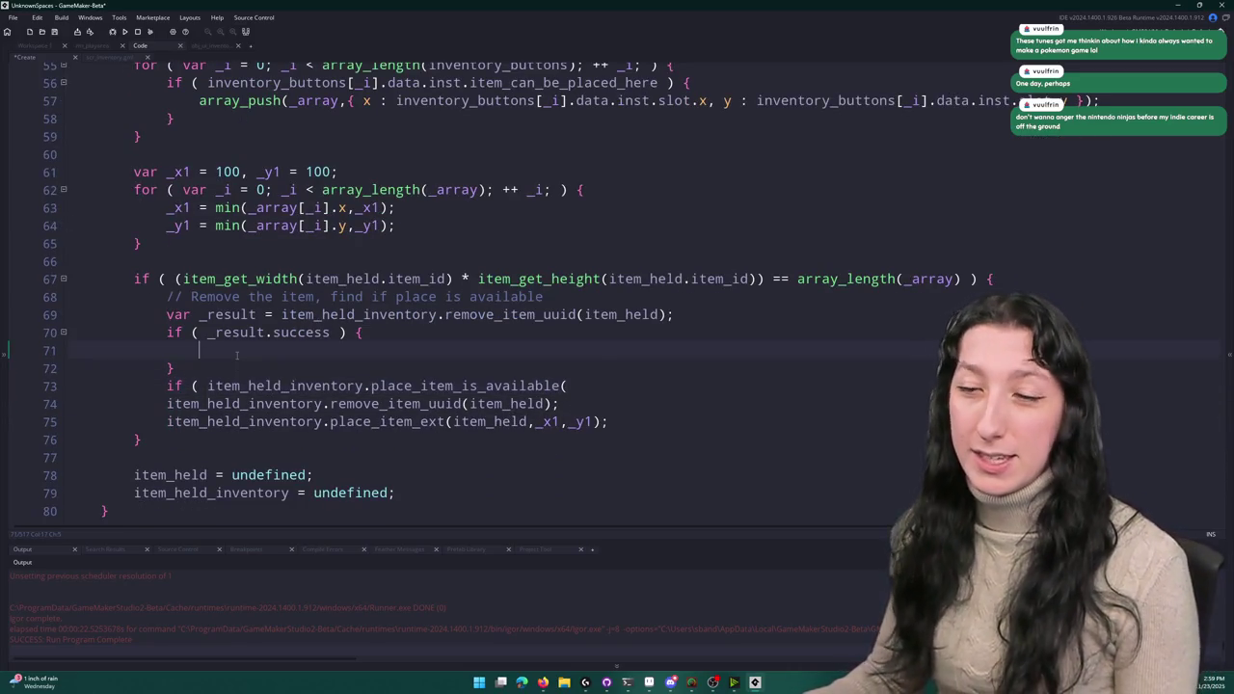
- Complete the check as place_item_is_available(_x1,_y1) and open its block, discarding a trial else branch
{"action": "left_click", "coordinate": [266, 331]}
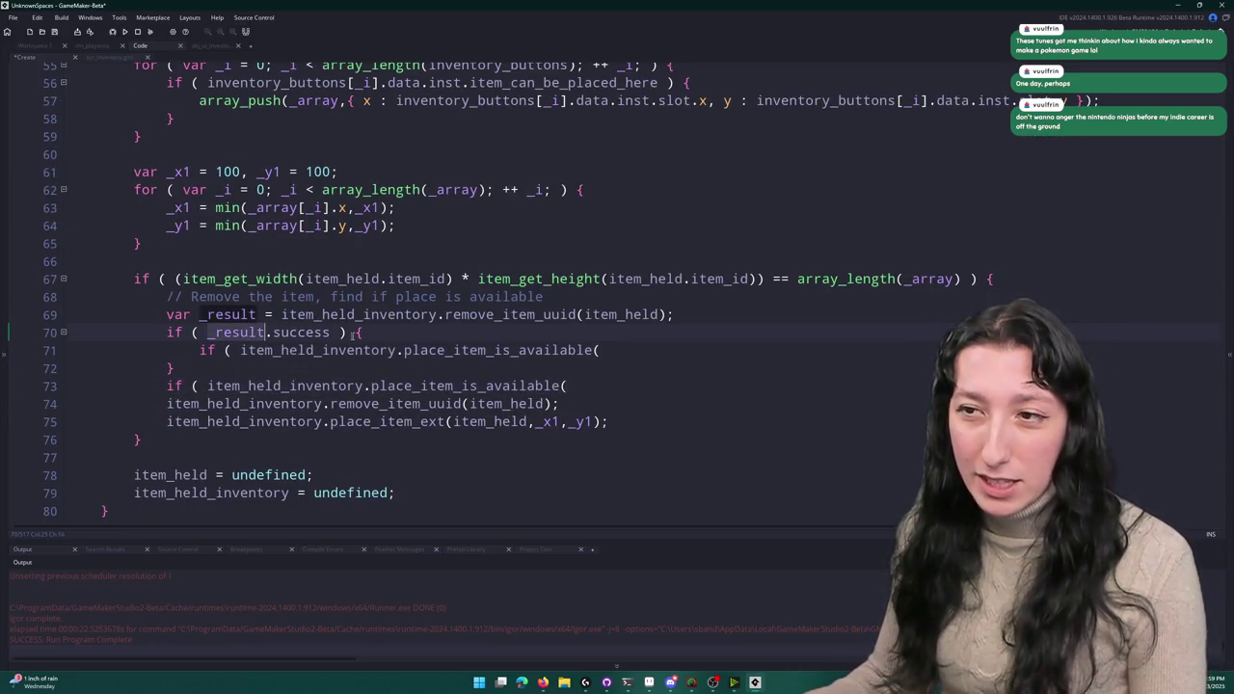
{"action": "left_click", "coordinate": [651, 350]}
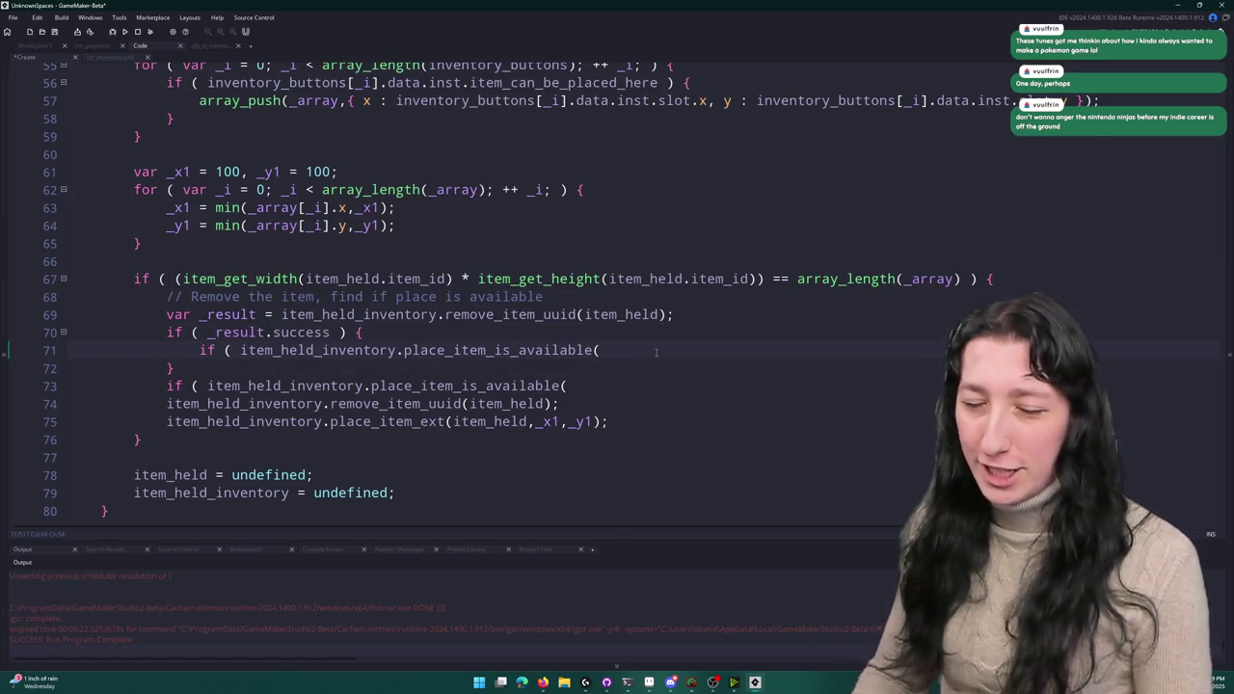
{"action": "type", "text": "_x1,_y1) }"}
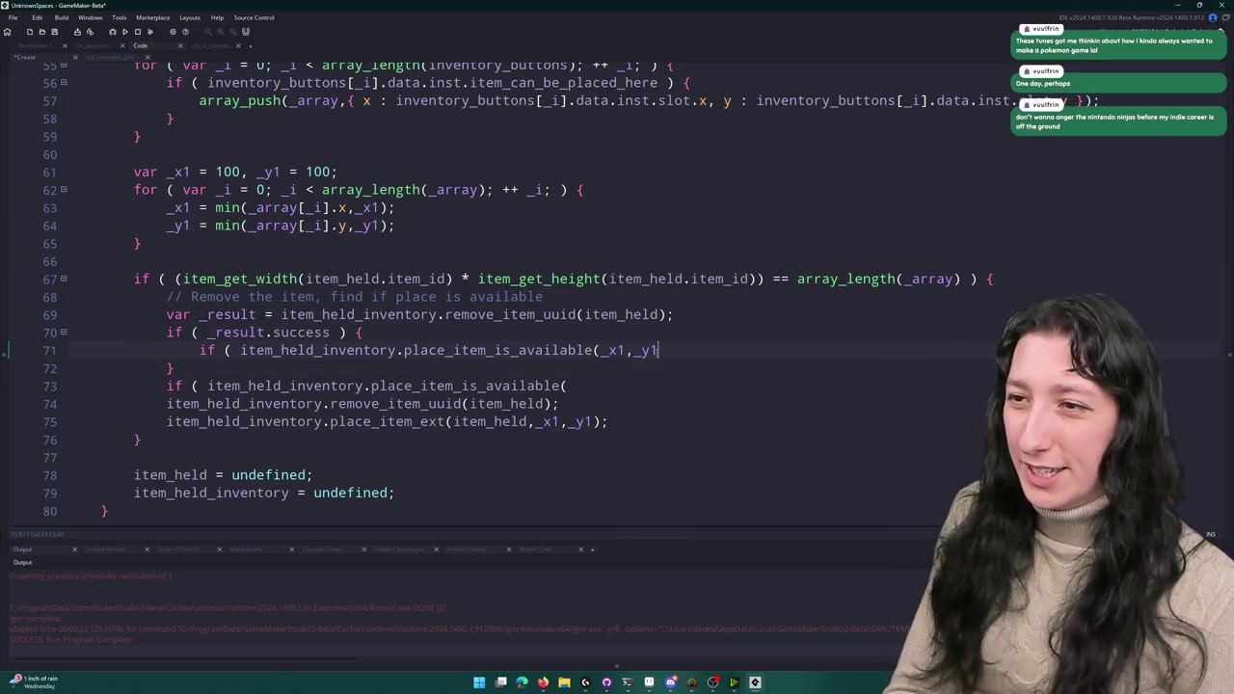
{"action": "type", "text": " else {"}
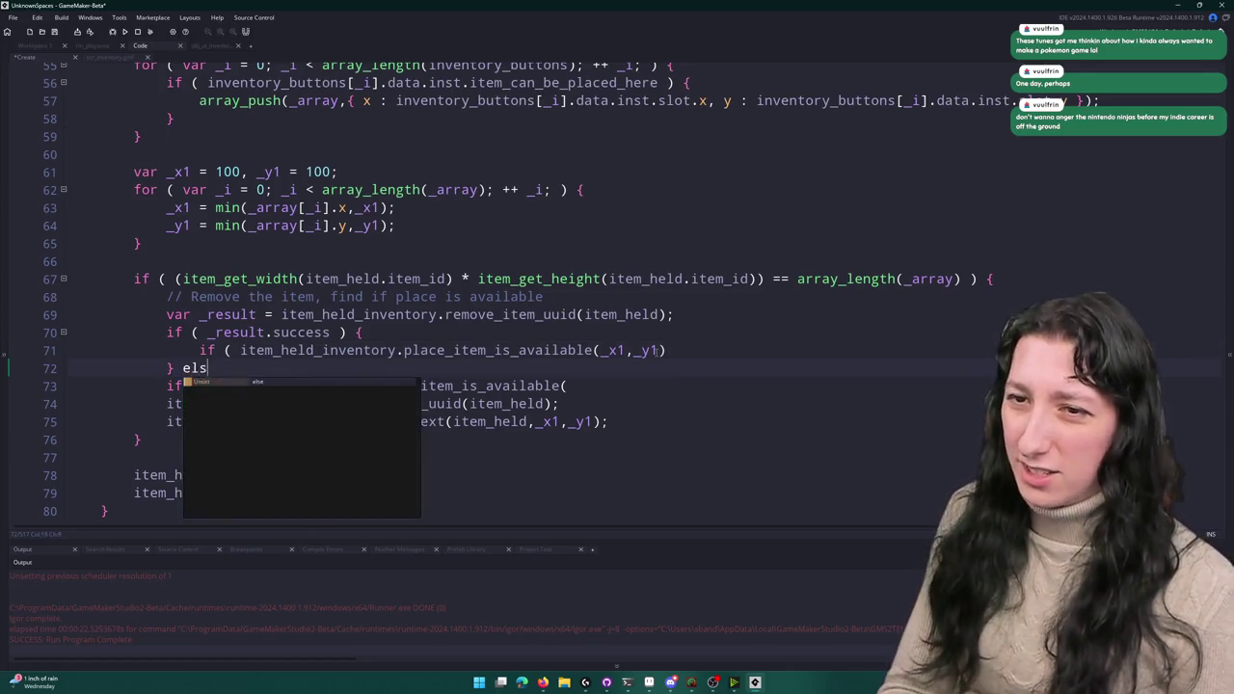
{"action": "key", "text": "Return"}
{"action": "key", "text": "Return"}
{"action": "type", "text": "_result"}
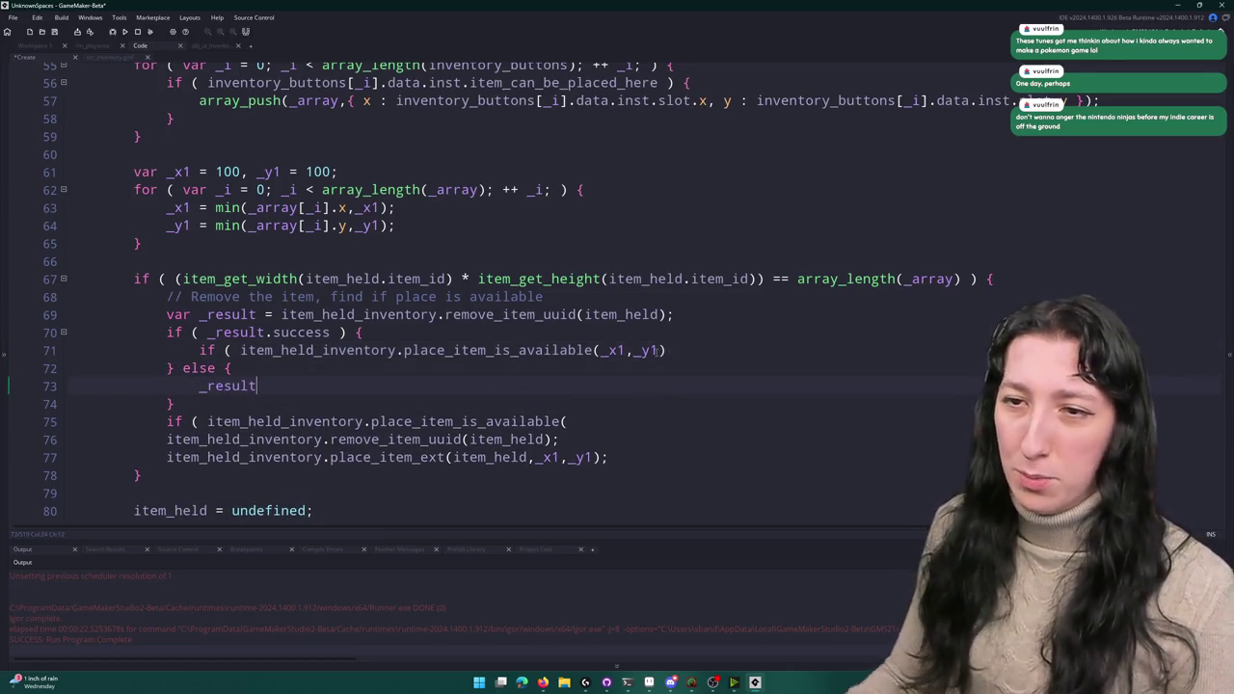
{"action": "scroll", "coordinate": [576, 343], "scroll_direction": "down", "scroll_amount": 1}
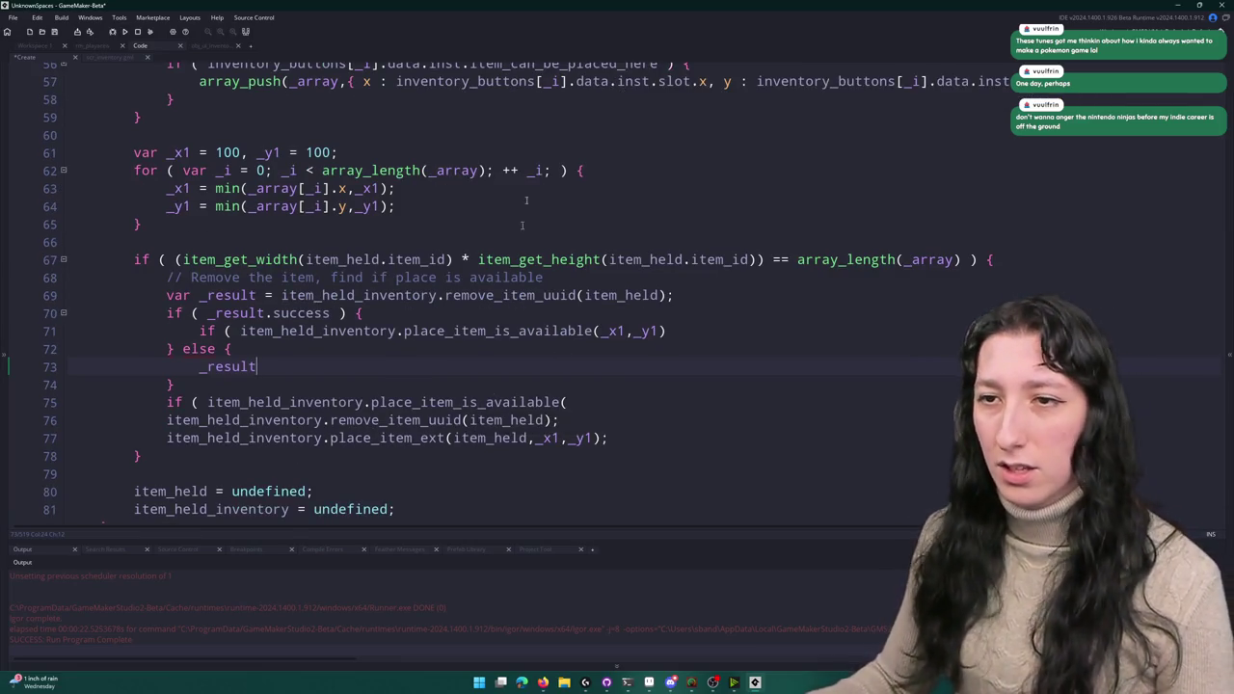
{"action": "key", "text": "ctrl+BackSpace"}
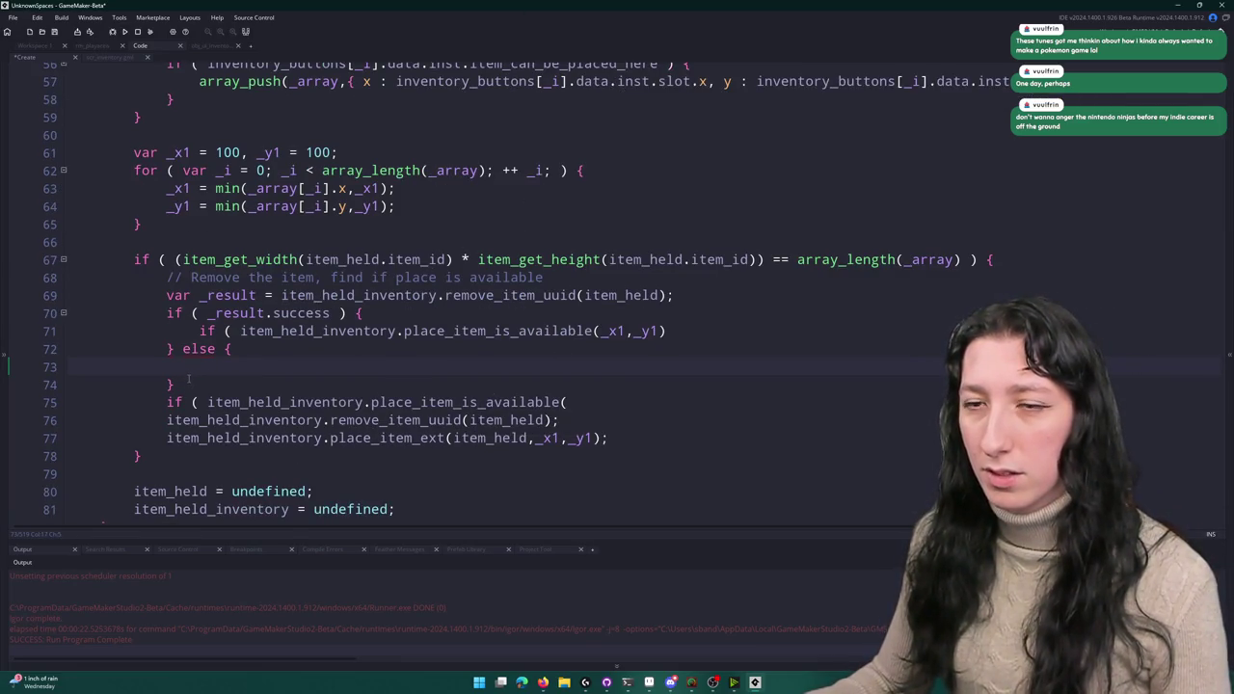
{"action": "key", "text": "ctrl+z"}
{"action": "key", "text": "ctrl+z"}
{"action": "key", "text": "ctrl+z"}
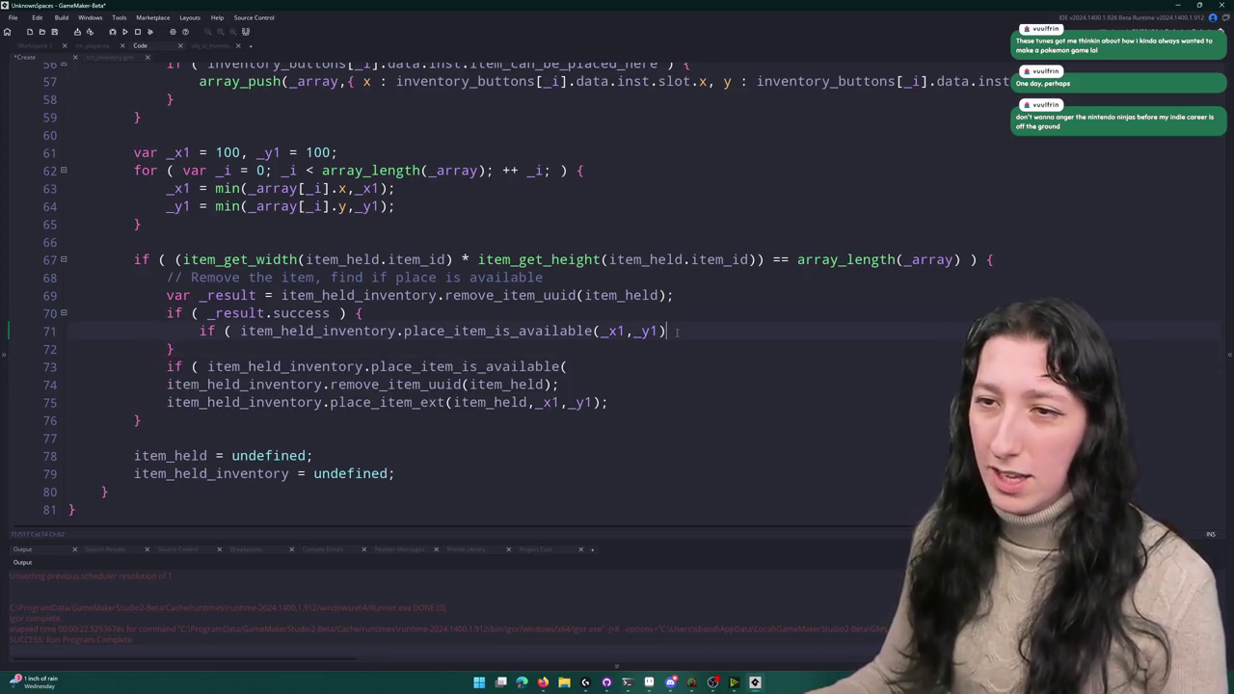
{"action": "type", "text": " ) {"}
{"action": "key", "text": "Return"}
- Add an else branch that returns the item with place_item_ext(item_held,_result.x,_result.y), then save
{"action": "type", "text": "else {"}
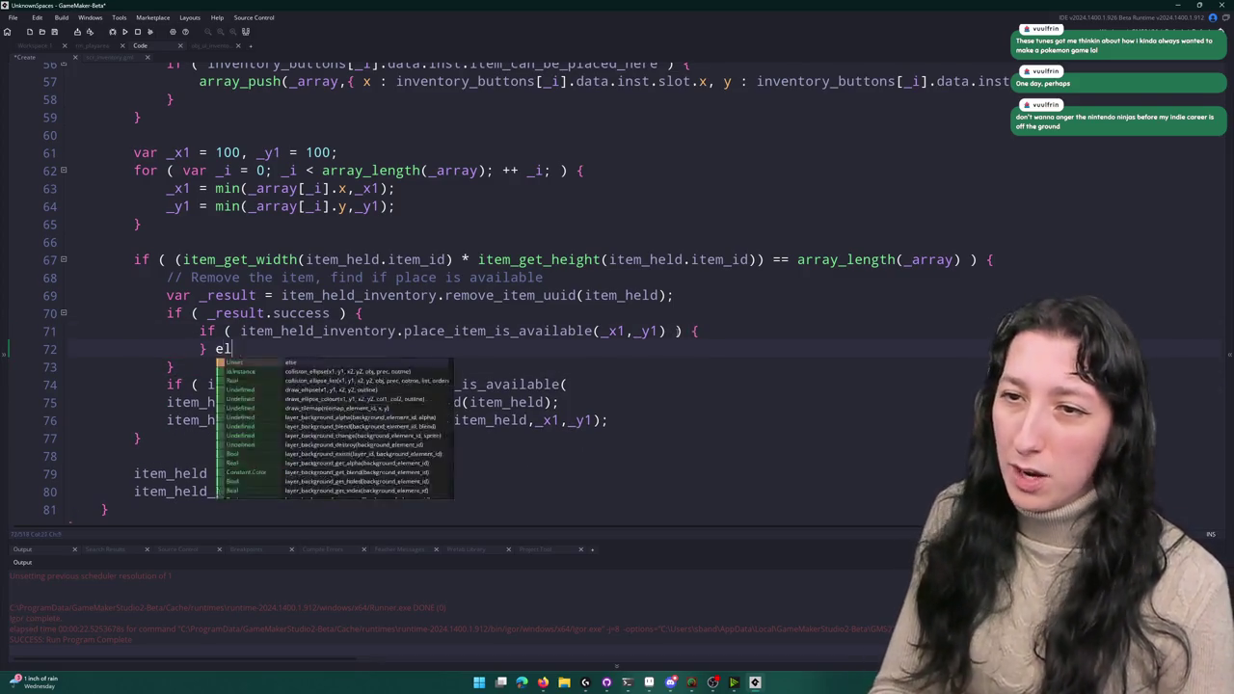
{"action": "key", "text": "Return"}
{"action": "key", "text": "Return"}
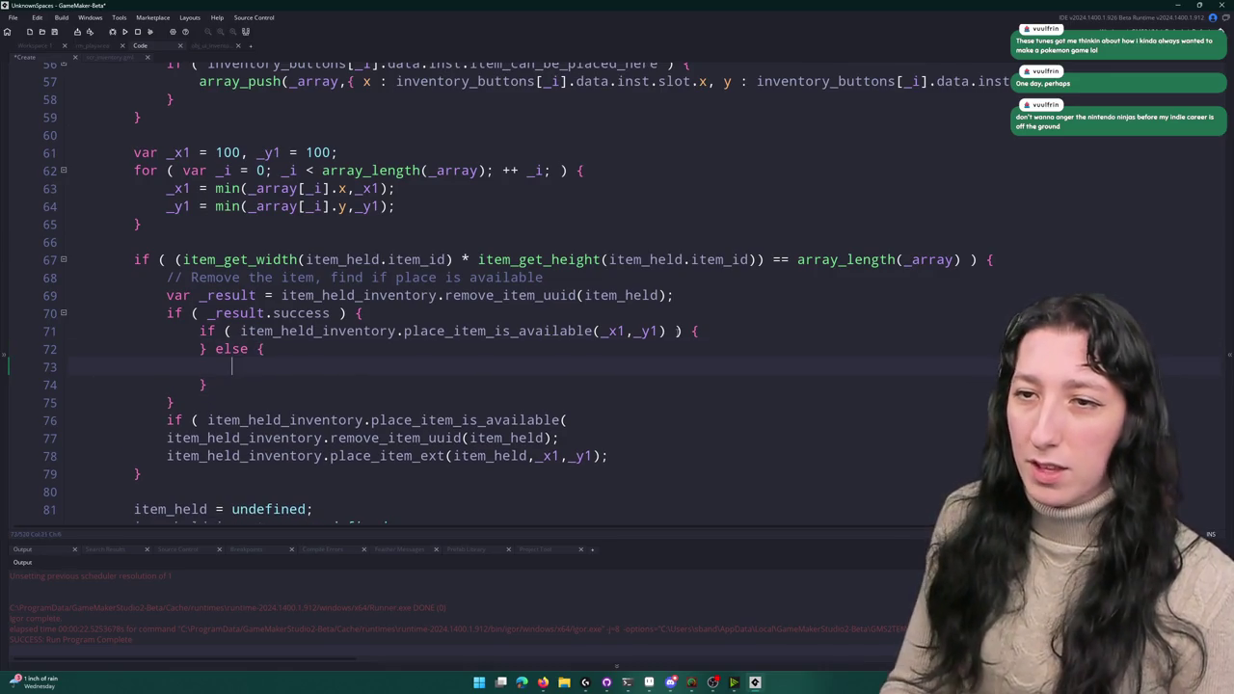
{"action": "type", "text": "iutemk"}
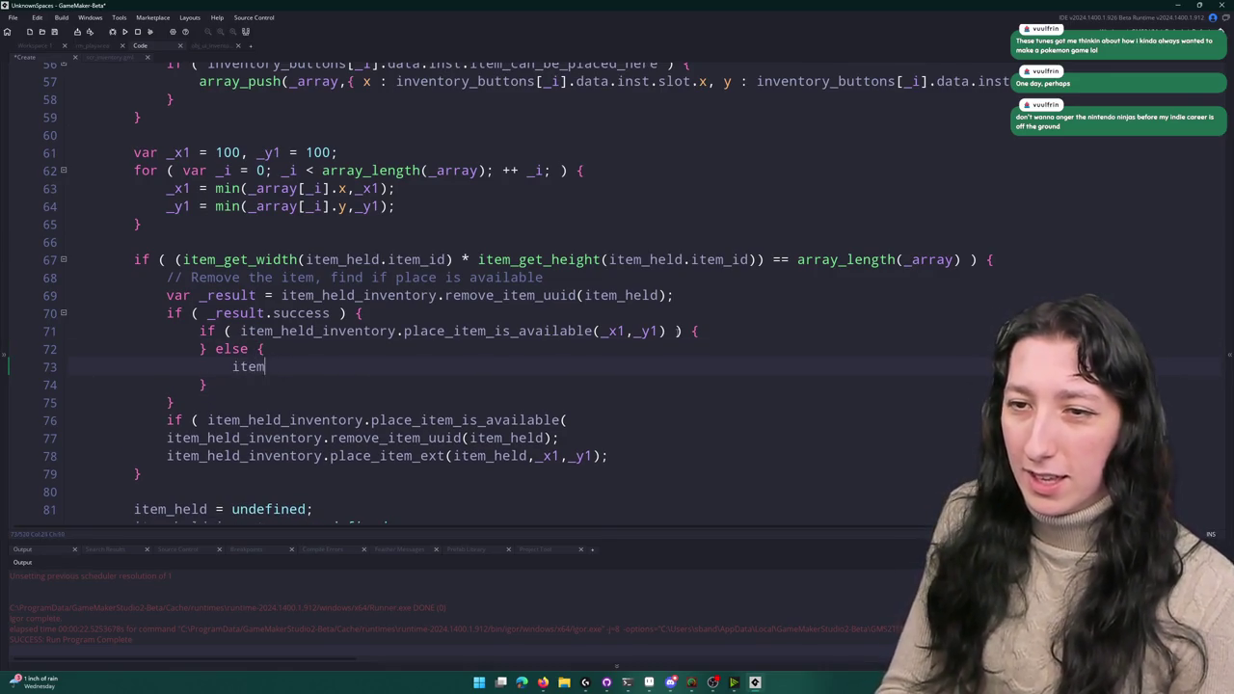
{"action": "type", "text": "_held_inventory."}
{"action": "type", "text": "_item_ext(item_"}
{"action": "key", "text": "BackSpace"}
{"action": "key", "text": "BackSpace"}
{"action": "key", "text": "BackSpace"}
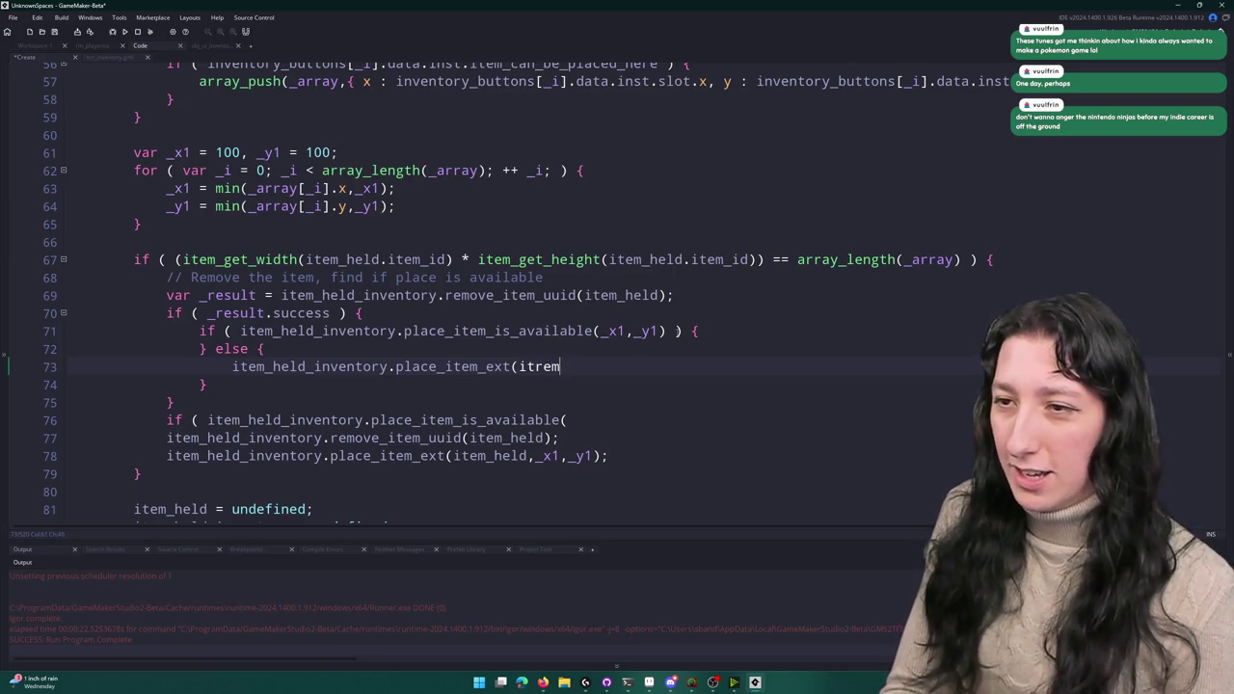
{"action": "type", "text": "em_held,_"}
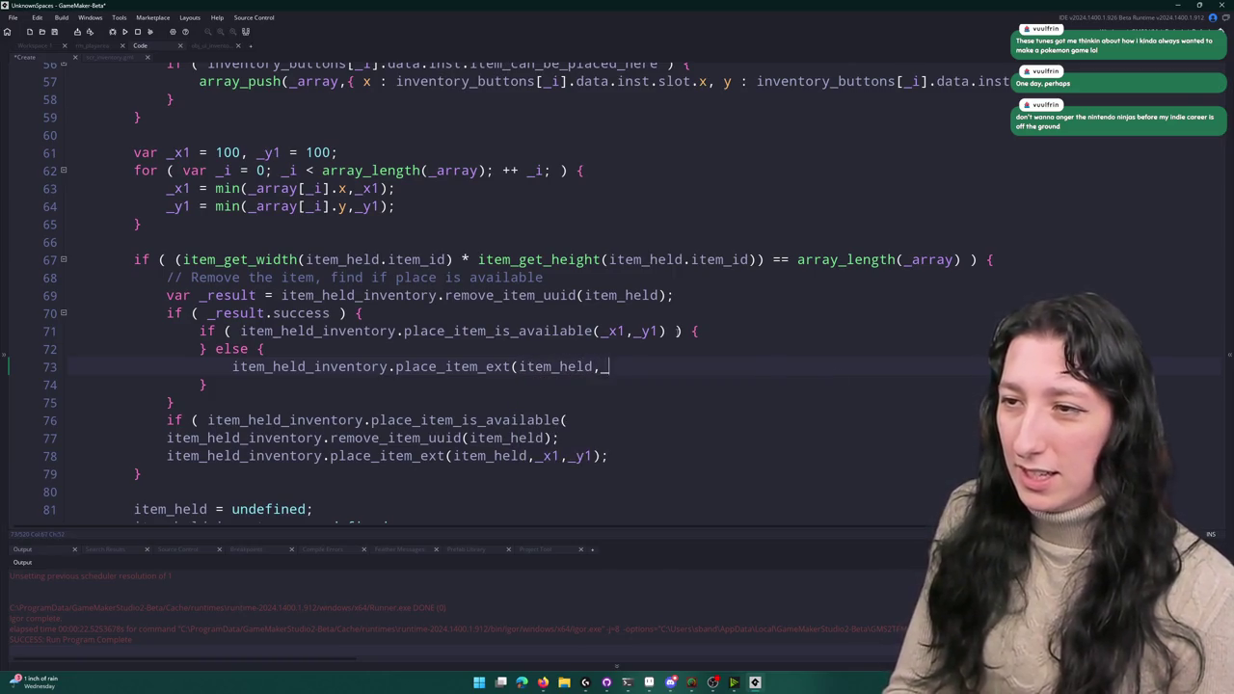
{"action": "type", "text": "result.x,_result.y);"}
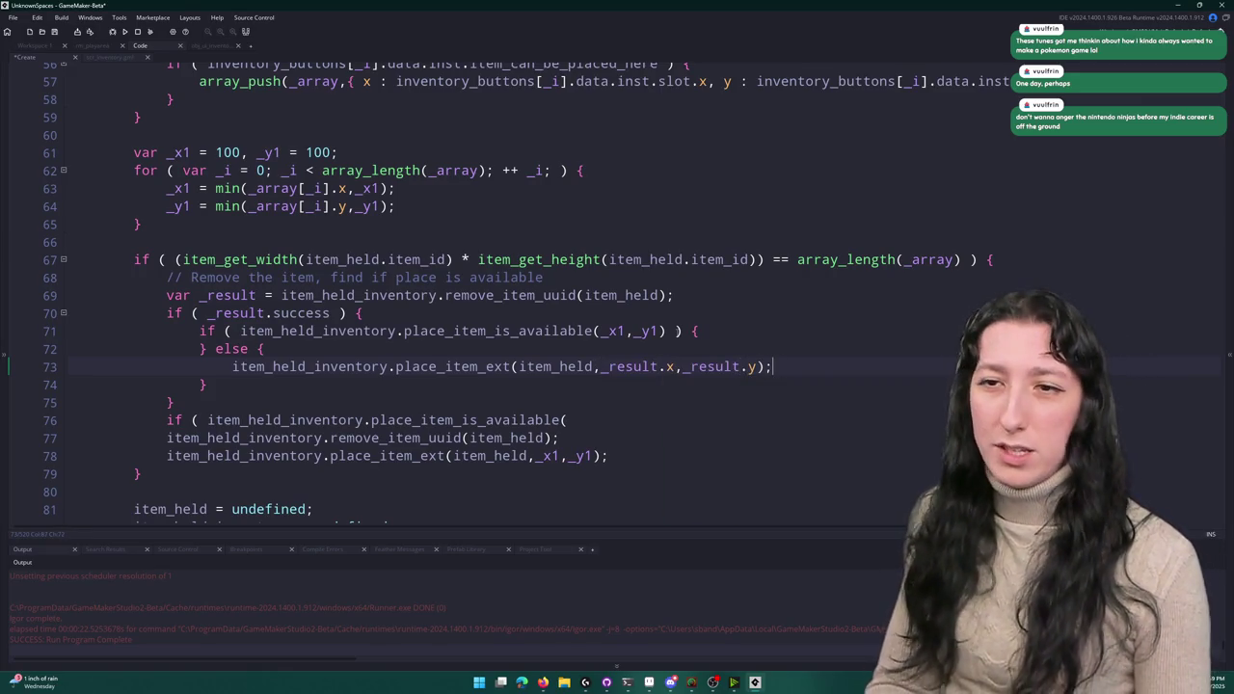
{"action": "key", "text": "ctrl+s"}
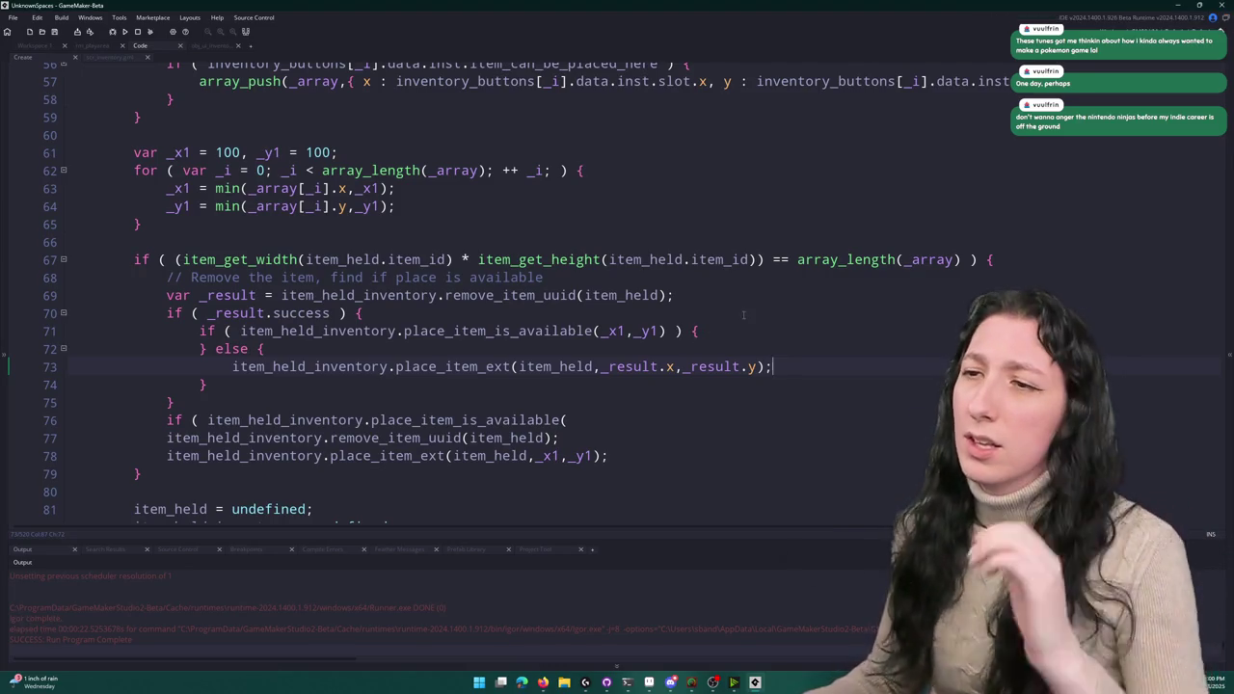
- Delete the old standalone placement block and put placement at _x1, _y1 inside the available branch
{"action": "mouse_move", "coordinate": [663, 452]}
{"action": "left_mouse_down"}
{"action": "mouse_move", "coordinate": [617, 434]}
{"action": "mouse_move", "coordinate": [595, 398]}
{"action": "left_mouse_up"}
{"action": "mouse_move", "coordinate": [639, 464]}
{"action": "left_mouse_down"}
{"action": "mouse_move", "coordinate": [573, 411]}
{"action": "mouse_move", "coordinate": [656, 405]}
{"action": "left_mouse_up"}
{"action": "key", "text": "BackSpace"}
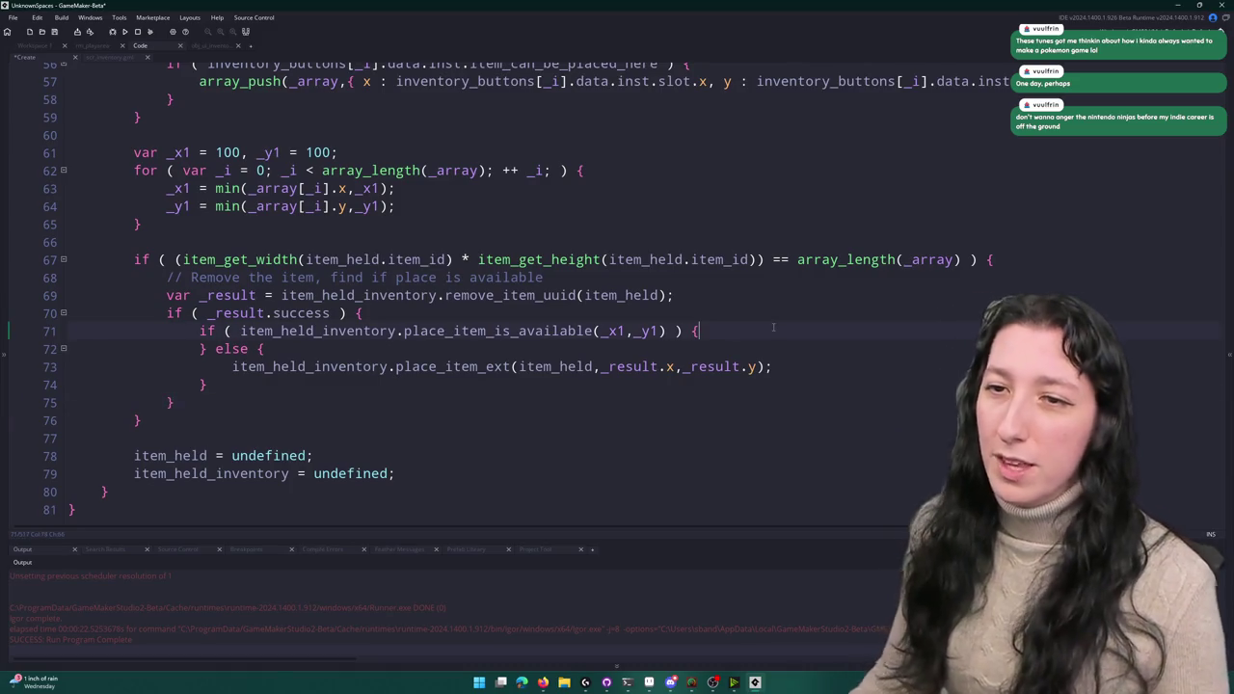
{"action": "key", "text": "Return"}
{"action": "type", "text": "item_held_inventory.place_item_ext(item_held,_x1,_y1);"}
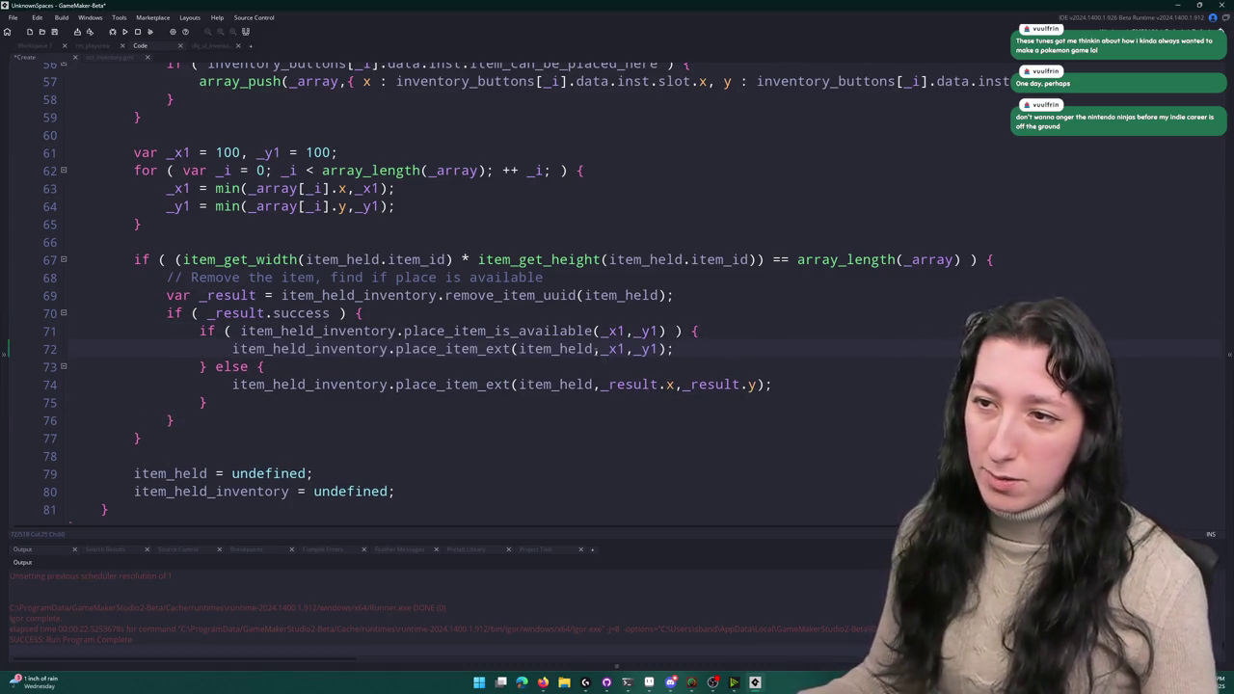
{"action": "left_click", "coordinate": [594, 331]}
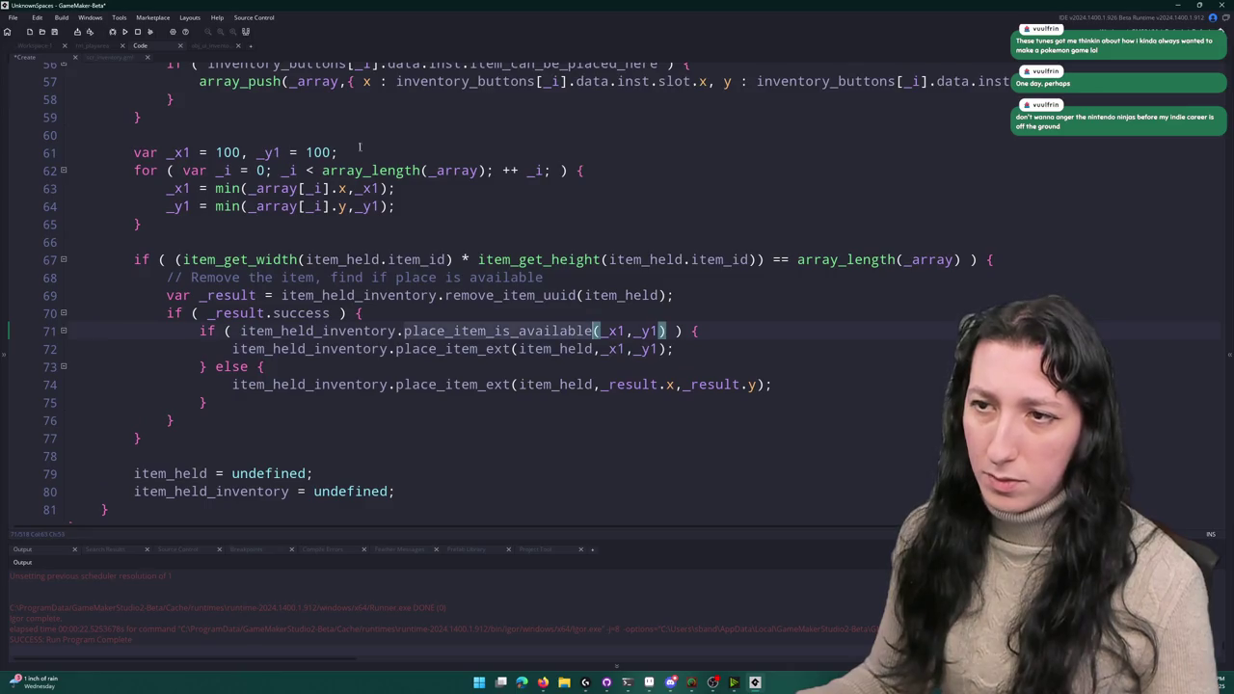
- Check place_item_is_available's definition in scr_inventory for its _item parameter, then return to the Create event
{"action": "key", "text": "F12"}
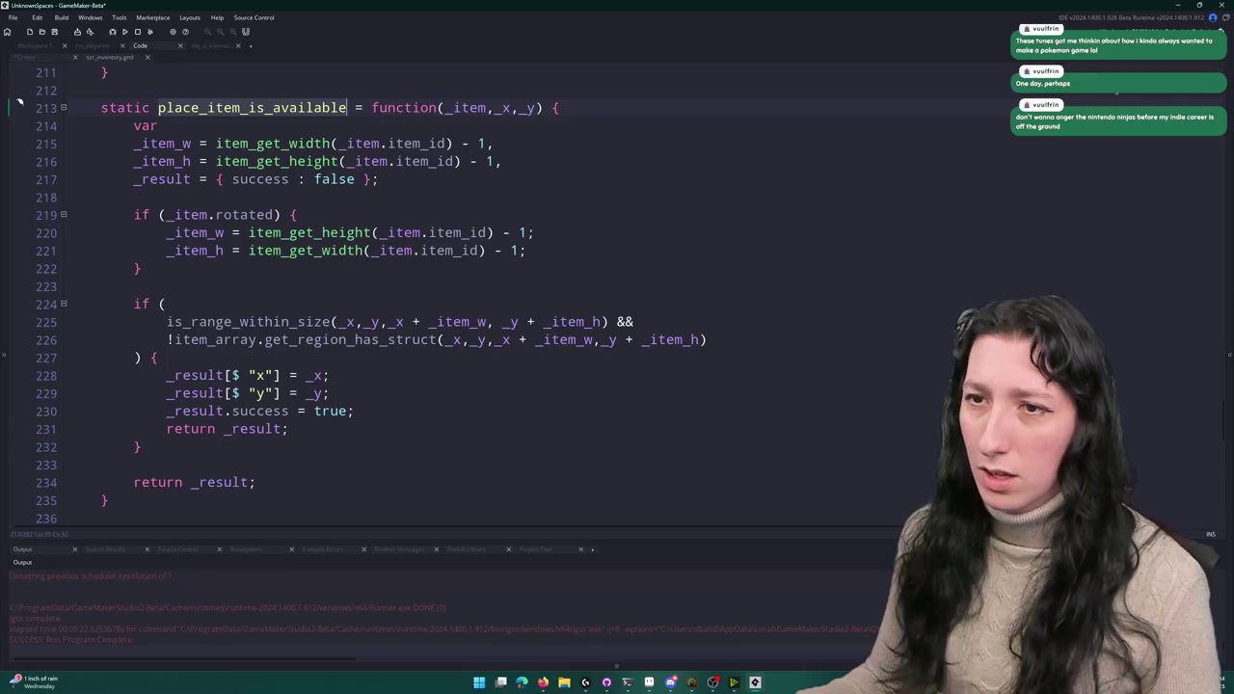
{"action": "left_click", "coordinate": [439, 108]}
{"action": "left_click", "coordinate": [467, 108]}
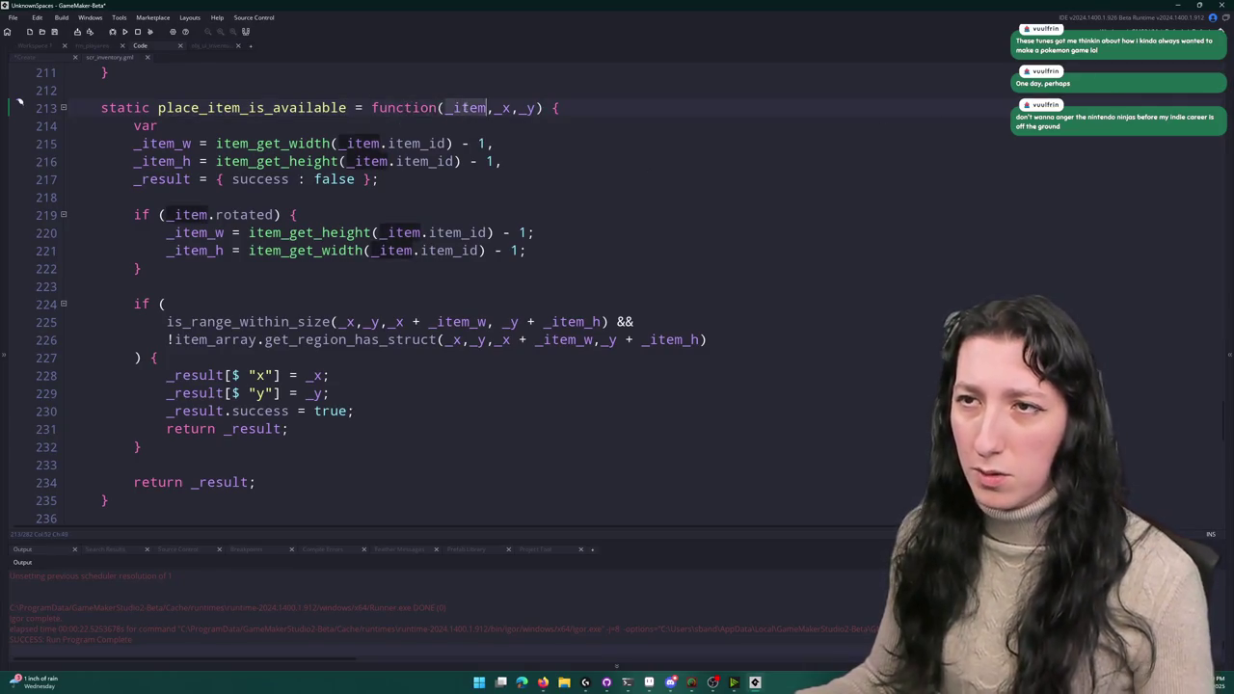
{"action": "left_click", "coordinate": [44, 58]}
{"action": "key", "text": "ctrl+Tab"}
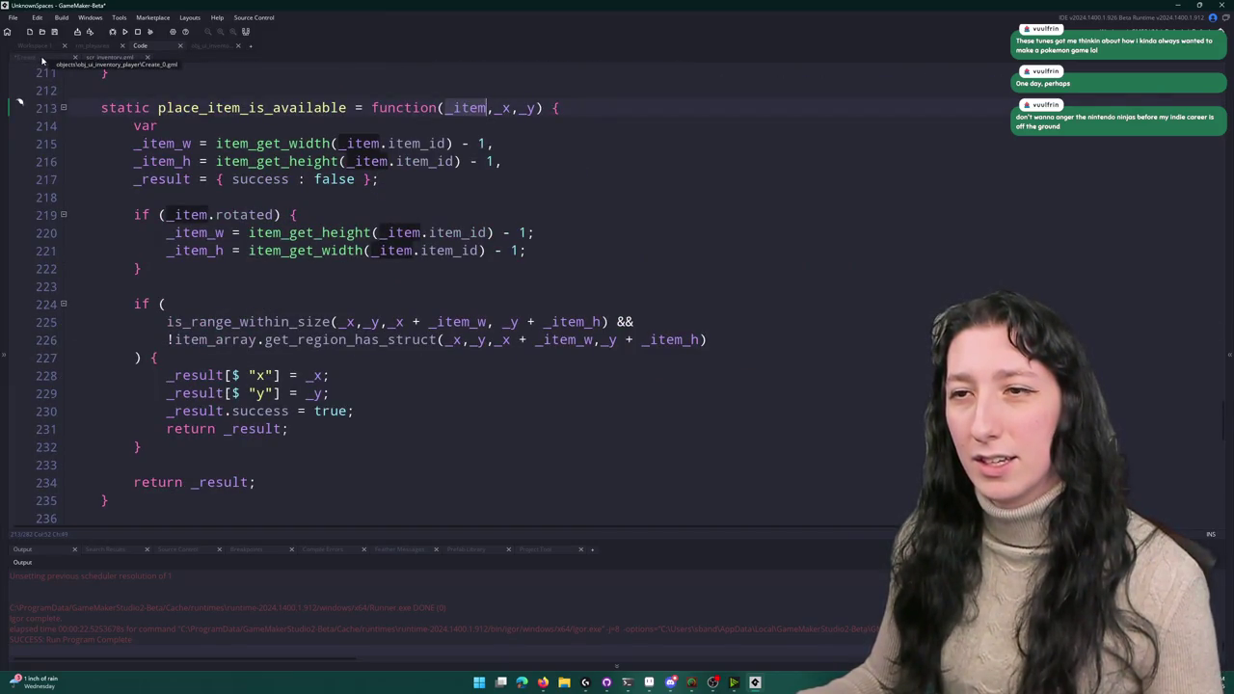
{"action": "left_click", "coordinate": [42, 59]}
- Insert item_held as the first argument: place_item_is_available(item_held,_x1,_y1)
{"action": "type", "text": "_item"}
{"action": "type", "text": ","}
{"action": "double_click", "coordinate": [573, 349]}
{"action": "key", "text": "ctrl+c"}
{"action": "double_click", "coordinate": [622, 331]}
{"action": "key", "text": "ctrl+v"}
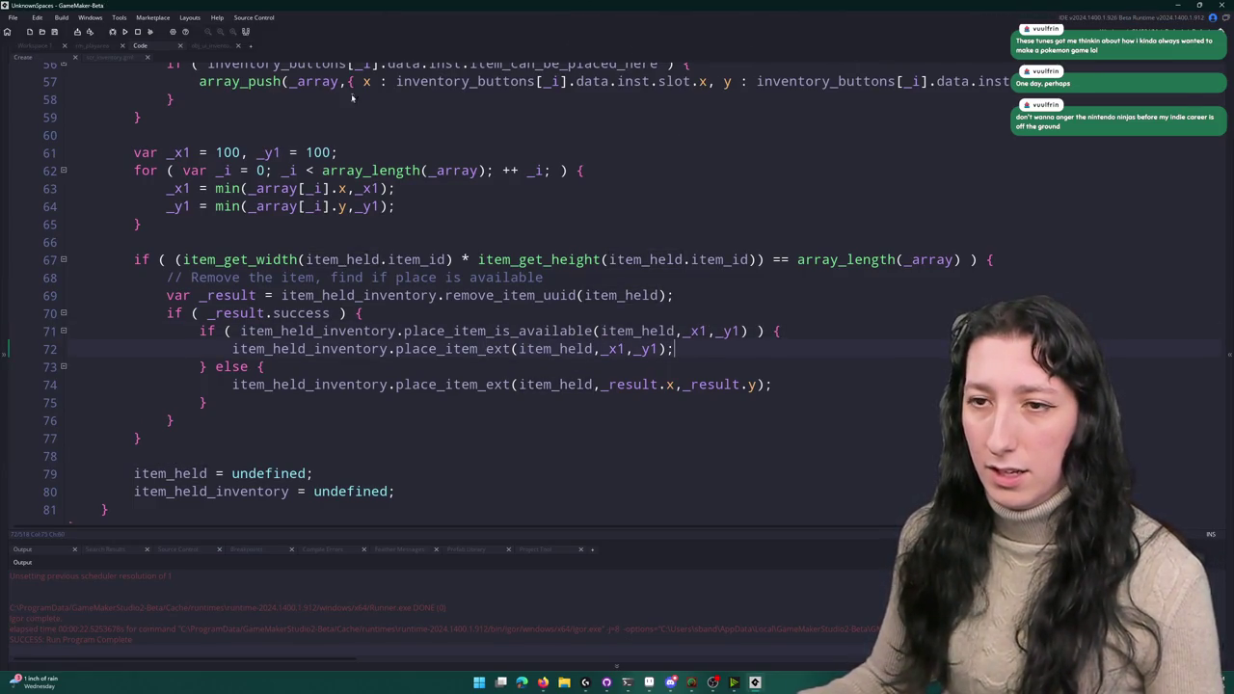
{"action": "scroll", "coordinate": [586, 389], "scroll_direction": "down", "scroll_amount": 1}
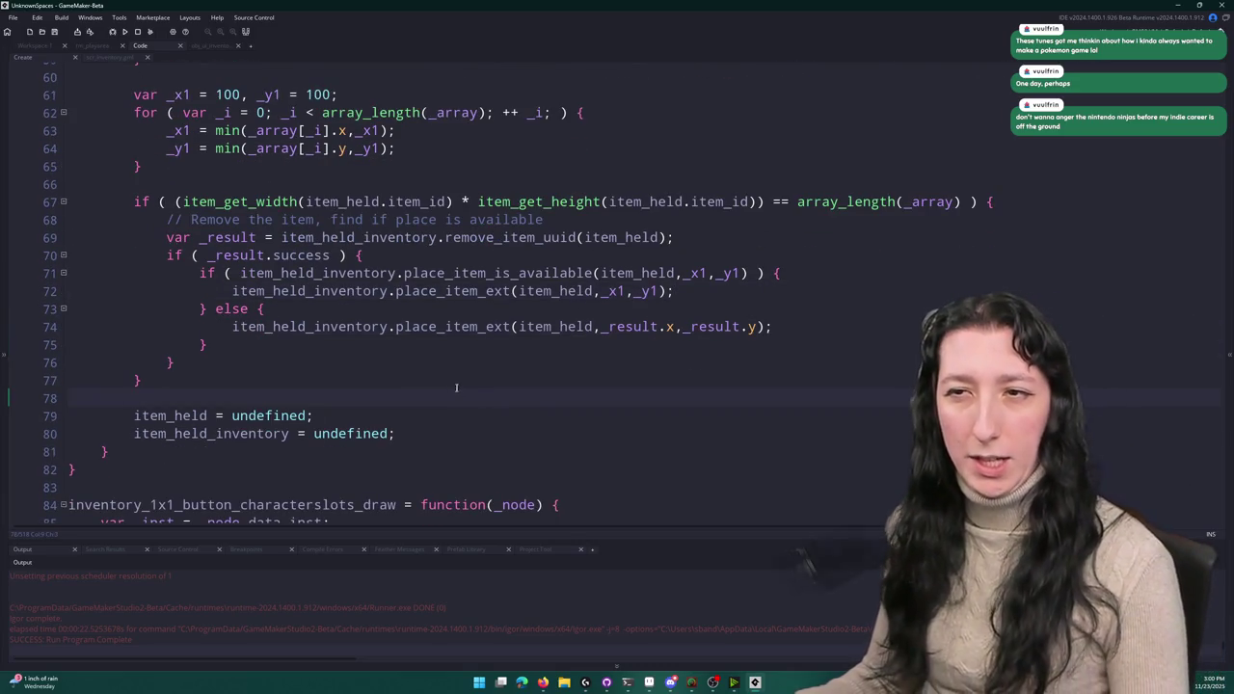
- Build and run the game with F5, start playing, and drag the backpack onto free highlighted slots
{"action": "scroll", "coordinate": [456, 387], "scroll_direction": "up", "scroll_amount": 1}
{"action": "key", "text": "F5"}
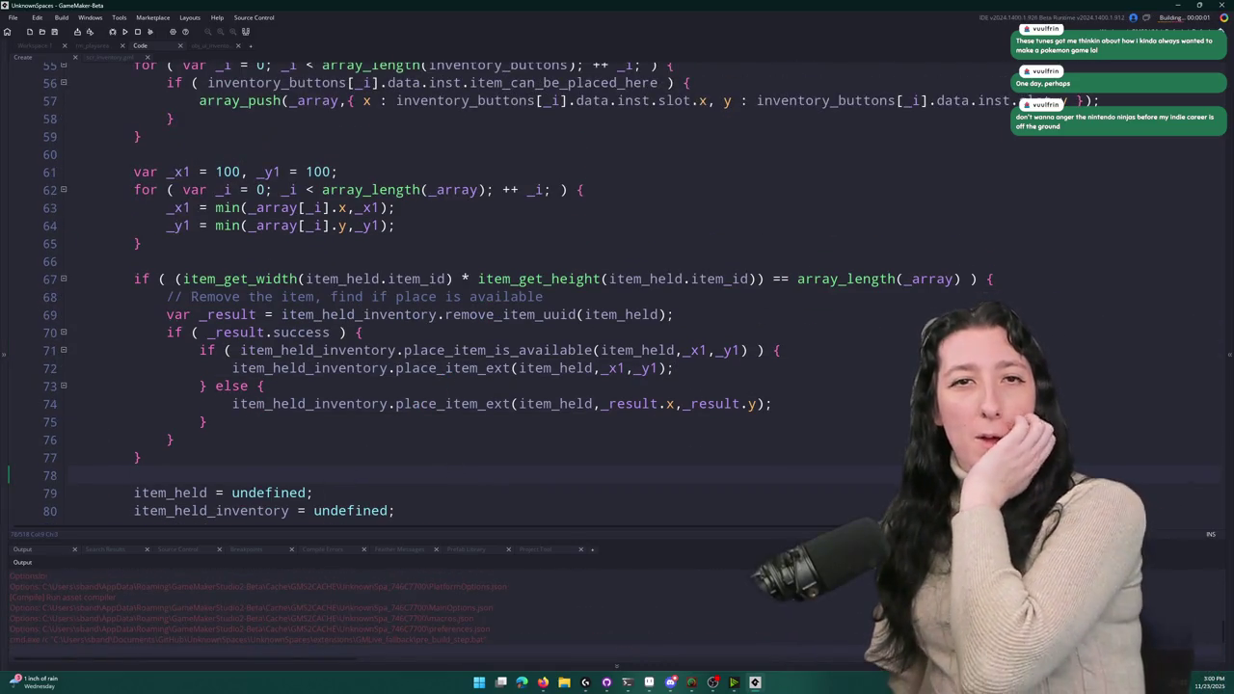
{"action": "scroll", "coordinate": [559, 383], "scroll_direction": "up", "scroll_amount": 1}
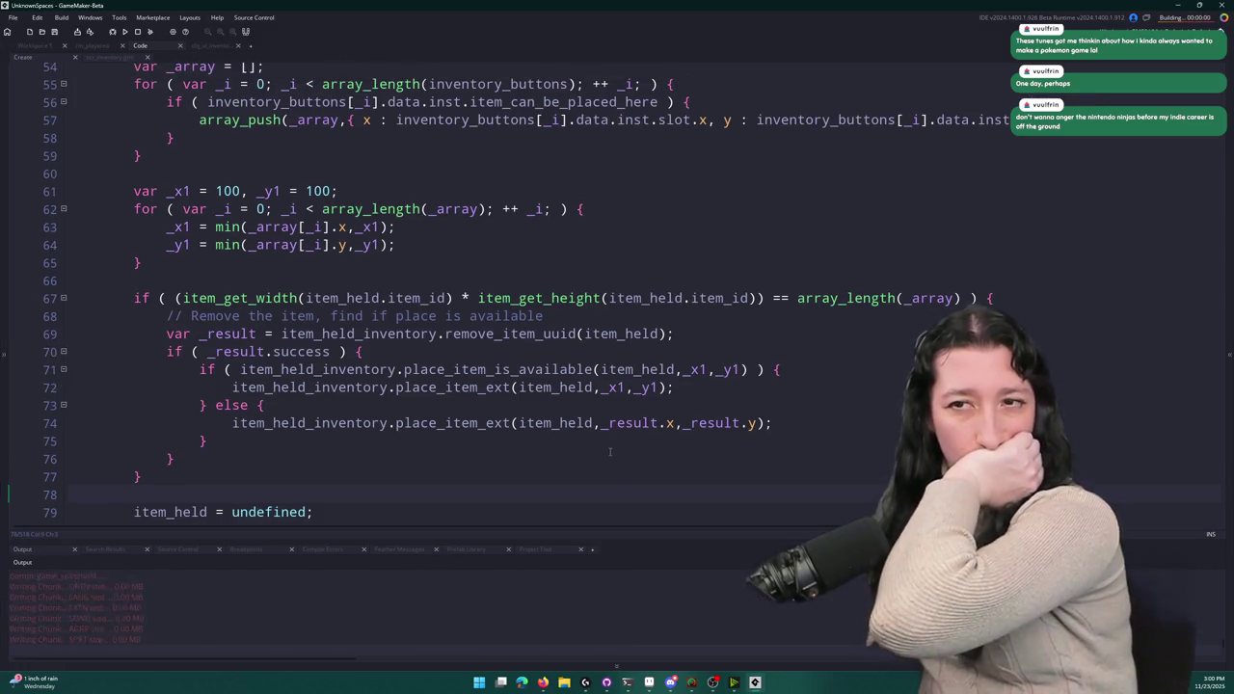
{"action": "left_click", "coordinate": [595, 319]}
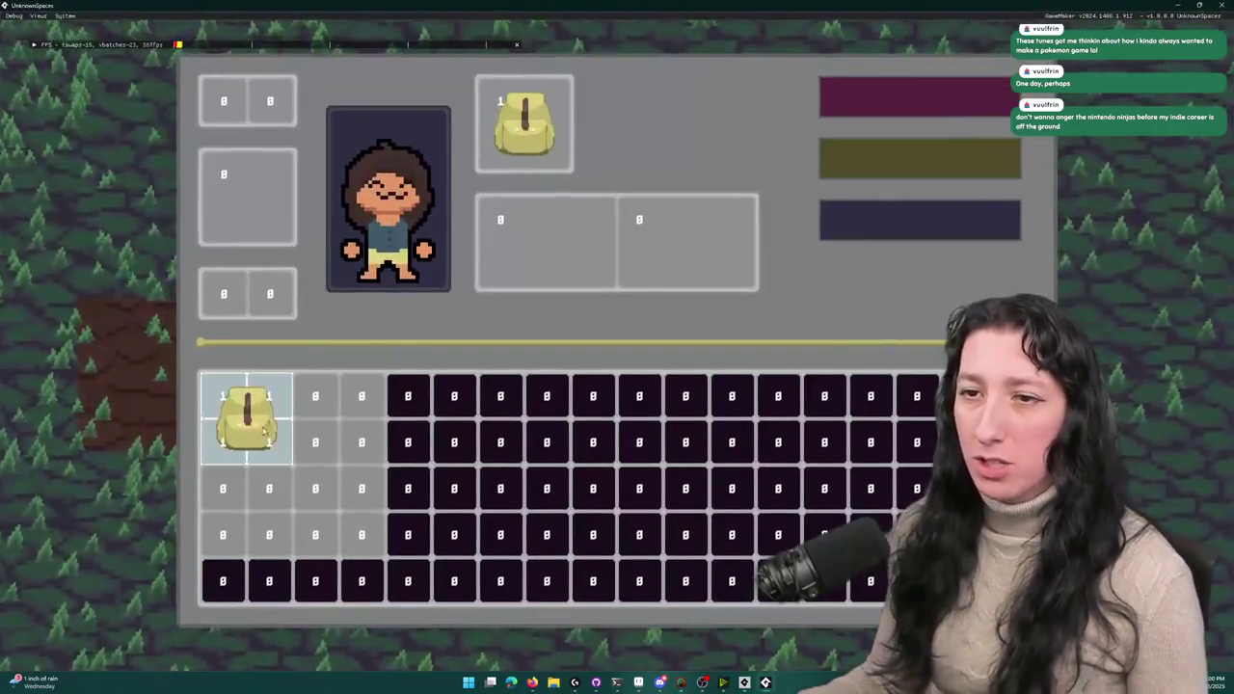
{"action": "mouse_move", "coordinate": [266, 433]}
{"action": "left_mouse_down"}
{"action": "mouse_move", "coordinate": [305, 424]}
{"action": "mouse_move", "coordinate": [314, 475]}
{"action": "mouse_move", "coordinate": [337, 487]}
{"action": "mouse_move", "coordinate": [351, 422]}
{"action": "mouse_move", "coordinate": [388, 427]}
{"action": "left_mouse_up"}
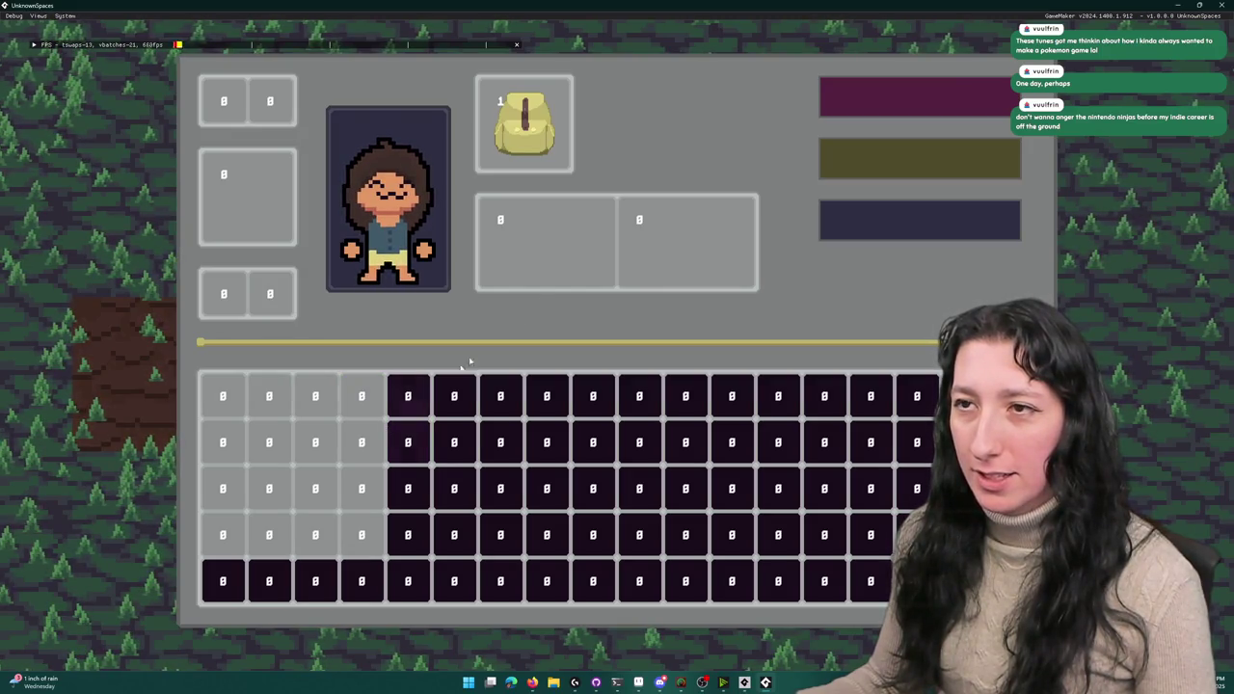
- Close and relaunch the game, create a lobby, and open the inventory screen
{"action": "left_click", "coordinate": [1221, 4]}
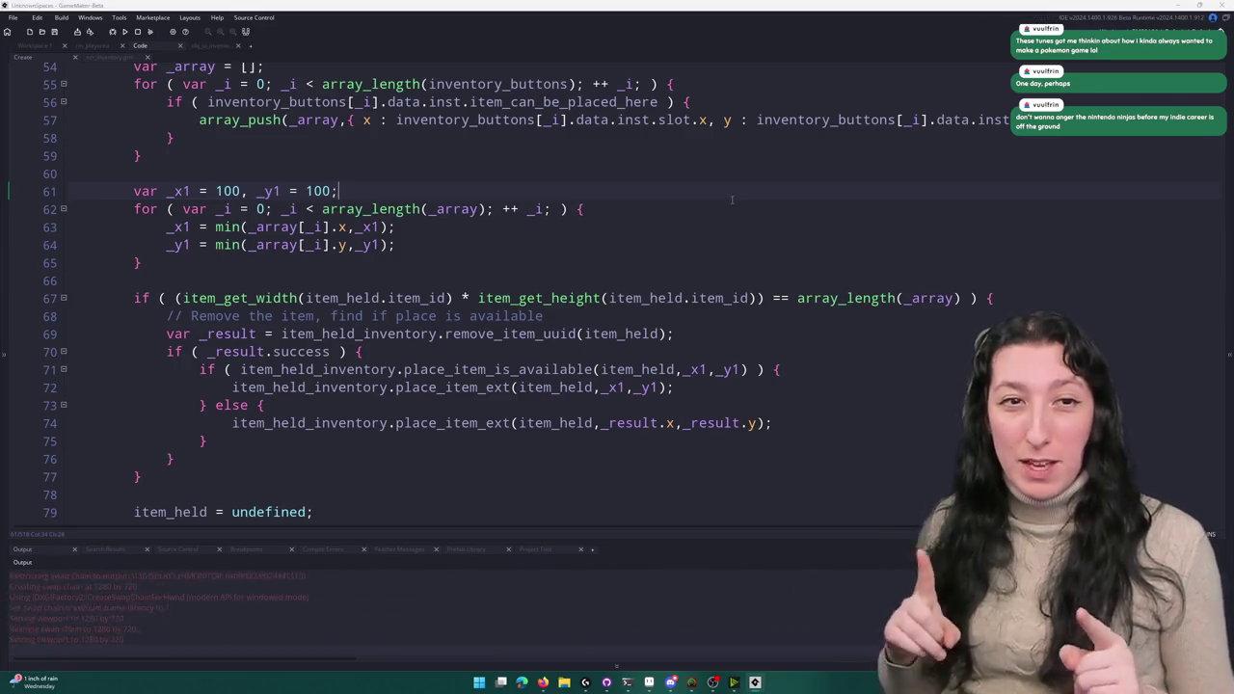
{"action": "left_click", "coordinate": [616, 319]}
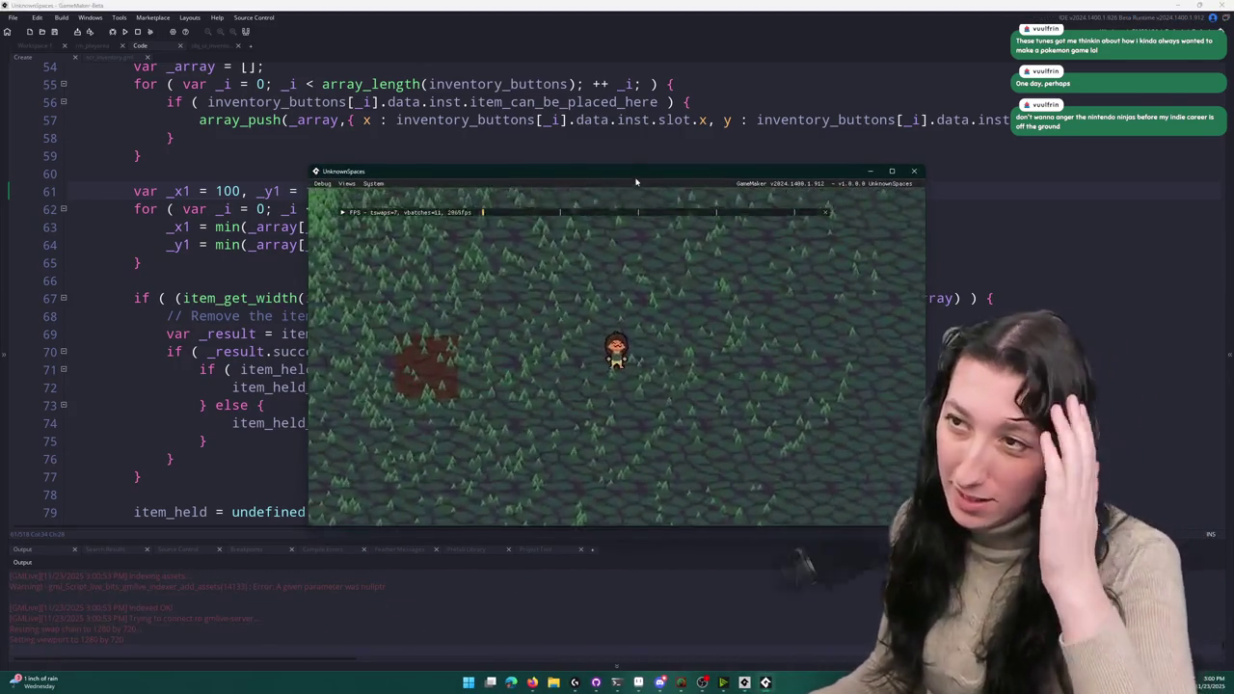
{"action": "left_click", "coordinate": [632, 160]}
{"action": "key", "text": "alt+Tab"}
{"action": "key", "text": "i"}
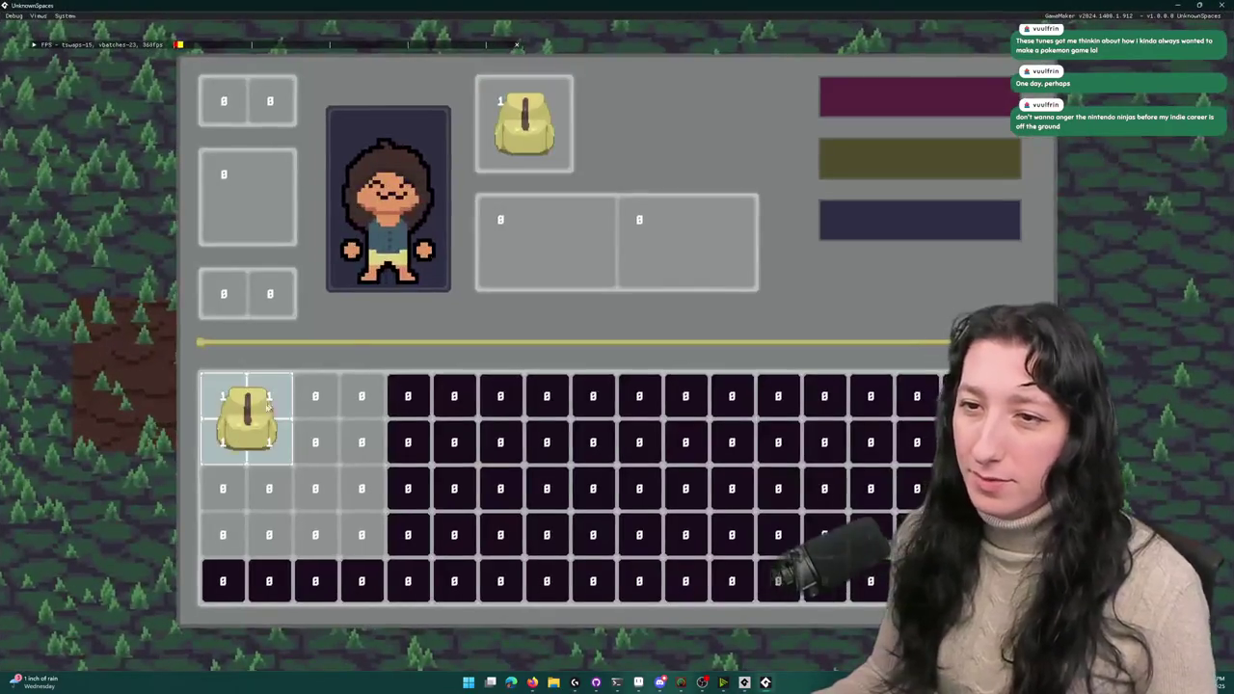